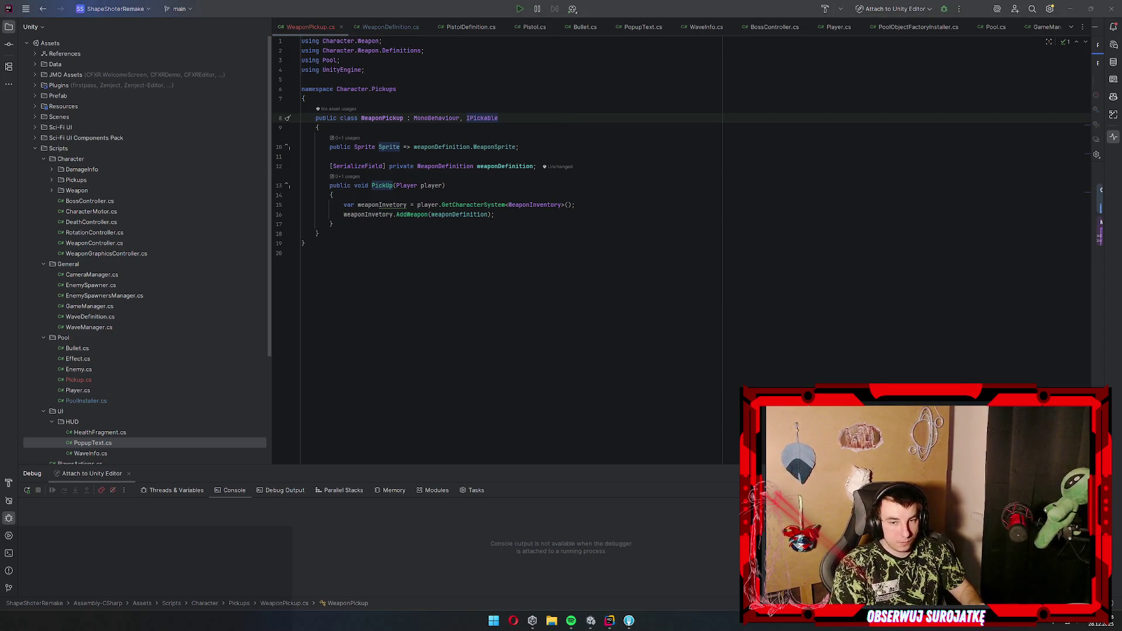
- Check the WeaponSprite property on line 10 of WeaponPickup.cs, then return to Unity
click(501, 147)
triple_click(556, 146)
key(End)
key(Left)
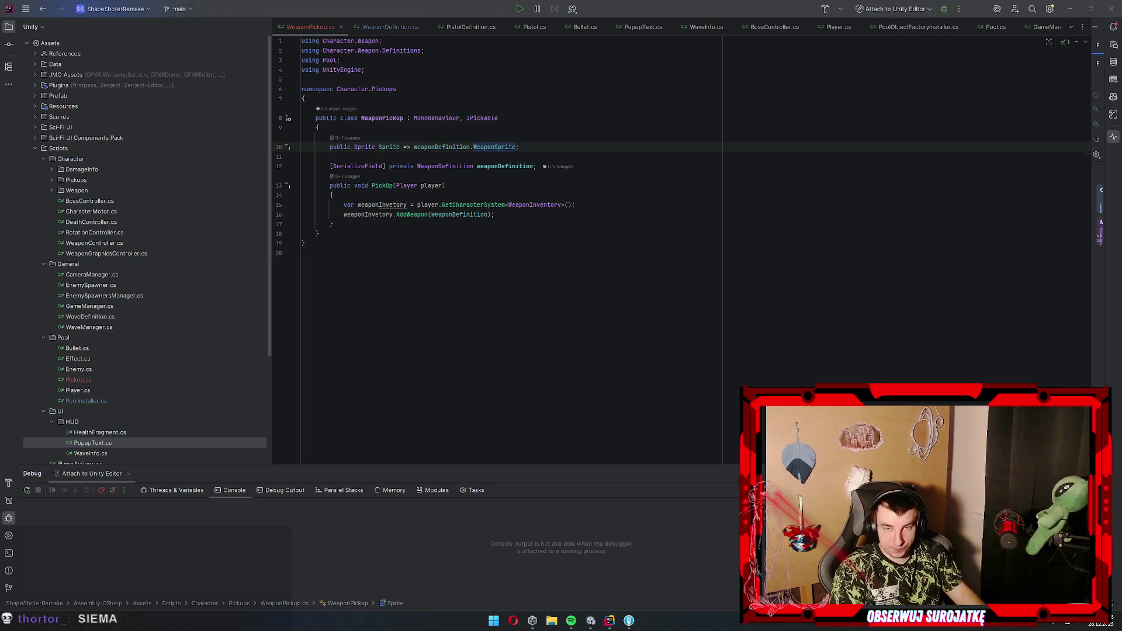
click(591, 621)
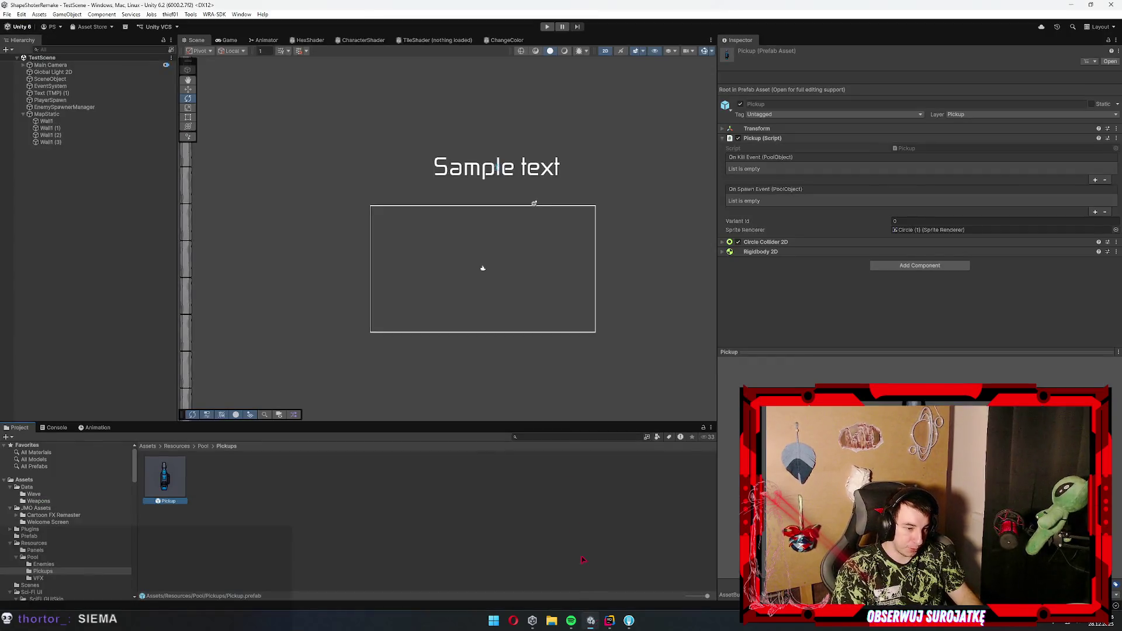
- Leave the Pickup prefab's name unchanged
key(F2)
key(Left)
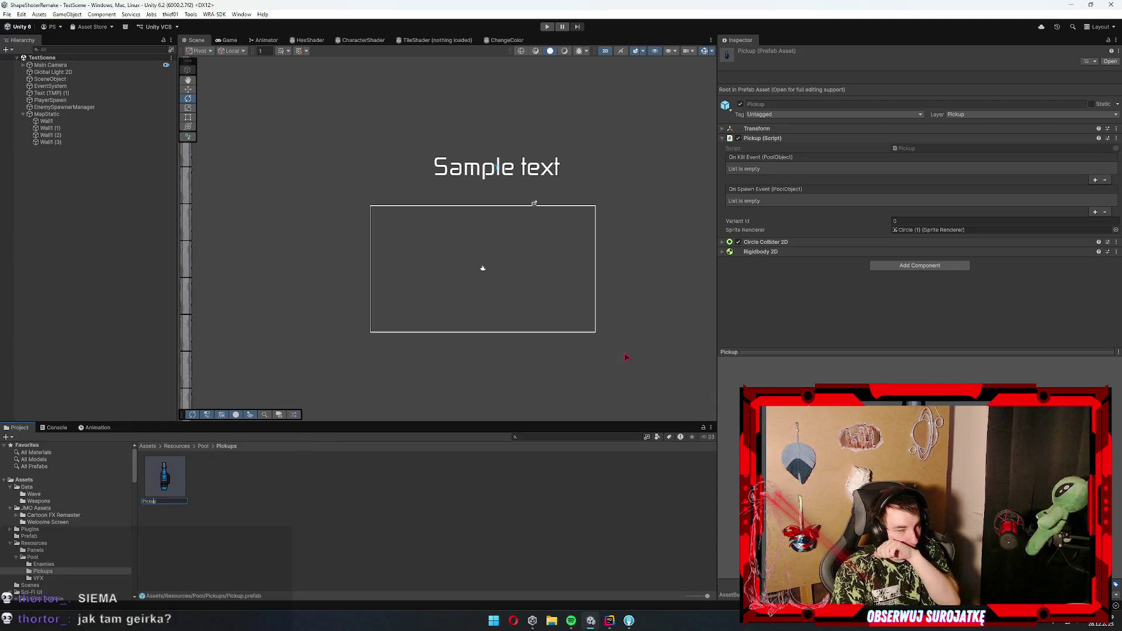
key(Return)
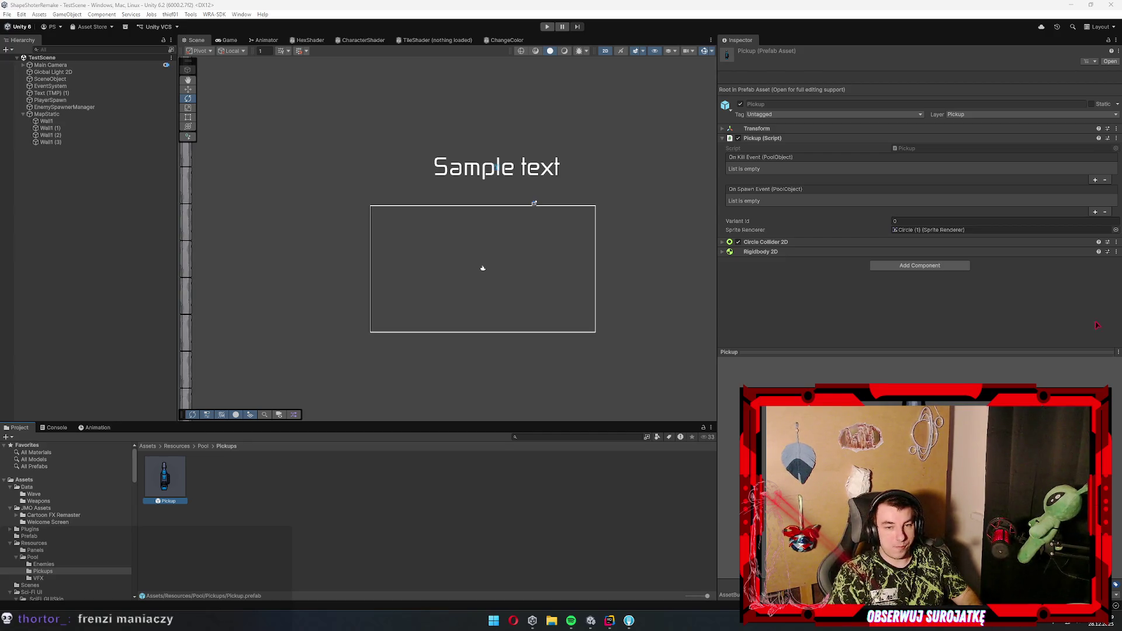
- Browse the Enemies and Pickups folders, select Pickup, and start Play mode in the Game view
click(44, 564)
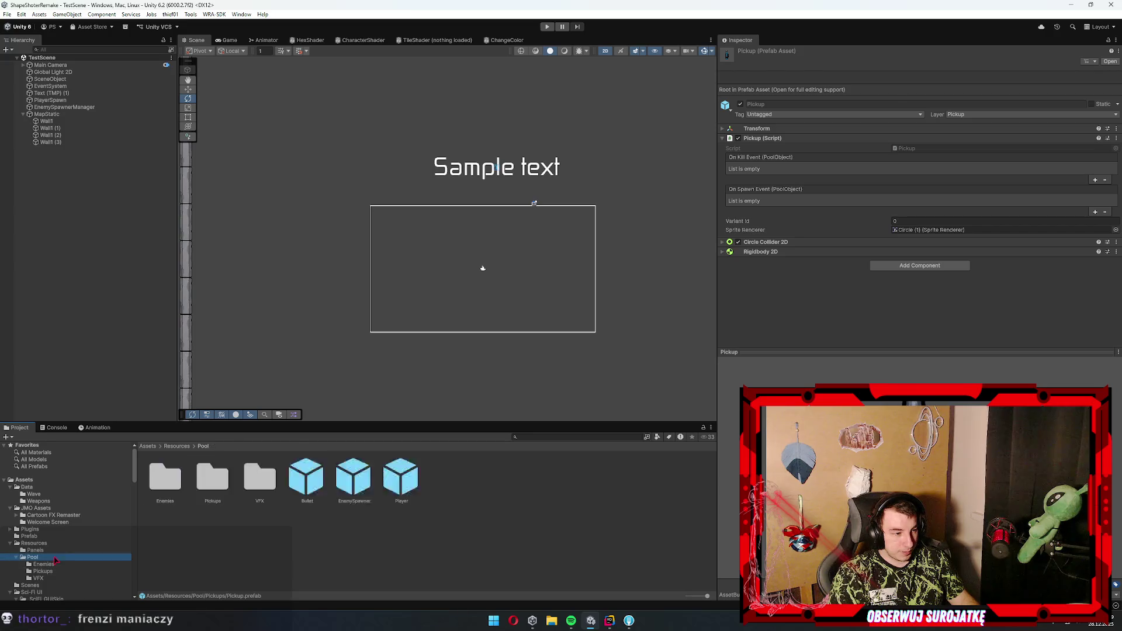
click(69, 573)
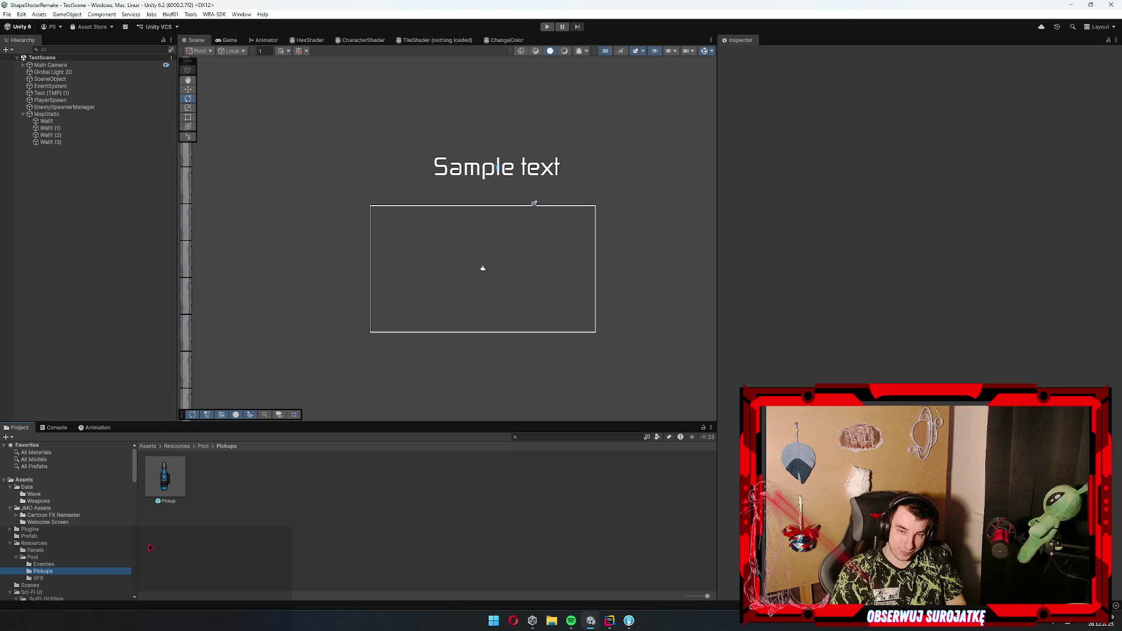
click(165, 477)
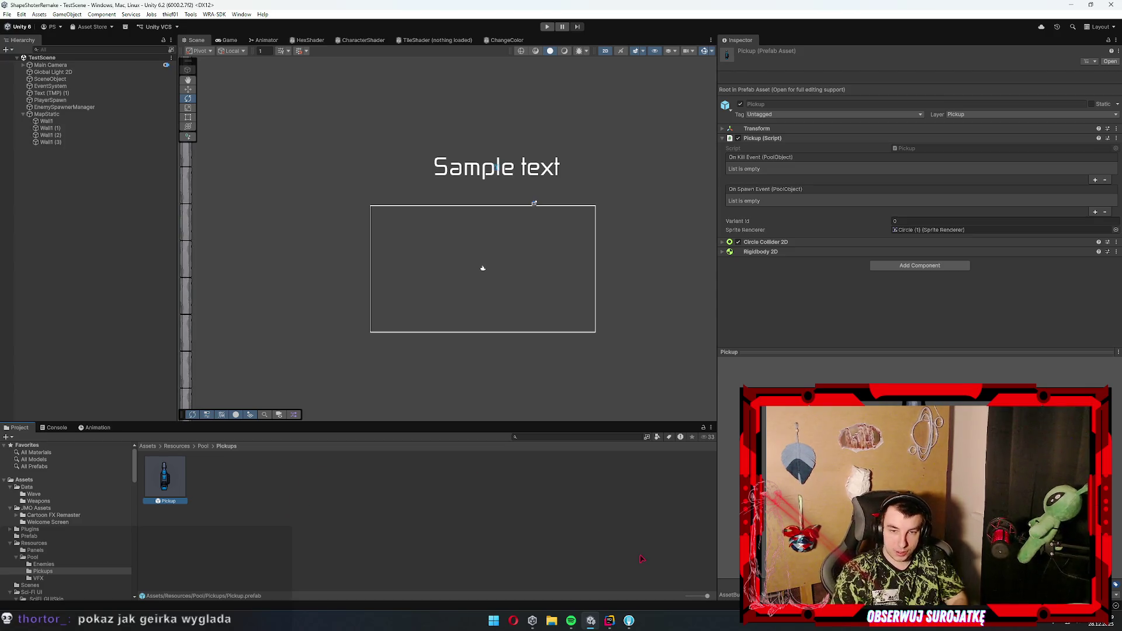
click(547, 26)
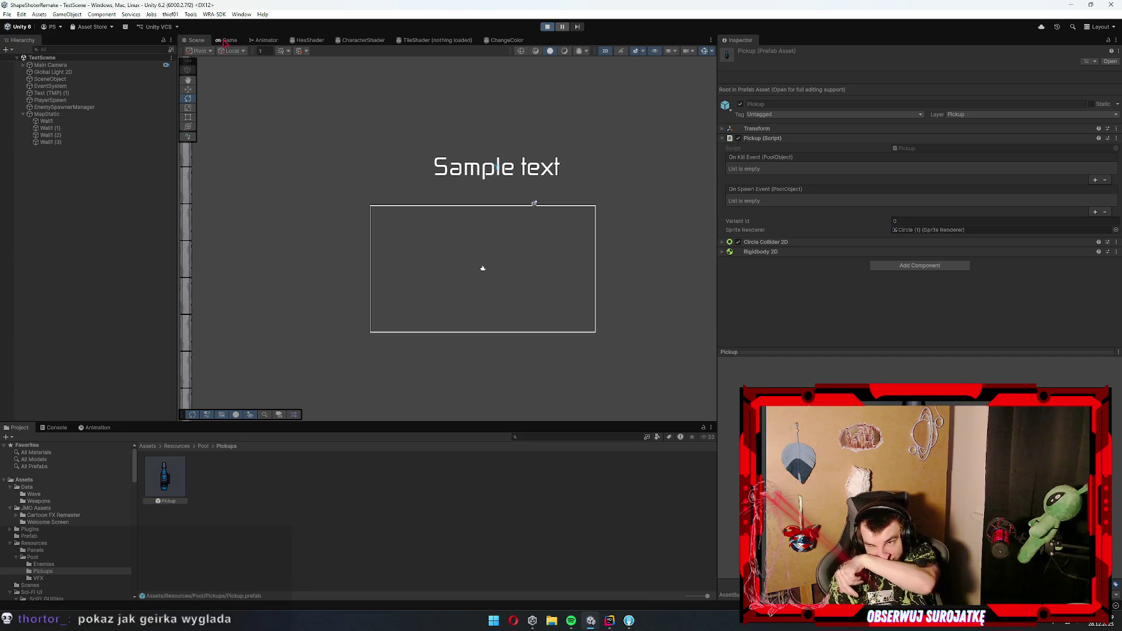
click(227, 41)
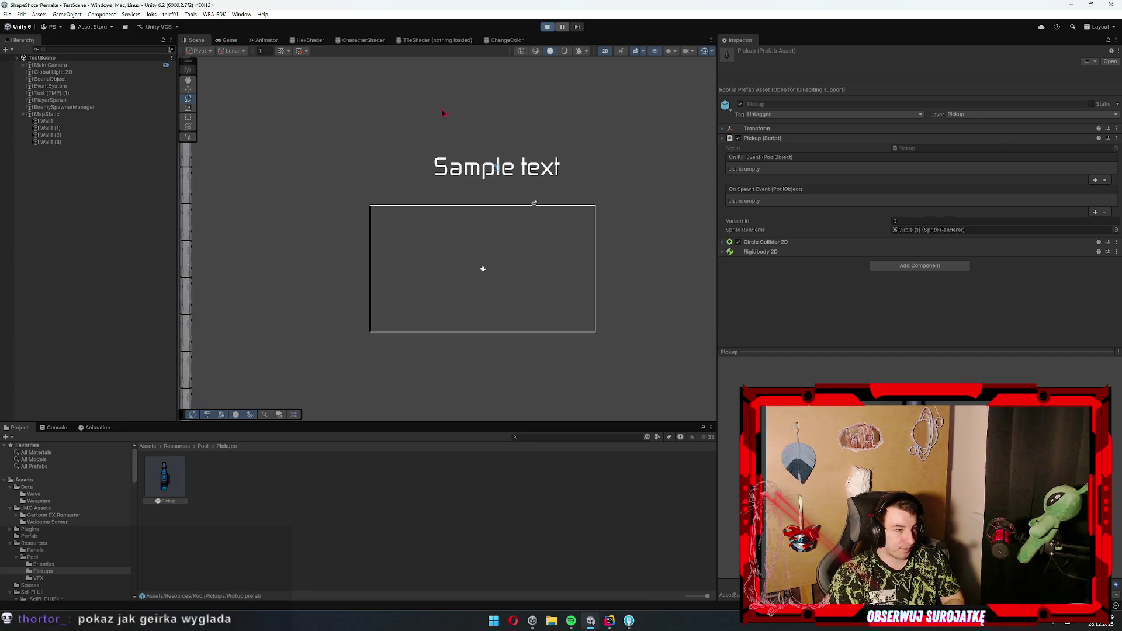
- Maximize the Game view with Shift+Space and shoot down the first enemy waves, including the large enemy
key(shift+space)
key(s)
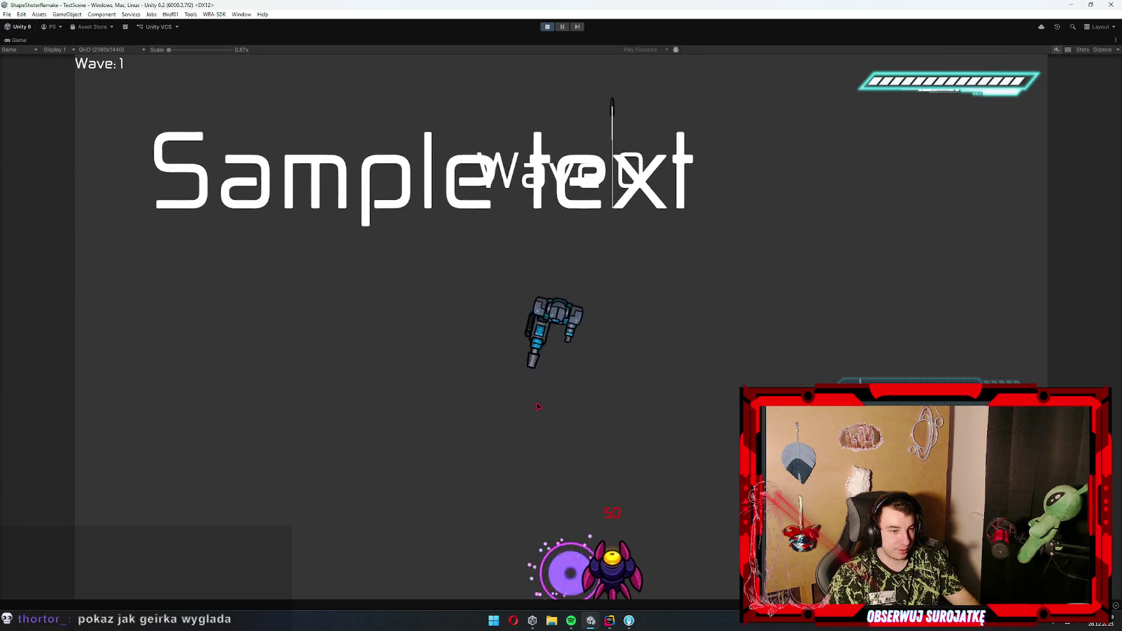
key(s)
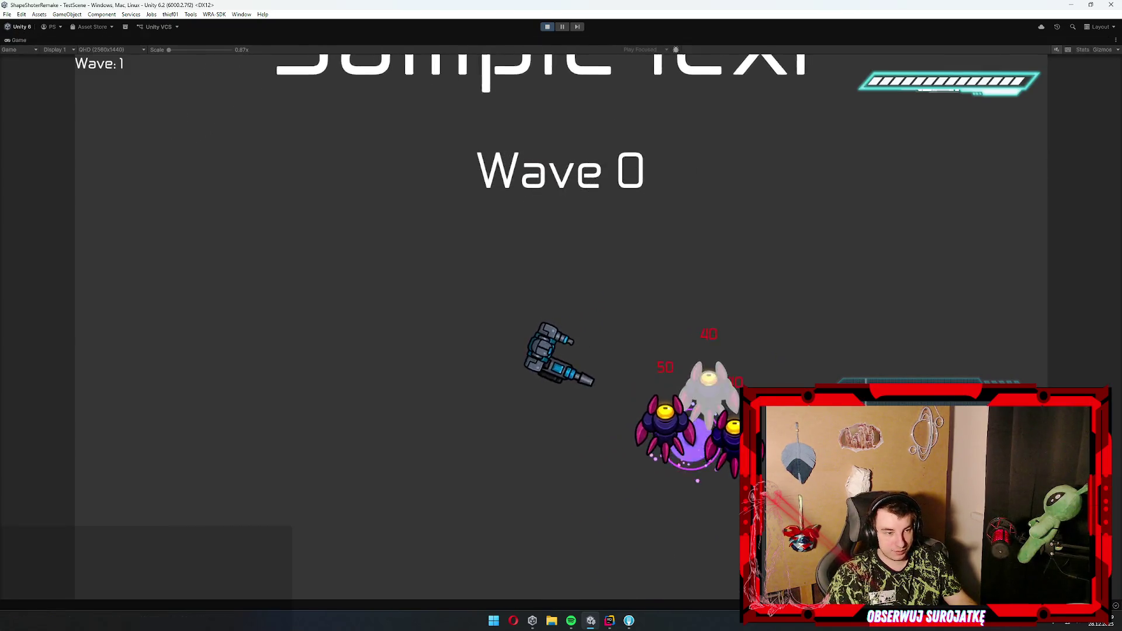
click(746, 283)
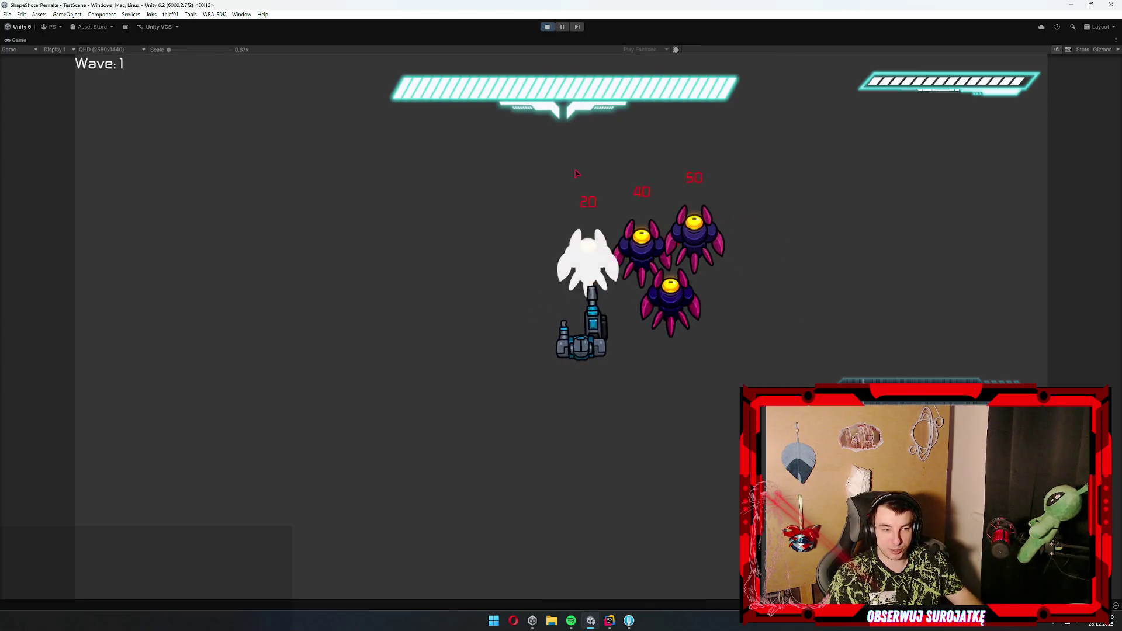
click(494, 160)
click(490, 143)
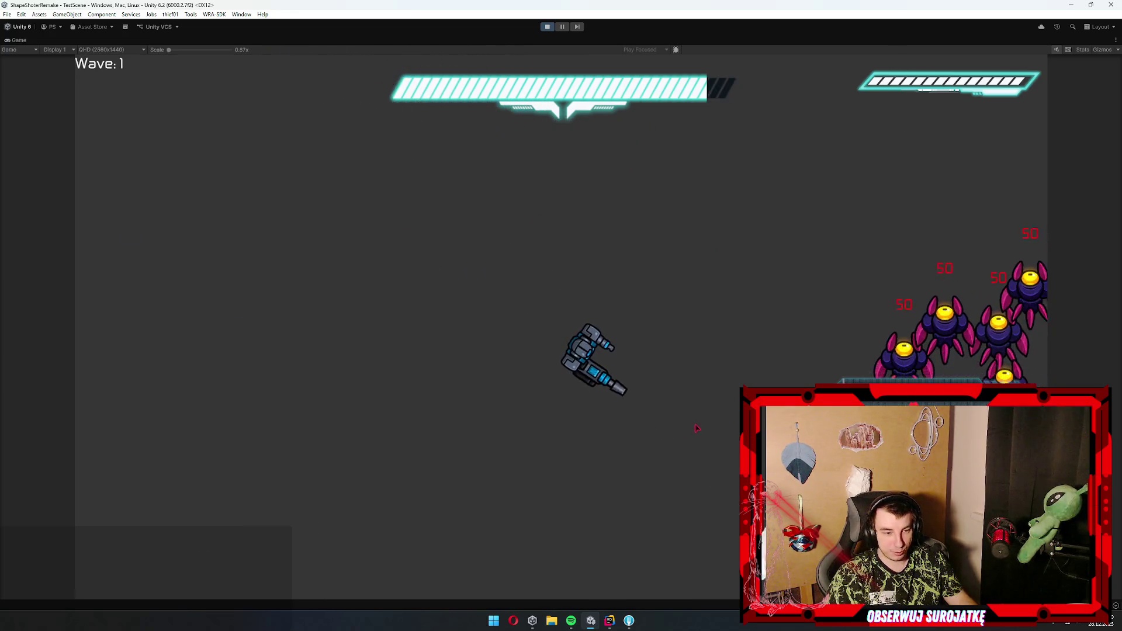
click(716, 354)
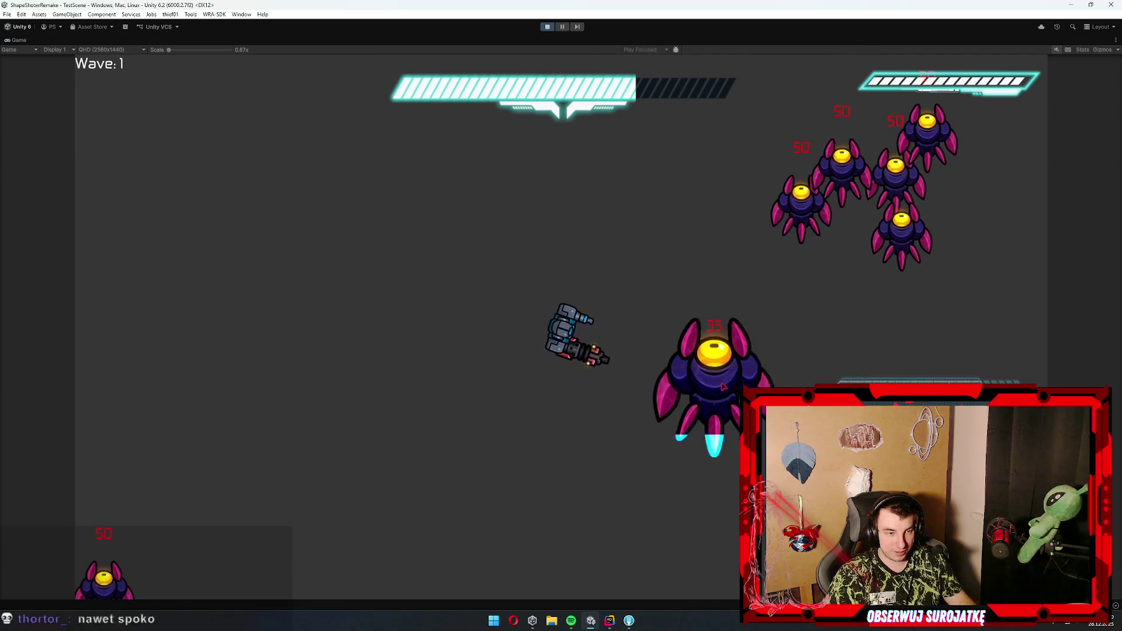
click(716, 356)
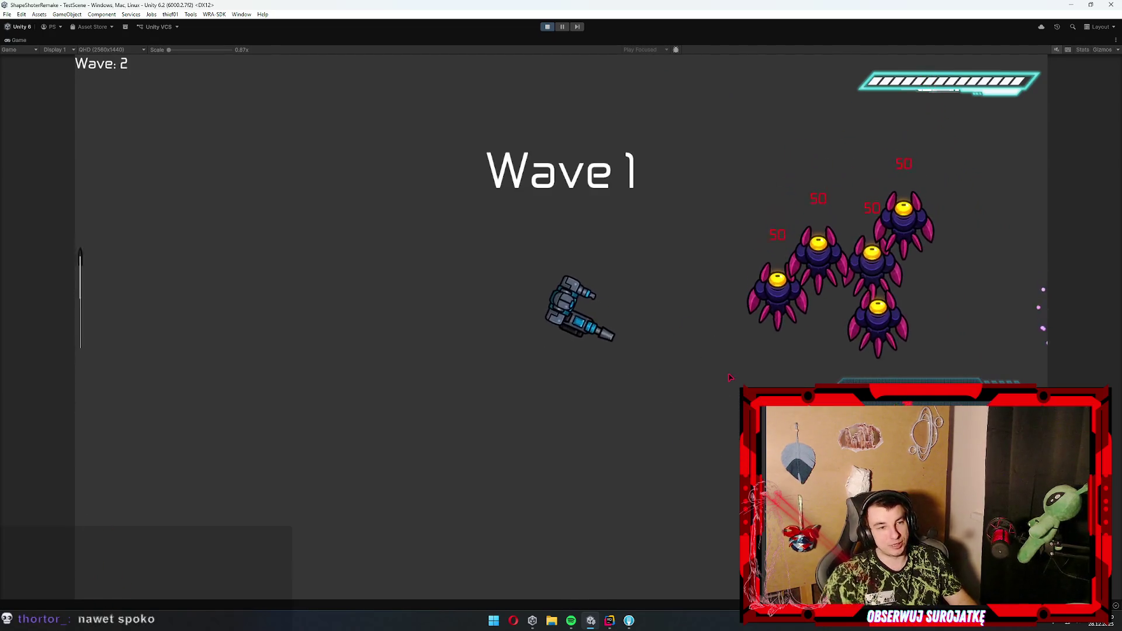
click(729, 377)
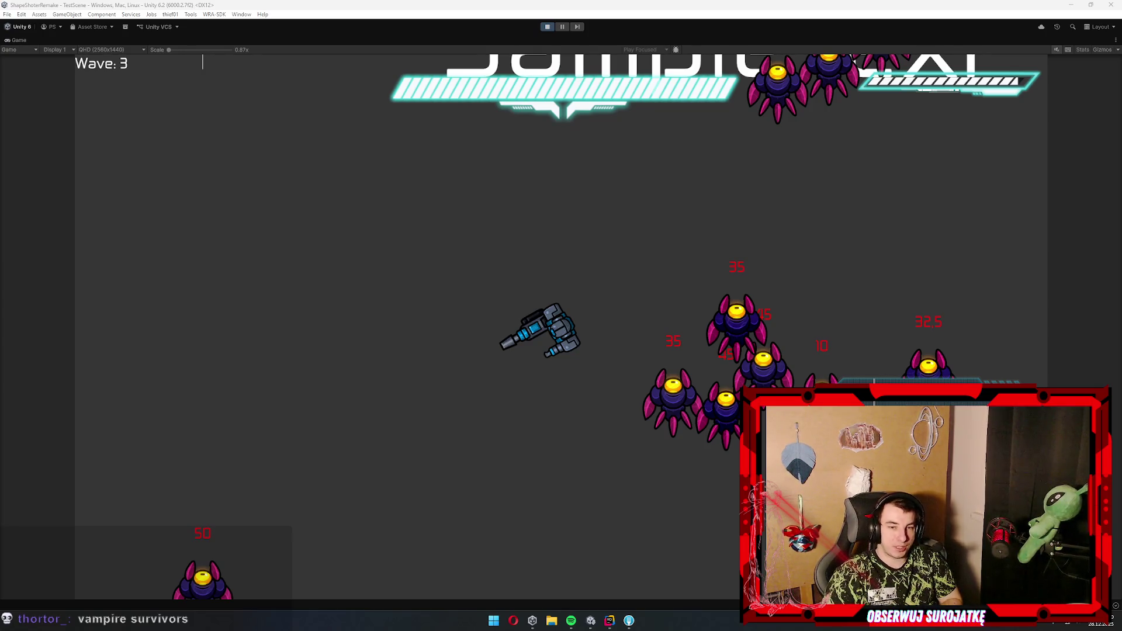
- Steer the ship right to dodge the swarm, then stop Play mode
key(d)
key(d)
key(d)
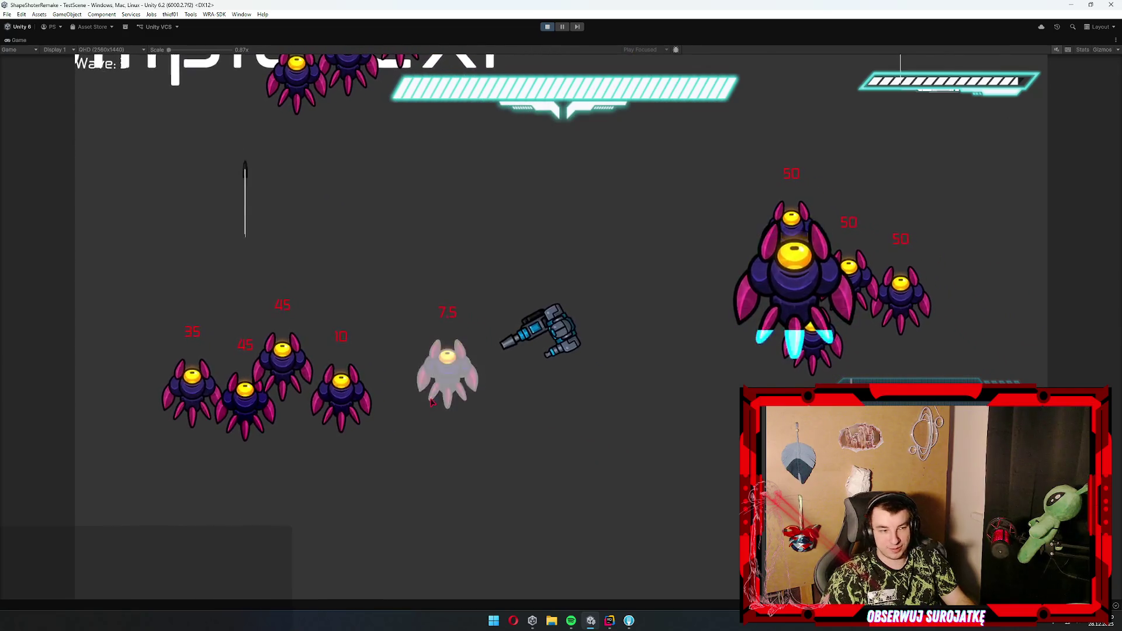
key(d)
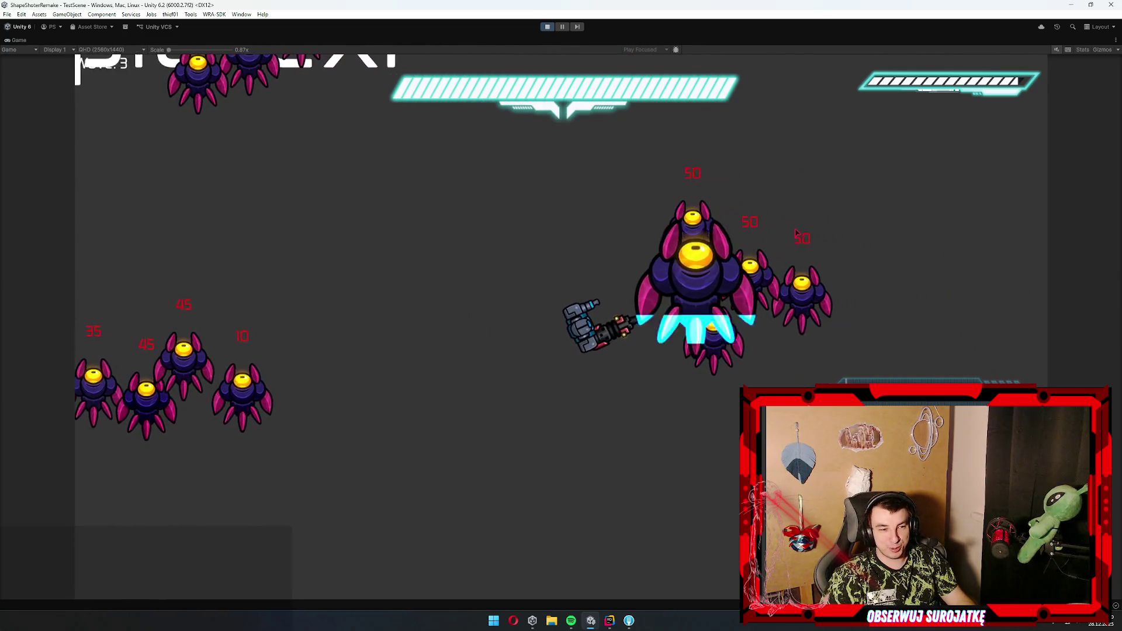
key(d)
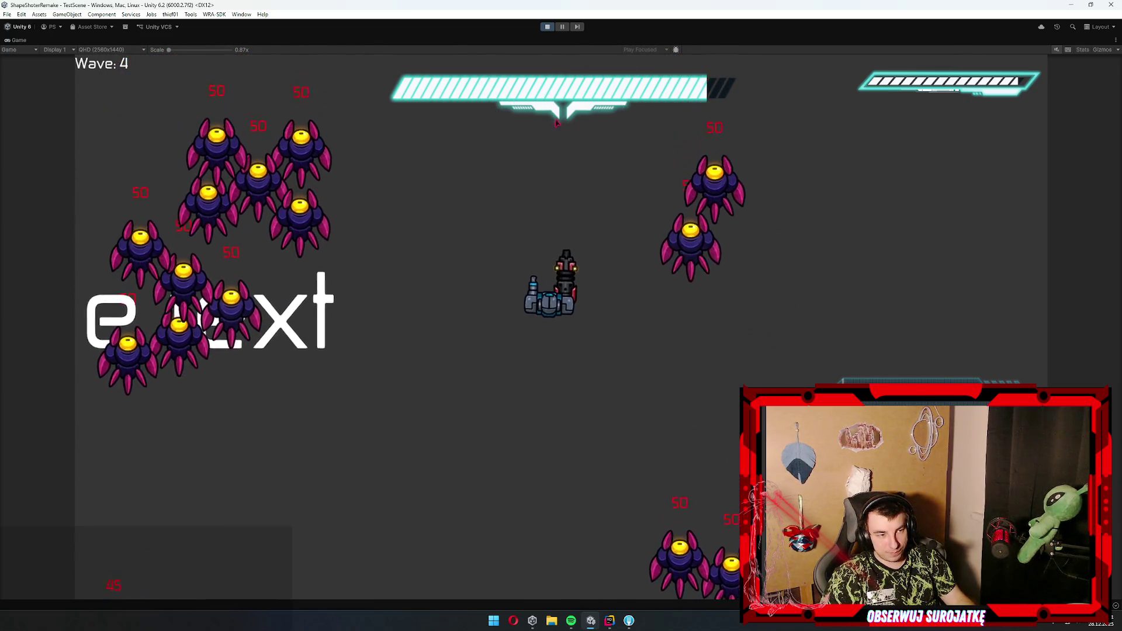
click(549, 27)
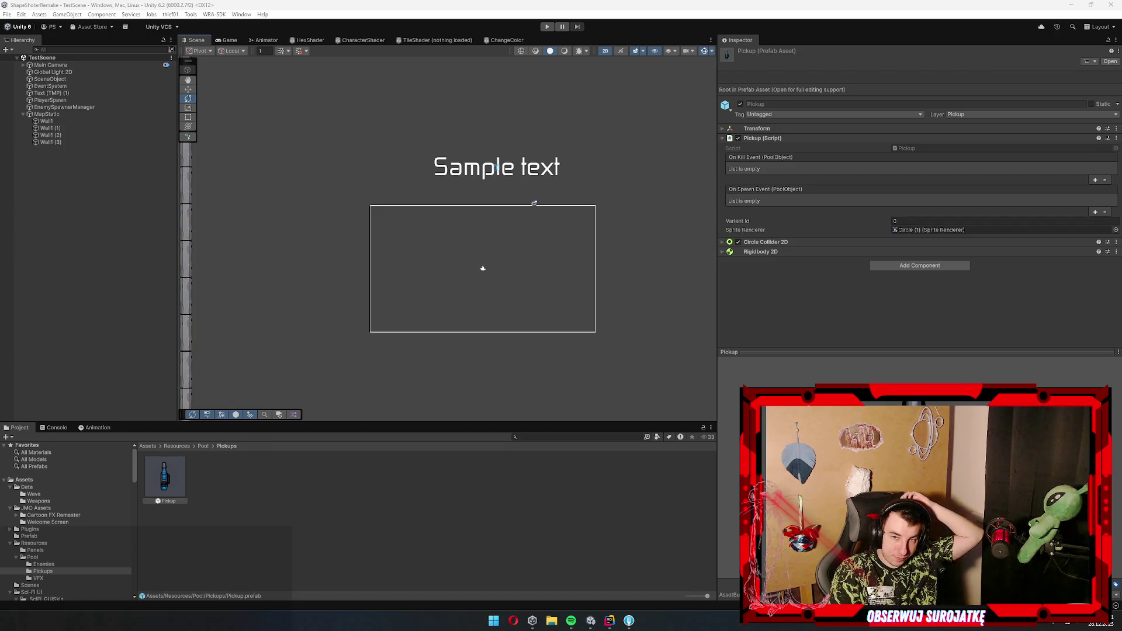
drag(476, 243, 463, 251)
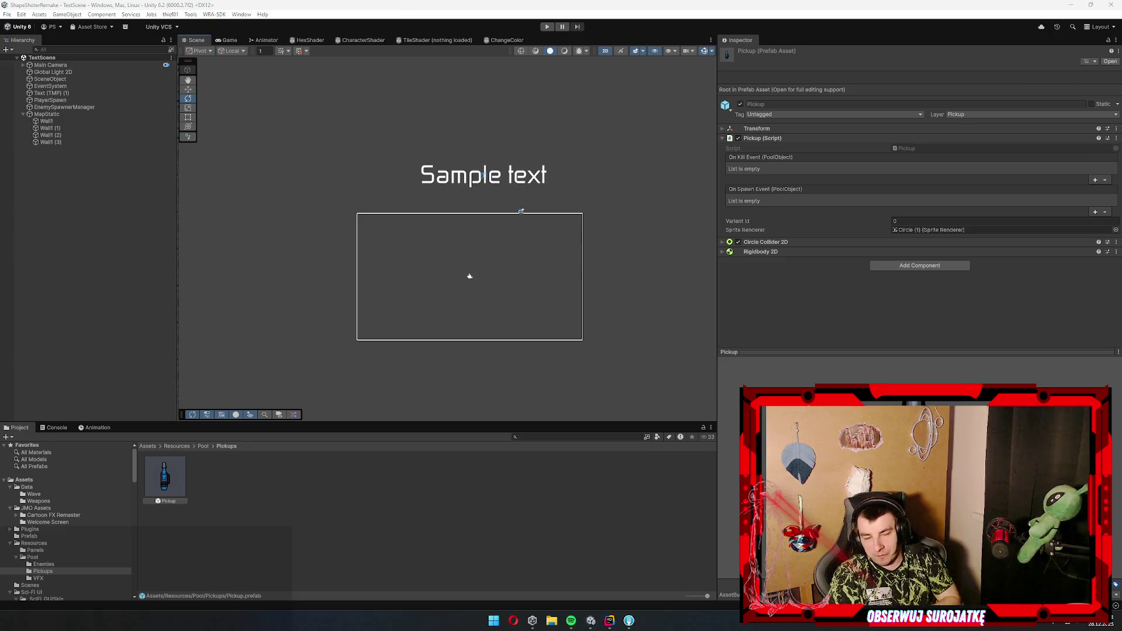
mouse_move(442, 308)
mouse_down()
mouse_move(471, 321)
mouse_move(463, 284)
mouse_up()
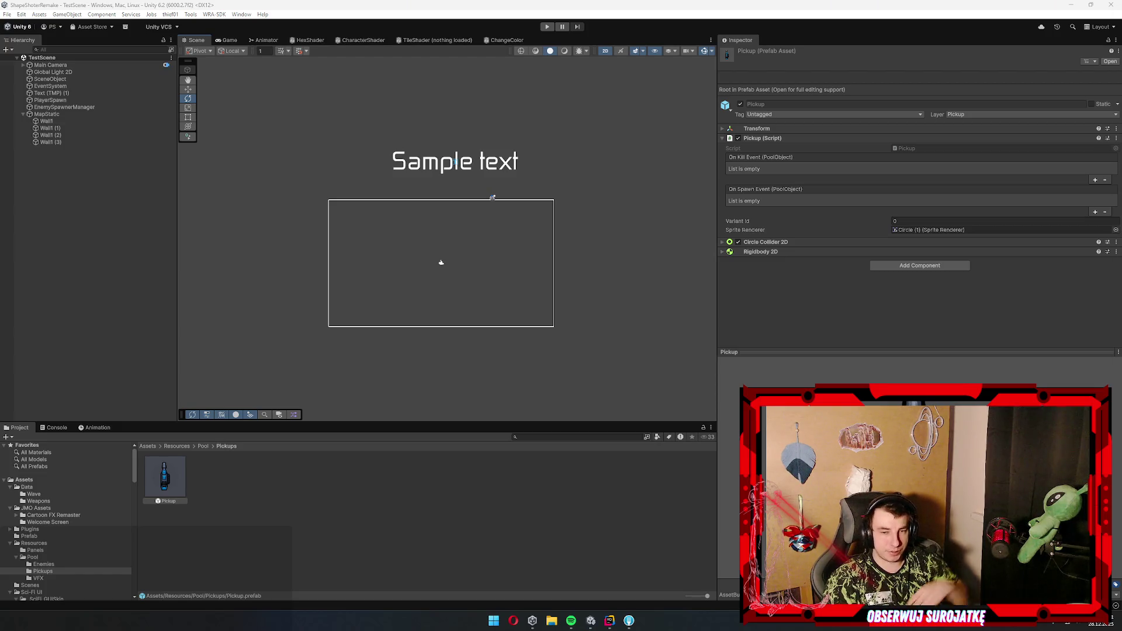
scroll(496, 328, up, 5)
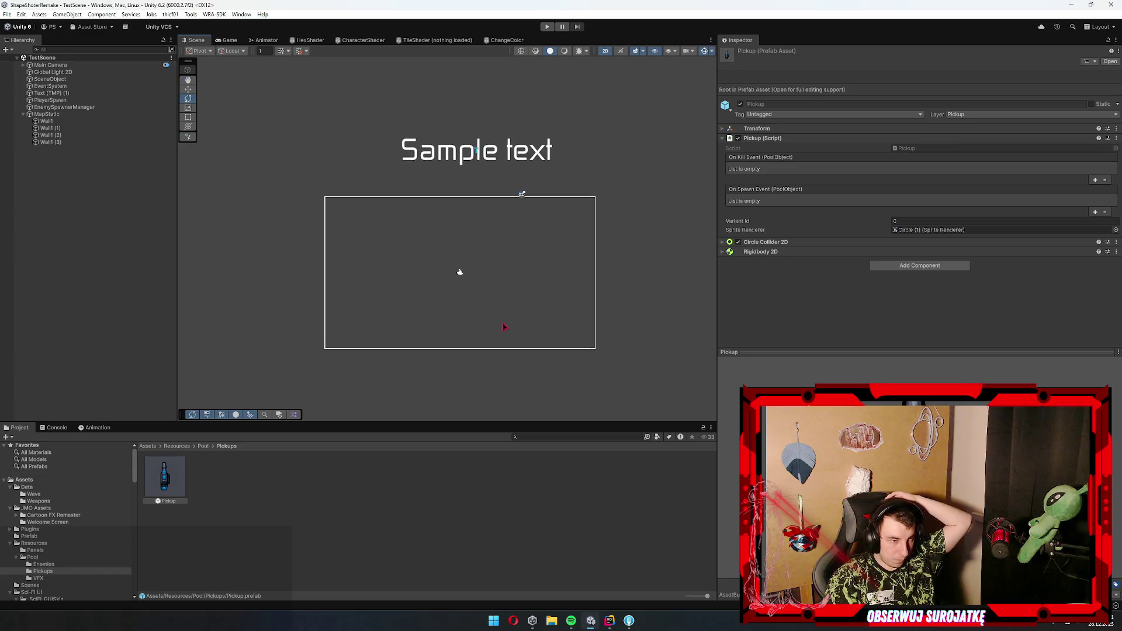
scroll(453, 321, up, 2)
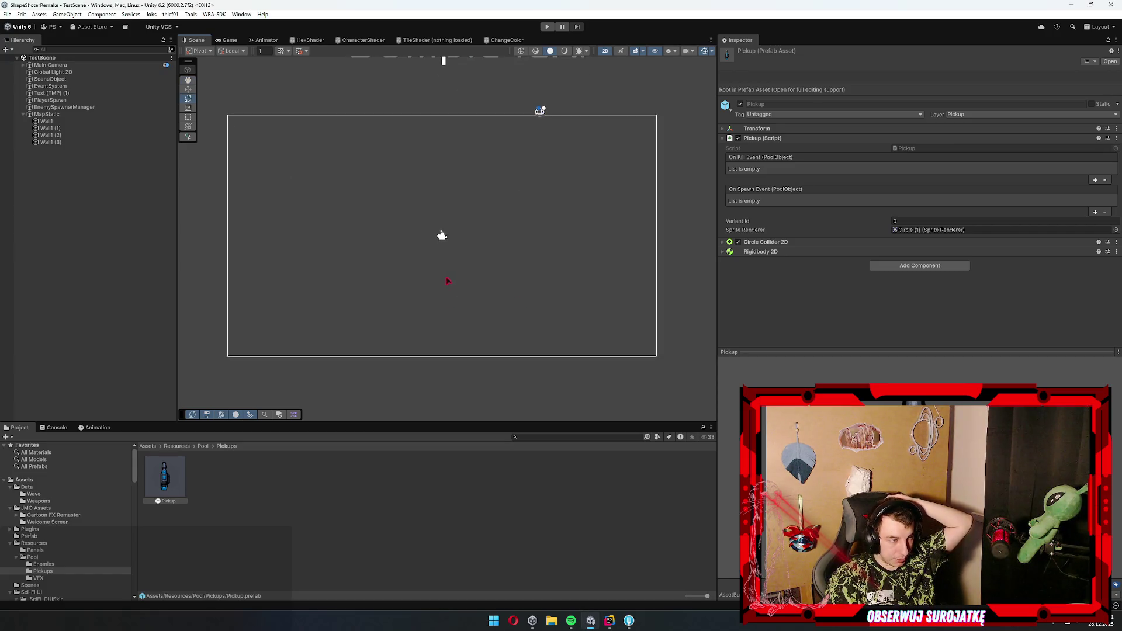
click(260, 518)
click(165, 478)
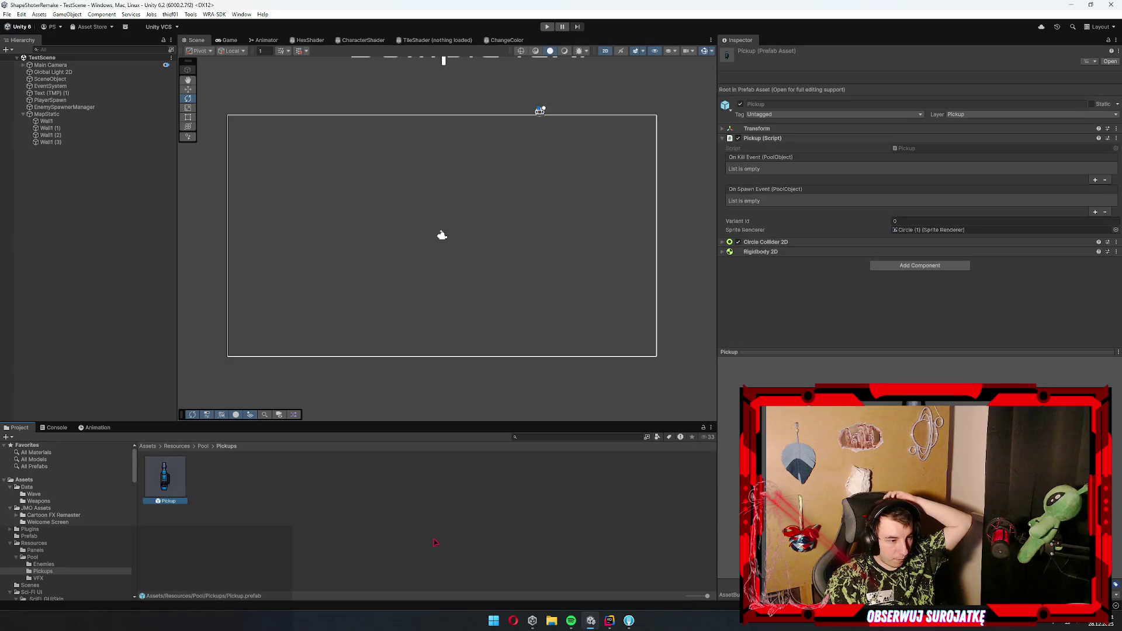
key(alt+Tab)
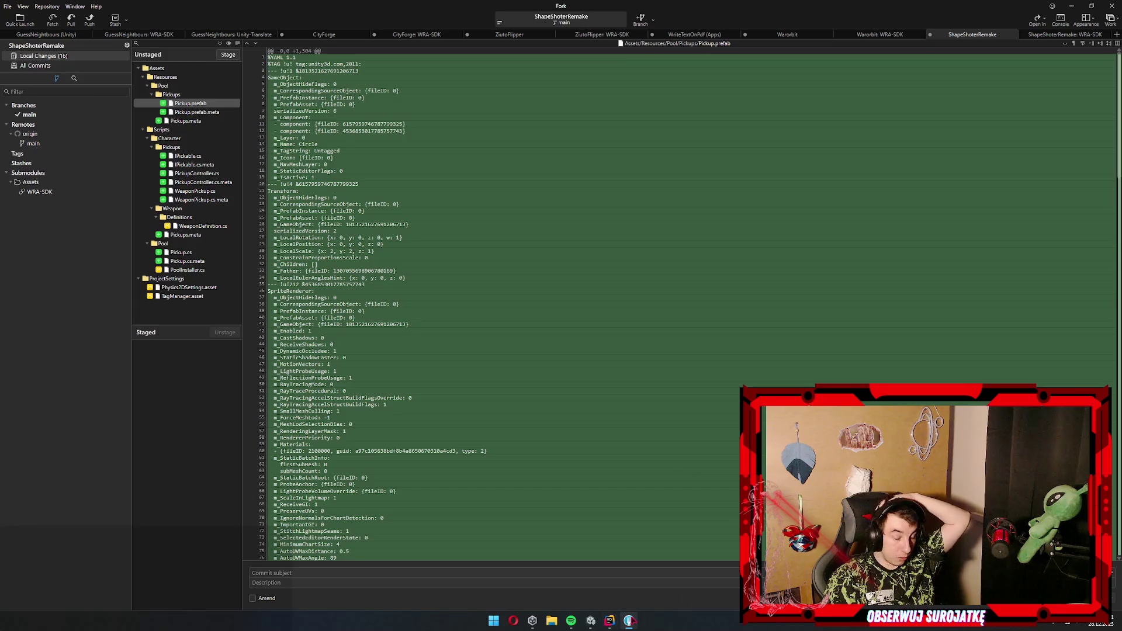
key(alt+Tab)
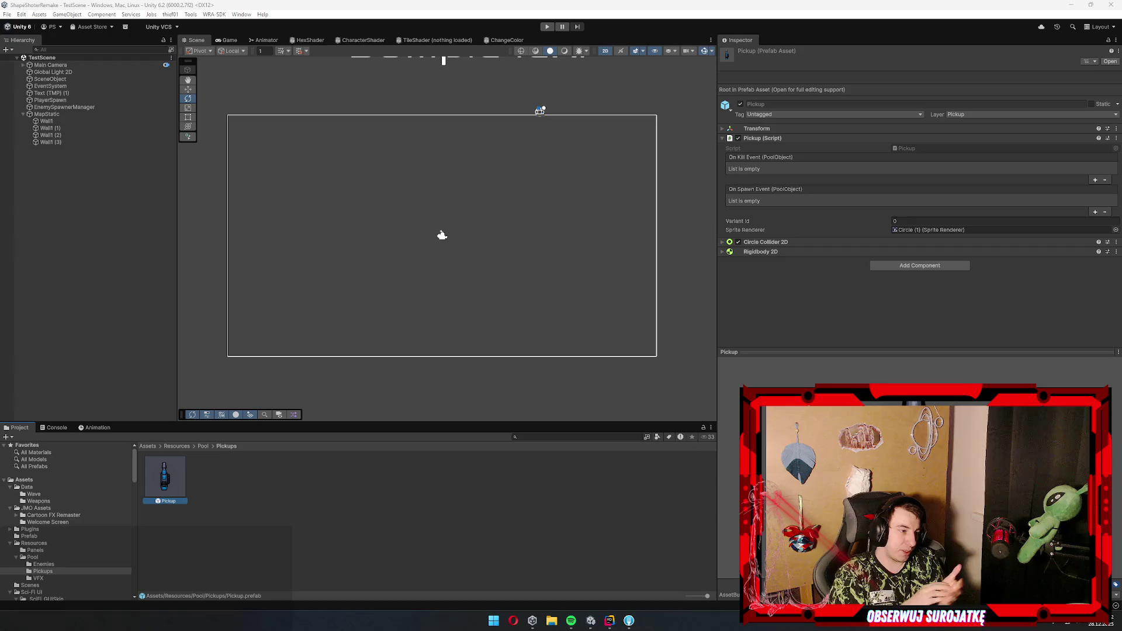
- Browse into the weapon Definitions scripts folder, leaving its name unchanged
scroll(34, 537, down, 8)
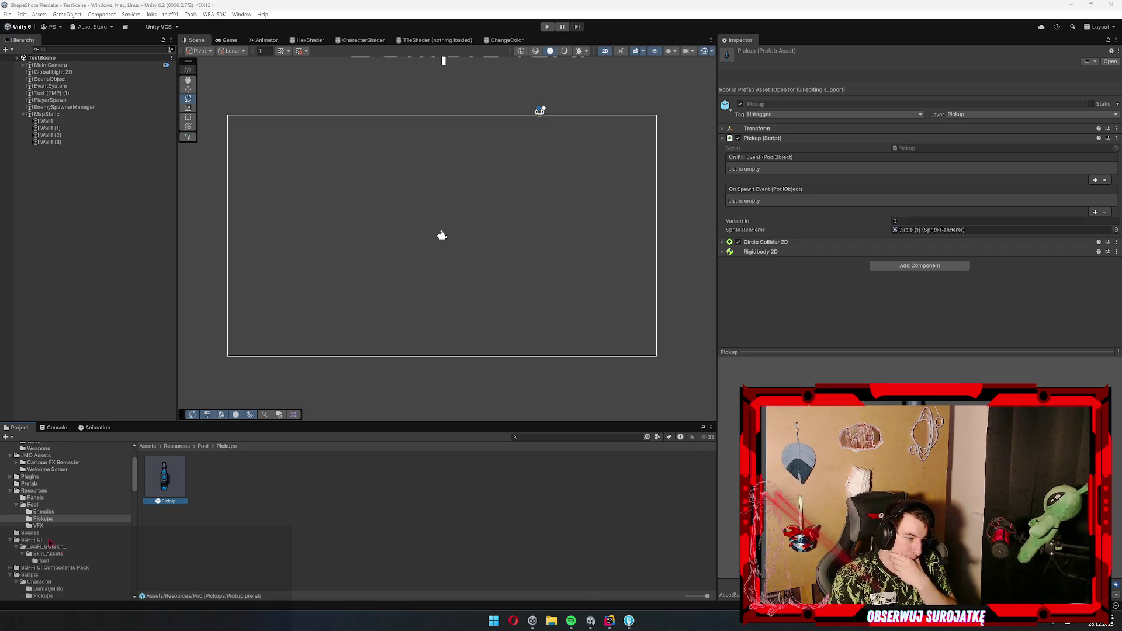
click(61, 531)
click(71, 524)
click(71, 530)
click(72, 529)
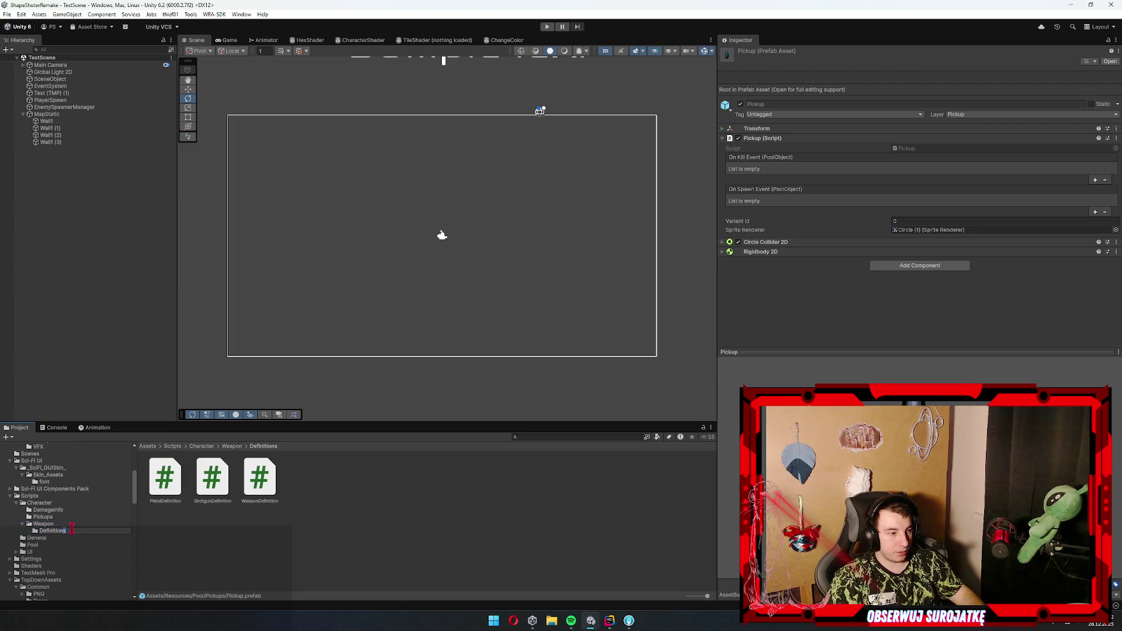
key(Escape)
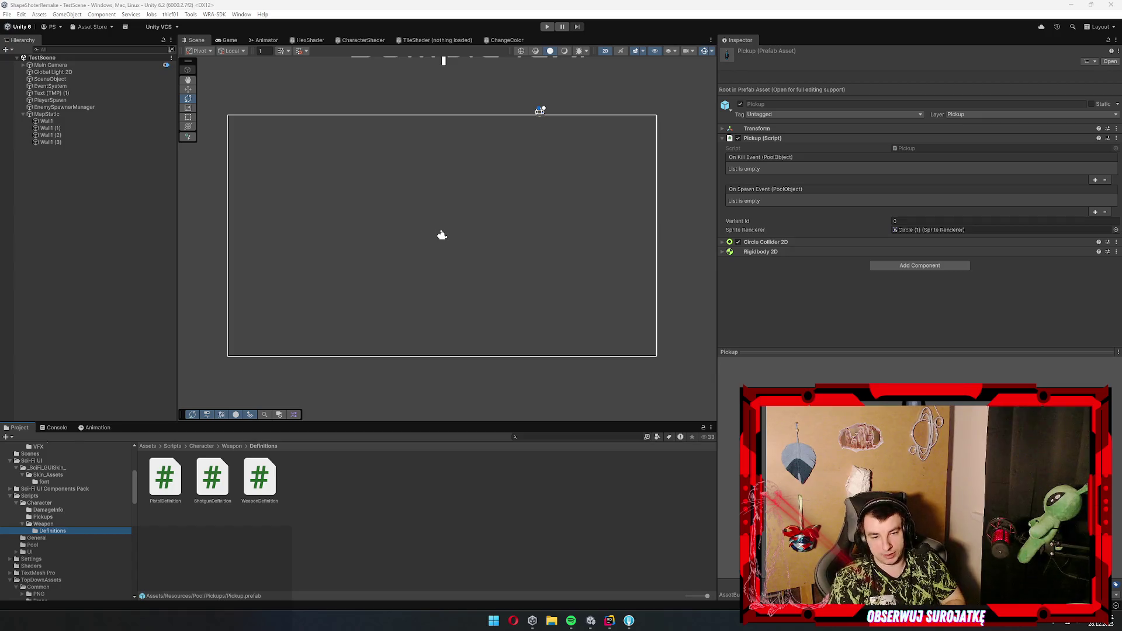
- Navigate back through the asset folders to Resources/Pool, leaving Pool's name unchanged
click(422, 504)
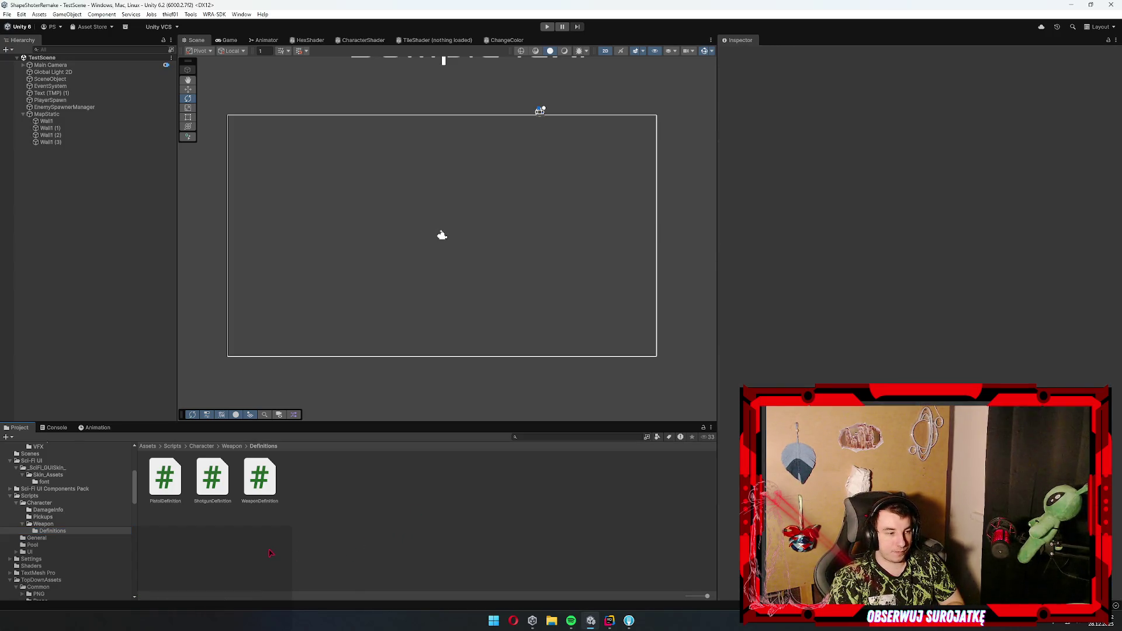
click(208, 482)
click(87, 489)
click(85, 483)
scroll(85, 485, up, 3)
click(33, 504)
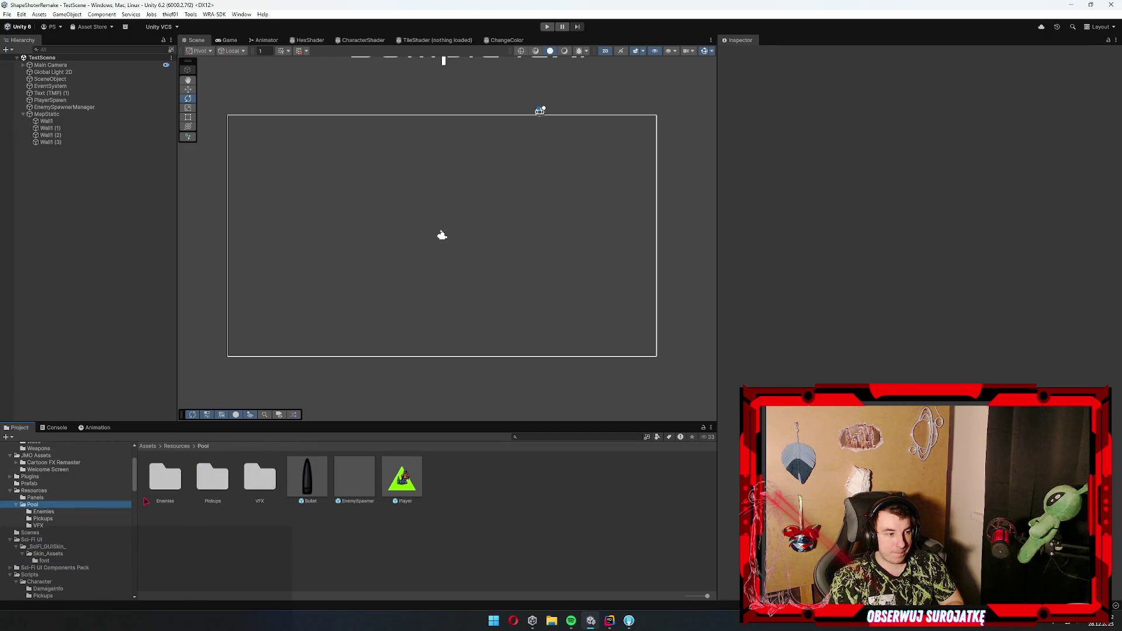
key(Right)
click(146, 502)
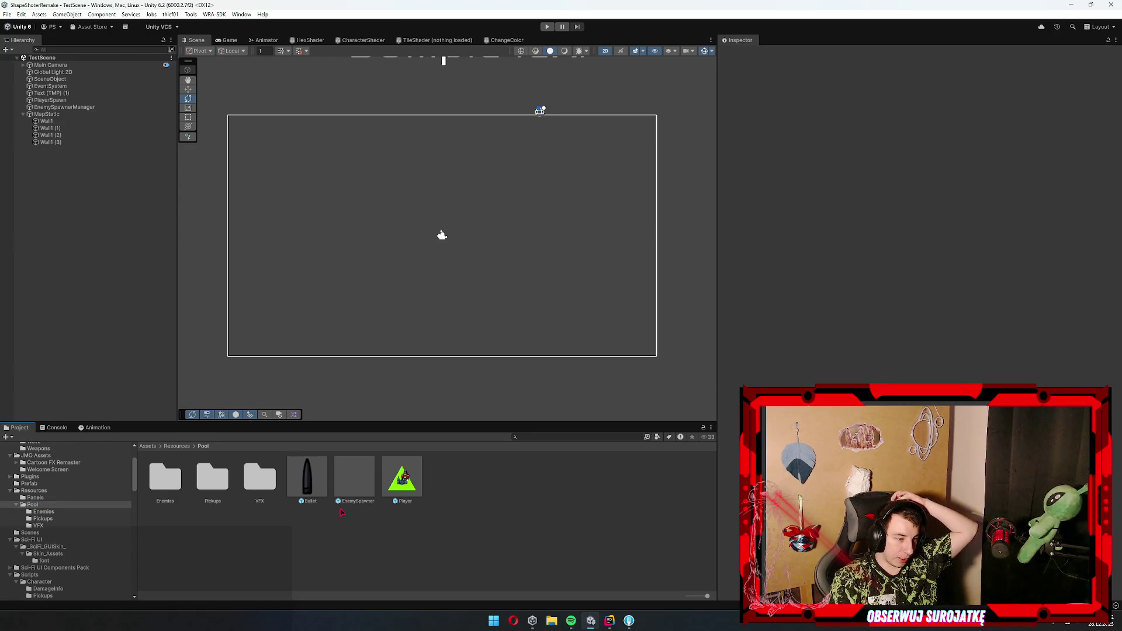
- Open Pool/Enemies and inspect the Enemy1, Enemy2 and Boss2 prefabs
double_click(165, 476)
click(212, 477)
click(260, 476)
key(Left)
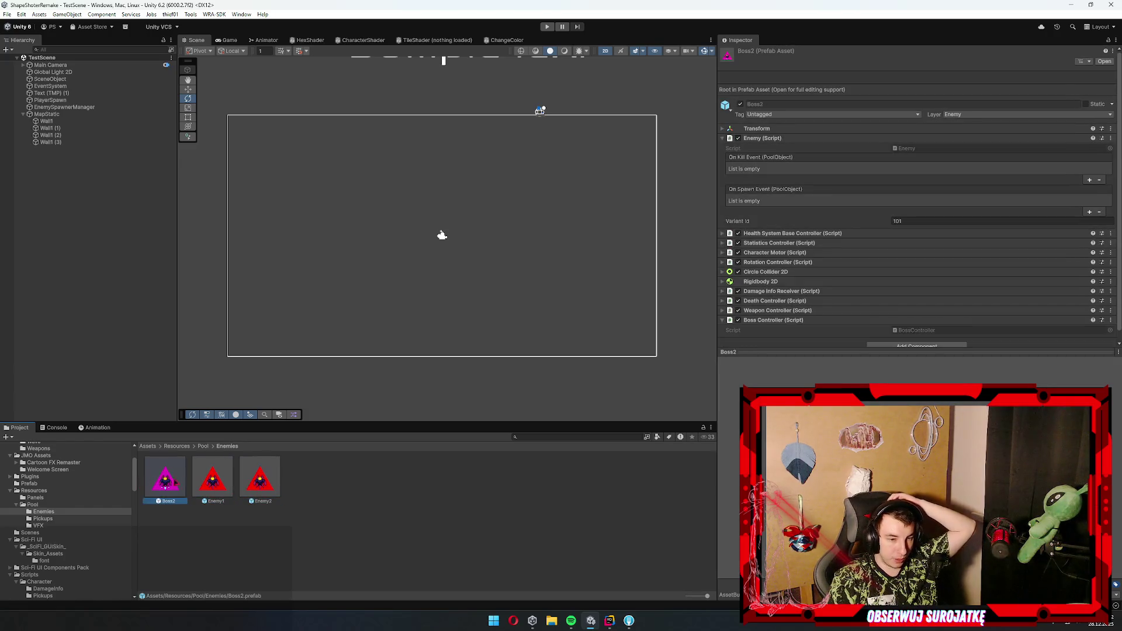
key(Left)
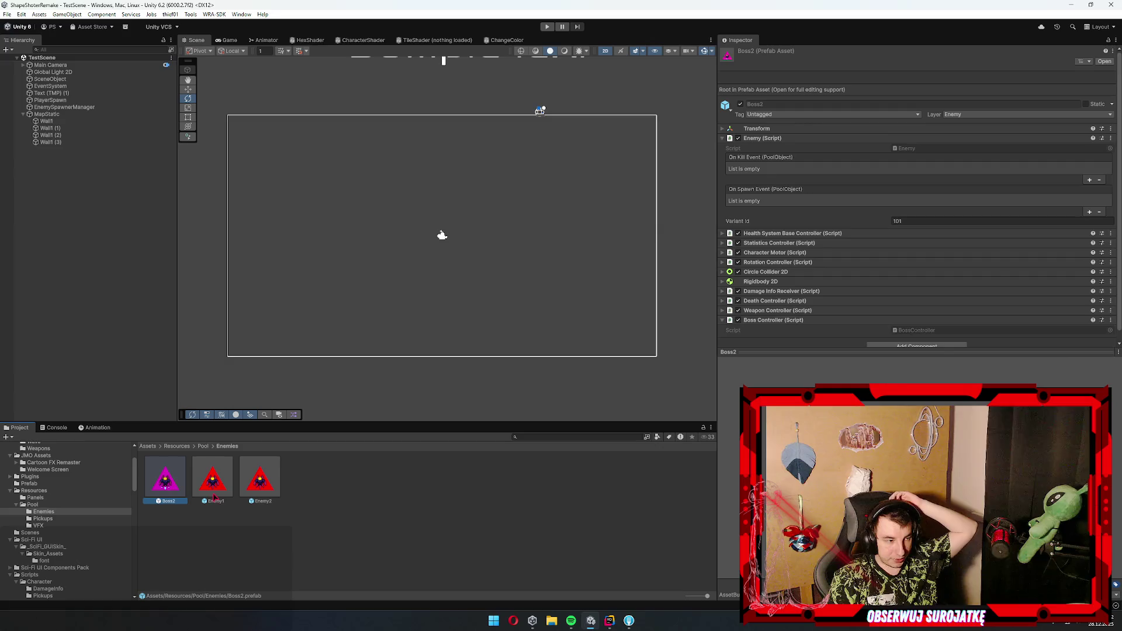
click(360, 525)
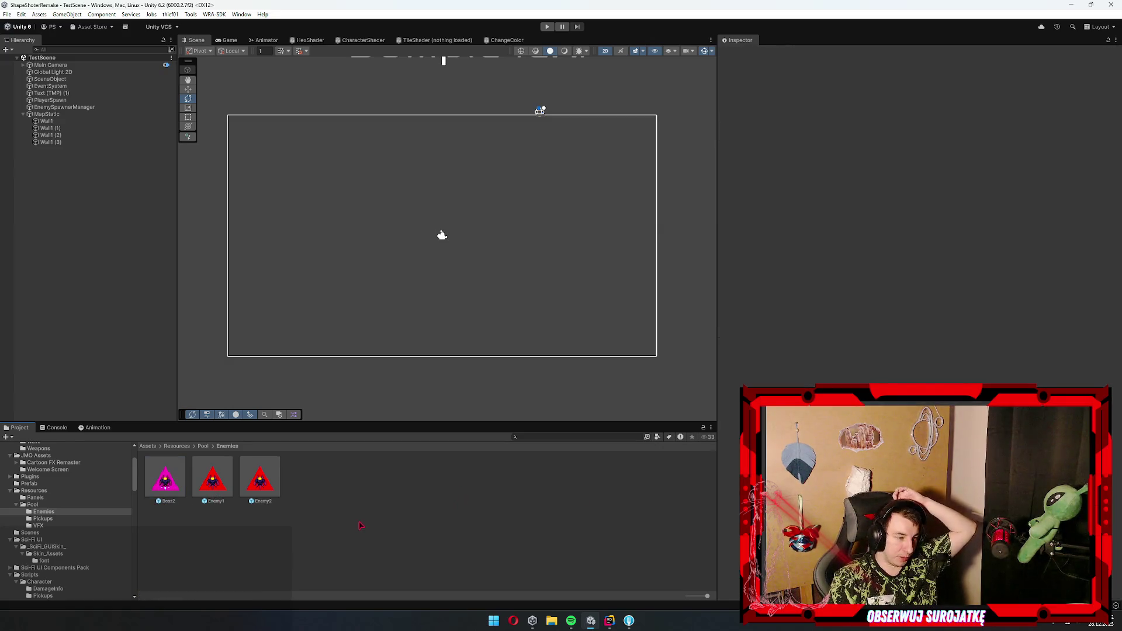
- Step between Enemy1 and Enemy2 to compare their Variant Ids, Enemy1 being 0
key(Left)
key(Left)
key(Left)
key(Right)
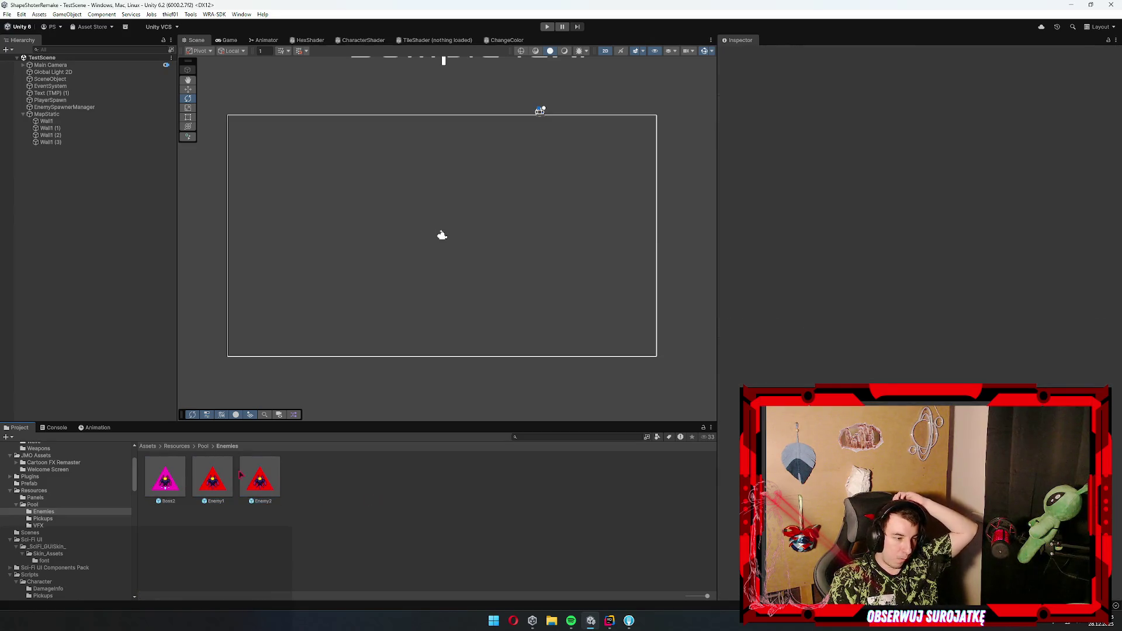
key(Right)
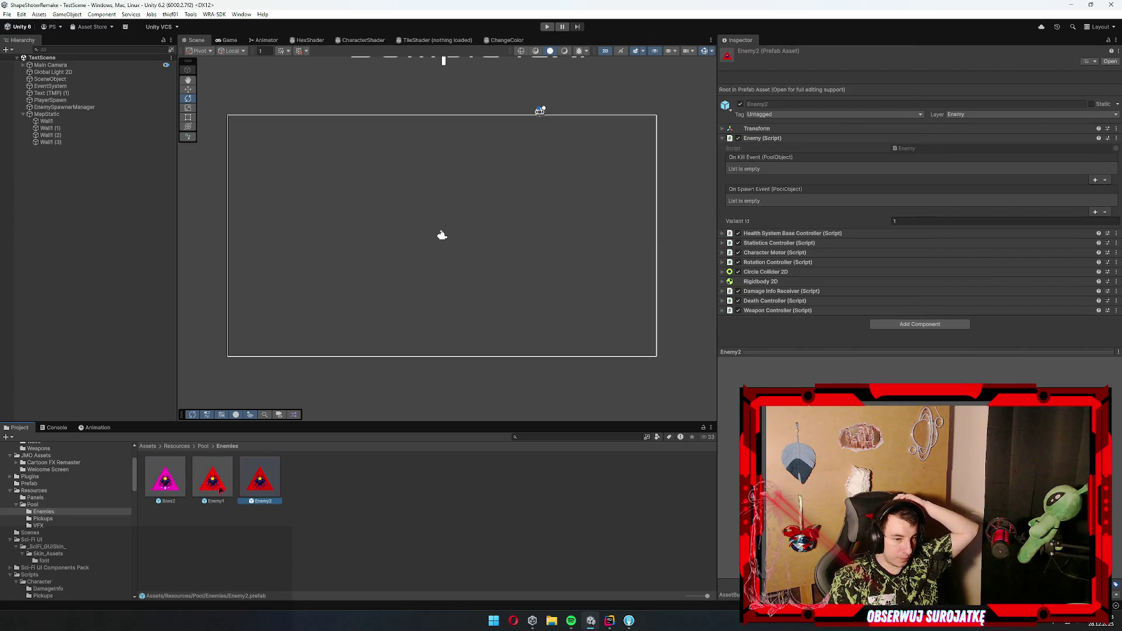
key(Left)
key(Left)
key(Right)
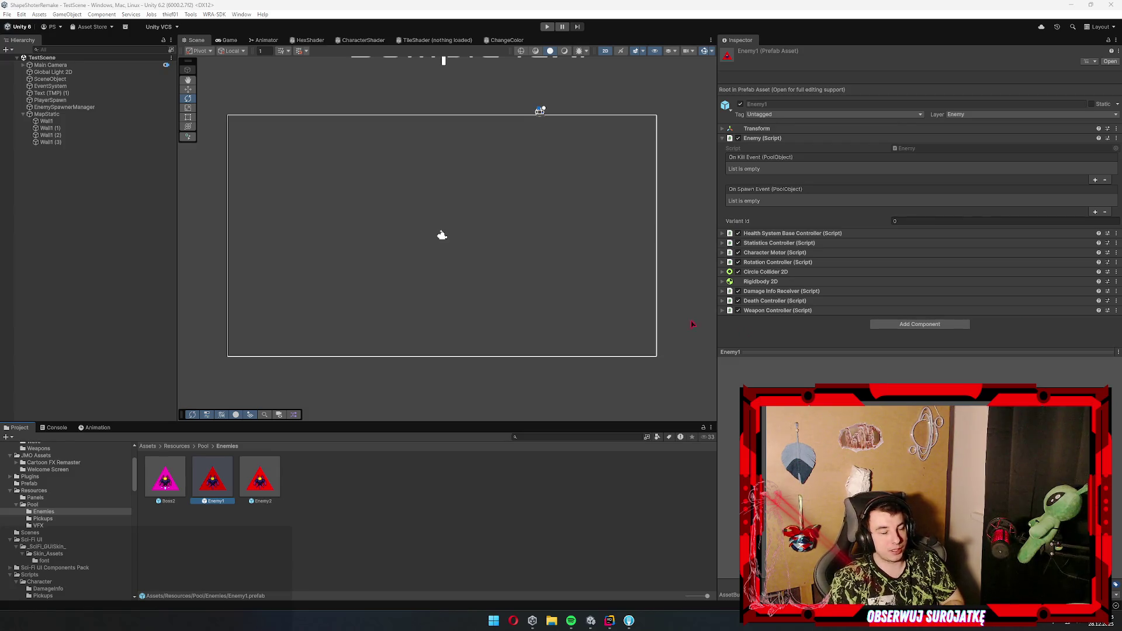
key(Right)
key(Left)
key(Left)
key(Right)
key(Right)
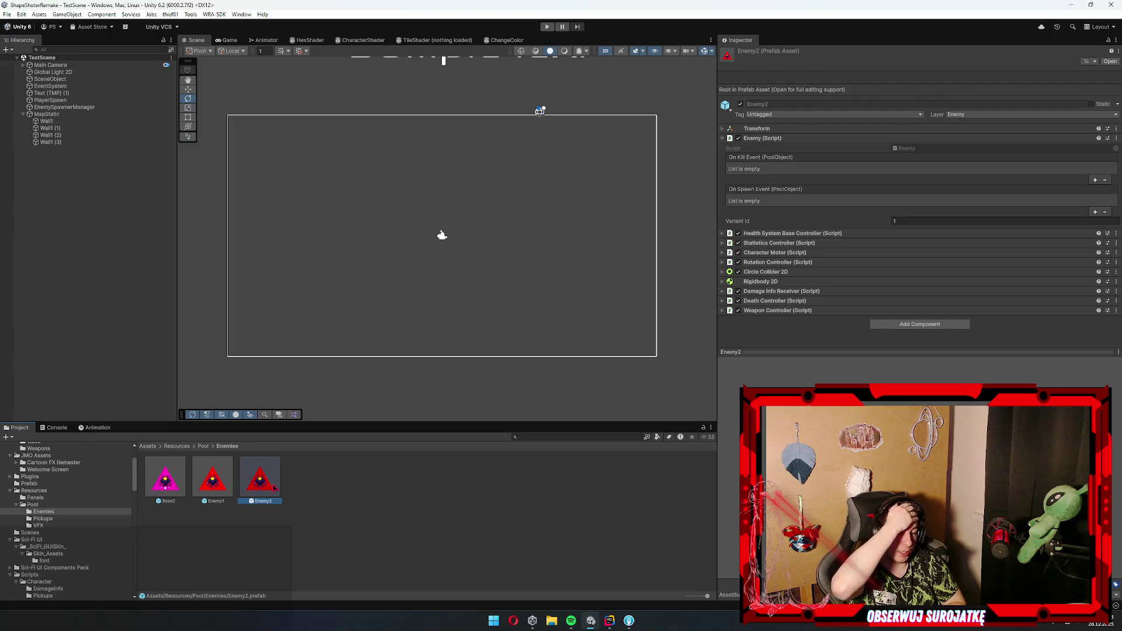
- Go to the Pickups folder and select the Pickup prefab
click(359, 542)
click(42, 518)
click(164, 477)
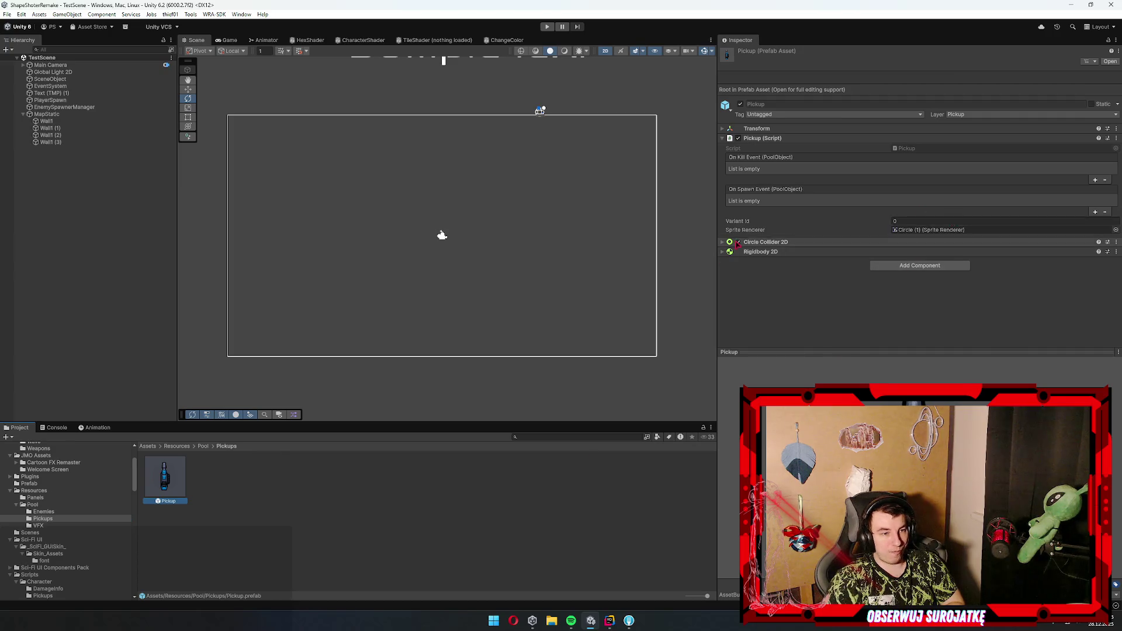
- Add a Weapon Pickup component to the Pickup prefab
click(888, 242)
click(888, 242)
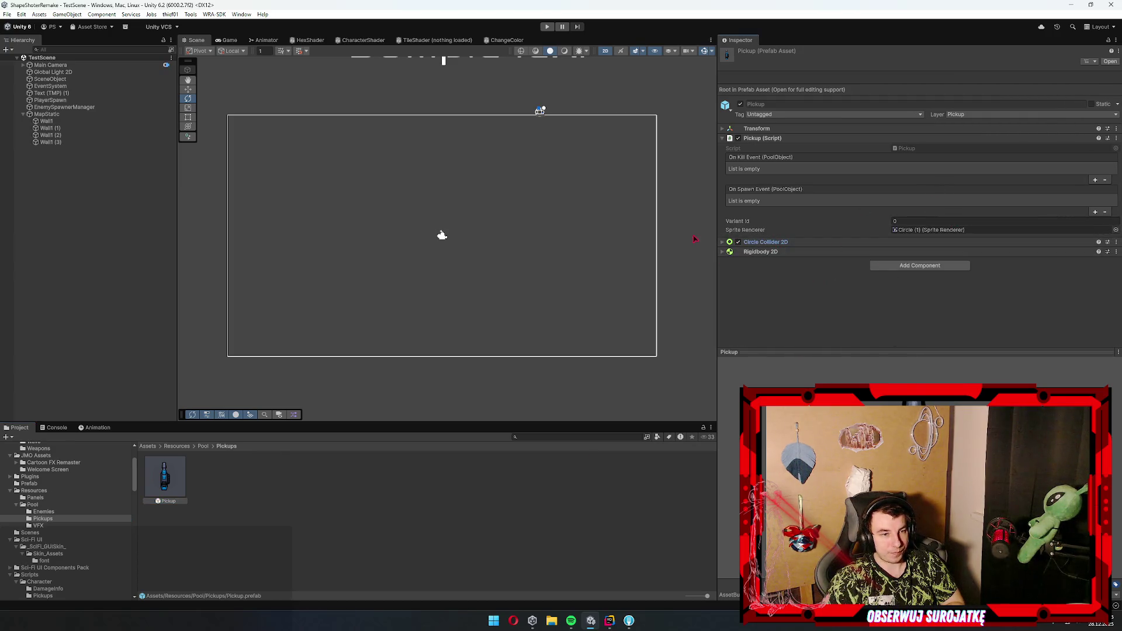
click(922, 266)
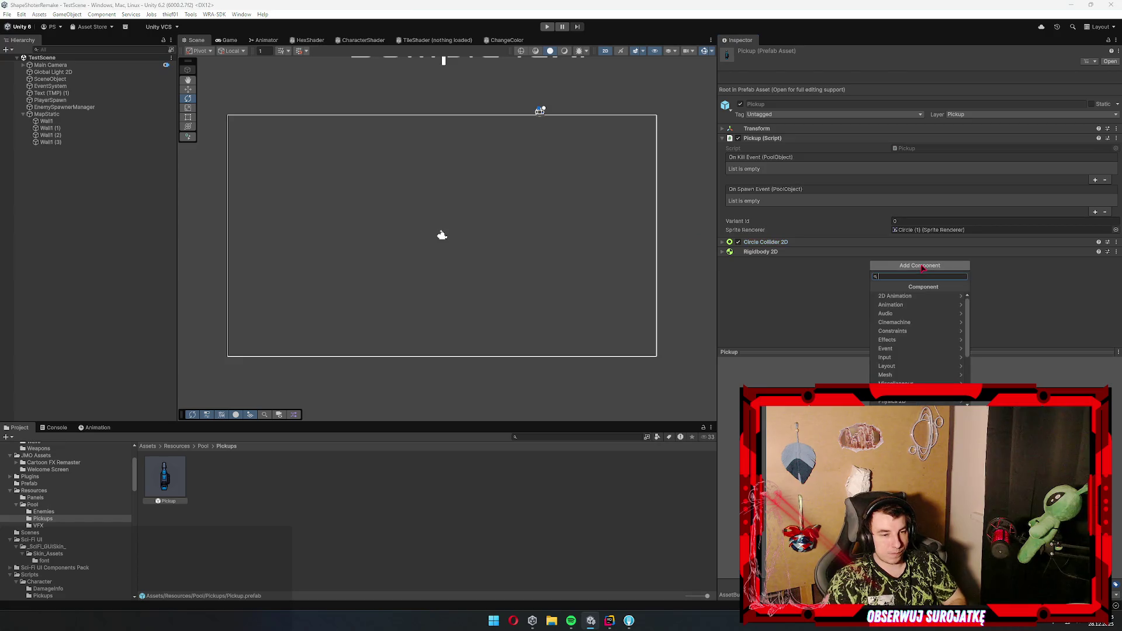
text(wea pi)
key(Return)
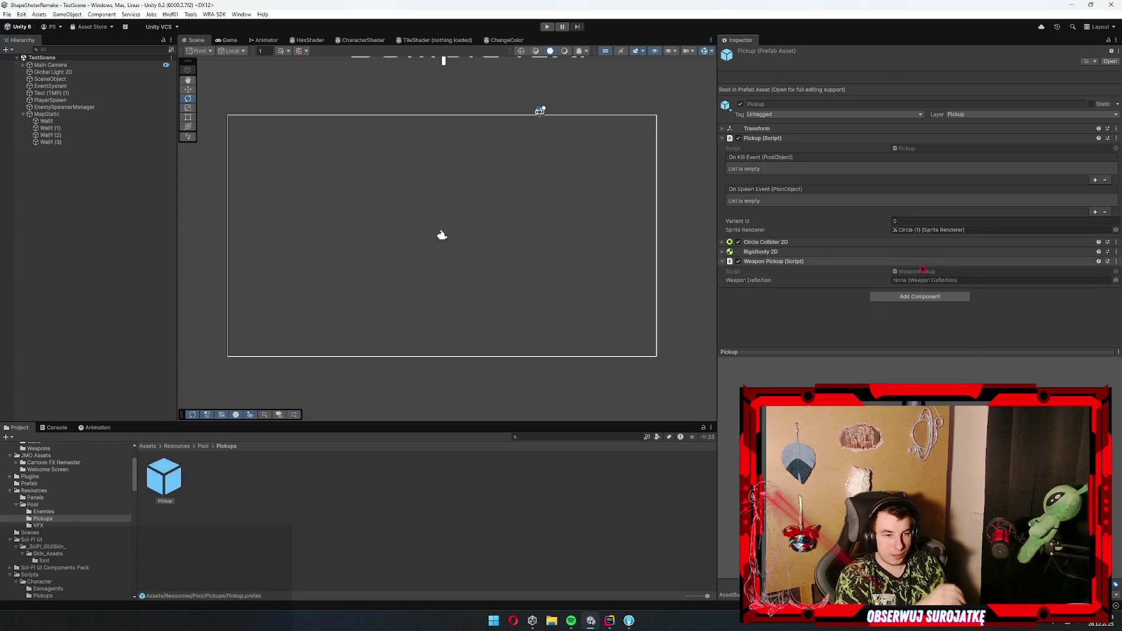
- Assign the Data/Weapons Shotgun as the Weapon Pickup's Weapon Definition
scroll(72, 500, up, 3)
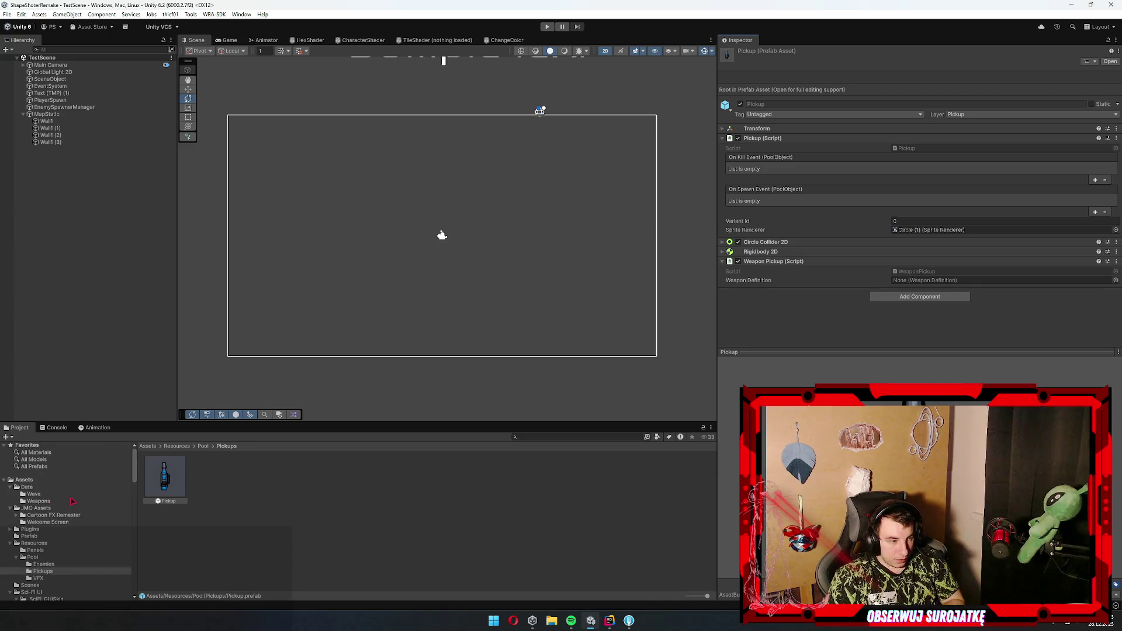
click(39, 500)
mouse_move(212, 478)
mouse_down()
mouse_move(626, 483)
mouse_move(946, 306)
mouse_move(959, 282)
mouse_up()
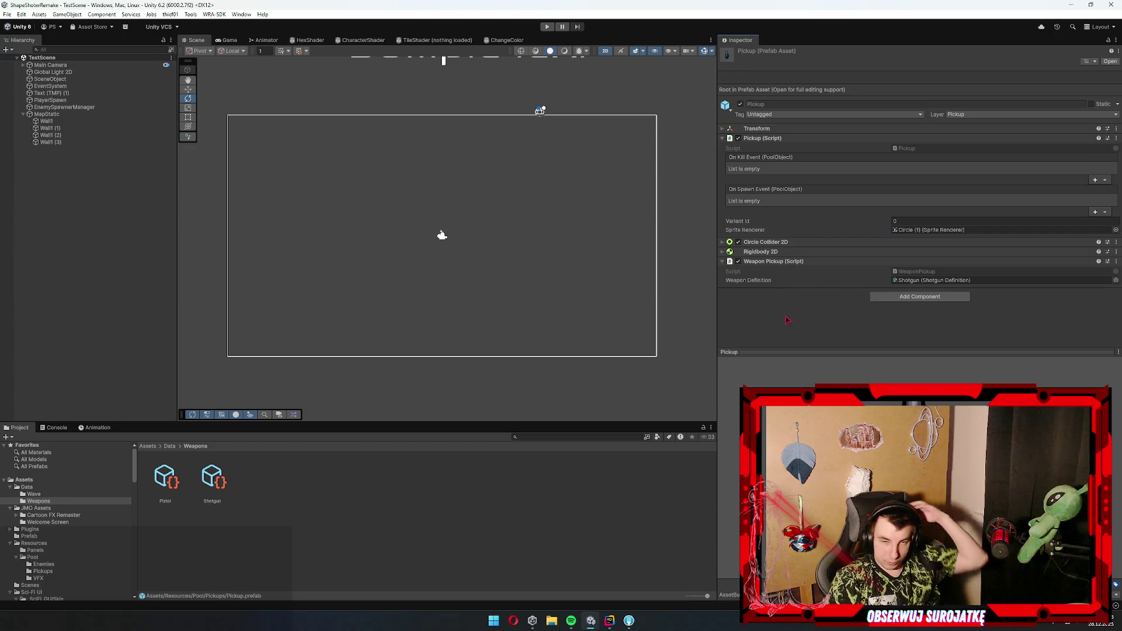
- Inspect the Shotgun definition and its weapon sprite, then go to the weapon Definitions scripts folder
click(117, 483)
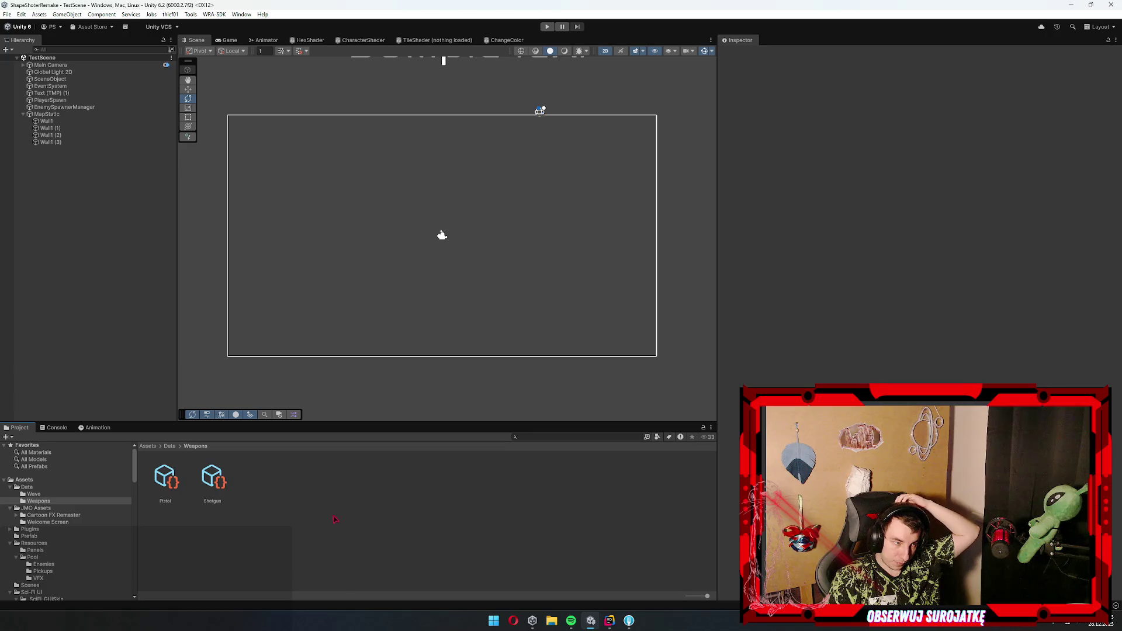
click(212, 476)
click(929, 83)
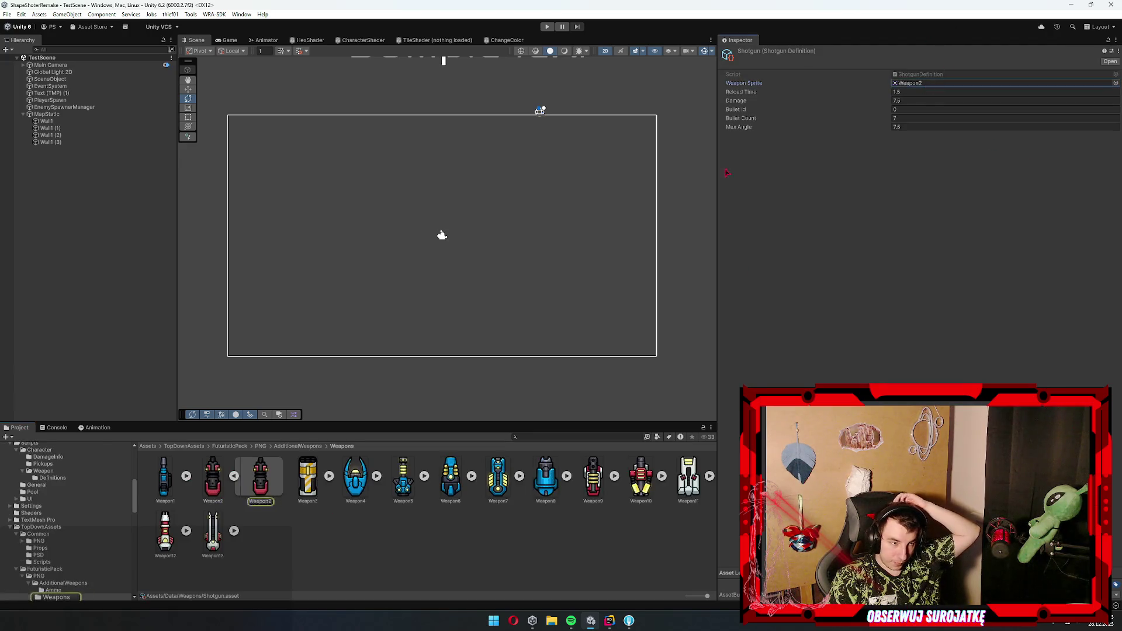
click(425, 546)
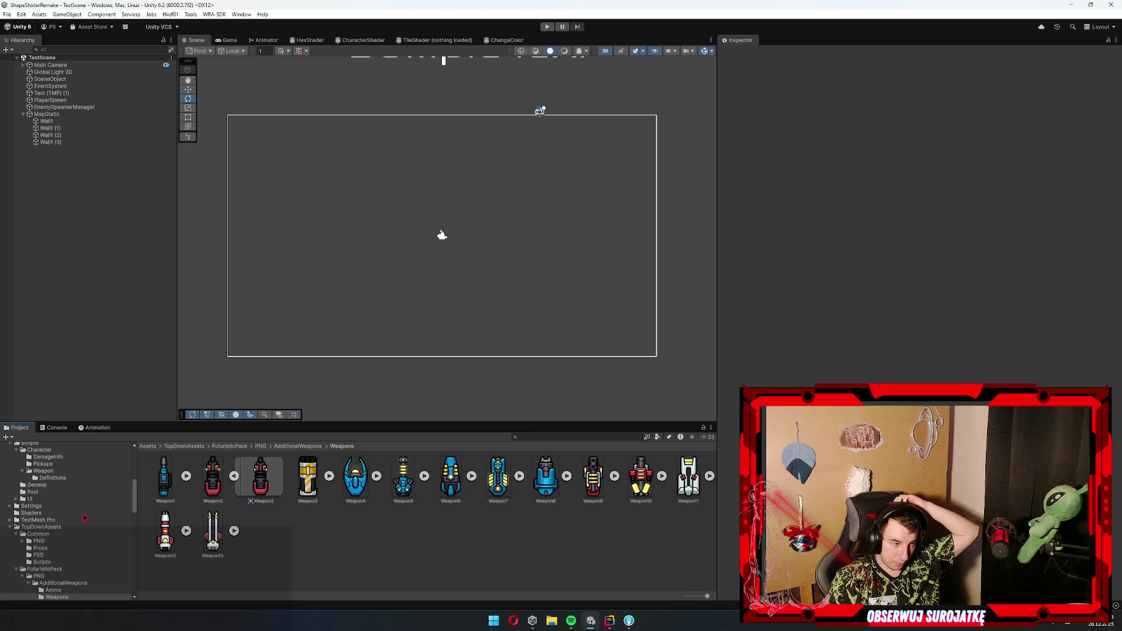
scroll(84, 517, down, 10)
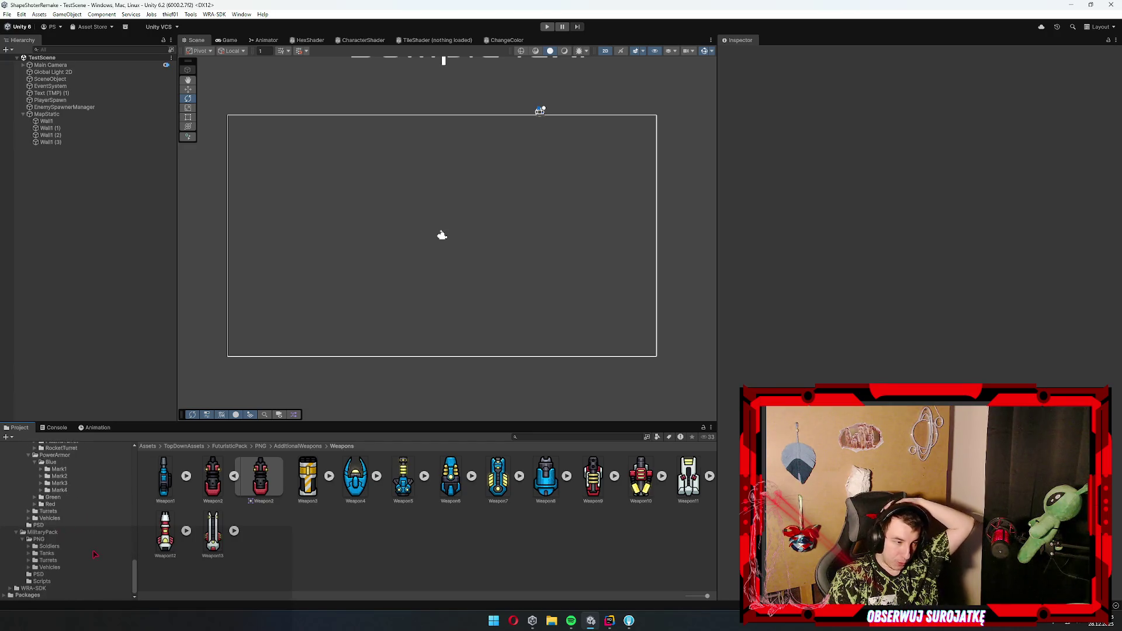
scroll(46, 538, up, 15)
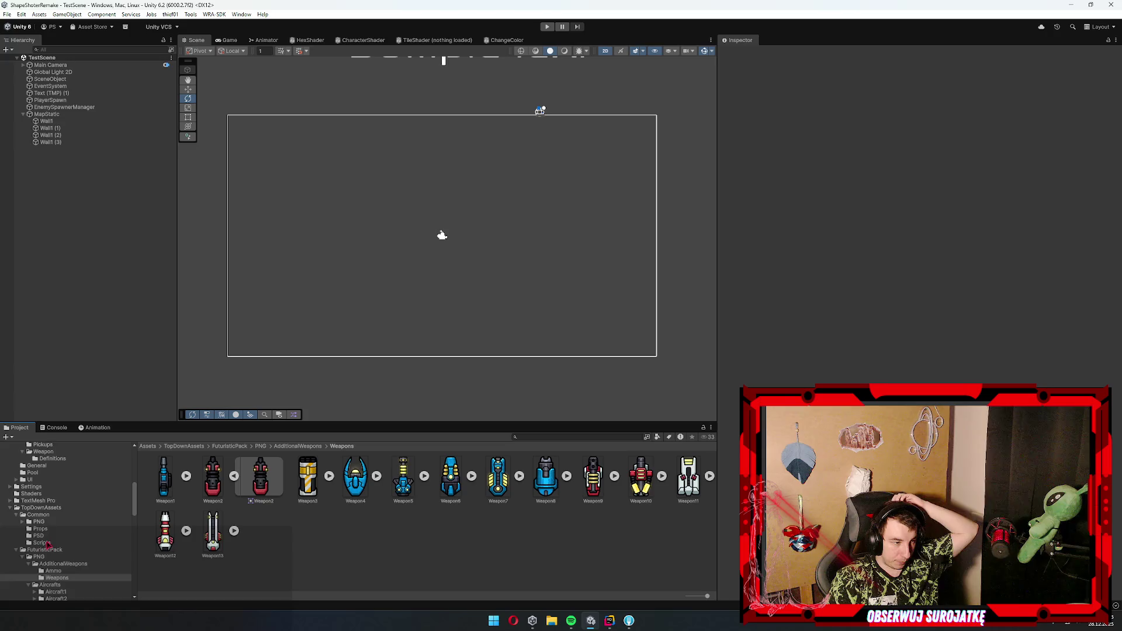
click(68, 543)
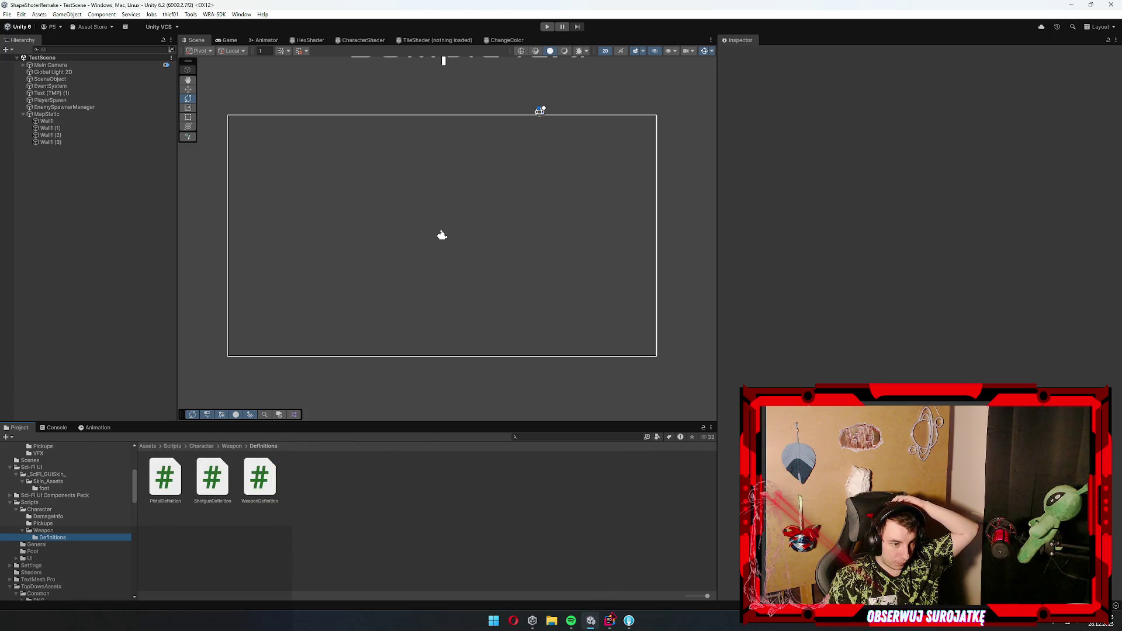
- Briefly switch to the code editor, then come back to Unity's Scripts/UI folder
click(610, 620)
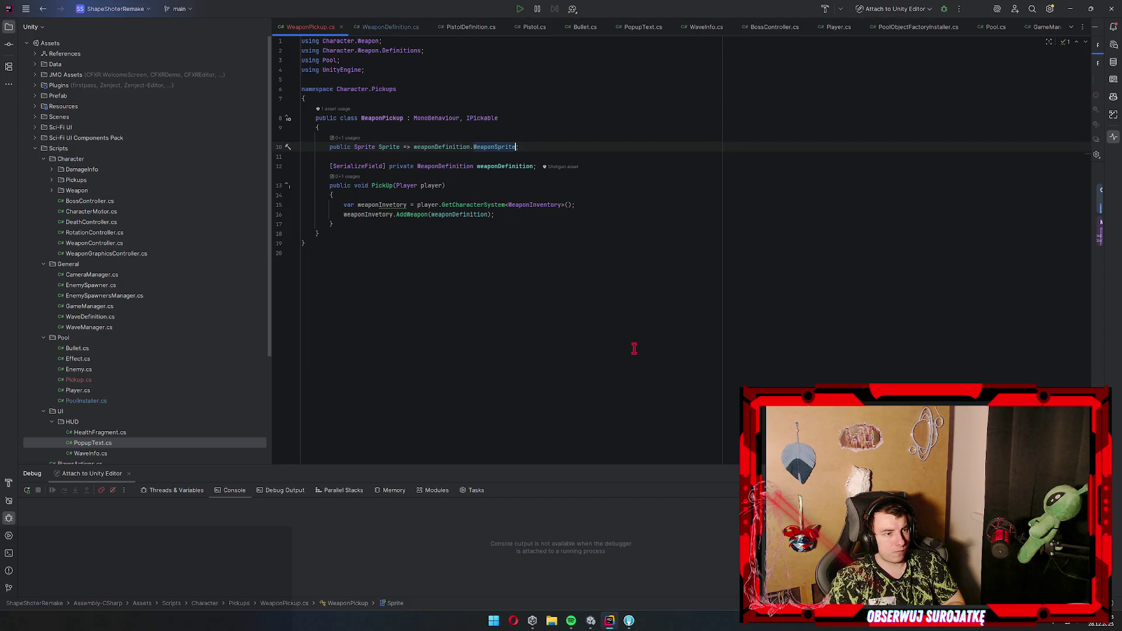
click(1070, 8)
click(355, 541)
click(57, 558)
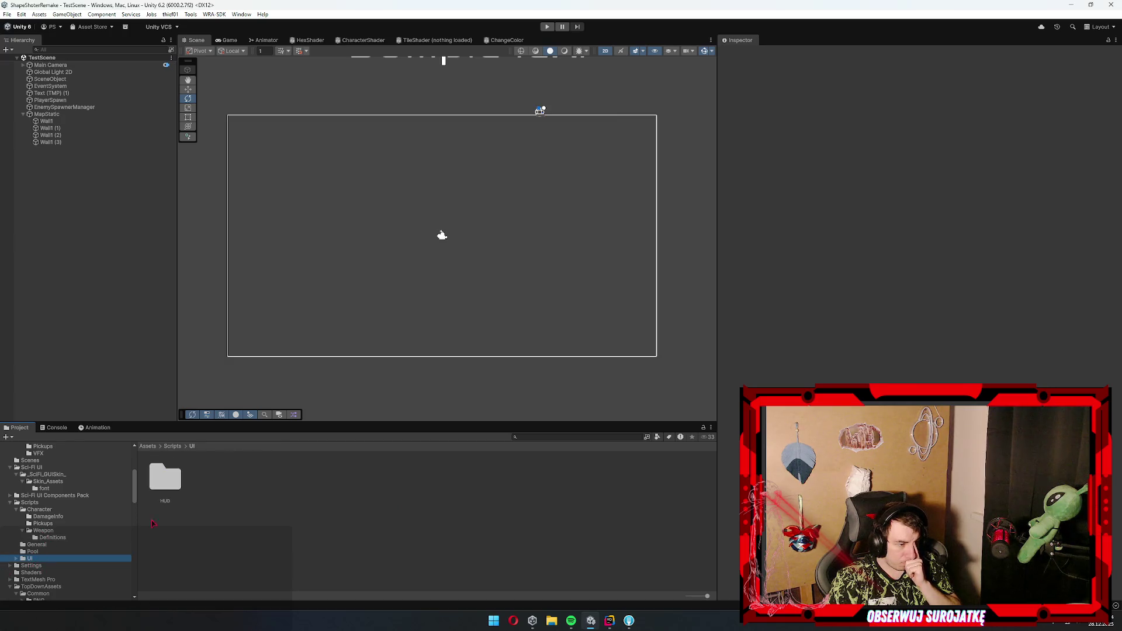
- Create a C# script named InventoryView in the HUD scripts folder
double_click(165, 478)
right_click(369, 504)
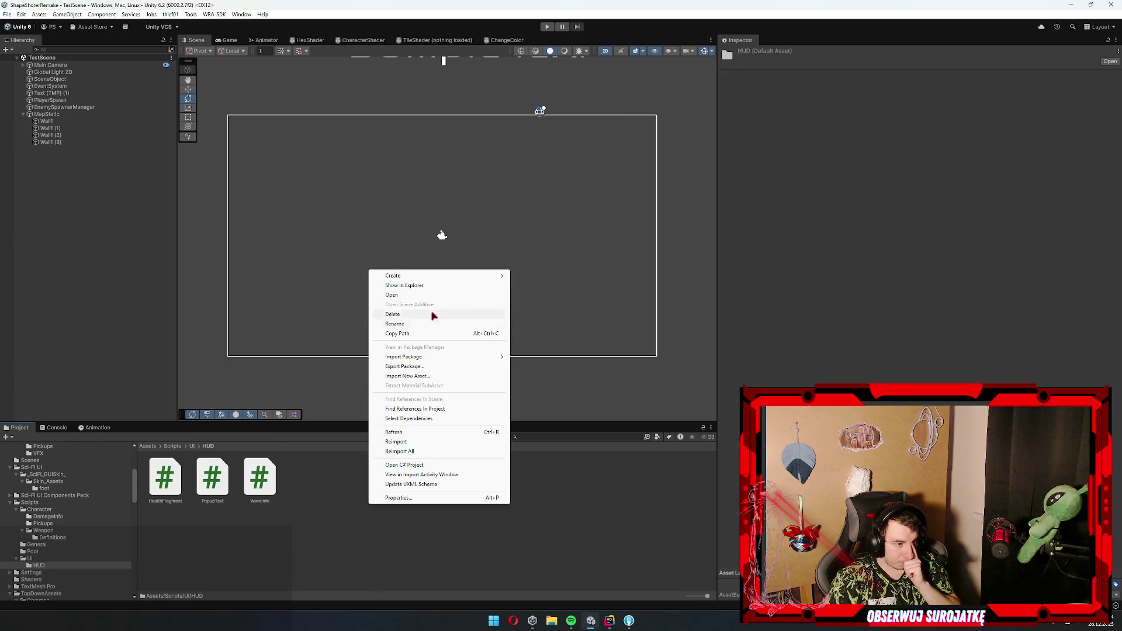
mouse_move(435, 277)
click(554, 291)
text(Inventory)
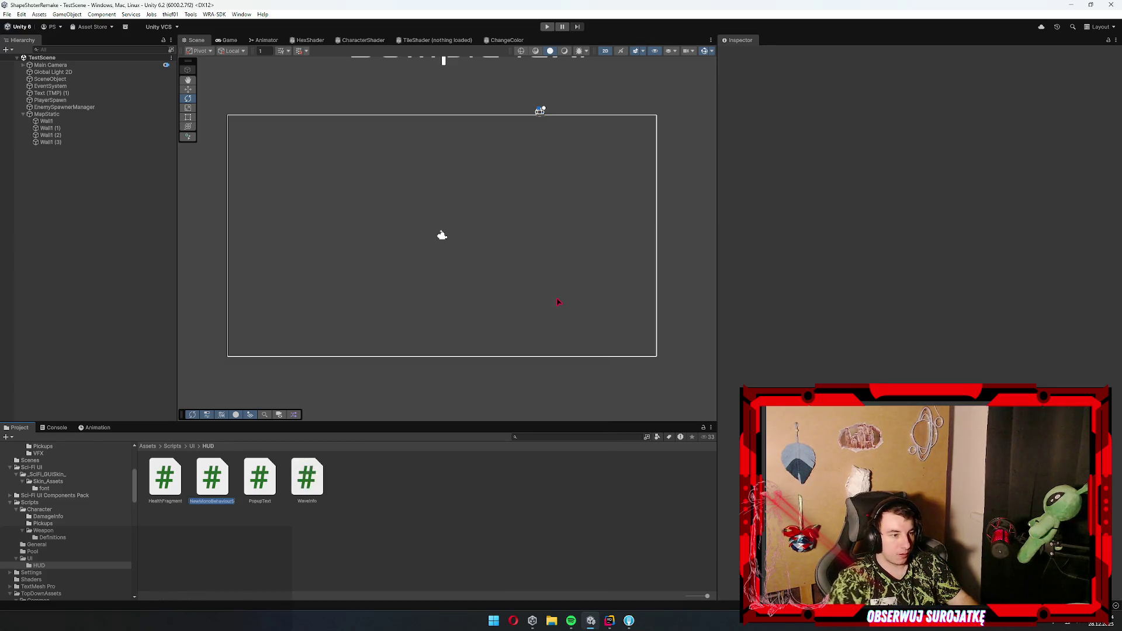
text(View)
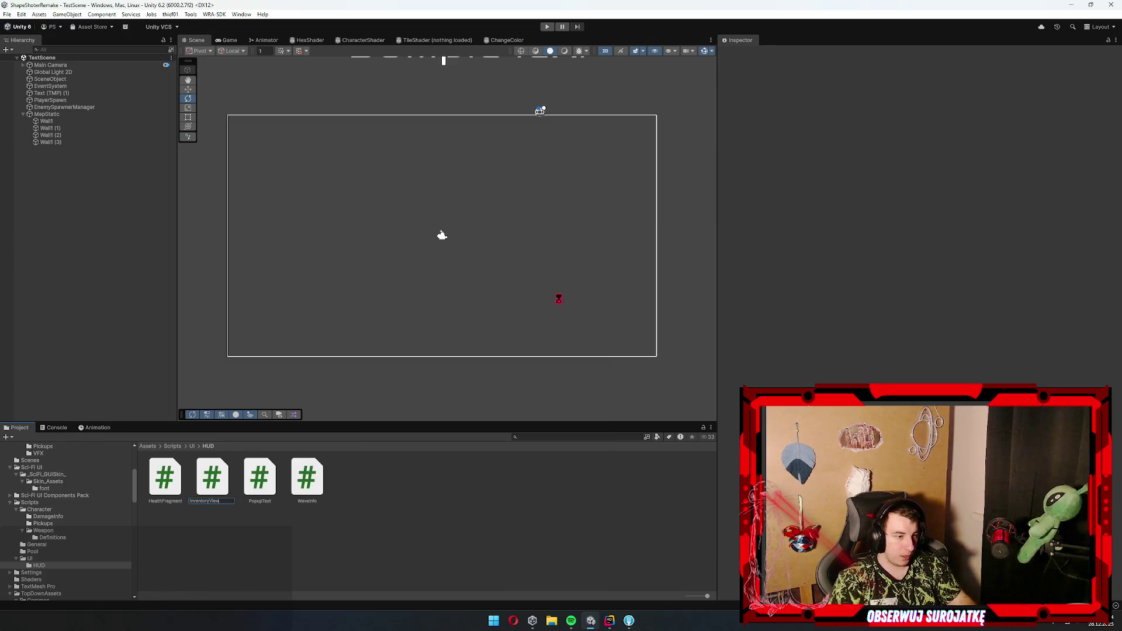
key(Return)
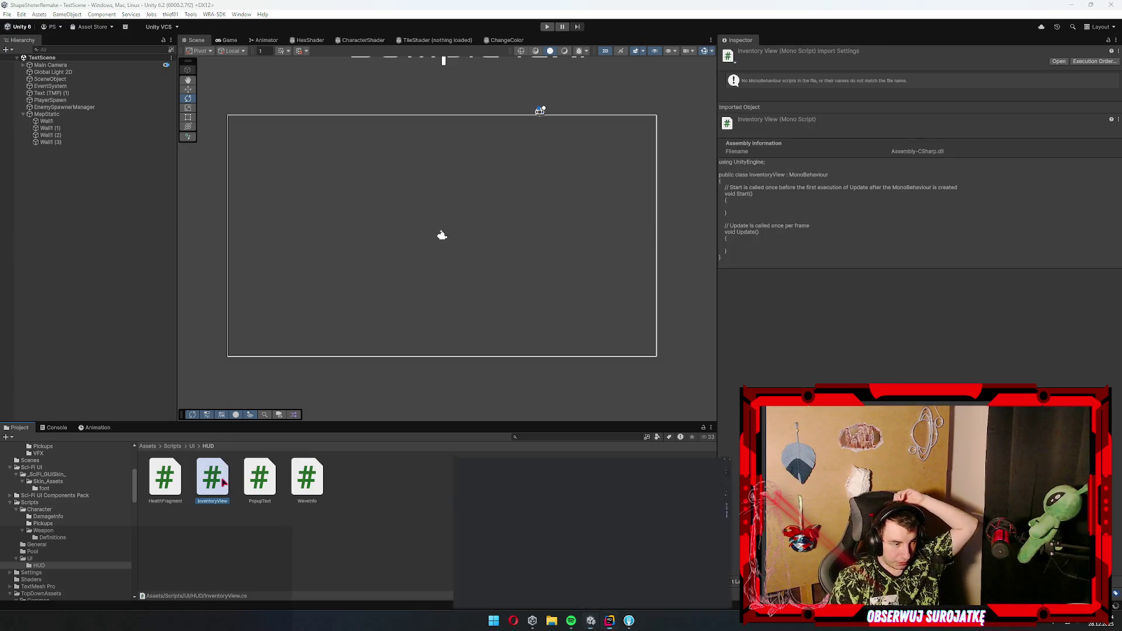
- Load InventoryView in Rider and bring up the quick fixes for its class
double_click(223, 482)
click(383, 70)
key(alt+Return)
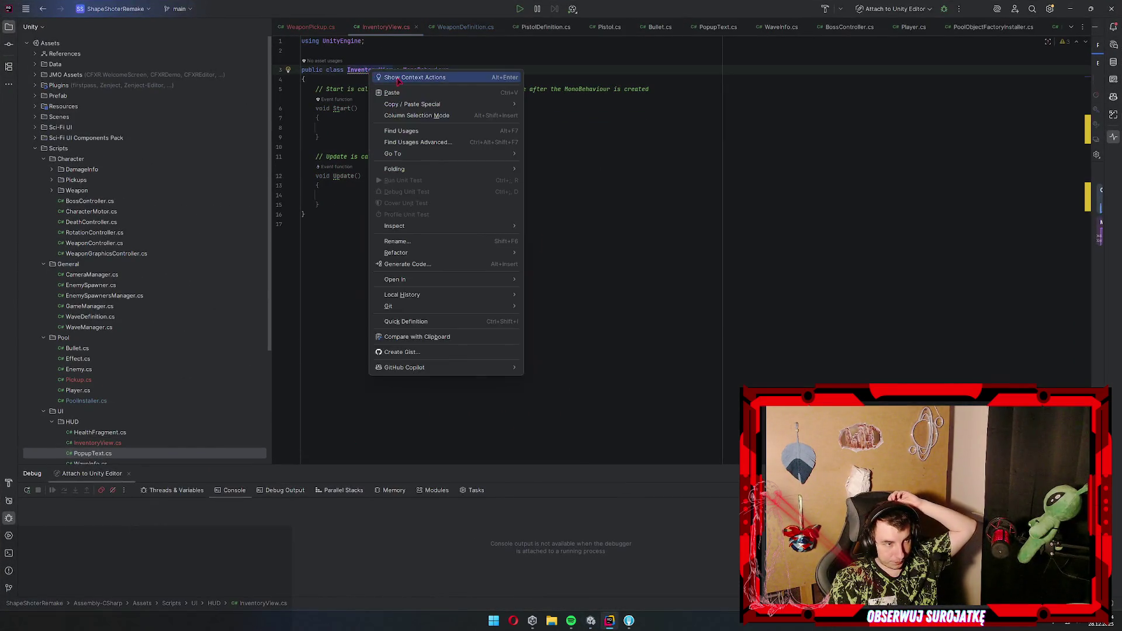
- Move InventoryView into namespace UI.HUD and make it derive from PanelFragmentBase
key(Return)
double_click(438, 79)
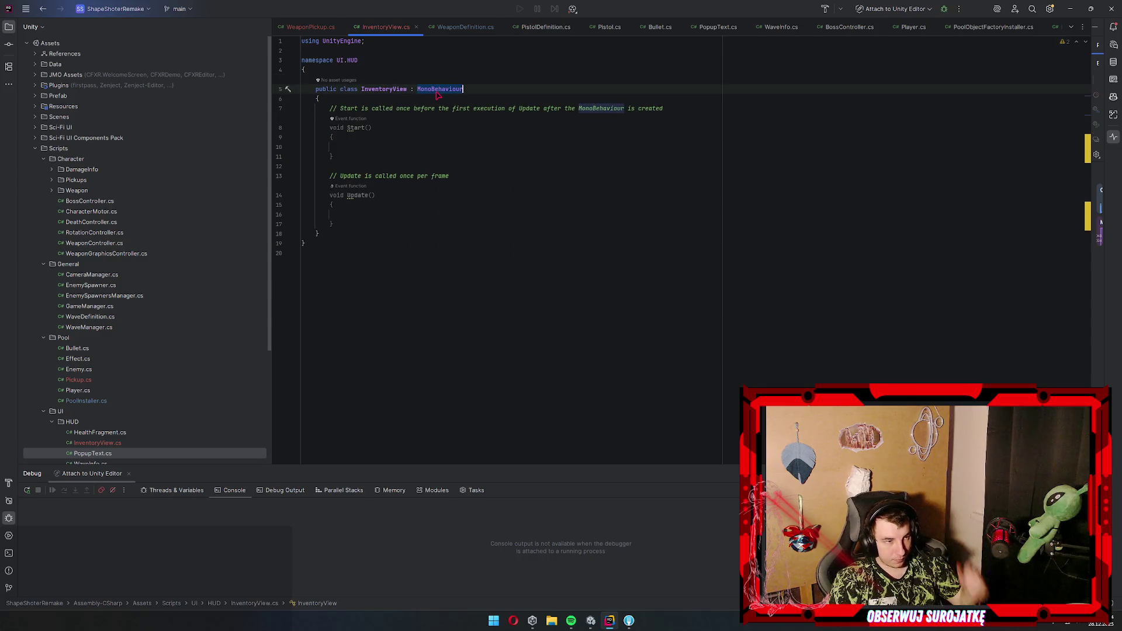
text(Panelfr)
key(Return)
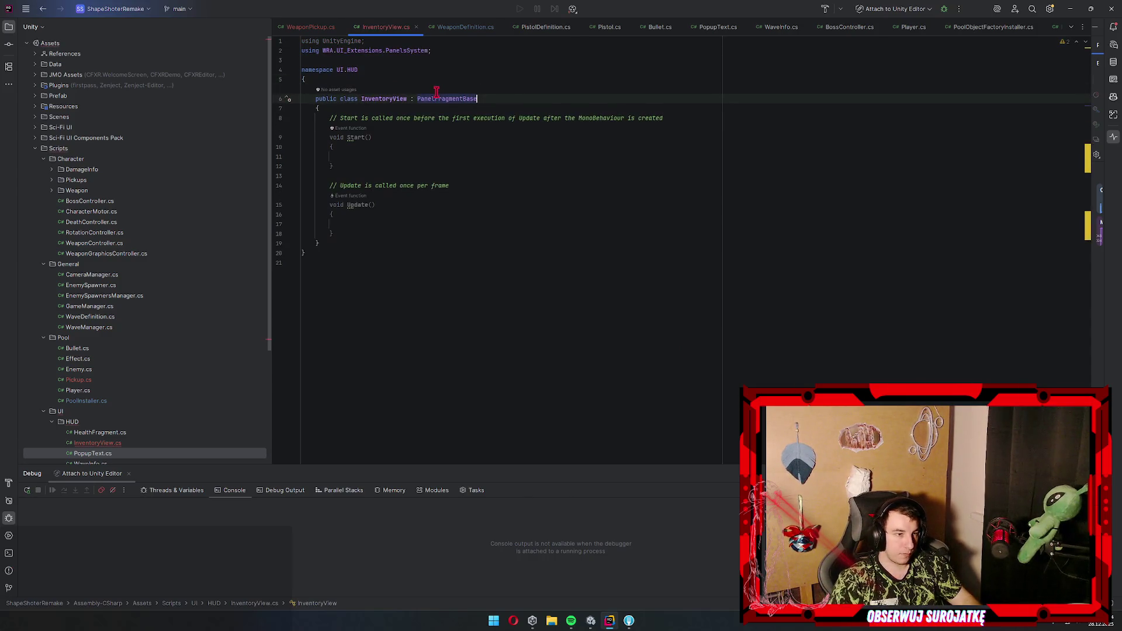
- Delete the Start and Update stubs, then minimize Rider back to Unity
mouse_move(342, 234)
mouse_down()
mouse_move(343, 215)
mouse_move(764, 91)
mouse_up()
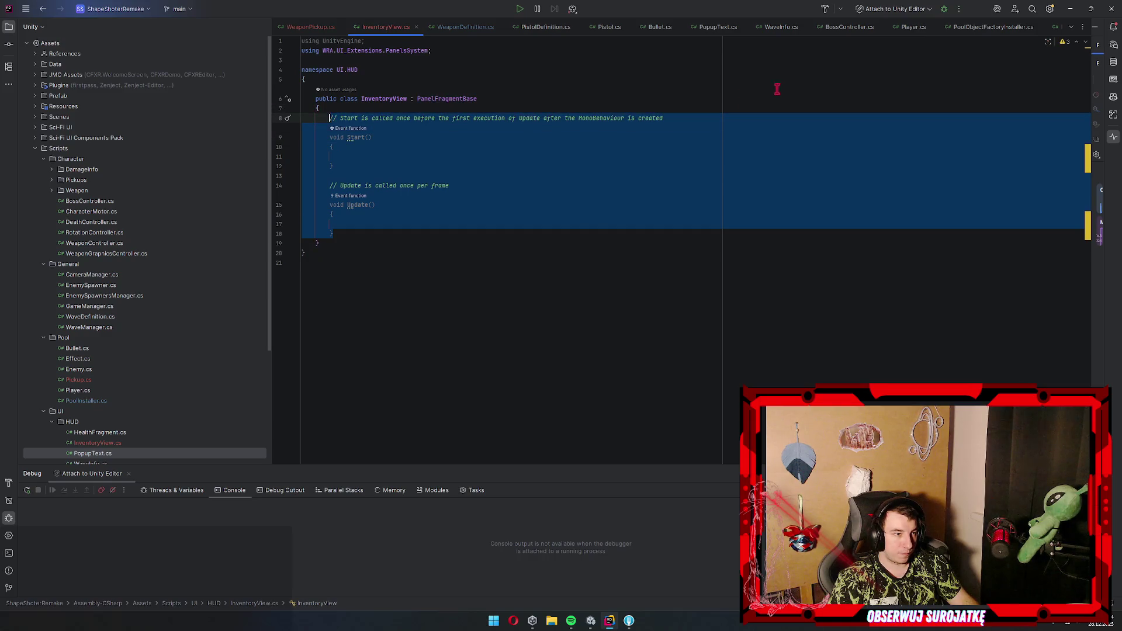
key(BackSpace)
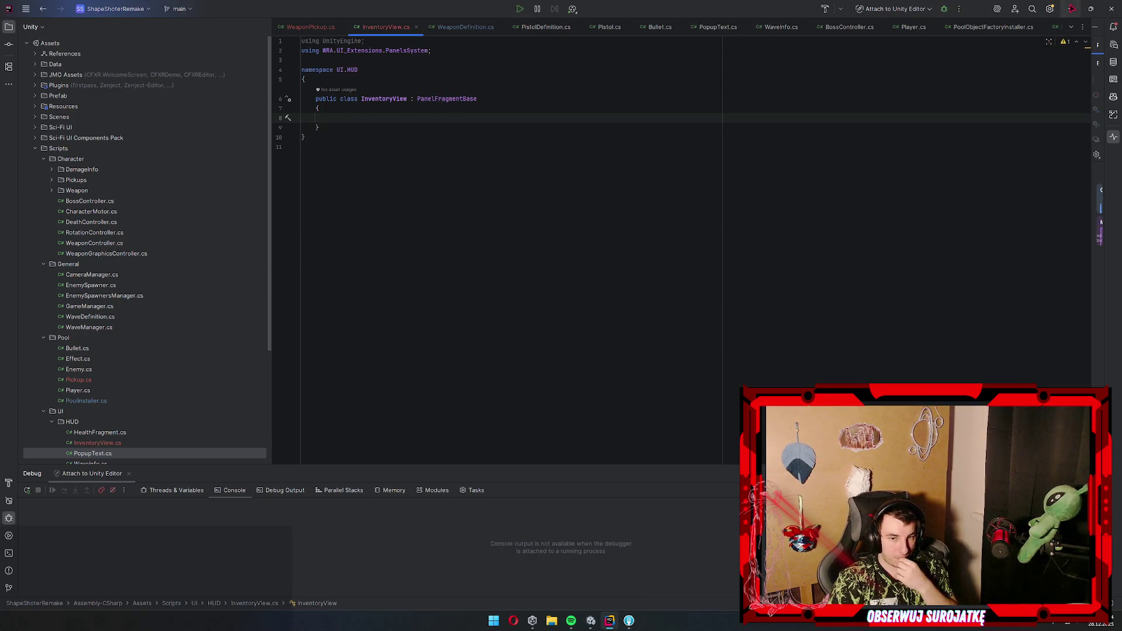
click(1069, 9)
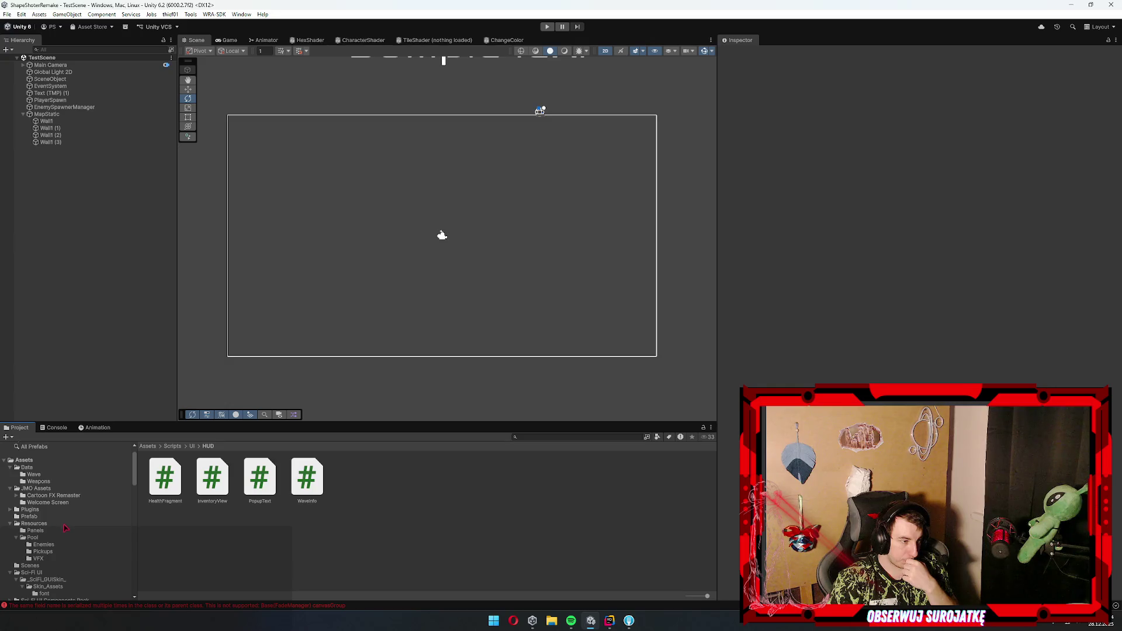
- Enter Prefab Mode on the HUD prefab from Resources/Panels, ready to add objects under HUD
click(49, 544)
click(36, 530)
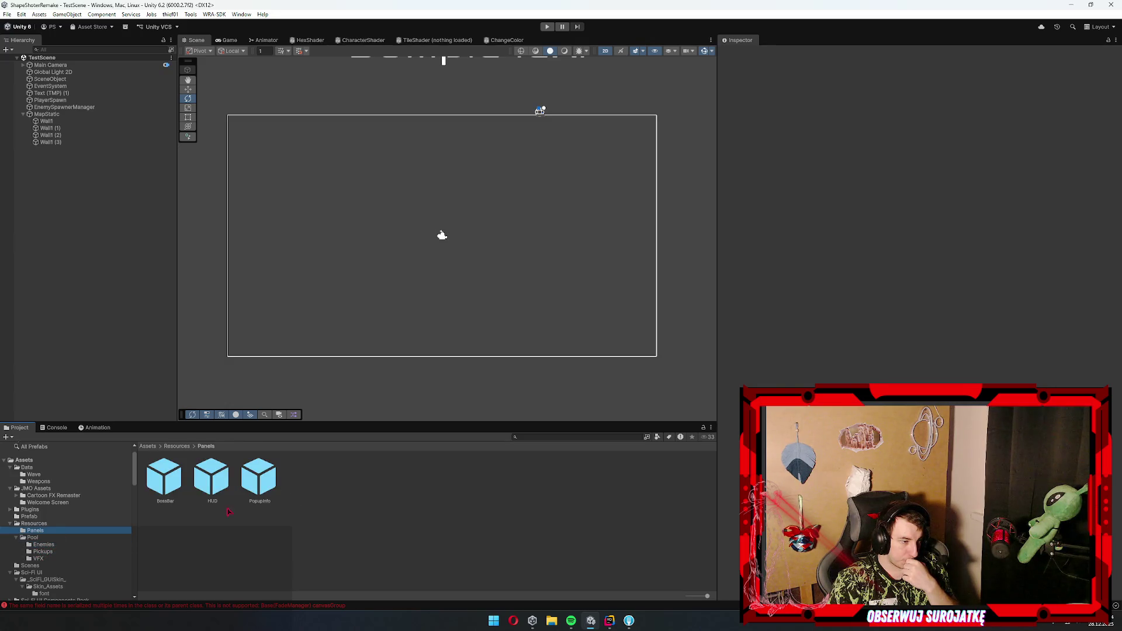
double_click(219, 475)
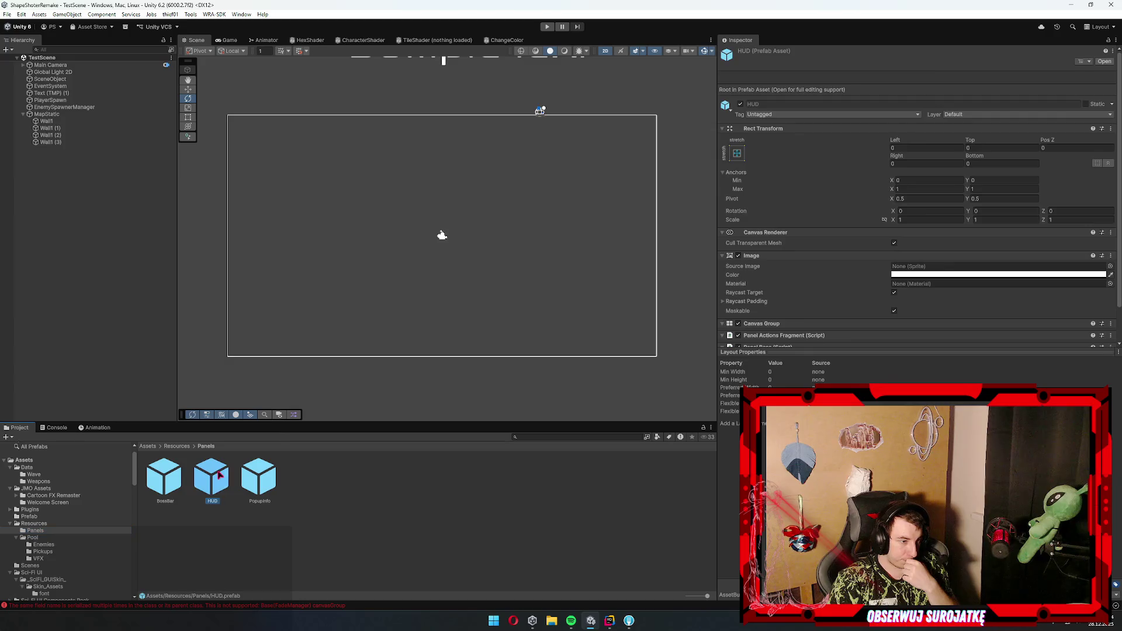
scroll(220, 270, down, 4)
scroll(388, 170, up, 3)
scroll(394, 192, down, 3)
scroll(393, 192, down, 5)
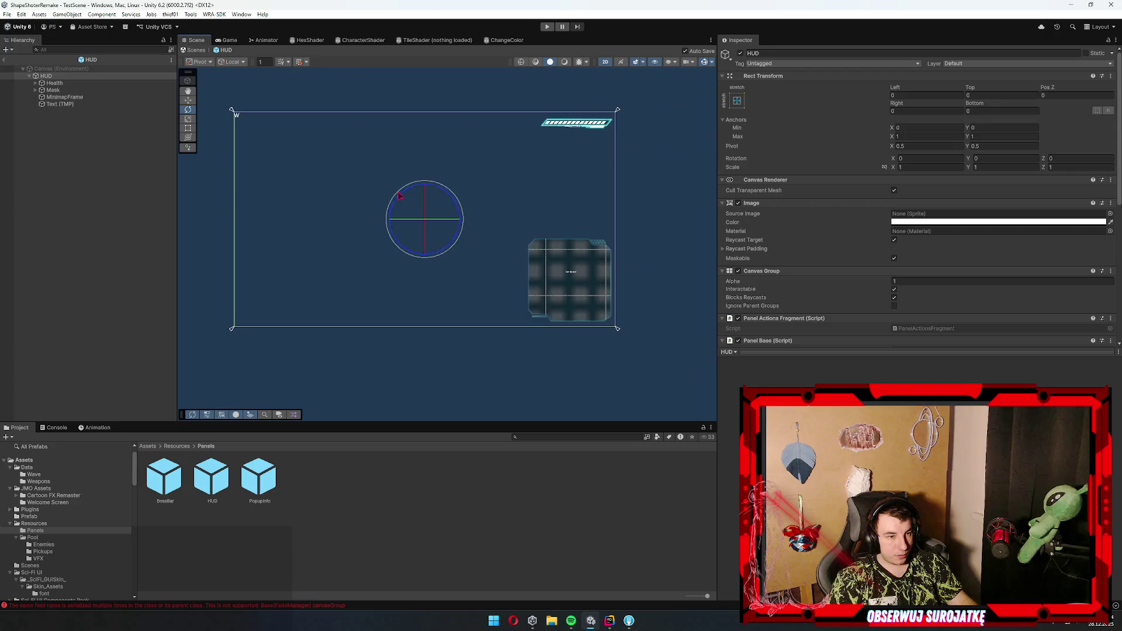
scroll(363, 233, up, 3)
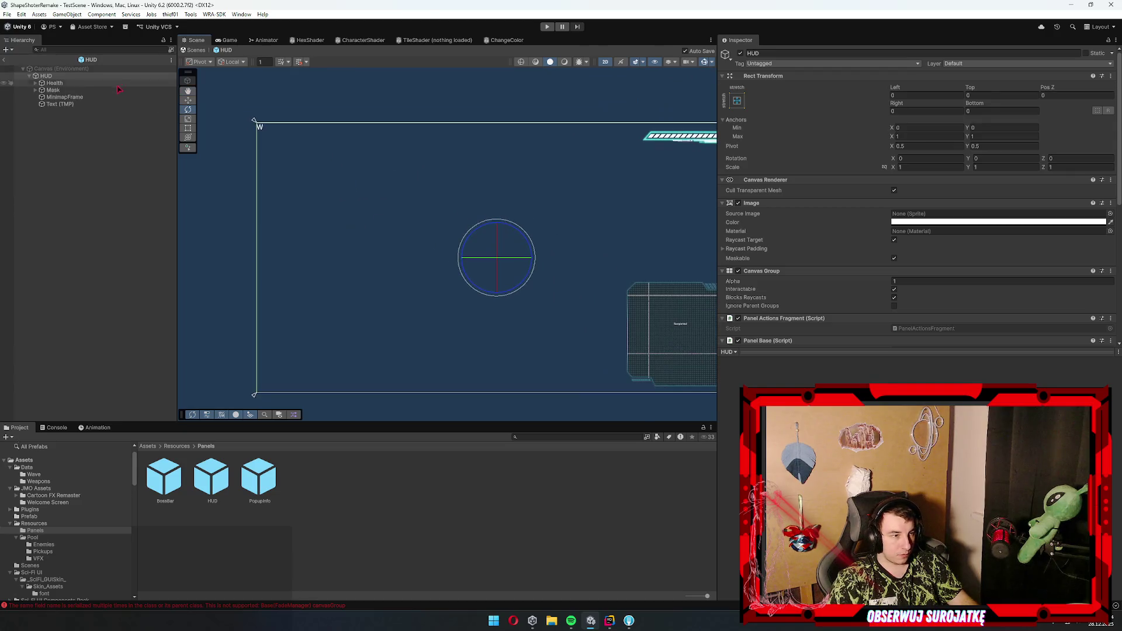
right_click(57, 77)
- Add a UI Image under HUD anchored middle-left with Pivot X 0
mouse_move(92, 305)
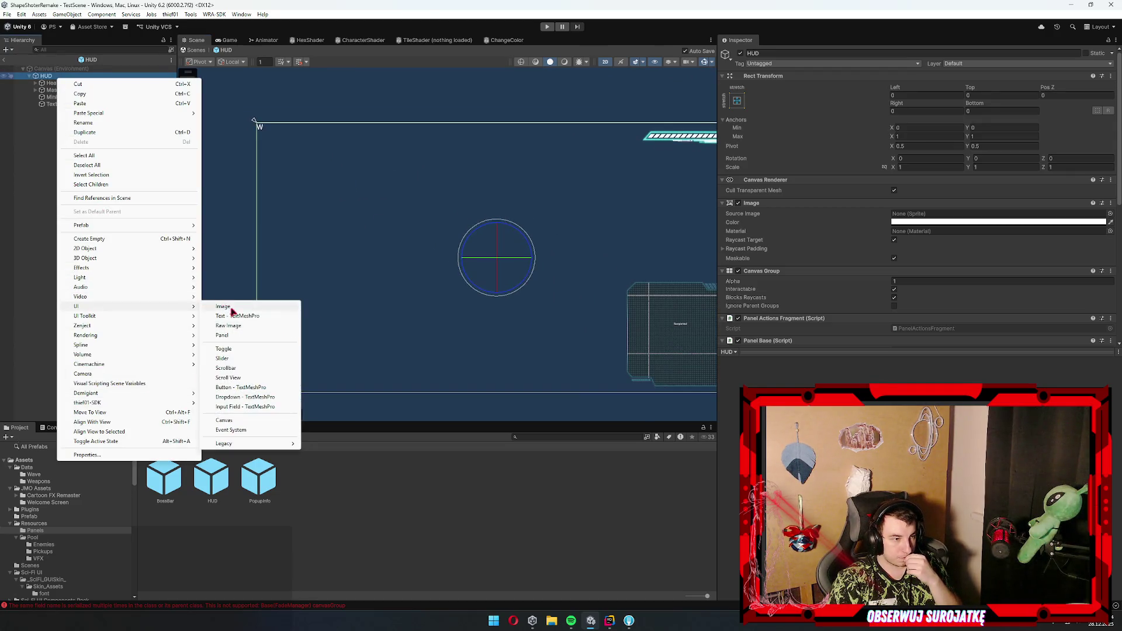
click(231, 306)
click(744, 101)
click(768, 188)
click(929, 146)
text(0)
click(929, 95)
text(0)
key(Return)
- Size the image 600×800 and rename it InventoryView
click(923, 111)
text(600)
click(993, 111)
text(800)
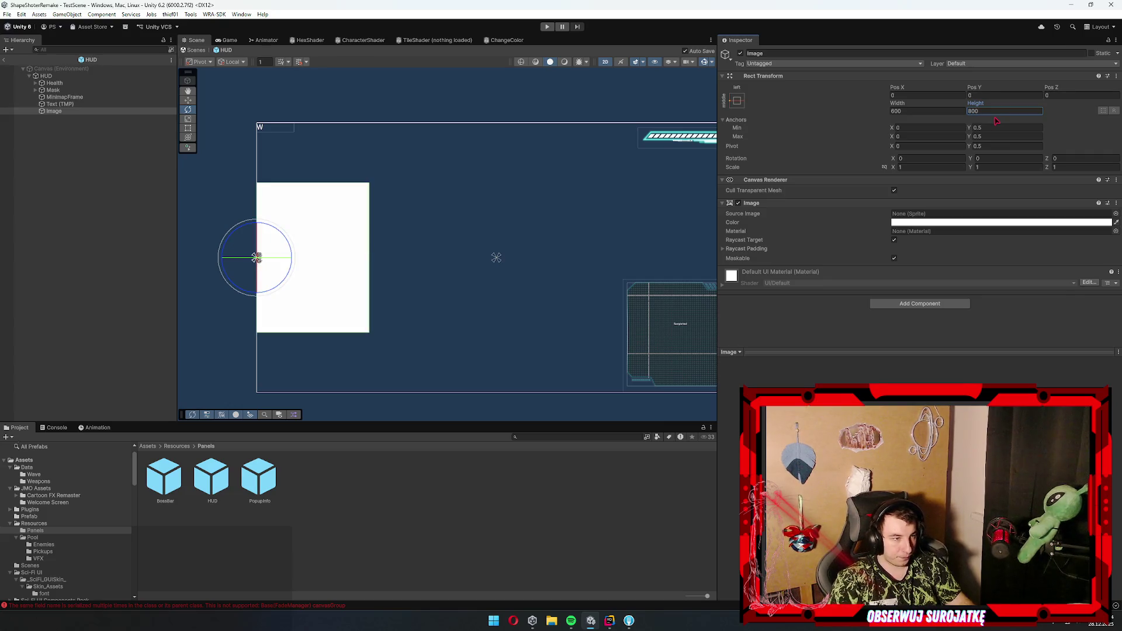
click(62, 112)
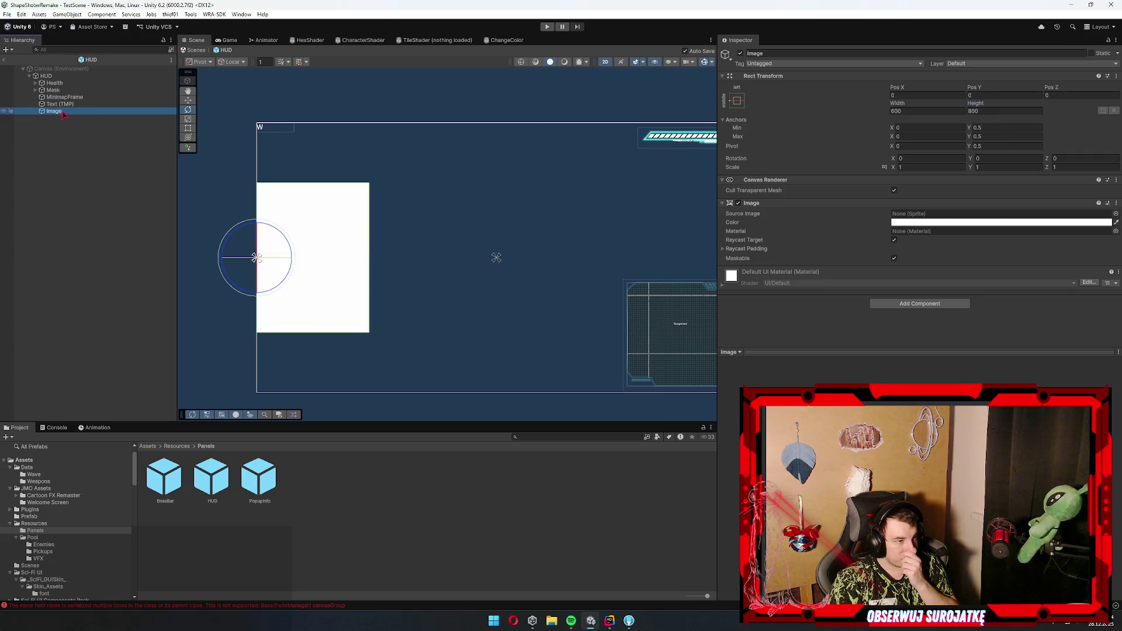
key(F2)
text(Invento)
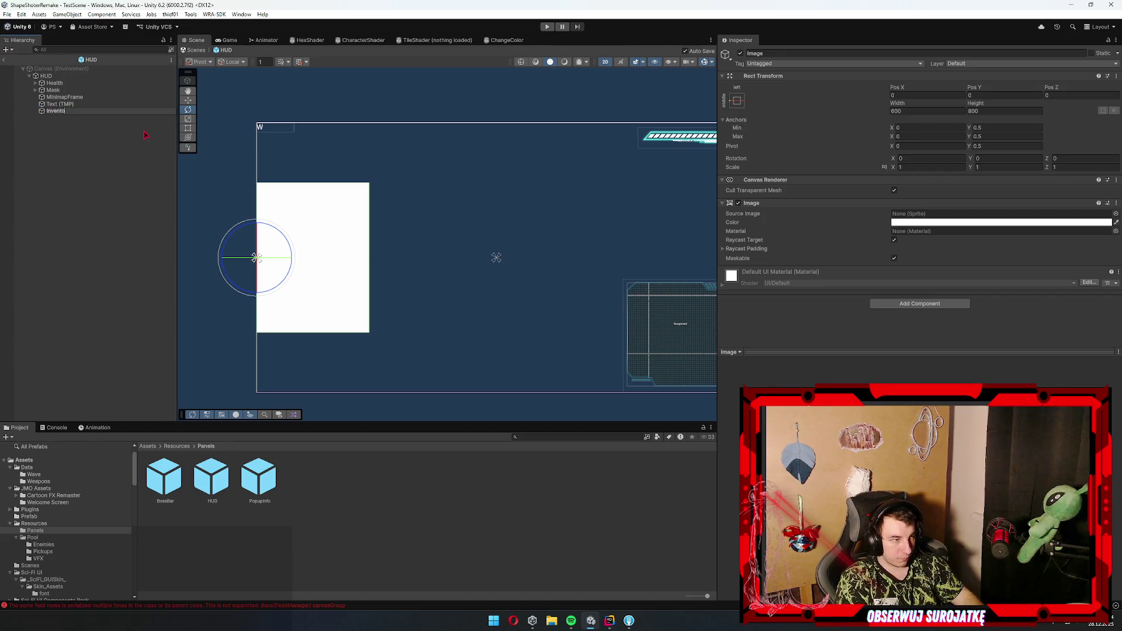
text(ryView)
key(Return)
key(F2)
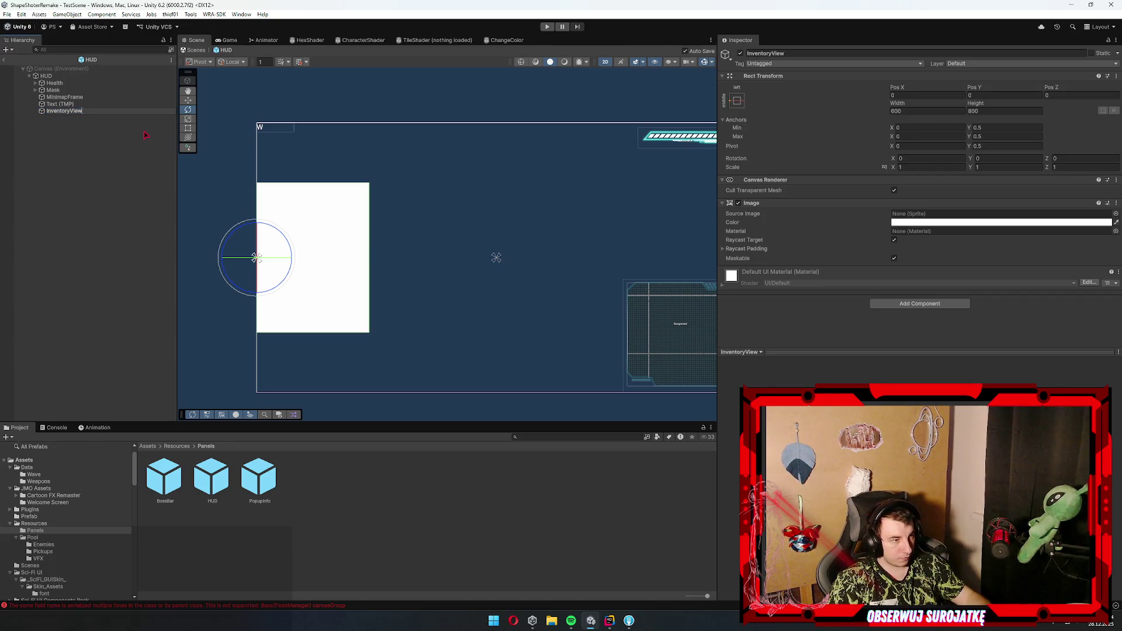
key(Return)
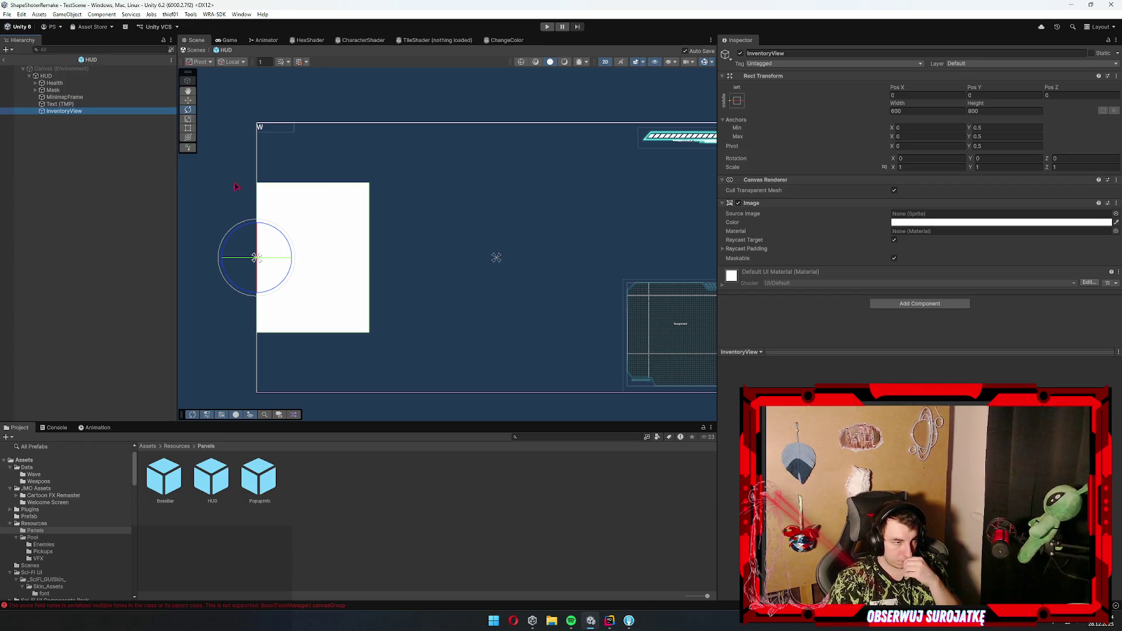
- Keep the panel colour white but disable its Image so the panel is transparent
right_click(65, 112)
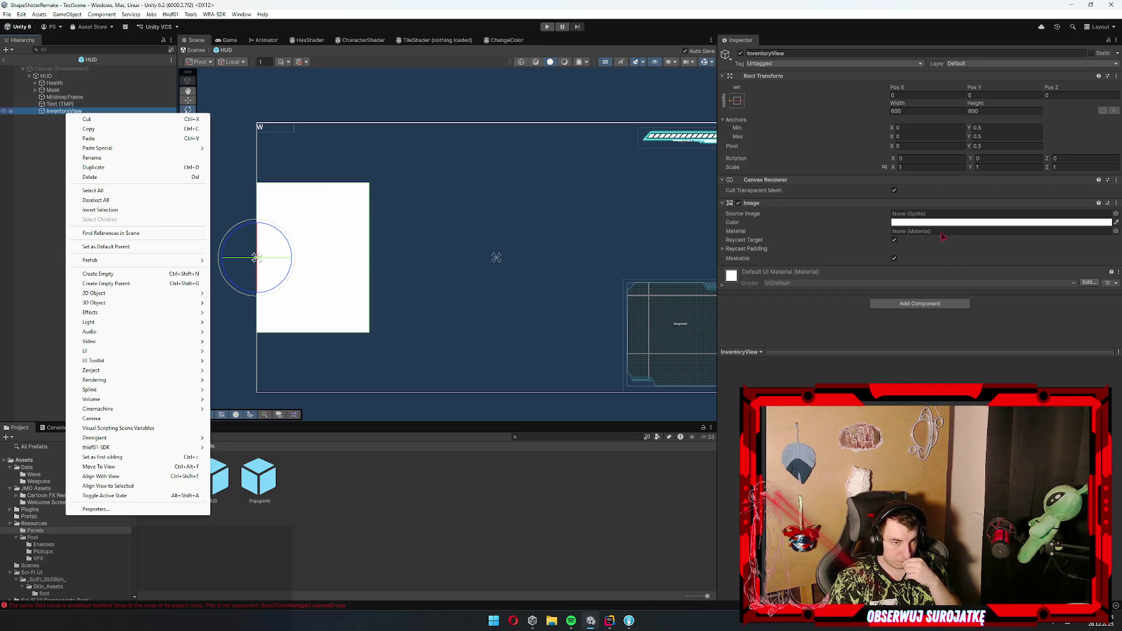
click(935, 225)
drag(964, 275, 959, 269)
click(849, 288)
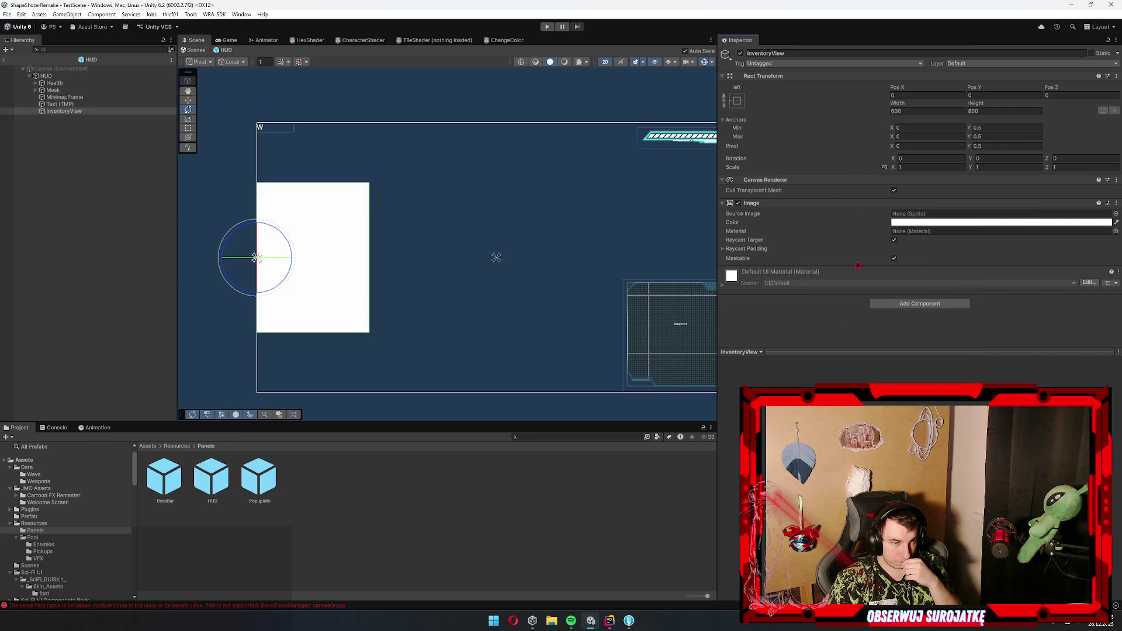
click(738, 203)
- Add an Image child inside InventoryView and give InventoryView a Vertical Layout Group
right_click(73, 112)
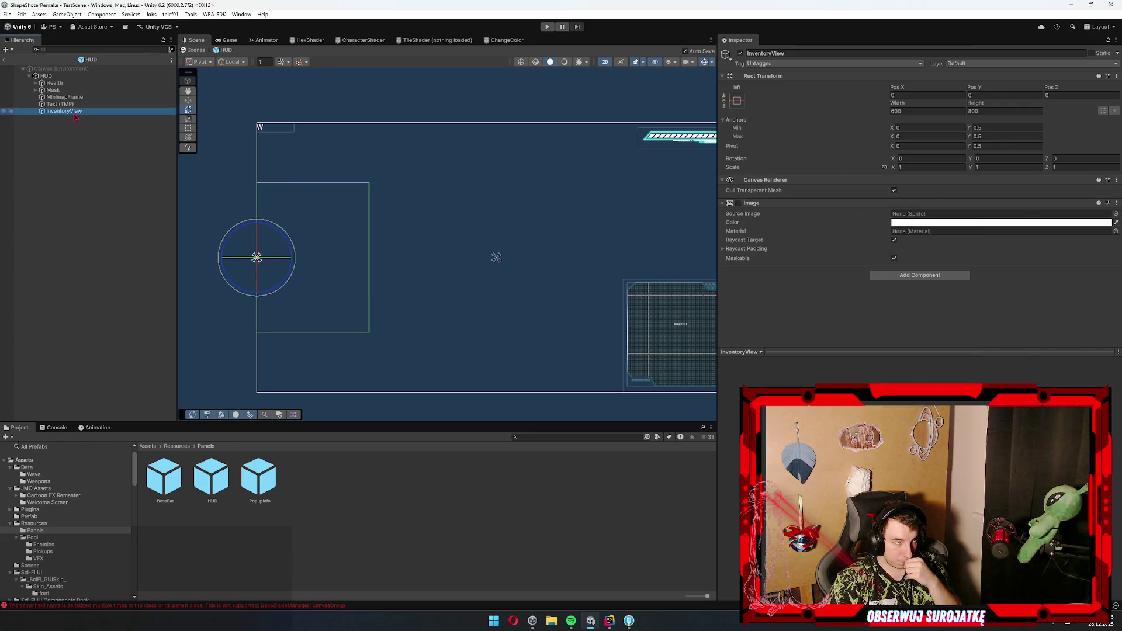
mouse_move(120, 351)
click(281, 351)
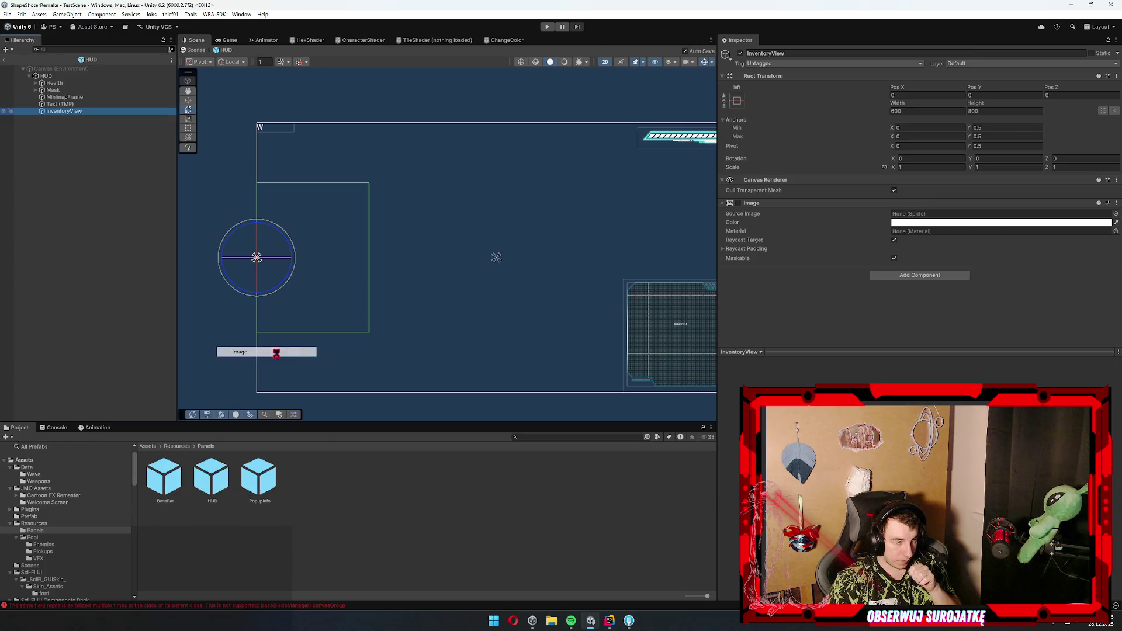
click(64, 111)
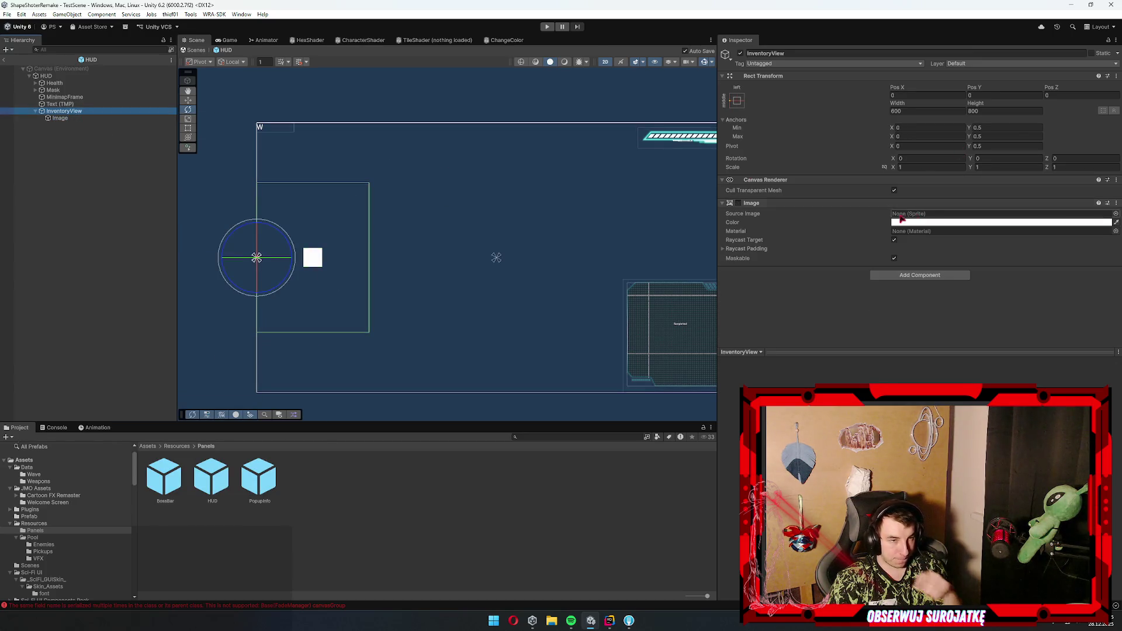
click(901, 275)
text(vertic)
key(Return)
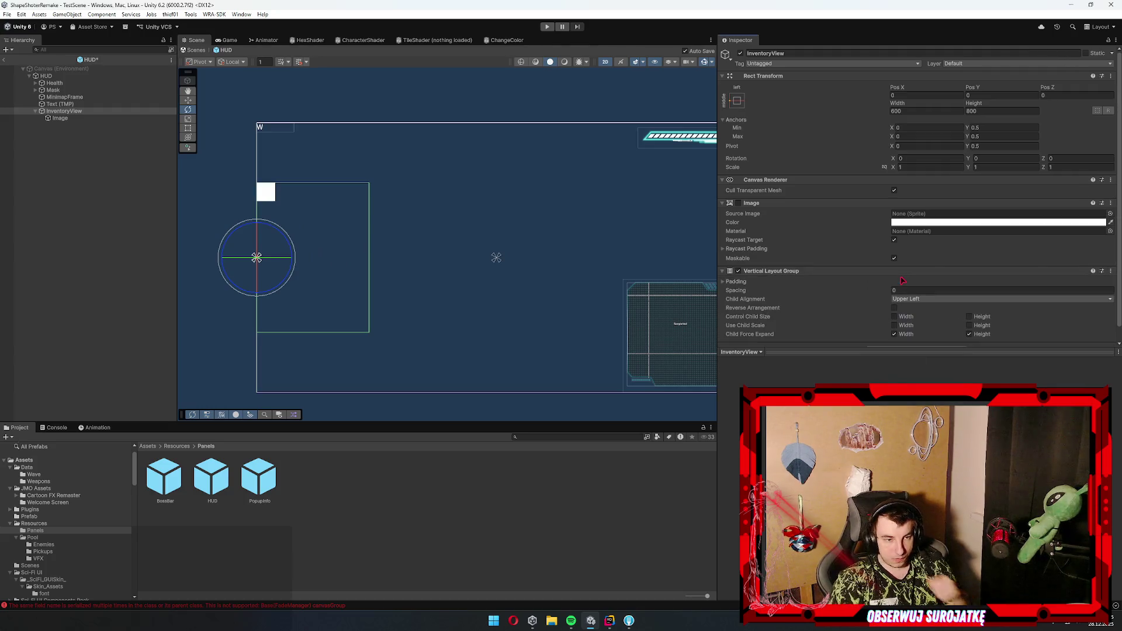
- Make the panel's children stretch to its width and rename the Image child to WeaponView
click(905, 317)
scroll(230, 198, up, 2)
click(60, 119)
key(F2)
text(Weapo)
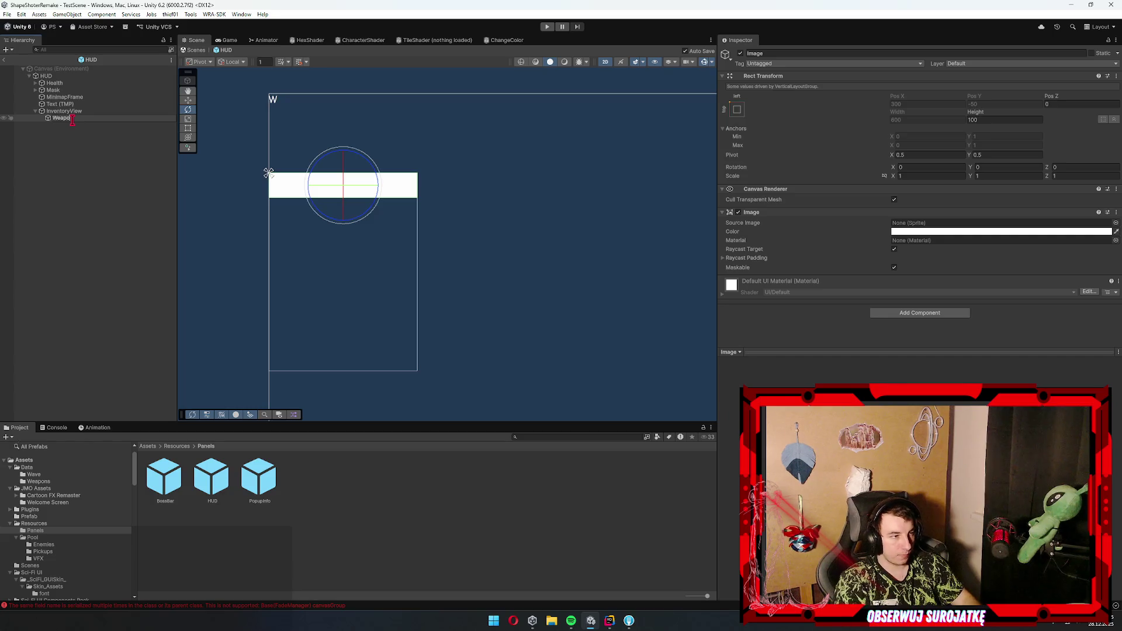
text(nView)
key(Return)
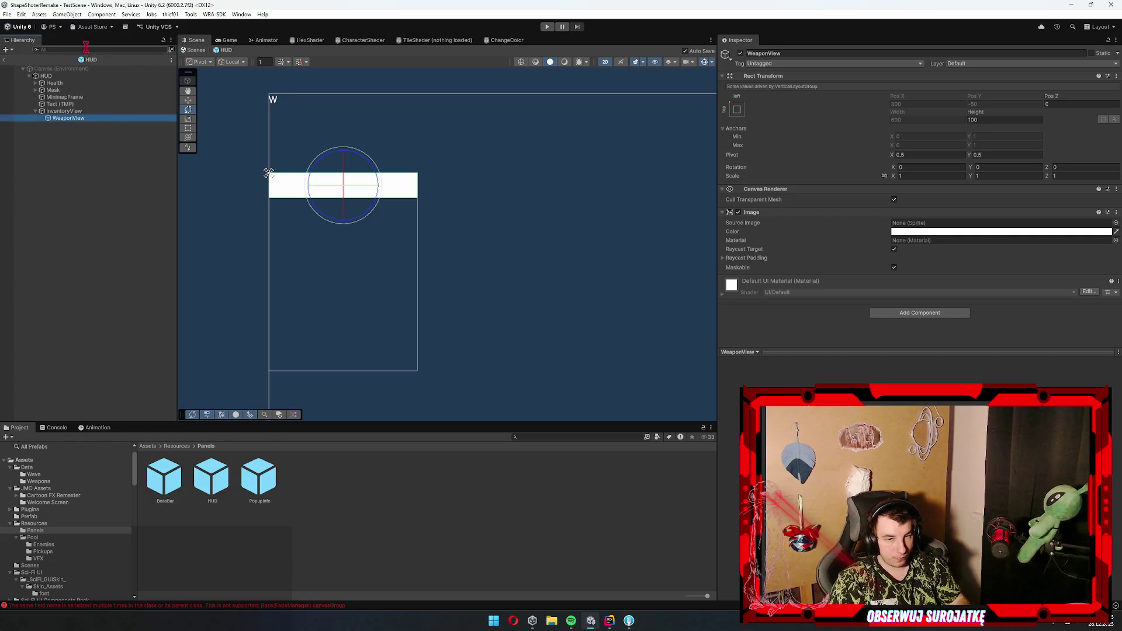
- Add a child Image under WeaponView and give it the Weapon2 sprite from the Weapons folder
right_click(69, 119)
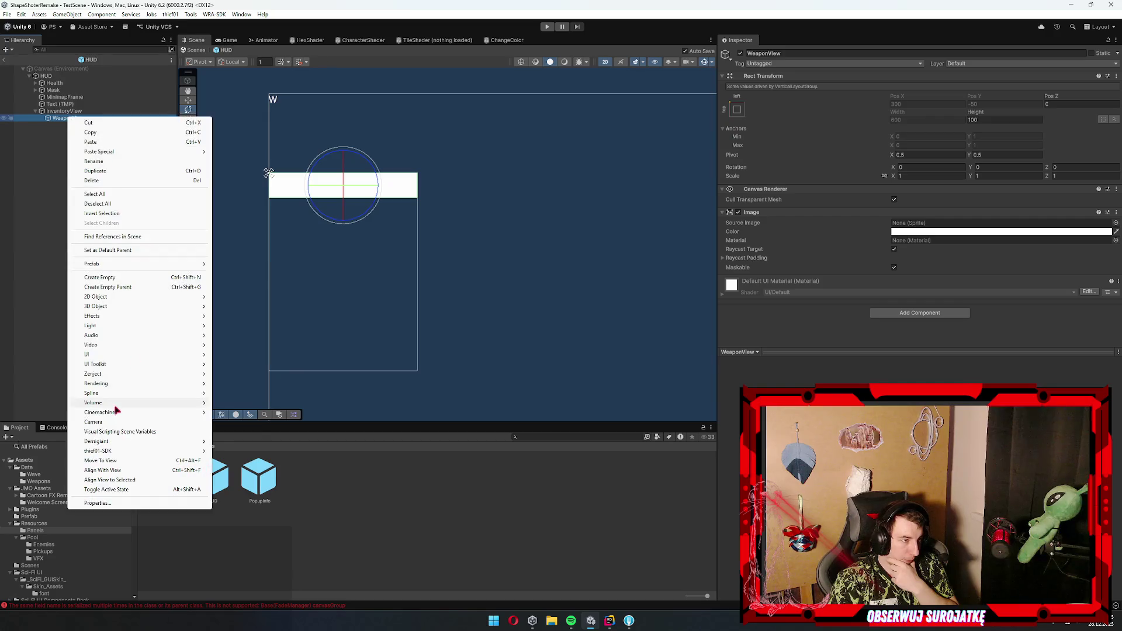
mouse_move(181, 355)
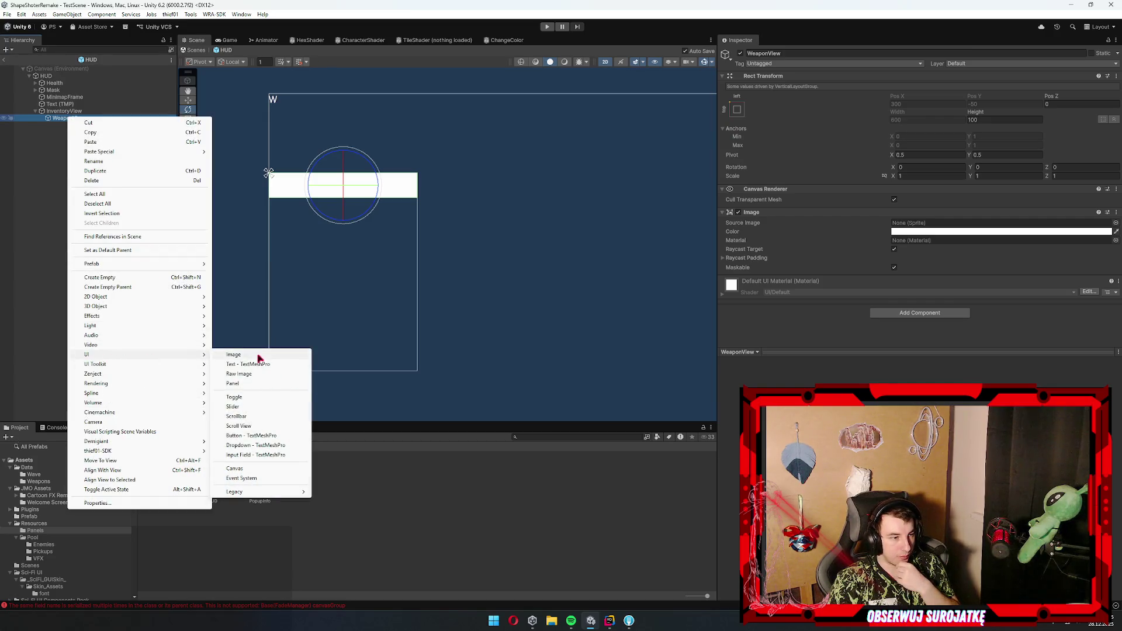
click(251, 354)
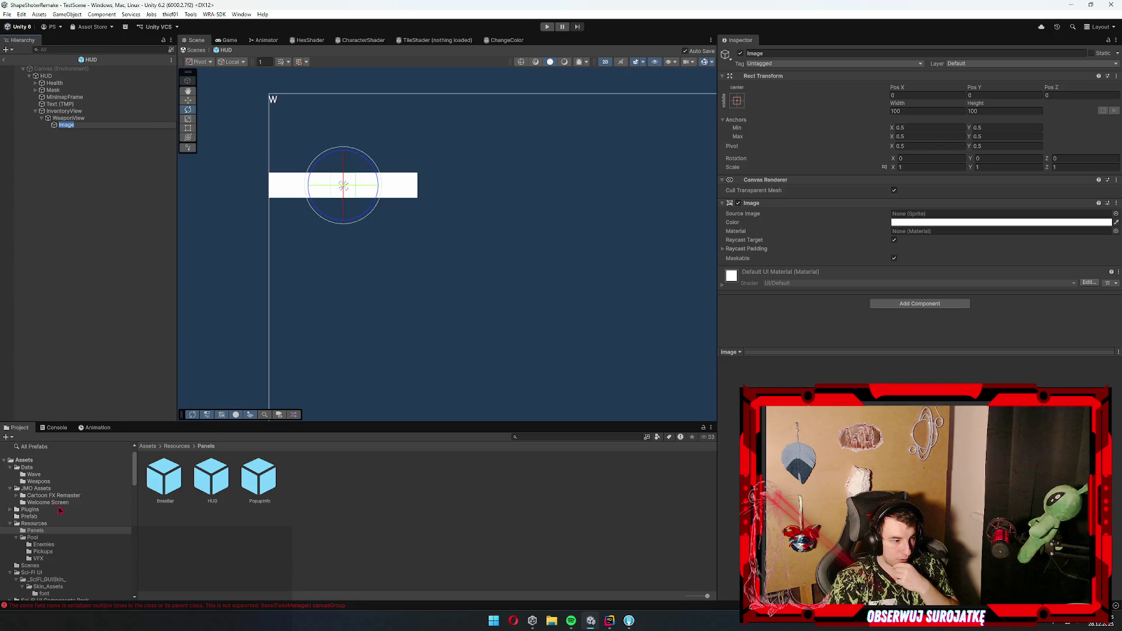
scroll(69, 567, down, 5)
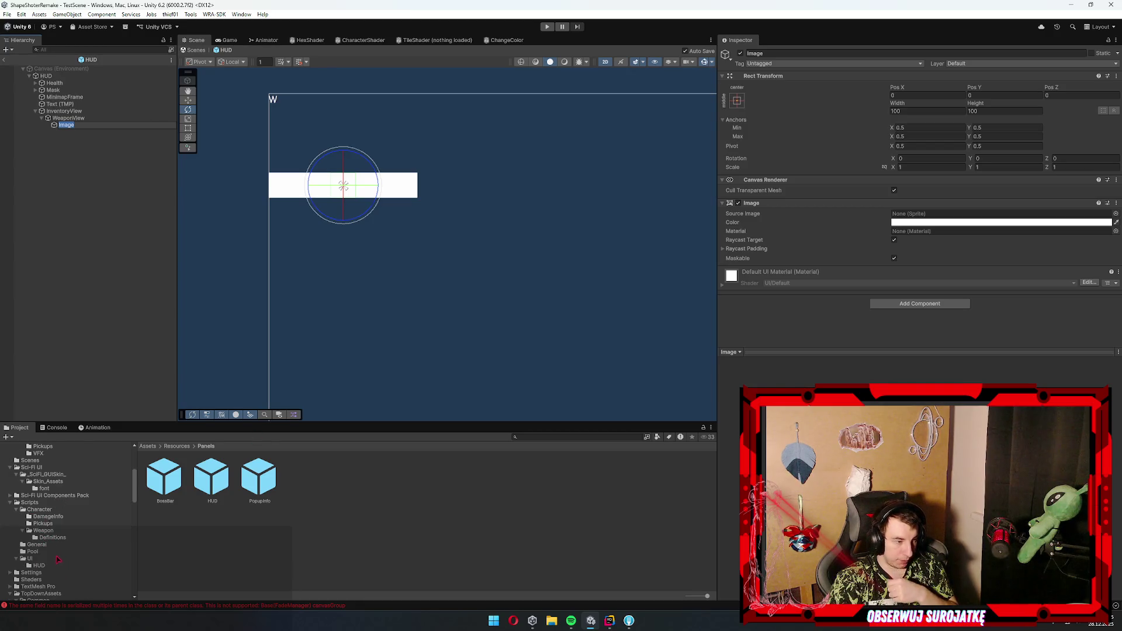
scroll(46, 516, down, 5)
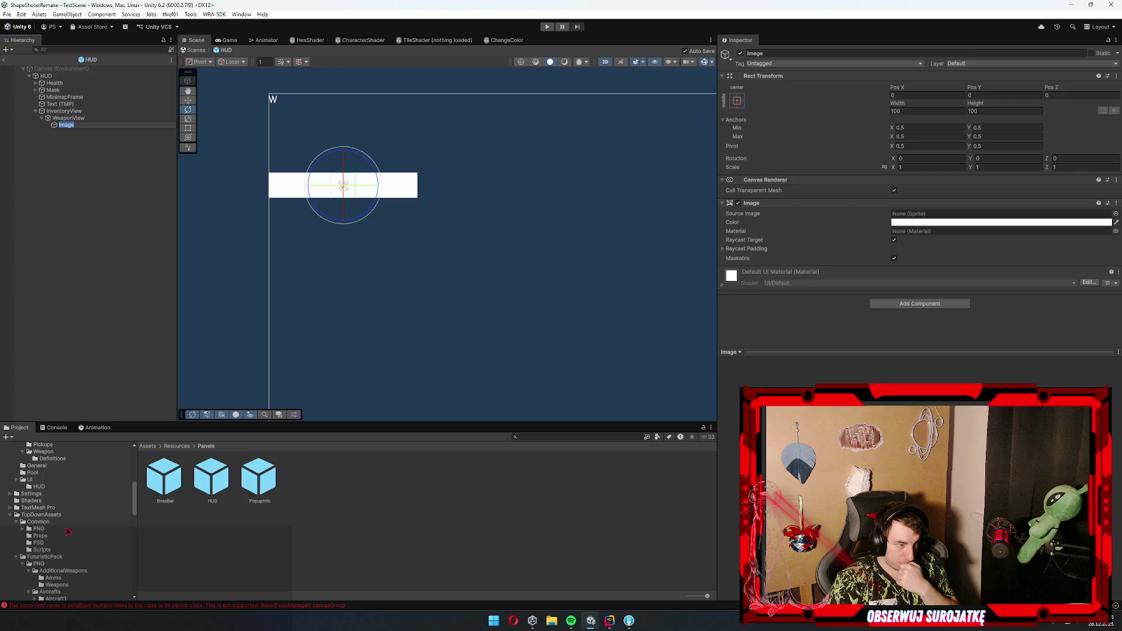
click(57, 559)
mouse_move(271, 484)
mouse_down()
mouse_move(872, 135)
mouse_move(932, 215)
mouse_up()
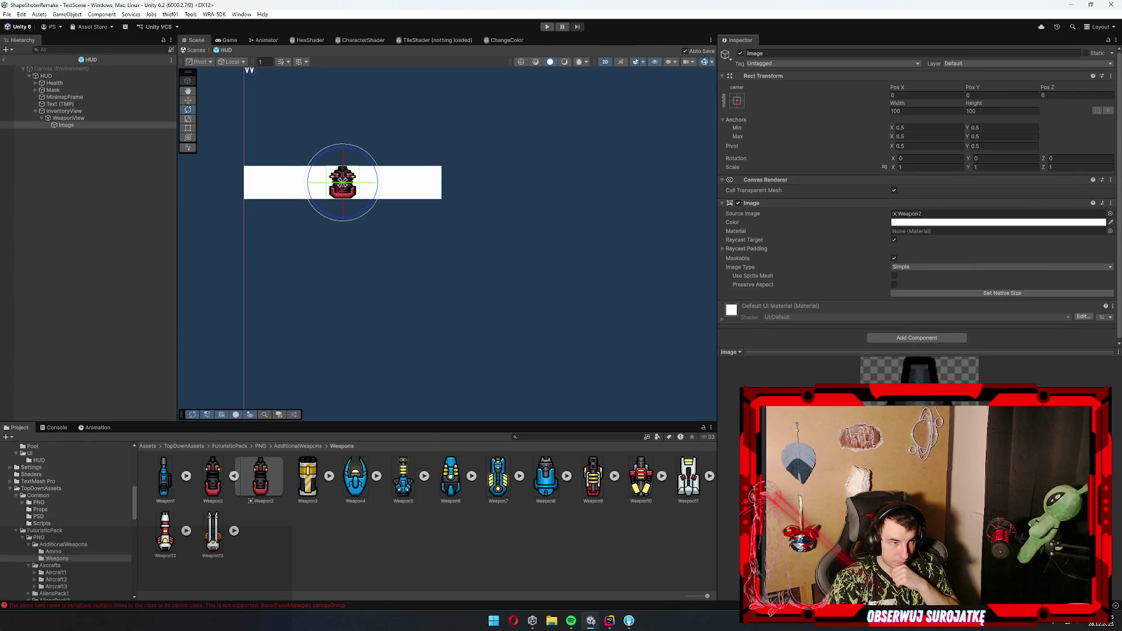
- Size the weapon image to width 100, height 200 and rotate it 90° on Z
click(979, 113)
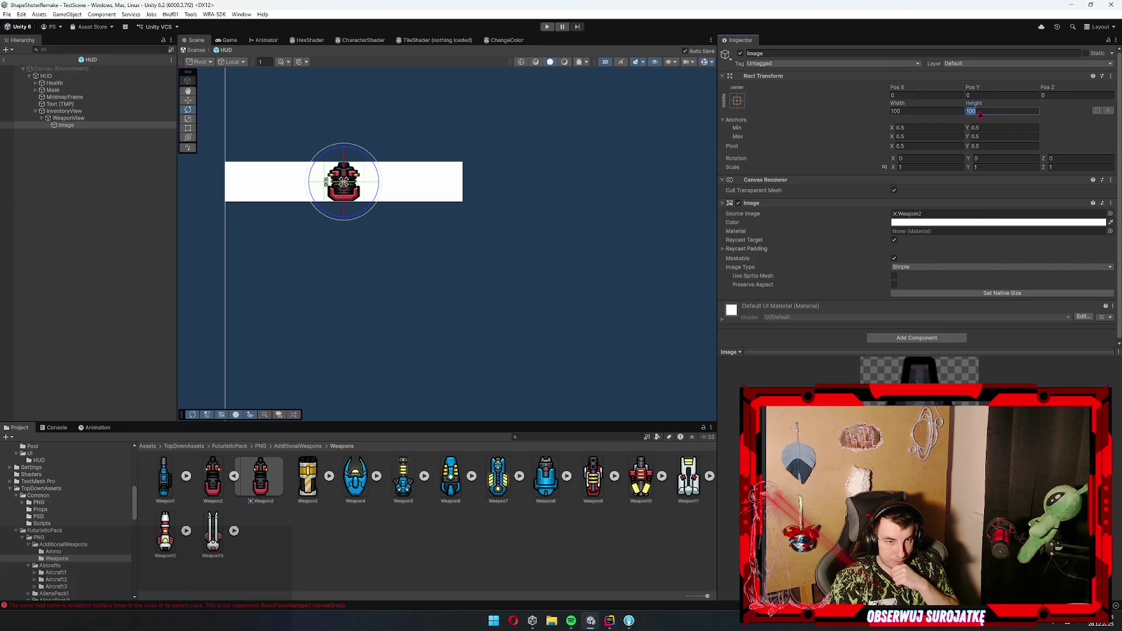
text(200)
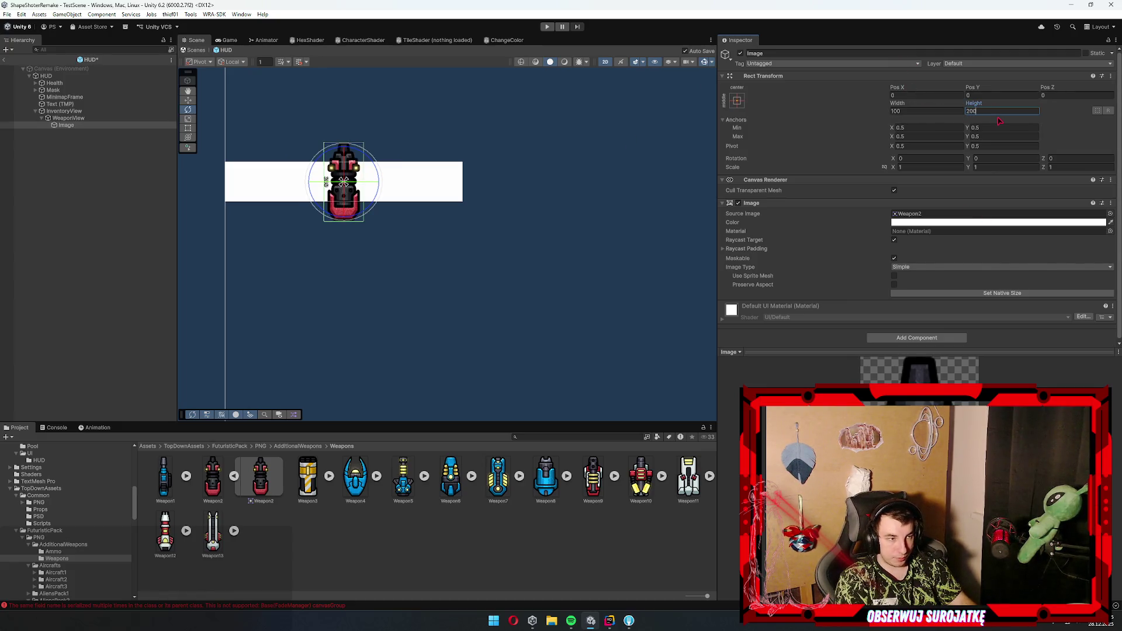
click(998, 292)
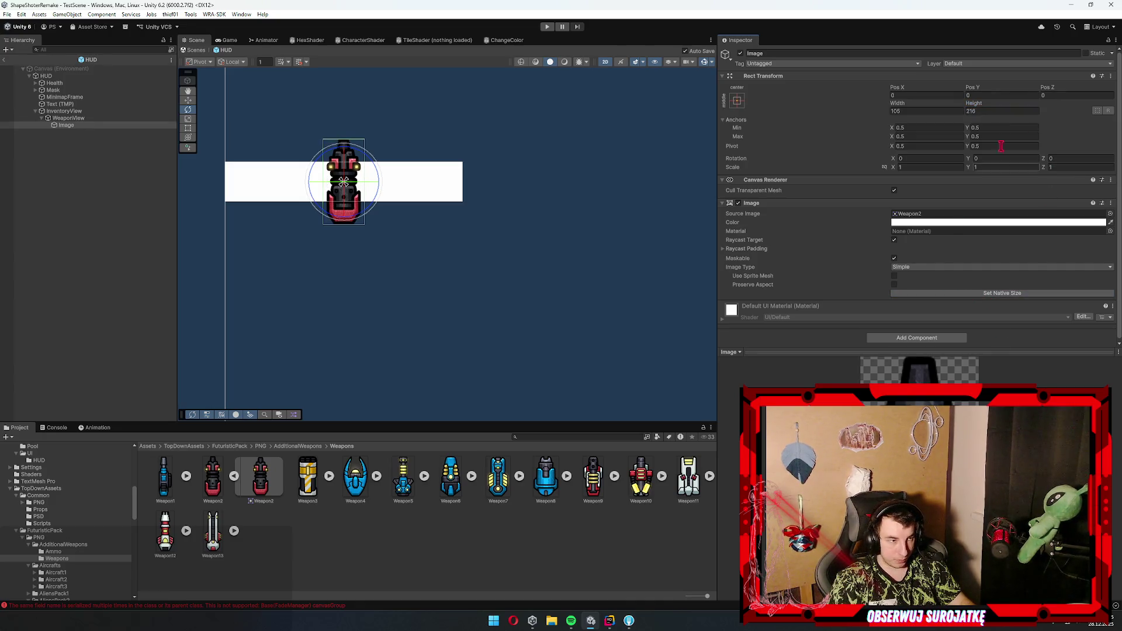
click(1015, 111)
text(200)
key(shift+Tab)
text(100)
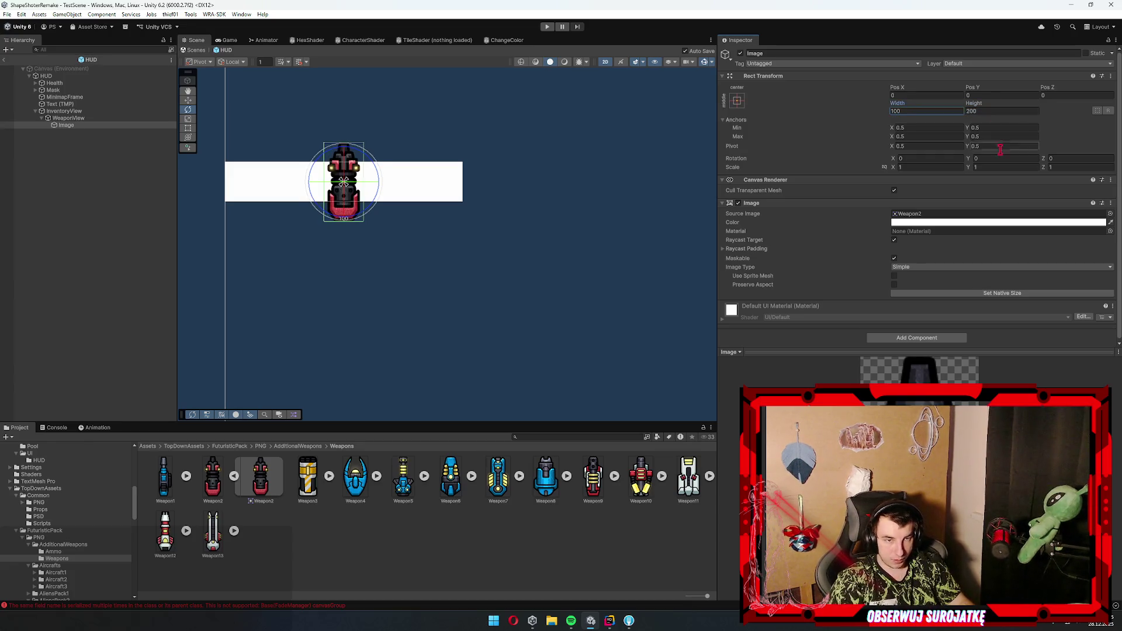
click(1001, 159)
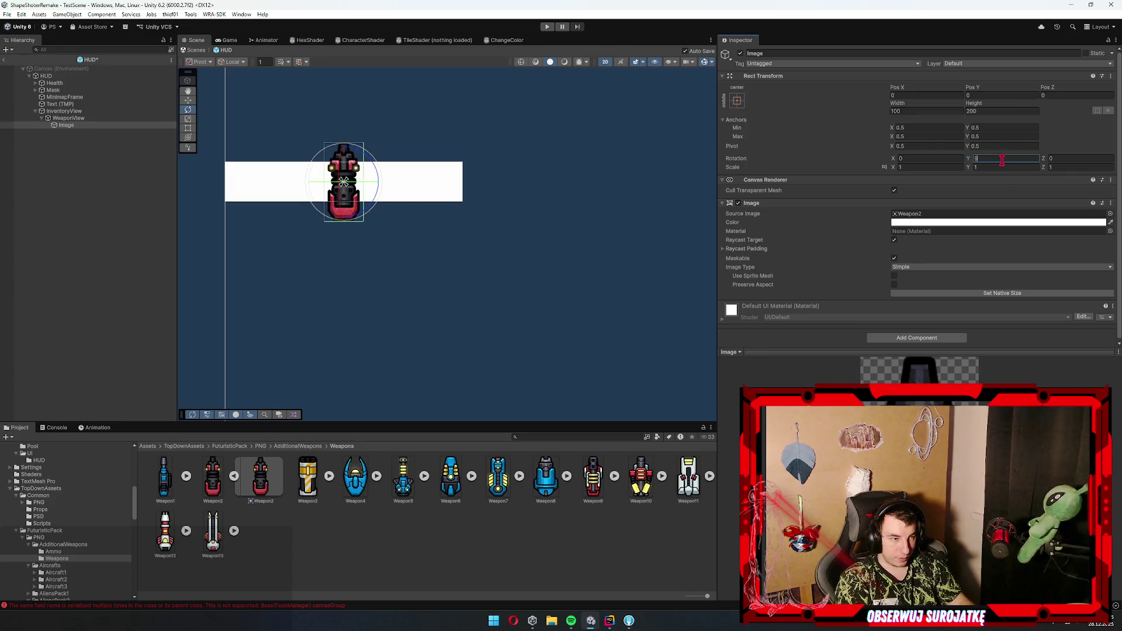
key(Tab)
text(90)
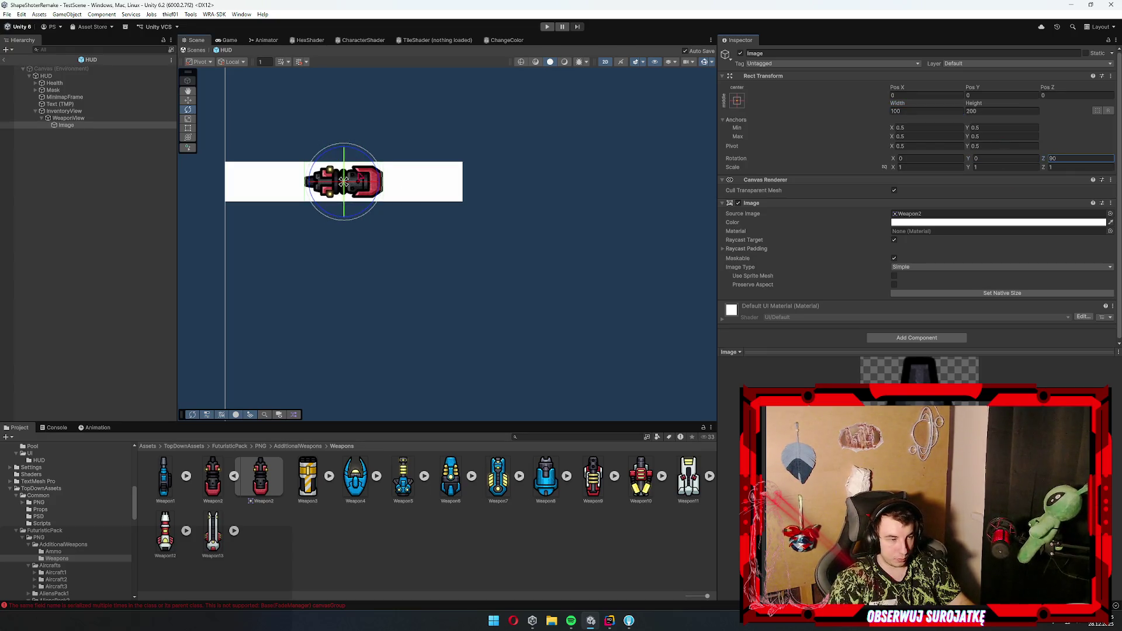
drag(351, 246, 440, 284)
click(380, 529)
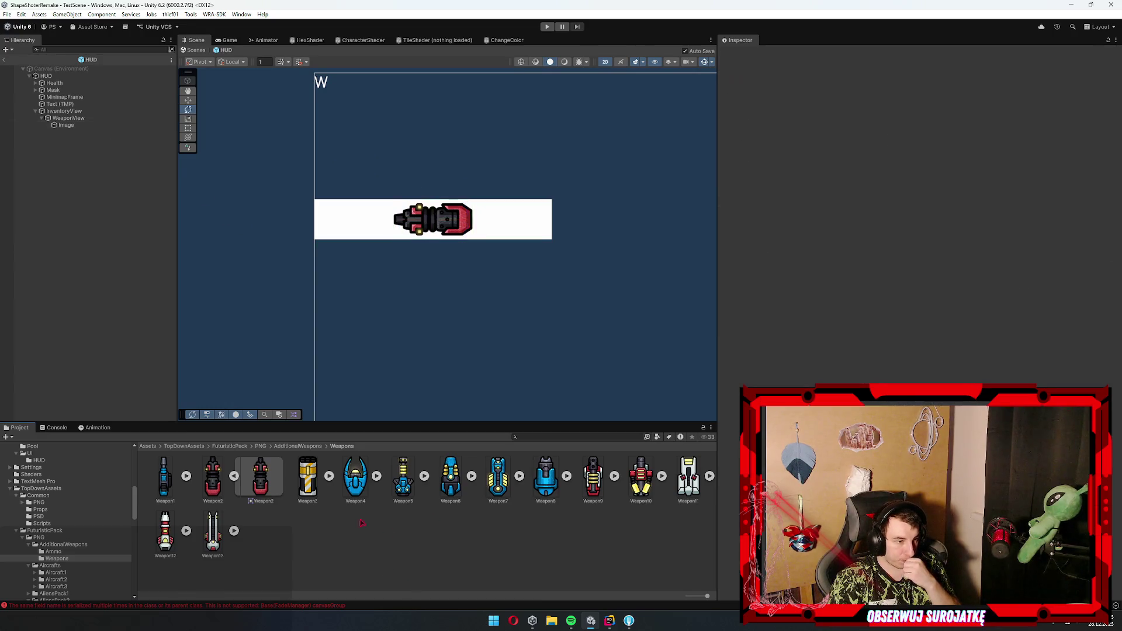
- Browse the MilitaryPack Tanks, Soldiers, Scripts General and TopDownAssets project folders
scroll(53, 530, down, 10)
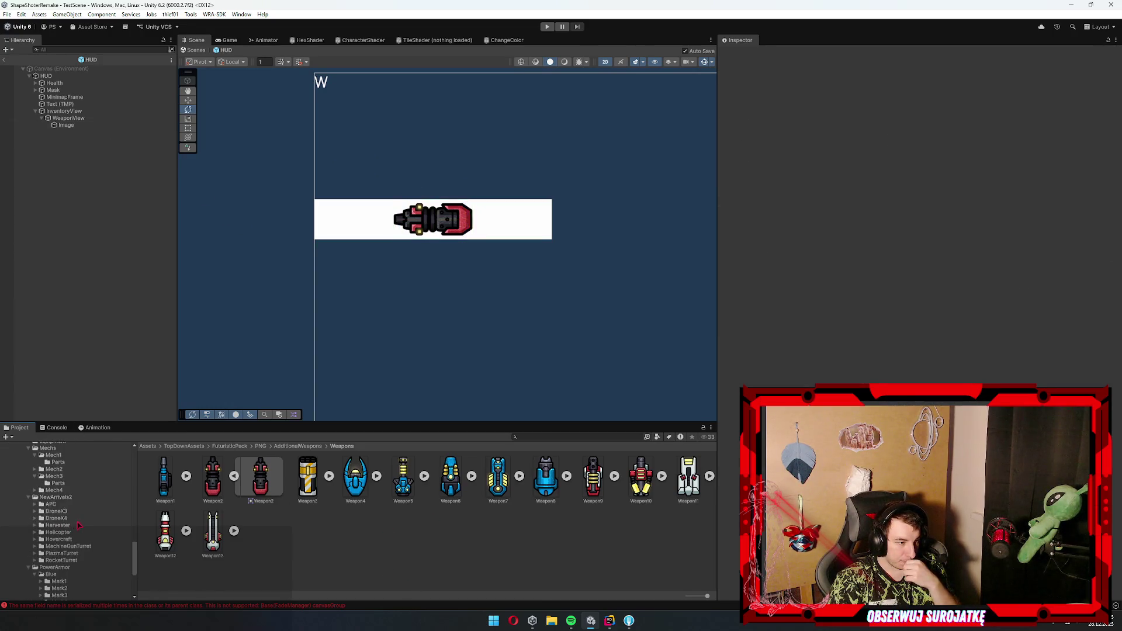
click(42, 561)
click(48, 552)
scroll(54, 536, up, 10)
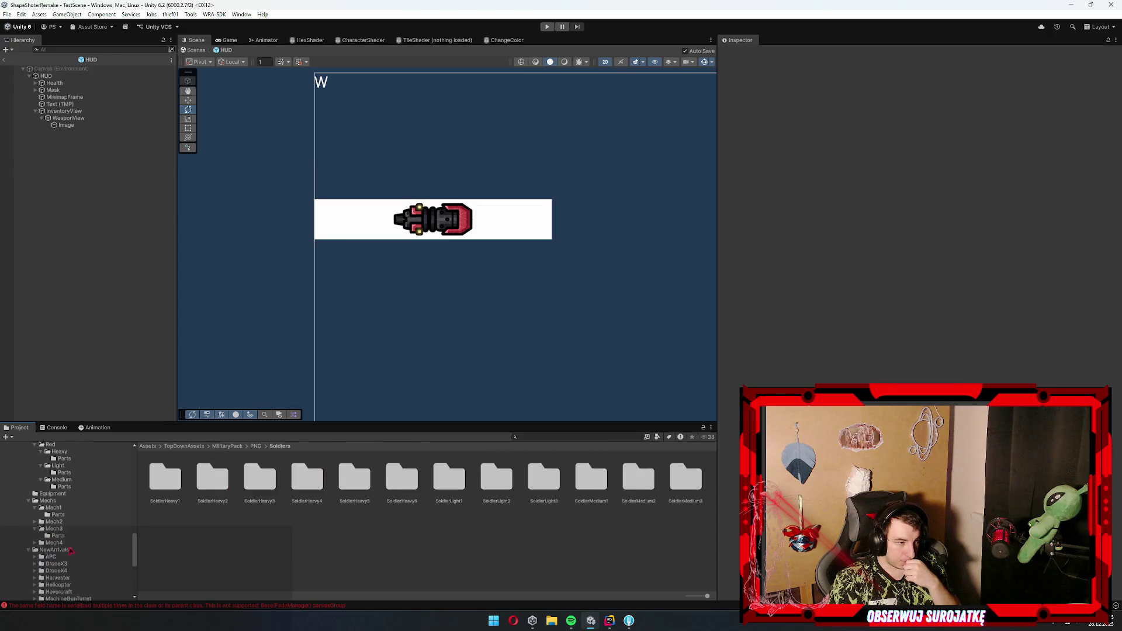
click(55, 509)
click(61, 501)
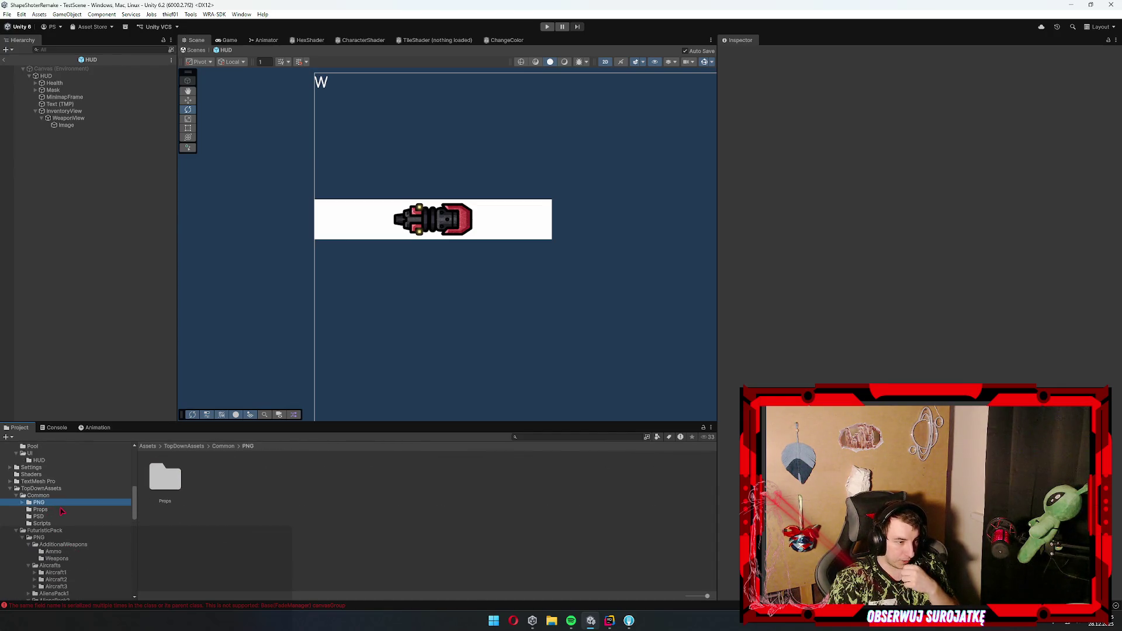
scroll(64, 505, up, 3)
click(67, 518)
click(65, 504)
scroll(64, 503, down, 3)
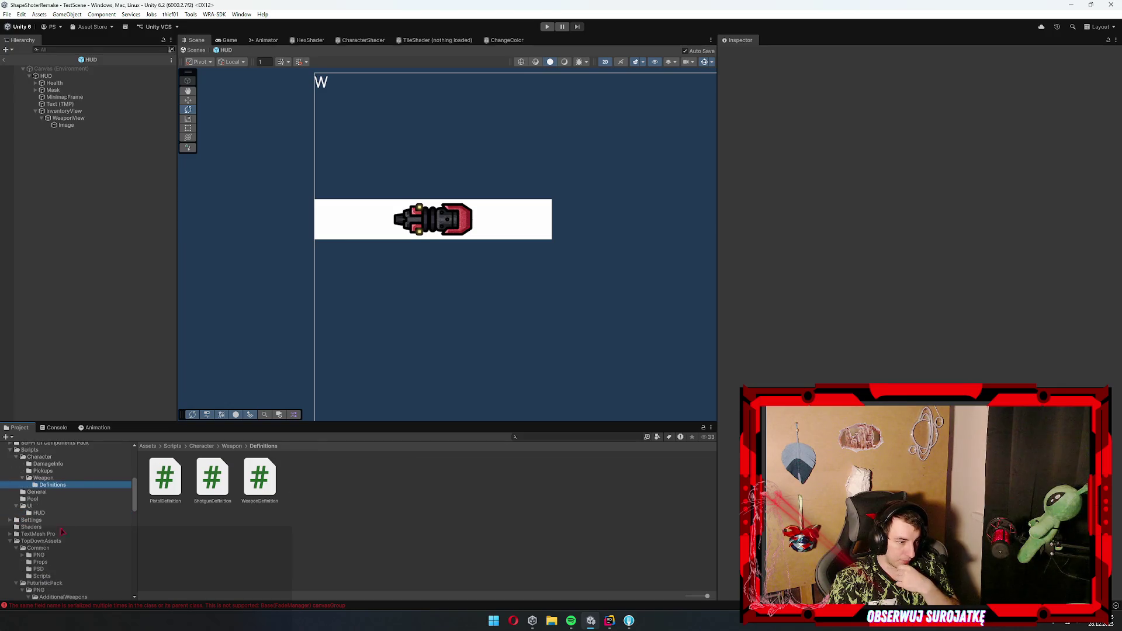
click(41, 541)
scroll(53, 497, up, 6)
- Look through the font, Skin_Assets and Pool Pickups folders
click(52, 488)
click(59, 482)
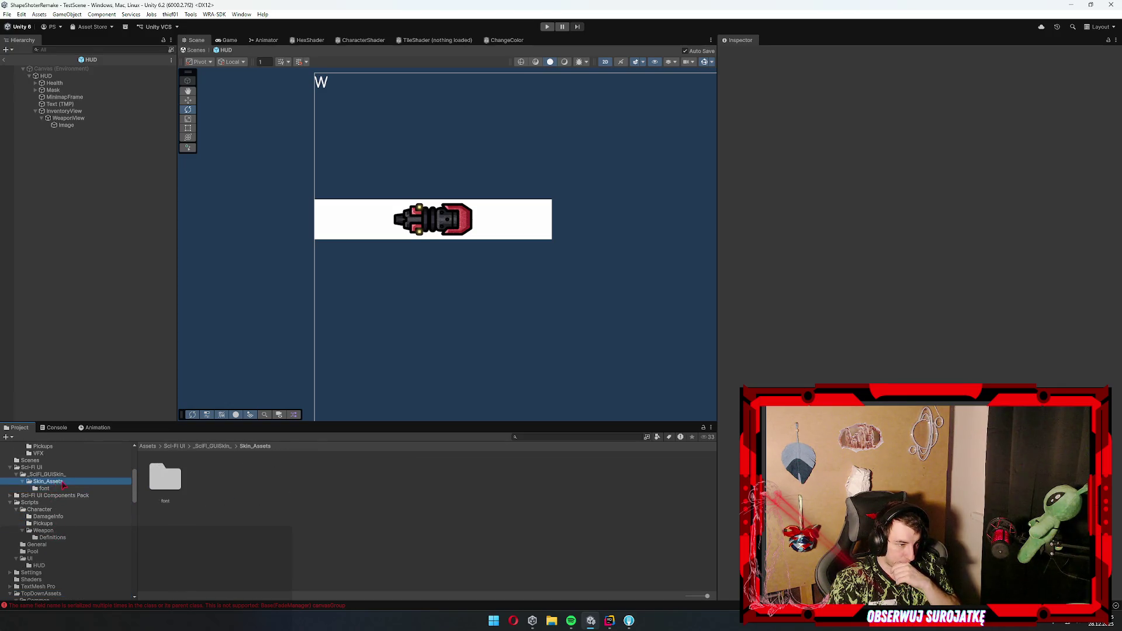
scroll(57, 485, up, 2)
click(43, 473)
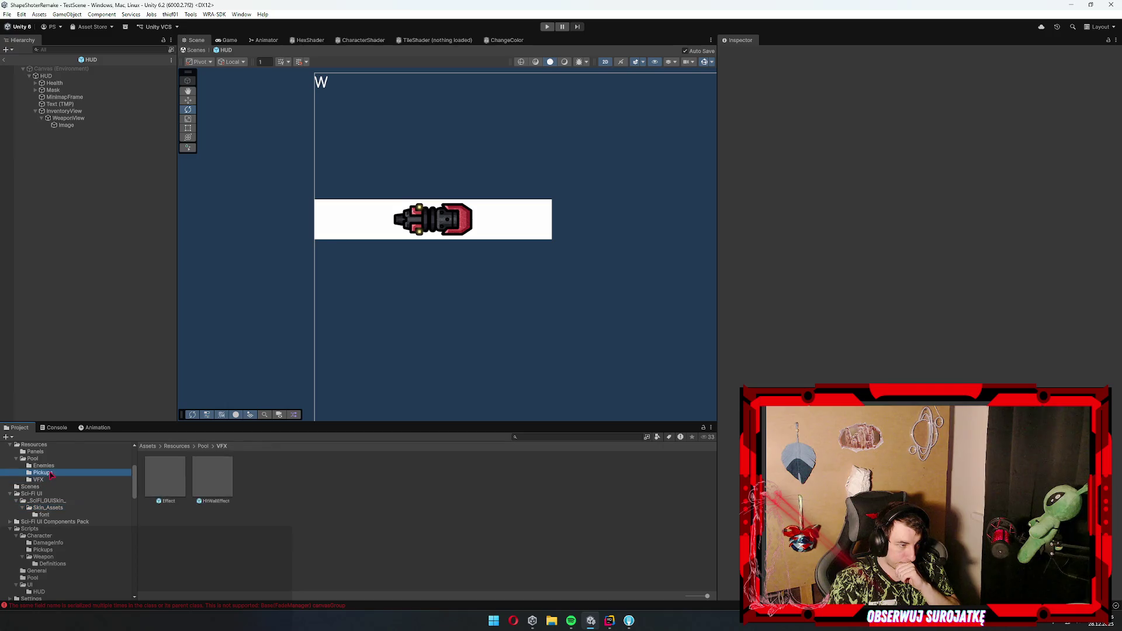
scroll(58, 480, up, 4)
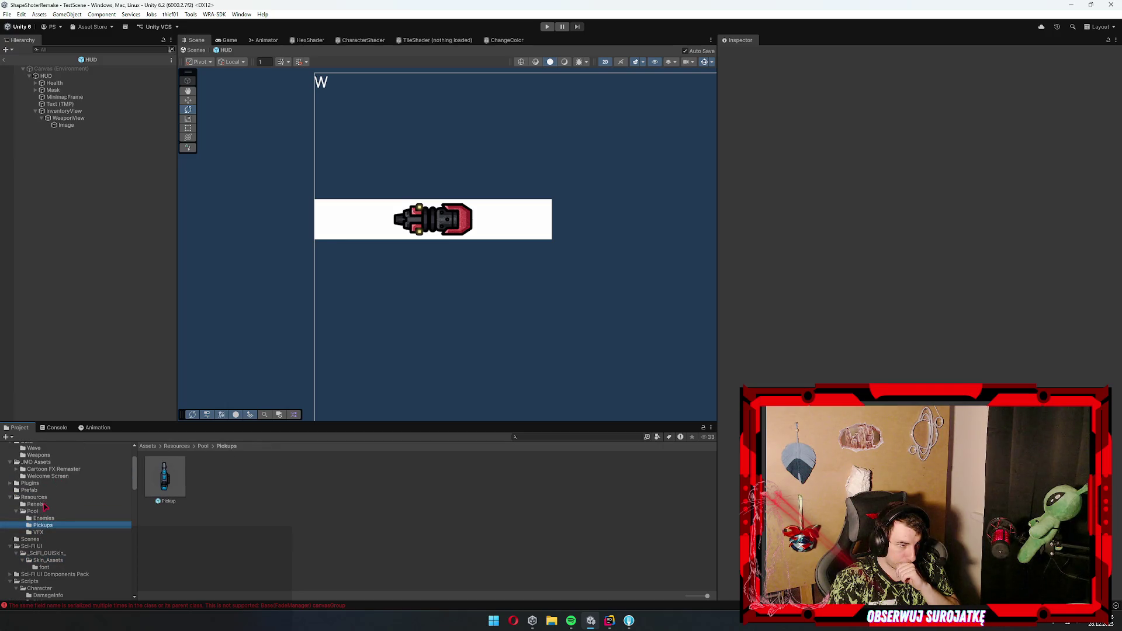
scroll(485, 169, down, 3)
- Zoom out to the whole HUD canvas, select the health bar and open the PANELS sprite folder
key(Right)
key(Right)
key(Right)
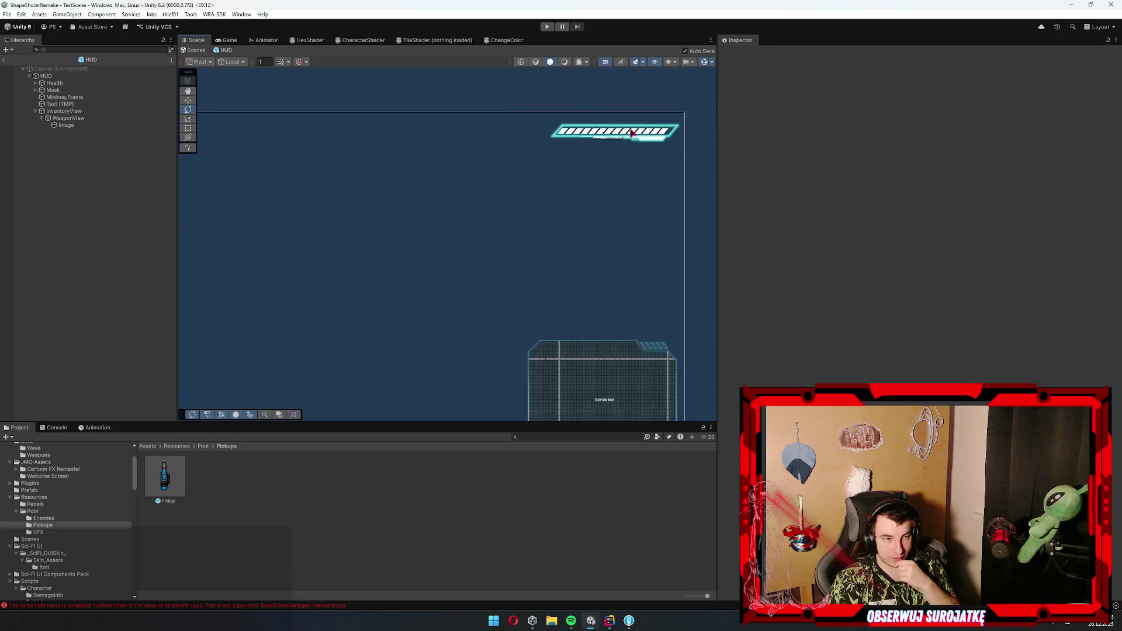
click(632, 134)
click(964, 213)
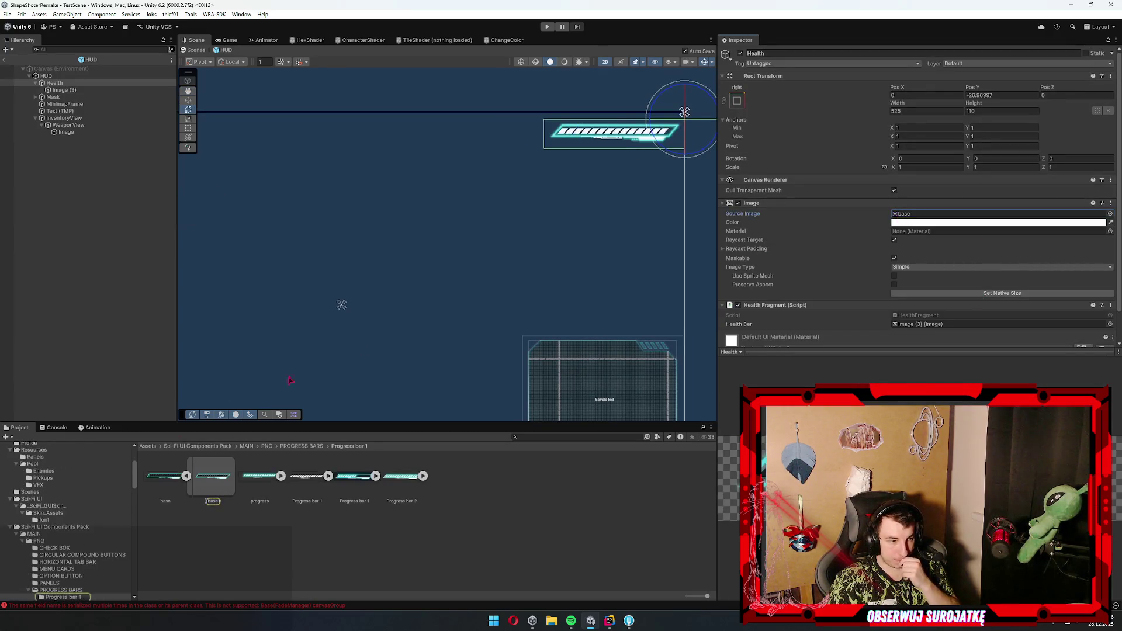
click(49, 582)
key(Down)
key(Left)
key(Left)
key(Left)
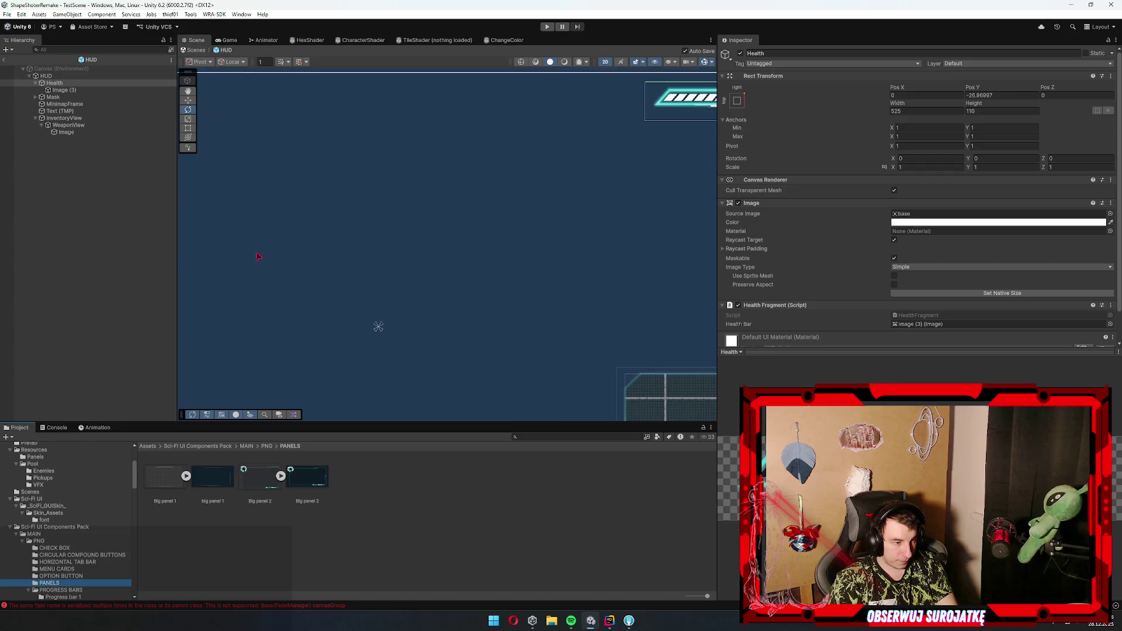
scroll(294, 245, up, 2)
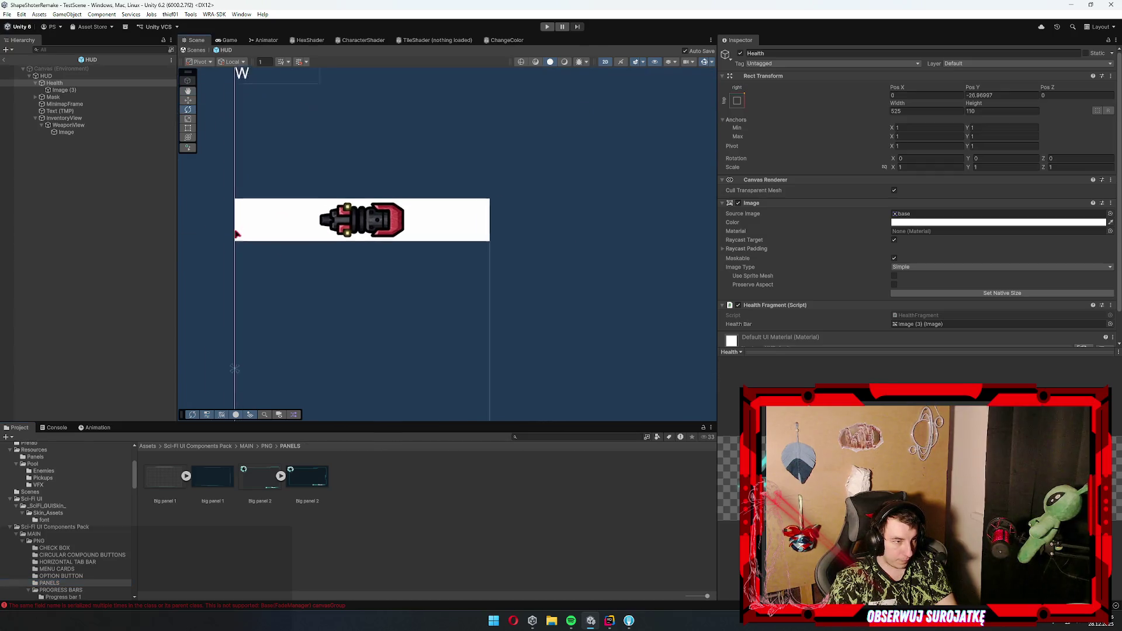
- Open the HORIZONTAL TAB BAR sprites, inspect Tab button default, then reselect the weapon image
click(76, 576)
click(69, 569)
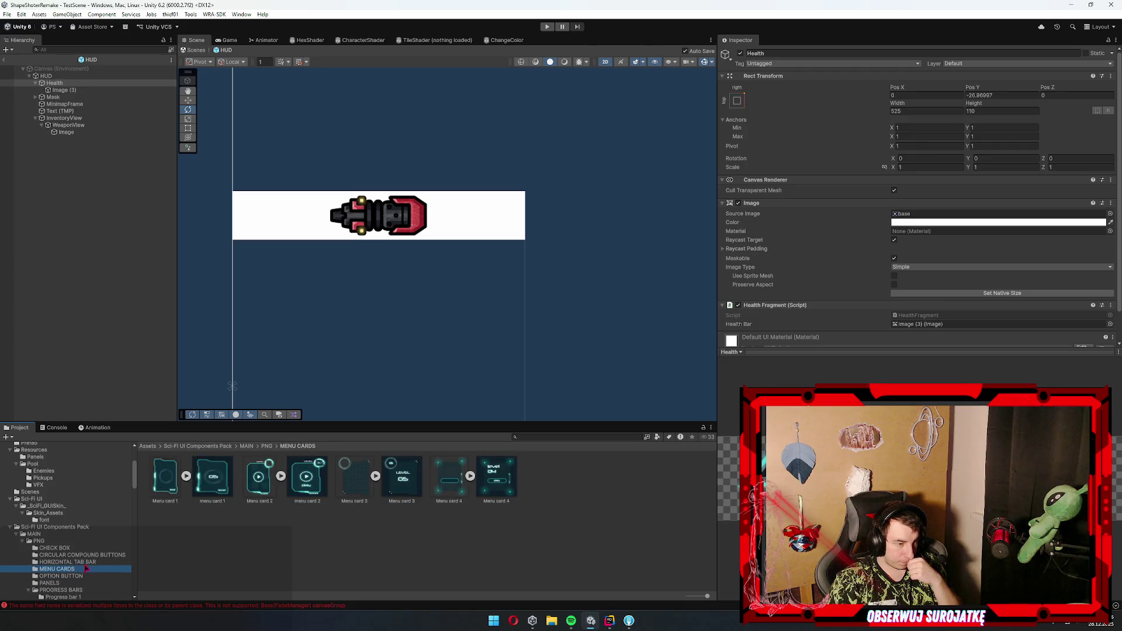
click(88, 562)
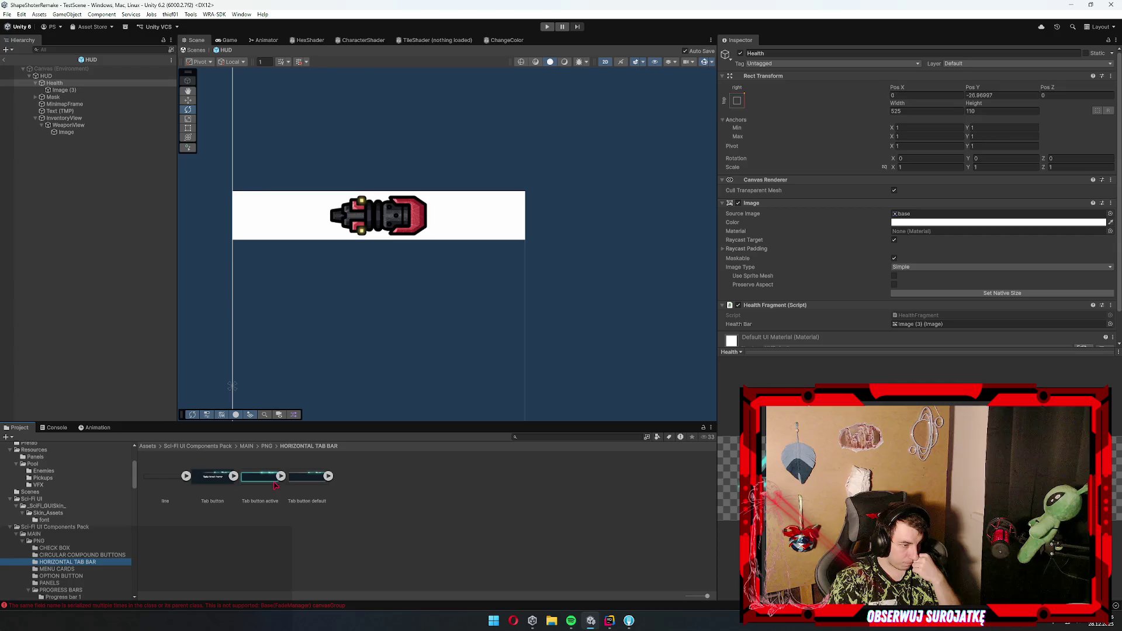
click(315, 487)
scroll(480, 229, up, 1)
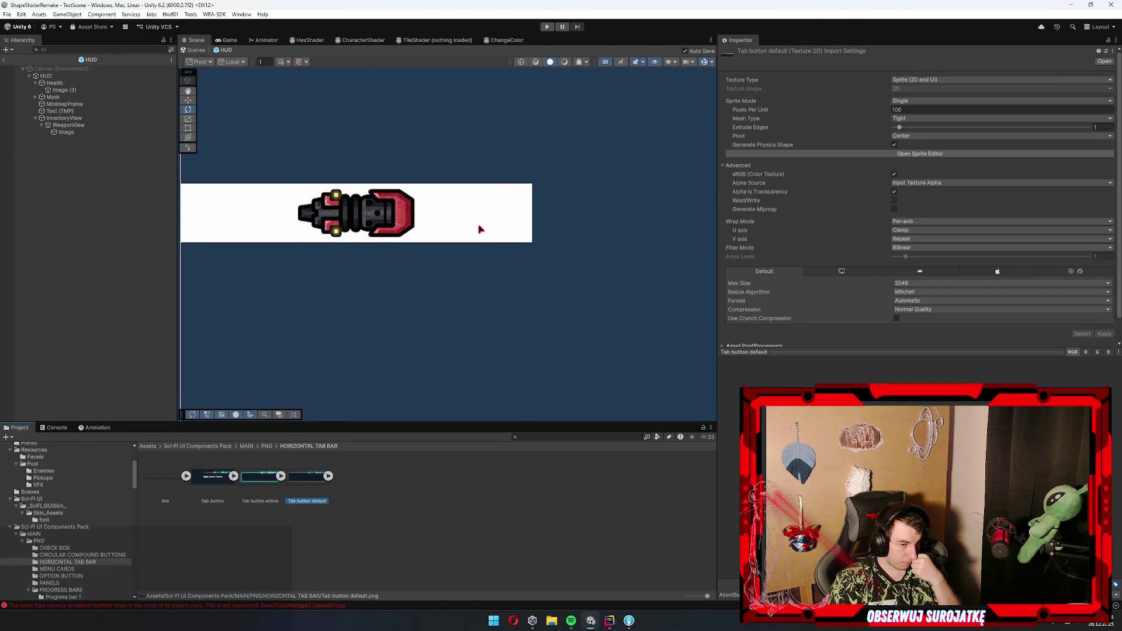
click(271, 211)
click(215, 215)
key(f)
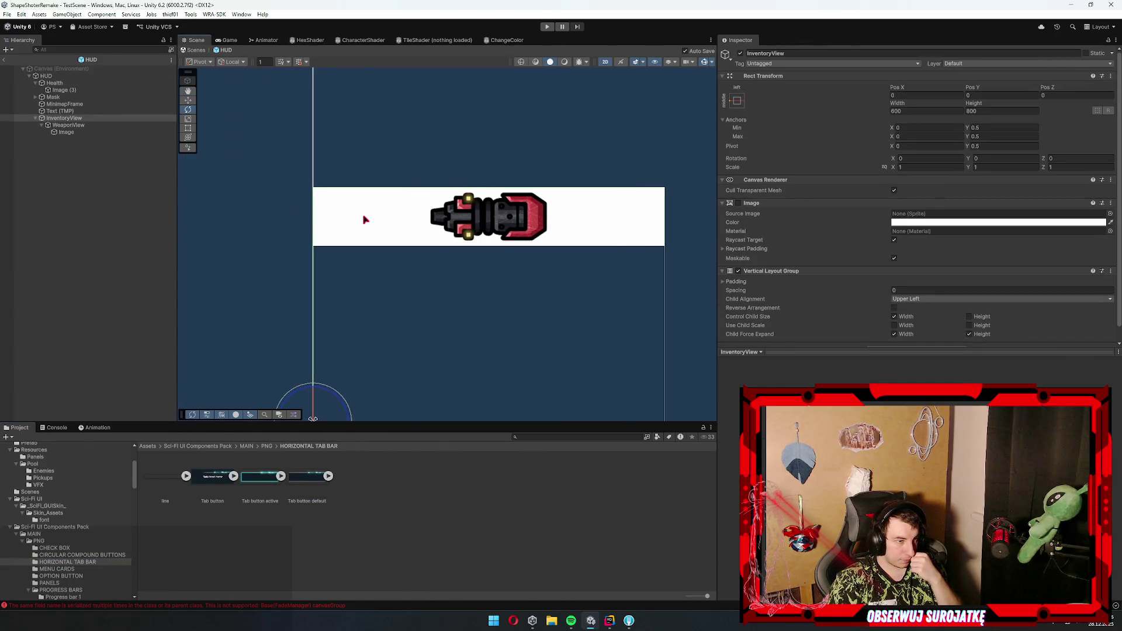
click(85, 132)
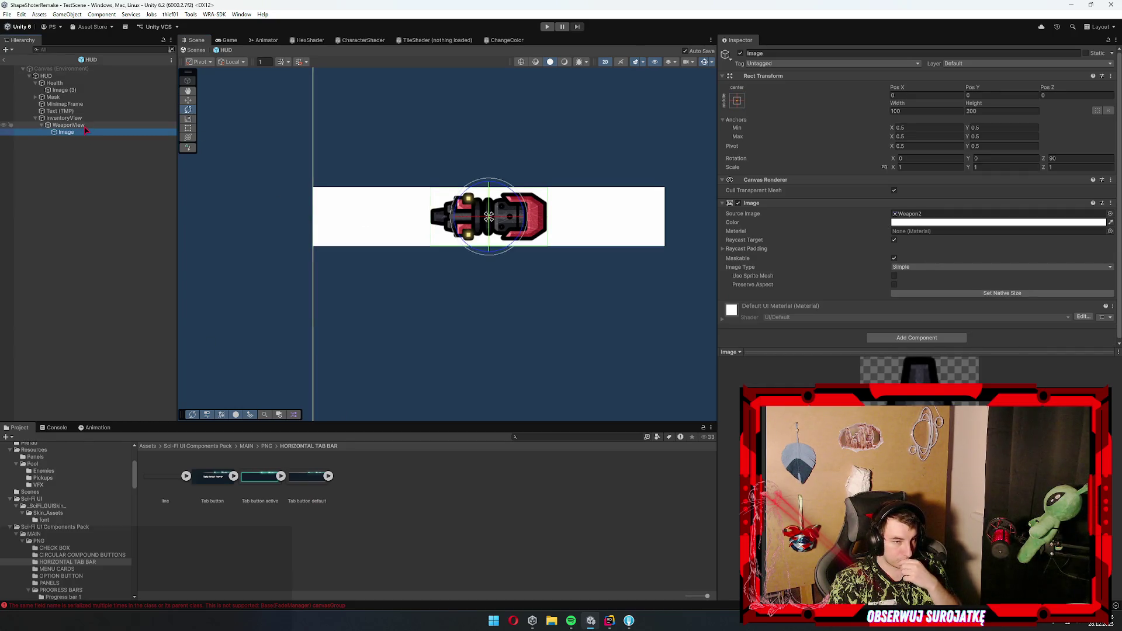
- Give the WeaponView panel the Tab button active sprite as its background
key(Up)
mouse_move(307, 476)
mouse_down()
mouse_move(896, 222)
mouse_move(939, 224)
mouse_up()
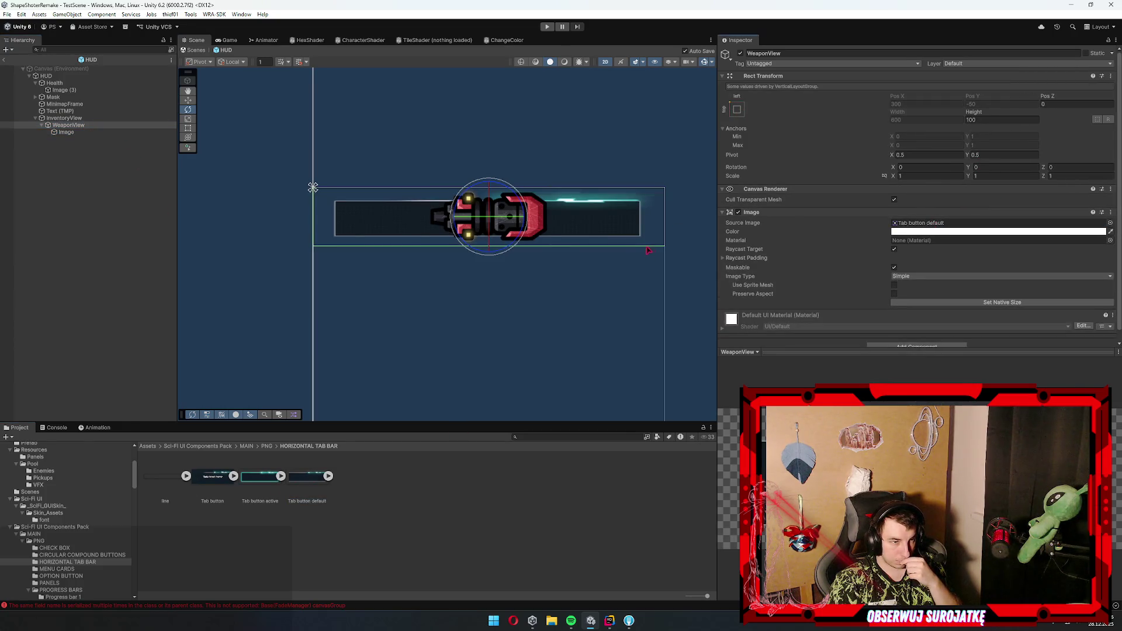
click(993, 302)
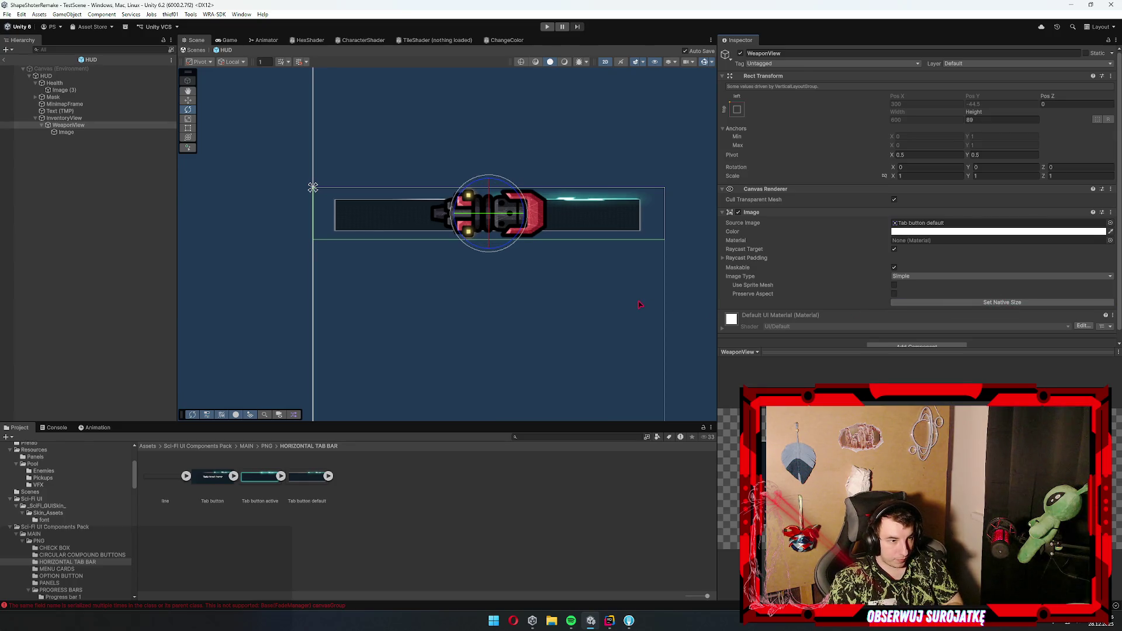
mouse_move(260, 496)
mouse_down()
mouse_move(977, 271)
mouse_move(938, 222)
mouse_up()
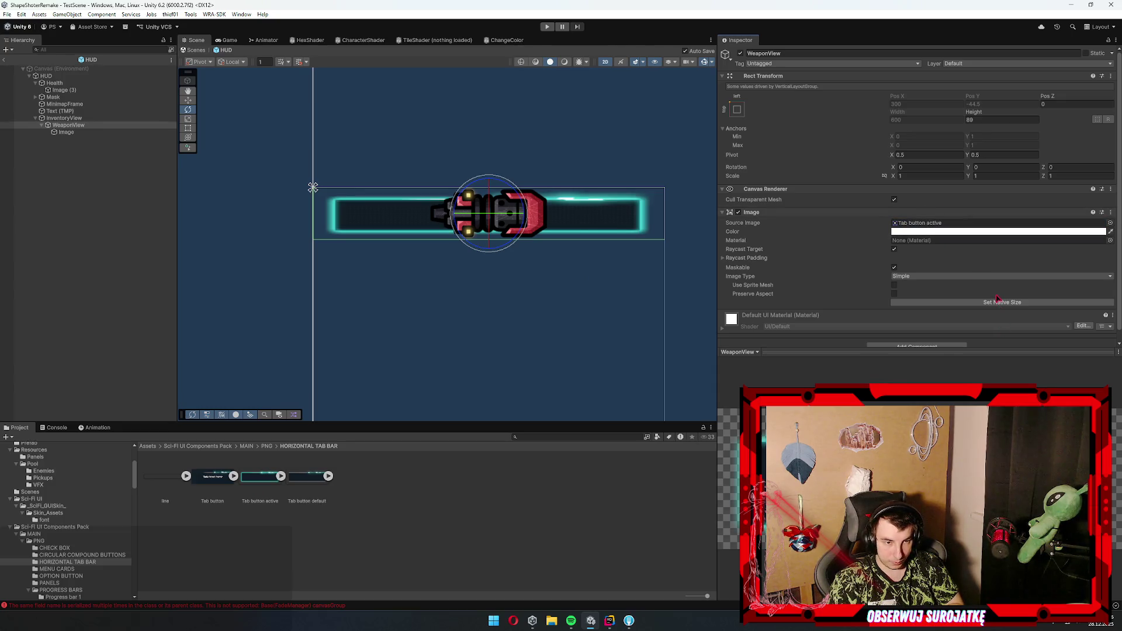
- Open the Tab button default sprite in the Sprite Editor
click(309, 489)
click(919, 156)
mouse_move(571, 311)
mouse_down()
mouse_move(525, 295)
mouse_move(508, 310)
mouse_move(561, 321)
mouse_move(676, 377)
mouse_move(563, 329)
mouse_move(578, 326)
mouse_move(576, 294)
mouse_move(594, 320)
mouse_move(525, 306)
mouse_up()
- Widen the Sprite Editor window and move it to the centre of the screen
scroll(545, 333, down, 3)
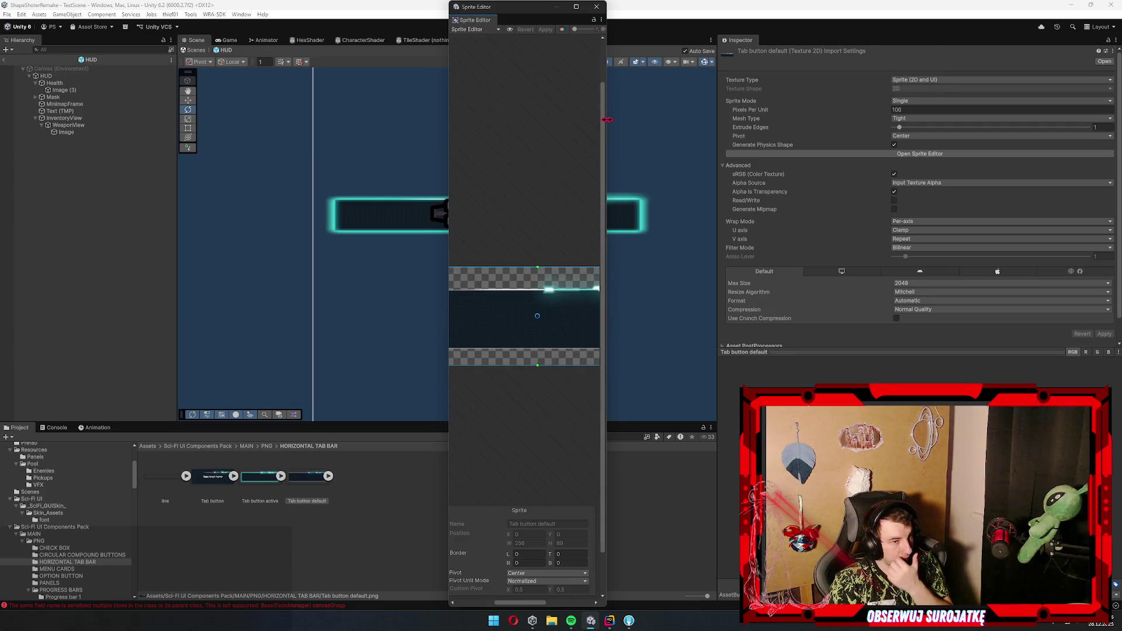
drag(609, 119, 1003, 140)
mouse_move(688, 10)
mouse_down()
mouse_move(390, 98)
mouse_move(375, 237)
mouse_move(518, 99)
mouse_up()
scroll(828, 257, up, 3)
scroll(561, 300, down, 2)
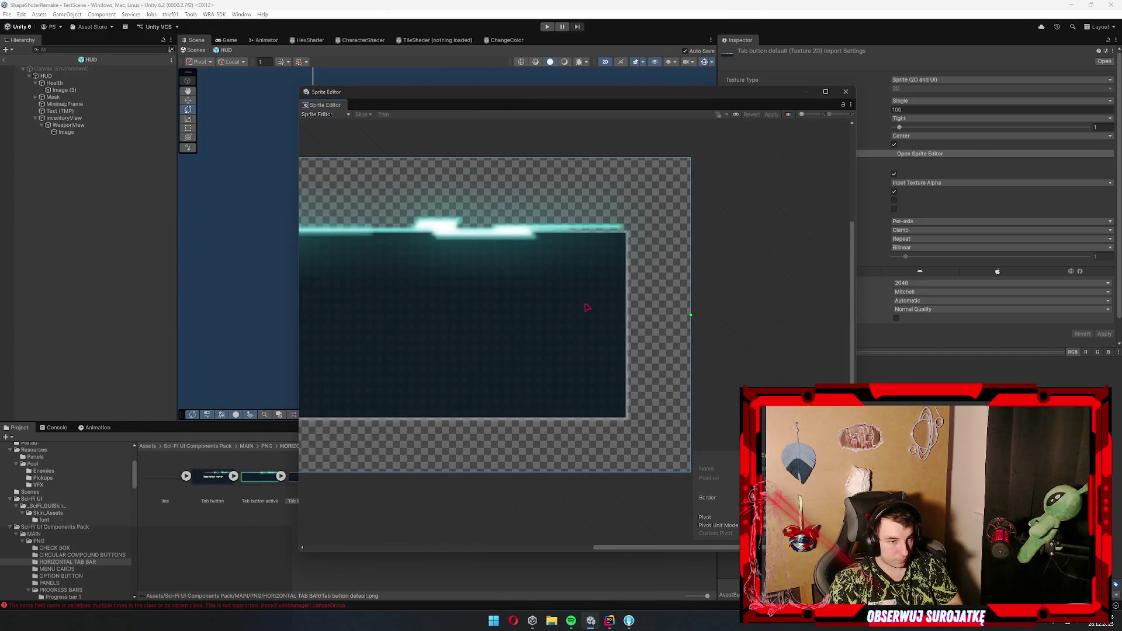
scroll(680, 321, up, 1)
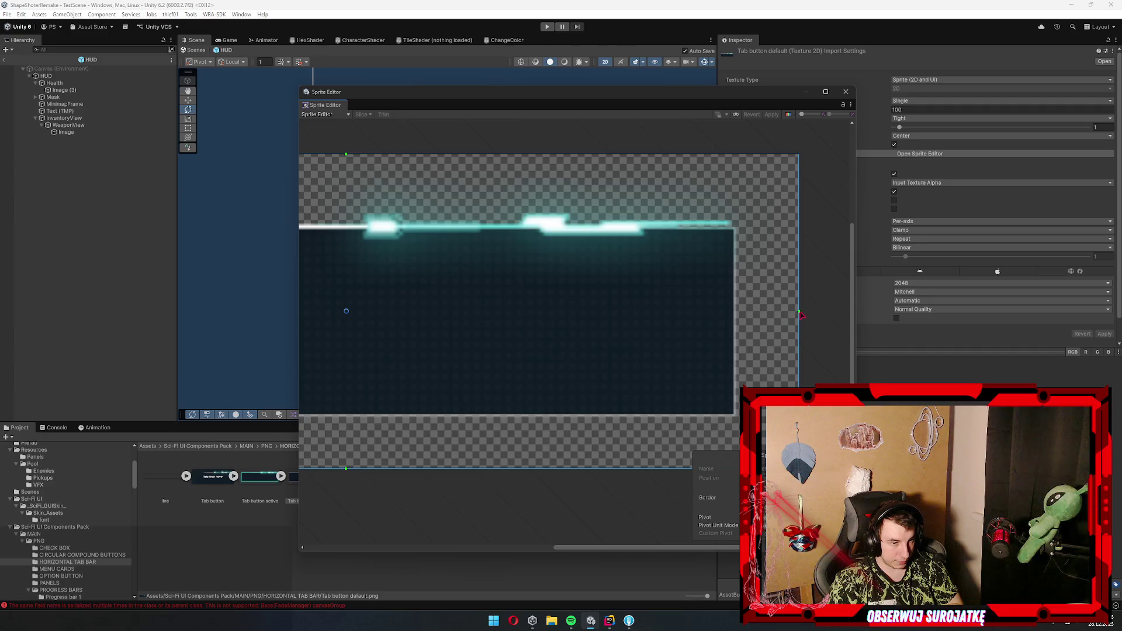
- Set the sprite's left and right nine-slice borders inside the glowing frame
drag(798, 311, 374, 313)
scroll(556, 324, up, 2)
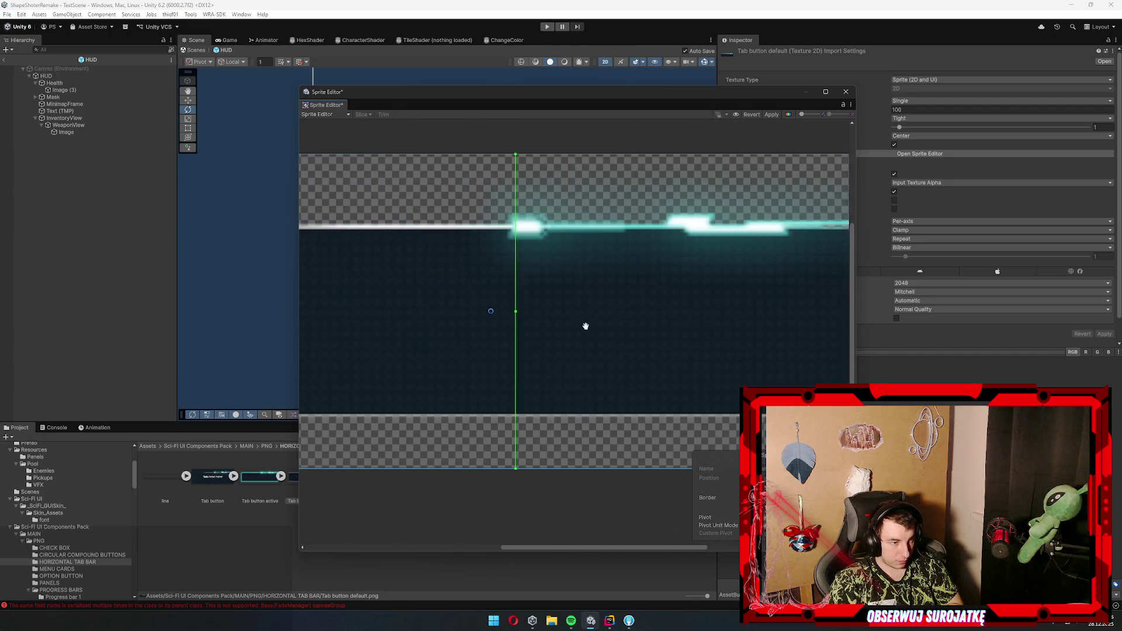
drag(635, 315, 620, 310)
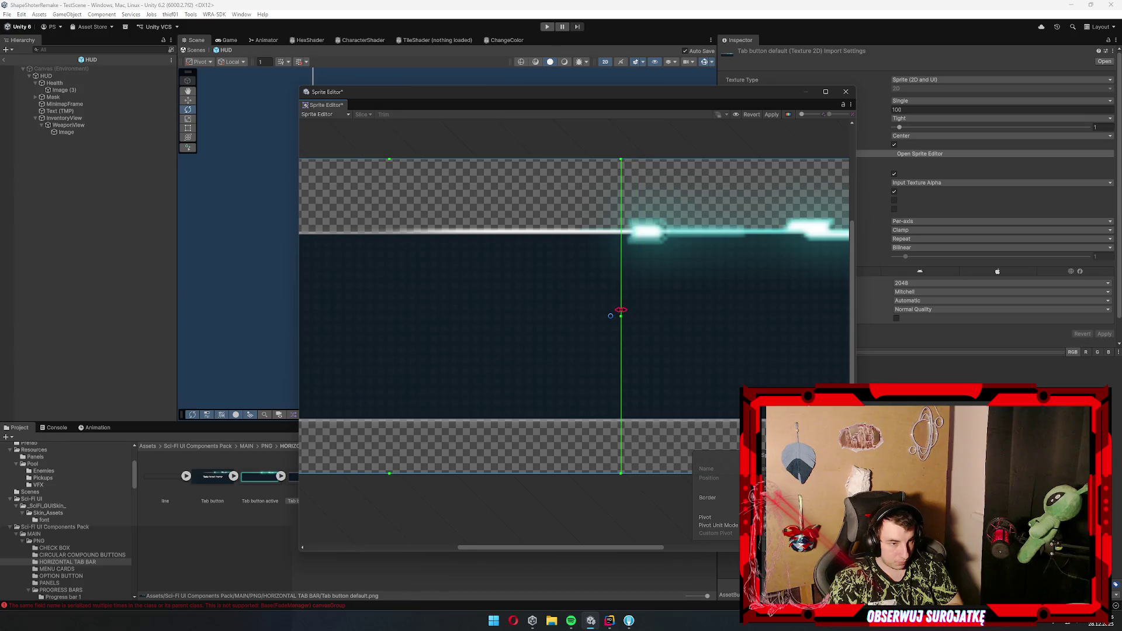
scroll(579, 327, down, 3)
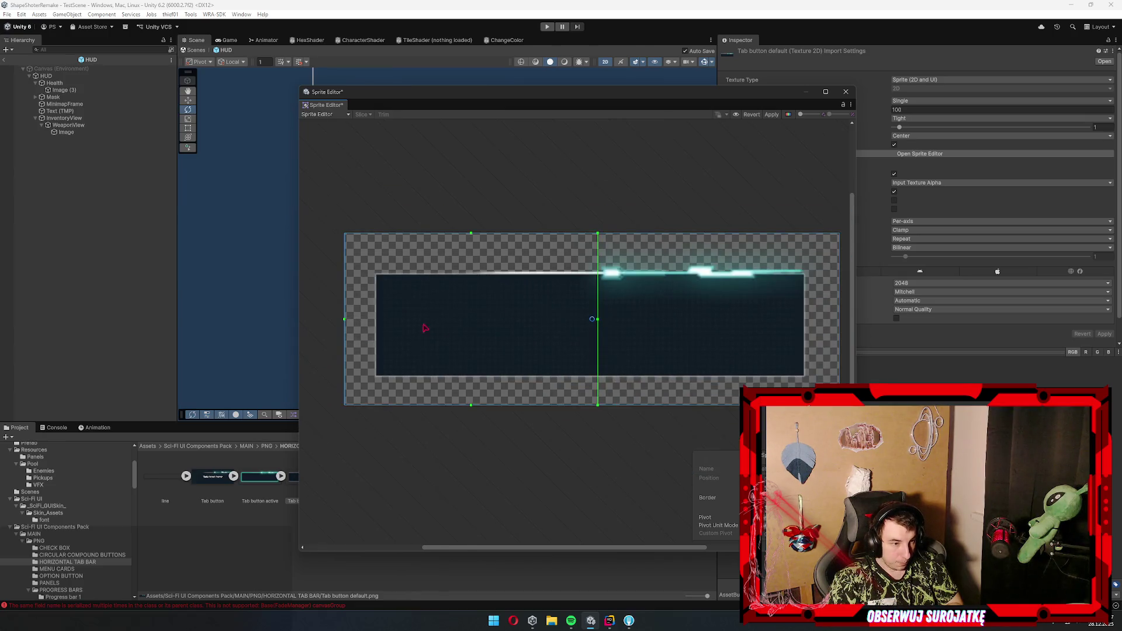
drag(348, 326, 591, 320)
scroll(592, 320, up, 5)
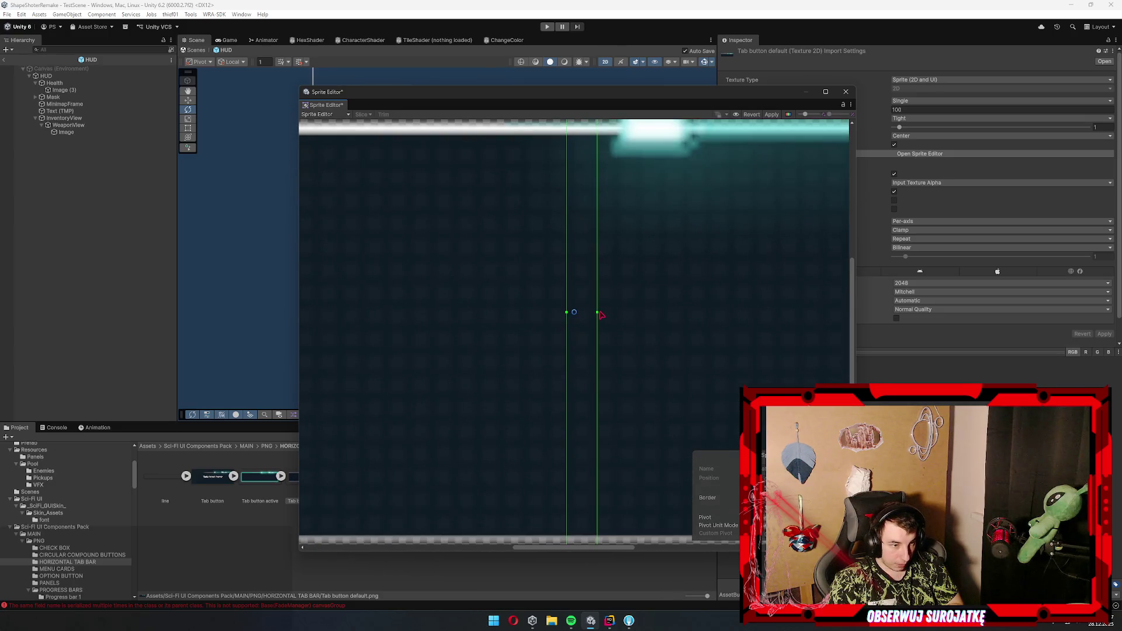
scroll(601, 256, down, 2)
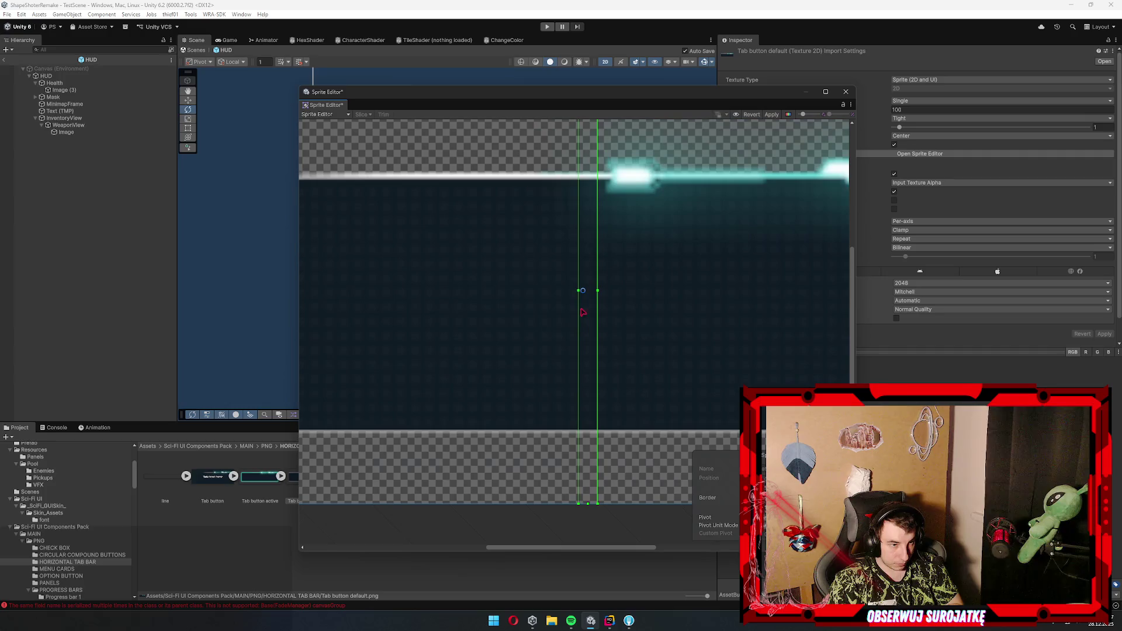
drag(579, 290, 565, 289)
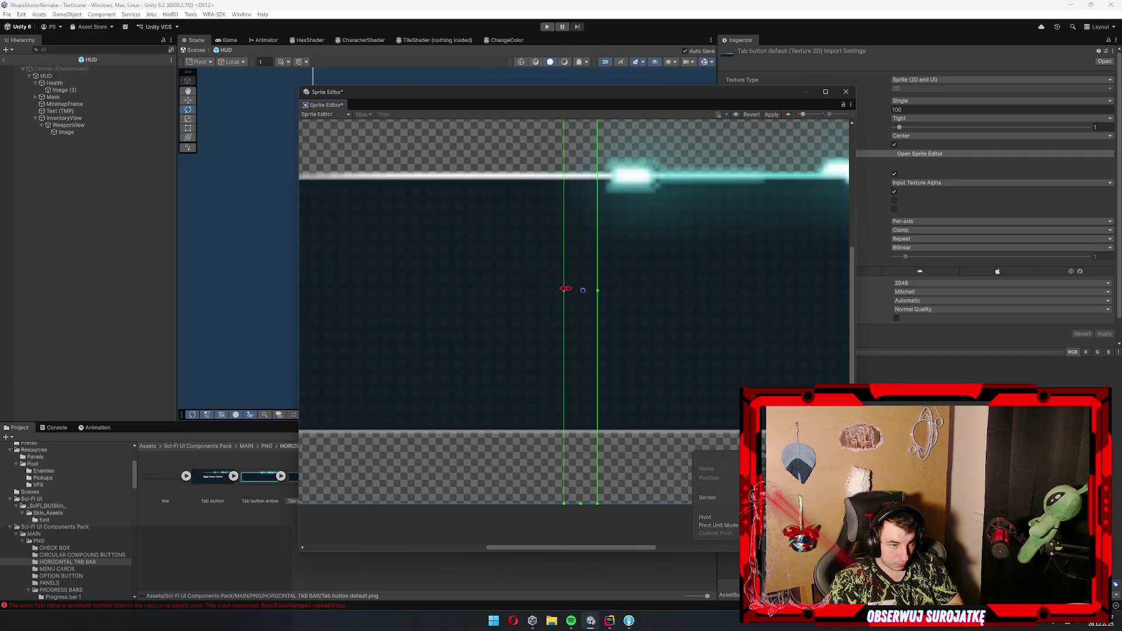
scroll(597, 241, up, 4)
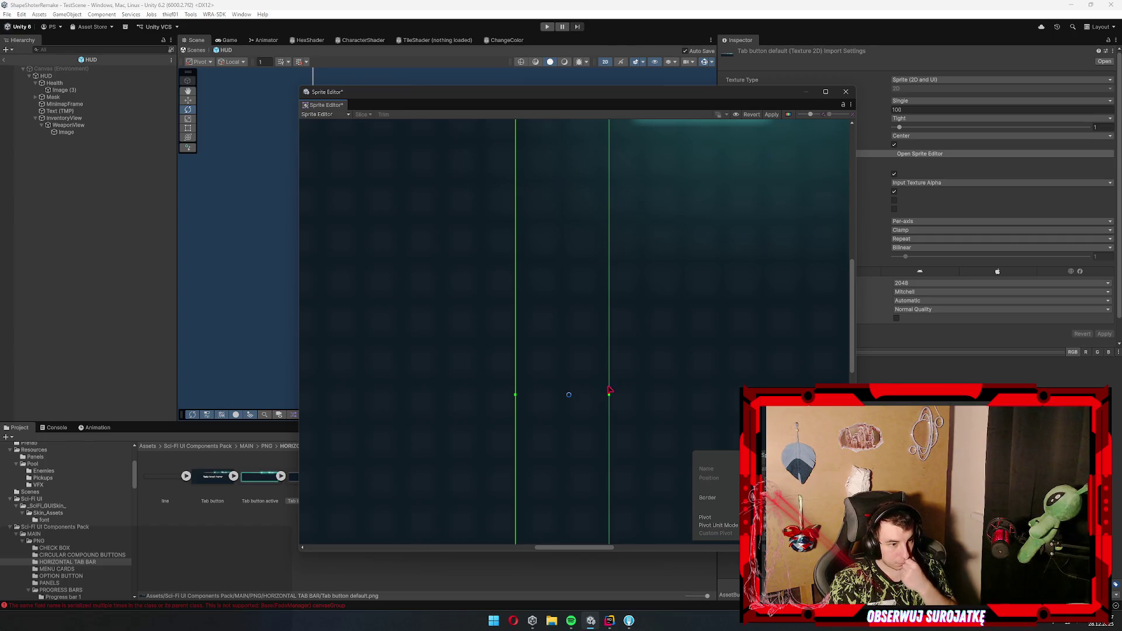
scroll(588, 360, down, 4)
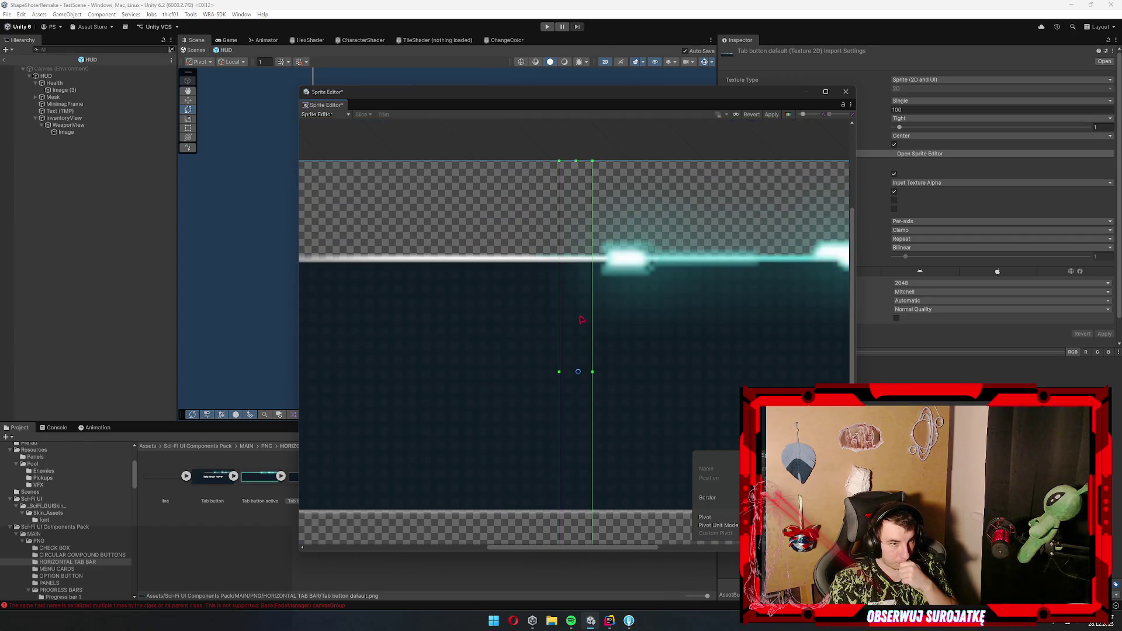
- Set the top and bottom slice borders, apply the changes and close the editor
drag(576, 160, 590, 361)
scroll(591, 377, down, 2)
scroll(596, 472, up, 1)
click(584, 502)
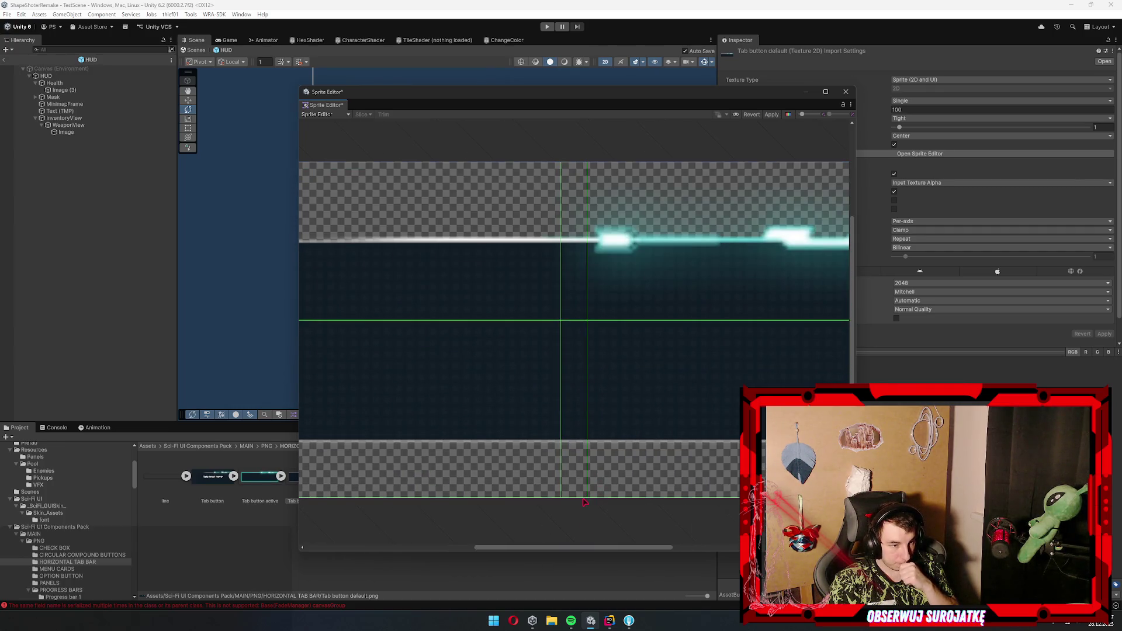
click(583, 491)
drag(580, 497, 581, 352)
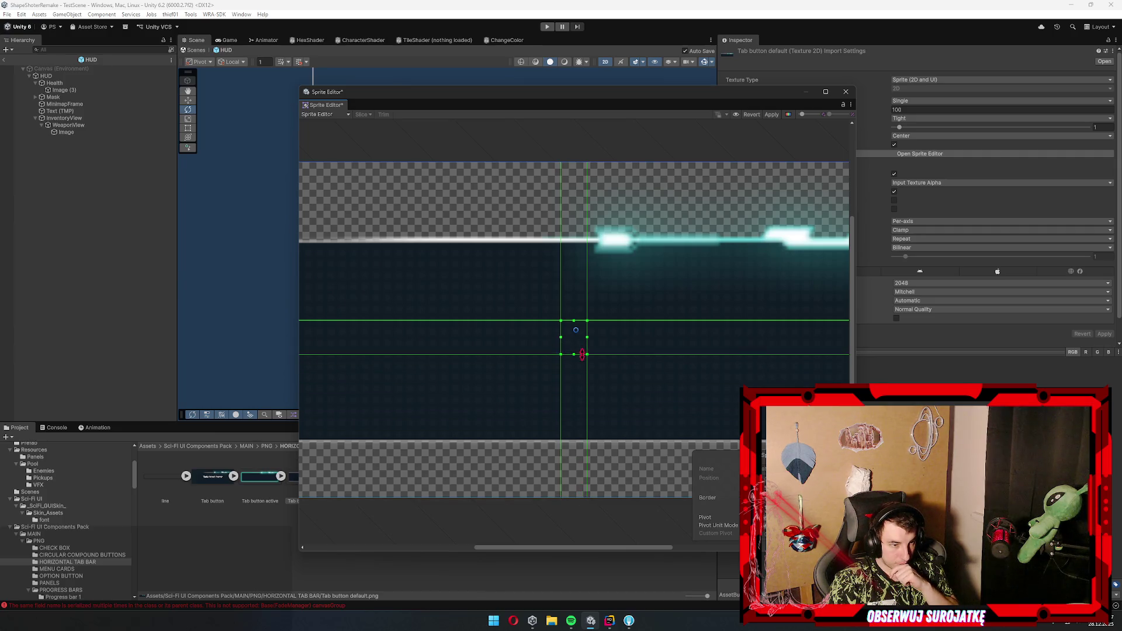
scroll(579, 333, up, 5)
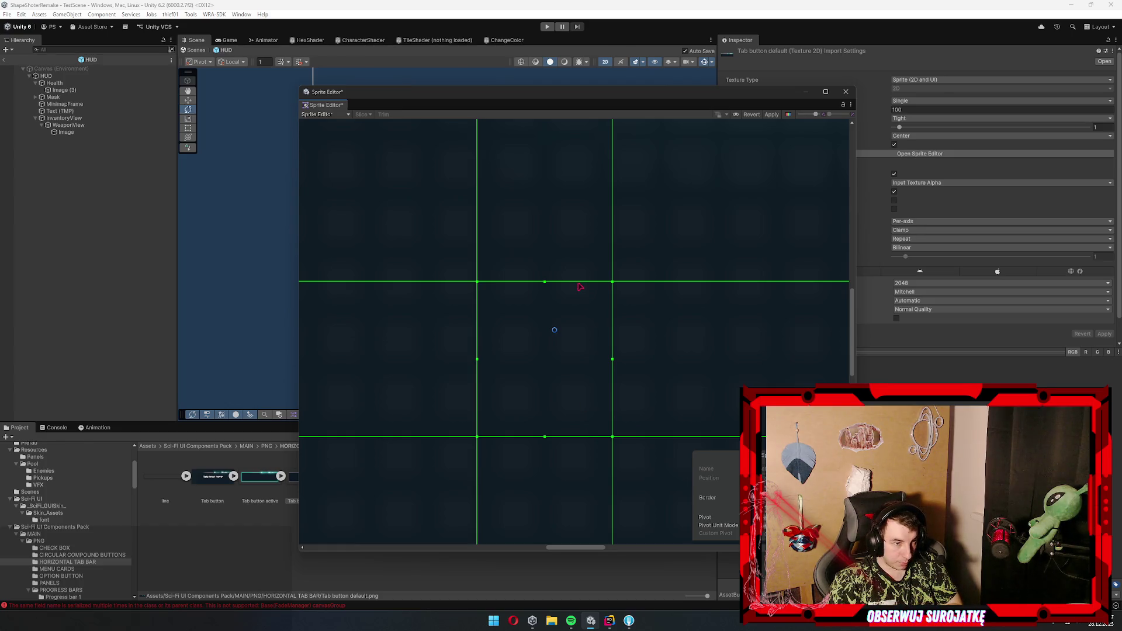
scroll(655, 224, down, 4)
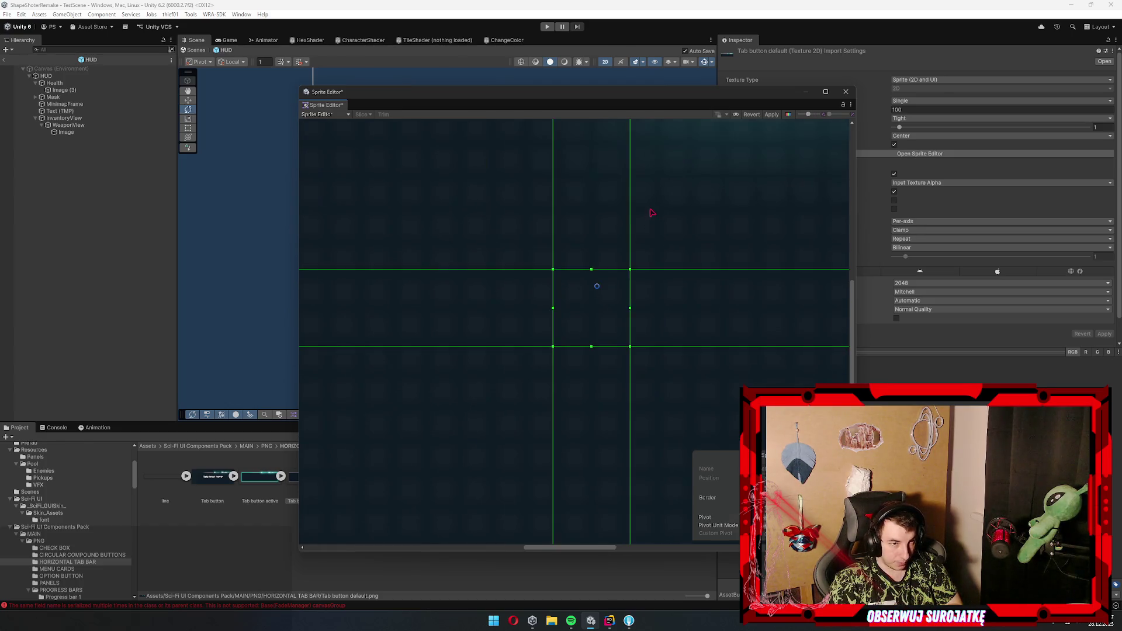
click(772, 114)
scroll(649, 249, down, 5)
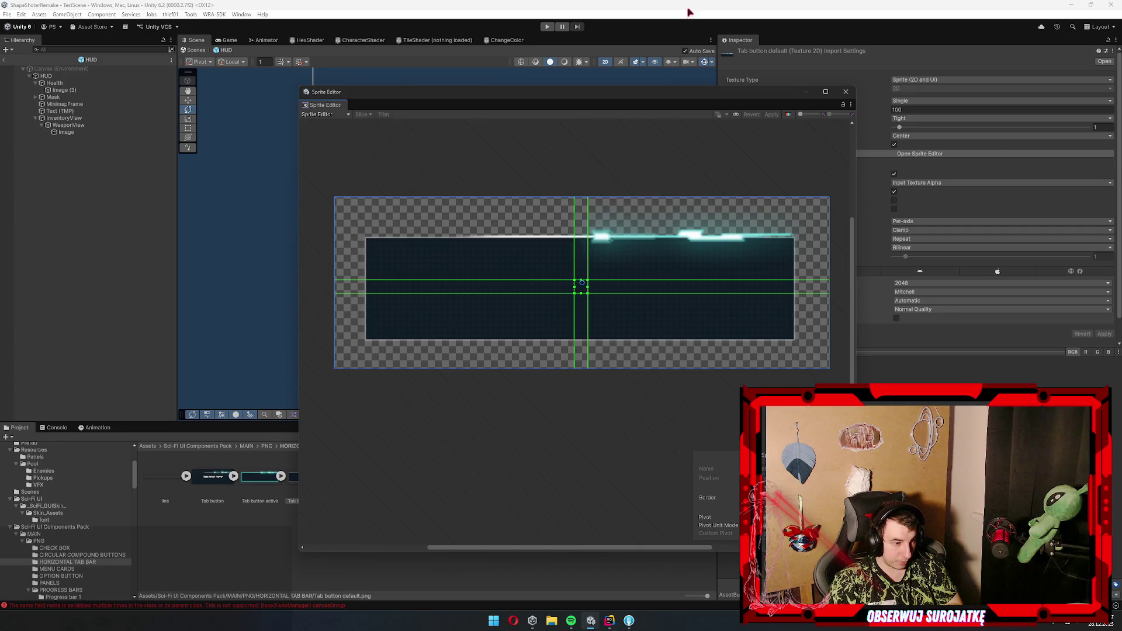
click(846, 91)
- Make WeaponView's image Sliced with Pixels Per Unit Multiplier 1 and height 238.39
click(603, 224)
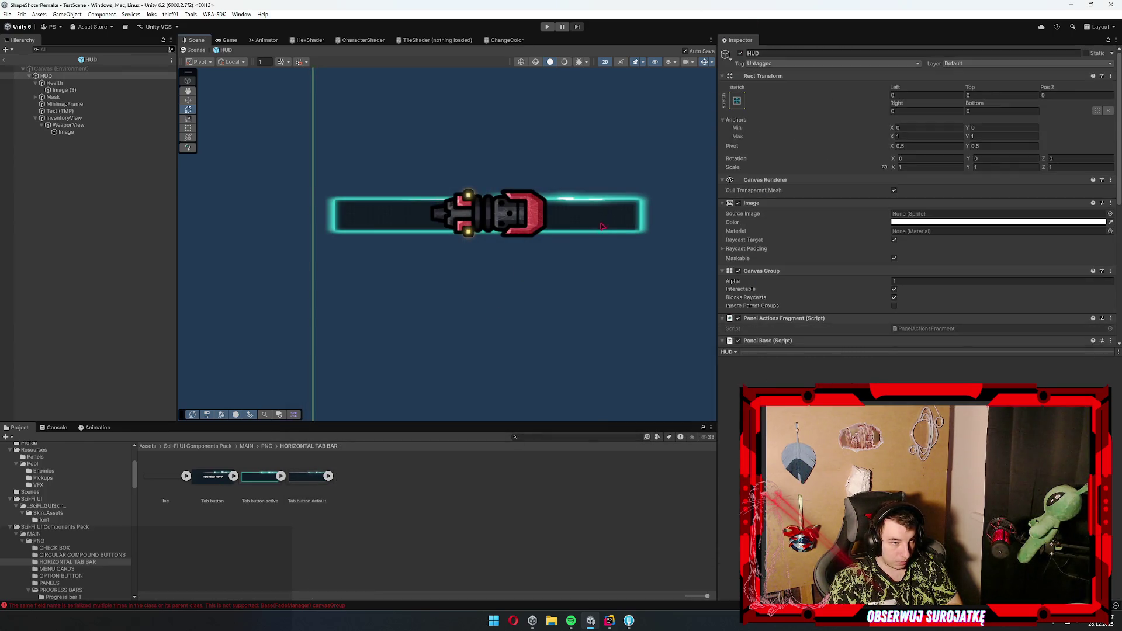
click(987, 276)
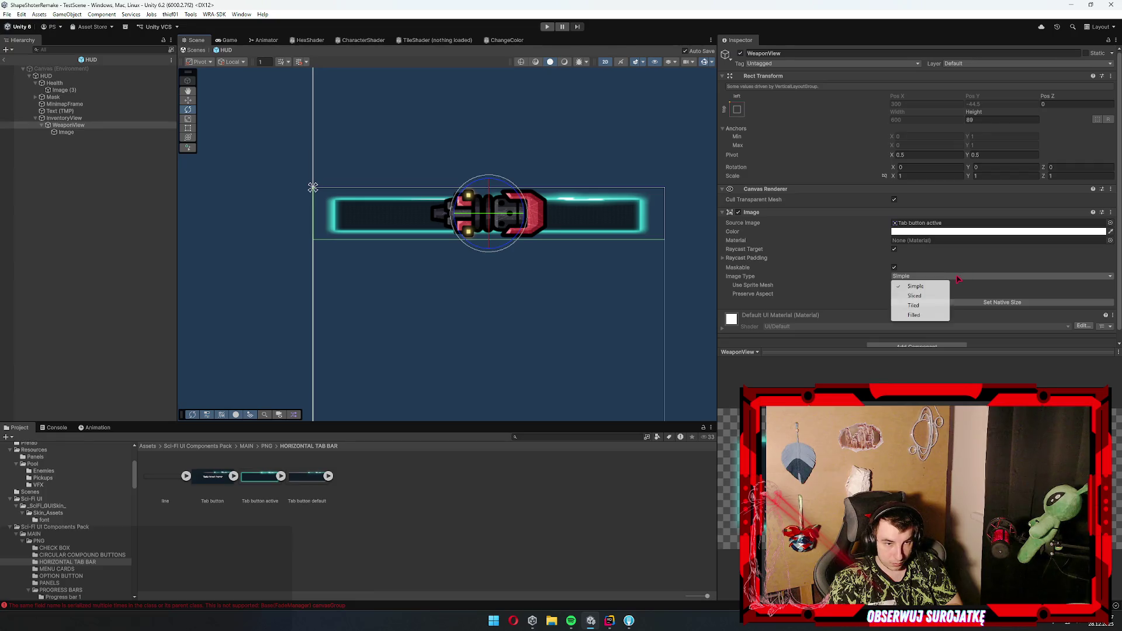
click(938, 306)
click(951, 280)
click(935, 316)
click(932, 276)
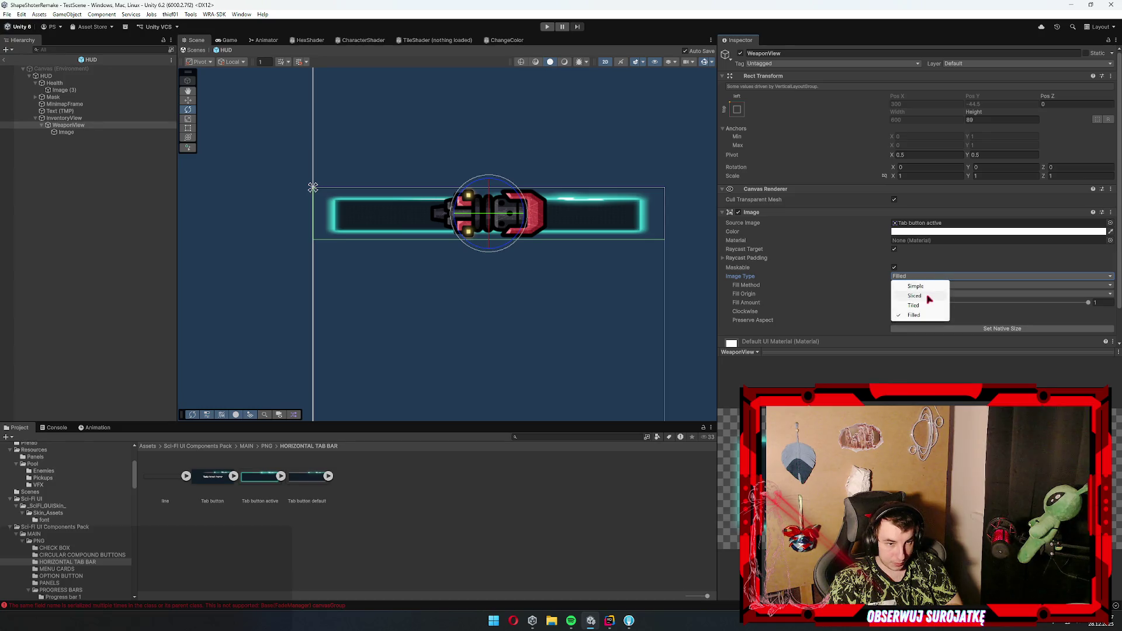
click(928, 297)
drag(800, 288, 949, 288)
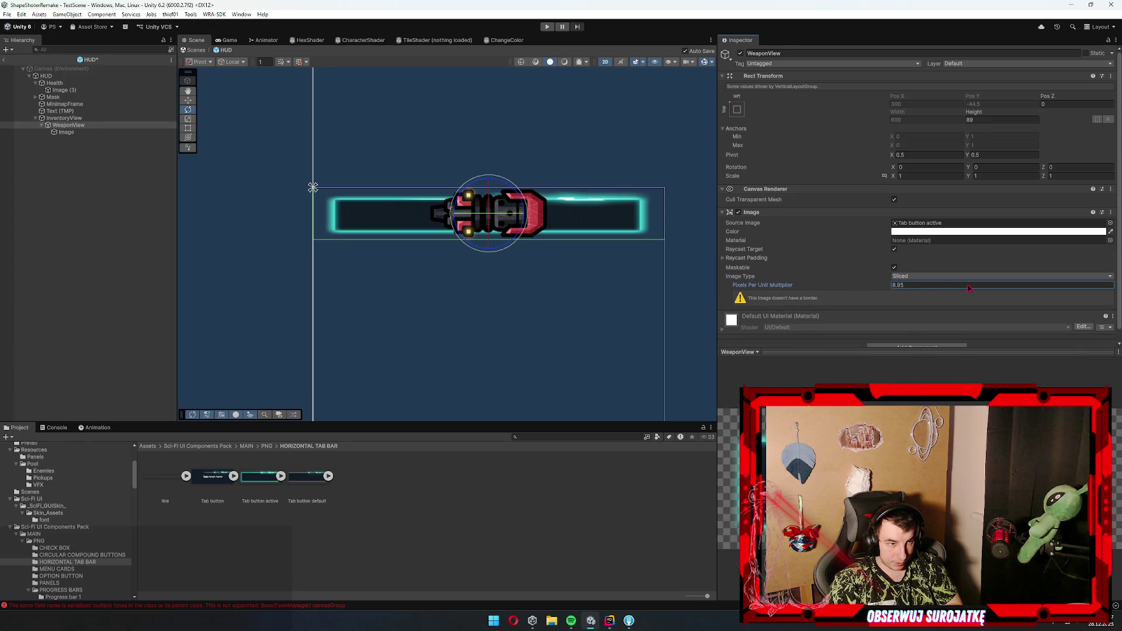
text(1)
key(Return)
drag(971, 115, 1035, 114)
drag(829, 52, 1017, 42)
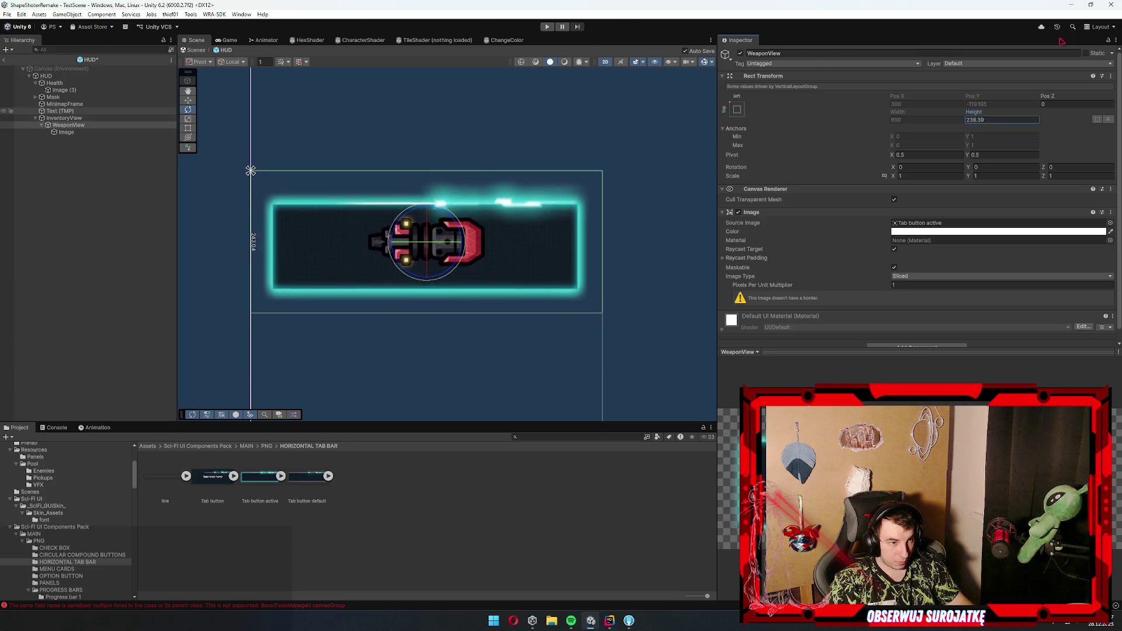
- Reopen the Tab button default sprite in the Sprite Editor
click(328, 475)
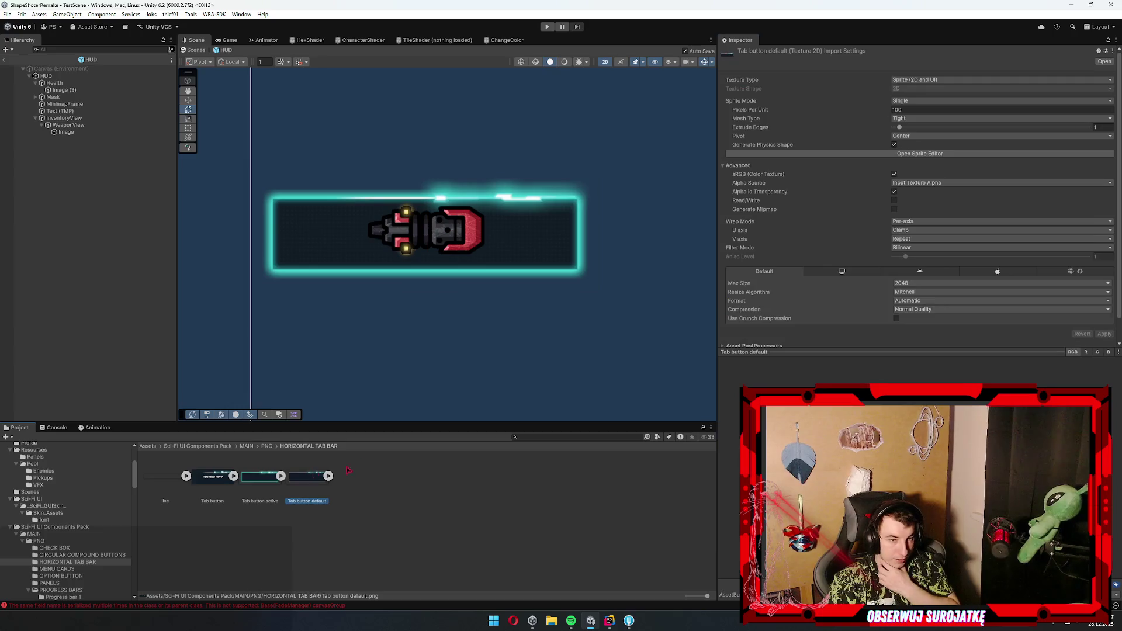
click(327, 476)
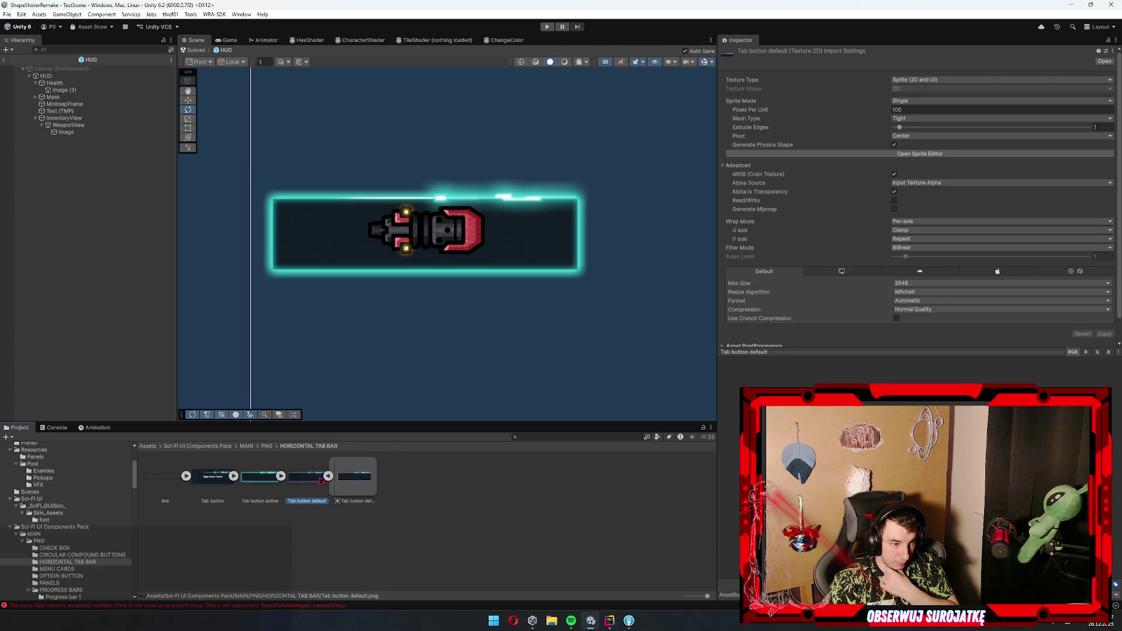
click(917, 155)
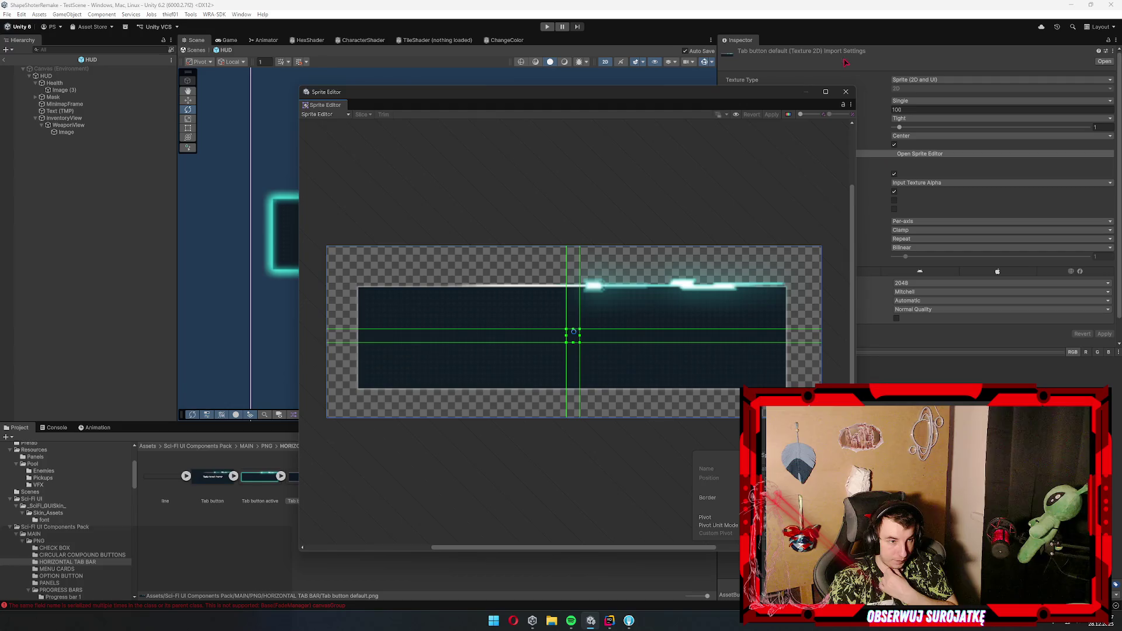
- Close the Sprite Editor and reselect WeaponView in the HUD scene
click(846, 91)
scroll(255, 280, up, 5)
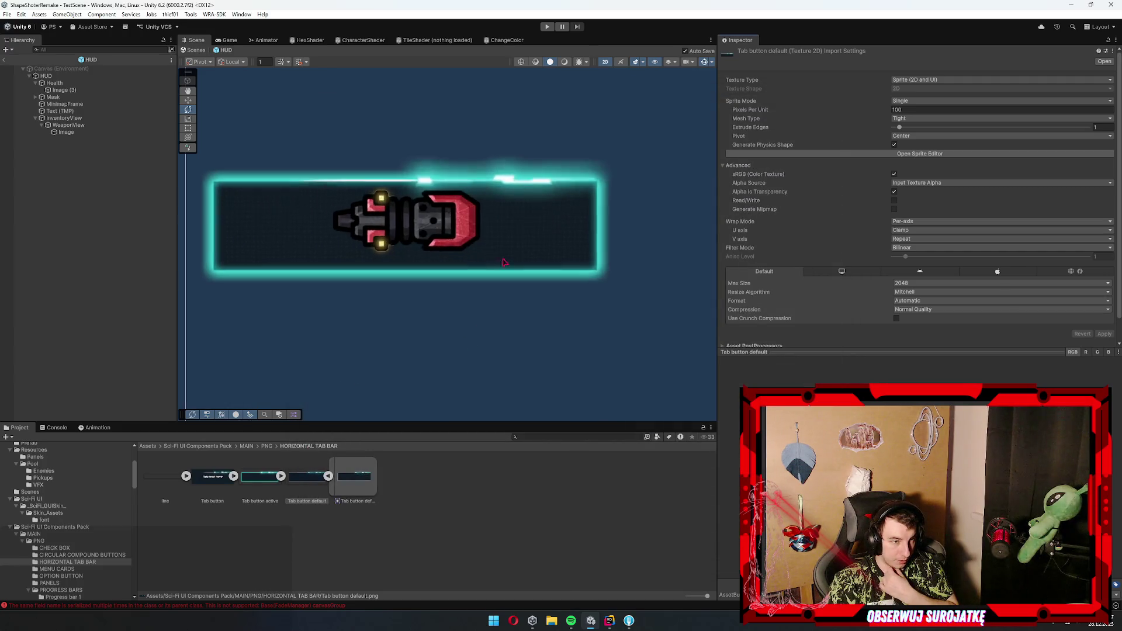
scroll(315, 274, up, 4)
scroll(432, 278, down, 4)
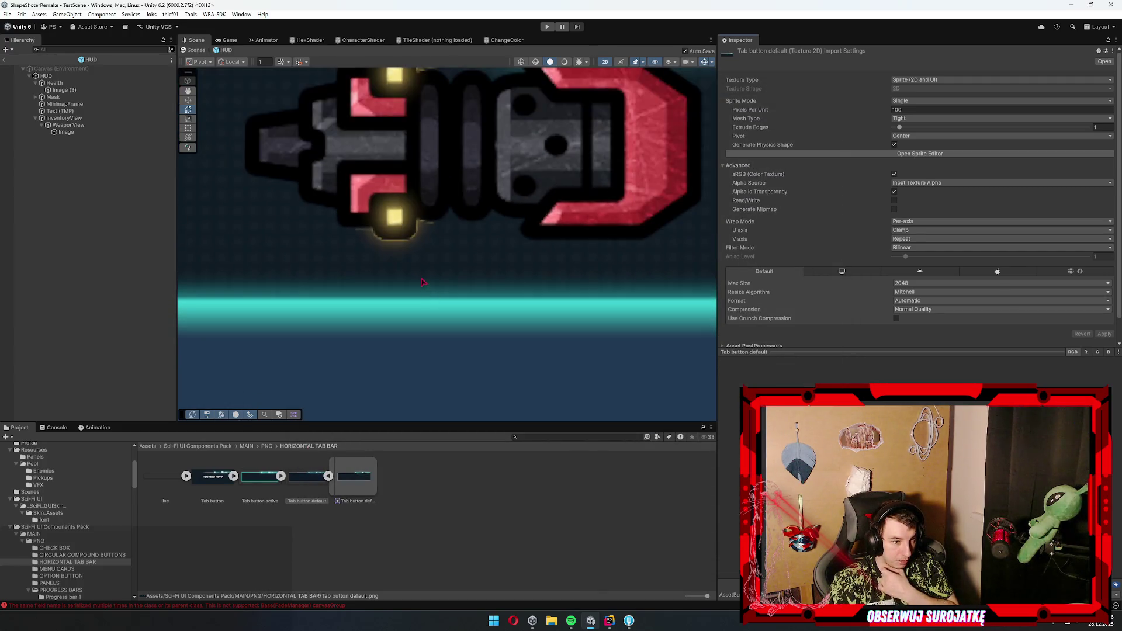
scroll(443, 279, down, 3)
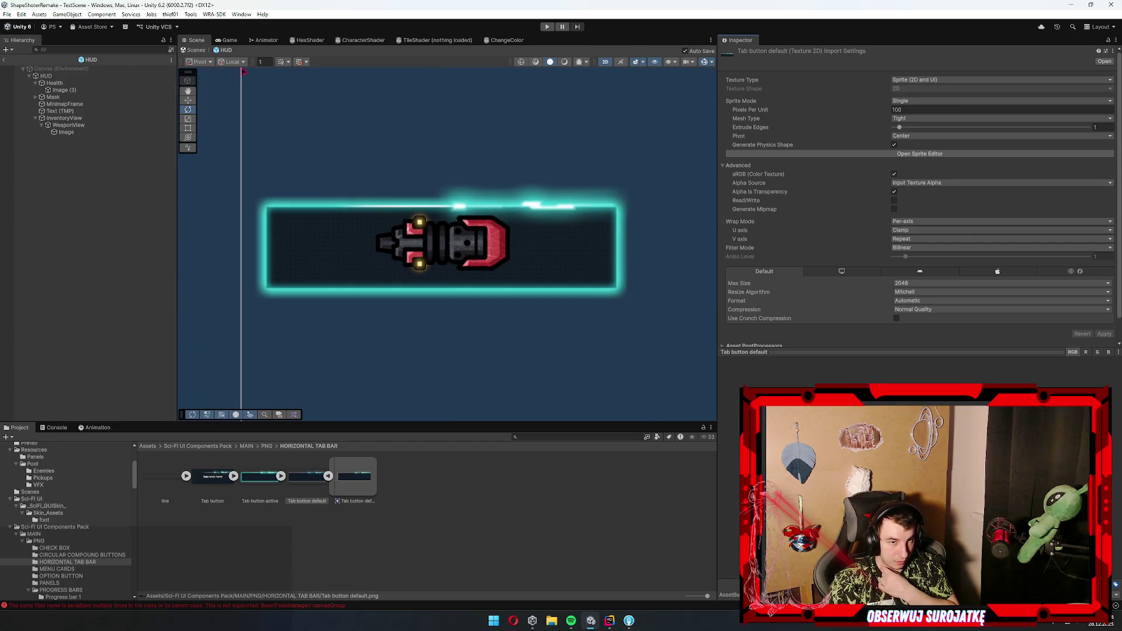
click(443, 251)
drag(584, 388, 907, 229)
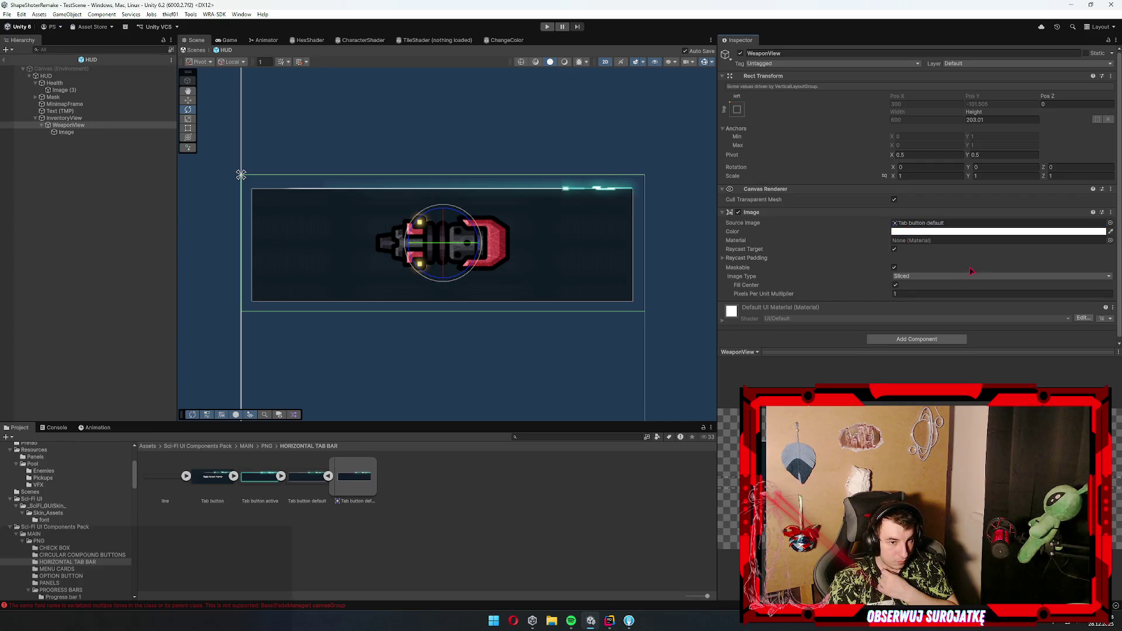
scroll(559, 218, up, 4)
scroll(473, 256, down, 4)
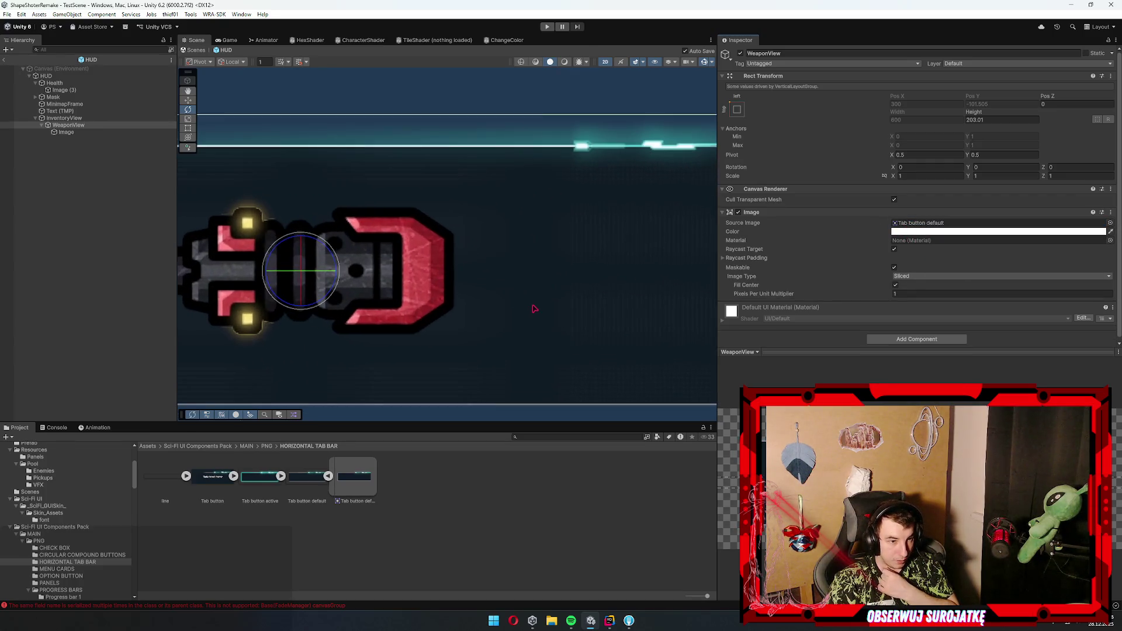
scroll(532, 272, left, 3)
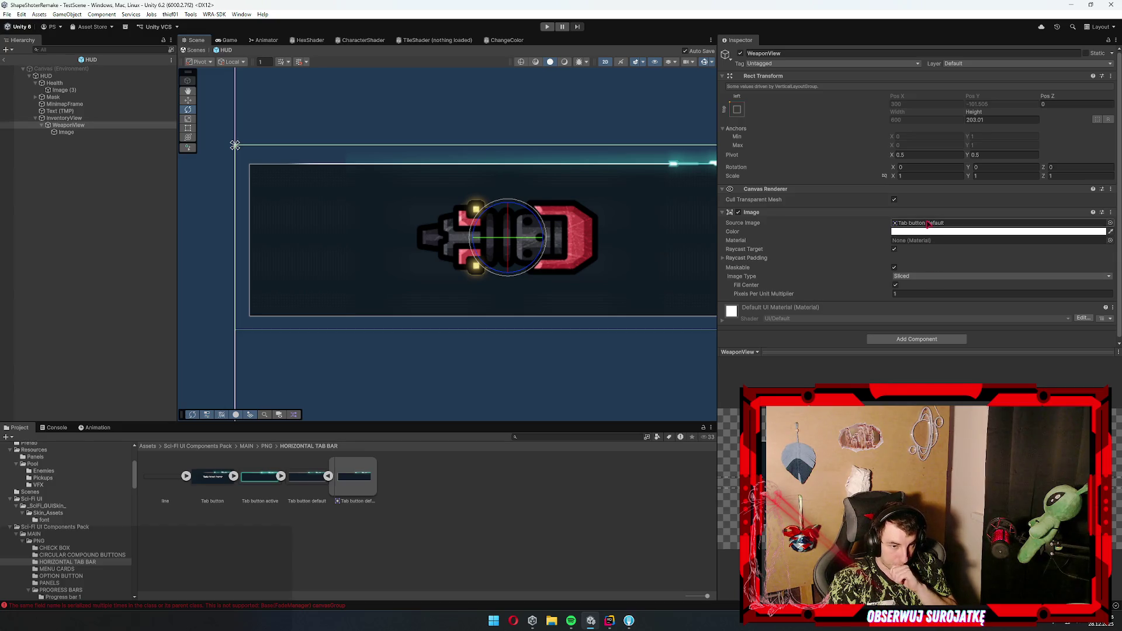
drag(904, 200, 917, 223)
mouse_move(593, 255)
mouse_down()
mouse_move(400, 262)
mouse_move(499, 279)
mouse_up()
drag(909, 205, 918, 225)
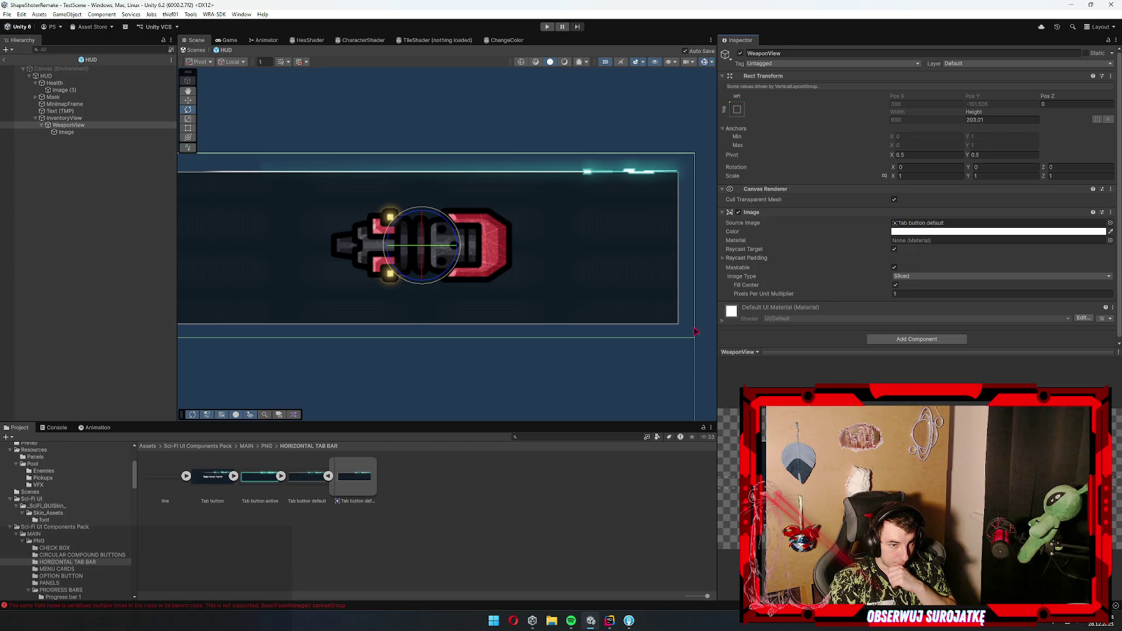
drag(375, 340, 431, 318)
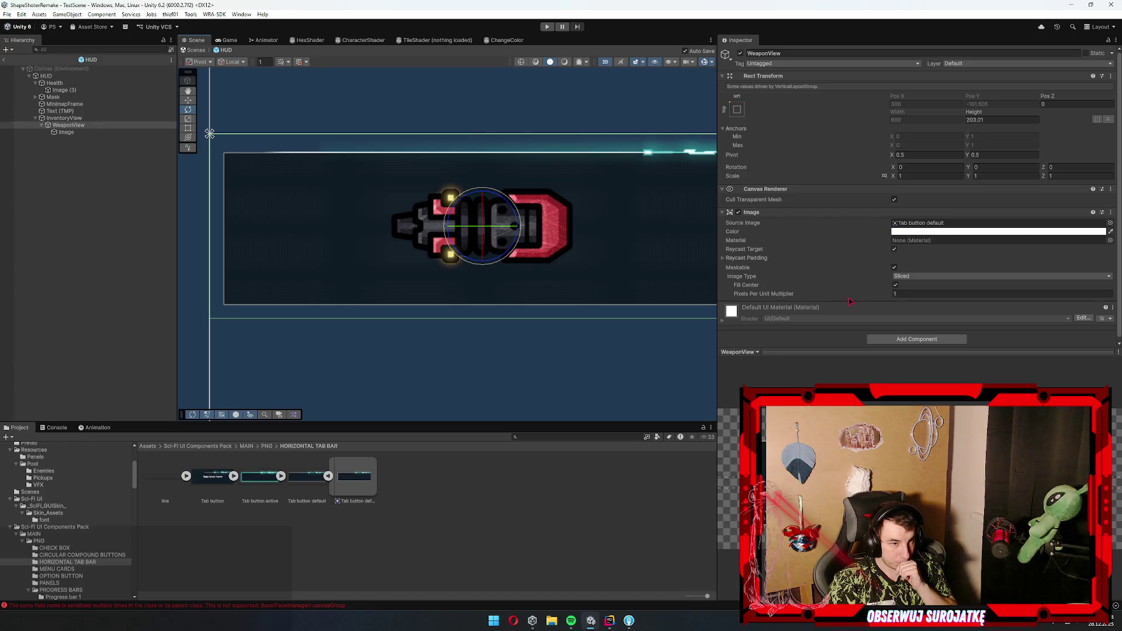
- Show the sprite in Explorer and duplicate Tab button default.png.meta
right_click(307, 476)
click(342, 259)
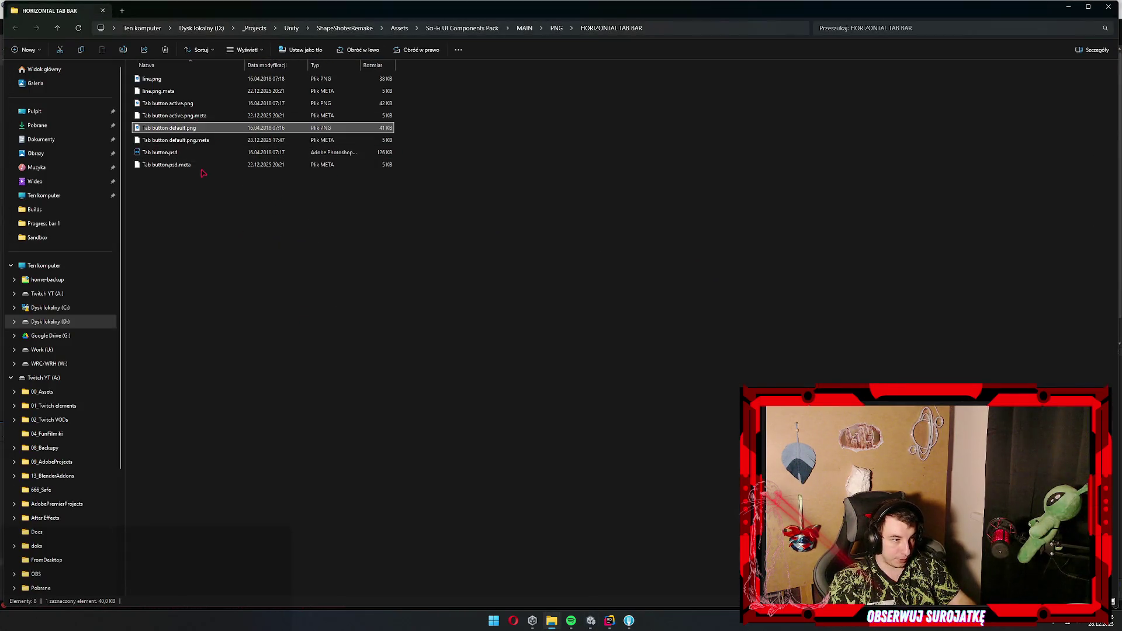
click(210, 139)
key(ctrl+c)
key(ctrl+v)
- Delete Tab button active.png.meta, rename the copy to Tab button active.png.meta, and close Explorer
click(220, 115)
key(F2)
key(Escape)
key(Delete)
click(242, 165)
key(F2)
key(Return)
click(1108, 6)
click(448, 489)
- Give WeaponView the Tab button active background at height 150, then select its weapon icon
key(ctrl+z)
key(ctrl+z)
key(ctrl+z)
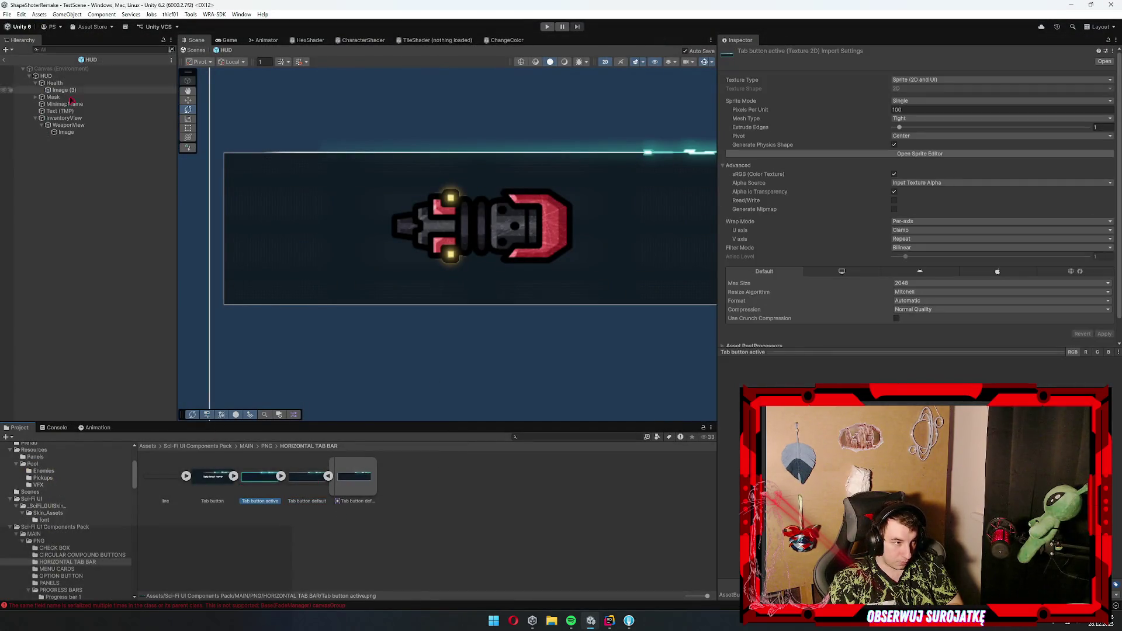
mouse_move(260, 476)
mouse_down()
mouse_move(924, 237)
mouse_move(993, 222)
mouse_up()
drag(706, 246, 562, 238)
scroll(526, 252, down, 5)
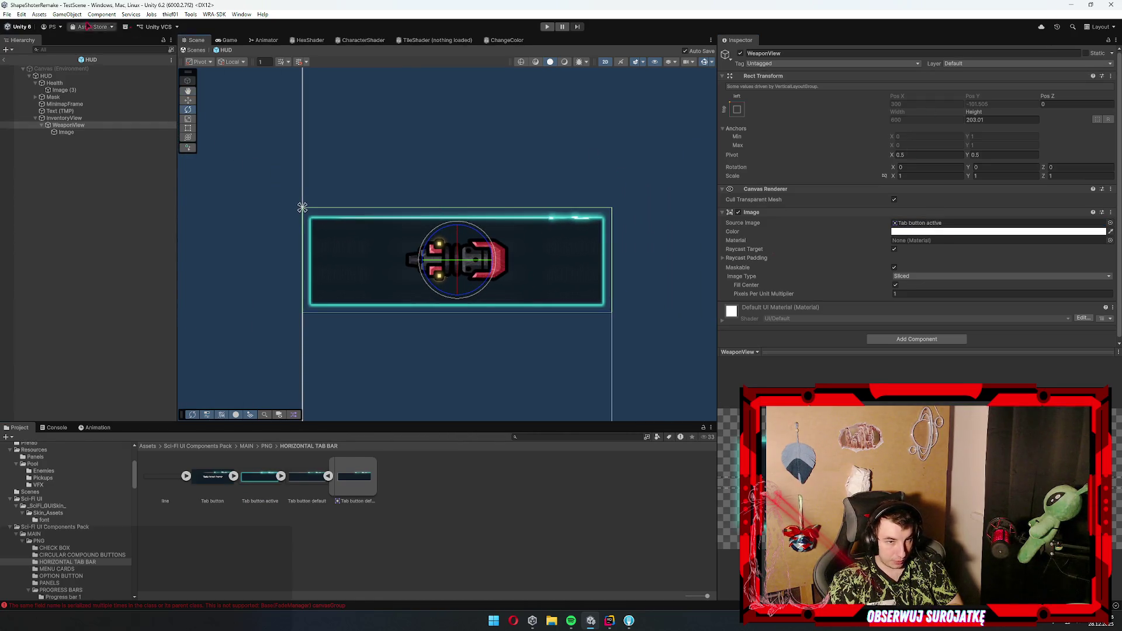
text(150)
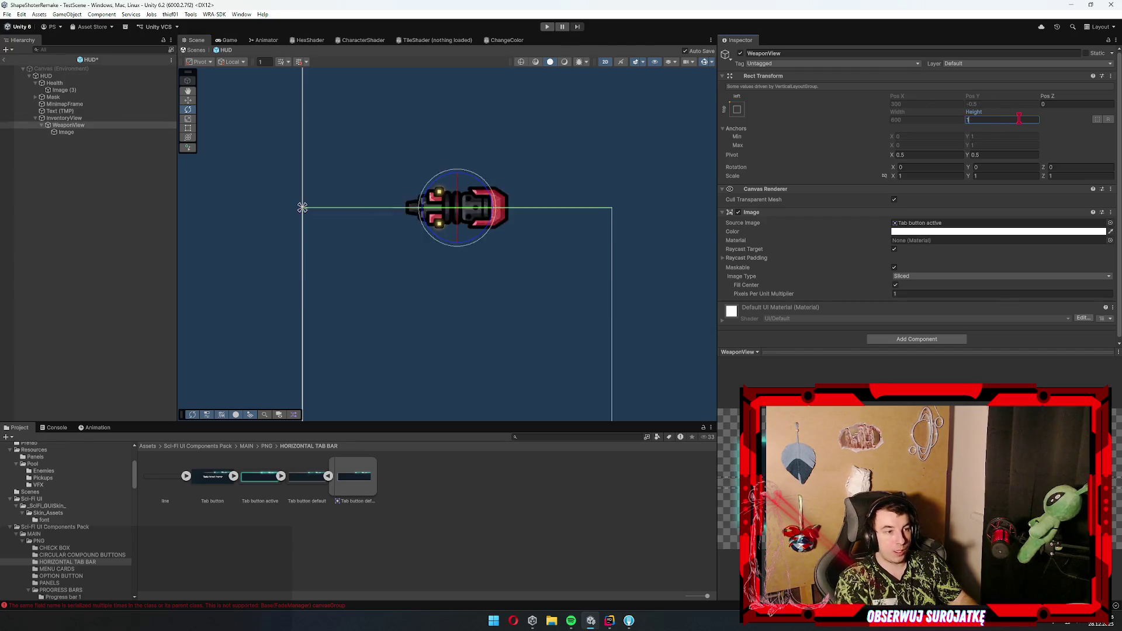
click(243, 306)
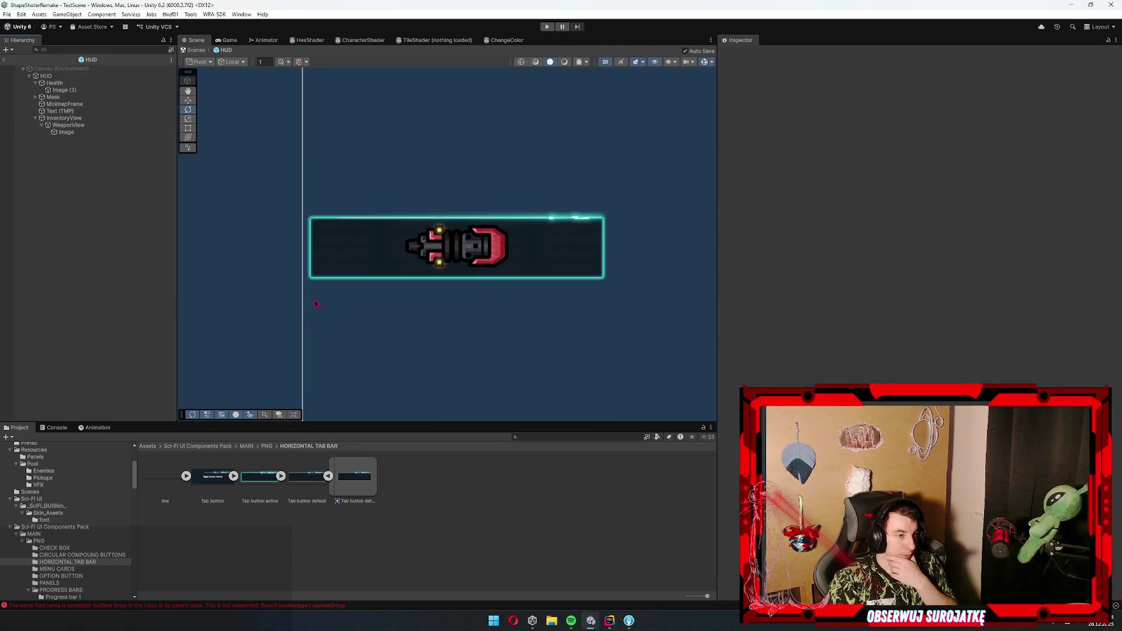
scroll(423, 282, down, 1)
click(248, 41)
click(199, 41)
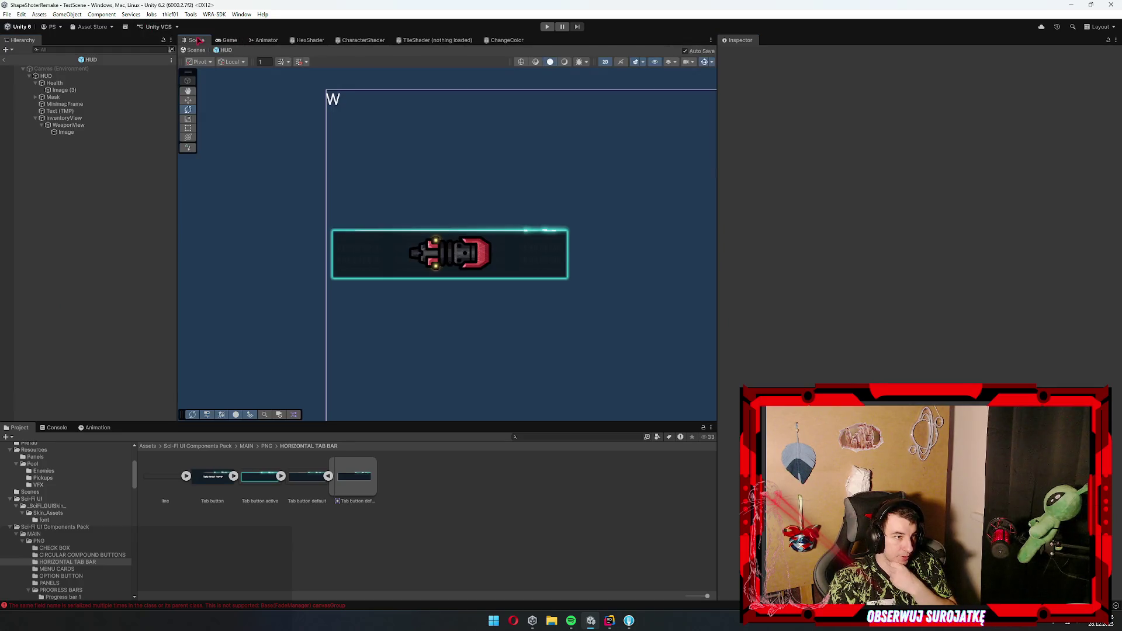
click(474, 267)
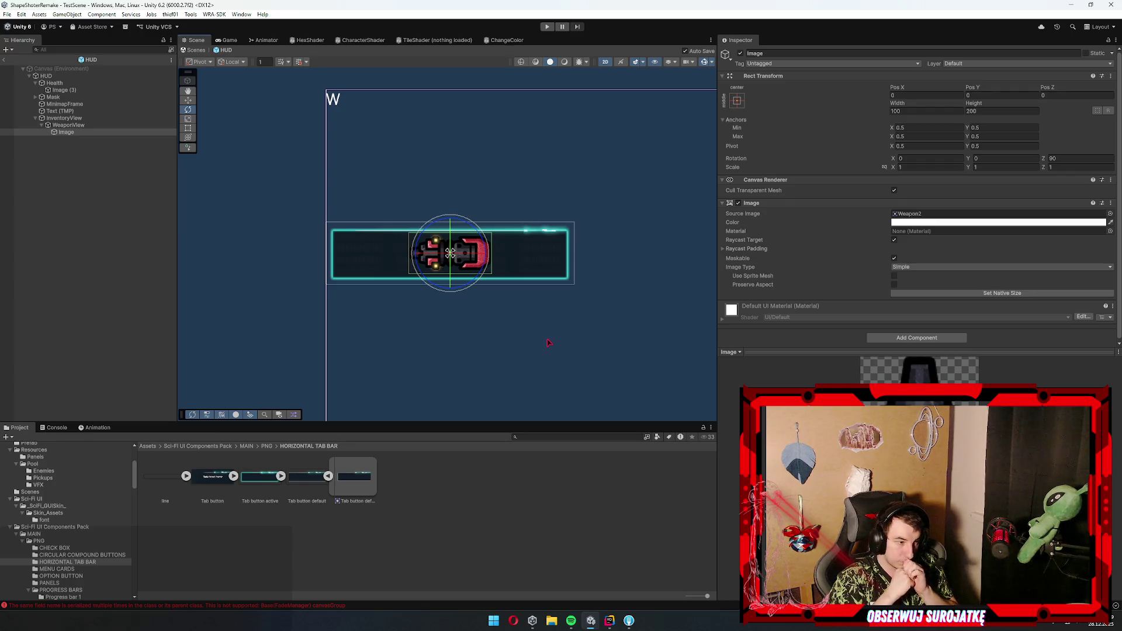
- Browse MAIN > PNG > PROGRESS BARS to the Progress bar 4 sprites, then select WeaponView
click(58, 569)
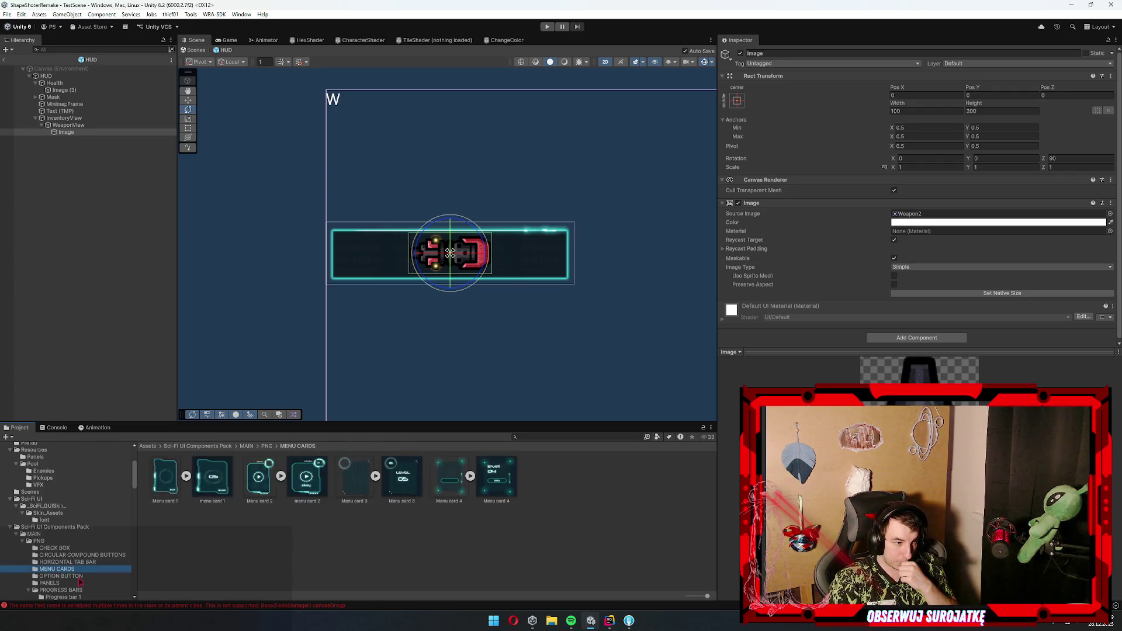
scroll(85, 559, down, 3)
click(76, 506)
click(78, 498)
key(Down)
key(Down)
key(Down)
key(Down)
key(Down)
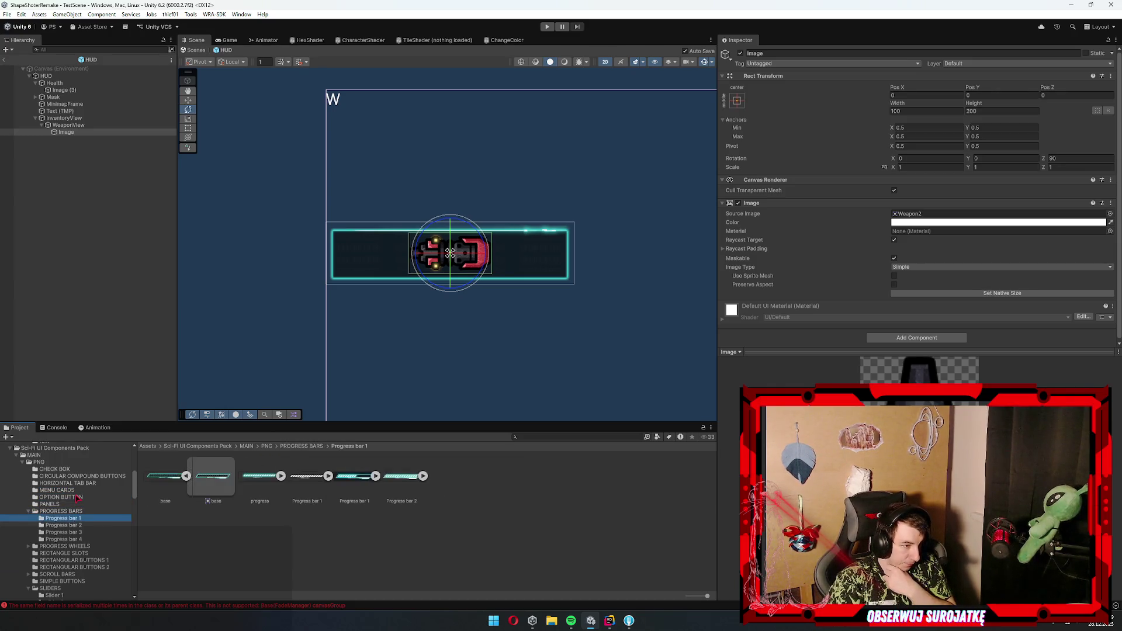
key(Up)
key(Down)
key(Down)
key(Down)
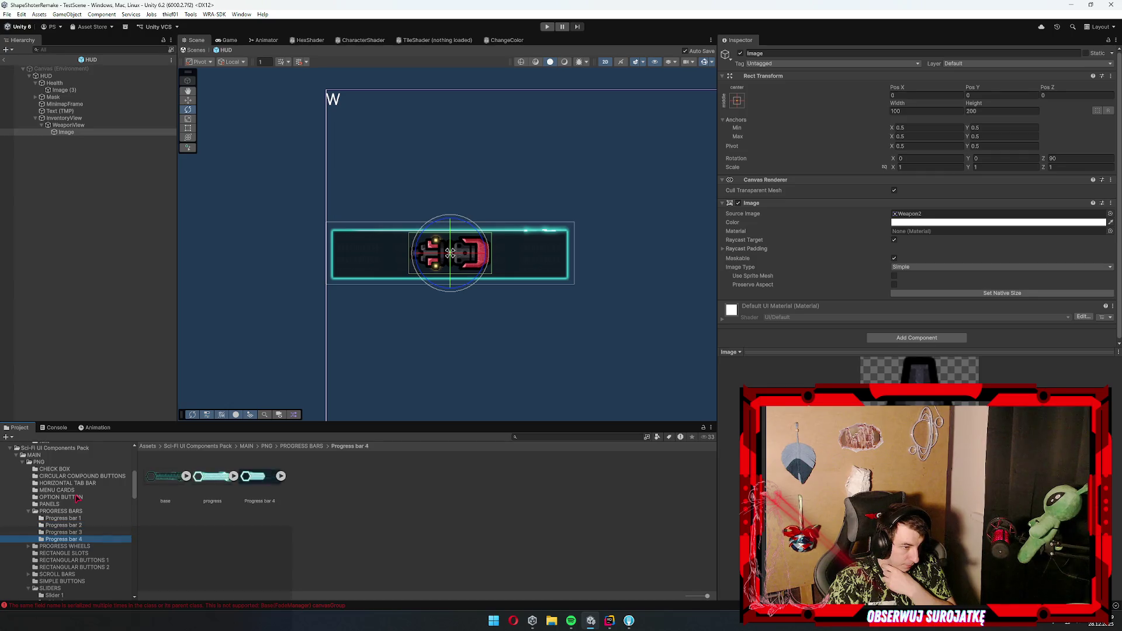
key(Up)
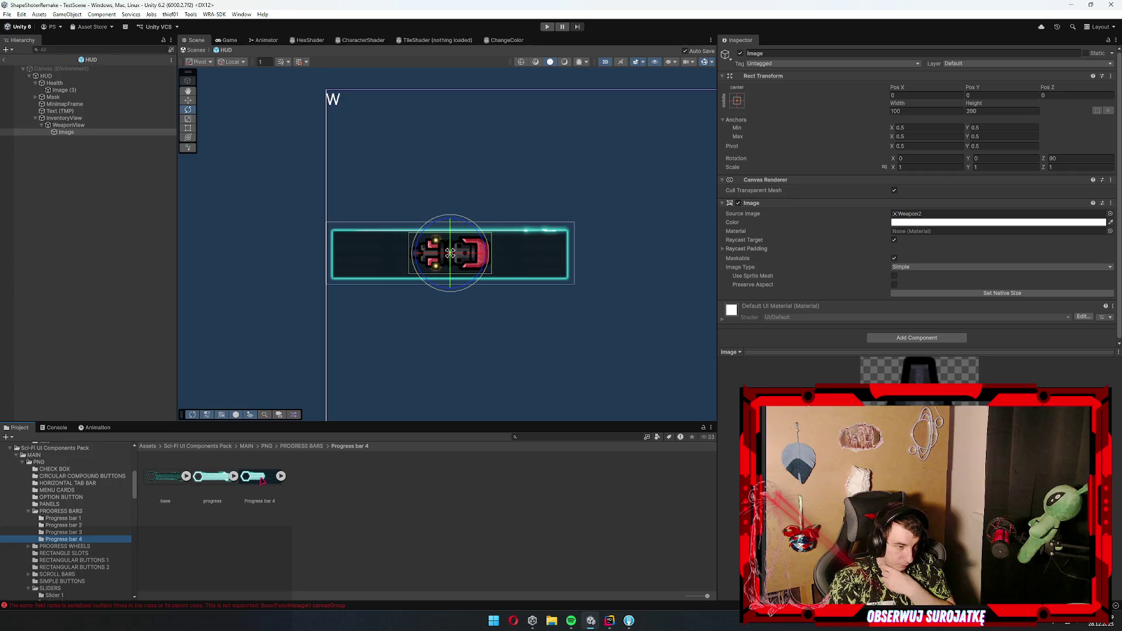
click(69, 125)
- Duplicate WeaponView and give the copy the Progress bar 4 empty base sprite as Source Image
key(ctrl+d)
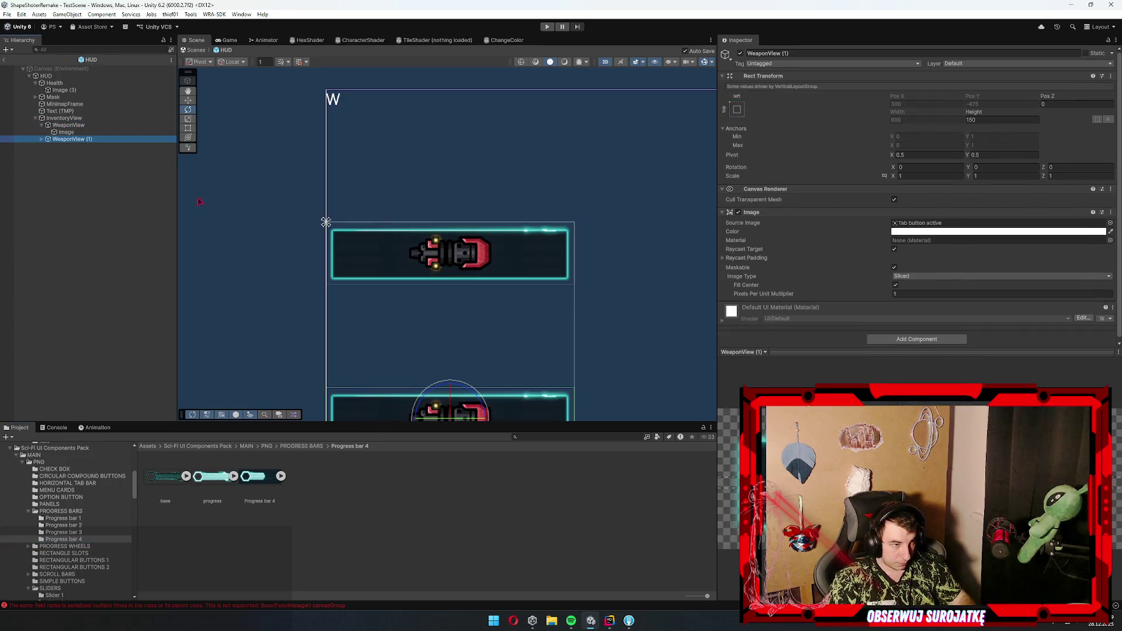
drag(399, 337, 375, 204)
drag(248, 483, 942, 222)
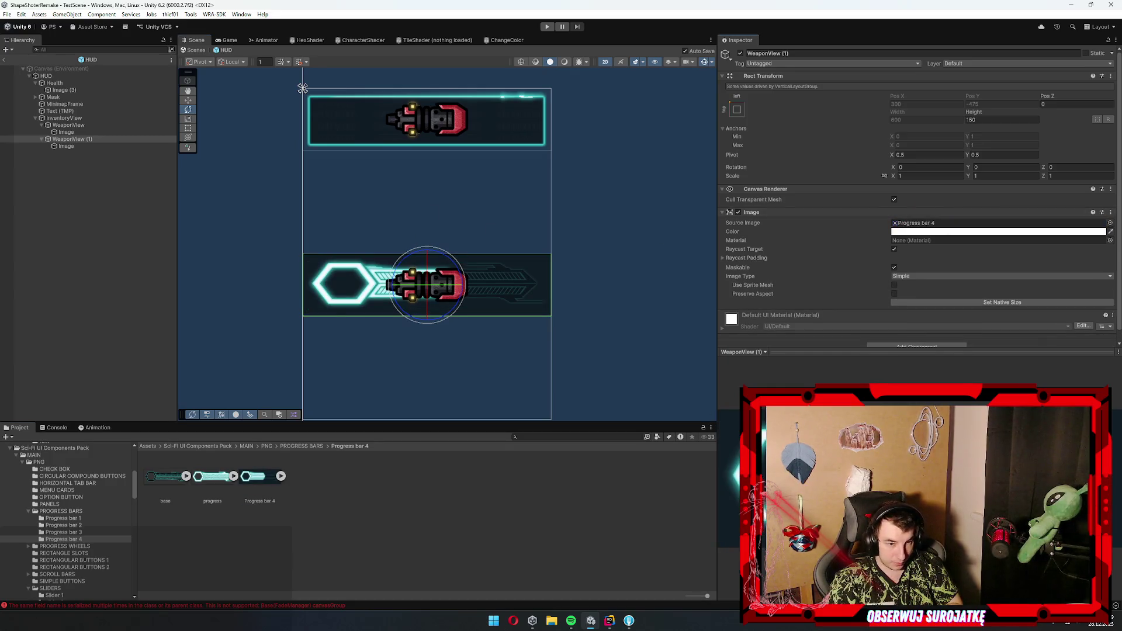
drag(207, 488, 954, 225)
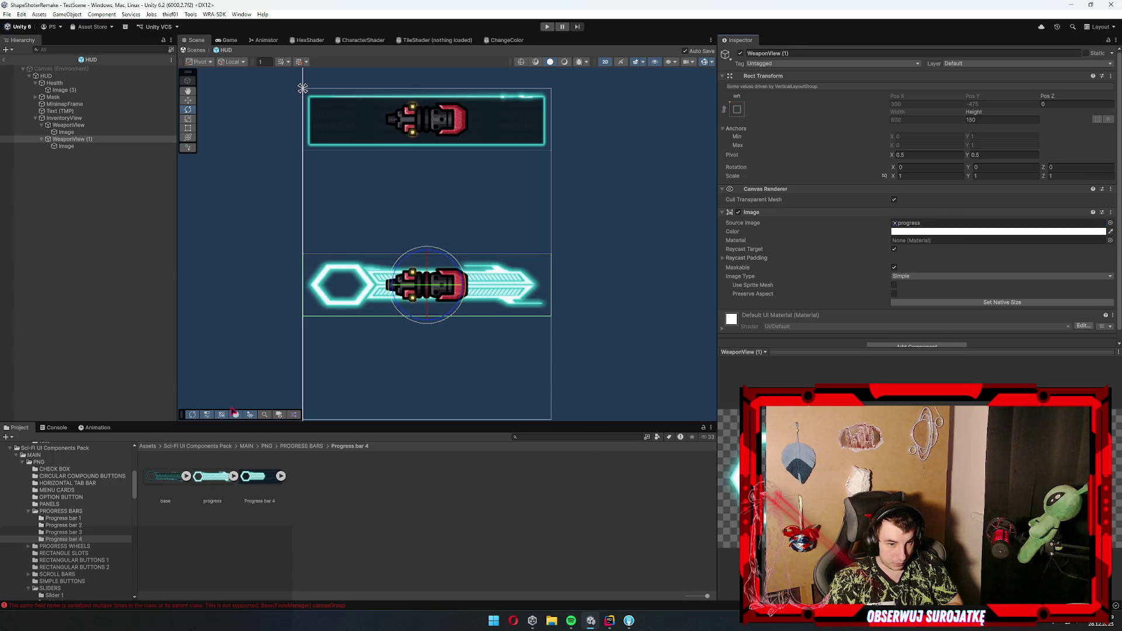
mouse_move(173, 494)
mouse_down()
mouse_move(897, 295)
mouse_move(929, 228)
mouse_up()
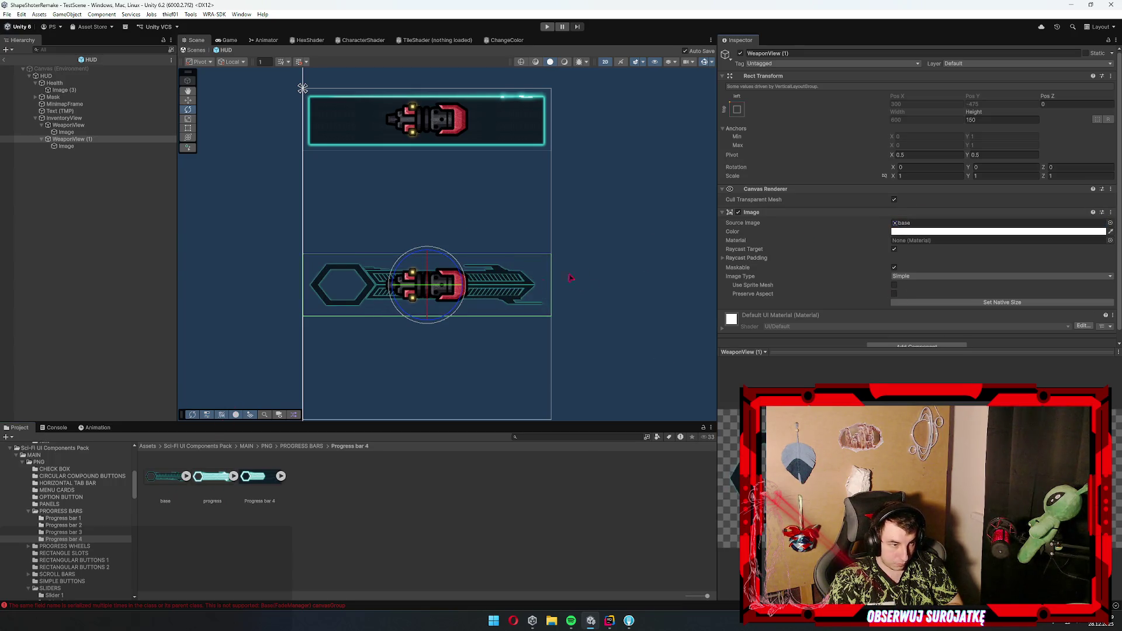
- Set WeaponView (1)'s height to 180
double_click(1002, 120)
text(180)
key(Return)
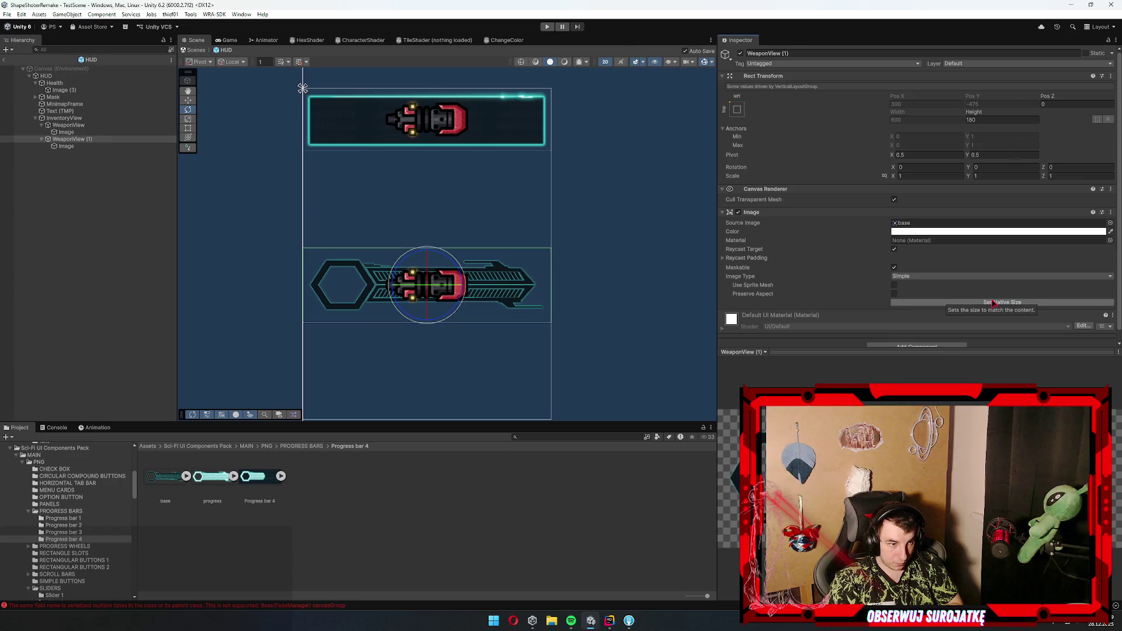
scroll(380, 339, up, 1)
right_click(61, 139)
- Add a UI Image under WeaponView (1) with the progress sprite, stretched to fill its parent with left offset 0
mouse_move(100, 377)
click(230, 376)
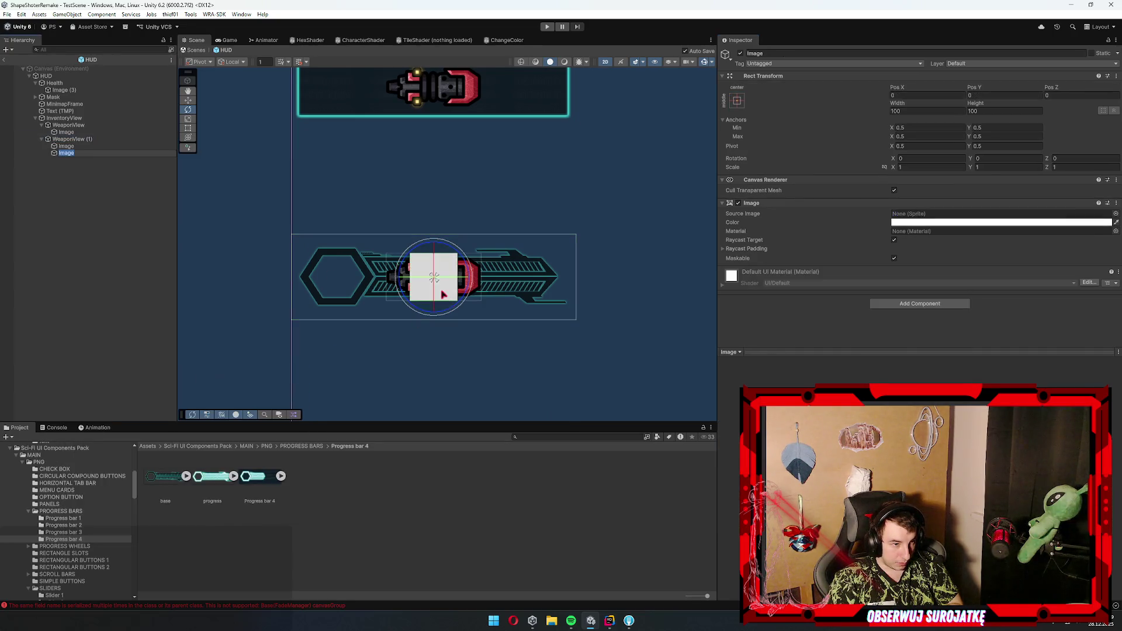
mouse_move(232, 486)
mouse_down()
mouse_move(926, 204)
mouse_move(917, 214)
mouse_up()
click(955, 294)
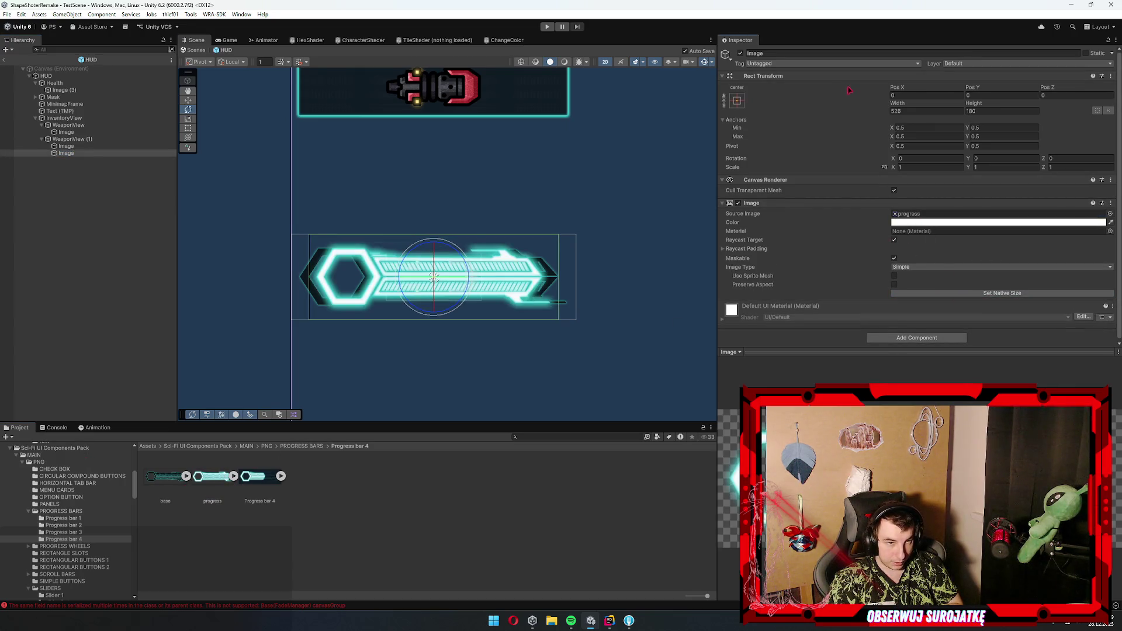
click(739, 103)
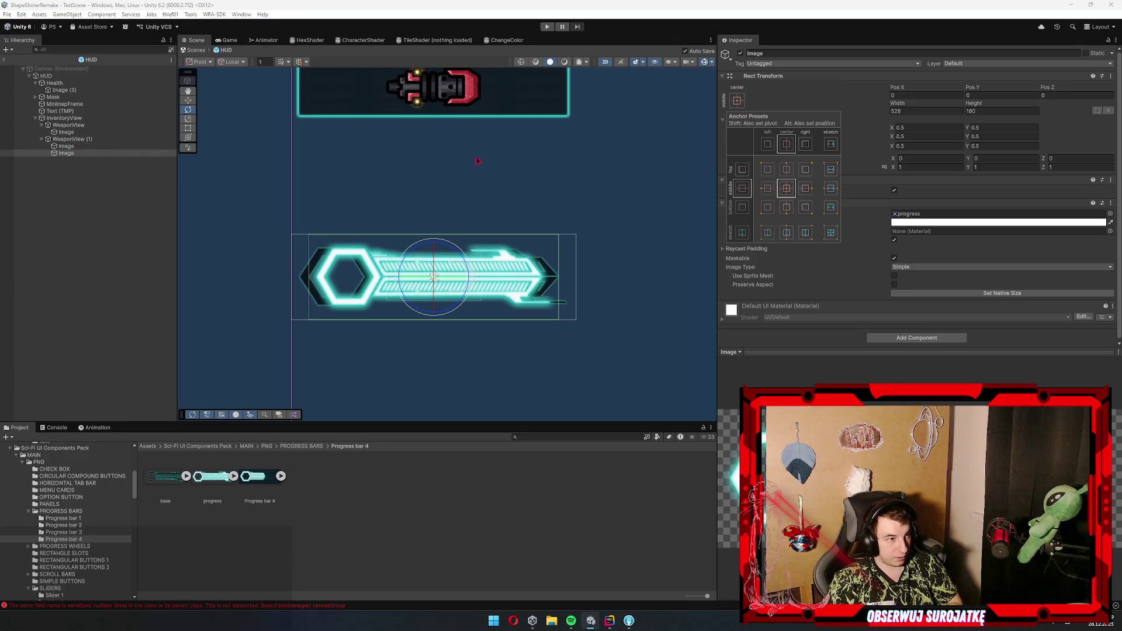
click(831, 233)
click(923, 95)
text(0)
- Slide the Weapon2 icon of the second entry left onto the hexagon
click(76, 201)
click(82, 146)
key(w)
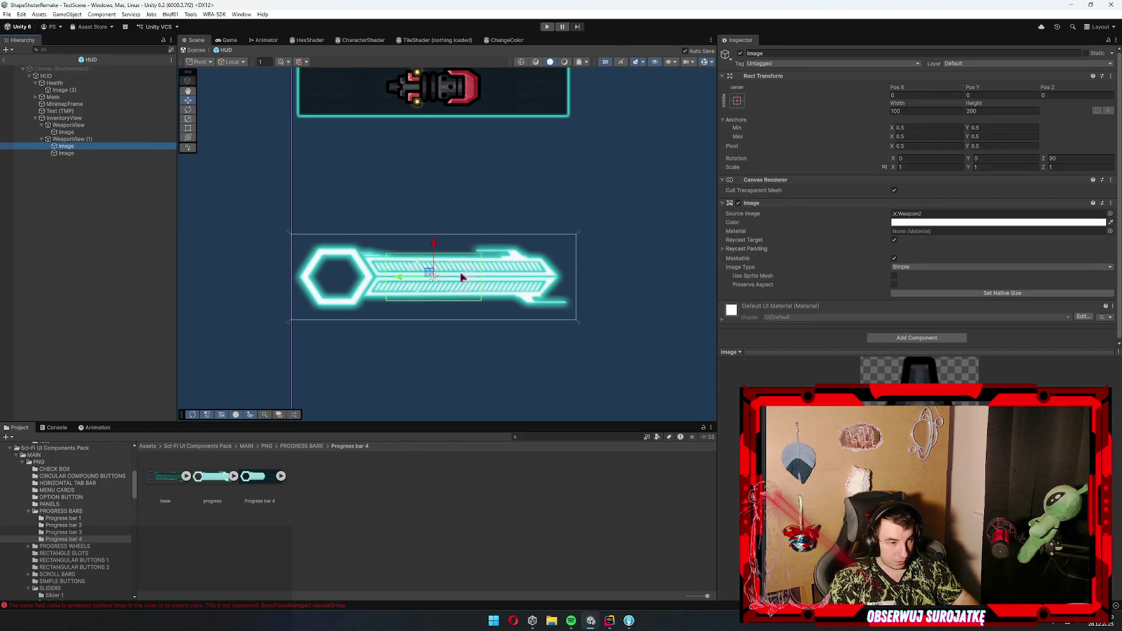
drag(409, 280, 312, 278)
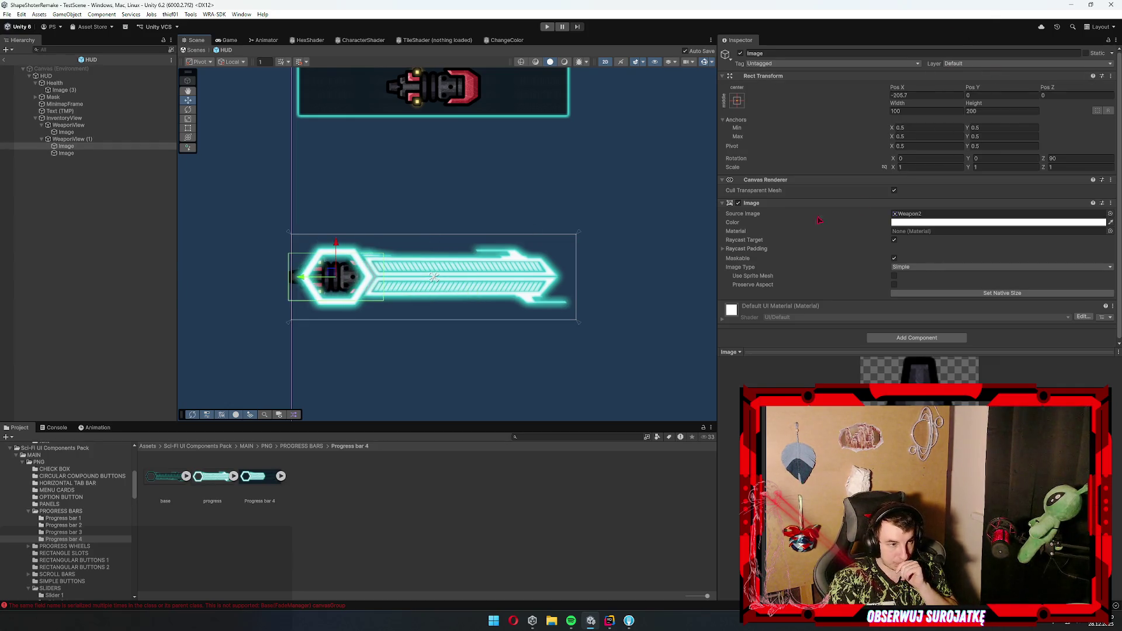
- Set the Weapon2 icon to 0 rotation and 50×100 size, then exit the HUD prefab to TestScene
click(1073, 159)
key(BackSpace)
click(935, 111)
text(50)
key(Tab)
text(50)
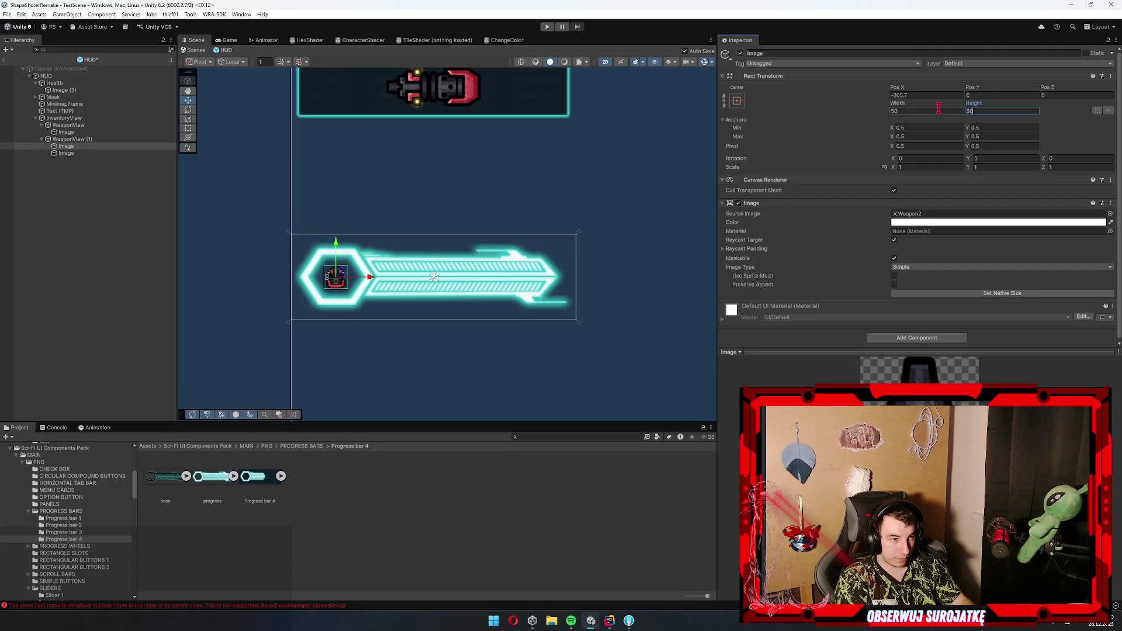
click(917, 110)
click(1001, 111)
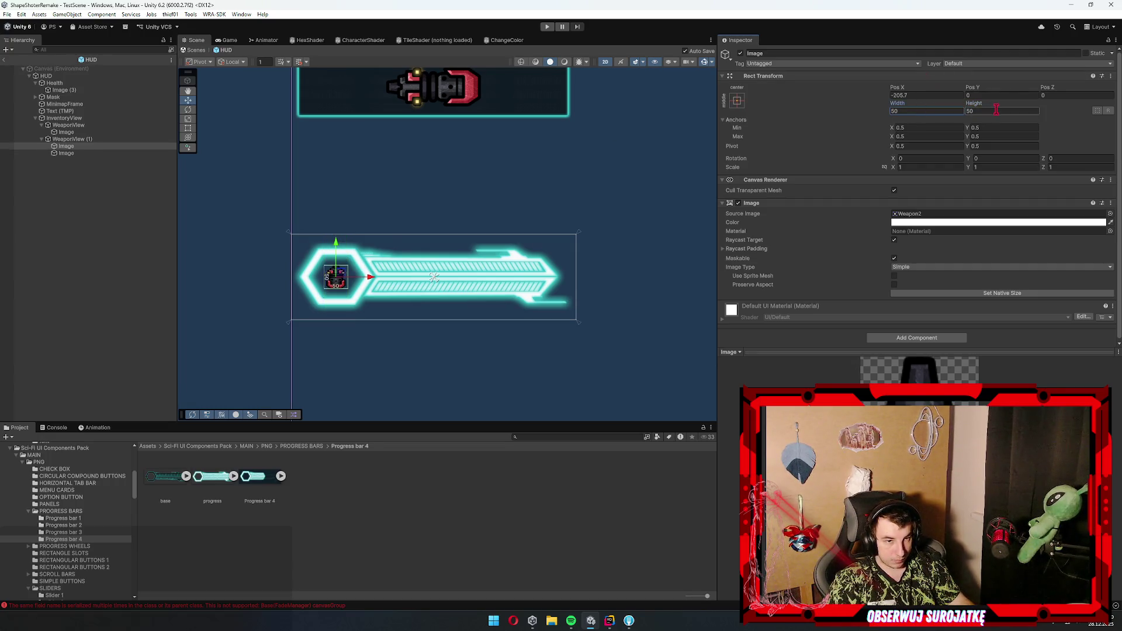
text(100)
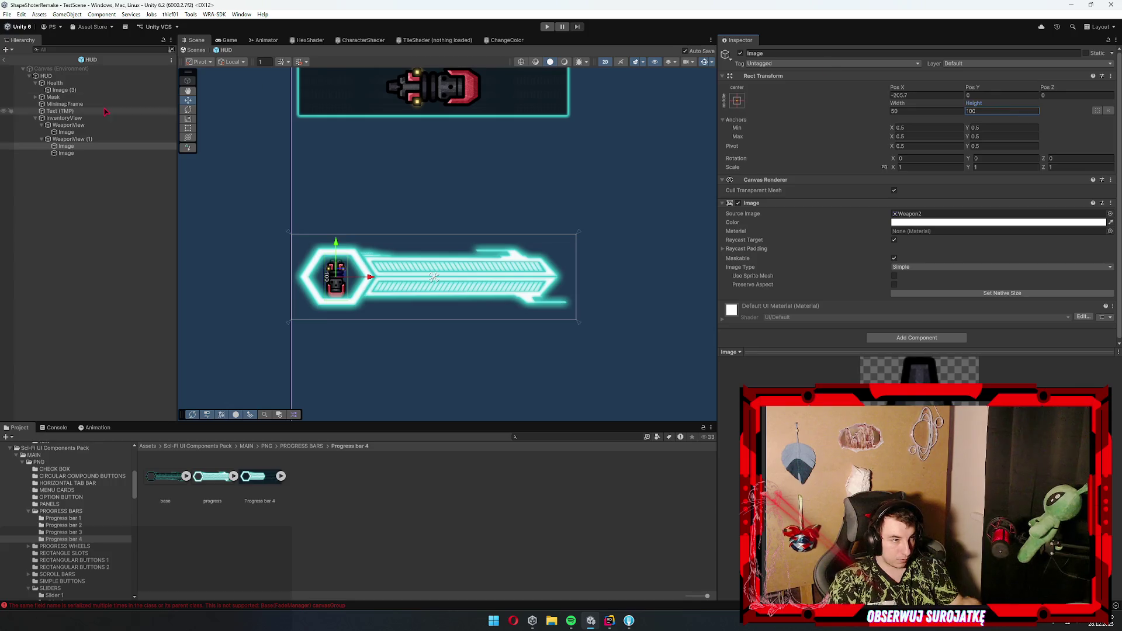
click(88, 187)
click(3, 61)
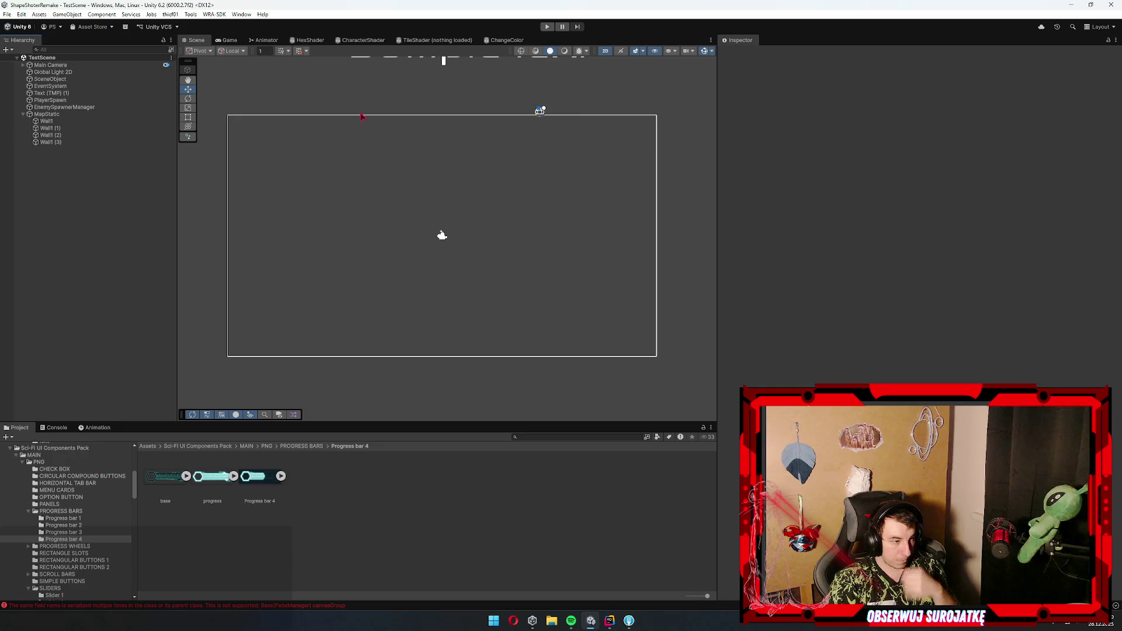
- Enter Play mode and maximize the Game view to check the HUD
click(554, 27)
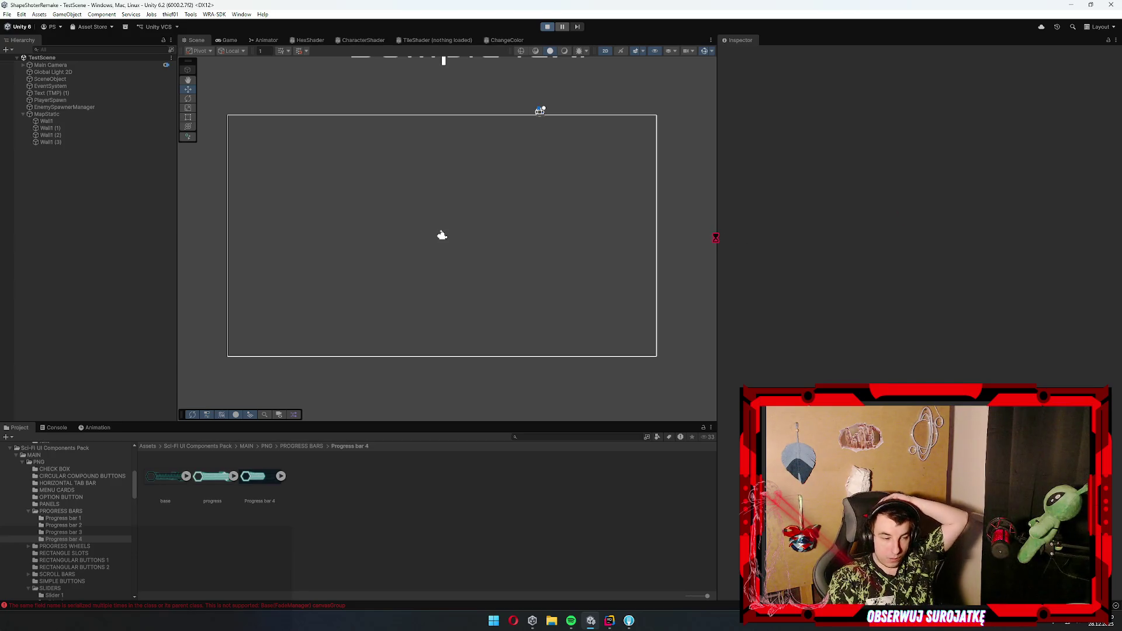
click(228, 41)
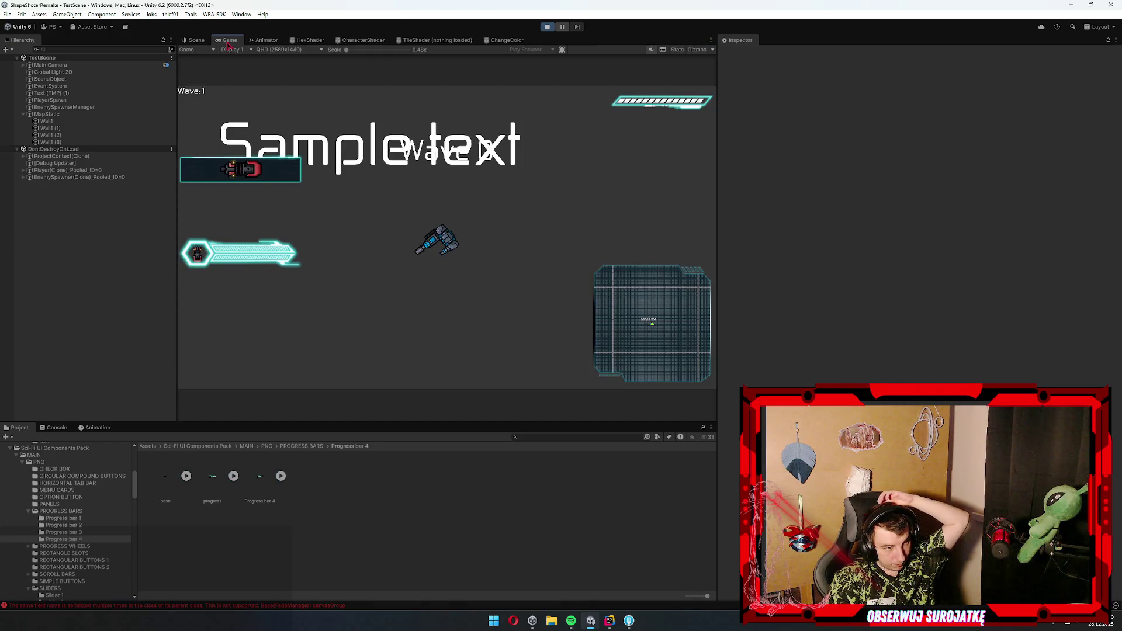
key(shift+space)
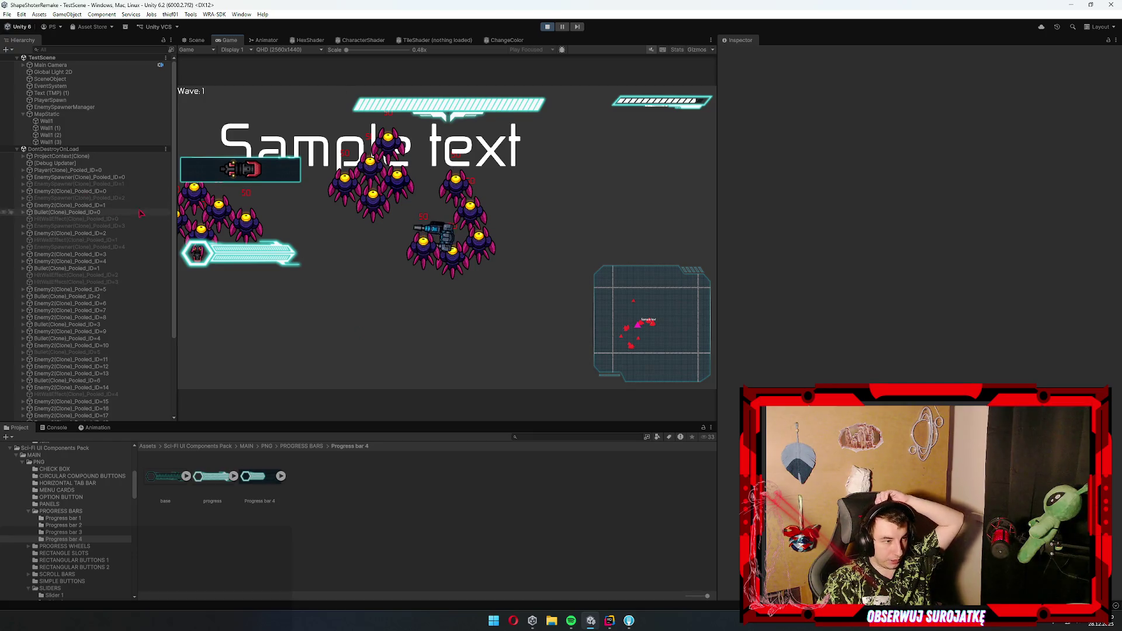
- Expand ProjectContext(Clone) > Canvas > Panel Manager > HUD > InventoryView > WeaponView (1) and select its progress Image
click(87, 115)
click(87, 100)
click(146, 157)
key(Right)
key(Down)
key(Down)
key(Down)
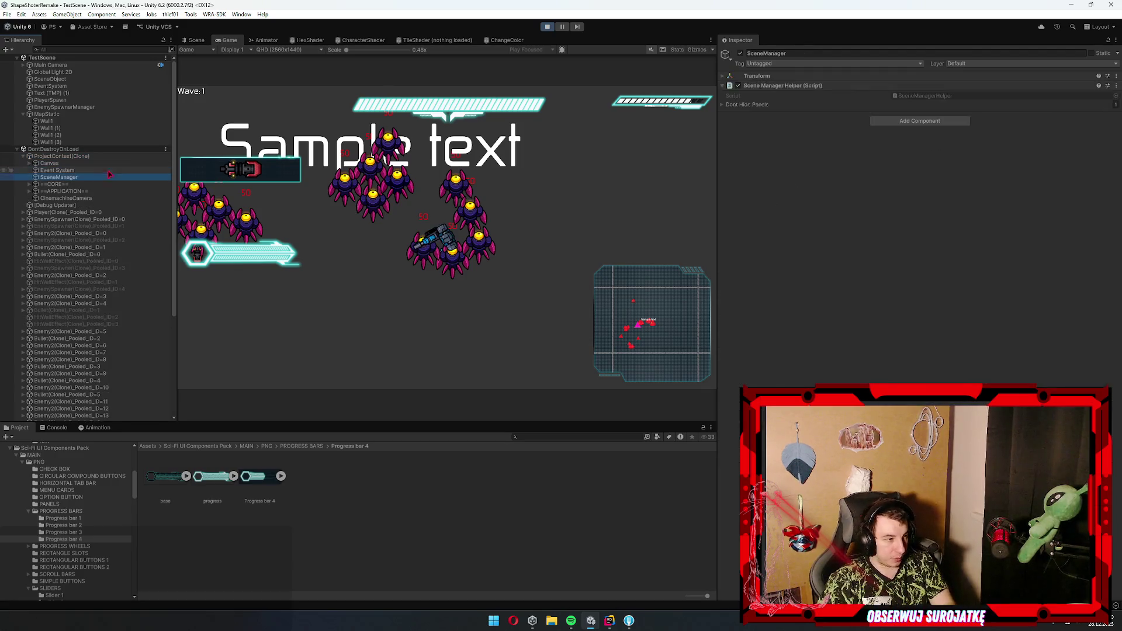
key(Up)
key(Up)
key(Up)
key(Up)
key(Right)
key(Down)
key(Right)
key(Down)
key(Right)
key(Down)
key(Down)
key(Down)
key(Down)
key(Right)
key(Down)
key(Down)
key(Right)
key(Down)
key(Down)
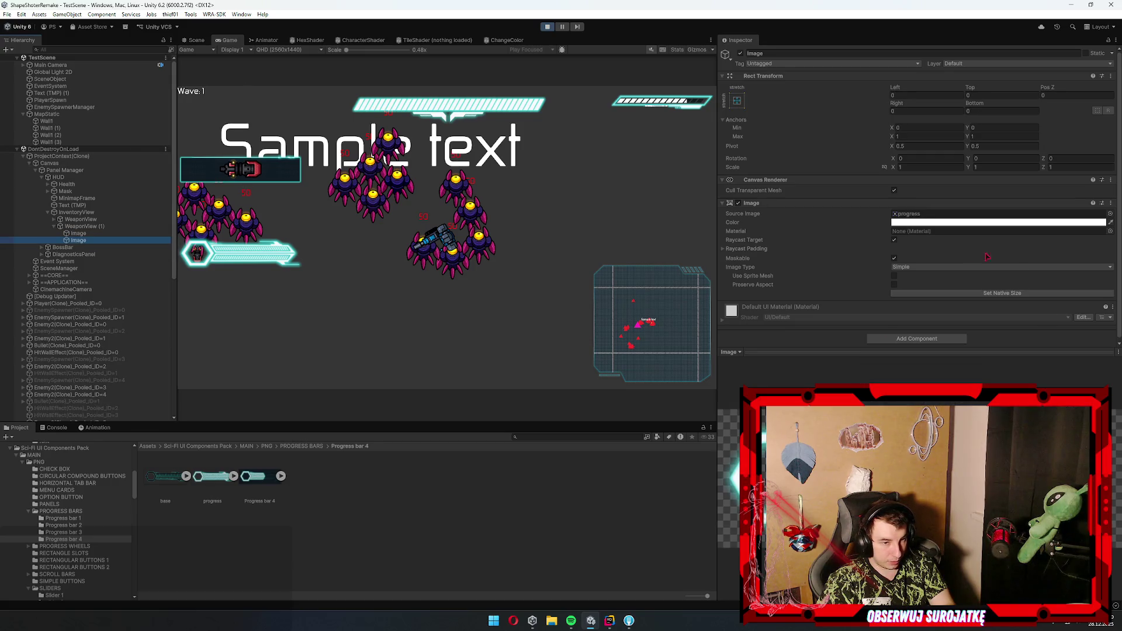
- Set the progress image's Image Type to Filled and preview it in the Game view
click(937, 267)
click(914, 306)
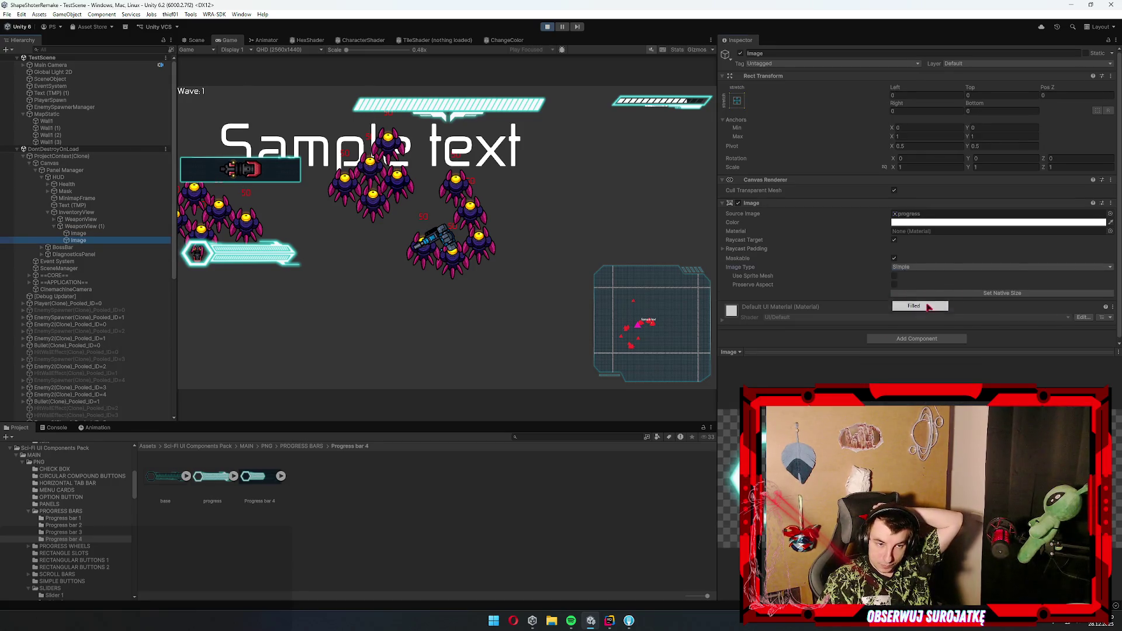
double_click(231, 40)
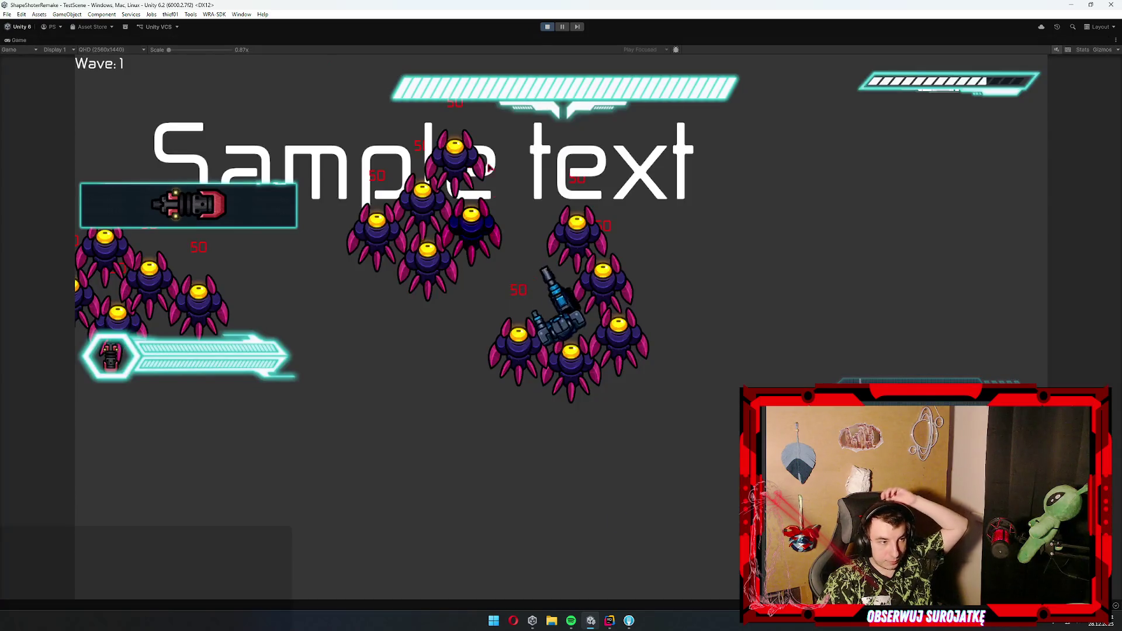
double_click(19, 41)
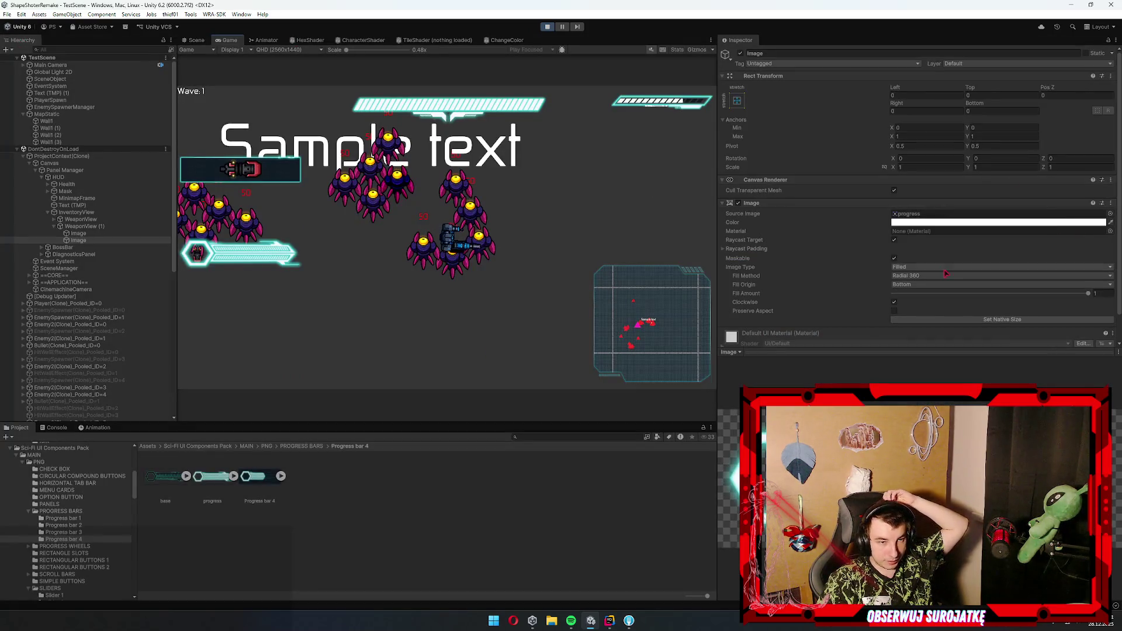
- Set Fill Method to Horizontal from the Left, drag Fill Amount to 1, then stop Play mode
drag(972, 306, 1008, 295)
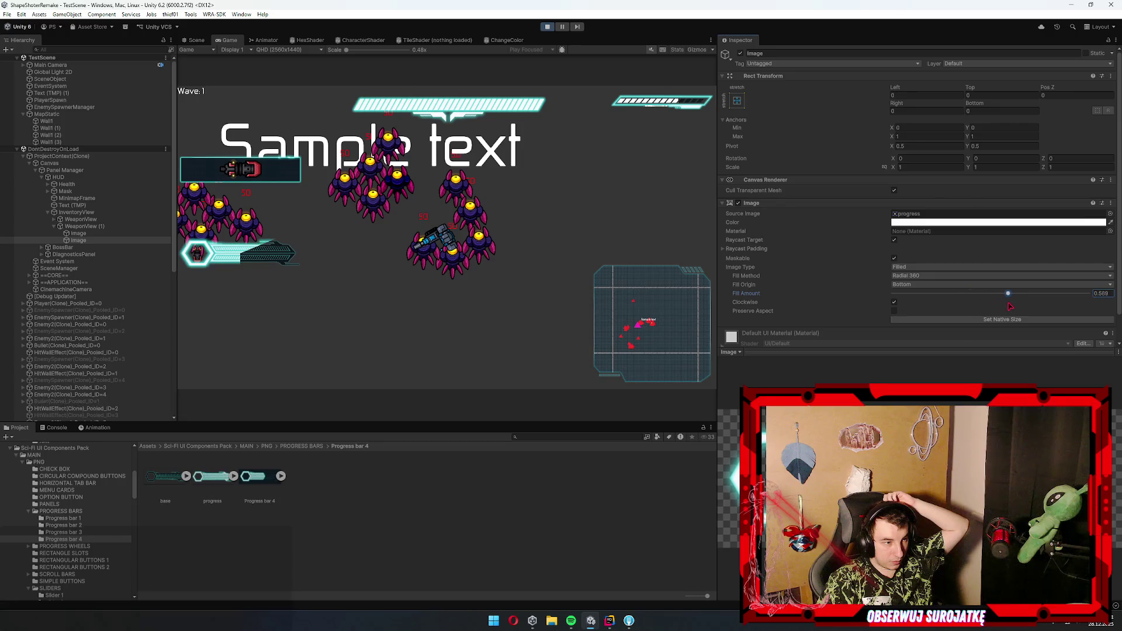
click(922, 277)
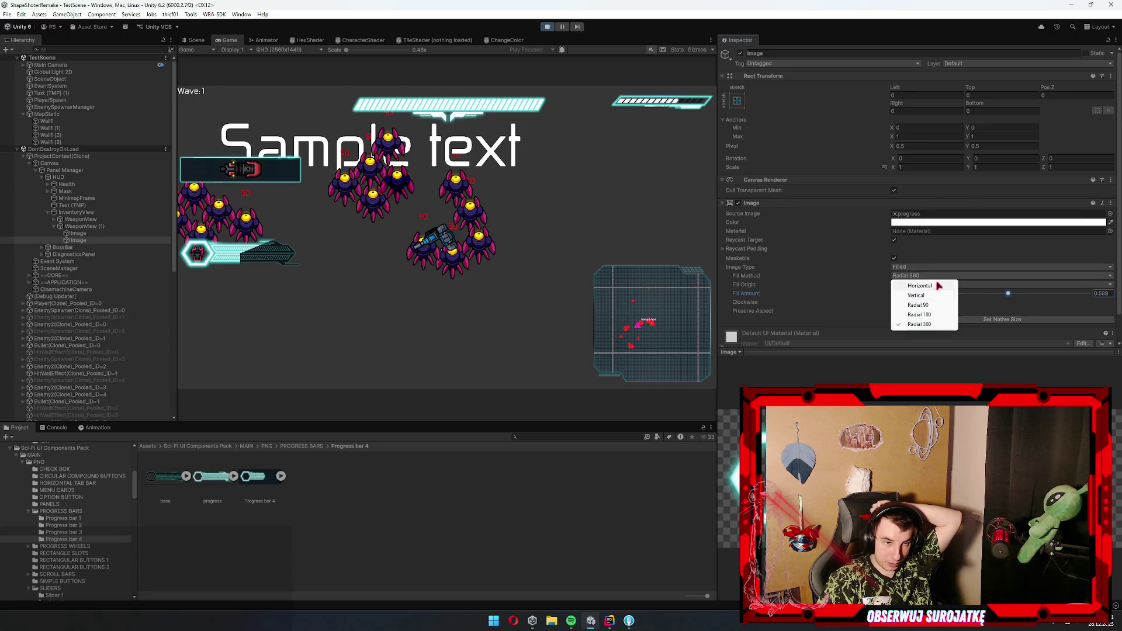
click(936, 284)
drag(1008, 294, 790, 307)
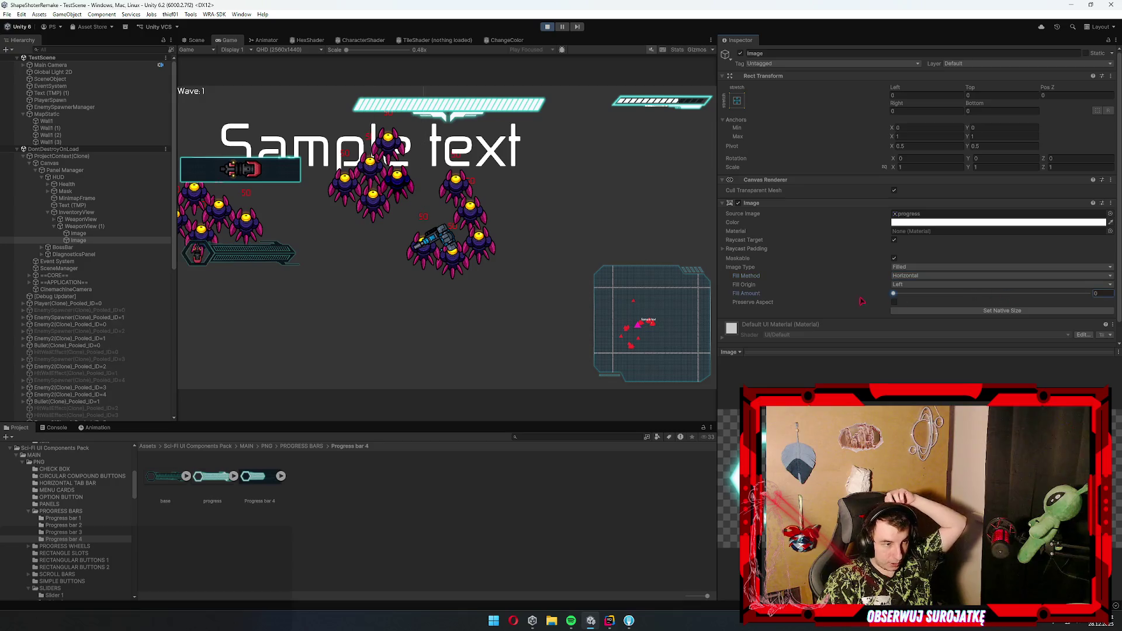
mouse_move(892, 293)
mouse_down()
mouse_move(1088, 293)
mouse_move(618, 300)
mouse_move(1119, 282)
mouse_up()
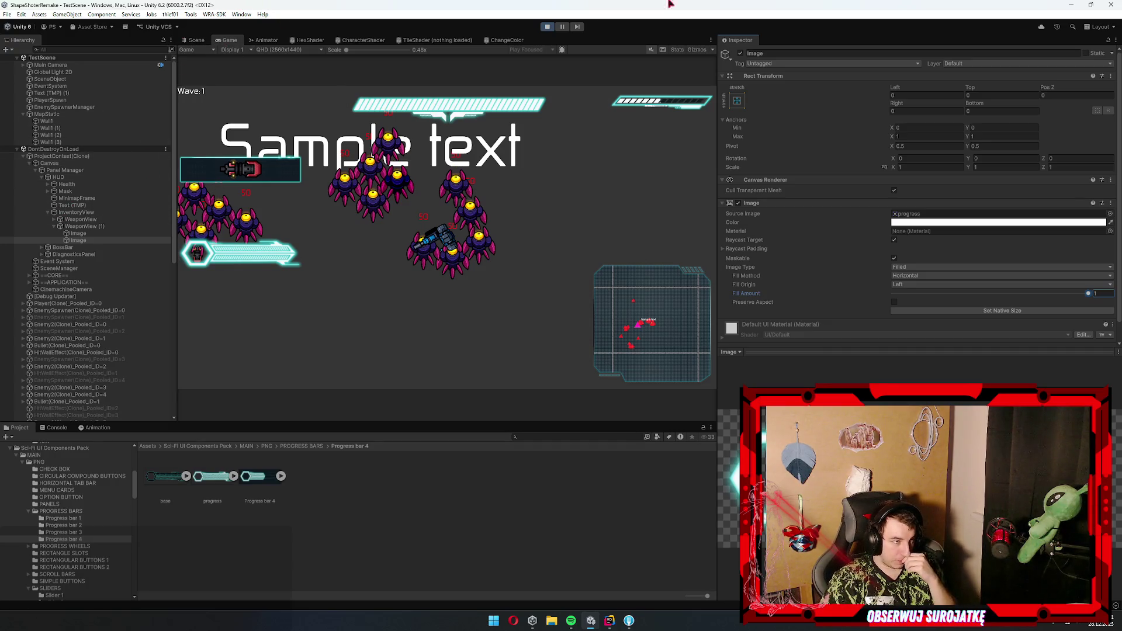
click(547, 28)
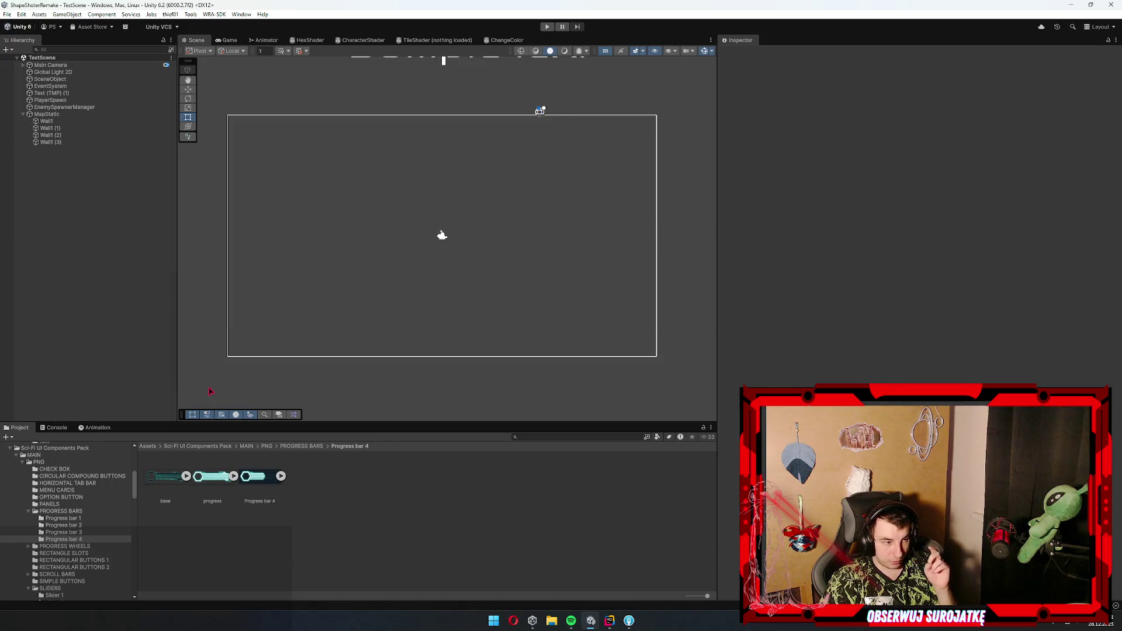
- Navigate the Project window to Assets/Resources/Panels and open the HUD prefab
scroll(47, 525, down, 10)
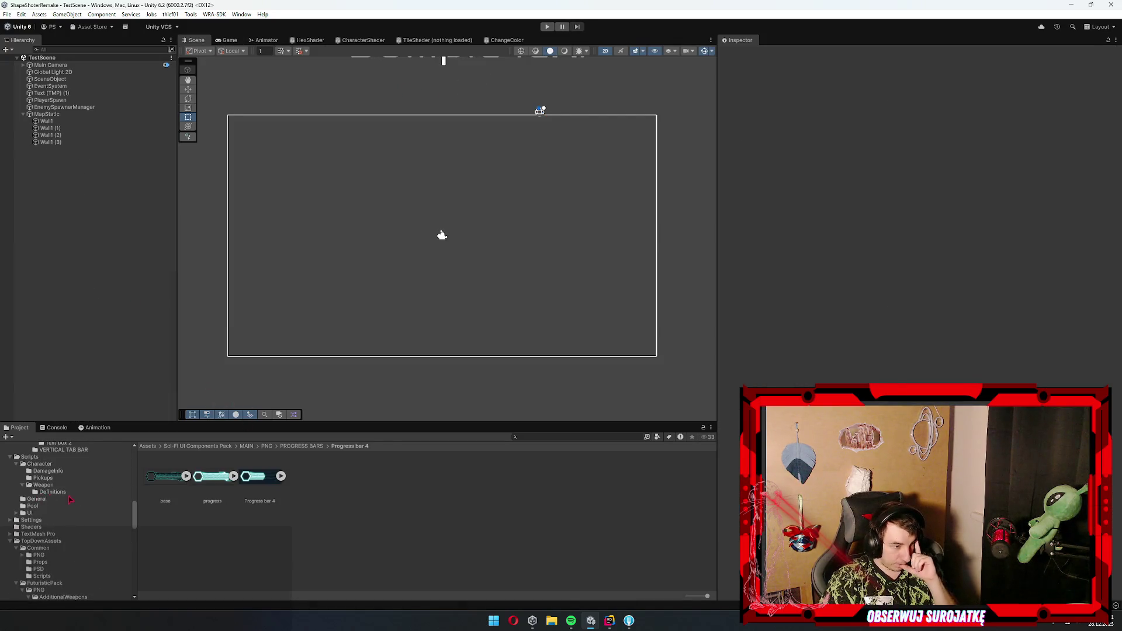
click(47, 492)
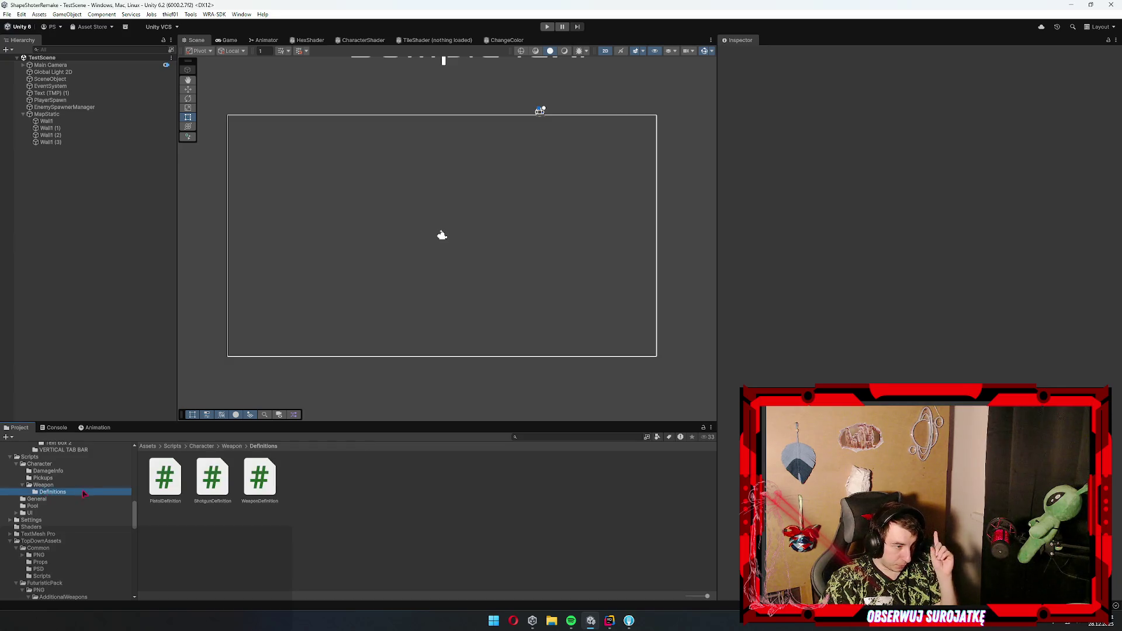
scroll(71, 508, up, 10)
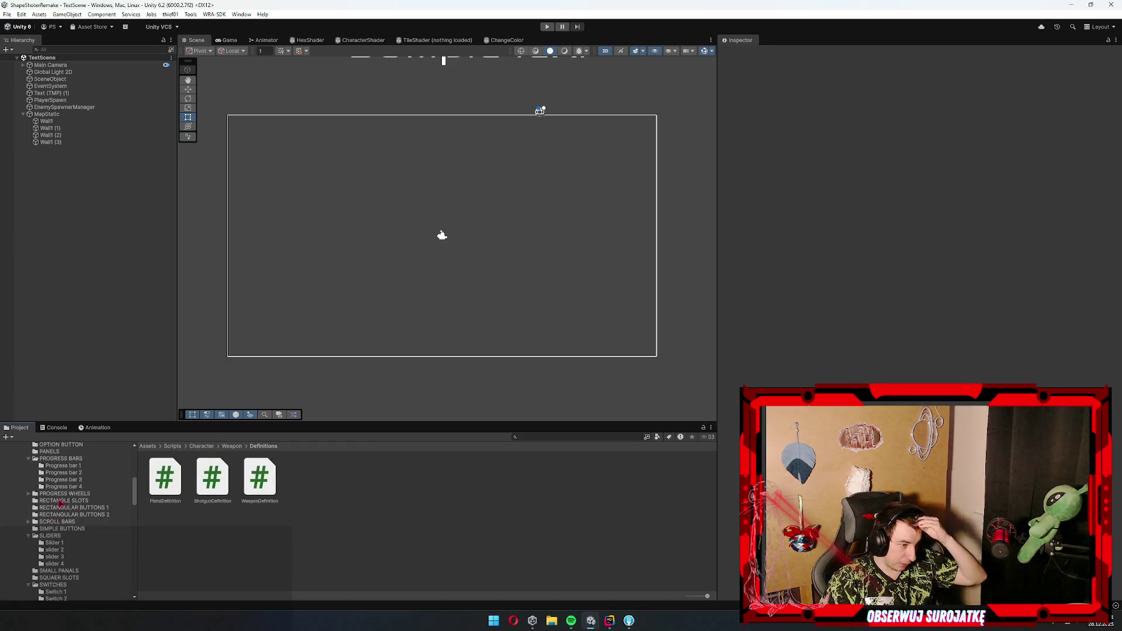
scroll(64, 503, down, 10)
scroll(71, 502, down, 15)
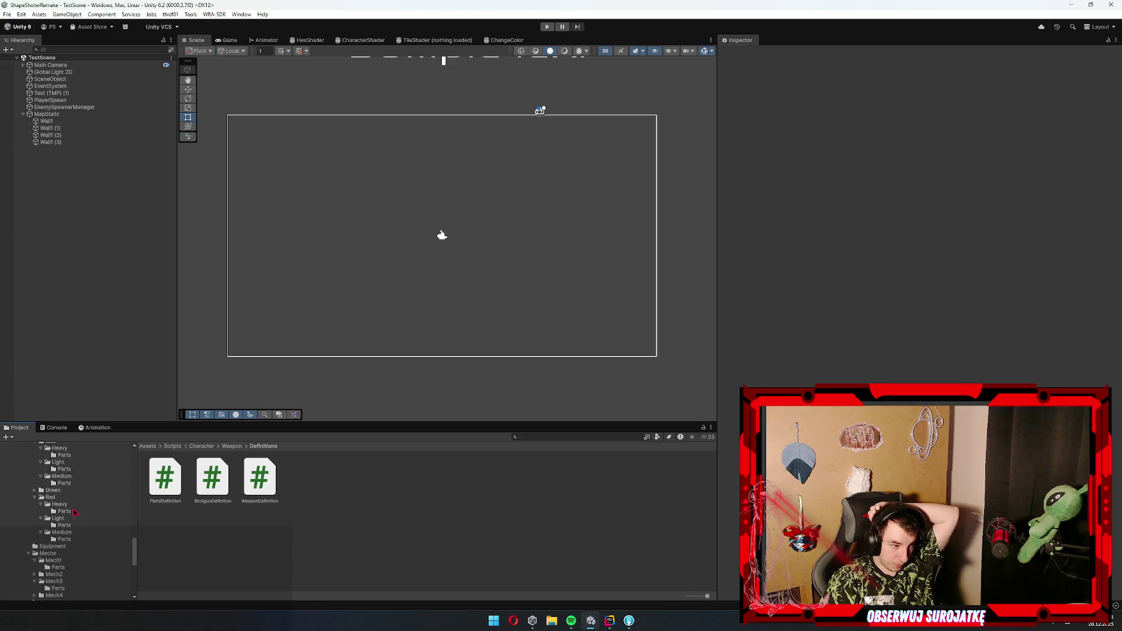
scroll(76, 517, up, 5)
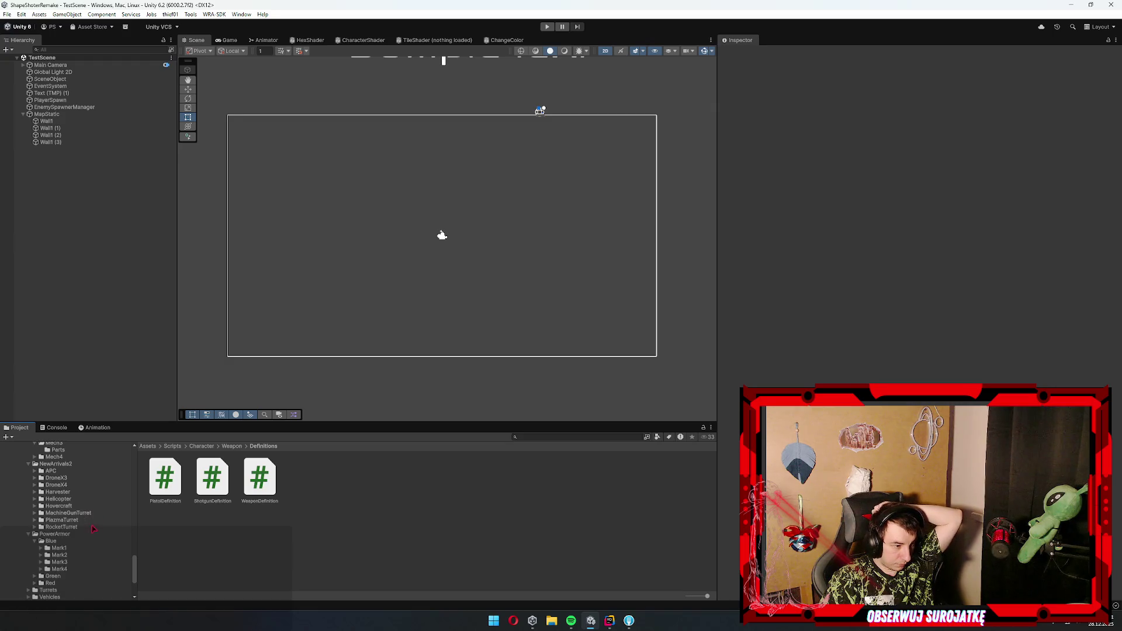
scroll(94, 529, down, 5)
scroll(94, 529, up, 15)
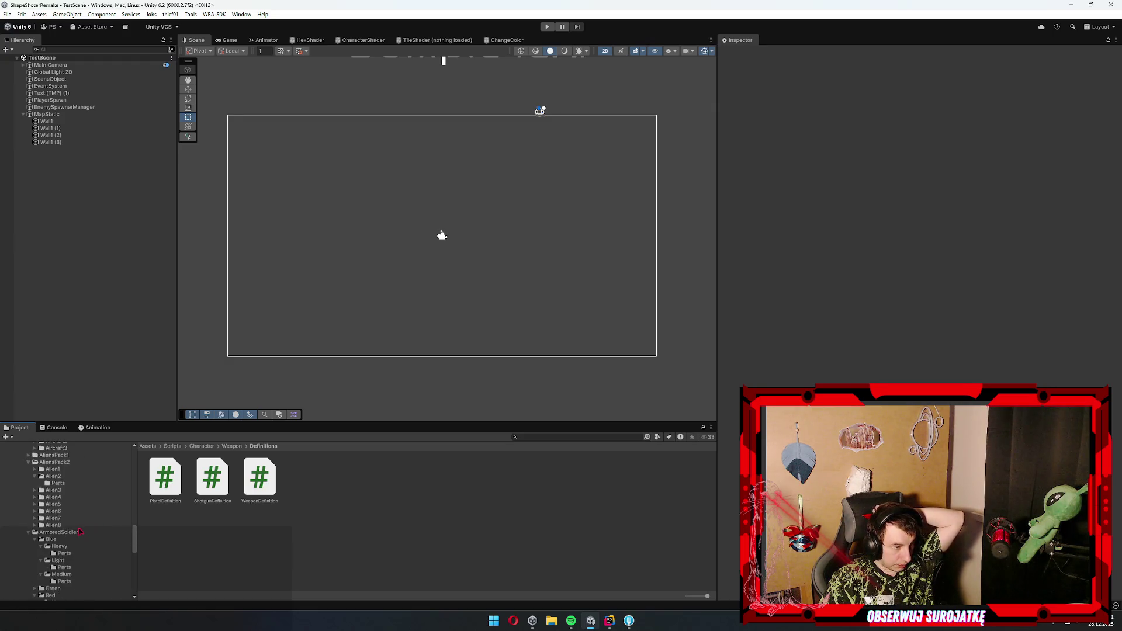
scroll(63, 524, up, 10)
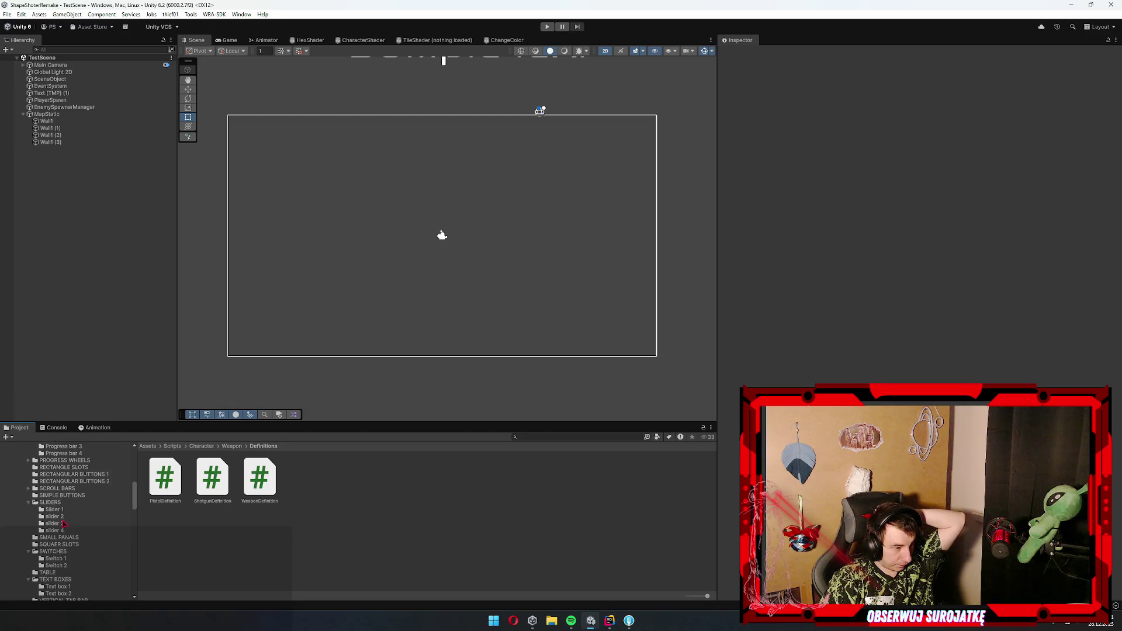
click(51, 517)
key(Up)
key(Up)
double_click(211, 476)
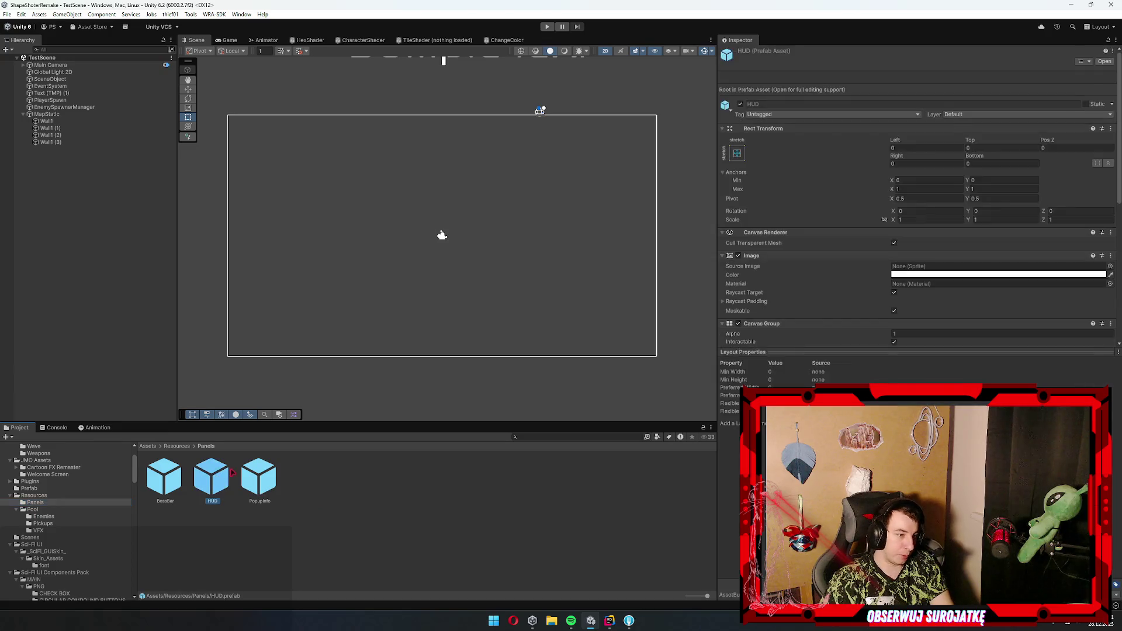
- Frame InventoryView and drag the WeaponView (1) bar down to the bottom of the HUD
click(65, 118)
click(68, 124)
key(Left)
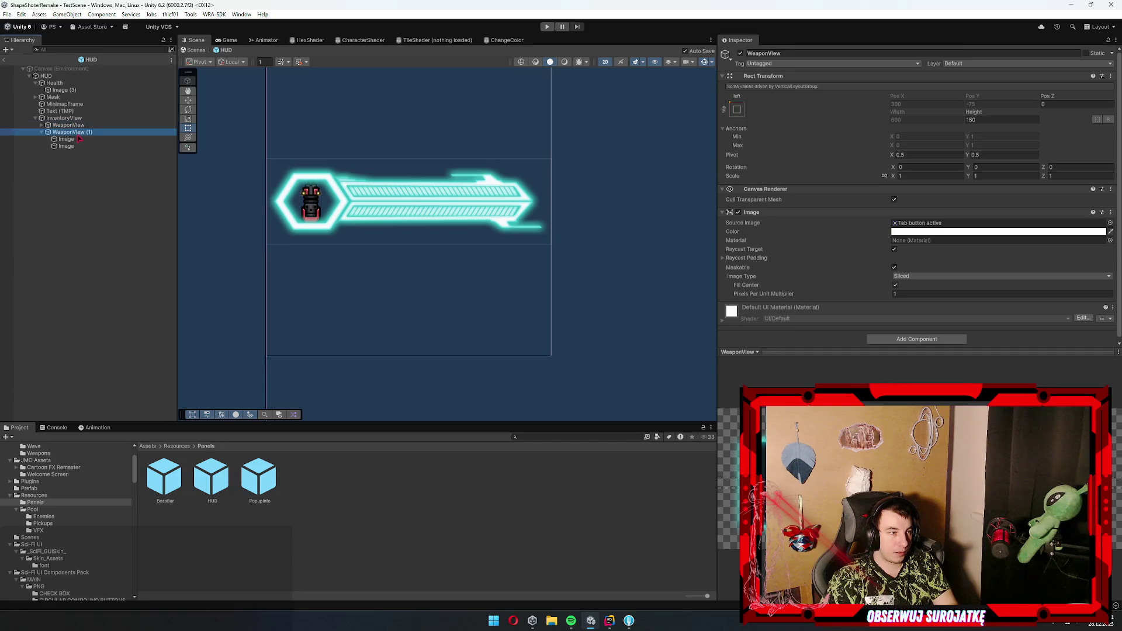
key(Down)
key(Up)
key(Up)
key(Left)
key(f)
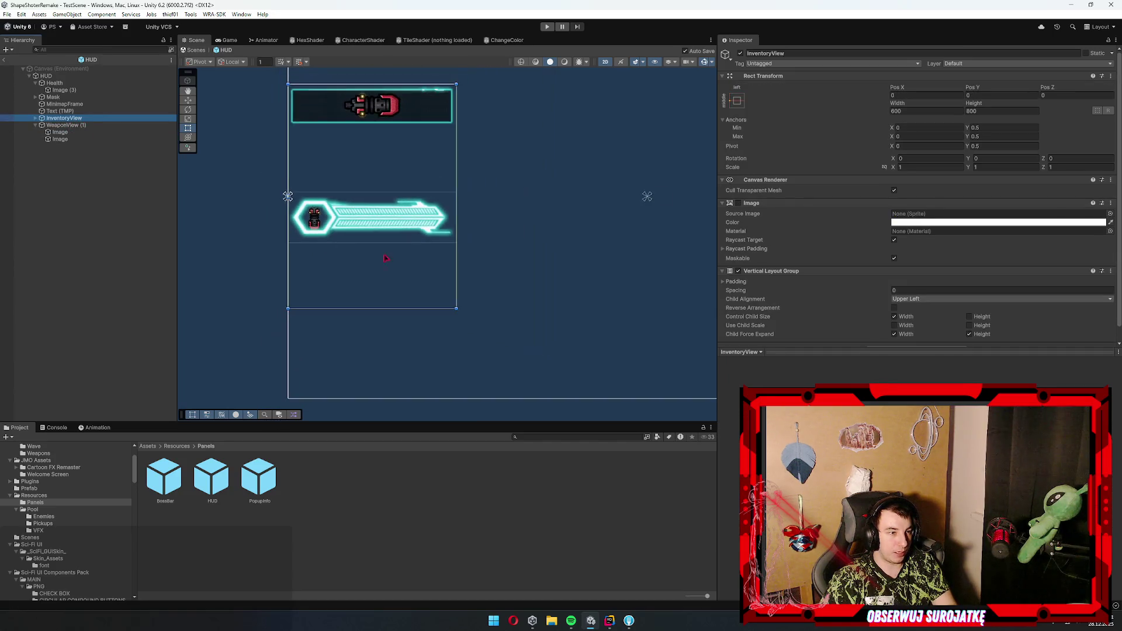
click(76, 125)
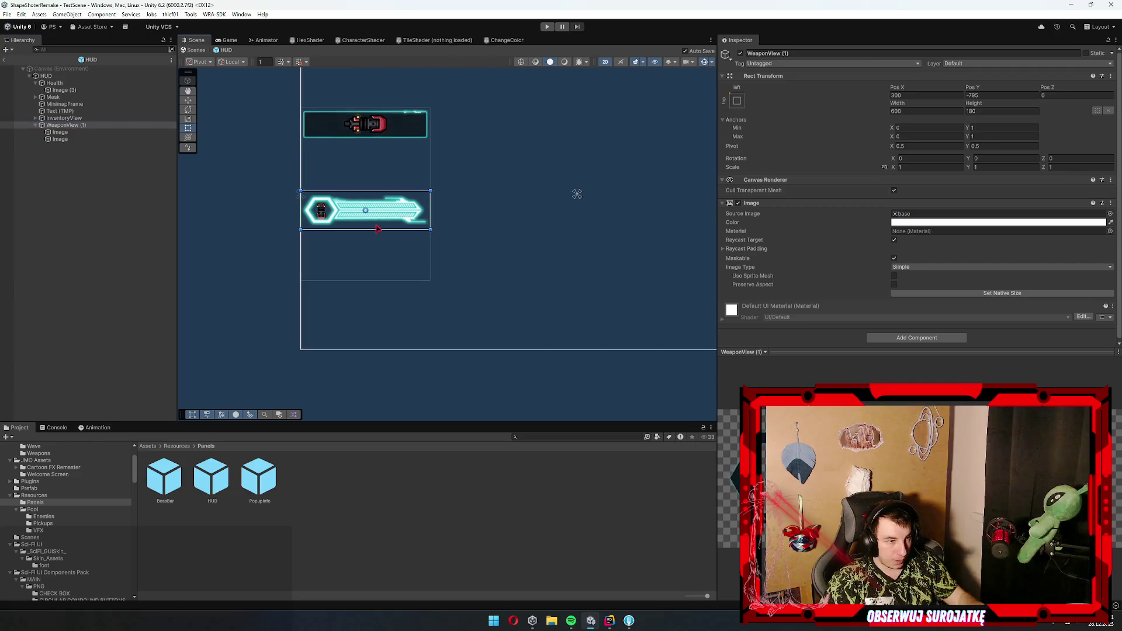
drag(411, 239, 405, 332)
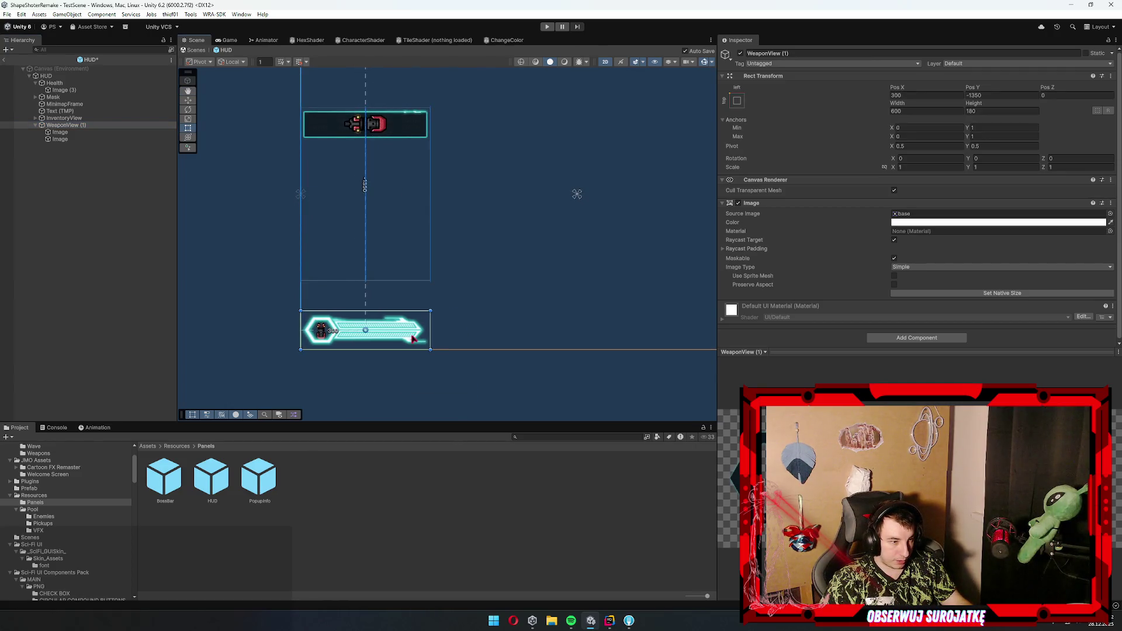
- Anchor WeaponView (1) bottom-left at position 0,0 with width 1200 and height 360
click(737, 101)
click(767, 207)
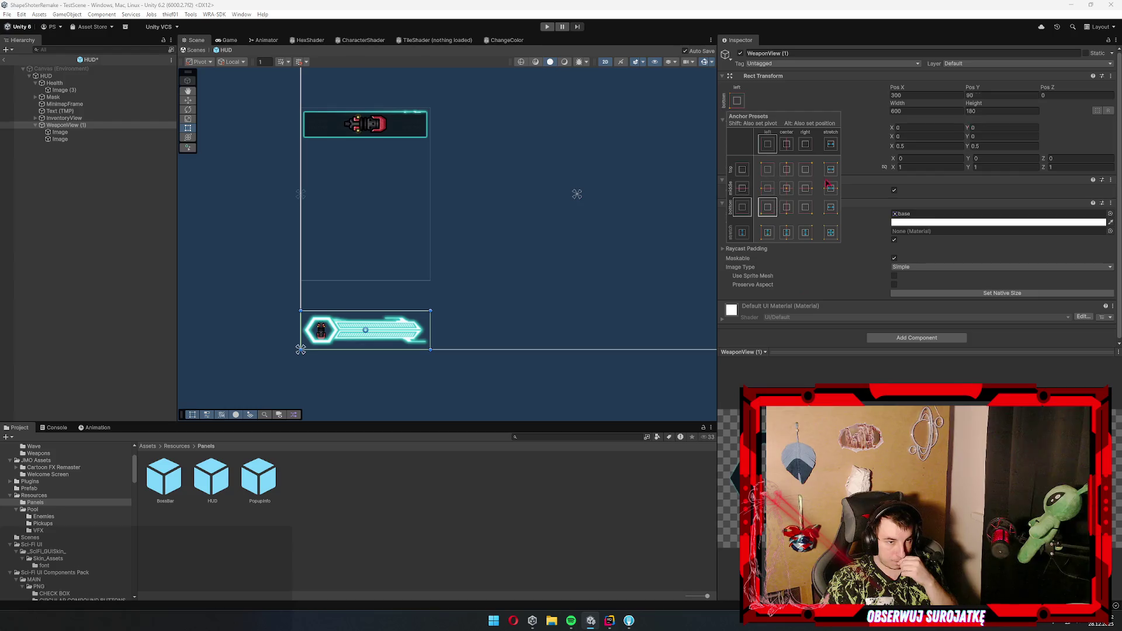
click(953, 146)
text(0)
key(Tab)
text(0)
key(Tab)
text(1200)
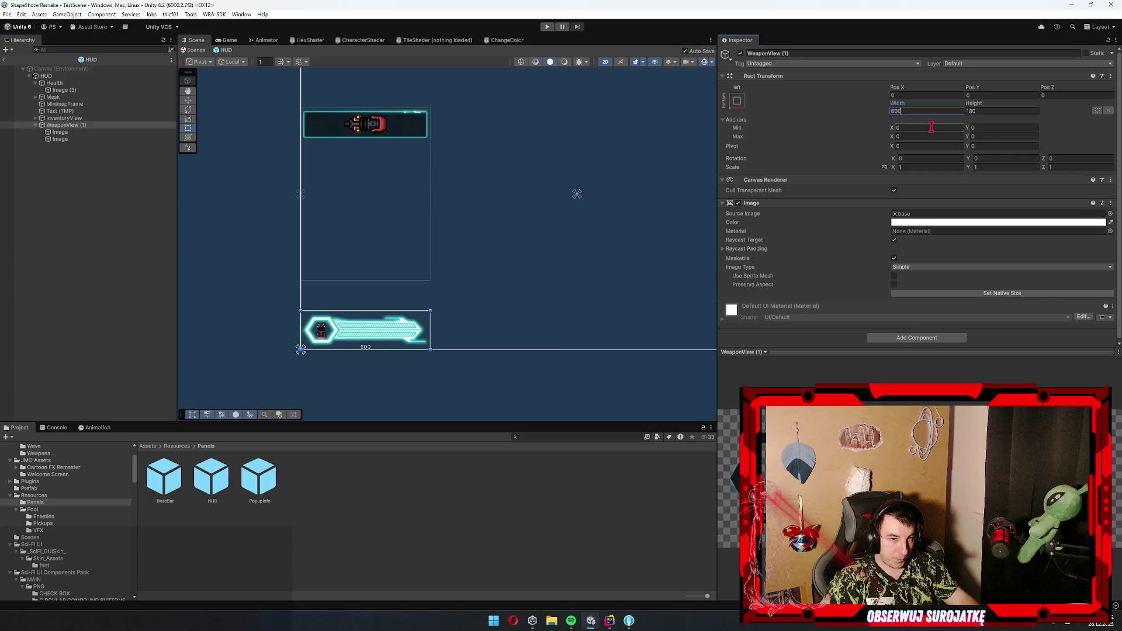
key(Tab)
text(360)
key(Return)
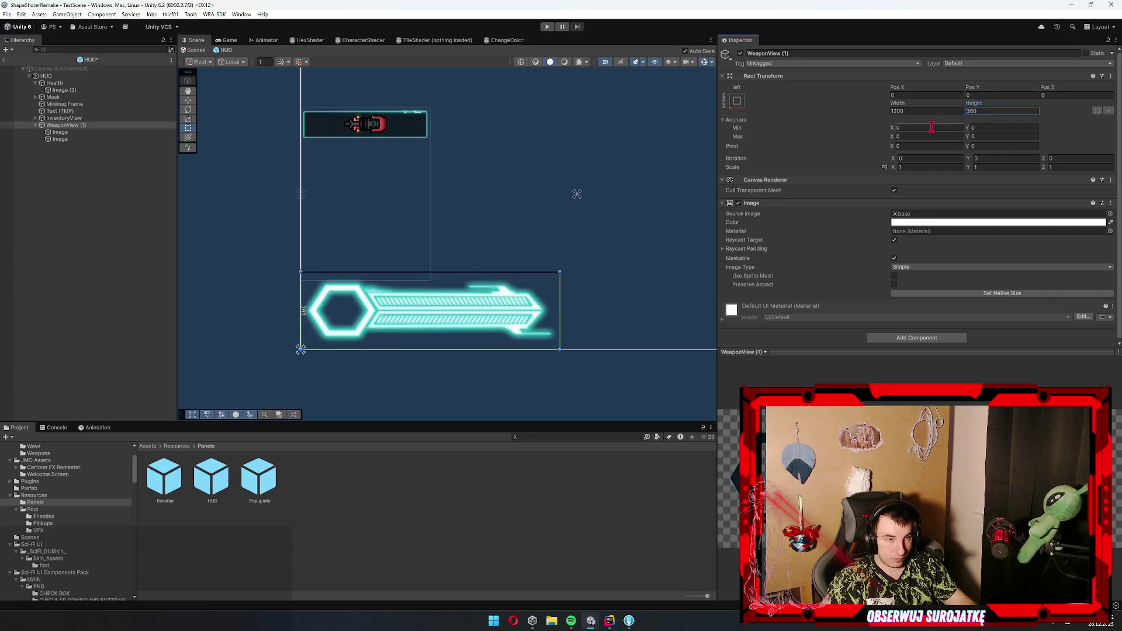
click(64, 132)
click(73, 140)
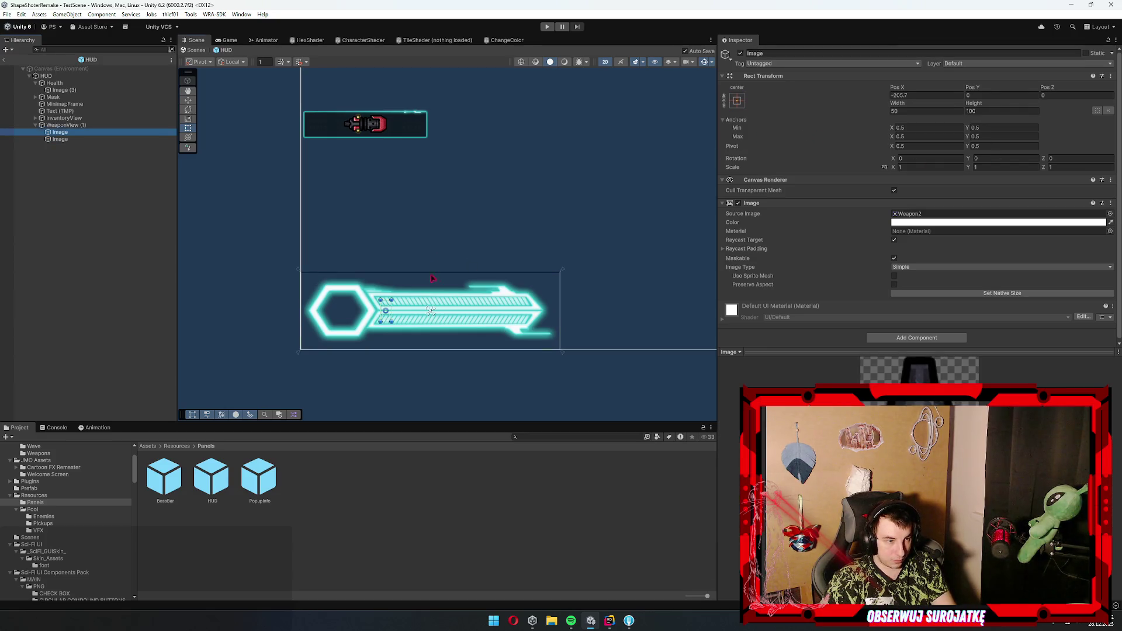
- Move the Weapon2 icon into the hexagon and enter 100 for its width and height
click(467, 318)
key(w)
drag(468, 310, 420, 304)
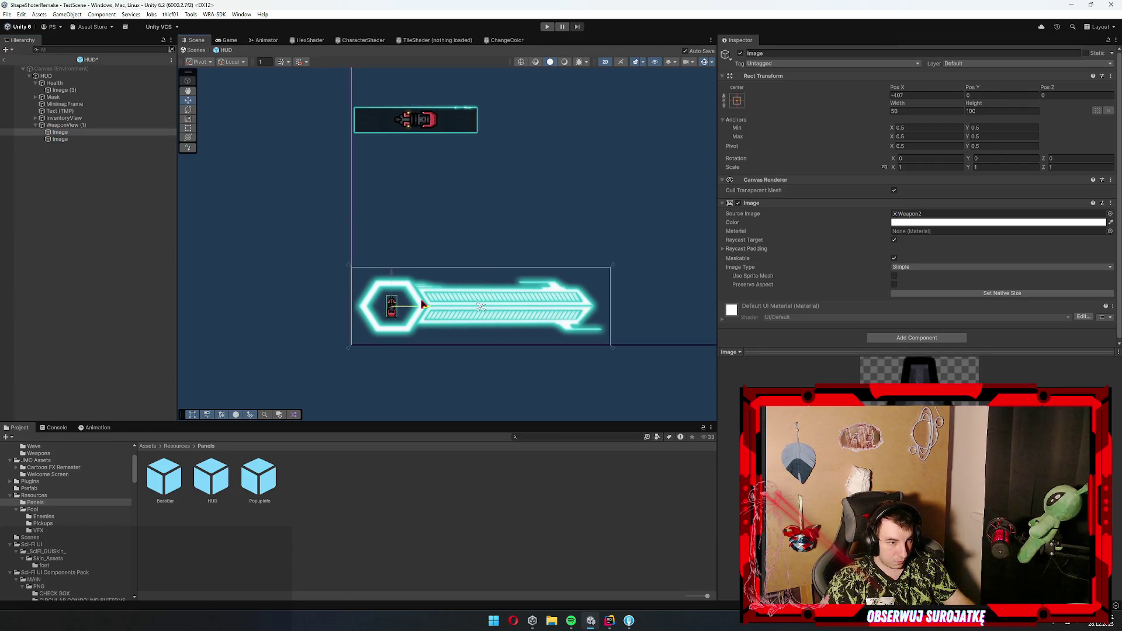
click(932, 111)
text(100)
key(Tab)
text(100)
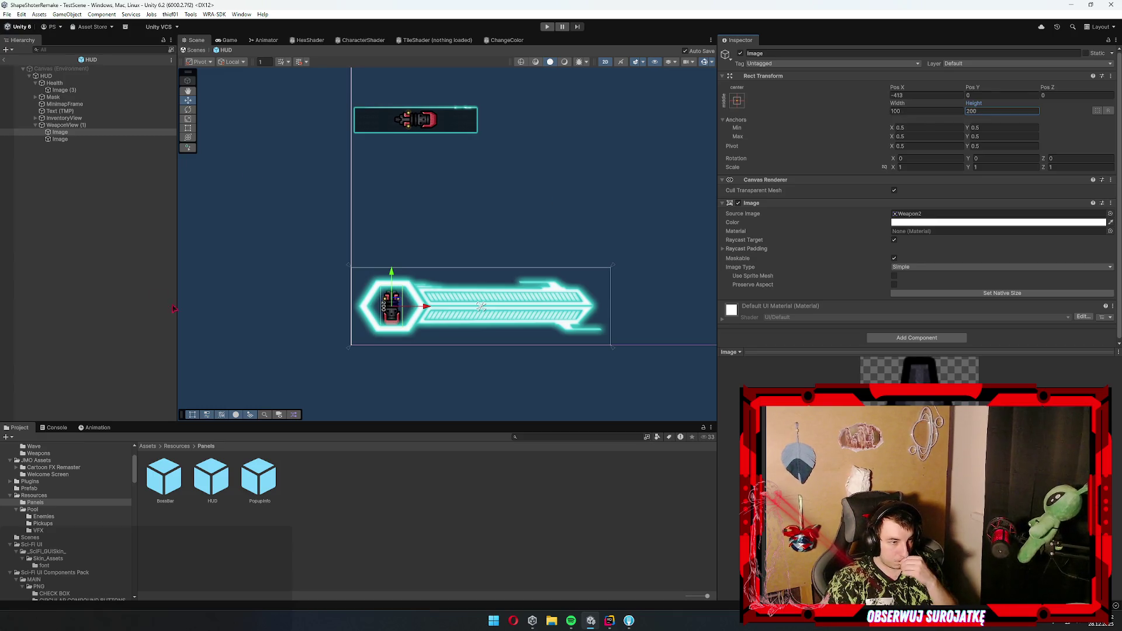
click(294, 264)
- Set the ship icon's Z rotation to 90 so it lies sideways in the hexagon
scroll(406, 287, up, 3)
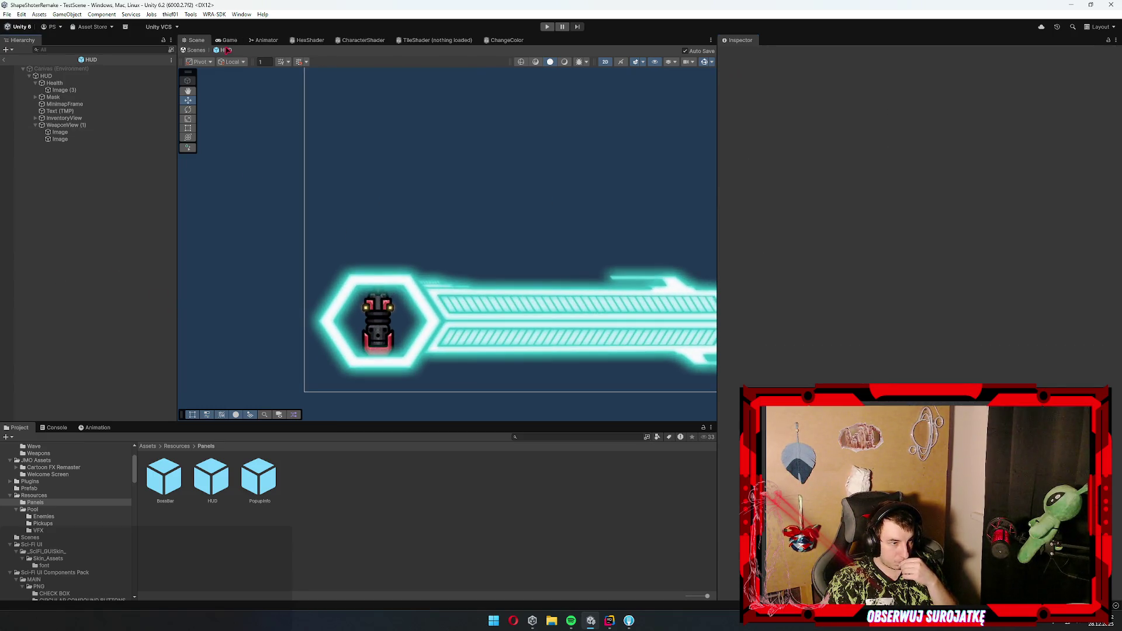
click(377, 321)
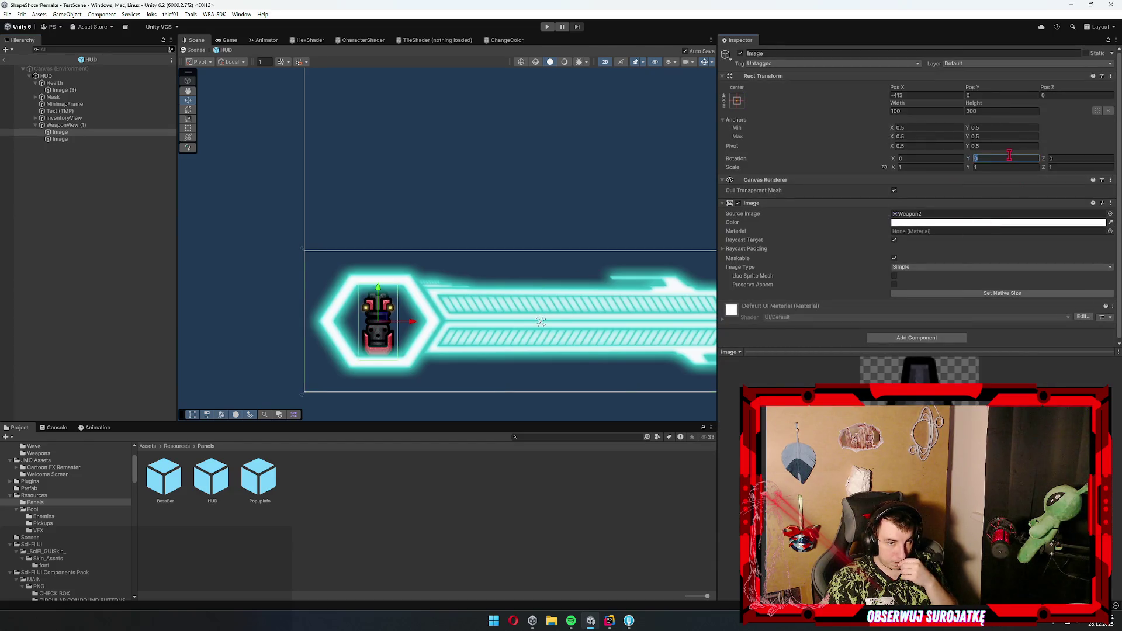
key(Tab)
text(90)
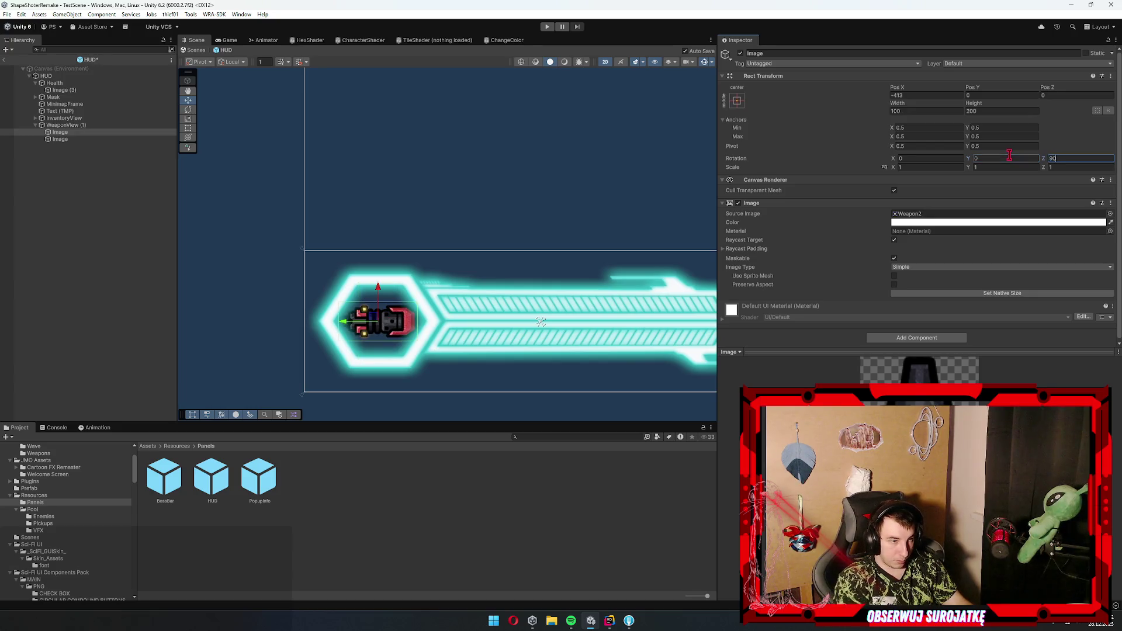
click(101, 289)
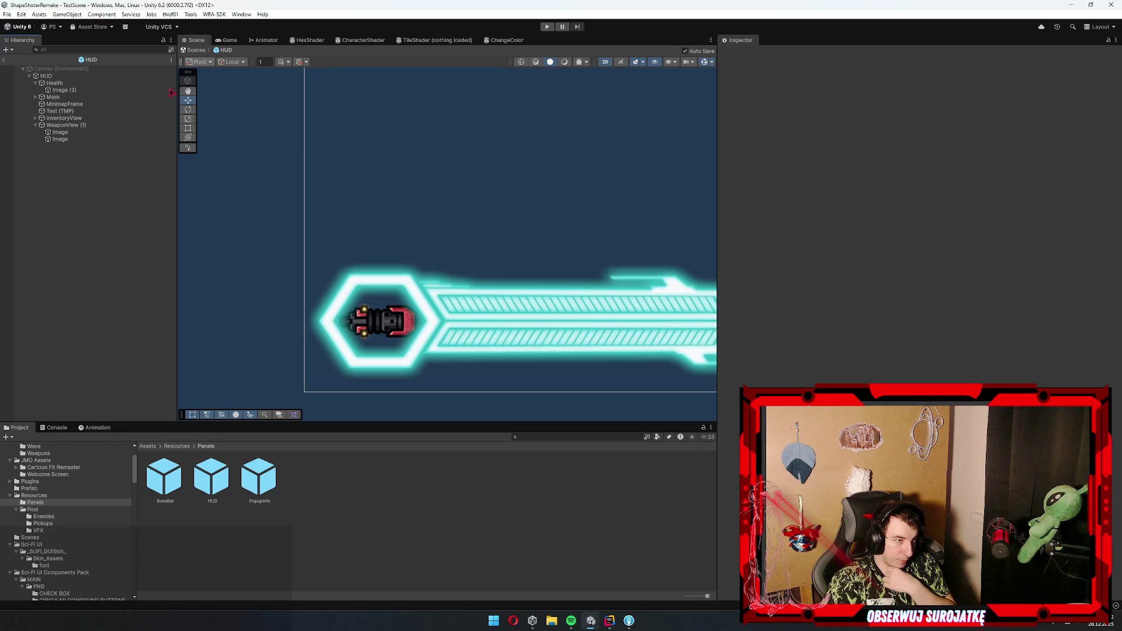
scroll(555, 238, down, 5)
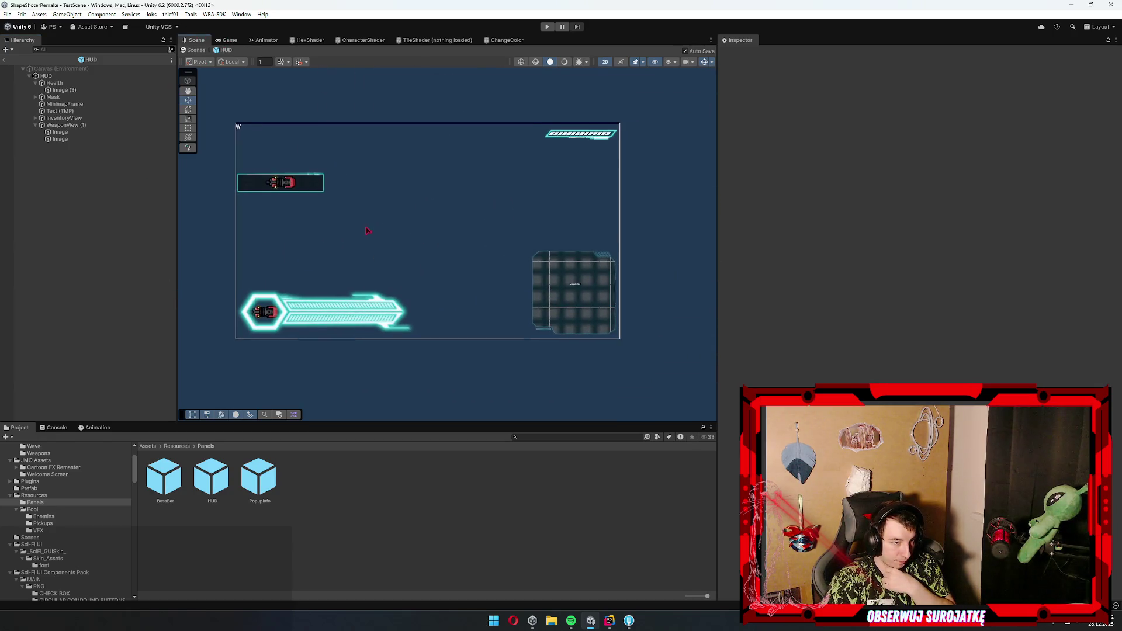
- Resize the WeaponView (1) panel to 800 × 240, entering 1200/1.5 and 360/1.5
click(227, 39)
click(196, 41)
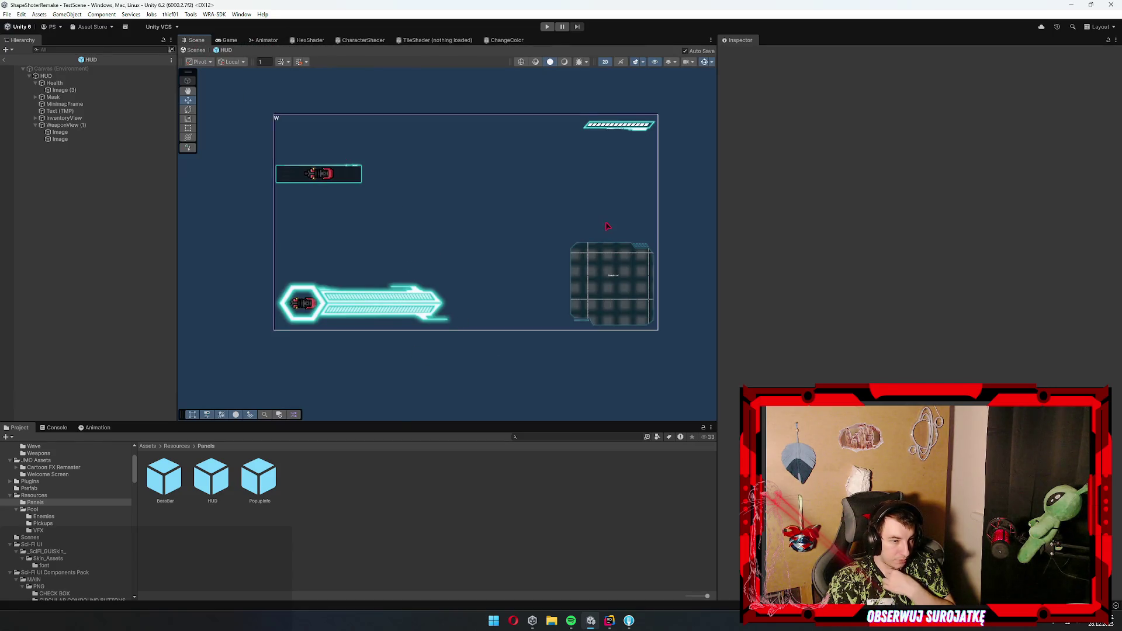
click(392, 306)
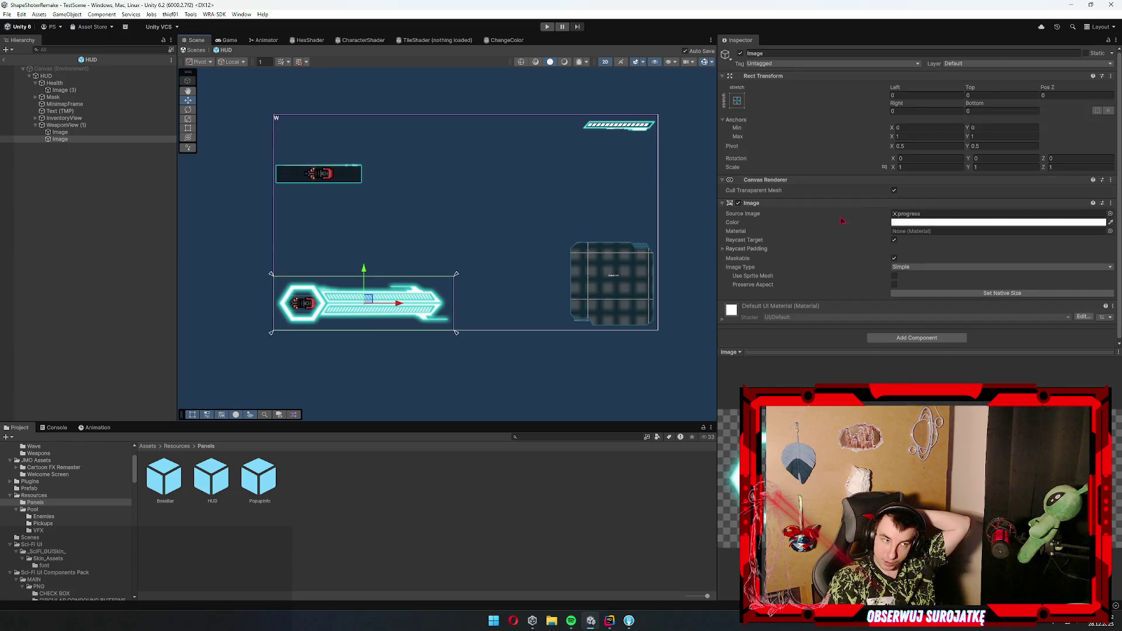
click(66, 125)
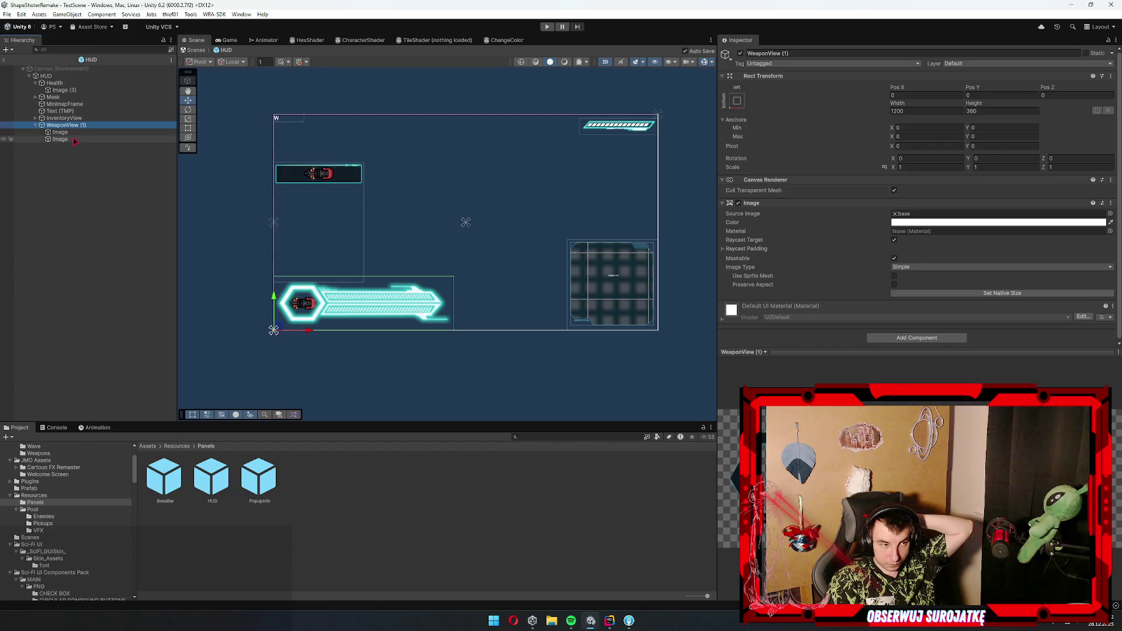
click(927, 112)
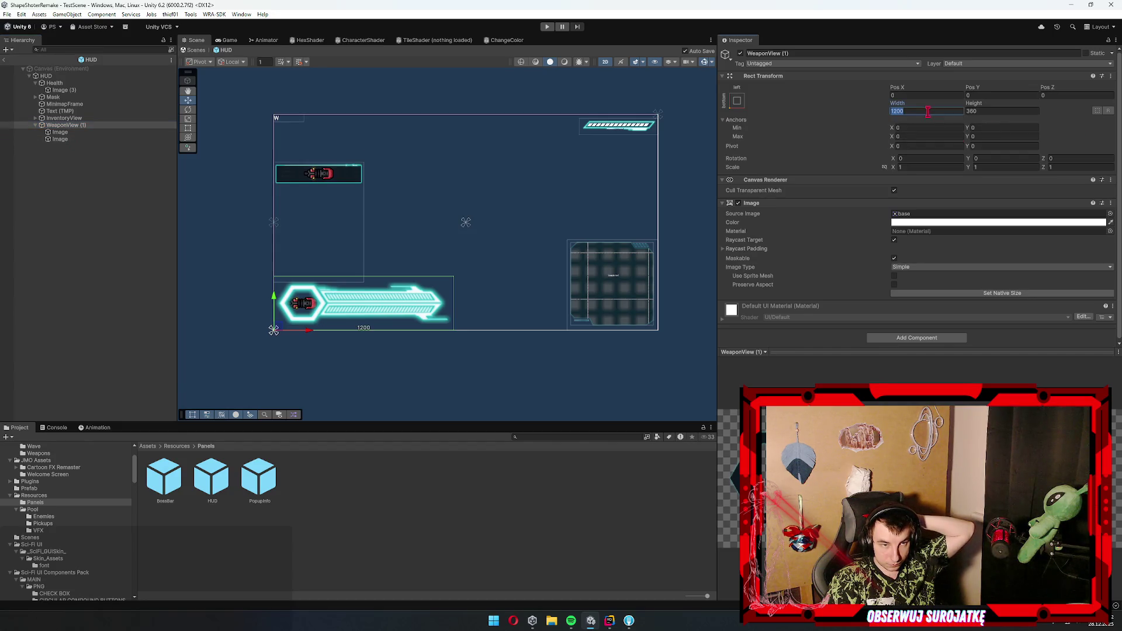
click(939, 108)
text(/1.5)
key(Tab)
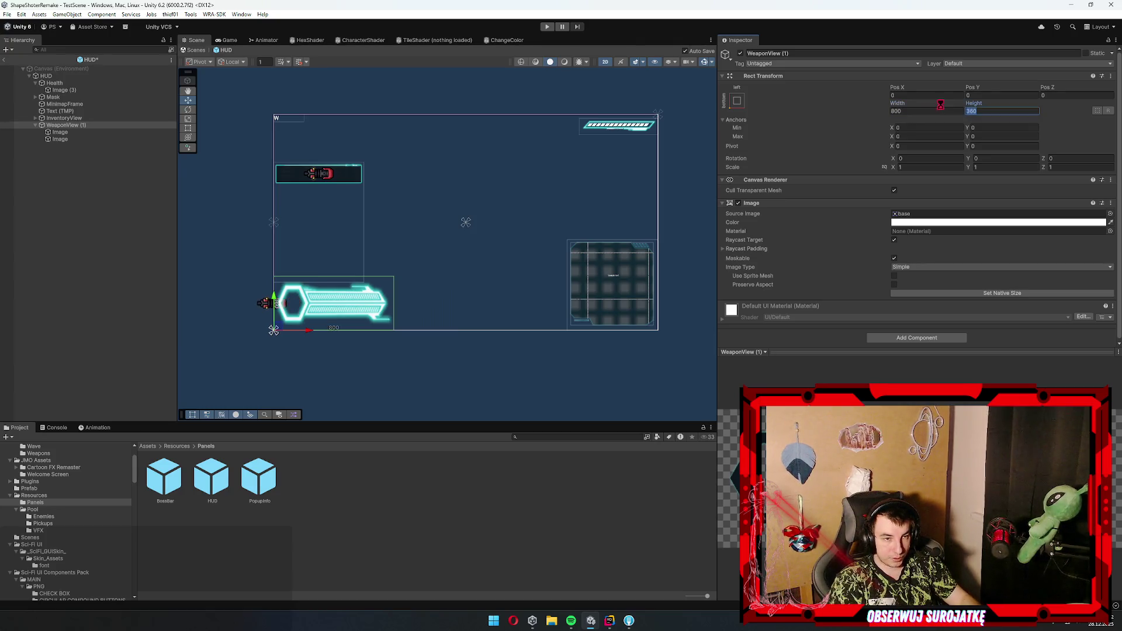
text(.5)
key(Return)
- Move the ship icon right into the hexagon and scale it to two-thirds size
scroll(351, 257, up, 3)
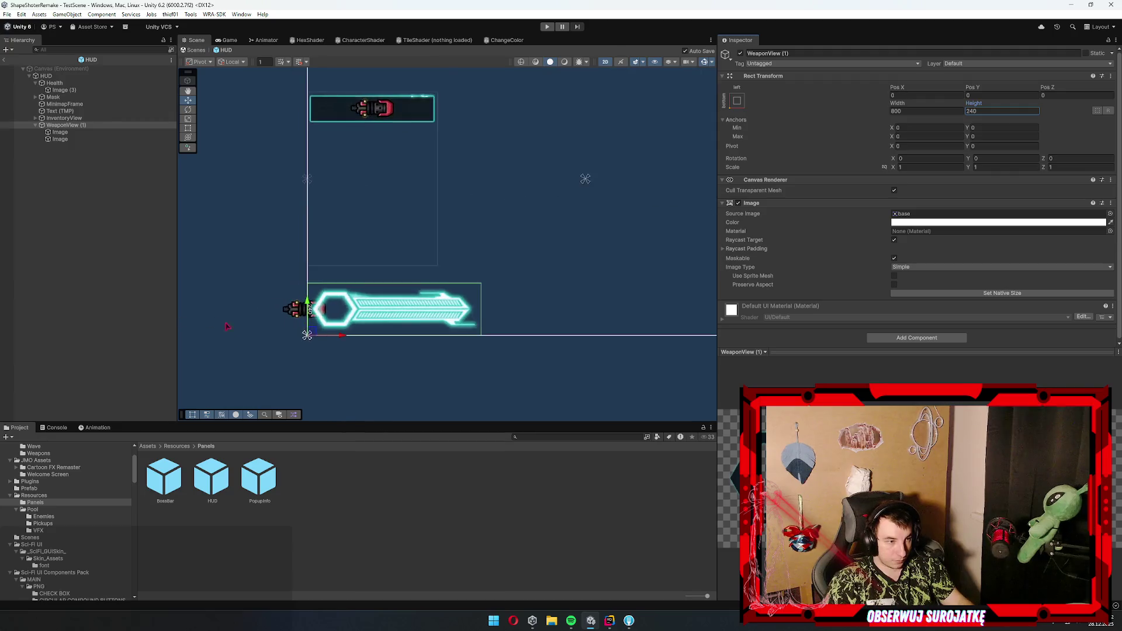
scroll(425, 237, down, 2)
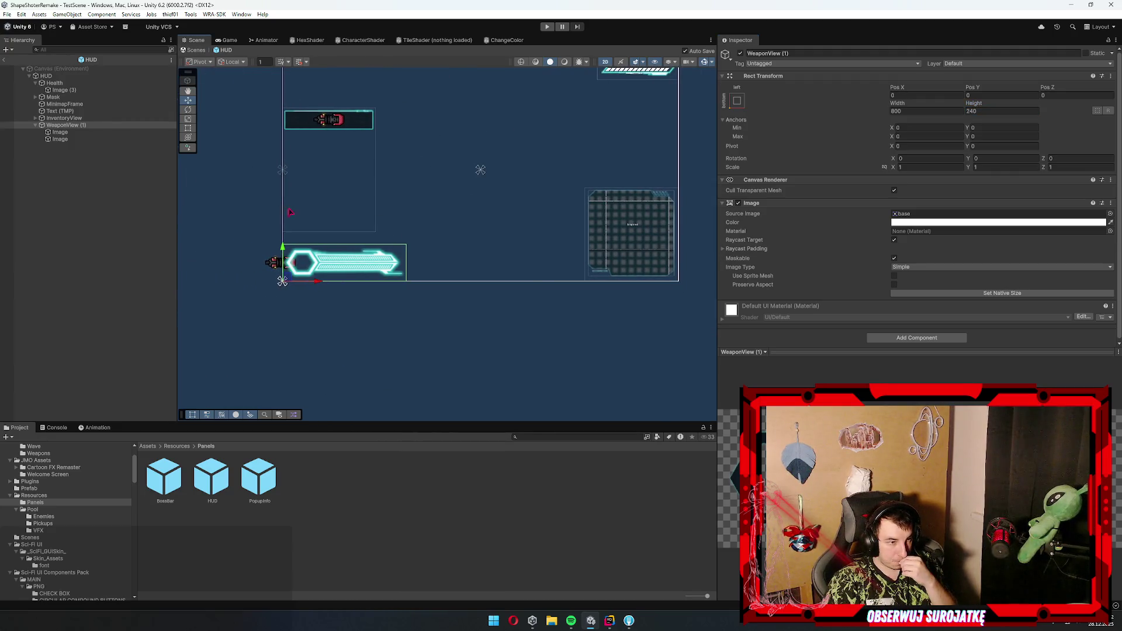
scroll(266, 245, up, 3)
click(274, 280)
drag(274, 281, 317, 281)
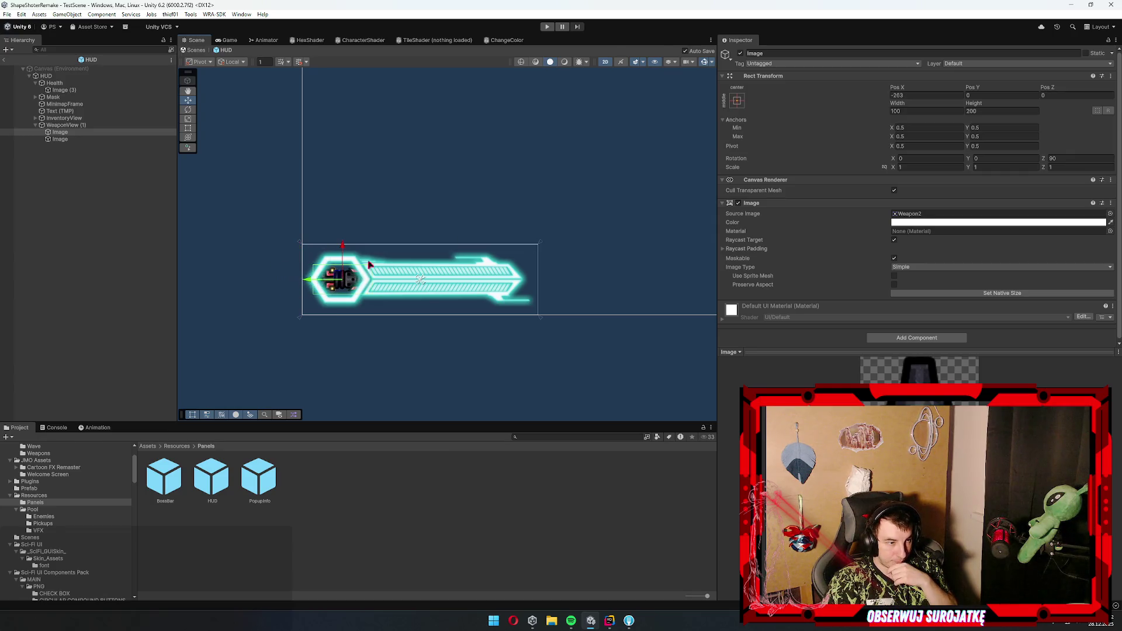
click(938, 111)
text(200/3)
key(Tab)
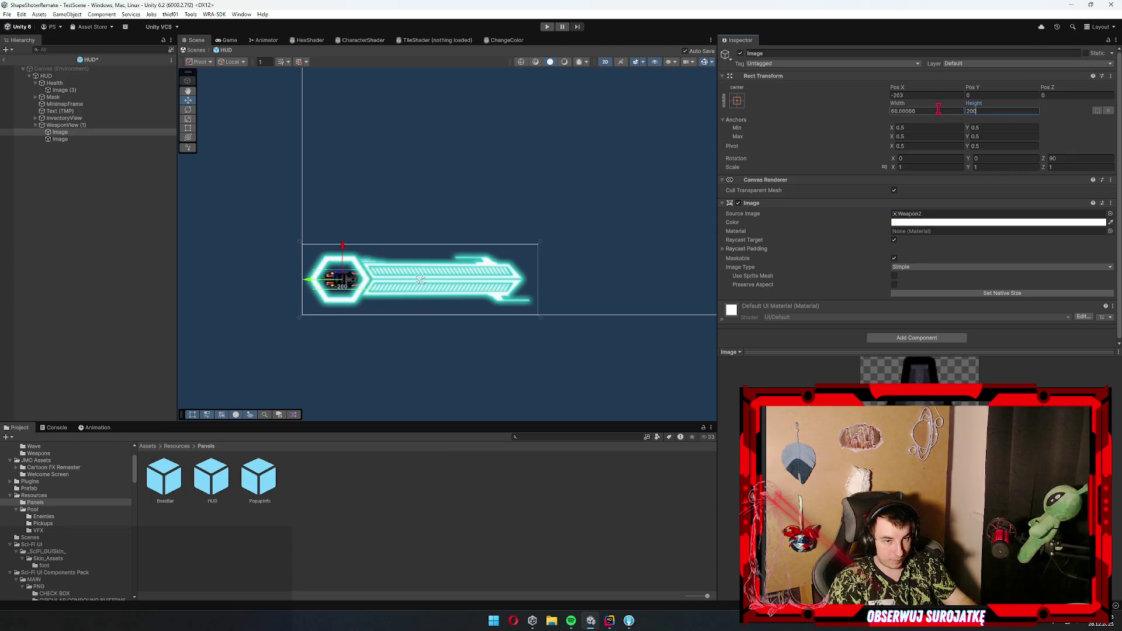
text(*2/3)
key(Return)
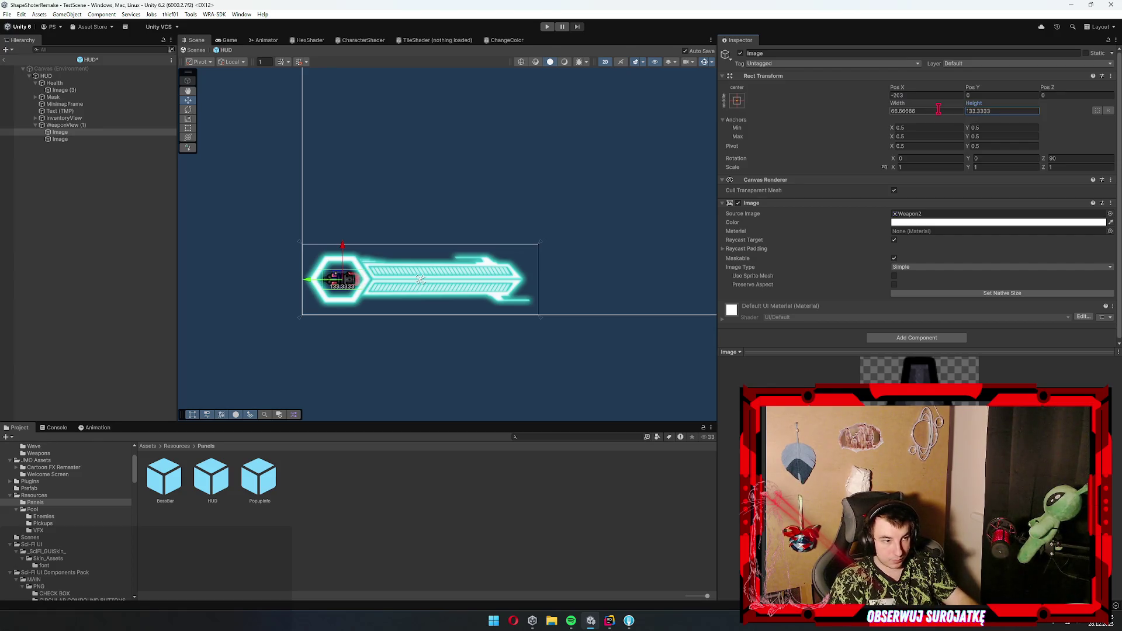
click(65, 125)
right_click(83, 126)
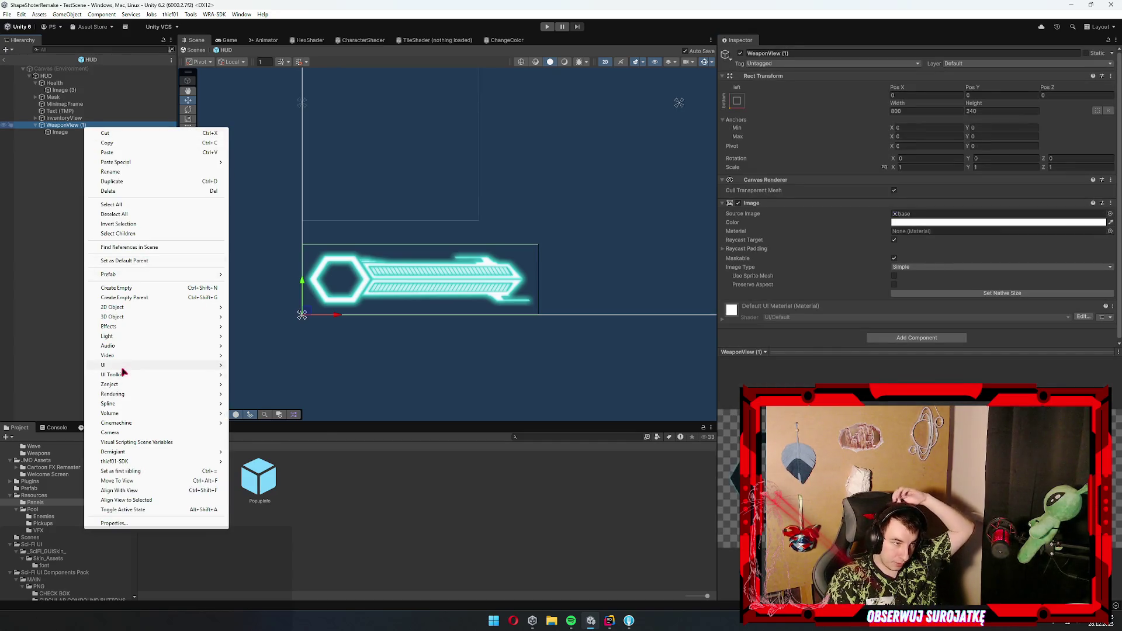
- Add a TextMeshPro text under WeaponView (1) showing "1" in Zekton at font size 100
mouse_move(125, 366)
click(288, 375)
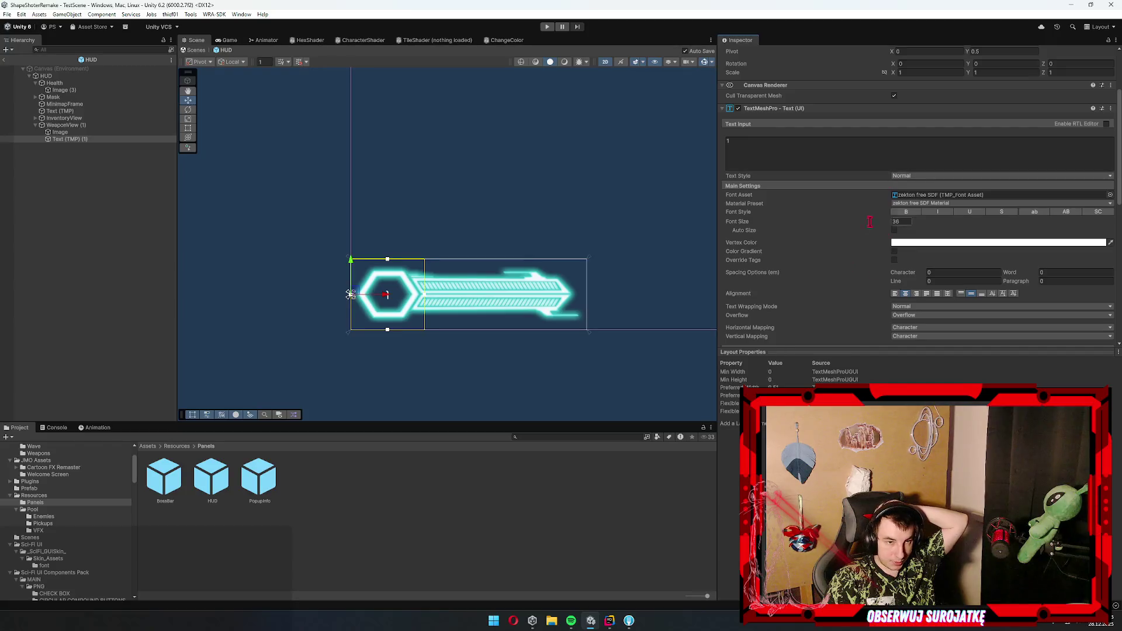
drag(775, 226, 842, 220)
mouse_move(947, 221)
mouse_down()
mouse_move(1081, 222)
mouse_move(463, 233)
mouse_move(538, 227)
mouse_up()
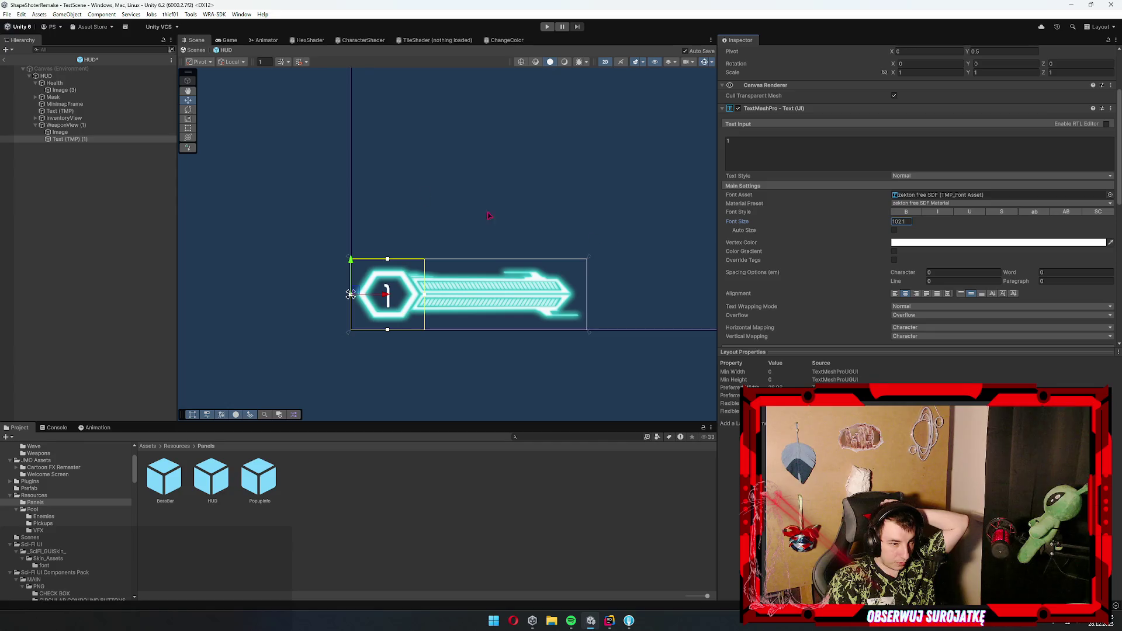
text(100)
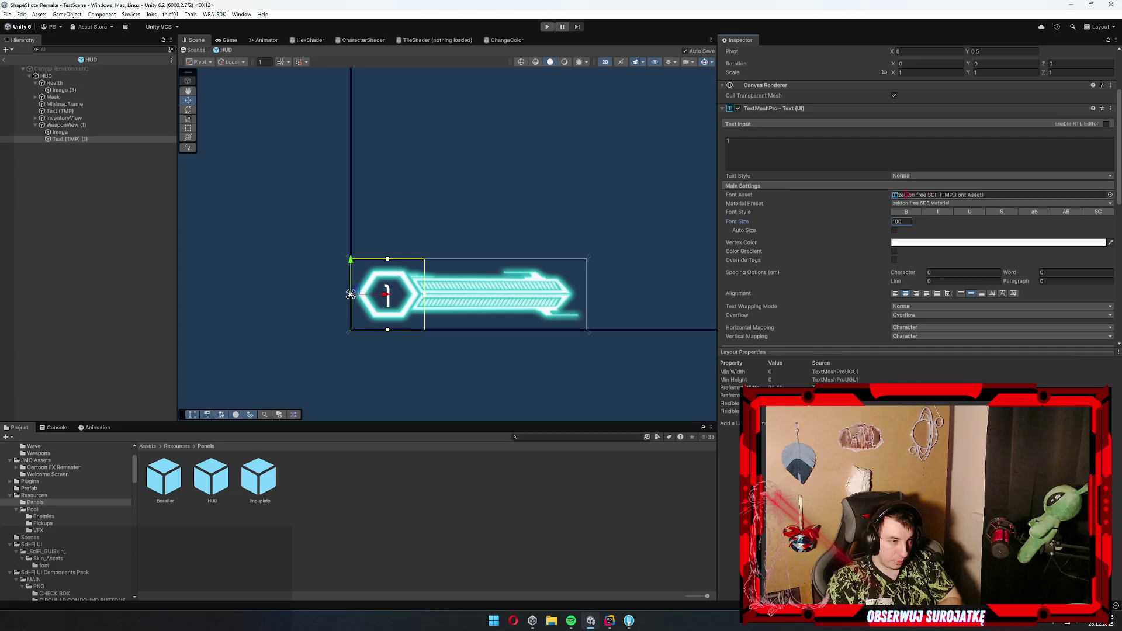
click(425, 234)
scroll(425, 234, down, 2)
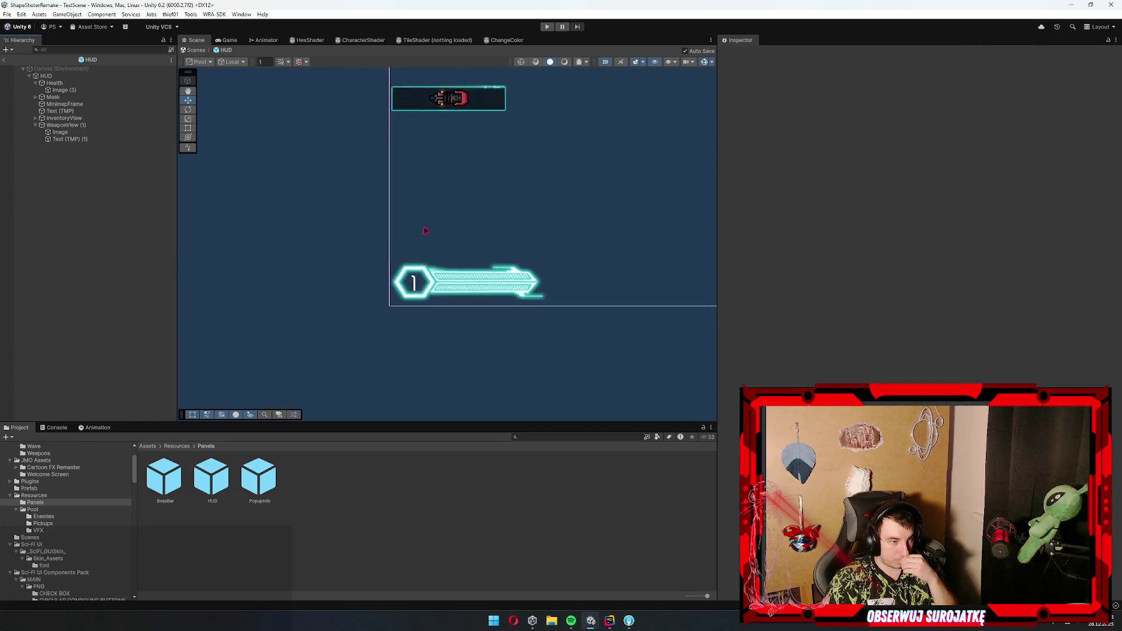
scroll(425, 235, up, 3)
click(435, 140)
scroll(462, 182, up, 1)
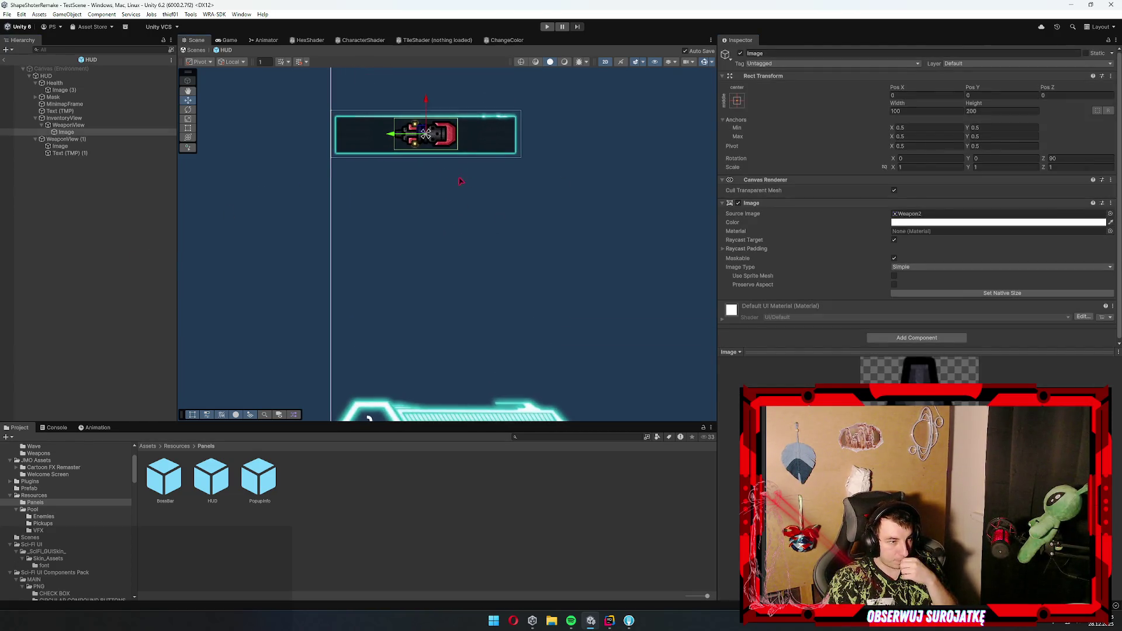
drag(462, 181, 470, 211)
mouse_move(481, 261)
mouse_down()
mouse_move(451, 205)
mouse_move(469, 283)
mouse_up()
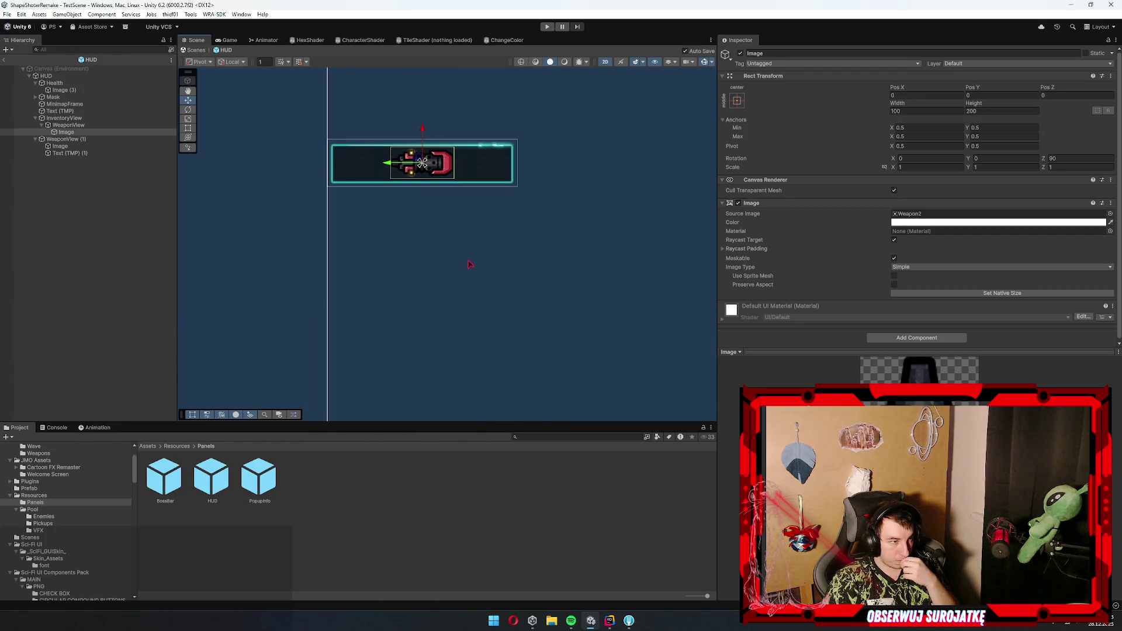
scroll(336, 283, down, 4)
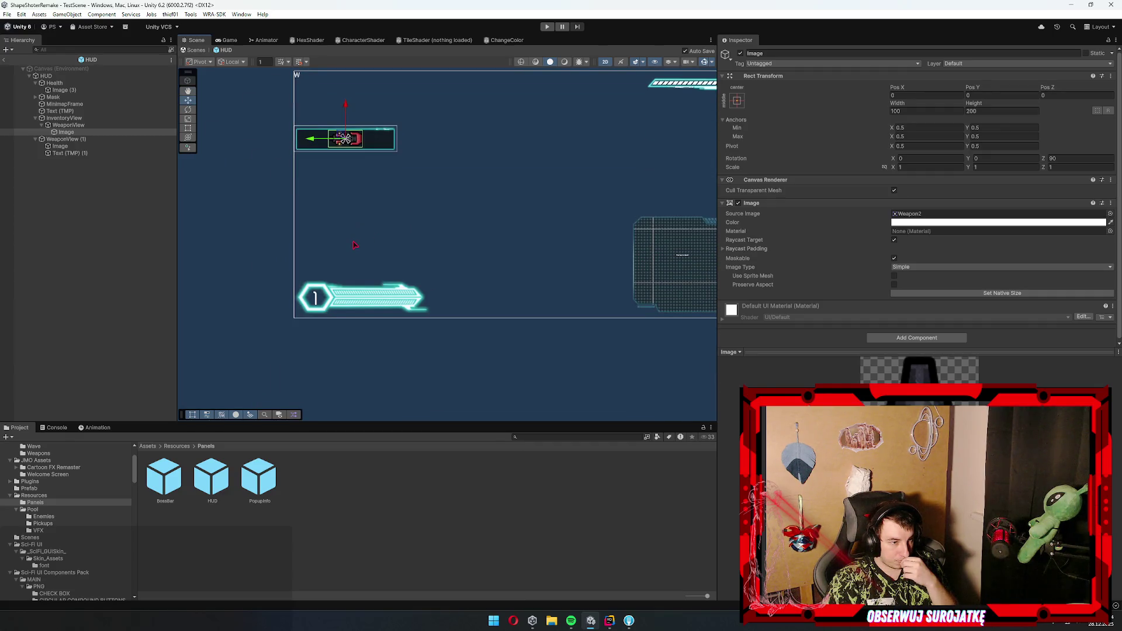
scroll(313, 272, up, 2)
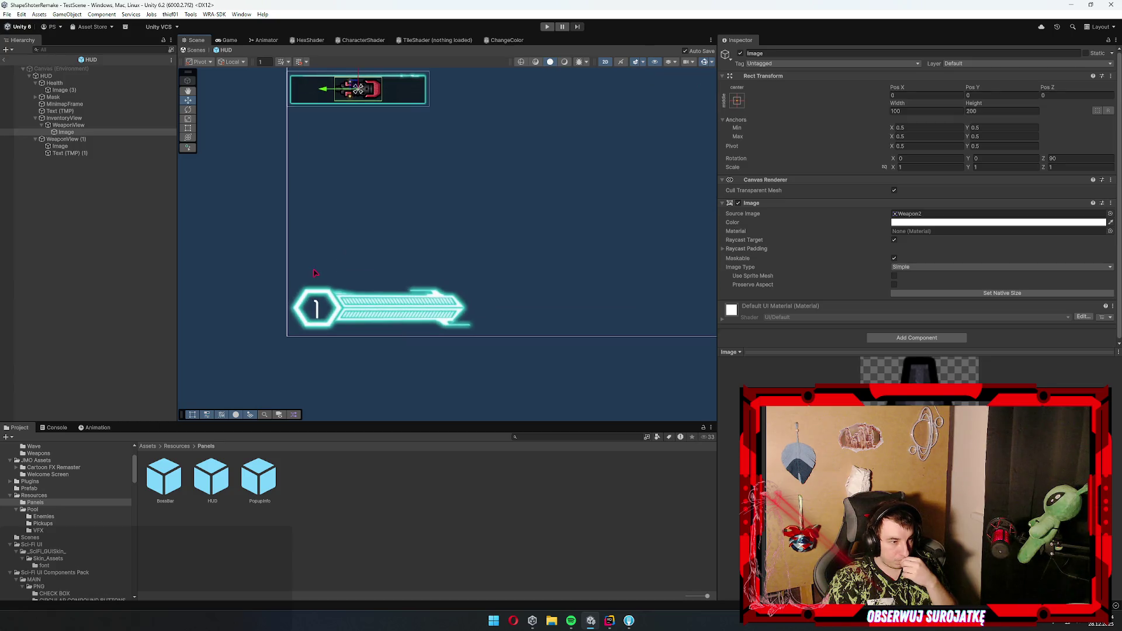
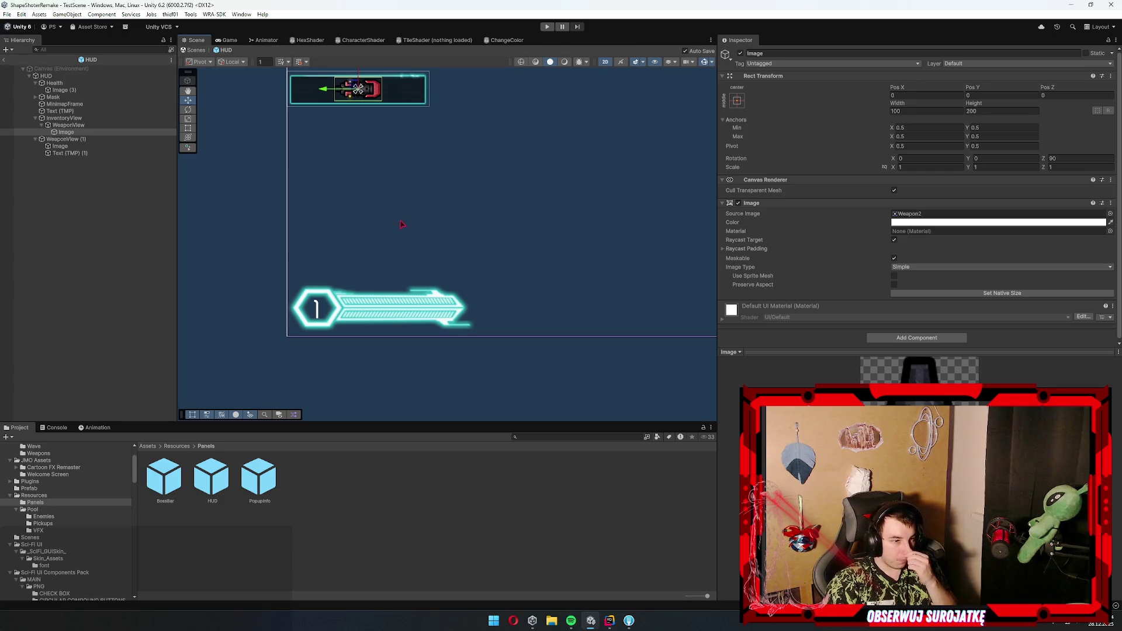
- Select the WeaponView bar inside InventoryView and ping its Source Image sprite in the pack
click(63, 139)
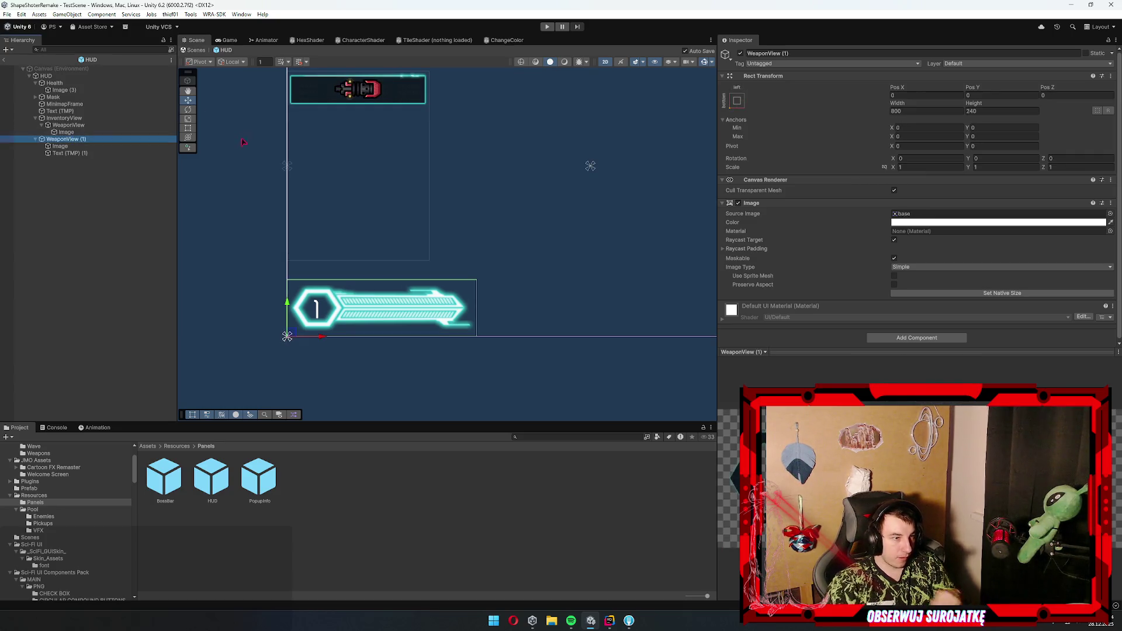
drag(439, 172, 478, 230)
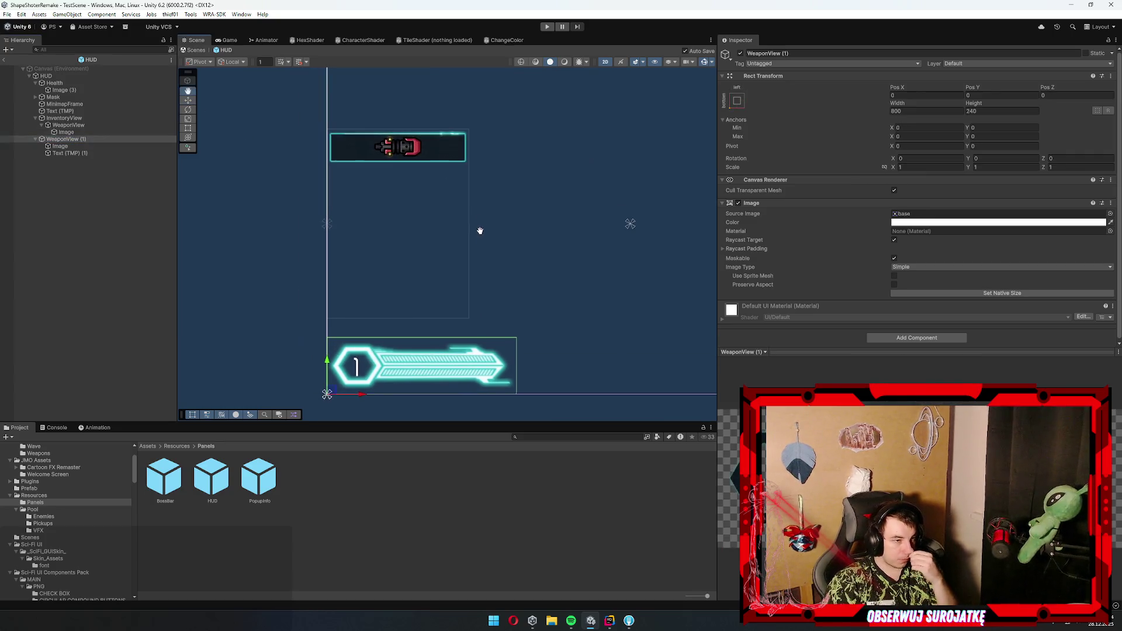
click(346, 148)
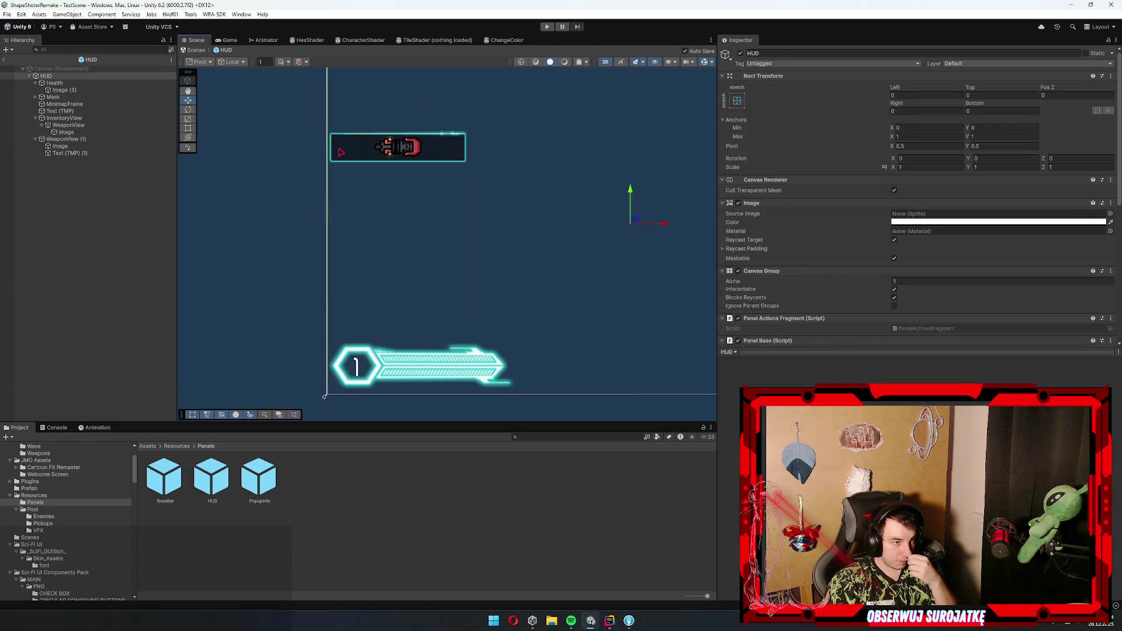
click(339, 150)
click(928, 228)
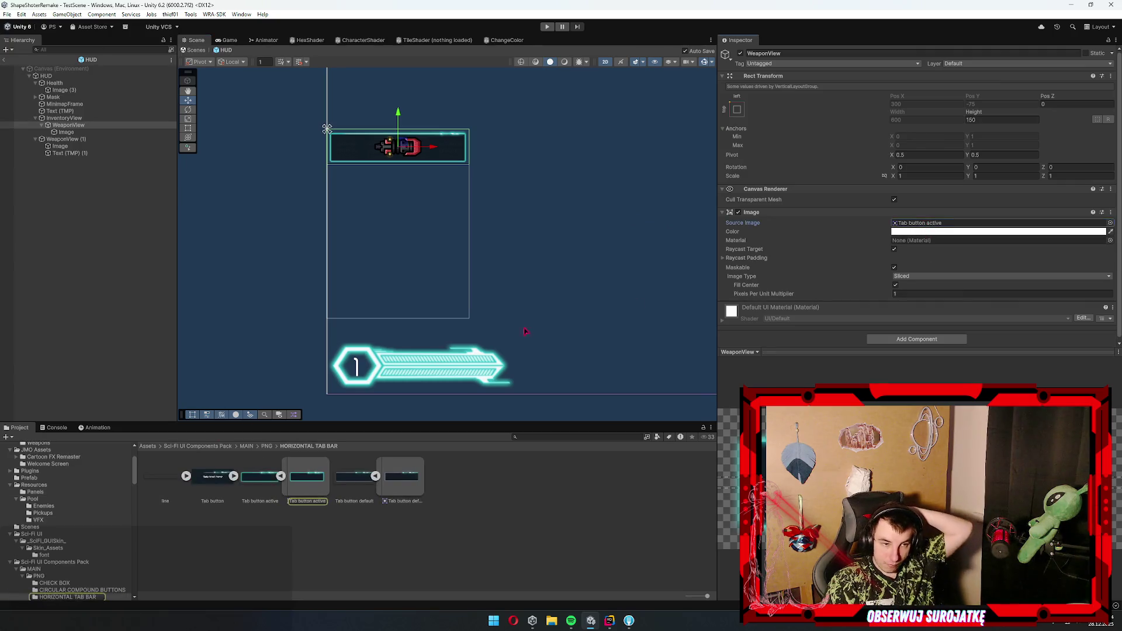
- Browse the Menu cards, Panels and Progress bar 1–4 sprite folders
click(66, 552)
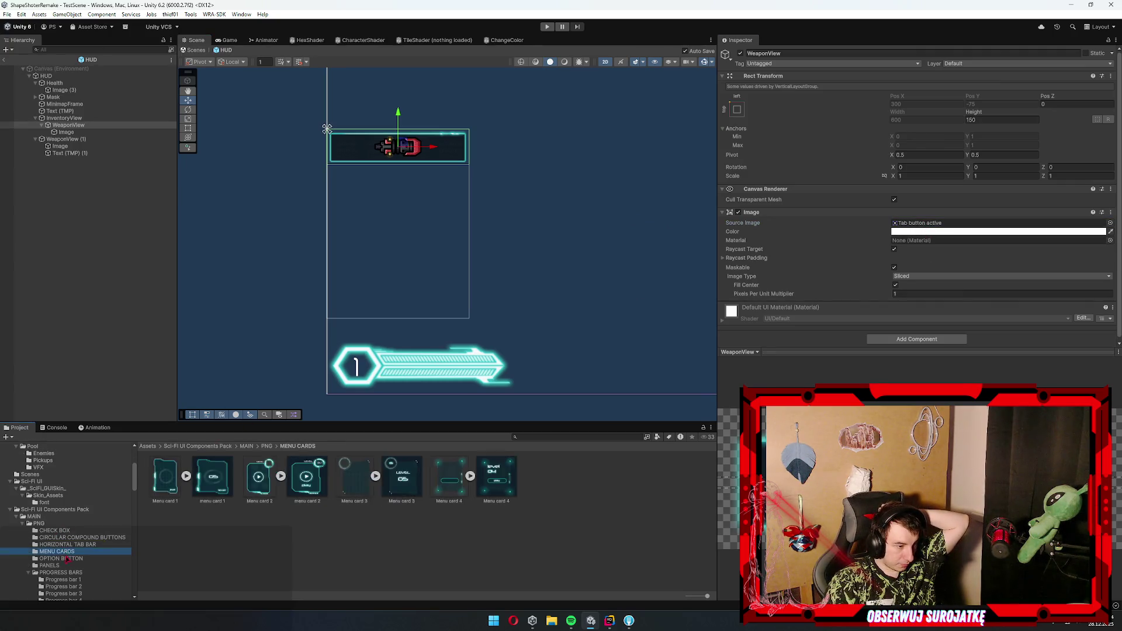
click(69, 565)
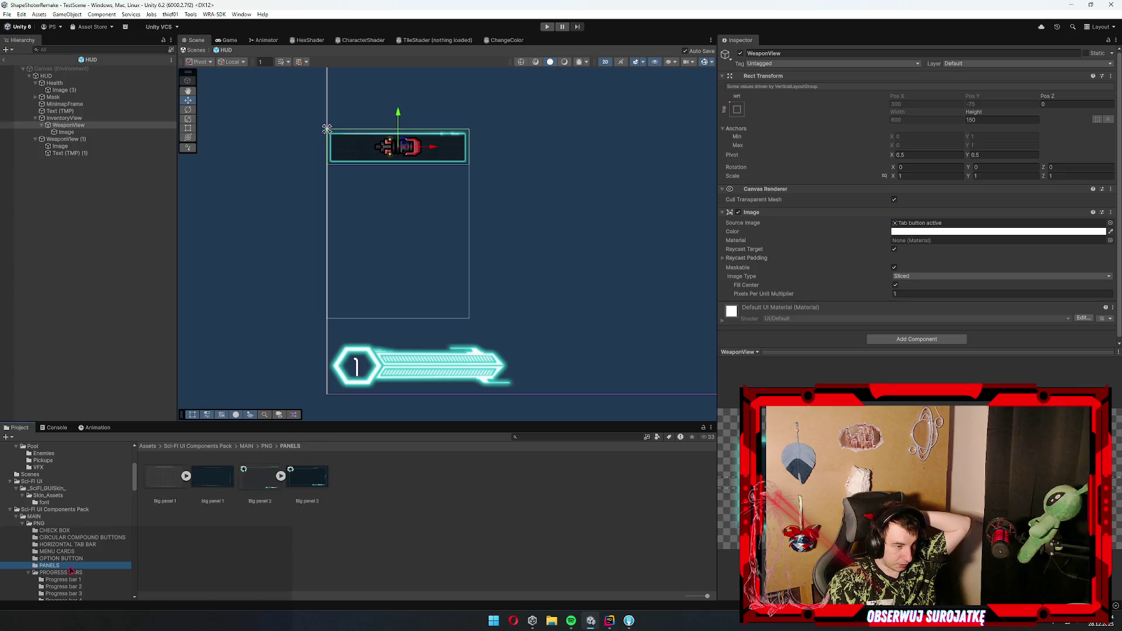
click(71, 574)
scroll(73, 561, down, 1)
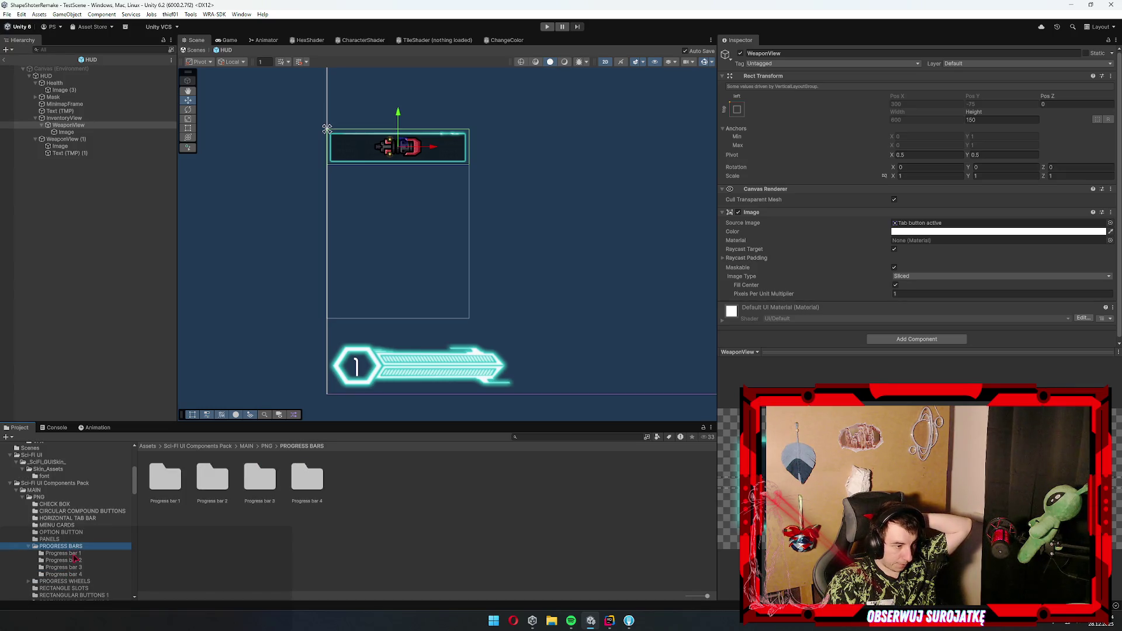
click(73, 555)
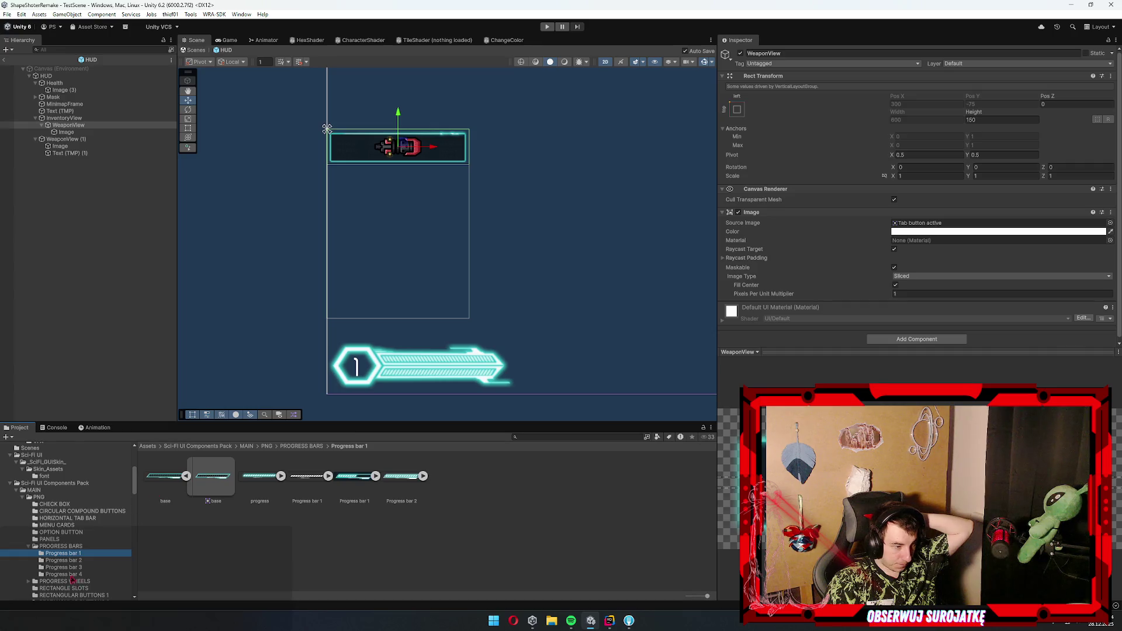
click(74, 561)
click(74, 569)
click(76, 575)
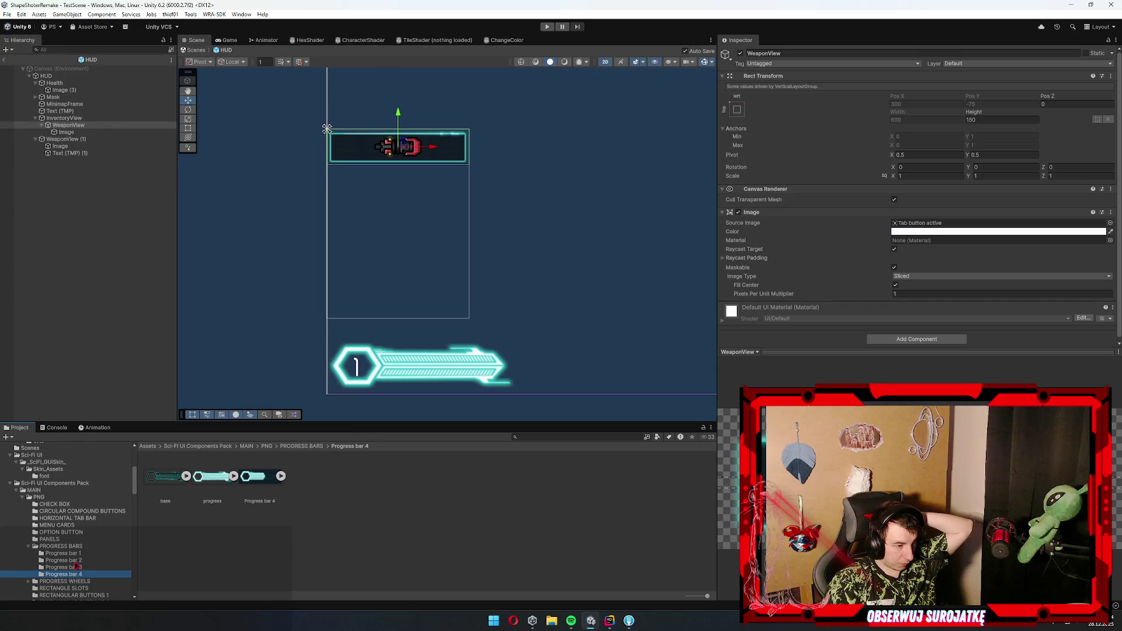
scroll(76, 565, down, 3)
- Expand Progress wheels and view the Progress sprite from Progress wheel 1
click(76, 529)
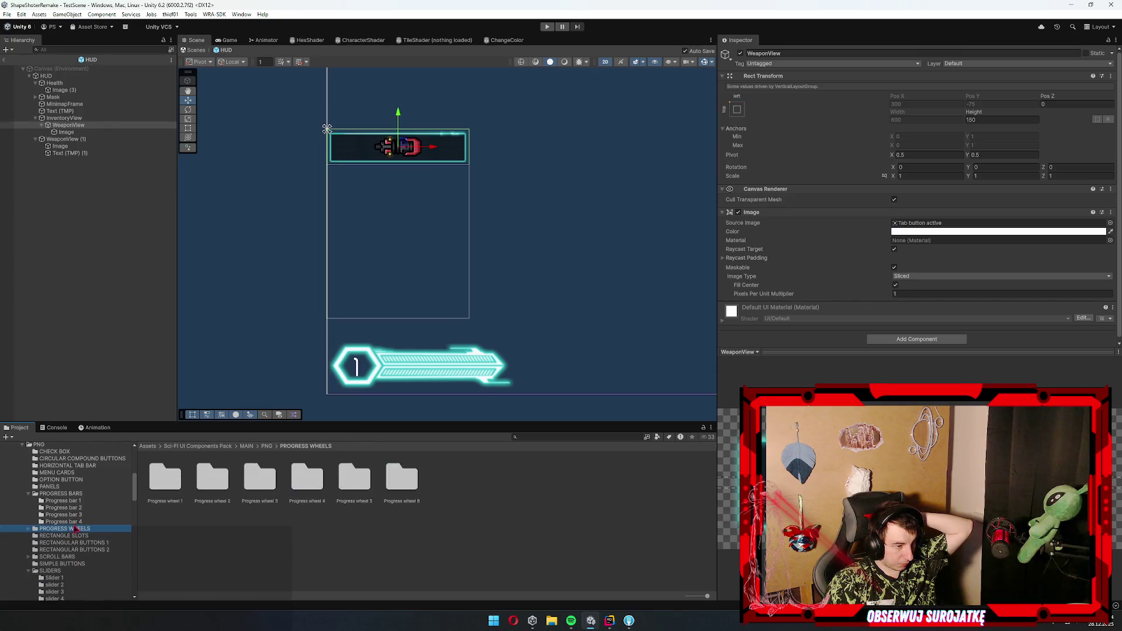
click(28, 529)
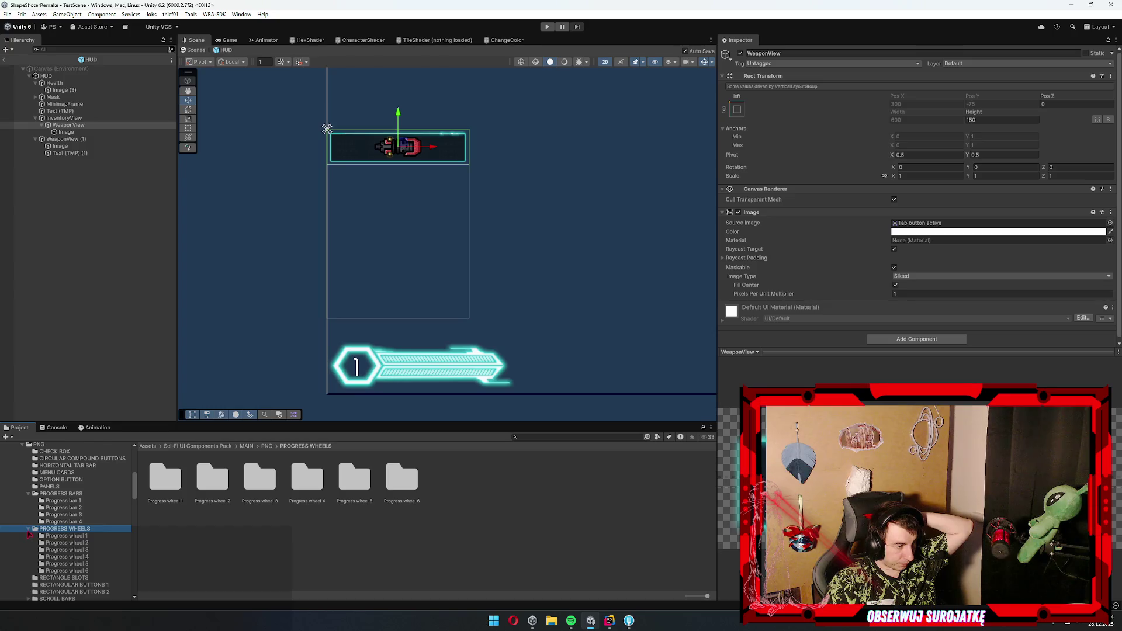
click(66, 536)
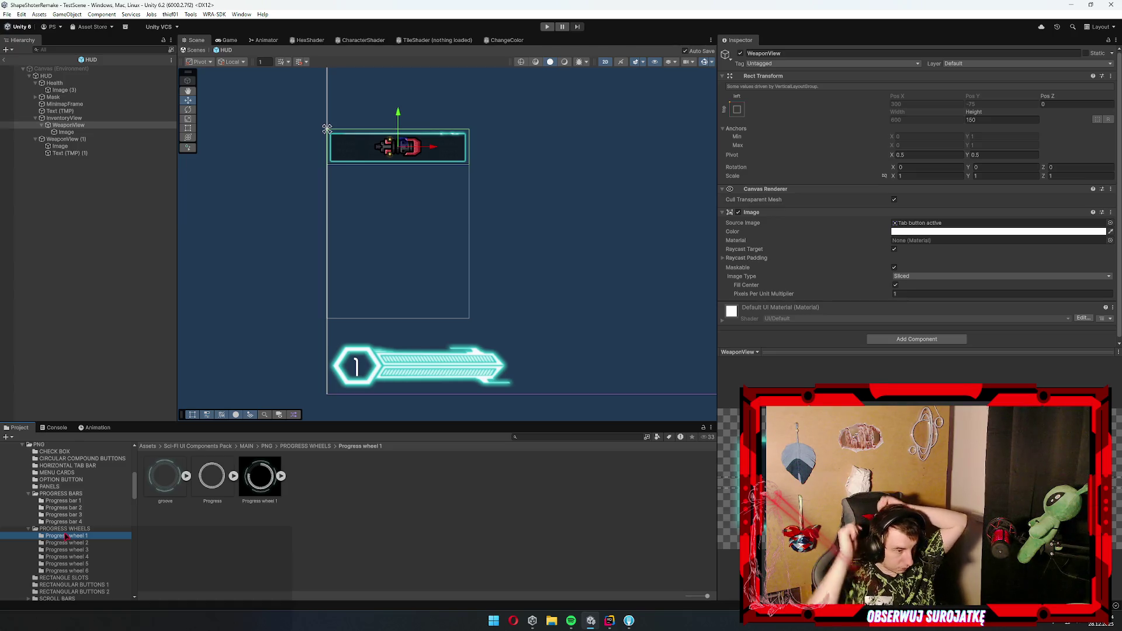
click(212, 476)
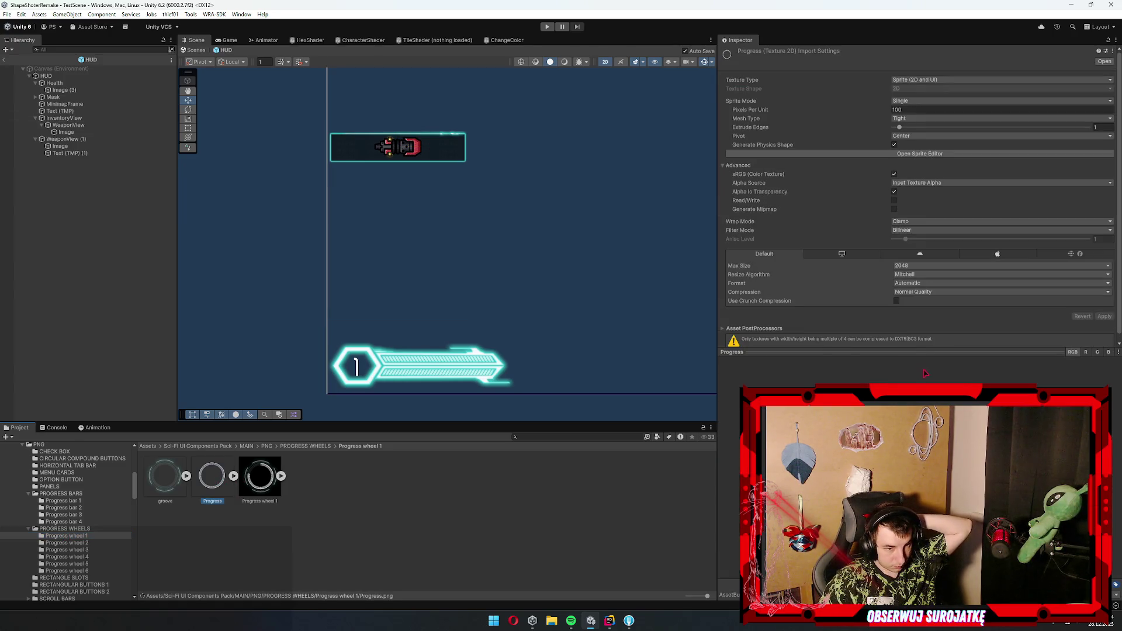
- Inspect the groove sprite, then step through the Progress wheel 2 and later folders
click(162, 479)
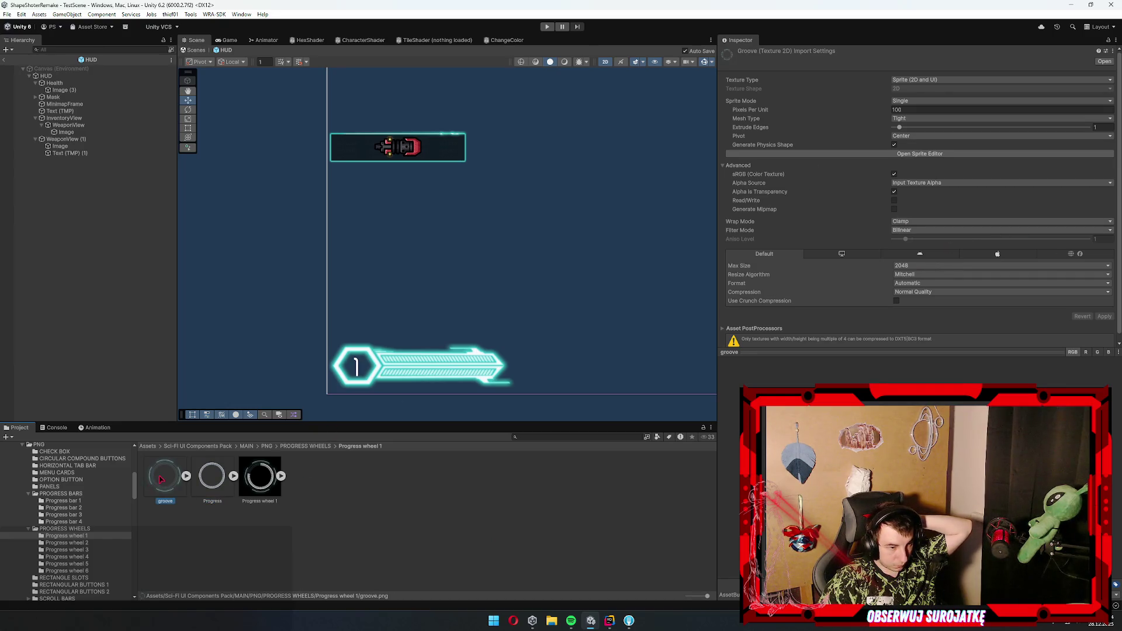
click(69, 543)
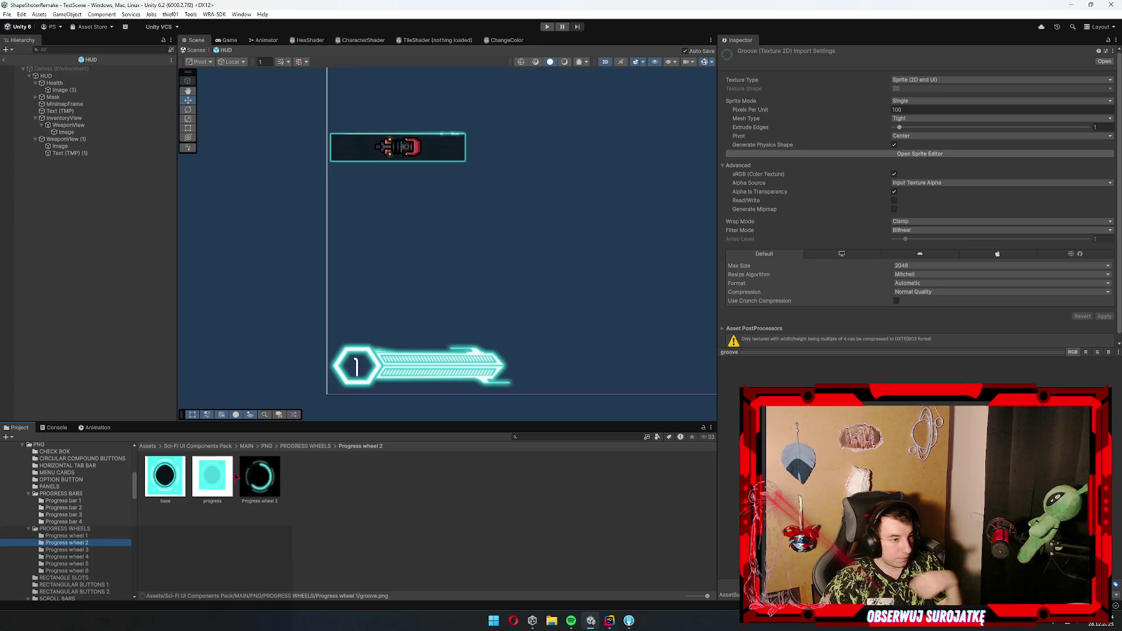
key(Down)
key(Down)
key(Down)
key(Down)
key(Down)
key(Down)
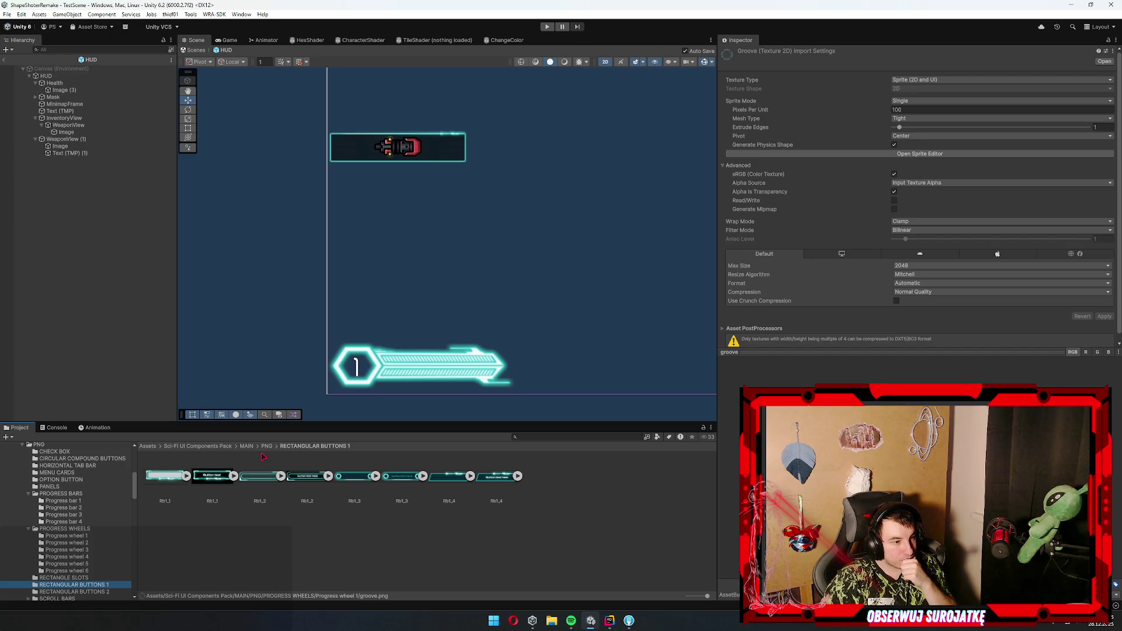
- Preview the Rb1_1, Rb1_2, Rb_2_4 and Rb_2_3 button sprites, then exit to TestScene
click(216, 475)
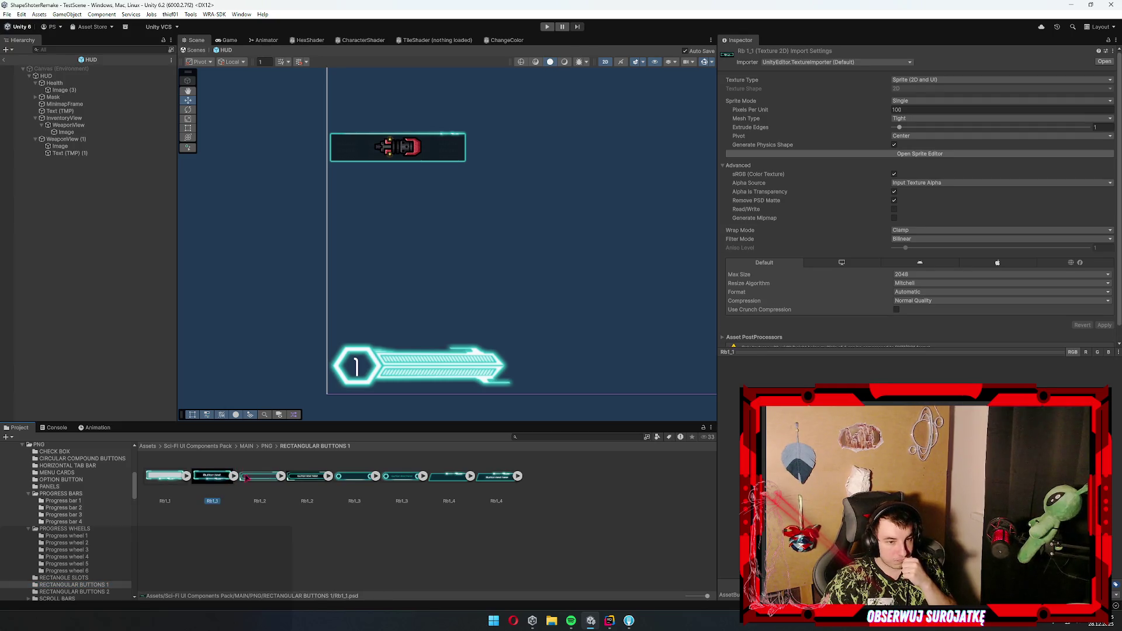
click(162, 488)
click(266, 481)
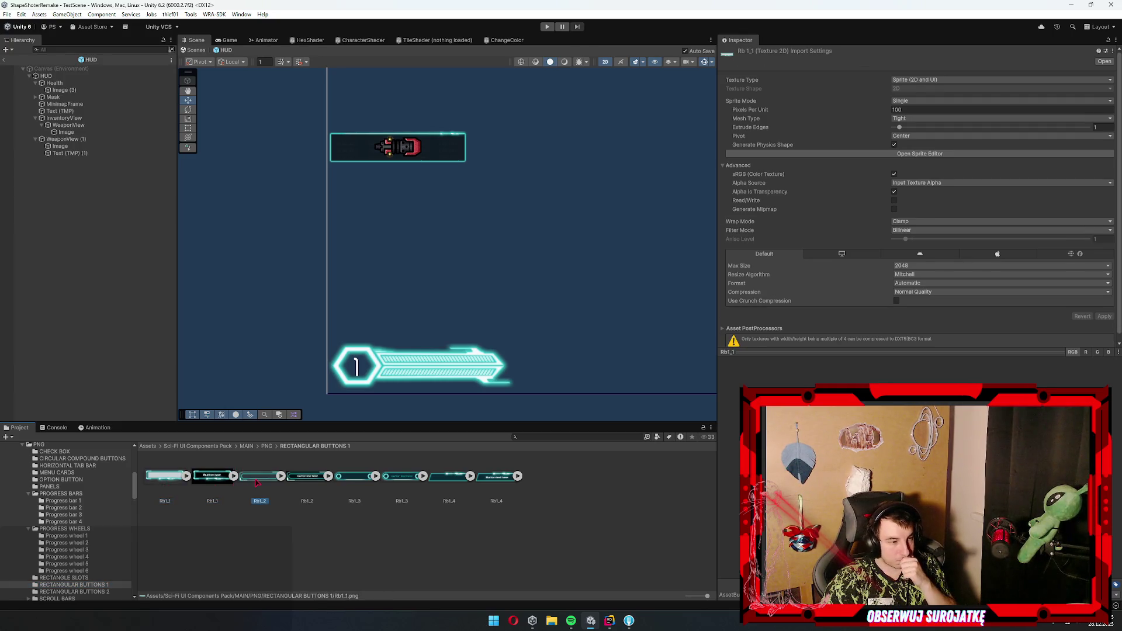
scroll(81, 552, down, 3)
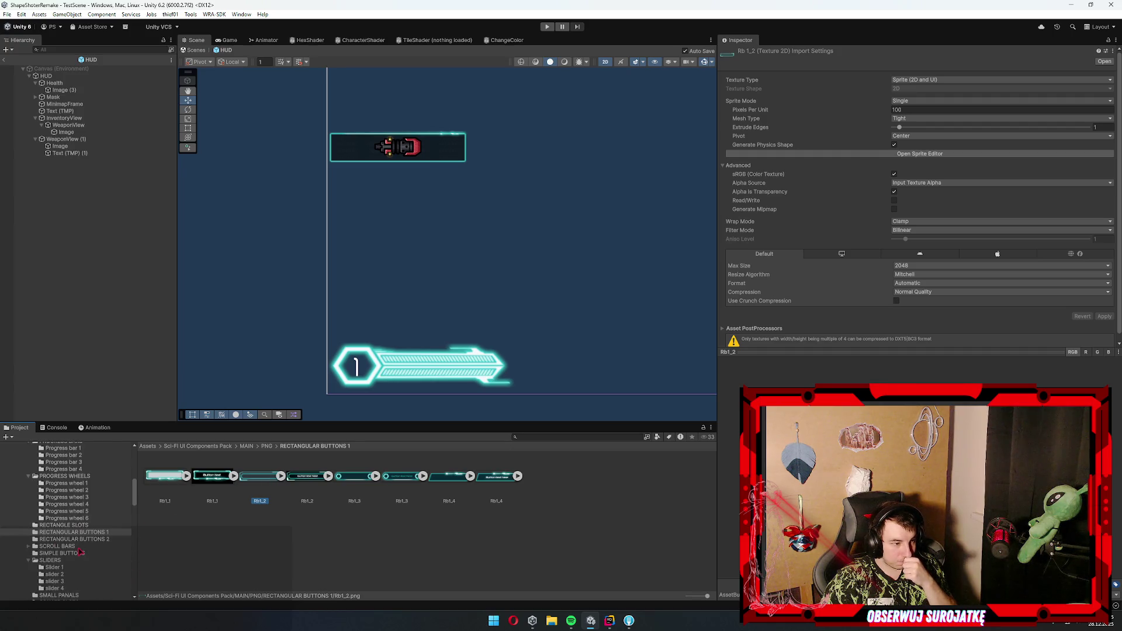
click(86, 541)
click(496, 476)
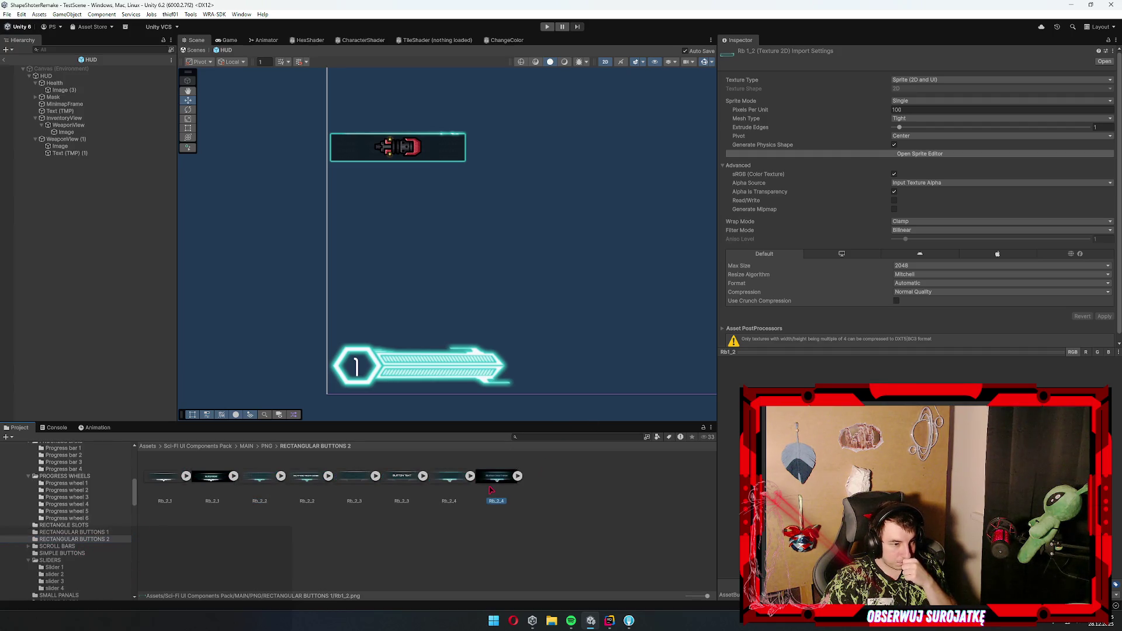
click(347, 484)
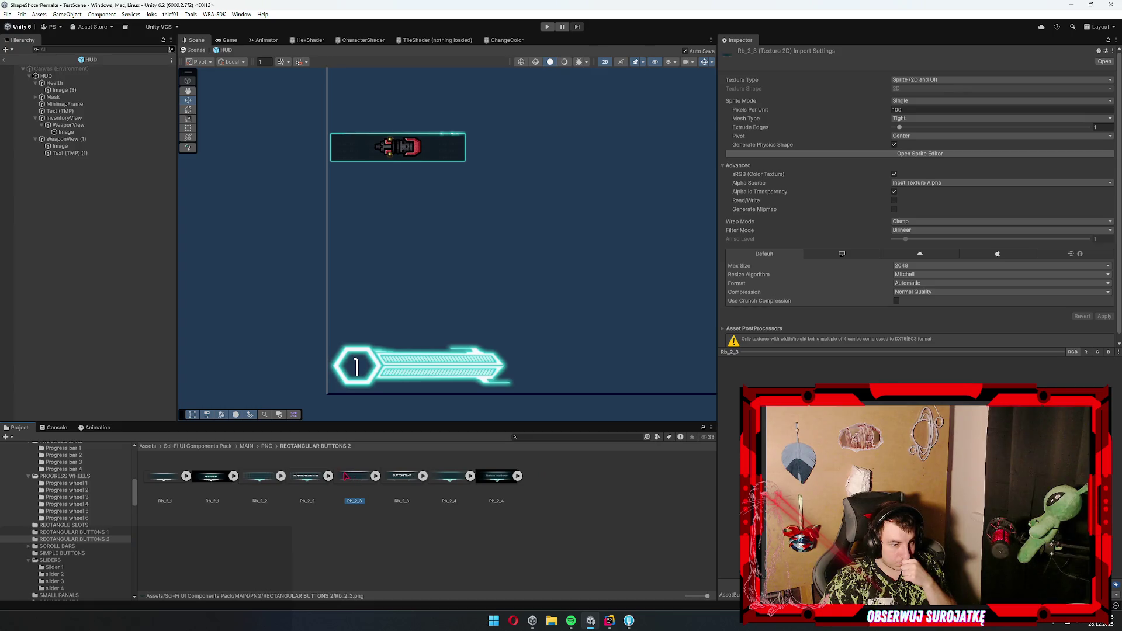
scroll(583, 341, down, 5)
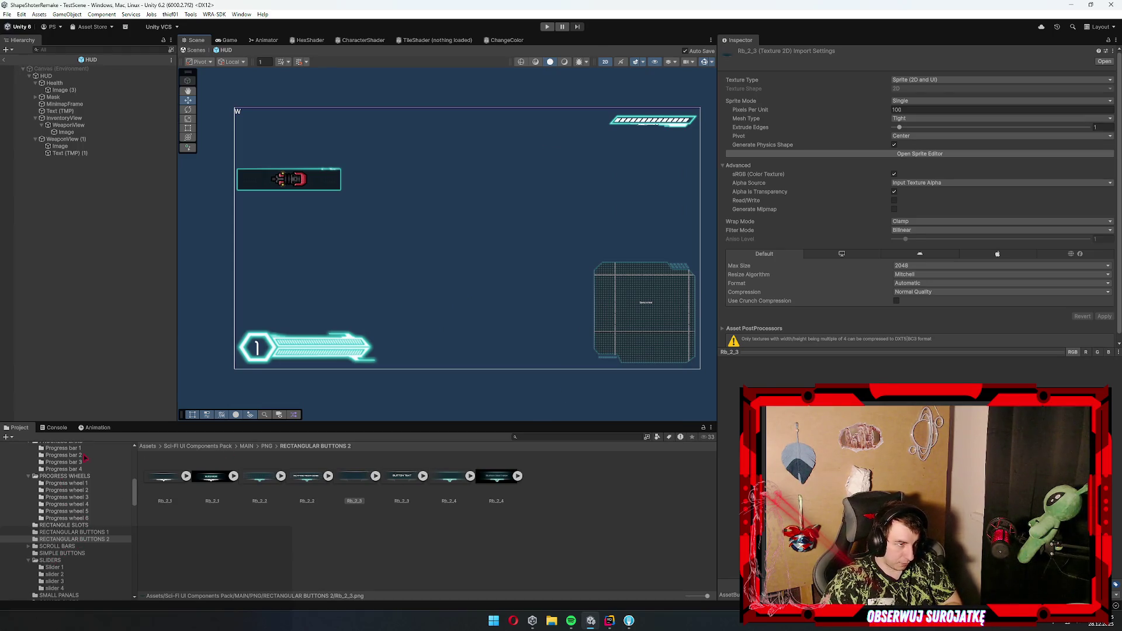
click(4, 60)
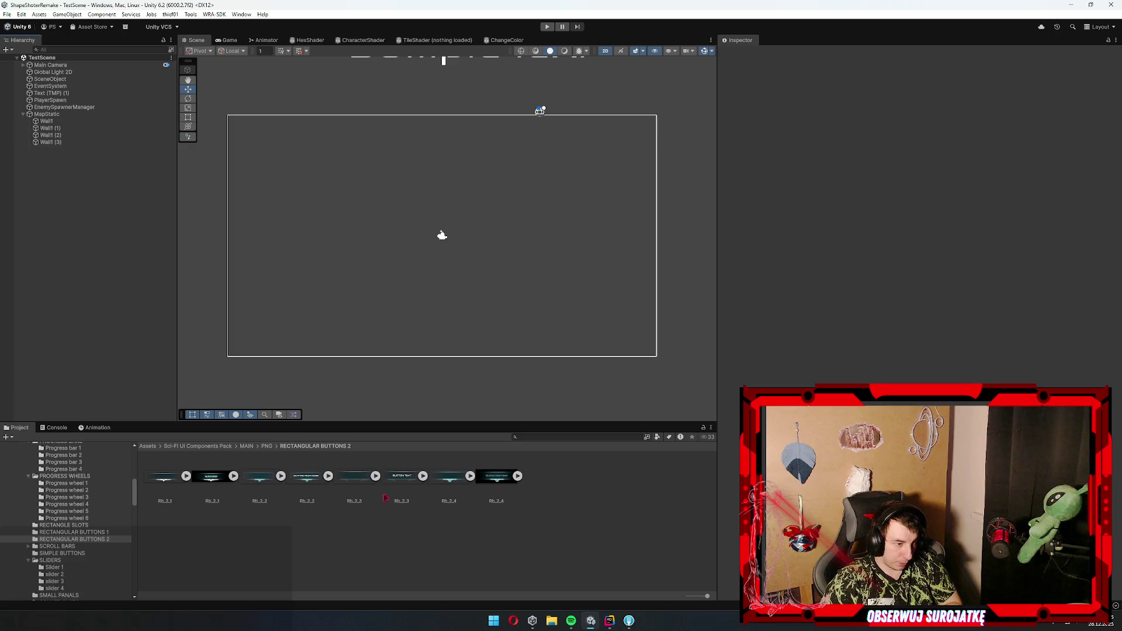
- Browse the _SciFI_GUISkin_, Enemies pool, Pickups, Pool and Panels prefab folders
click(363, 478)
click(38, 514)
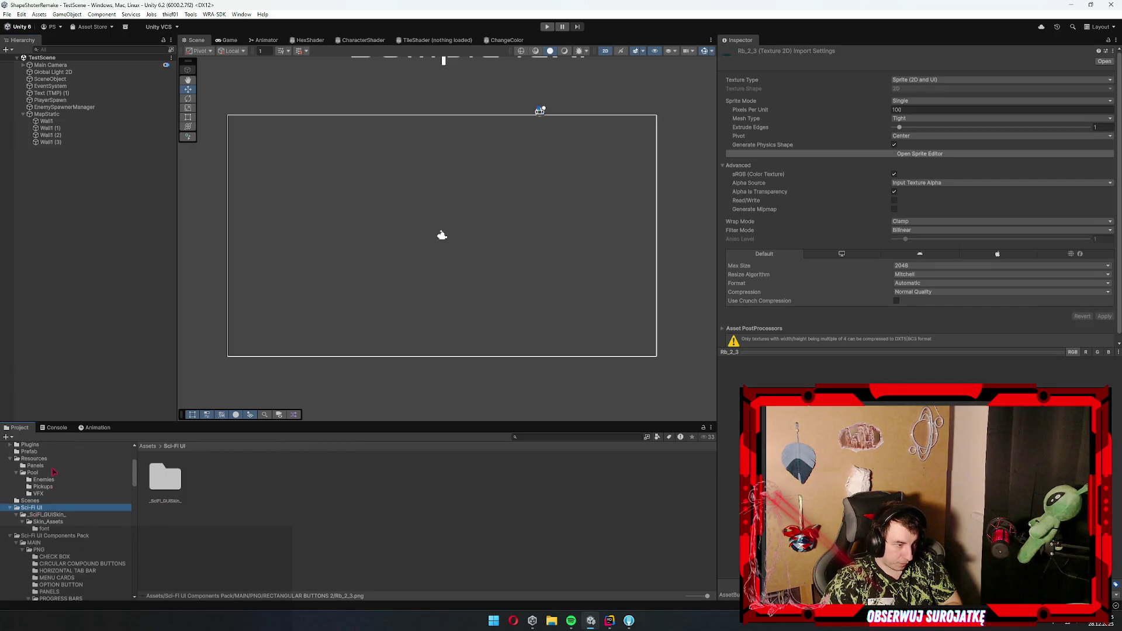
click(46, 479)
click(45, 487)
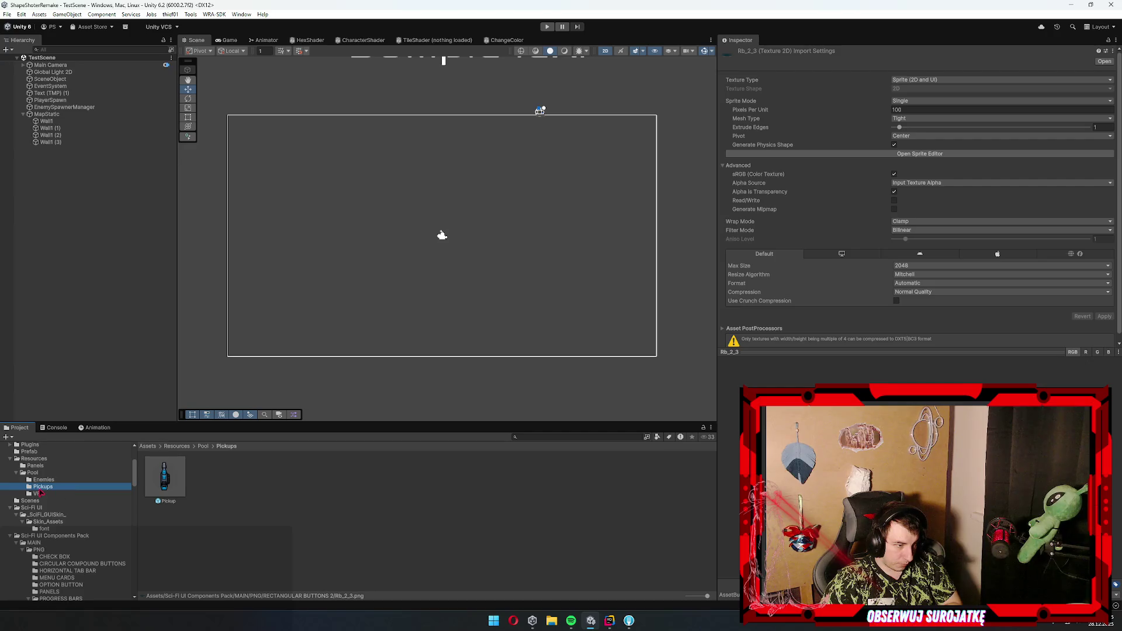
click(32, 472)
click(35, 465)
- Open the HUD, BossBar and PopupInfo prefabs, adding a new Image under PopupInfo
double_click(219, 472)
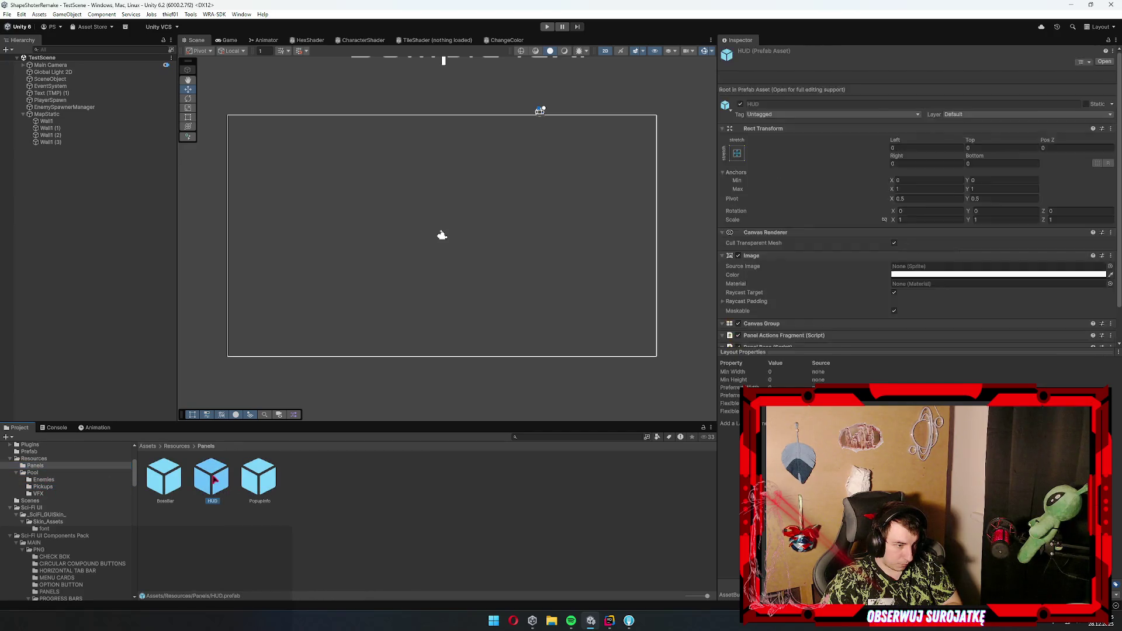
click(174, 473)
double_click(173, 473)
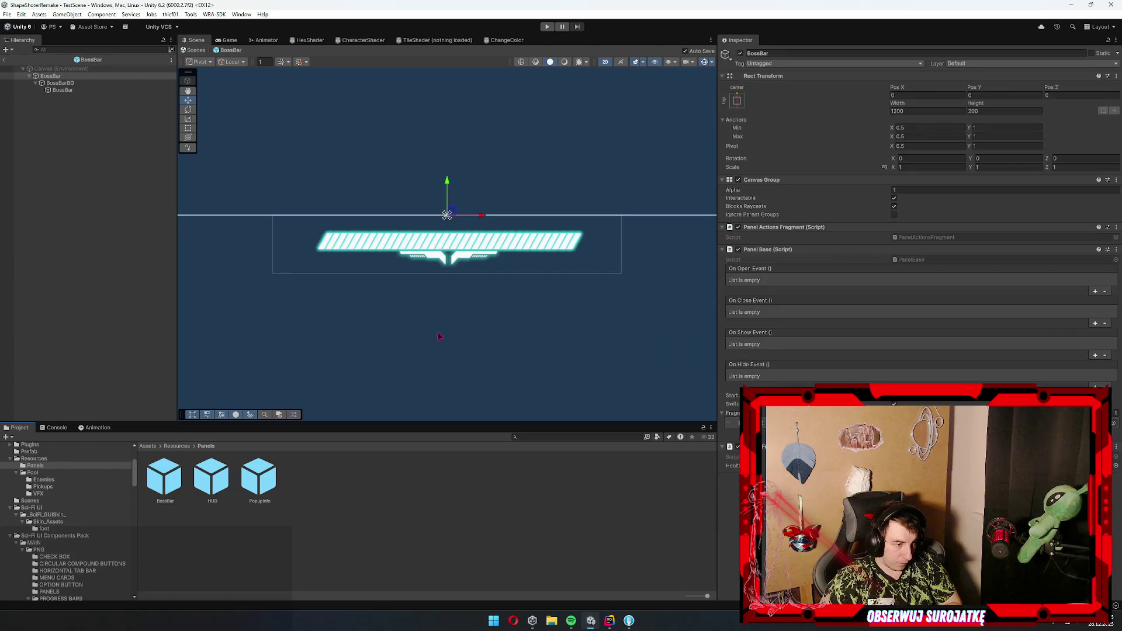
double_click(251, 485)
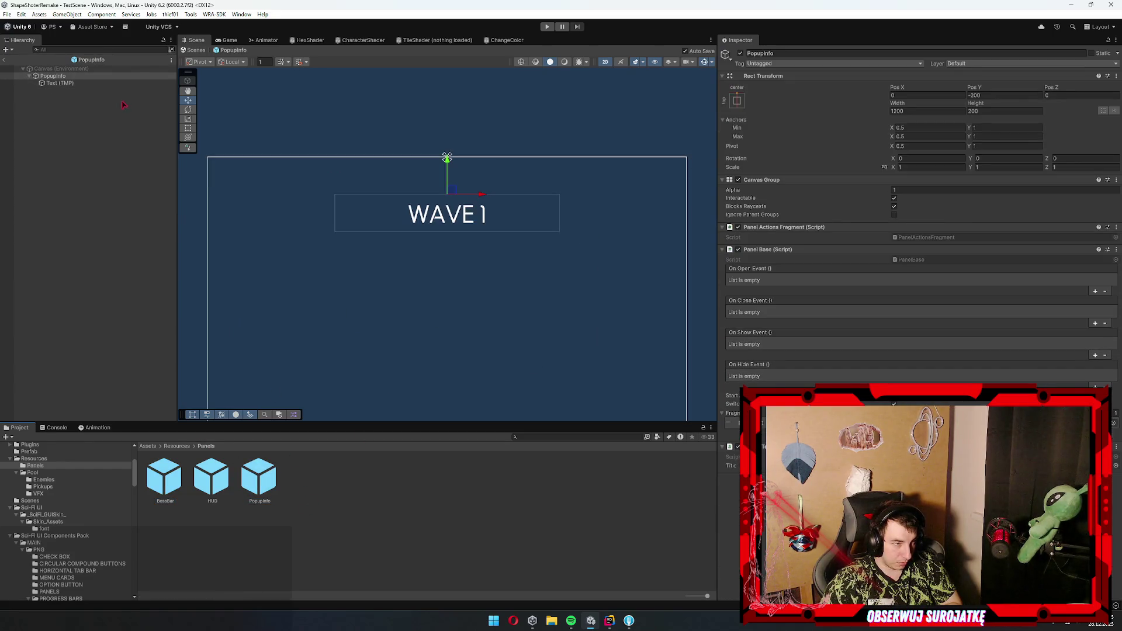
right_click(71, 79)
mouse_move(134, 304)
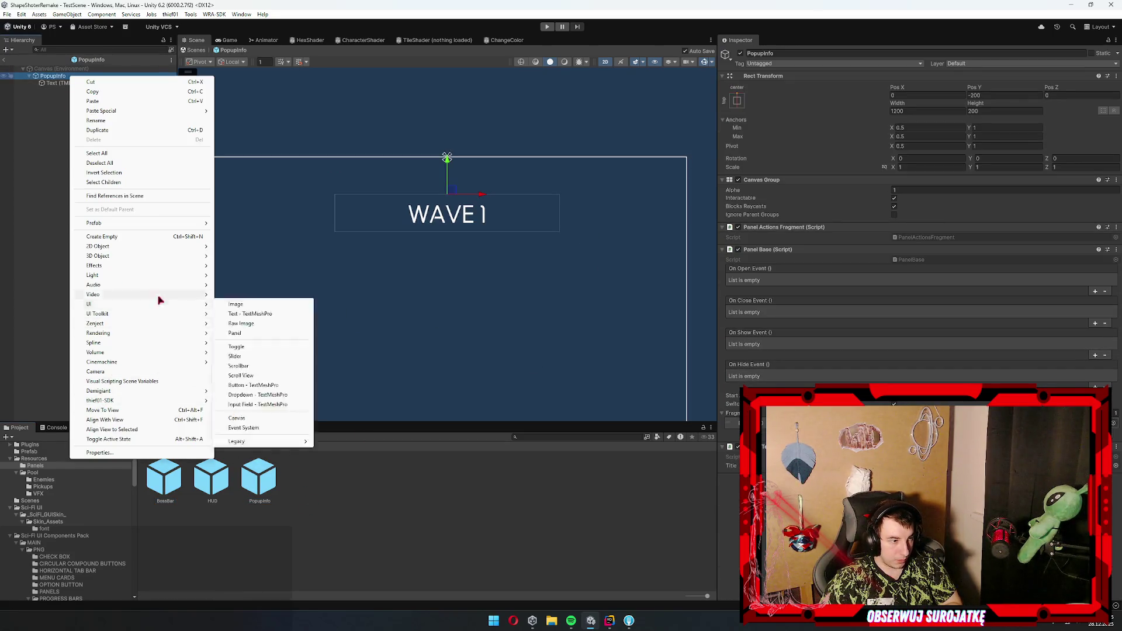
click(236, 303)
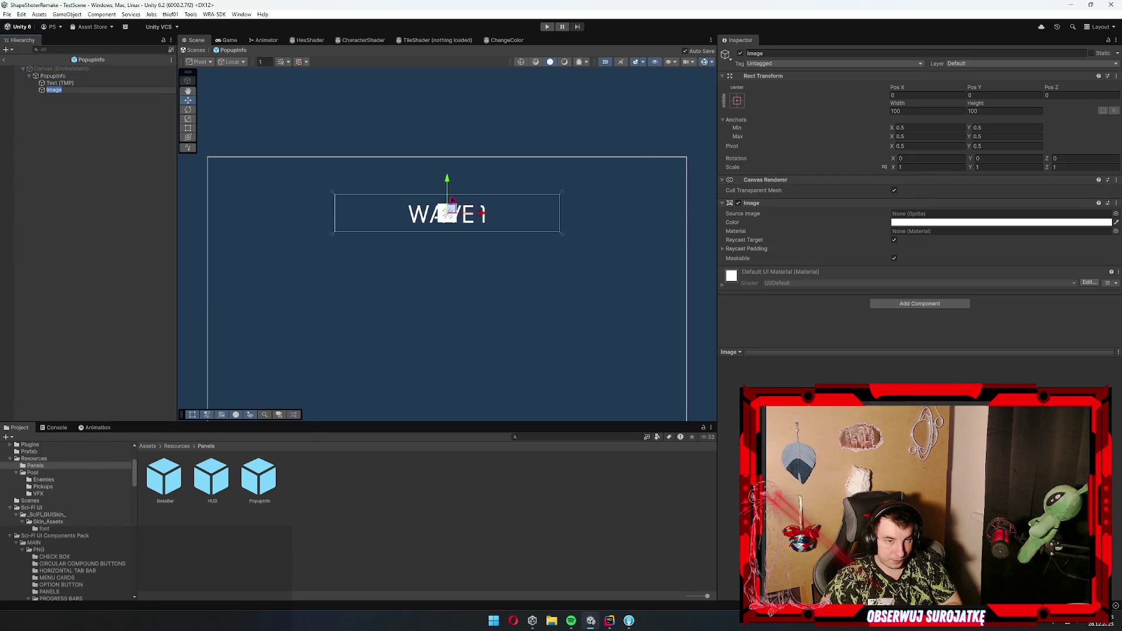
- Show the Slider 1 and Slider 3 sprite images
scroll(92, 539, down, 10)
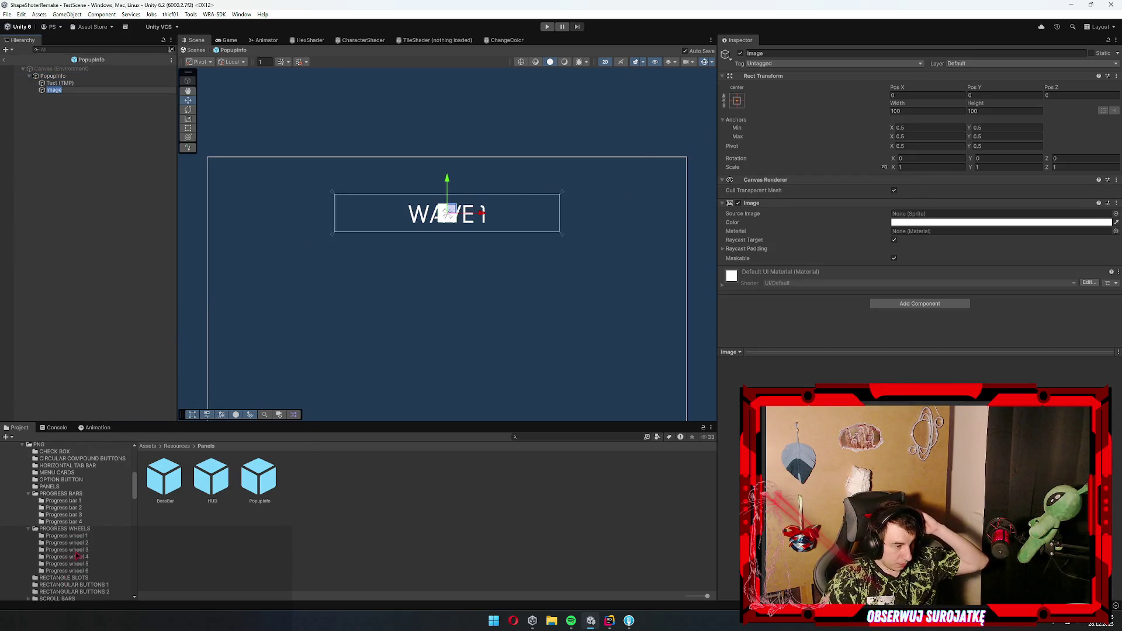
click(123, 515)
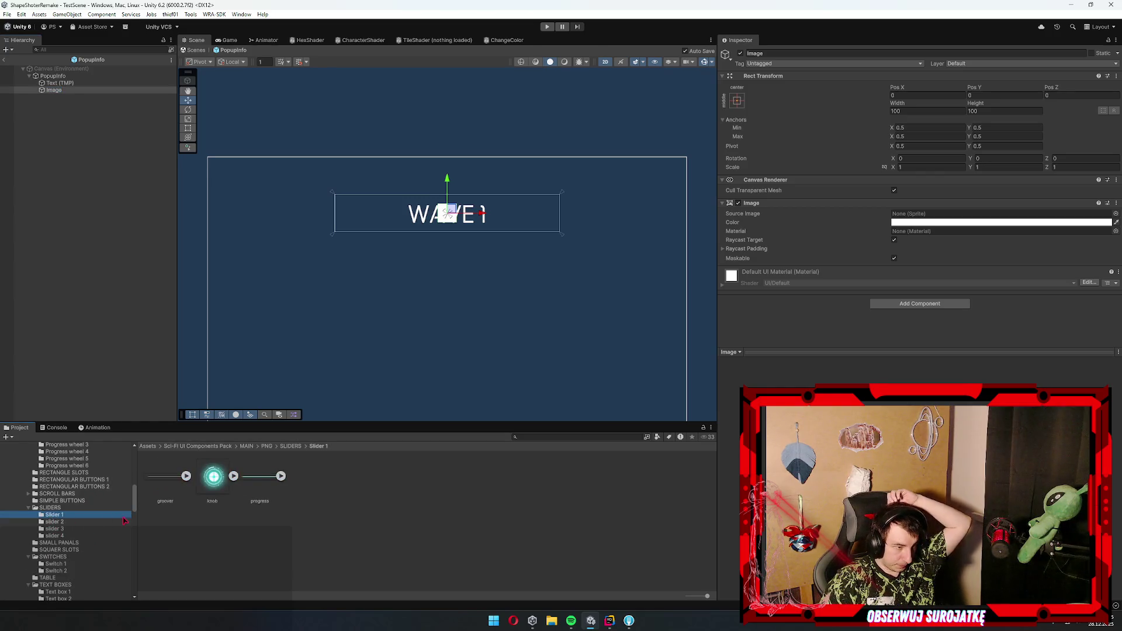
click(61, 528)
- Browse the Slider 2, Slider 4 and Rectangular Buttons 1 and 2 sprites
click(66, 523)
click(58, 537)
click(73, 480)
click(88, 487)
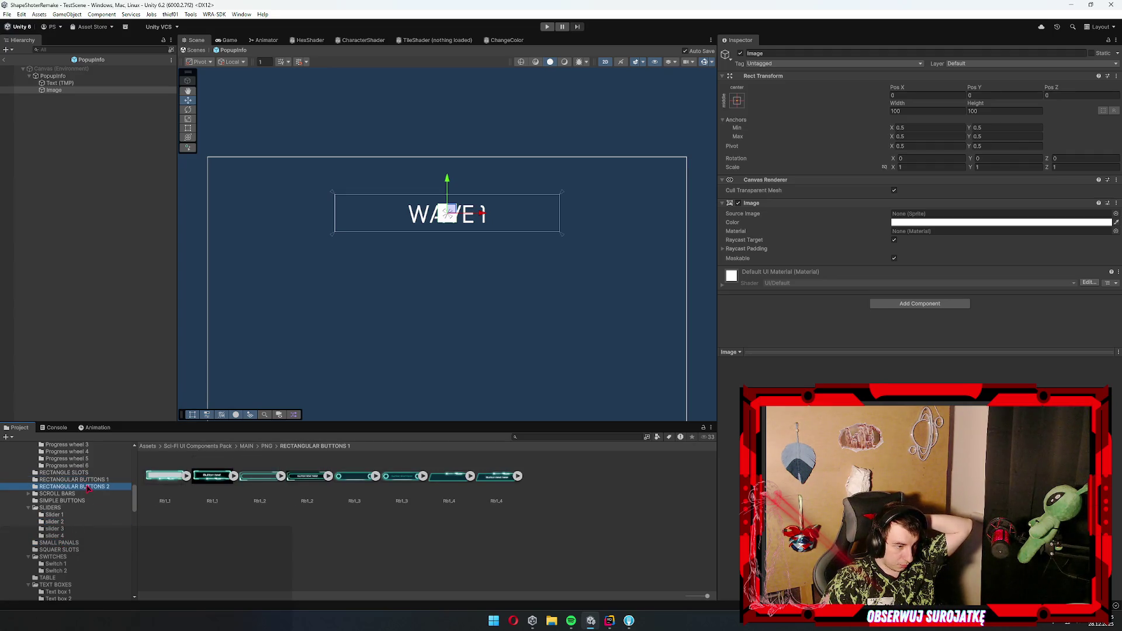
- Assign the Rb_2_4 sprite to the Image at native size and frame it
click(945, 218)
drag(945, 218, 945, 214)
click(1002, 292)
key(f)
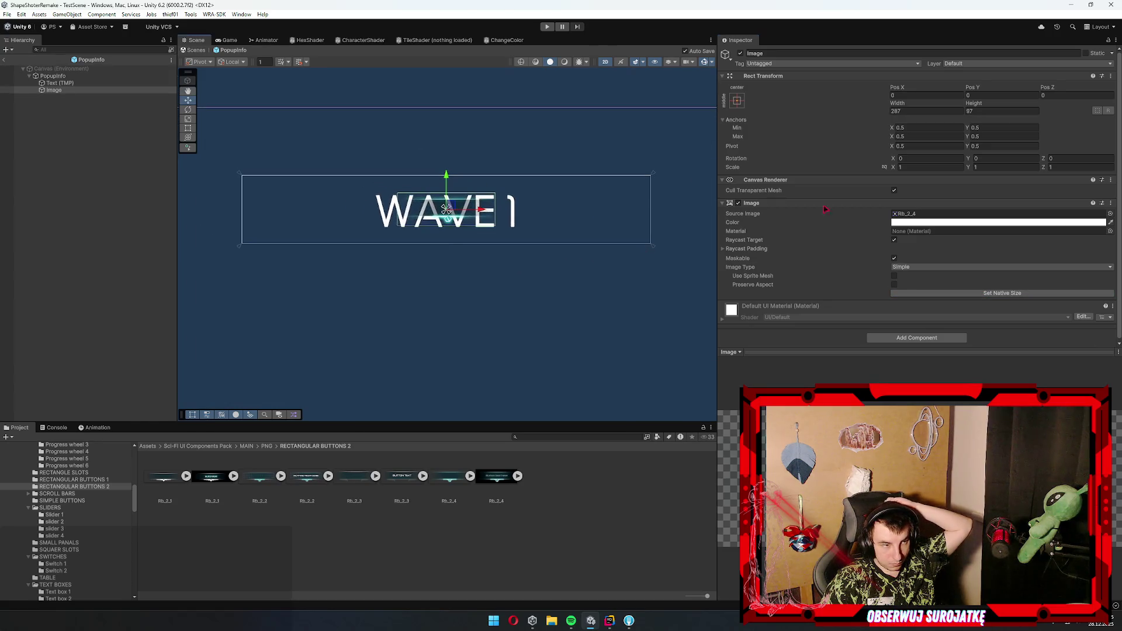
- Double the Image size to 574 by 194
click(931, 111)
key(End)
text(*2)
key(Tab)
text(*2)
key(Return)
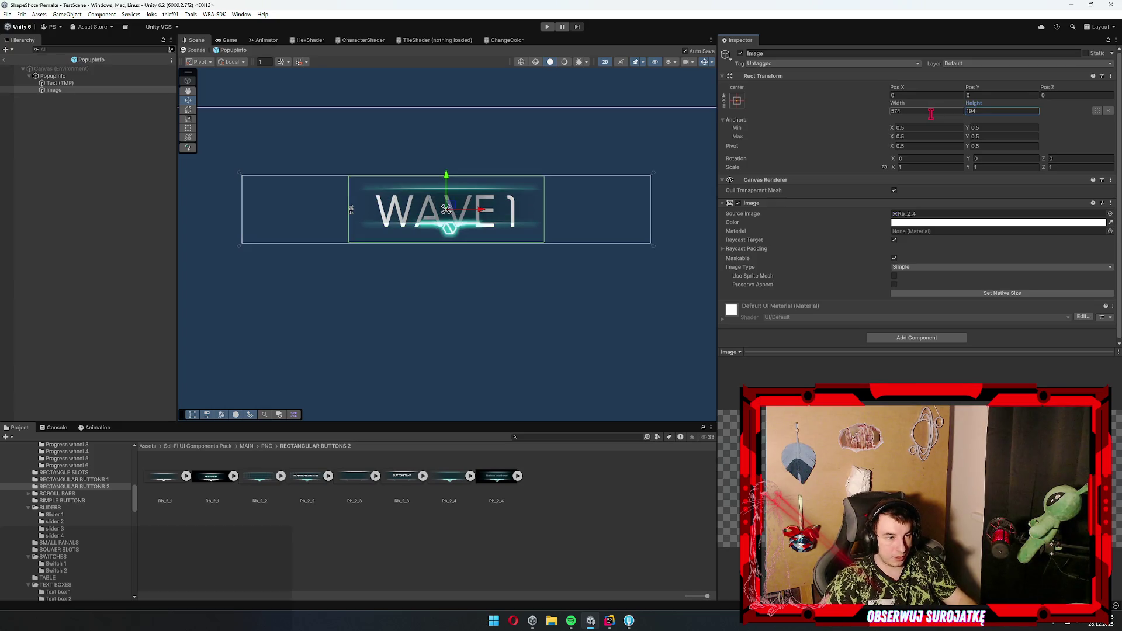
- Move the Image behind the text and double it again to 1148 by 388
drag(60, 91, 66, 79)
click(923, 110)
key(End)
text(*2)
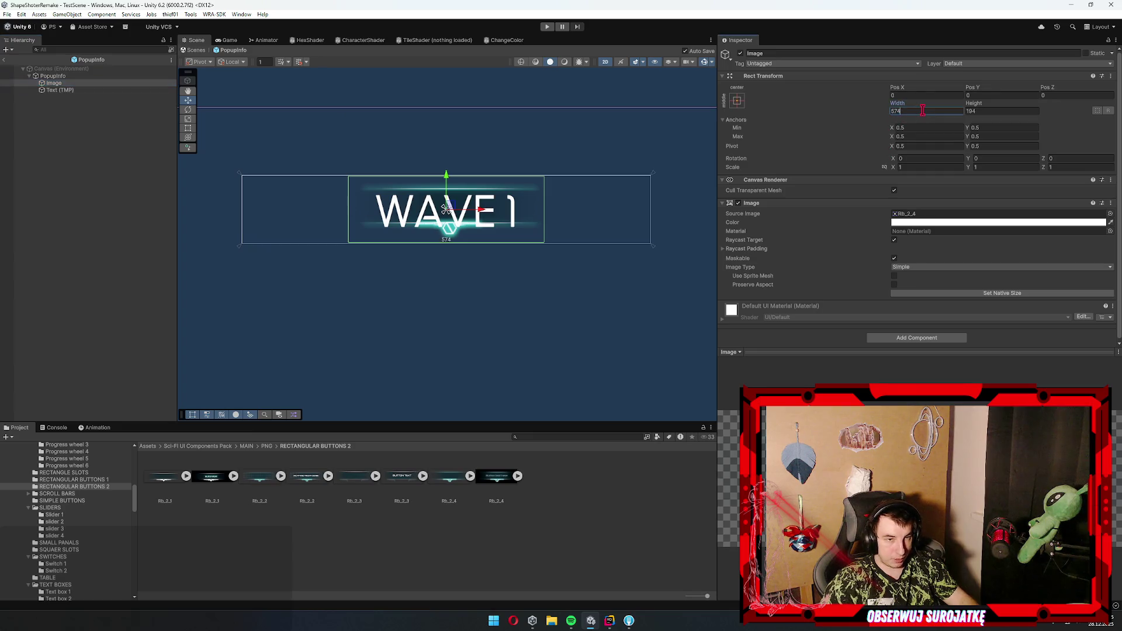
key(Tab)
key(End)
text(*2)
key(Return)
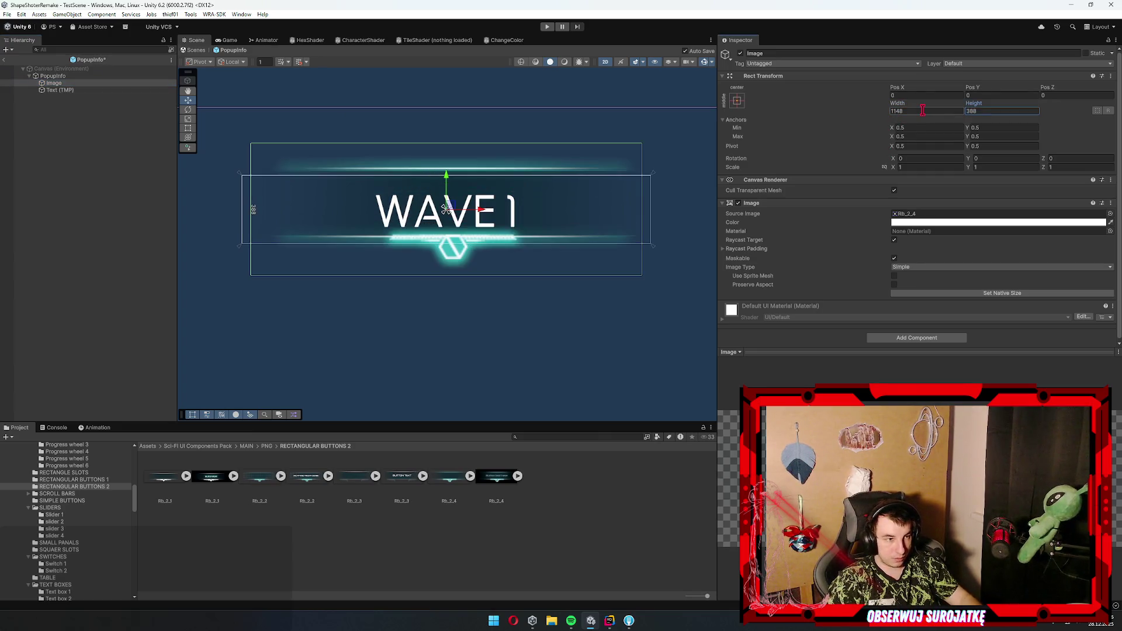
- Nudge the bar image down beneath the WAVE 1 text
drag(474, 169, 465, 186)
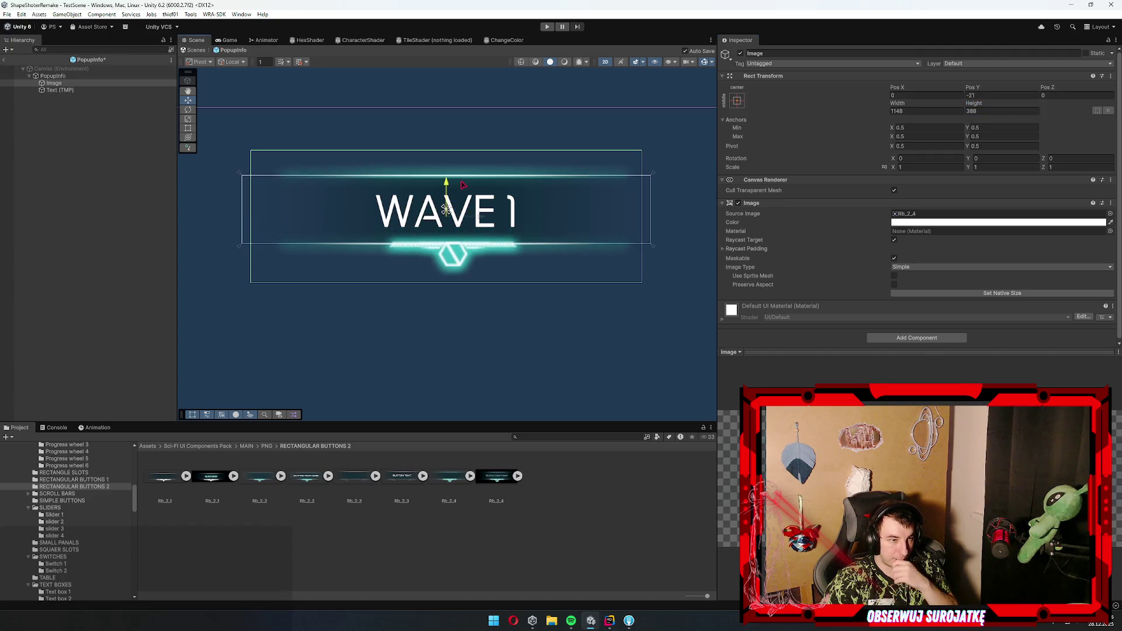
click(132, 141)
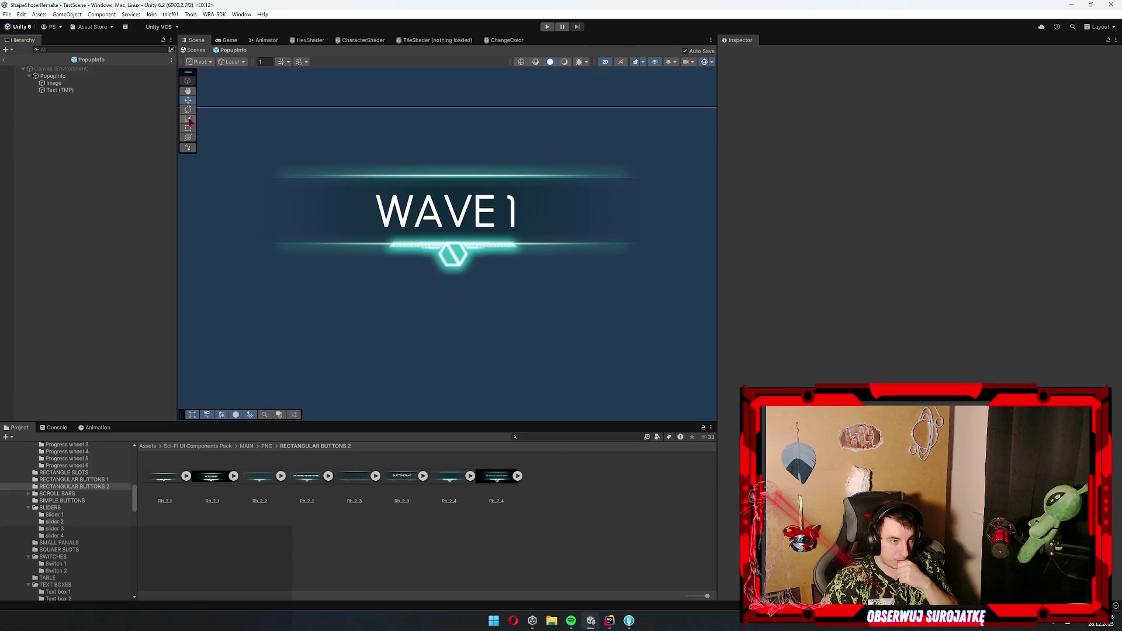
scroll(465, 257, up, 3)
click(473, 274)
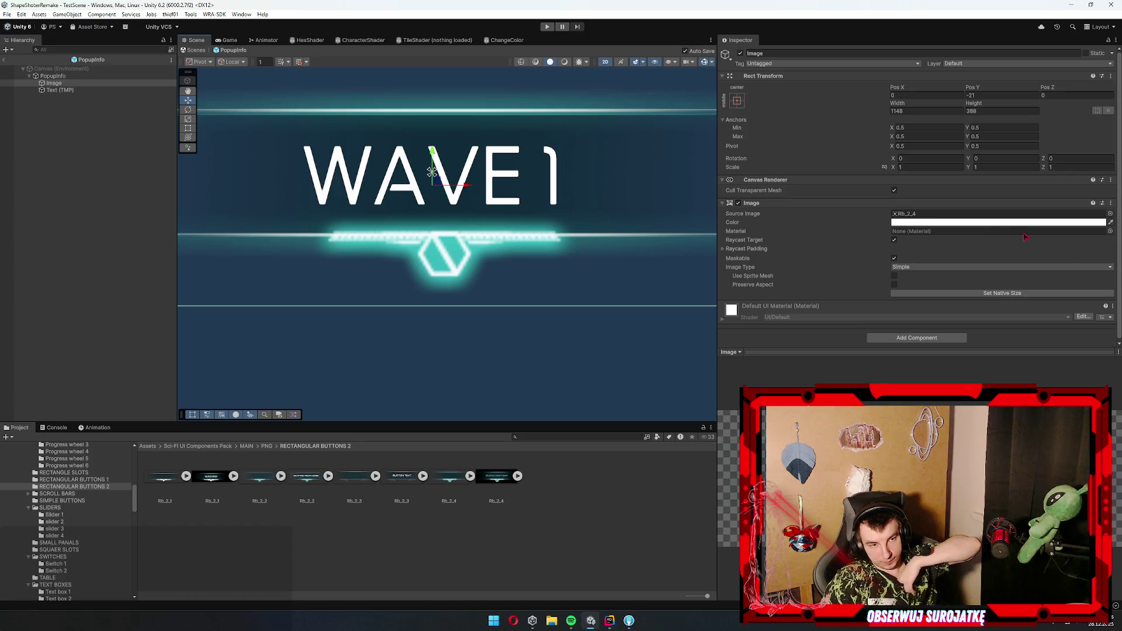
- Compare the Rb_2_4 import settings with the Rb_2_3 bar sprite
click(915, 213)
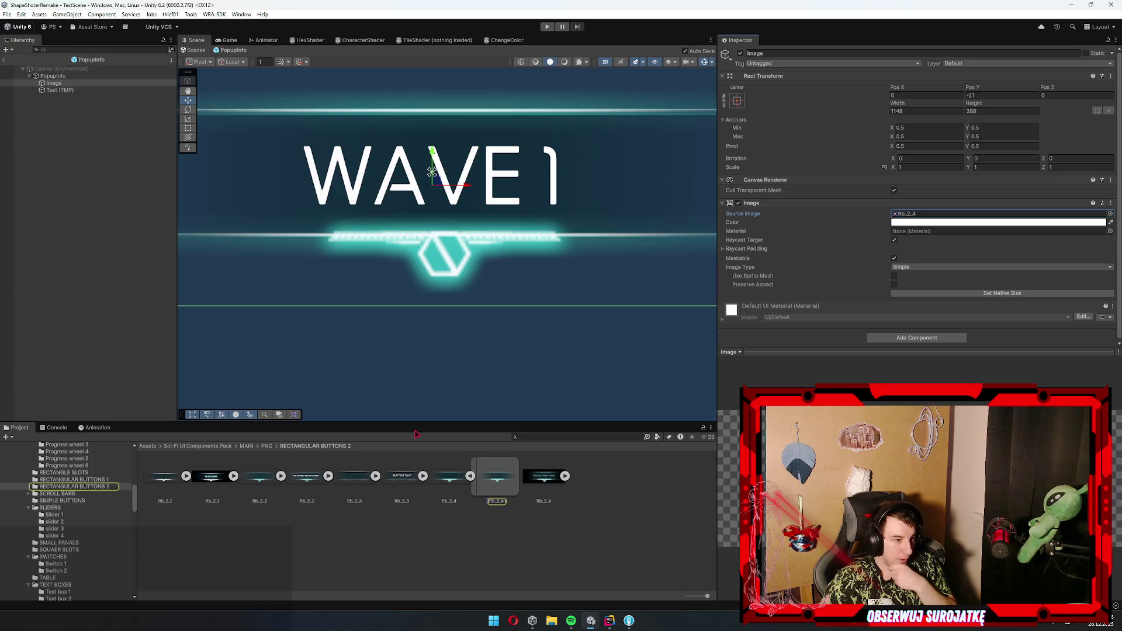
click(491, 479)
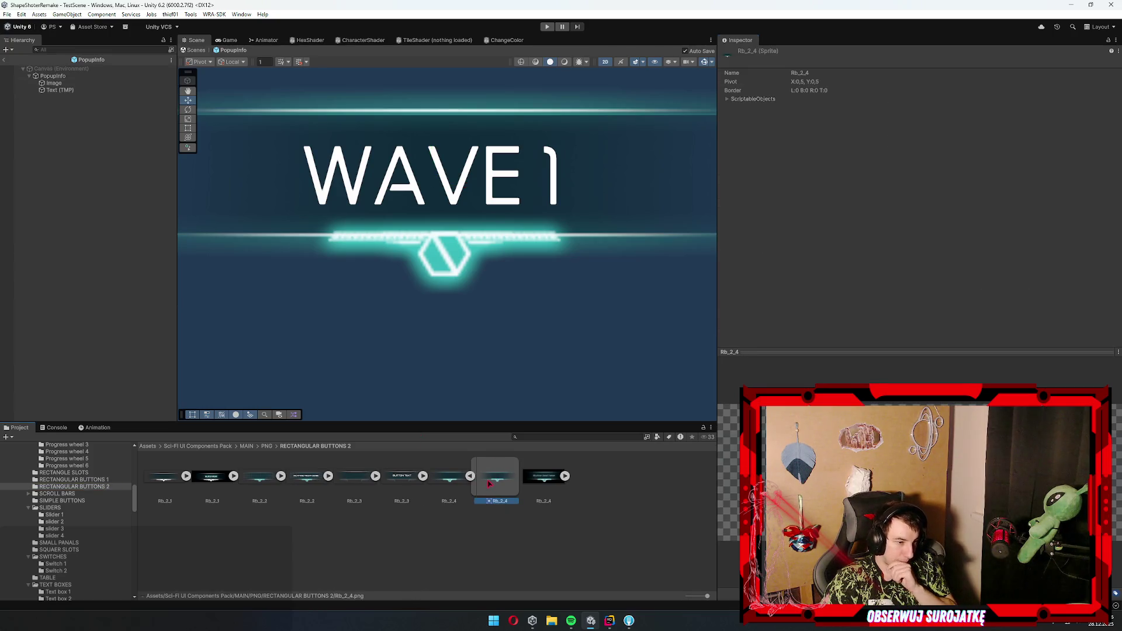
click(471, 468)
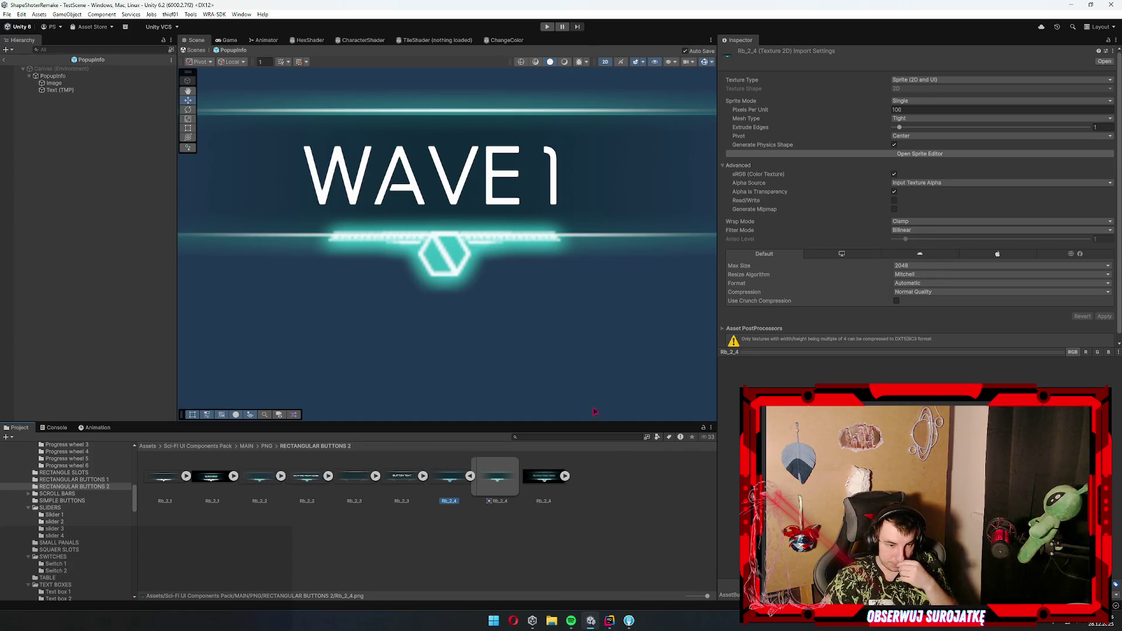
click(357, 484)
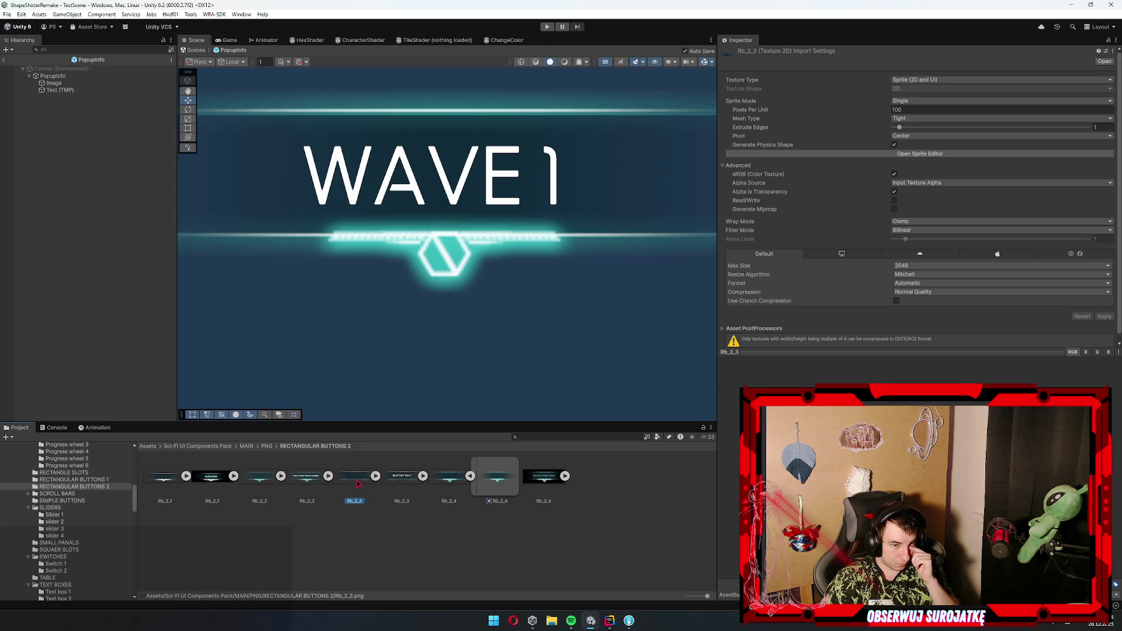
- Swap the Image's sprite to Rb_2_3, keeping it at 1148 by 388
click(58, 83)
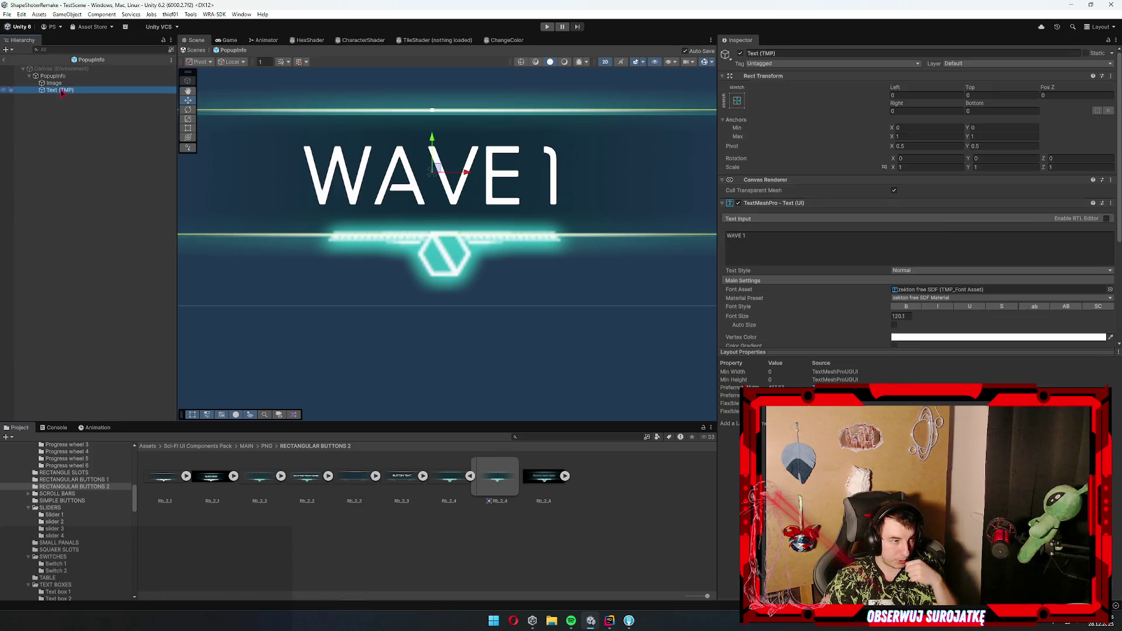
drag(356, 488, 923, 214)
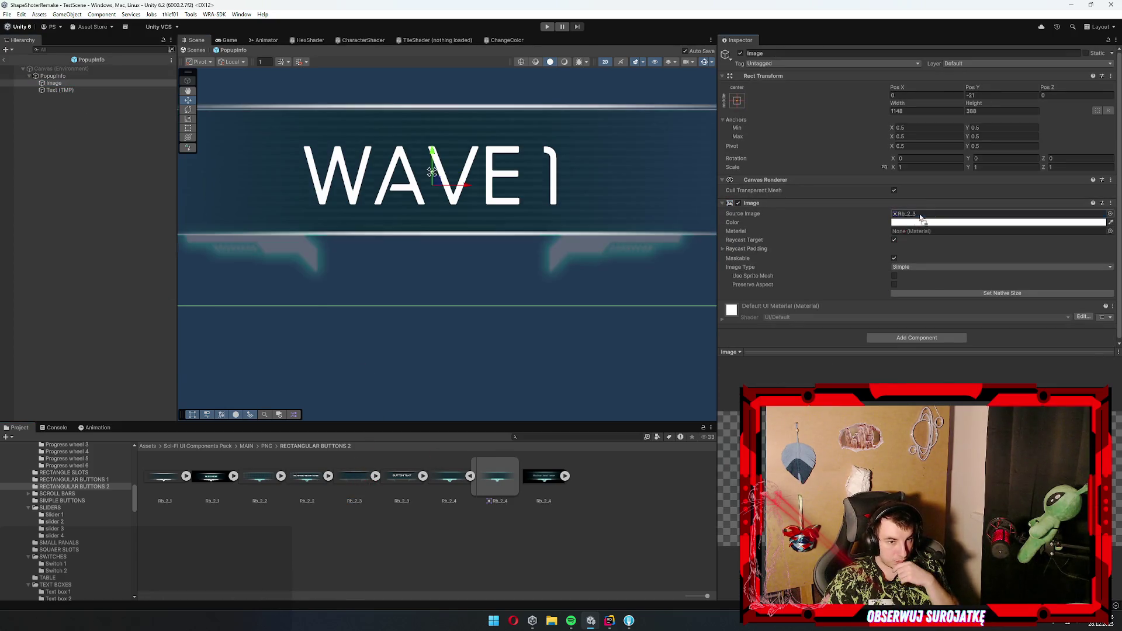
scroll(421, 274, down, 2)
click(935, 214)
click(972, 293)
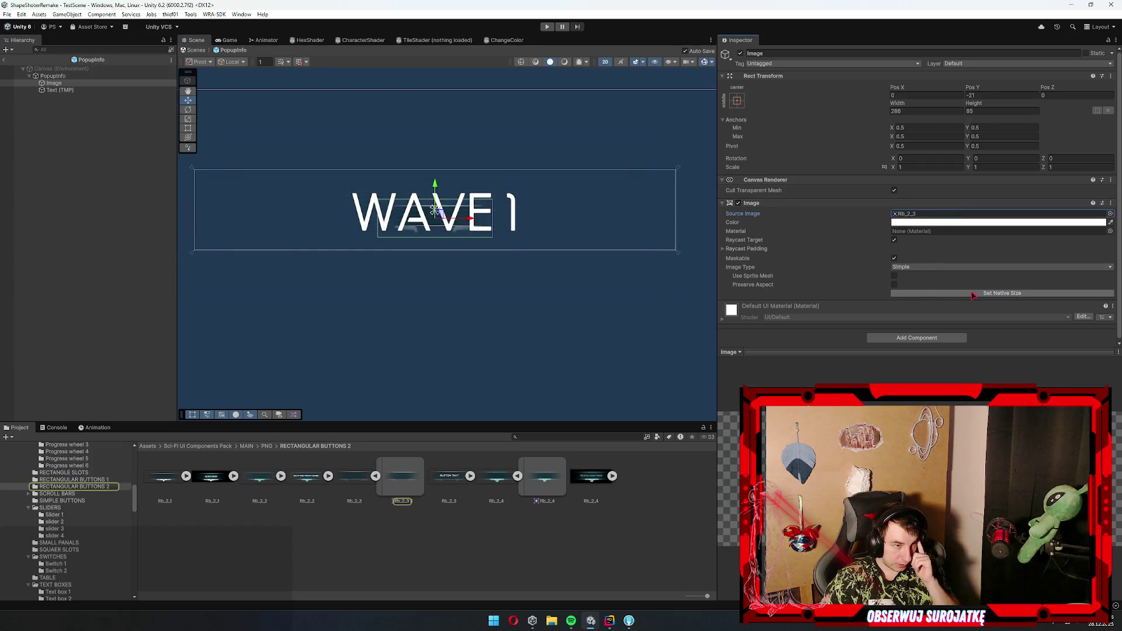
click(973, 294)
- Open the Rb_2_3 sprite in the Sprite Editor for border editing
click(360, 479)
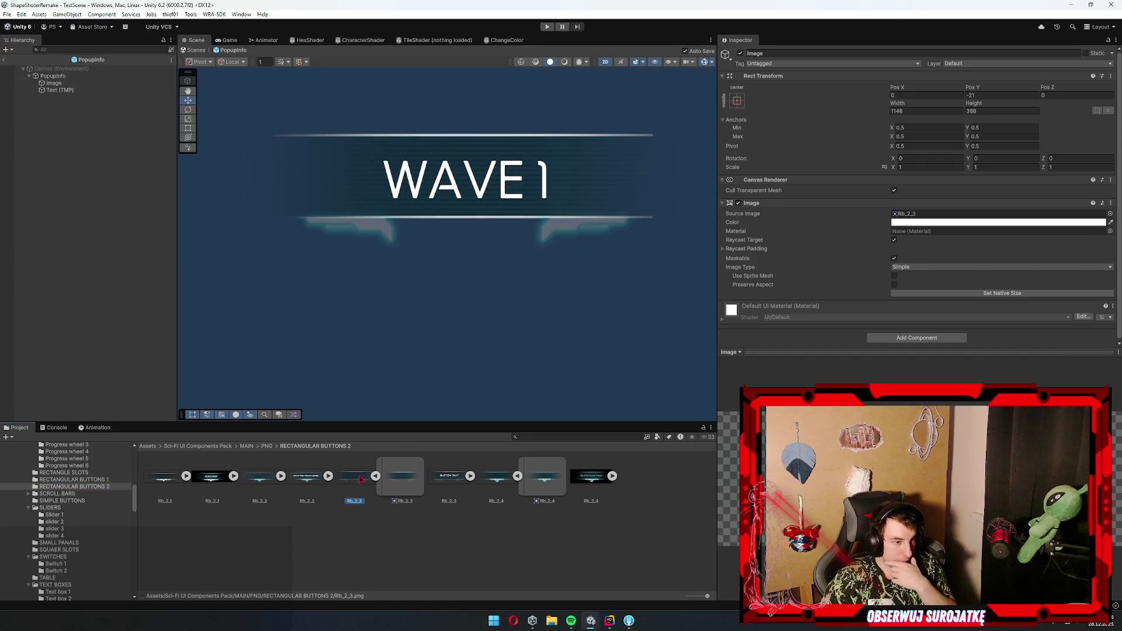
click(360, 479)
click(947, 153)
scroll(741, 319, up, 3)
- Pull Rb_2_3's left, right, top and bottom borders near the centre and apply
drag(844, 346, 585, 339)
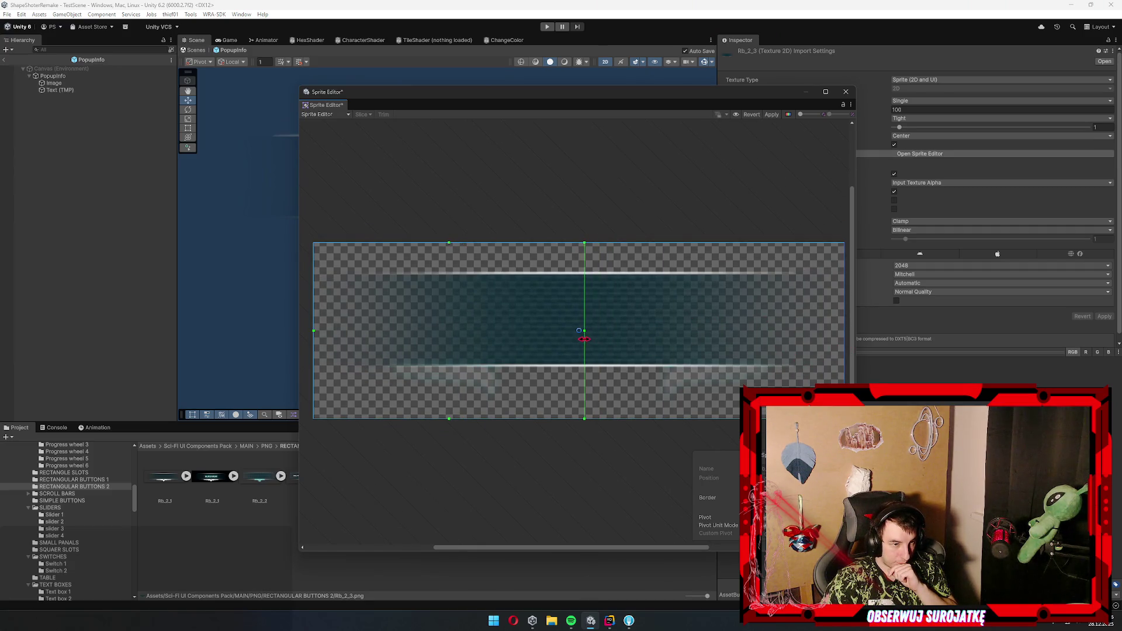
drag(314, 357, 573, 358)
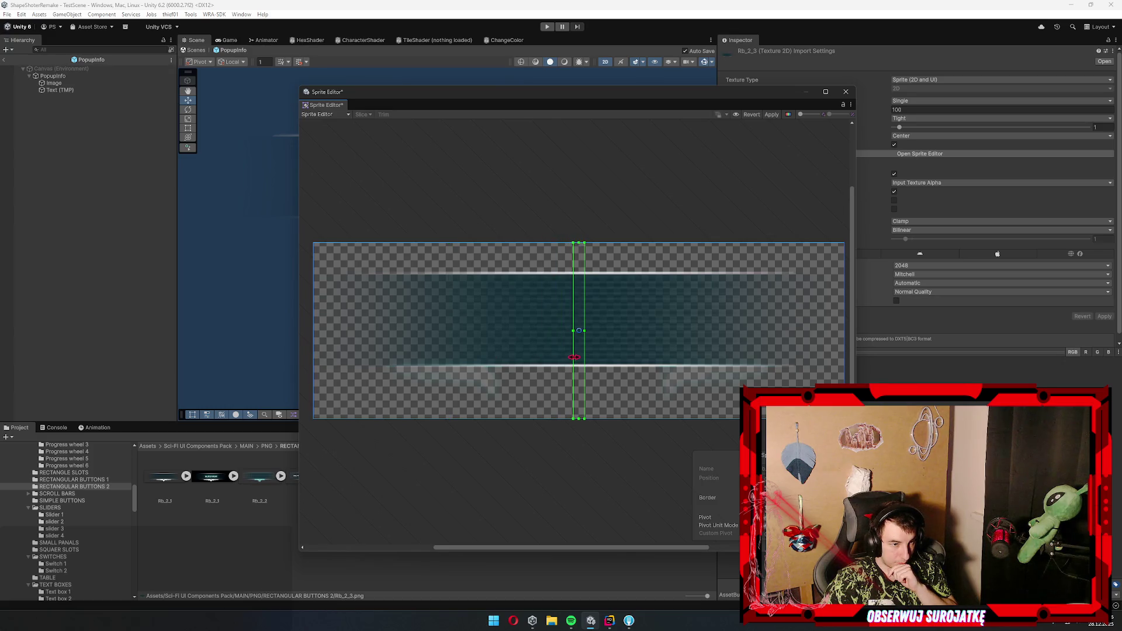
scroll(584, 341, up, 4)
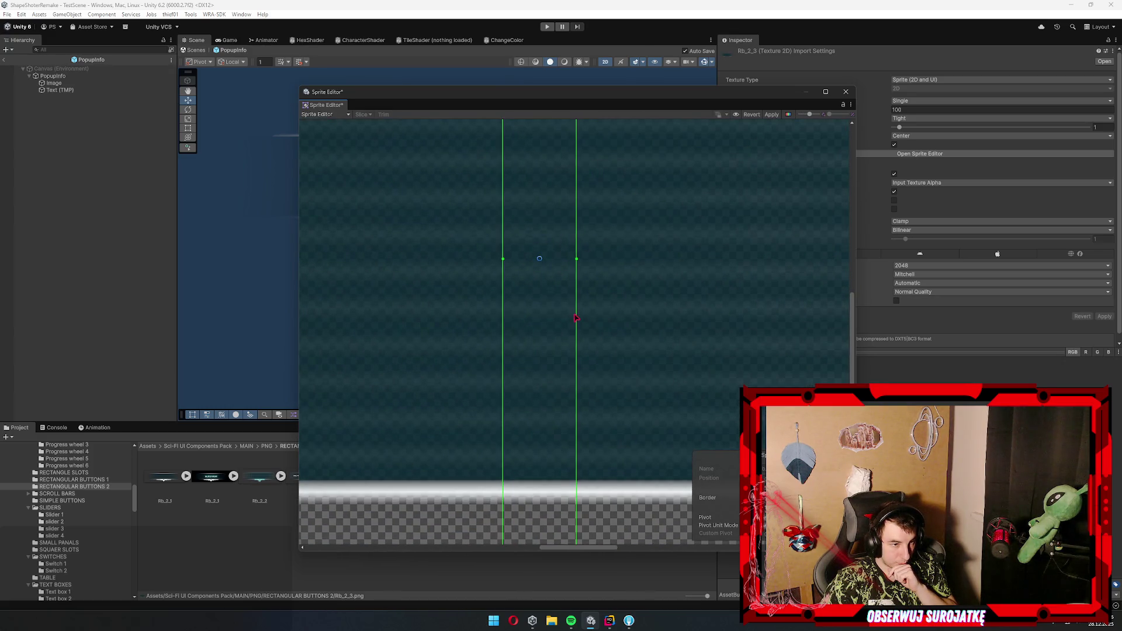
scroll(562, 307, down, 3)
drag(559, 450, 563, 293)
scroll(562, 293, up, 2)
scroll(558, 261, down, 3)
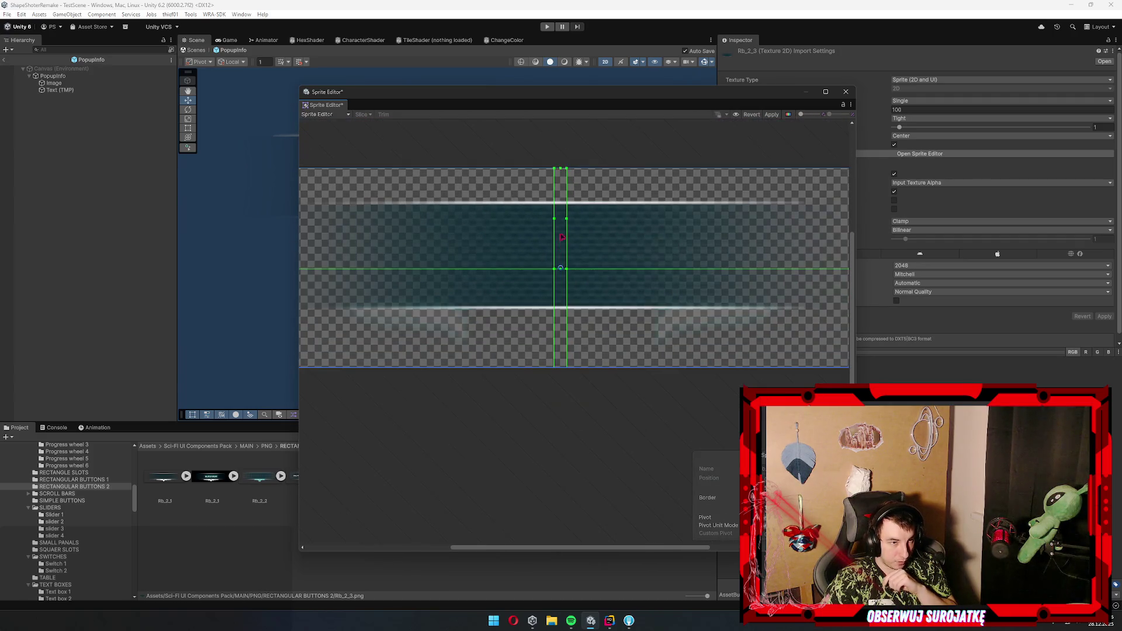
mouse_move(564, 172)
mouse_down()
mouse_move(561, 260)
mouse_move(578, 312)
mouse_up()
scroll(570, 277, up, 3)
scroll(571, 277, up, 5)
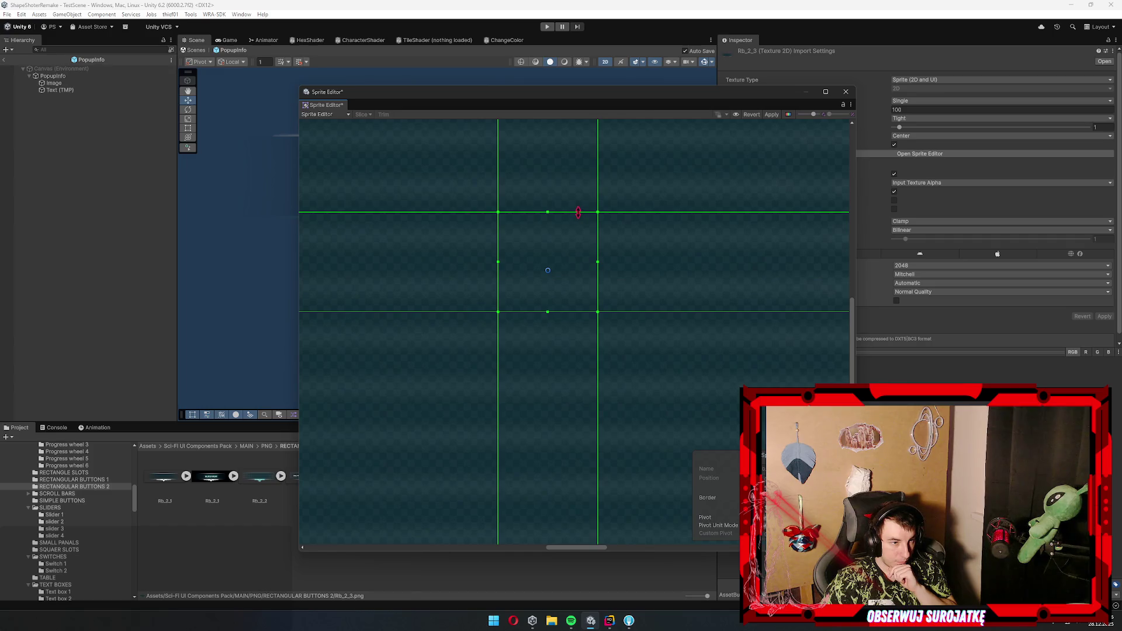
click(771, 114)
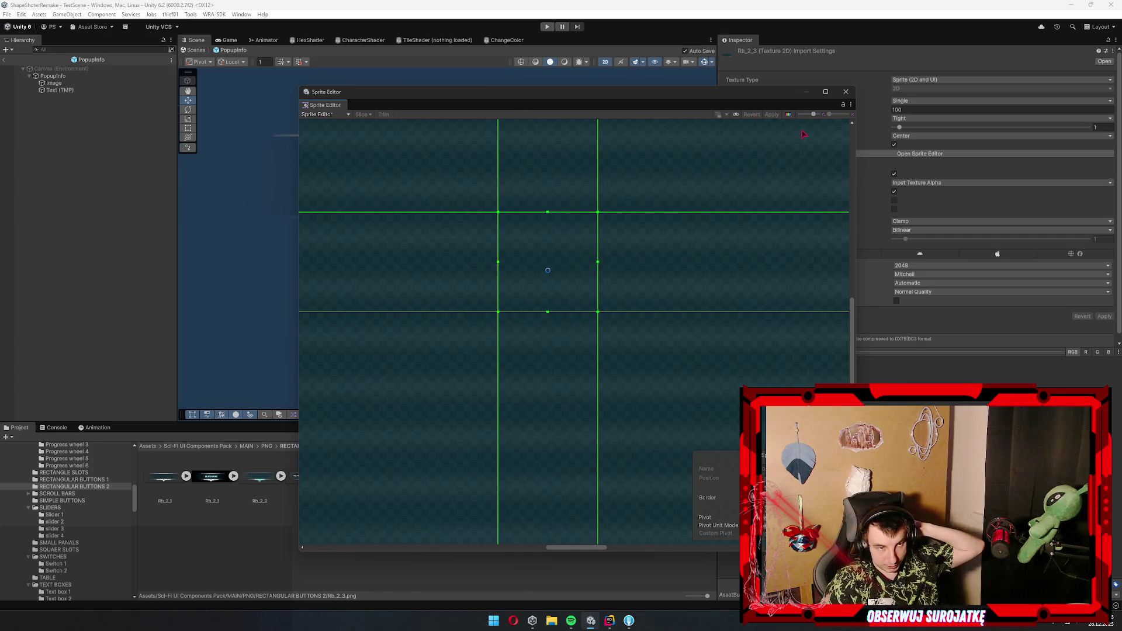
- Set the WAVE 1 bar image's Image Type to Tiled
click(845, 91)
scroll(462, 241, down, 3)
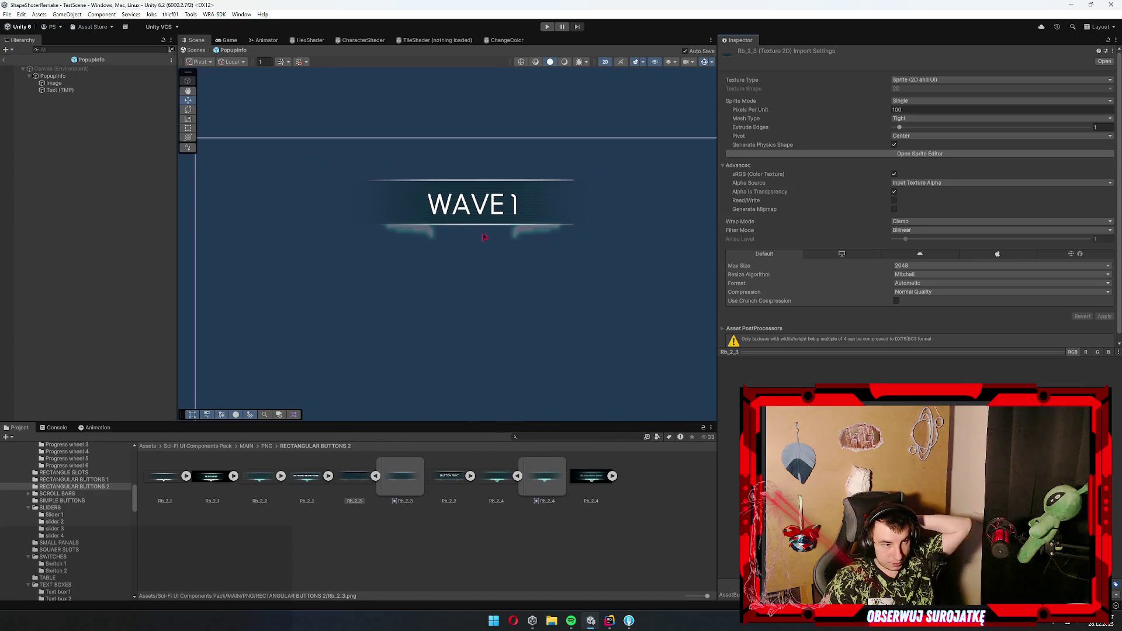
click(496, 245)
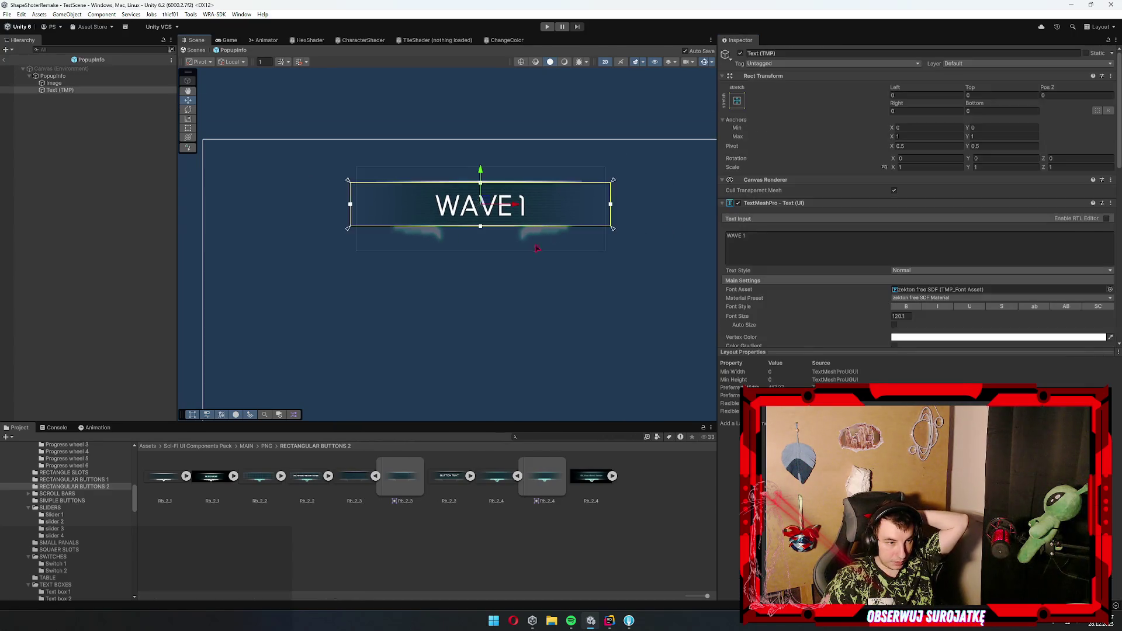
scroll(467, 239, up, 4)
scroll(467, 235, up, 2)
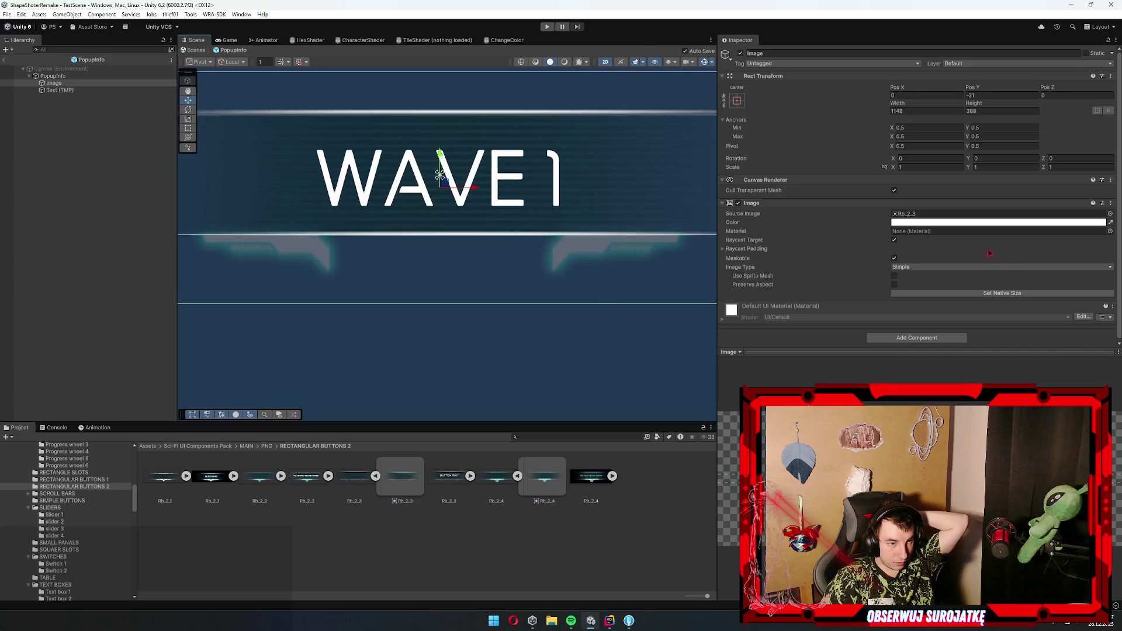
click(922, 267)
click(913, 296)
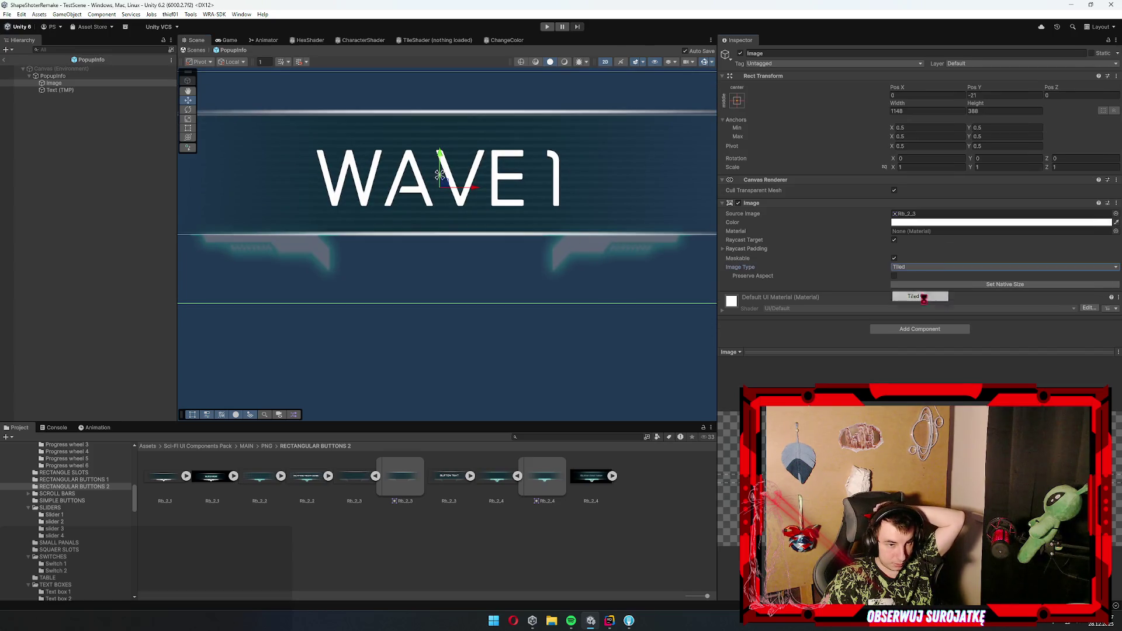
scroll(501, 269, down, 3)
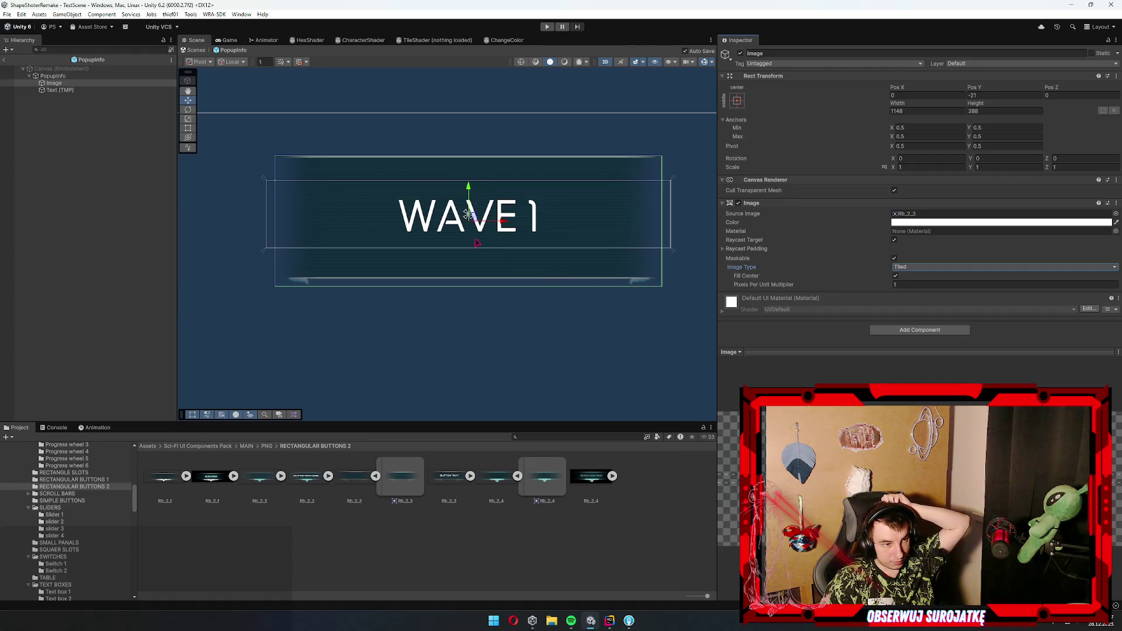
click(85, 249)
- Reselect the WAVE panel image in the Scene view
scroll(474, 248, down, 3)
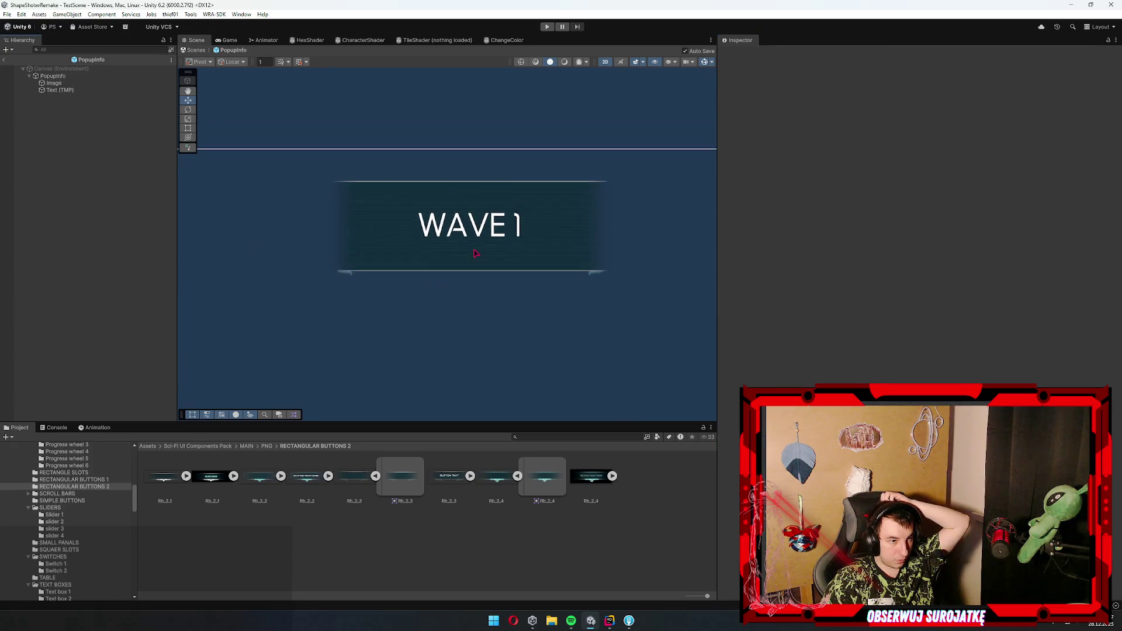
scroll(518, 255, down, 2)
click(526, 257)
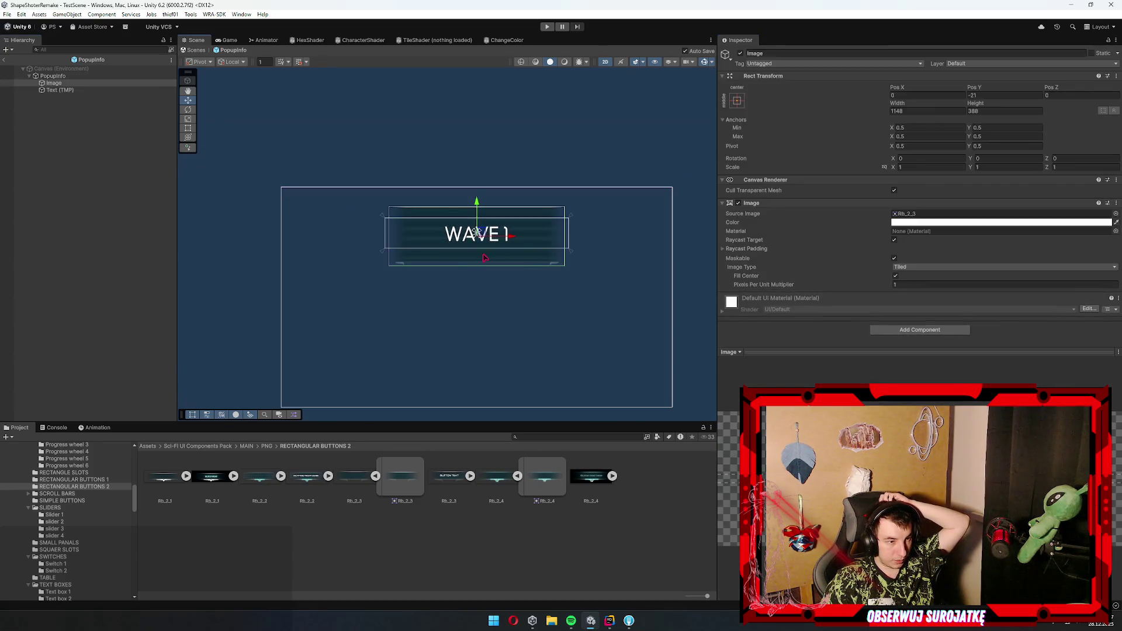
click(530, 257)
click(530, 258)
click(530, 258)
click(551, 253)
- Shrink the banner image to 765.33 wide and 194 high
click(934, 111)
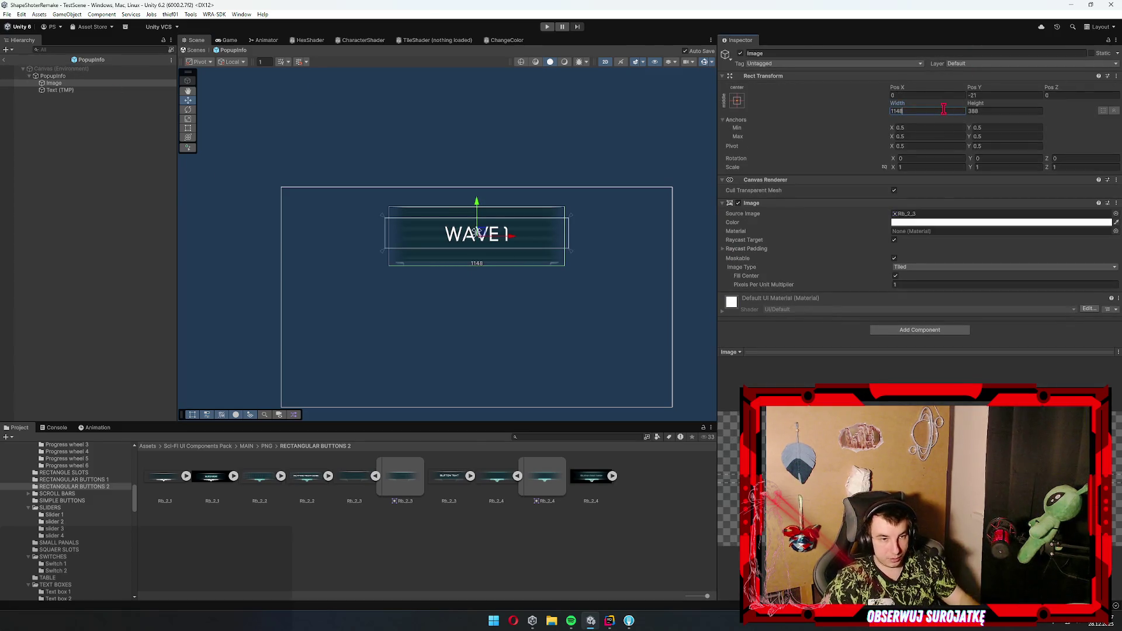
text(/2)
key(Tab)
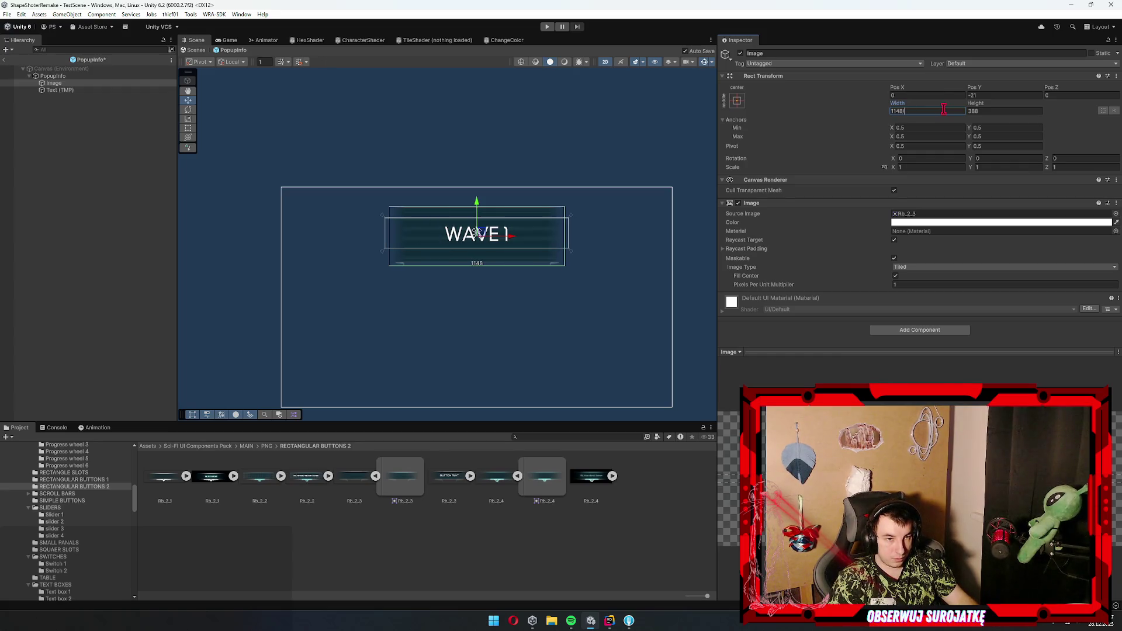
text(/2)
click(943, 109)
text(/1.5)
key(Return)
- Move the WAVE 1 banner image up slightly, from Pos Y -21 to -17.6
scroll(479, 227, up, 10)
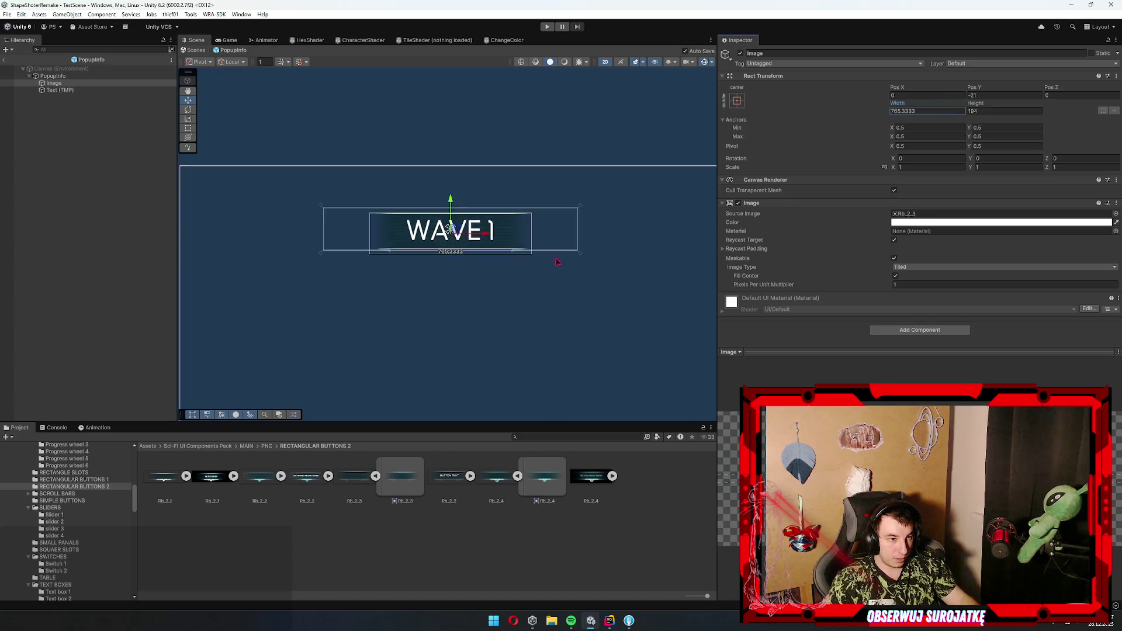
drag(478, 270, 476, 267)
click(57, 212)
scroll(448, 314, down, 5)
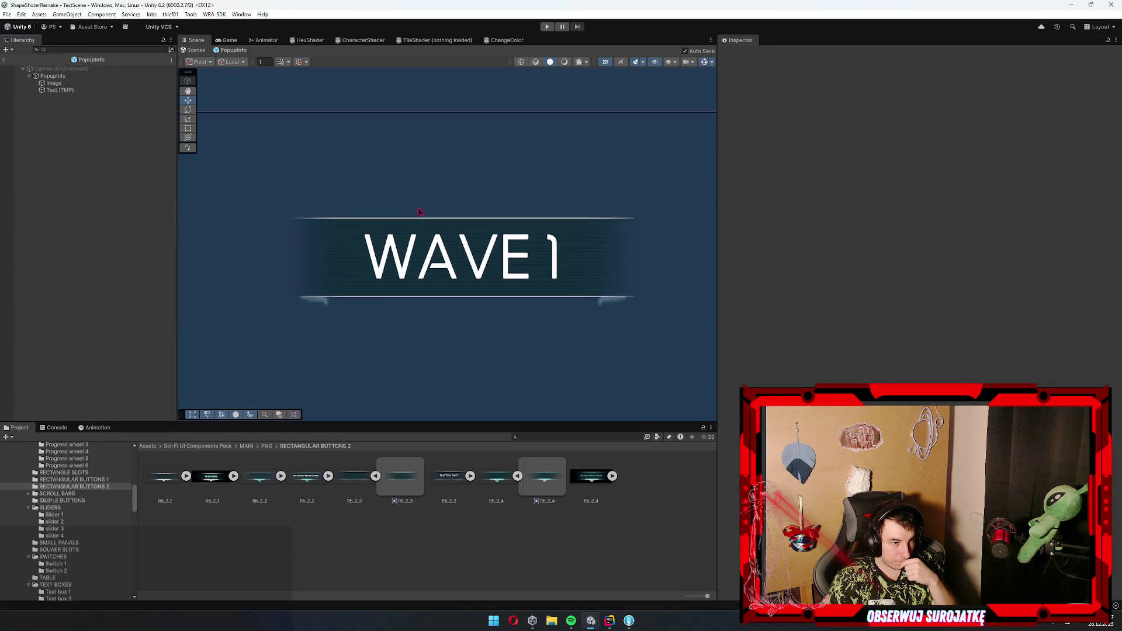
drag(493, 311, 505, 256)
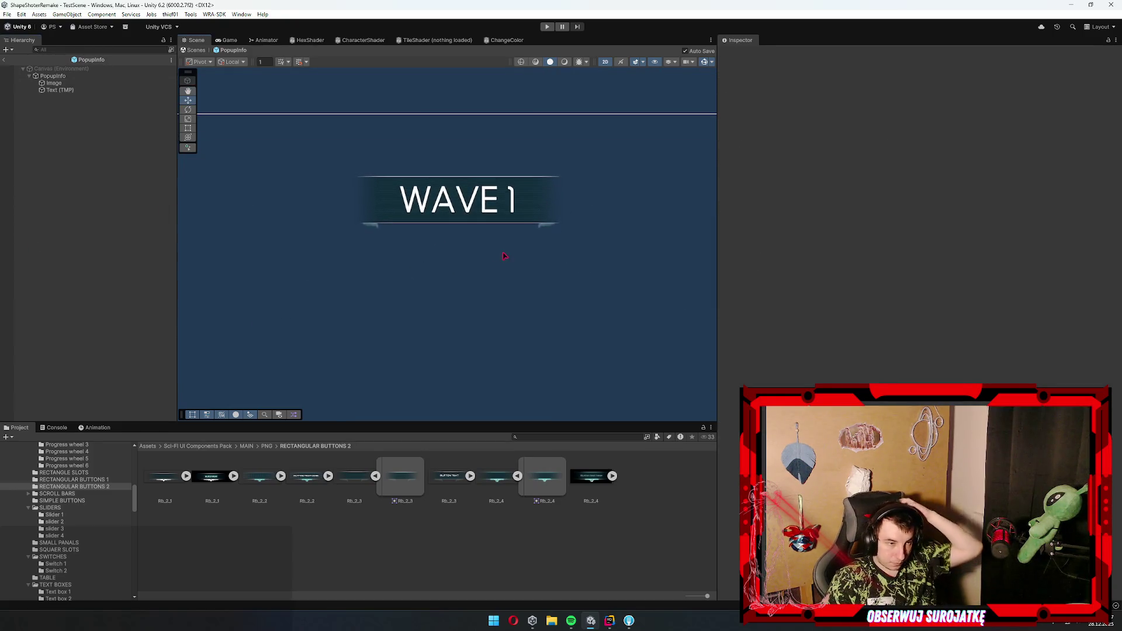
- Check the WAVE 1 text and banner, then exit PopupInfo back to TestScene
click(484, 225)
click(70, 83)
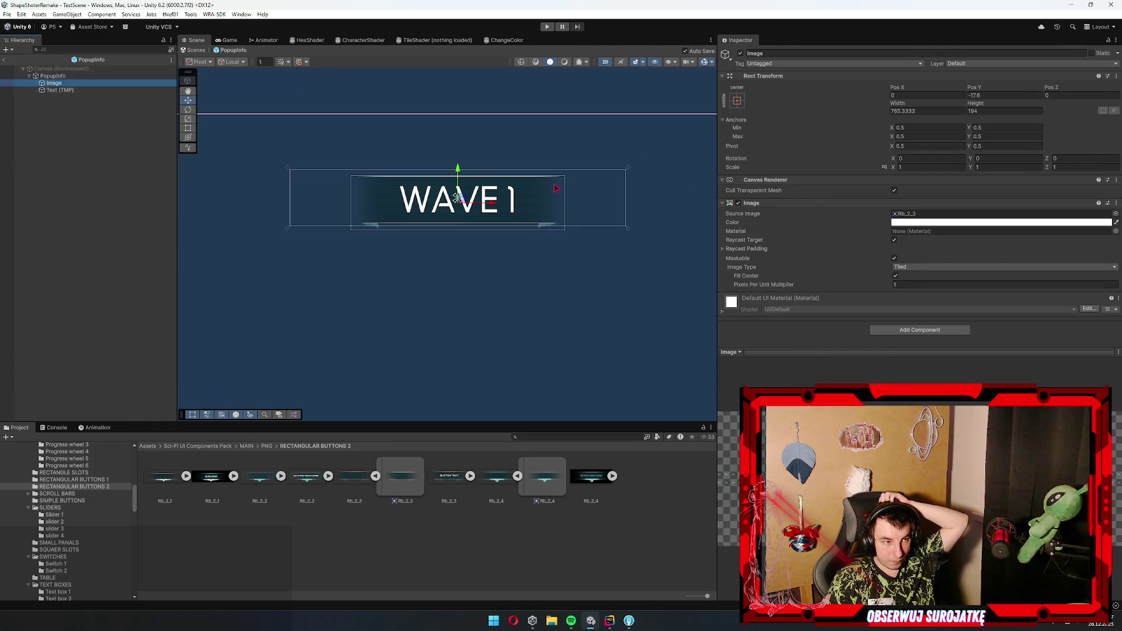
click(81, 171)
scroll(435, 213, down, 3)
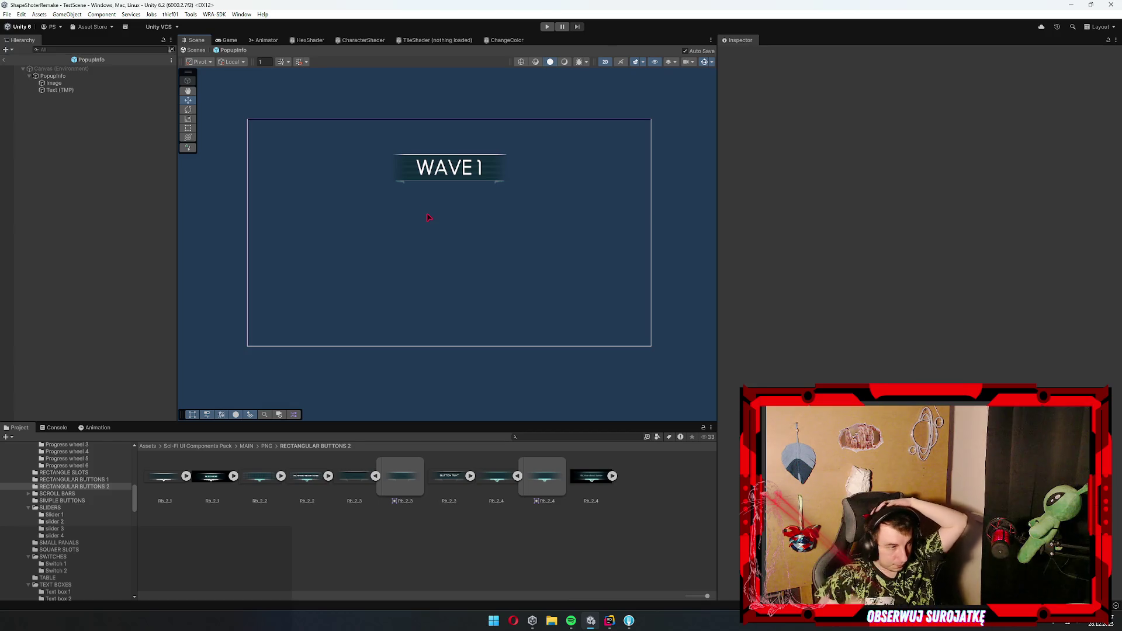
click(5, 59)
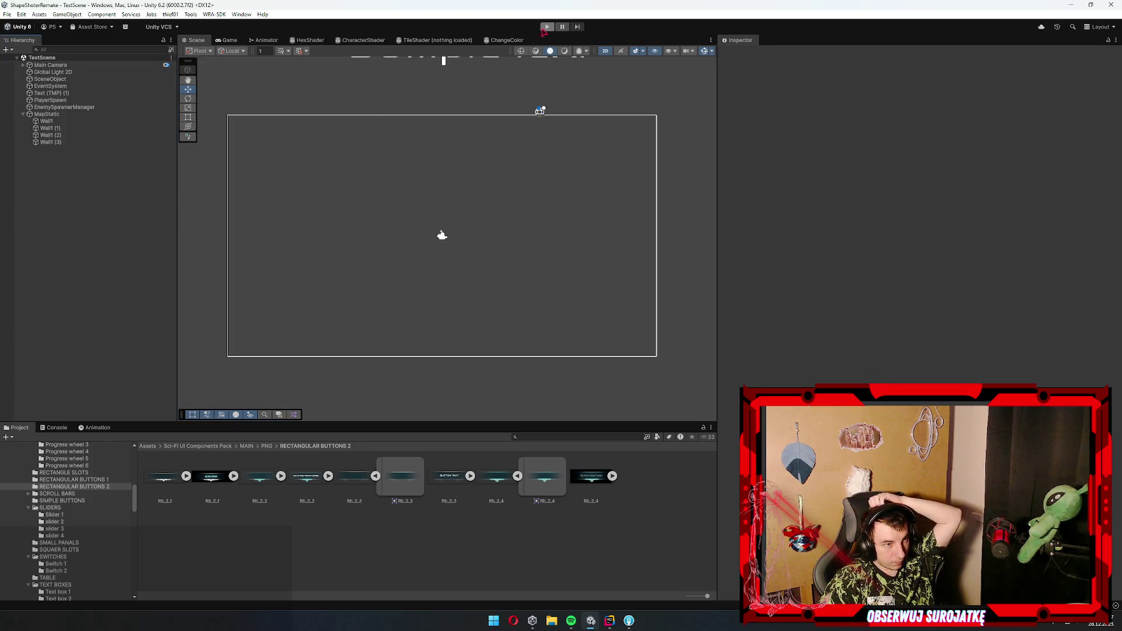
click(544, 28)
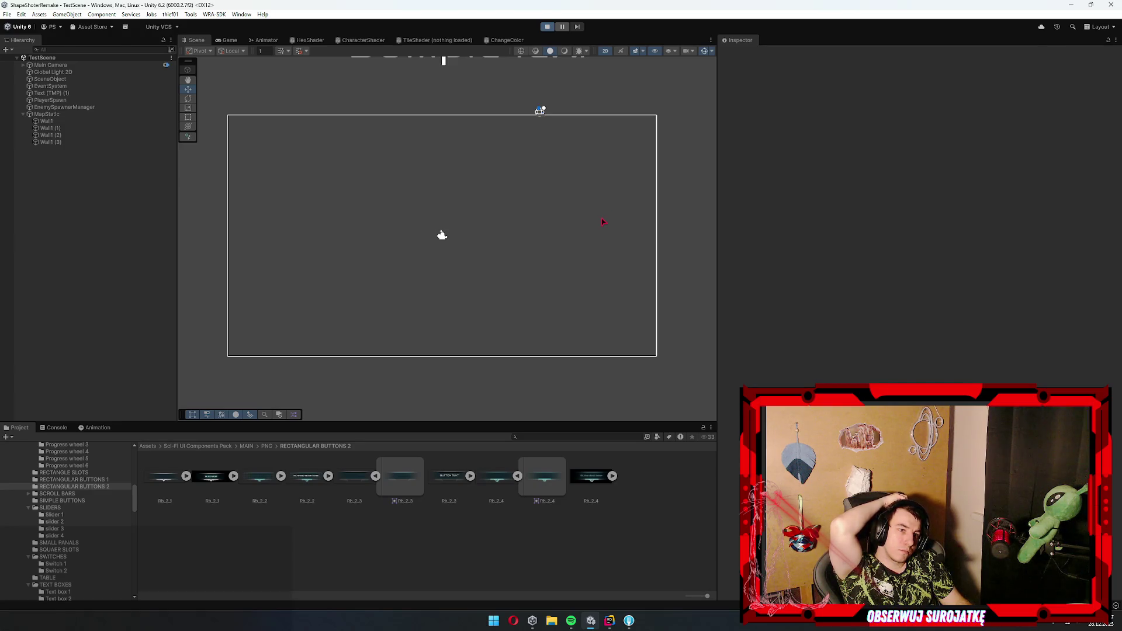
key(w)
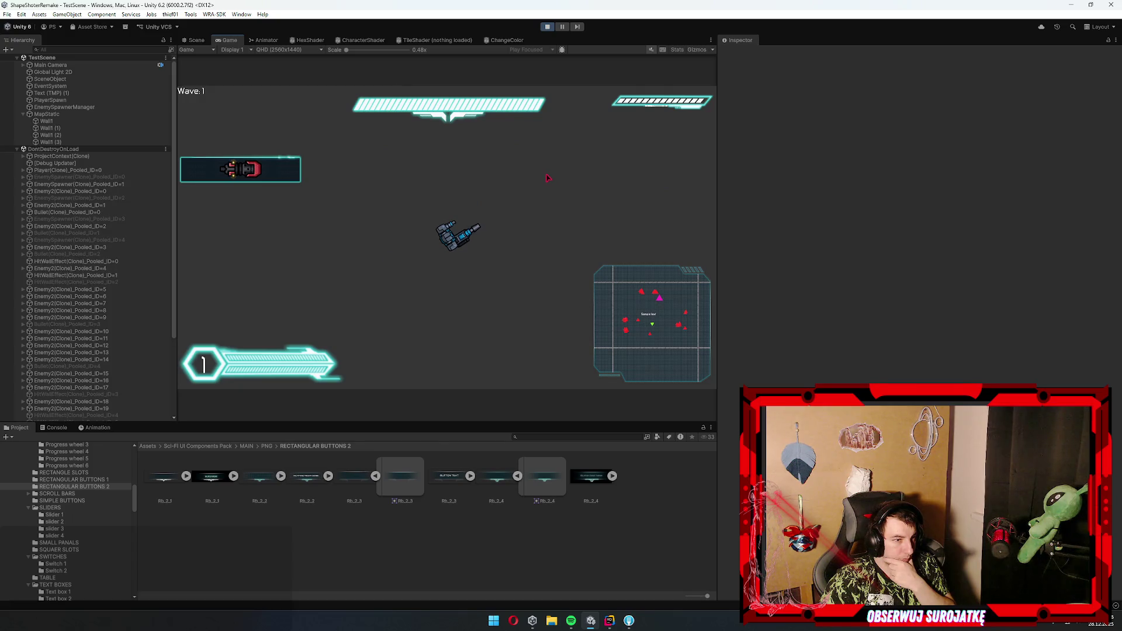
click(547, 27)
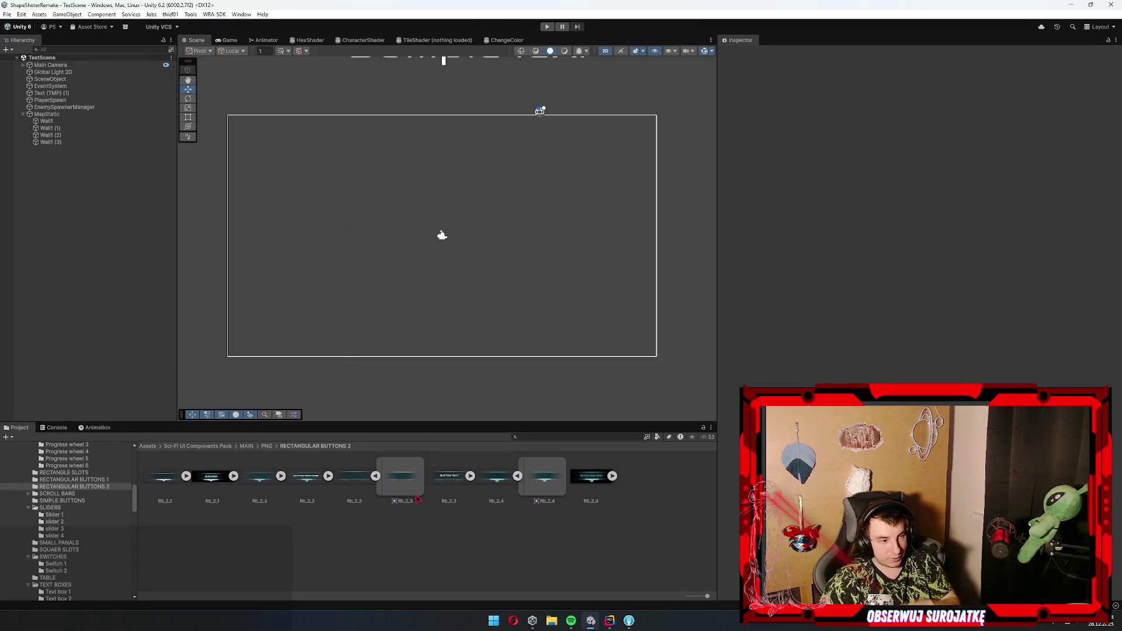
- Look over the Rb_2_2, Rectangular Buttons 2, Scroll Bars and Simple Buttons sprites
click(259, 478)
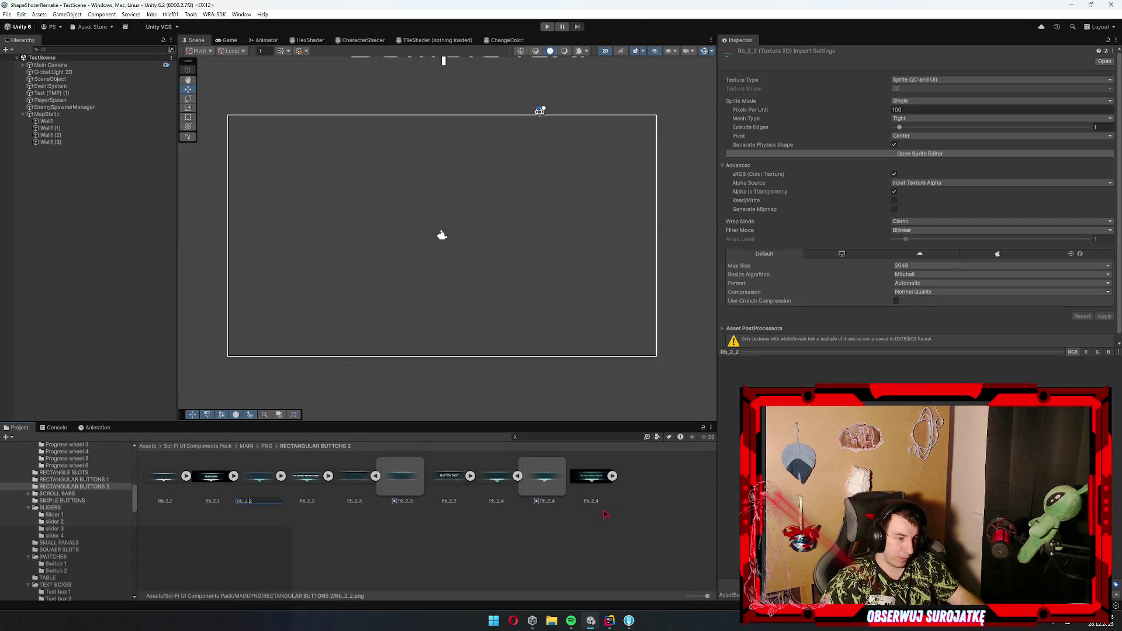
click(583, 536)
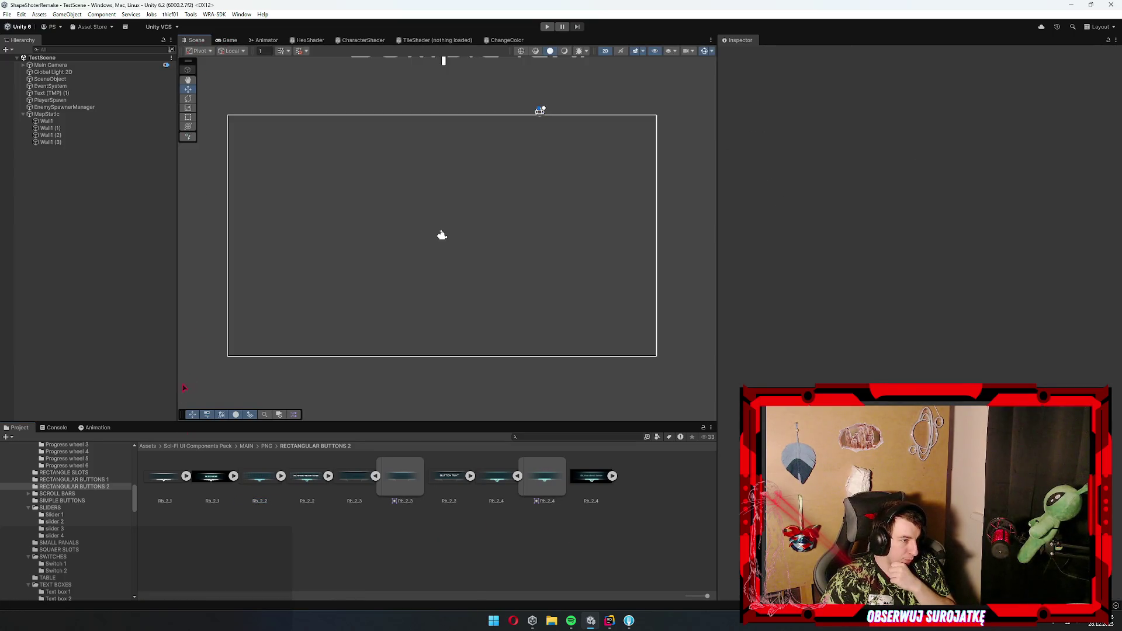
click(85, 487)
click(66, 493)
click(66, 501)
click(447, 552)
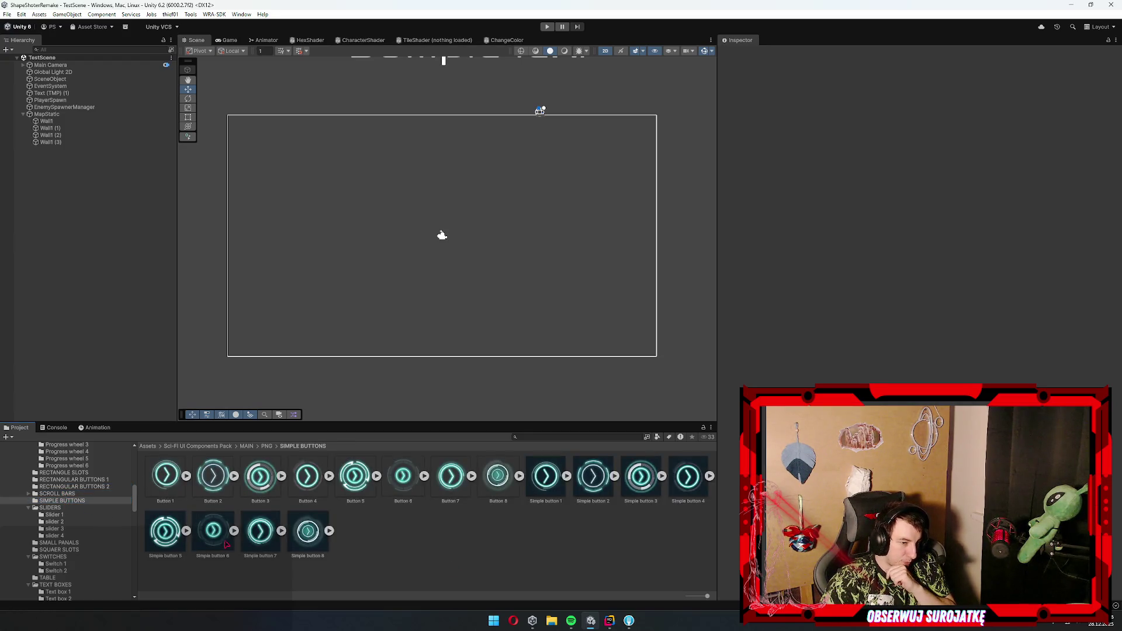
- Browse the Slider 1–4, Switches and Square Slots sprite folders
click(53, 508)
click(56, 514)
click(65, 522)
click(70, 529)
click(70, 535)
scroll(71, 533, down, 3)
click(74, 505)
click(76, 497)
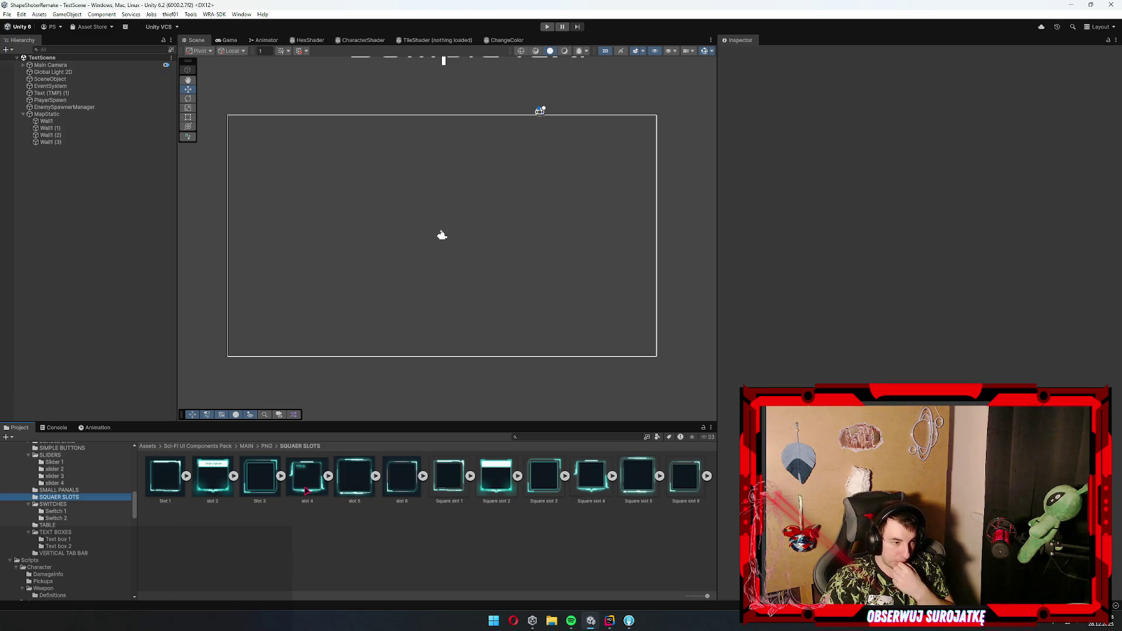
- Check the Square slot 6 sprite, then open the HUD prefab from Resources > Panels
click(682, 494)
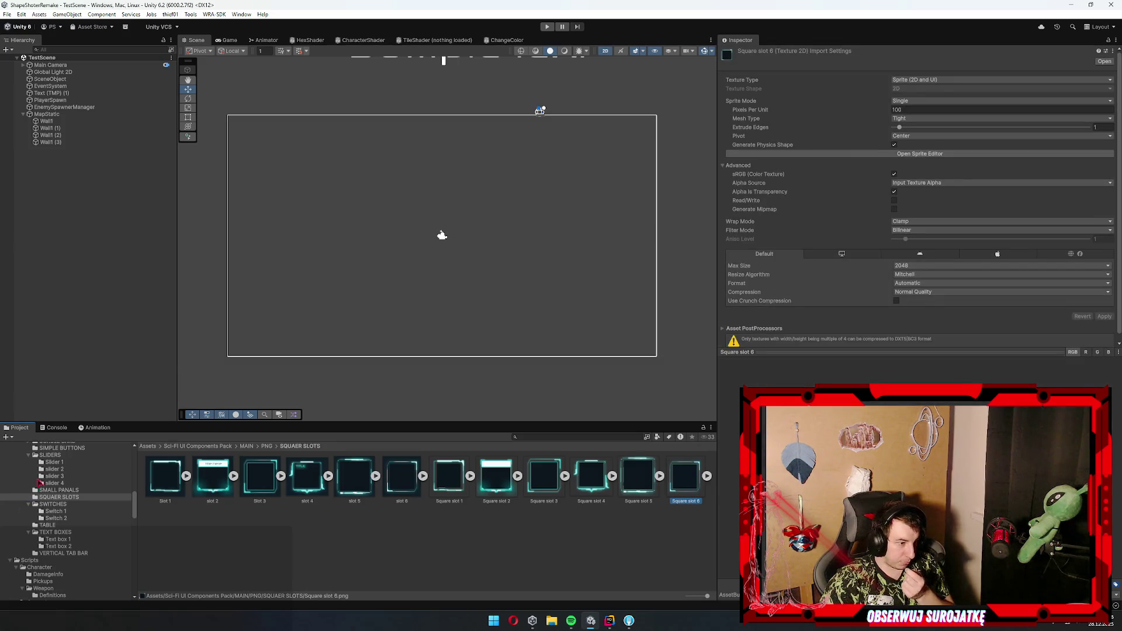
scroll(46, 488, up, 5)
scroll(67, 508, up, 4)
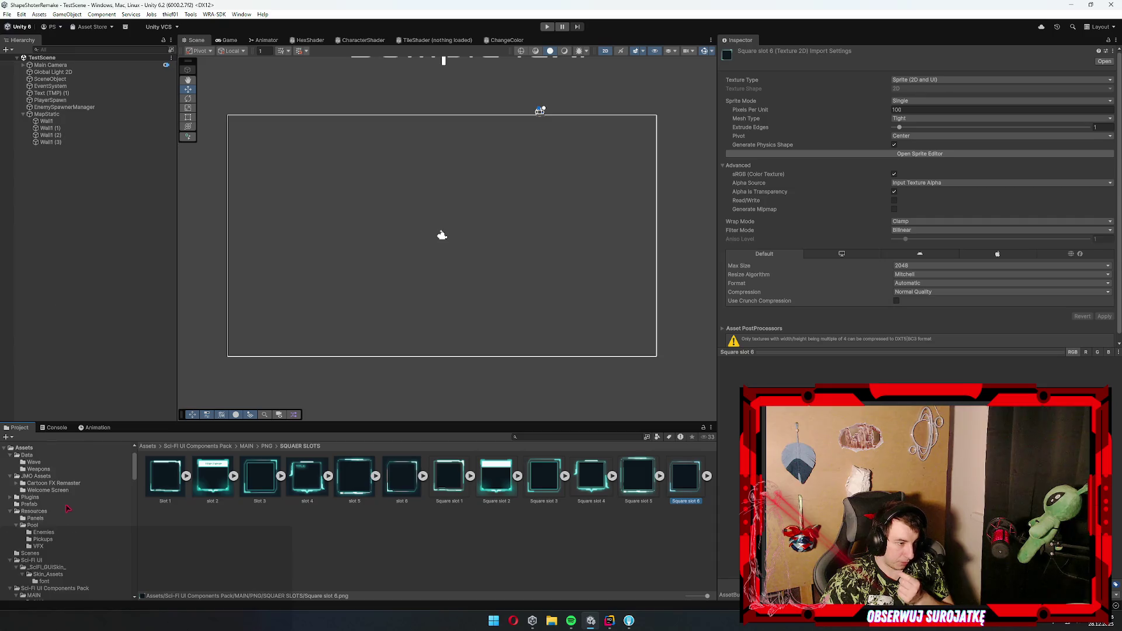
click(39, 519)
double_click(211, 477)
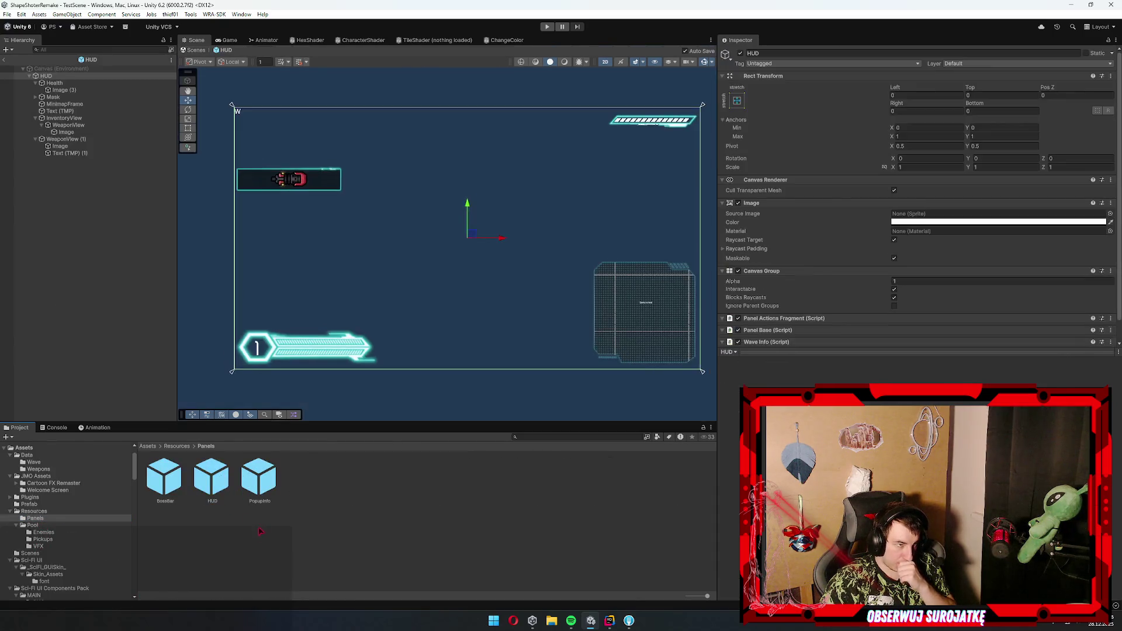
- Browse the Switch 1 and Text Boxes sprites, inspecting the default and active text box sprites
scroll(89, 505, down, 10)
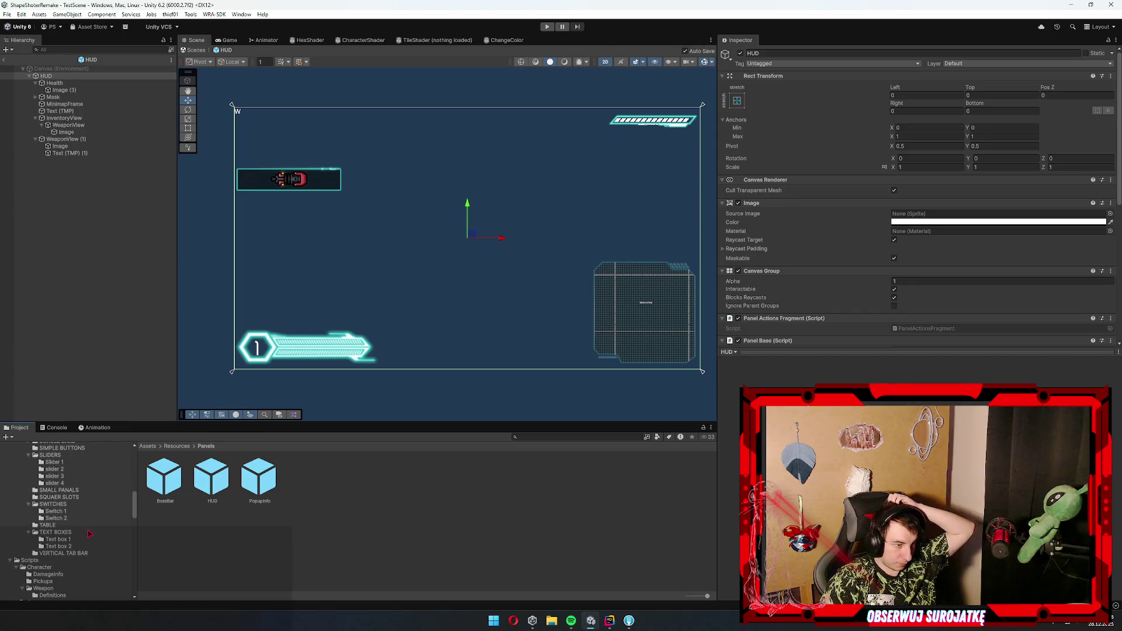
scroll(76, 535, up, 5)
scroll(62, 559, down, 3)
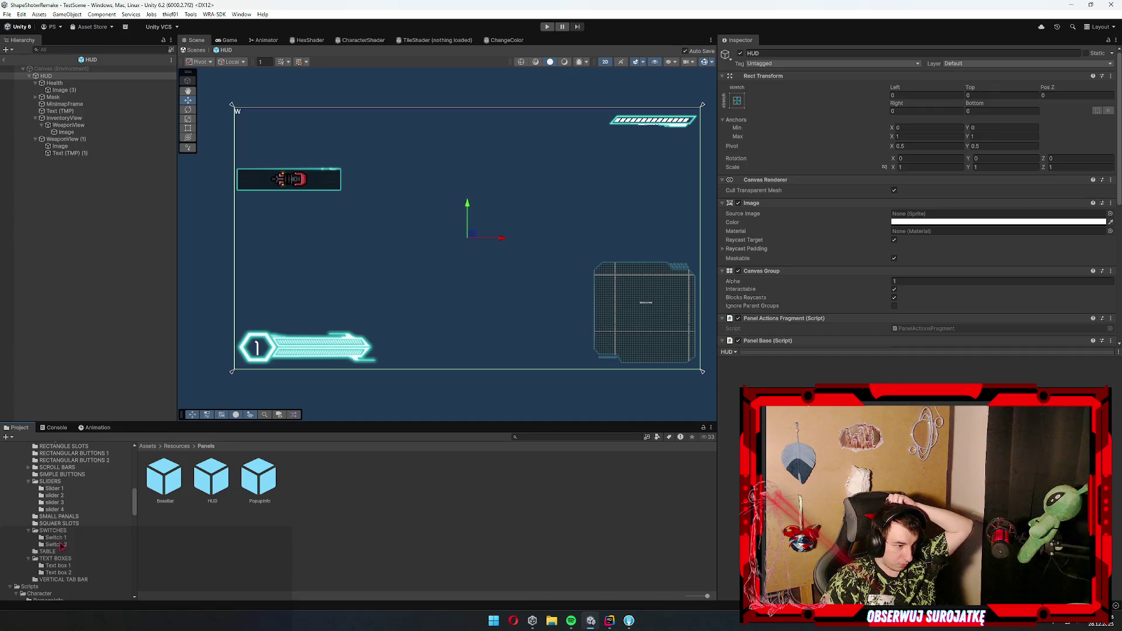
click(61, 537)
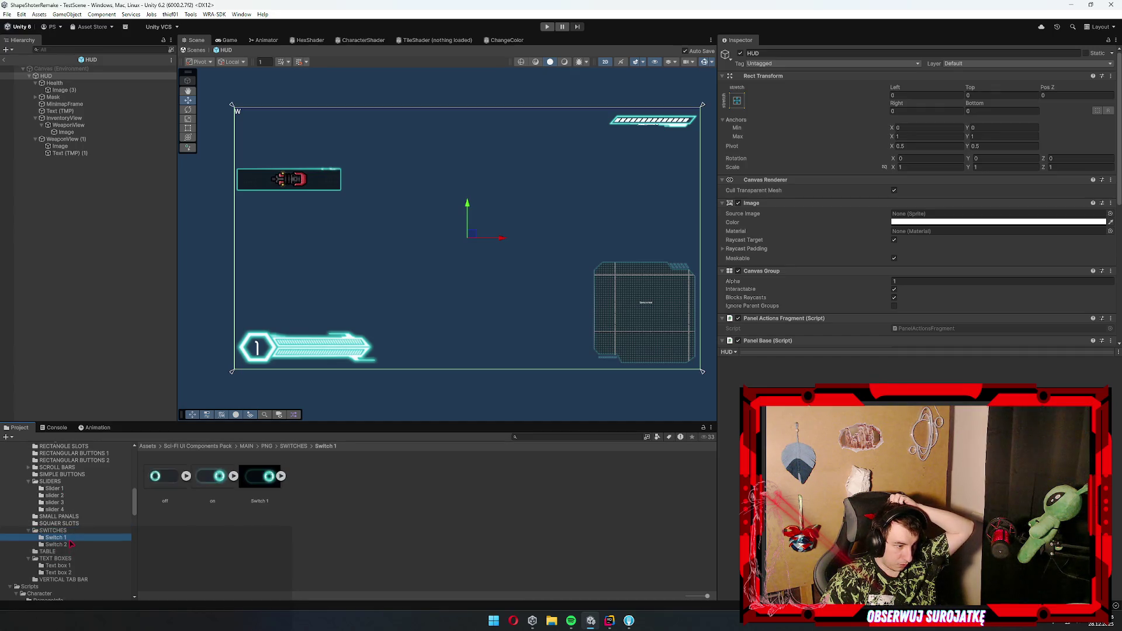
click(68, 545)
click(67, 558)
click(69, 565)
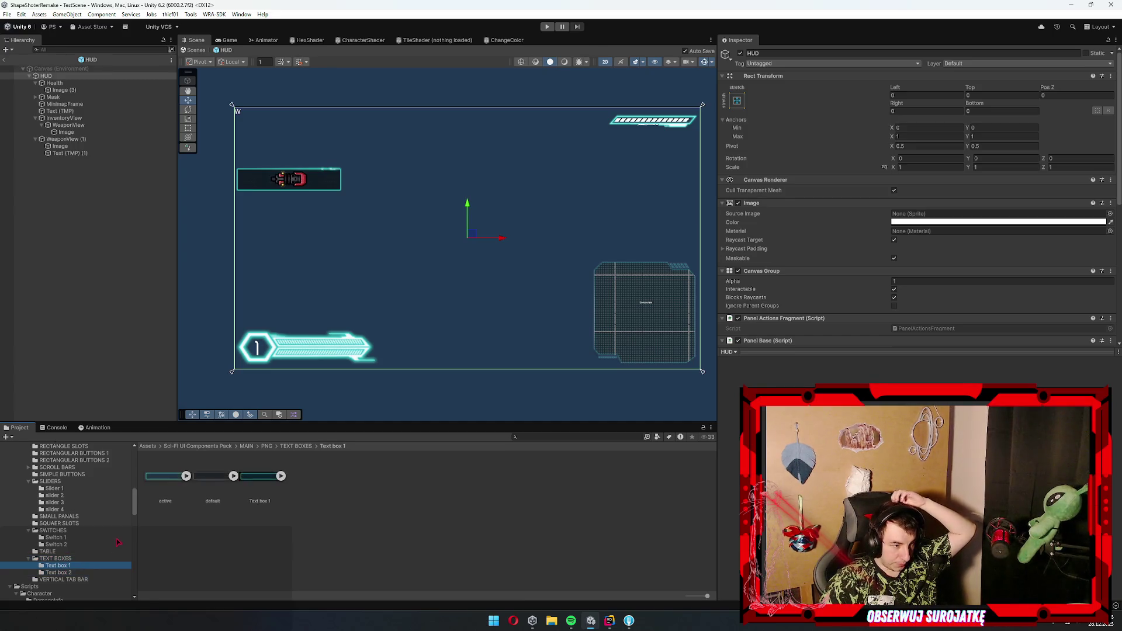
key(Down)
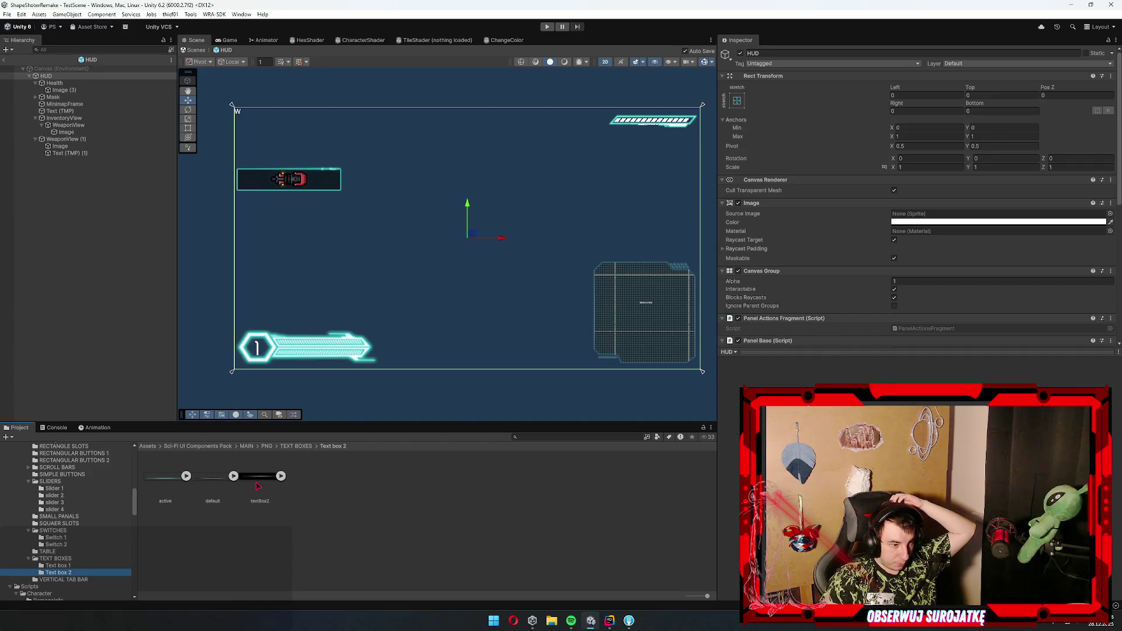
click(202, 479)
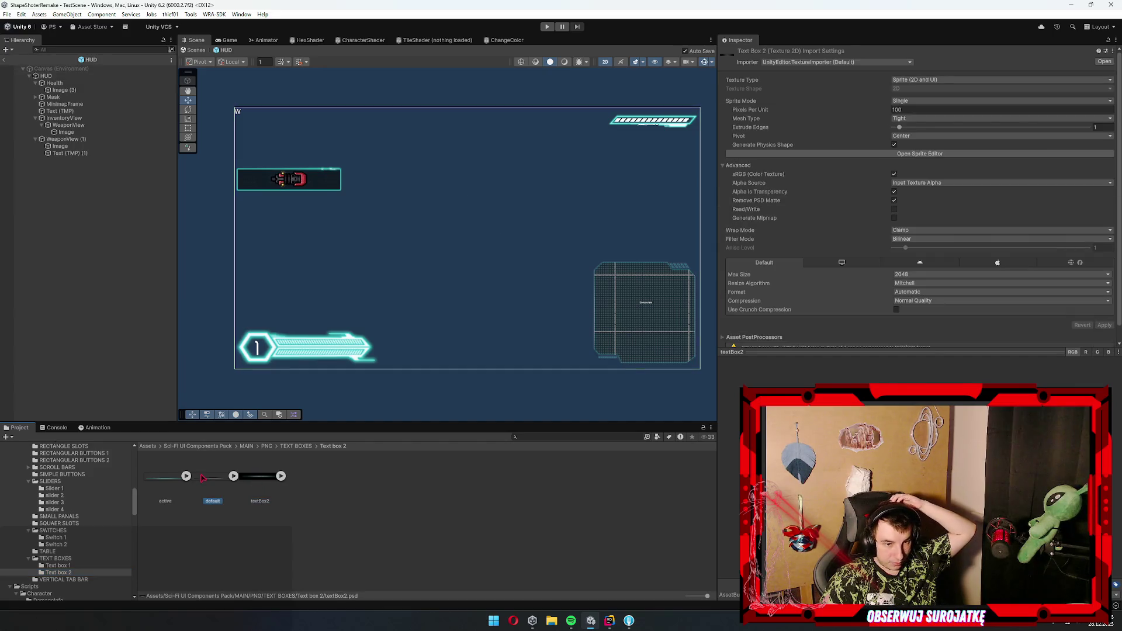
click(164, 486)
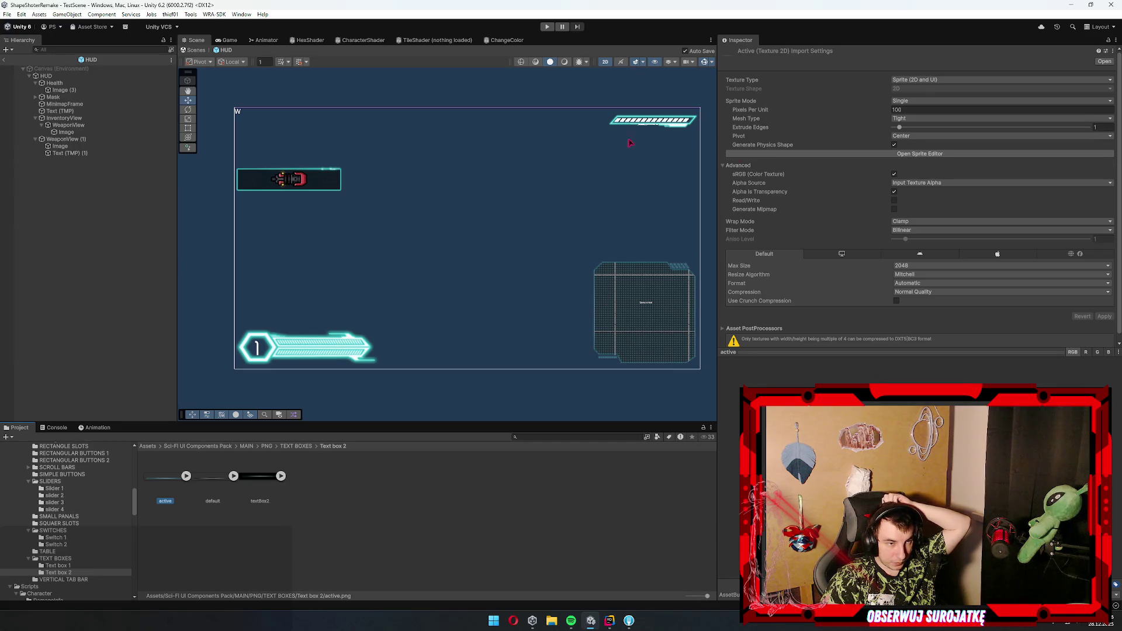
- Select WeaponView and assign the Square slot 6 sprite as its background image
click(229, 40)
click(196, 40)
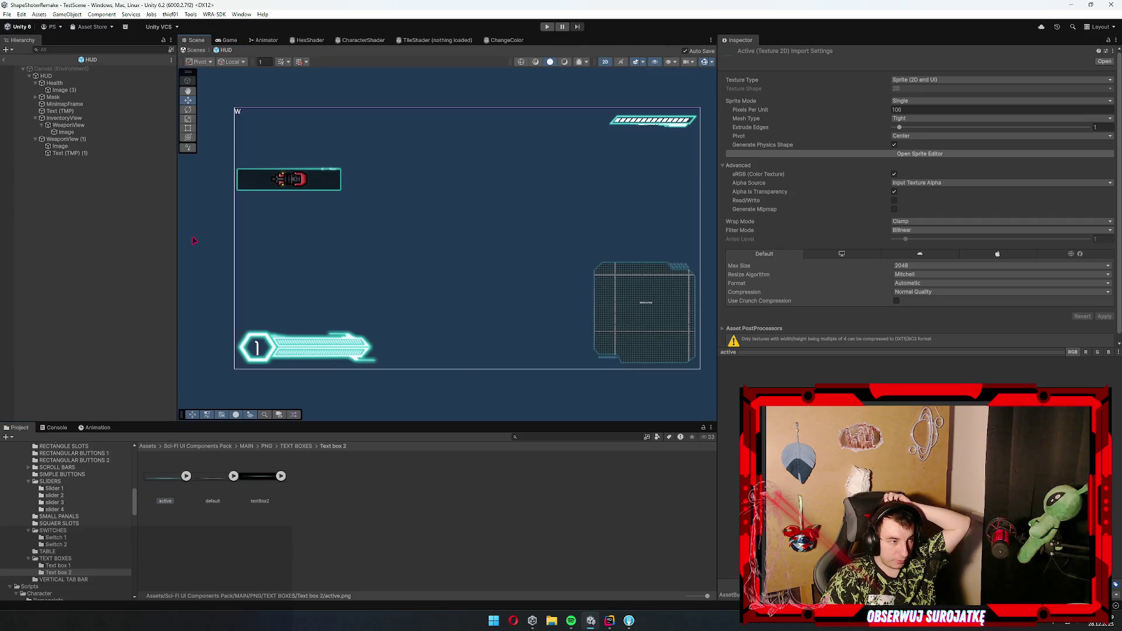
click(80, 132)
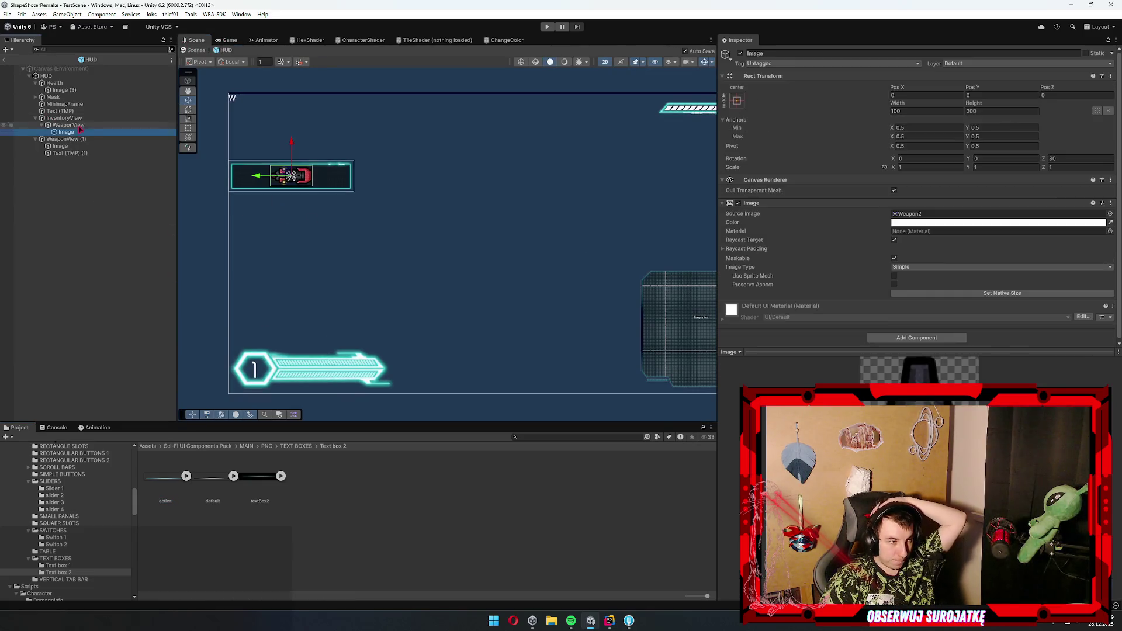
key(Up)
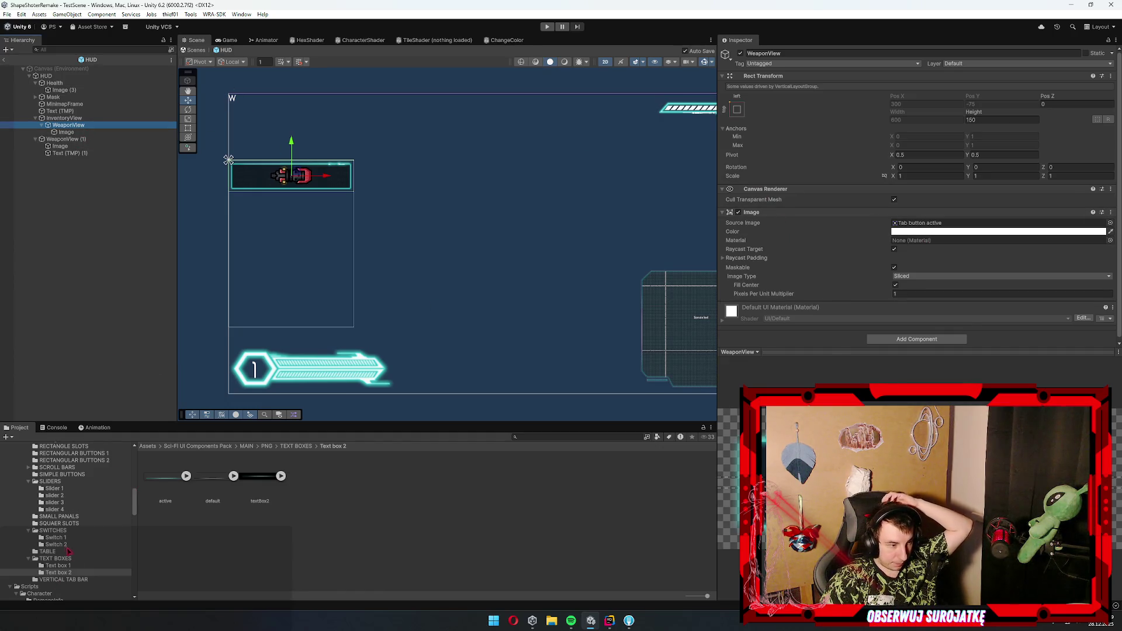
click(67, 475)
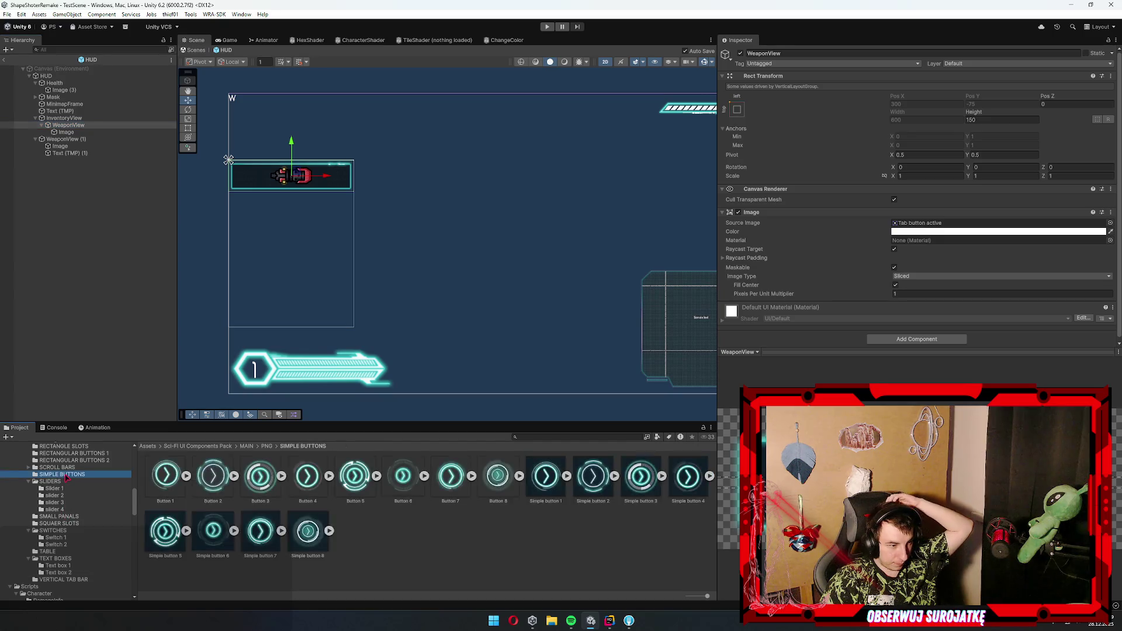
click(74, 518)
click(82, 525)
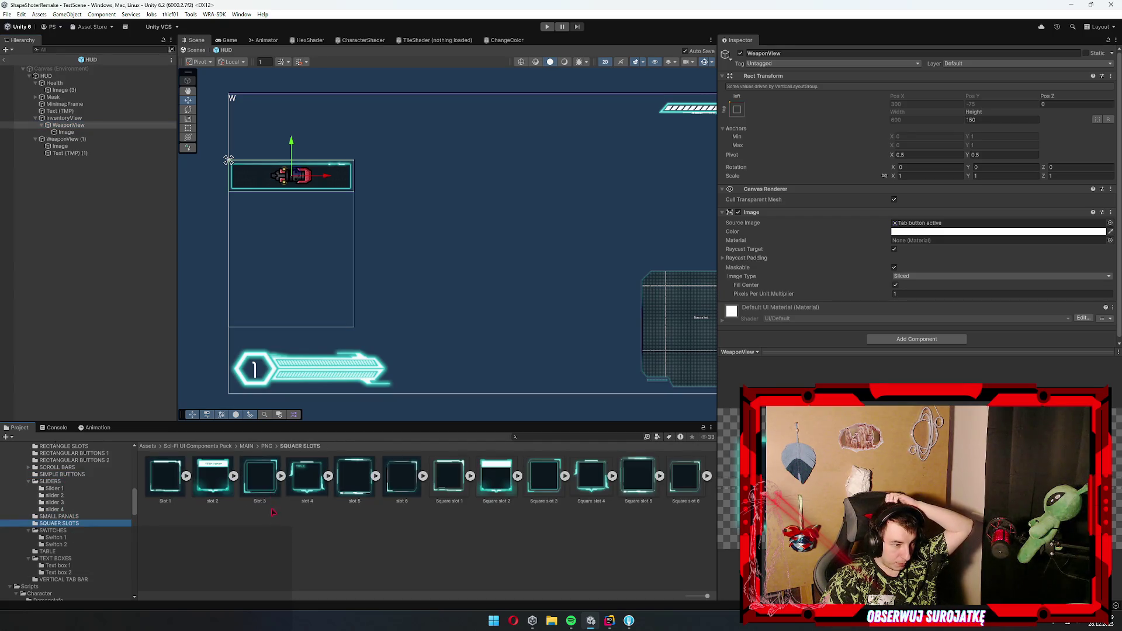
mouse_move(684, 480)
mouse_down()
mouse_move(994, 243)
mouse_move(994, 223)
mouse_up()
- Stretch WeaponView to a height of 196
scroll(369, 229, up, 2)
drag(313, 213, 393, 222)
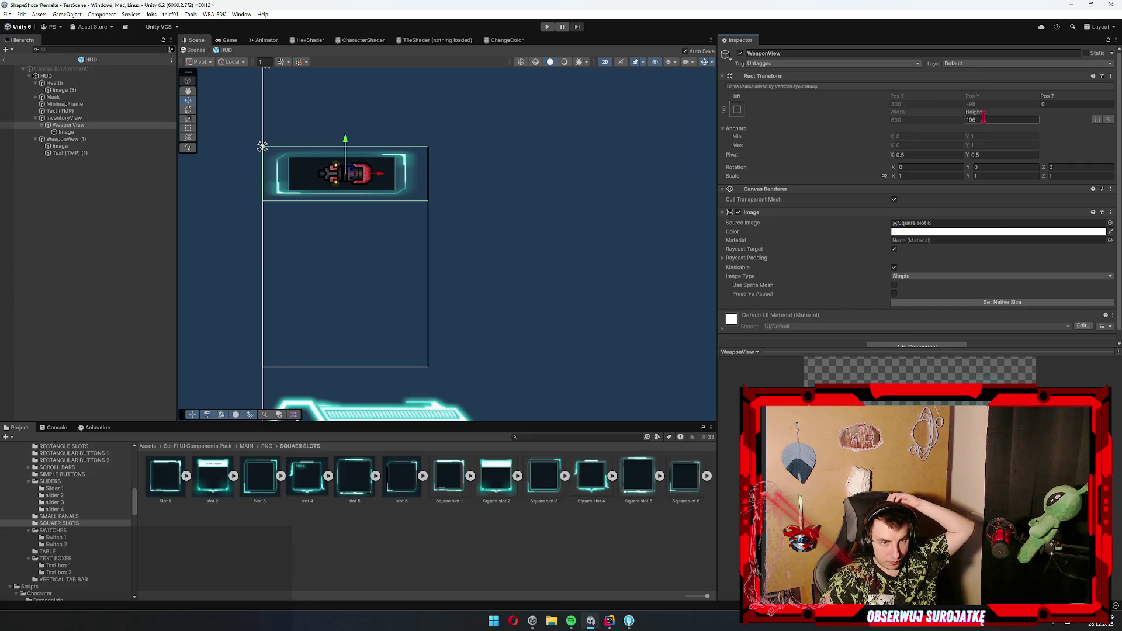
drag(320, 222, 353, 231)
scroll(353, 214, up, 2)
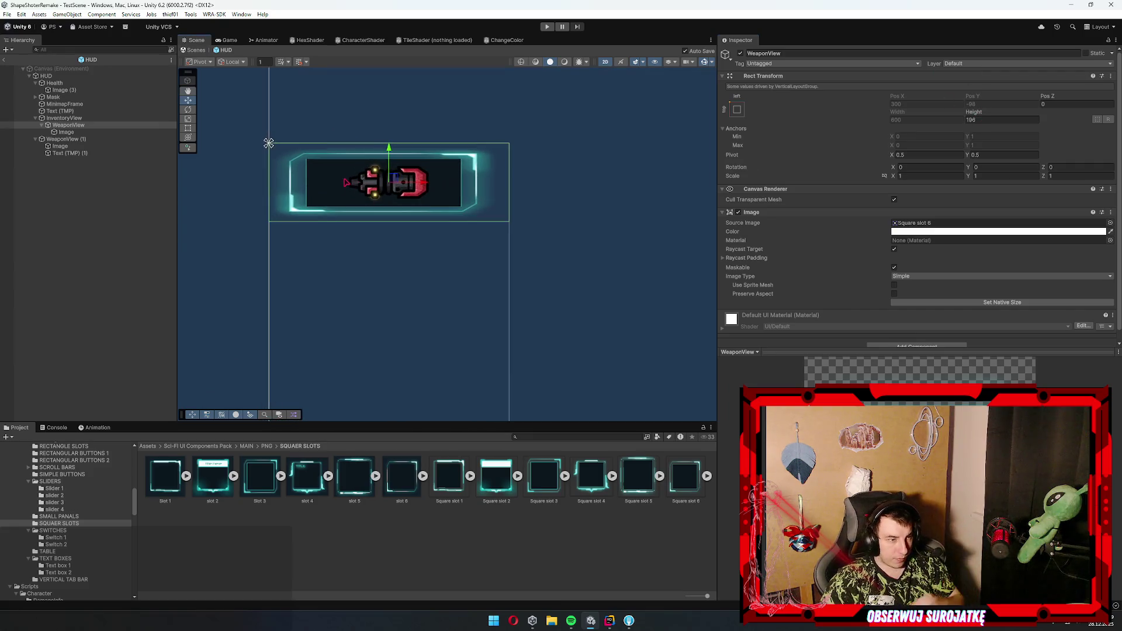
- Stop InventoryView forcing child widths and set WeaponView to its sprite's native size
click(56, 118)
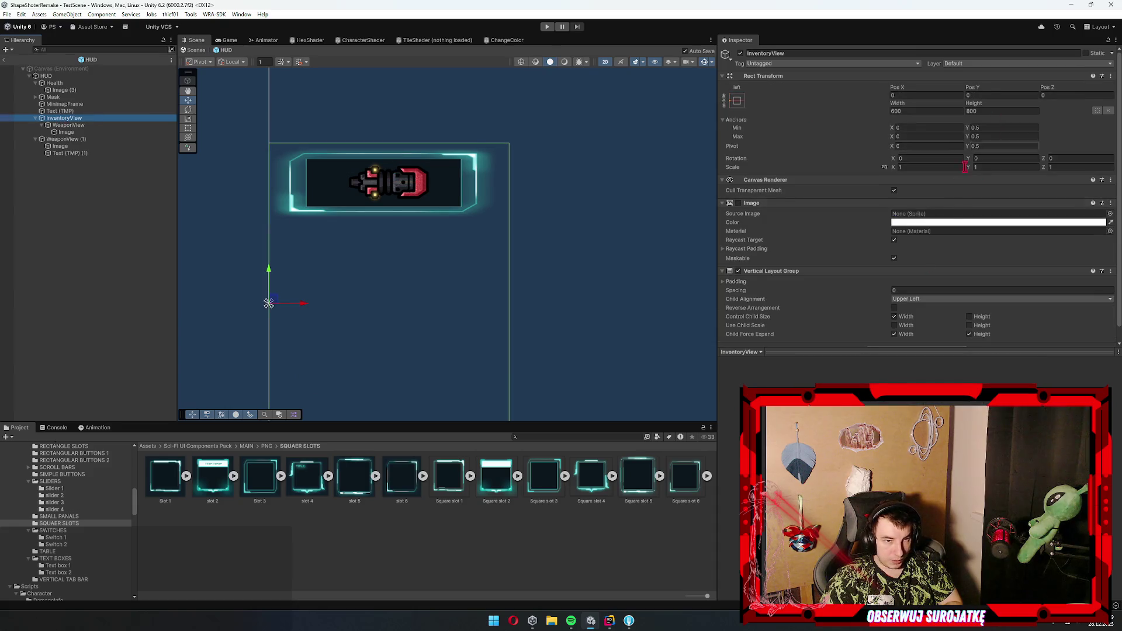
click(900, 318)
click(68, 125)
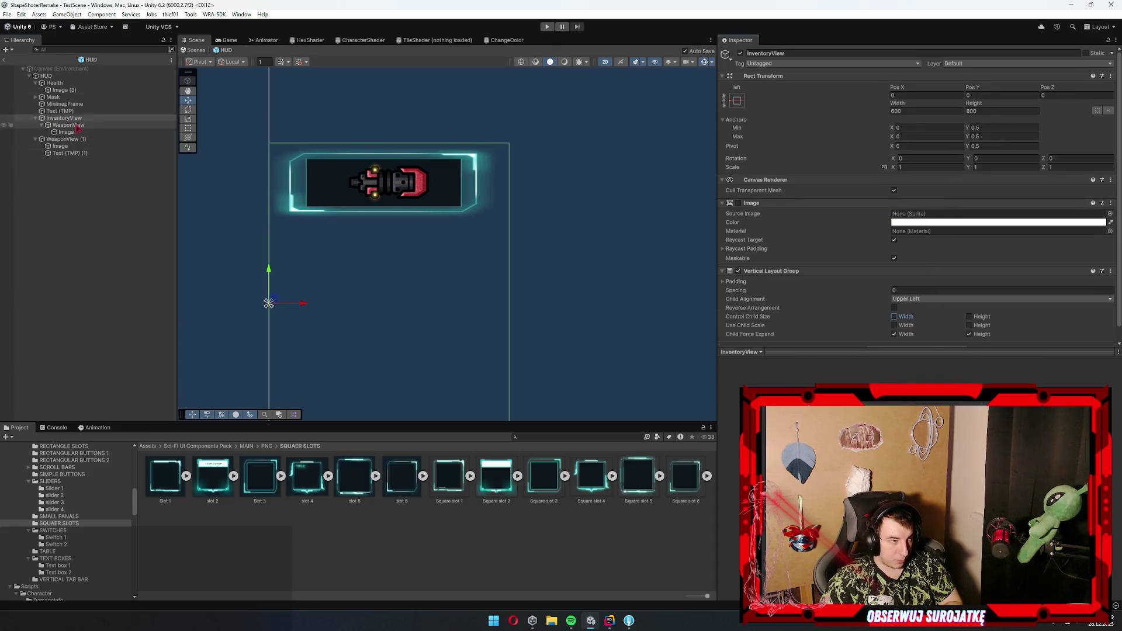
click(983, 302)
scroll(325, 244, up, 4)
drag(325, 245, 337, 263)
- Set the weapon icon's Rotation Z to 0, Height to 100 and Width to 50
click(66, 132)
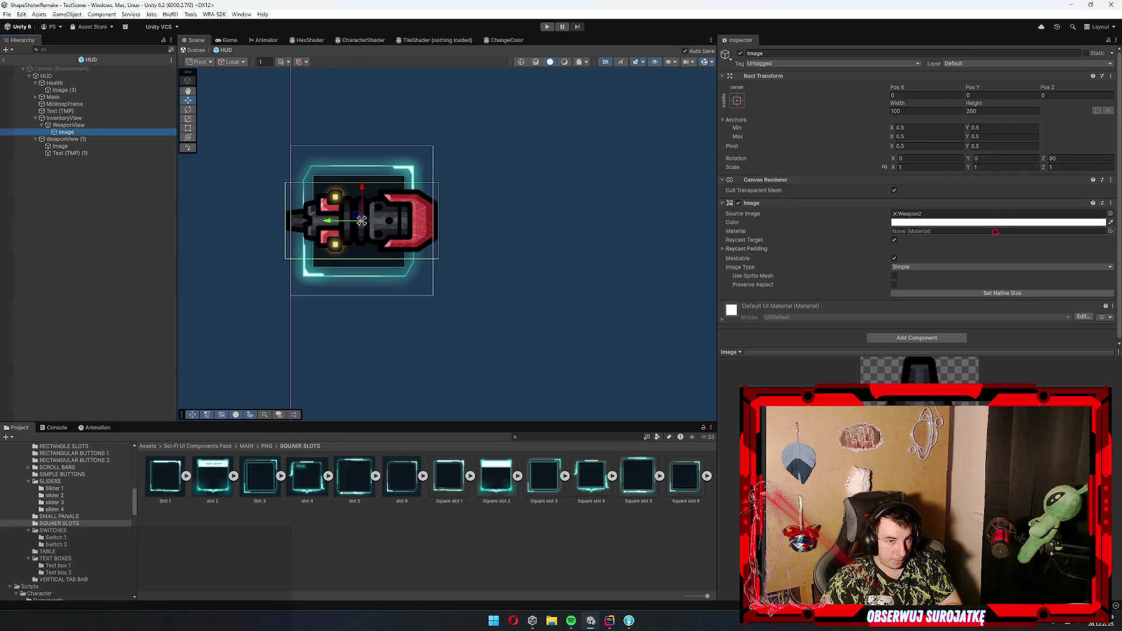
click(1077, 158)
text(0)
click(1000, 111)
text(100)
key(shift+Tab)
text(50)
click(392, 232)
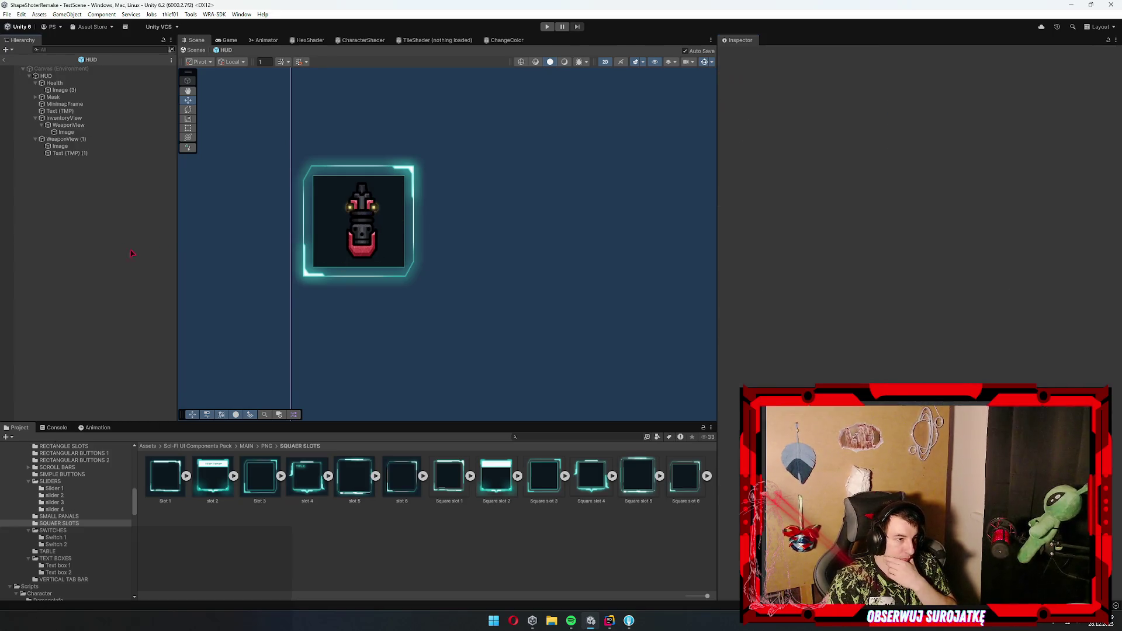
- Select WeaponView and locate its Square slot 6 source sprite in the Project window
scroll(396, 199, down, 1)
scroll(423, 217, down, 1)
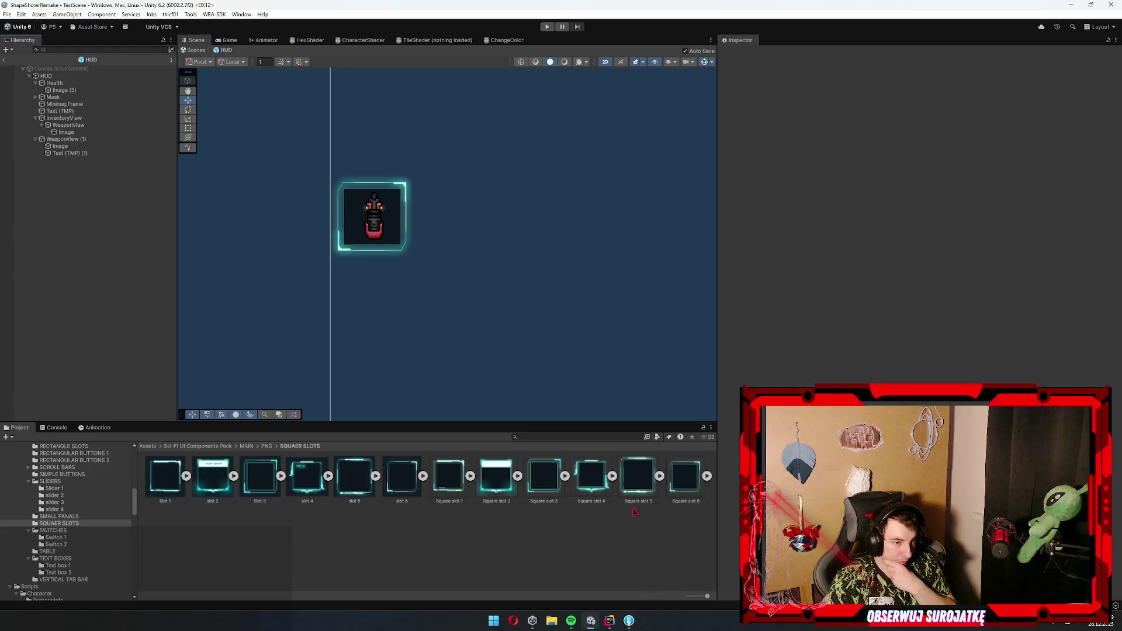
click(60, 146)
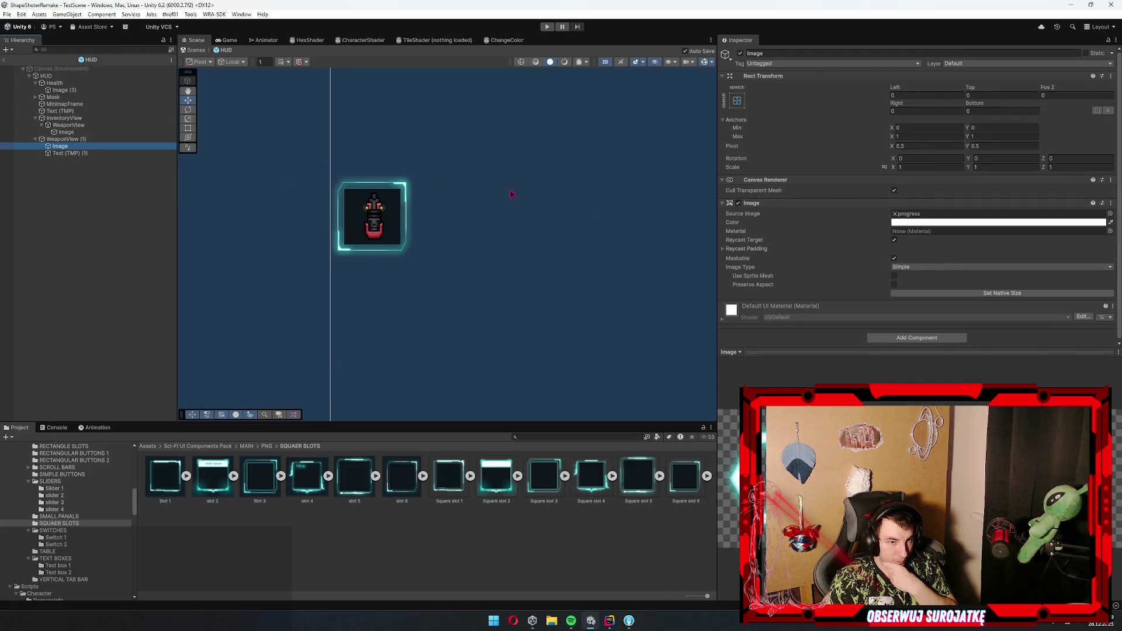
key(Up)
key(Up)
key(Up)
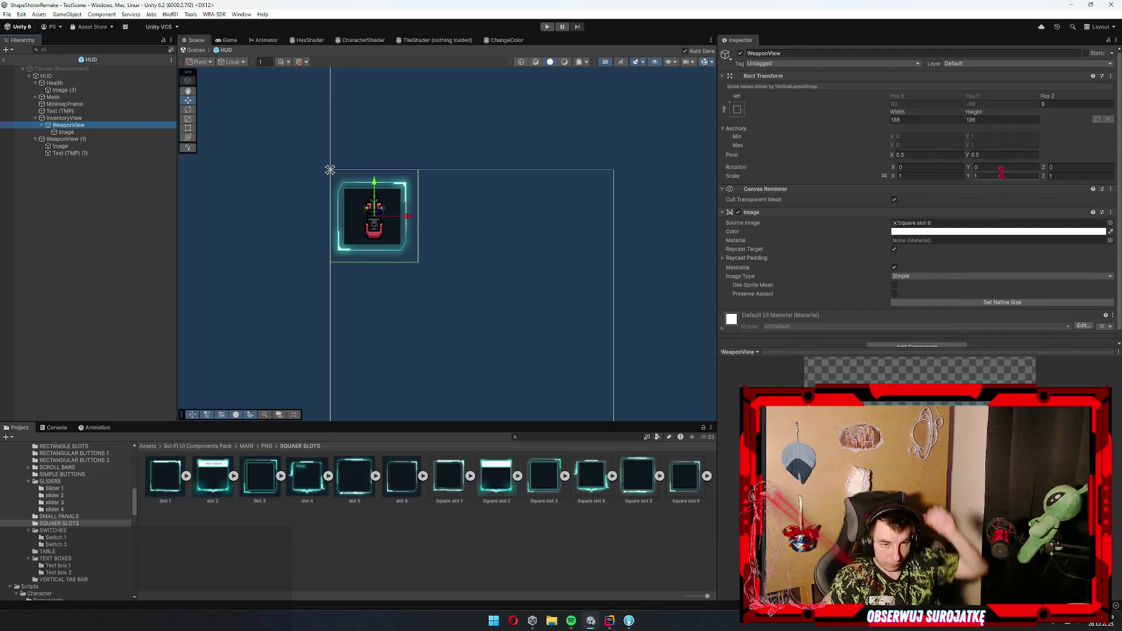
click(957, 223)
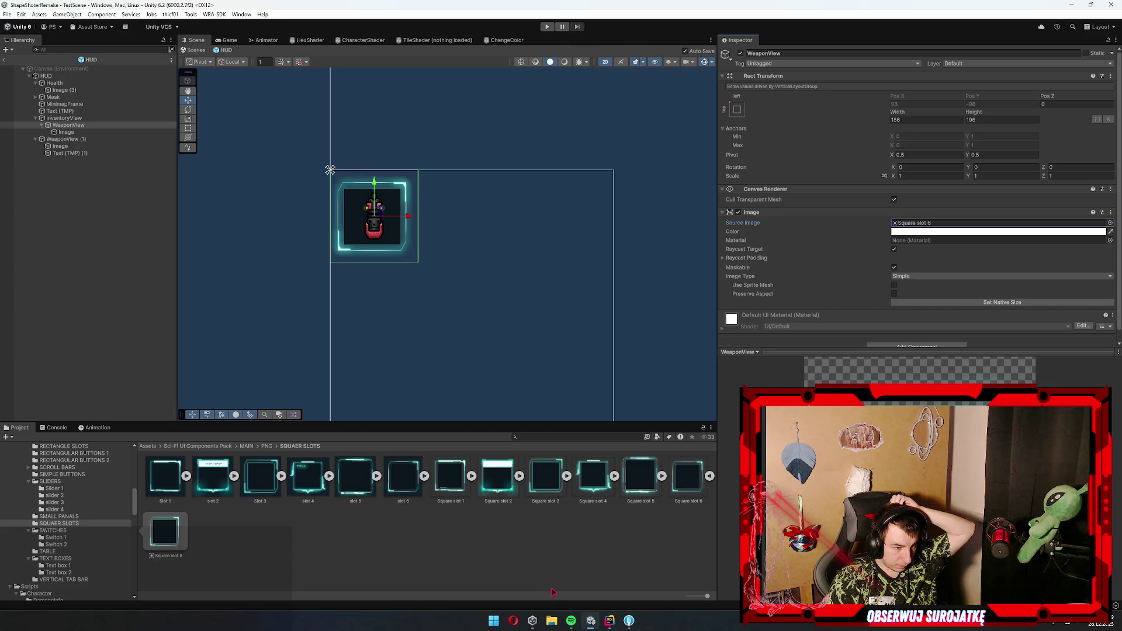
mouse_move(378, 253)
mouse_down()
mouse_move(340, 188)
mouse_move(350, 233)
mouse_up()
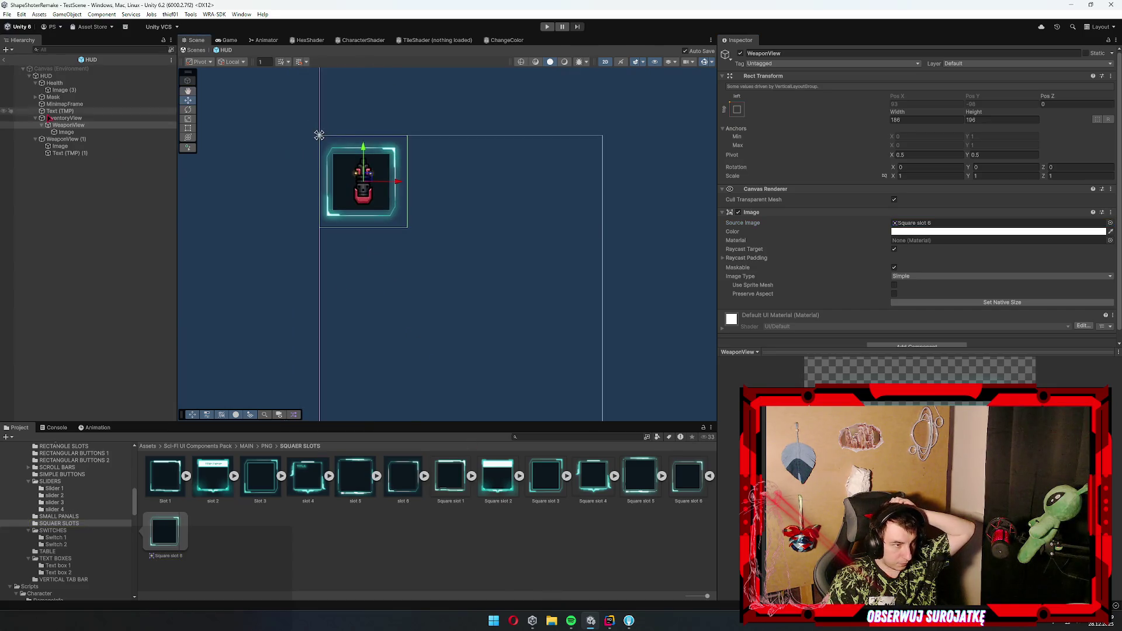
right_click(73, 125)
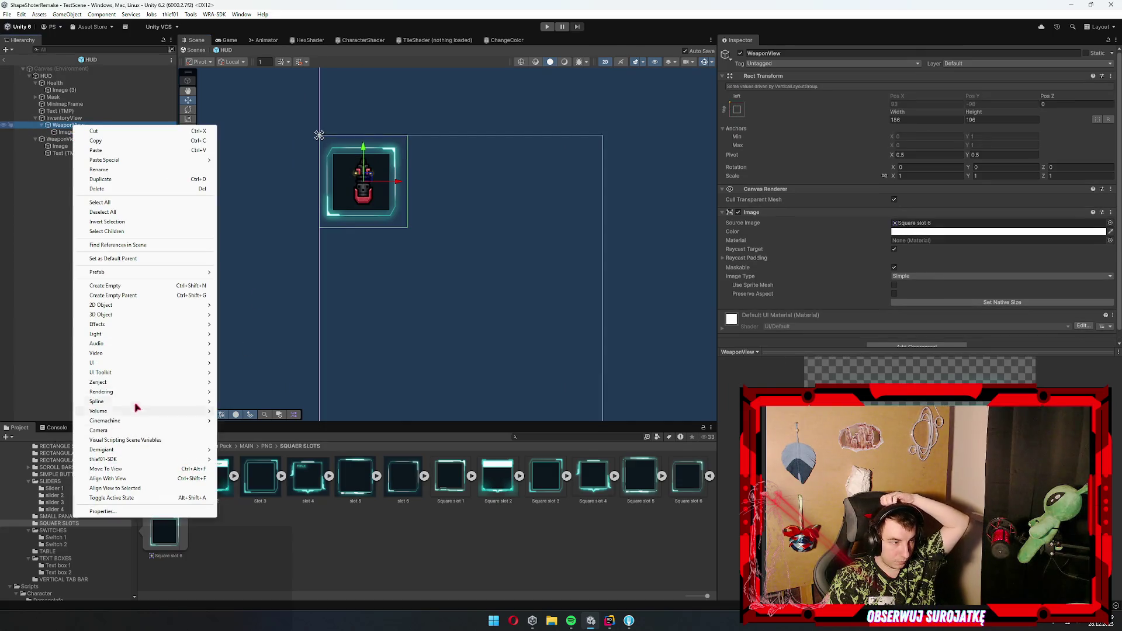
- Add a TextMeshPro label inside WeaponView reading '1' in the zekton font, centred
mouse_move(115, 363)
click(249, 372)
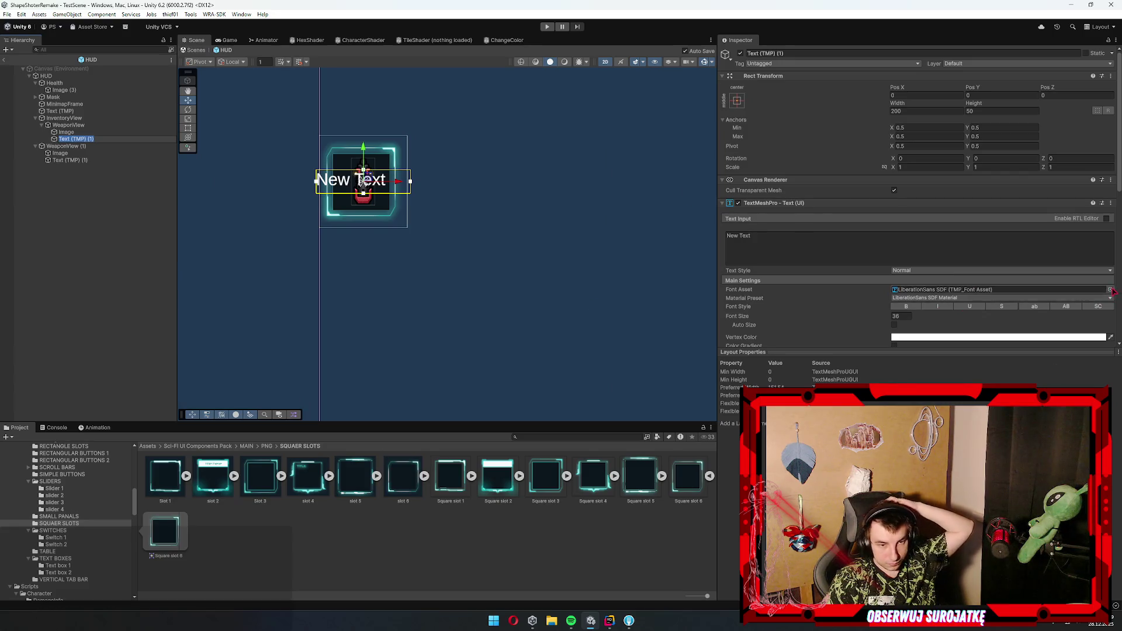
click(1109, 289)
click(932, 381)
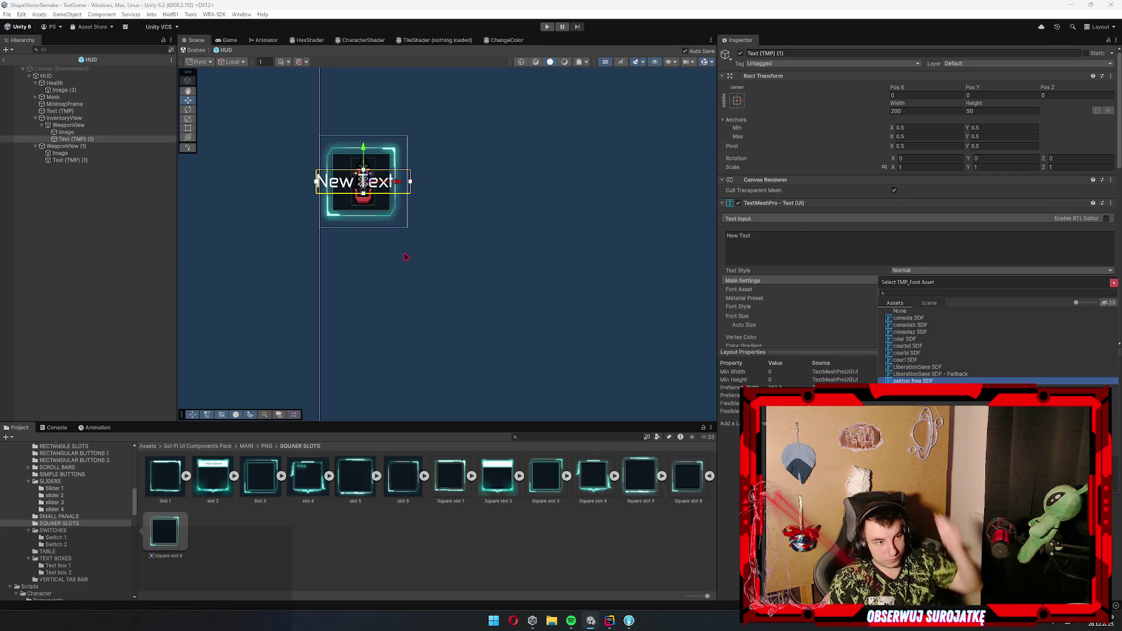
click(762, 245)
key(ctrl+a)
text(1)
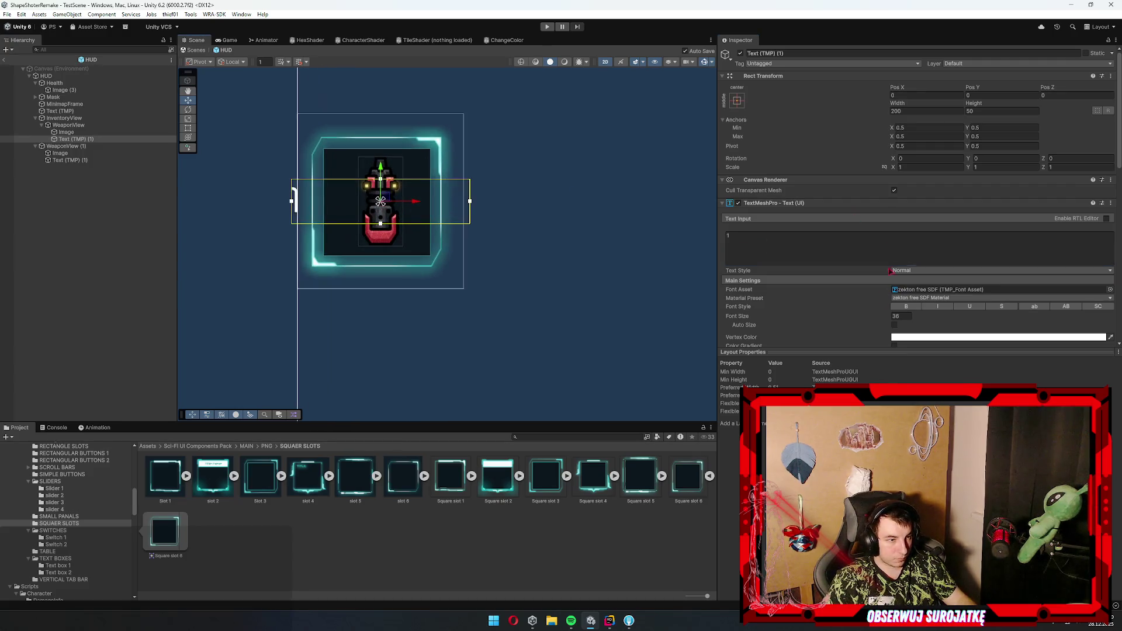
scroll(886, 249, down, 5)
click(905, 270)
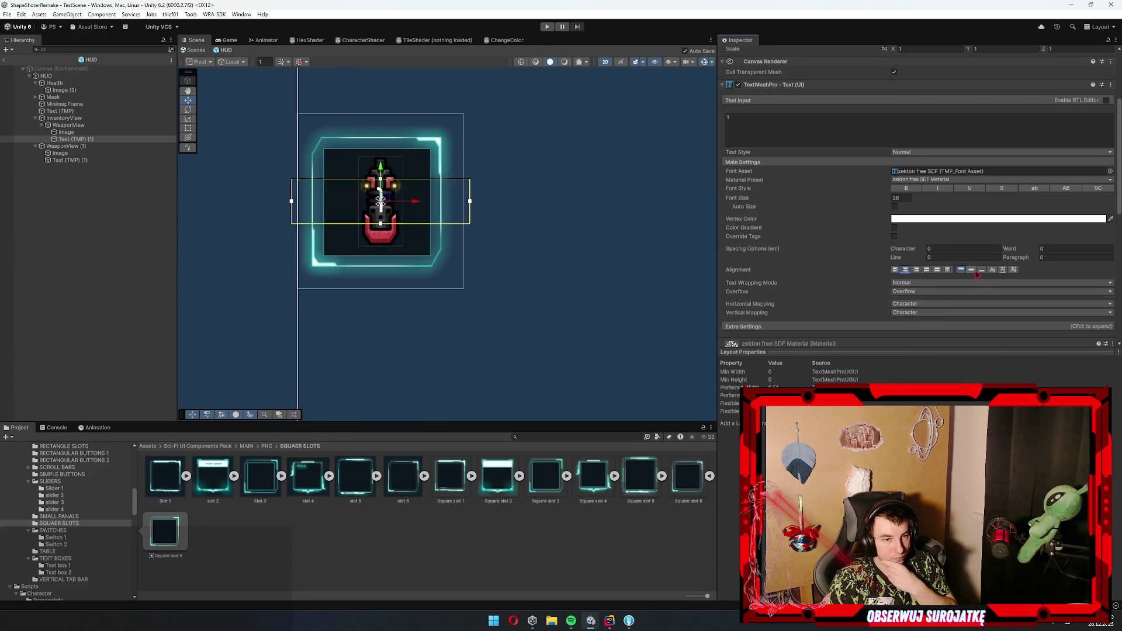
- Set the '1' label's width to 50 and place it at the slot's top-left corner
mouse_move(406, 194)
mouse_down()
mouse_move(430, 259)
mouse_move(362, 276)
mouse_up()
key(t)
key(ctrl+z)
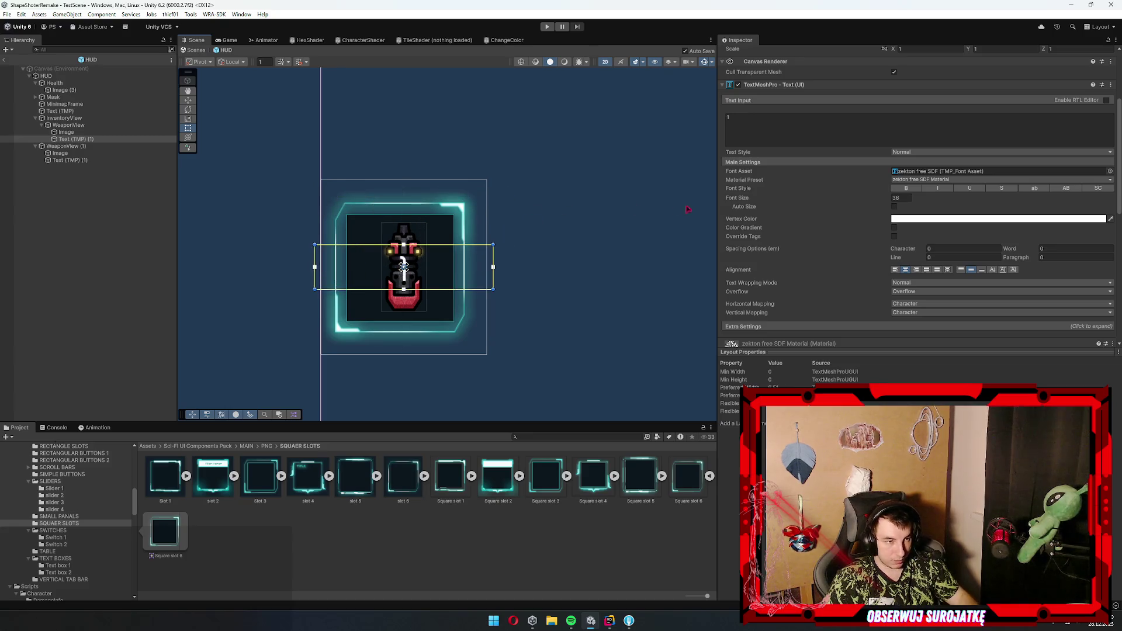
scroll(677, 206, up, 2)
scroll(934, 114, up, 4)
double_click(934, 111)
text(50)
key(Return)
drag(330, 346, 342, 345)
mouse_move(377, 283)
mouse_down()
mouse_move(442, 223)
mouse_move(311, 326)
mouse_move(295, 198)
mouse_move(410, 337)
mouse_up()
- Duplicate the label as '500' with width 100 at the slot's bottom-right corner
key(ctrl+d)
click(752, 230)
text(500)
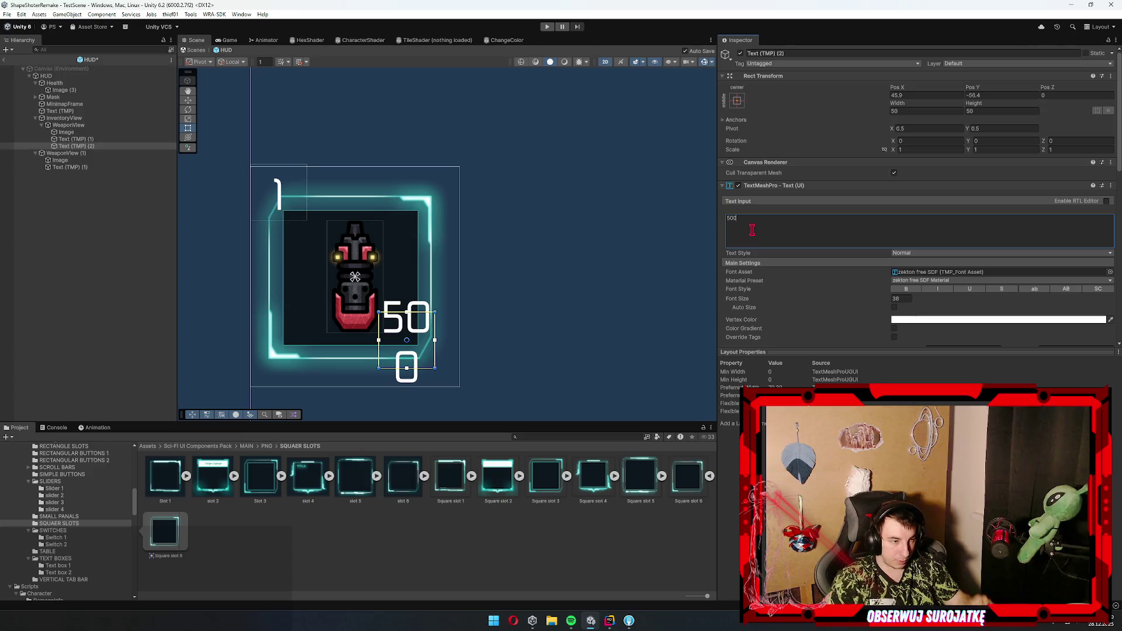
click(920, 112)
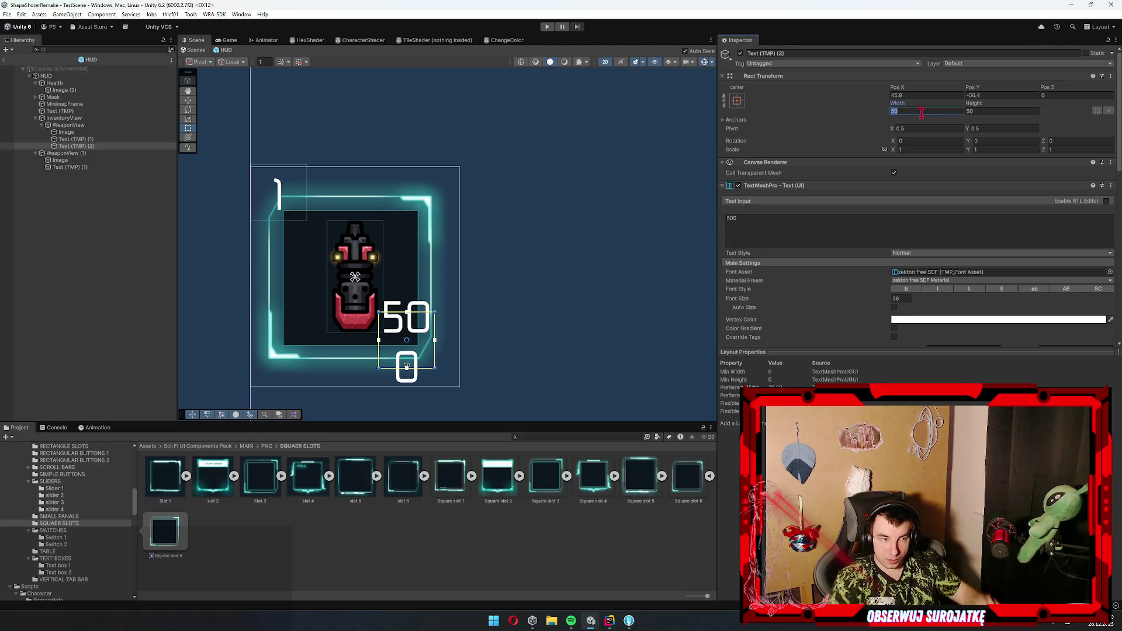
text(100)
drag(444, 347, 428, 343)
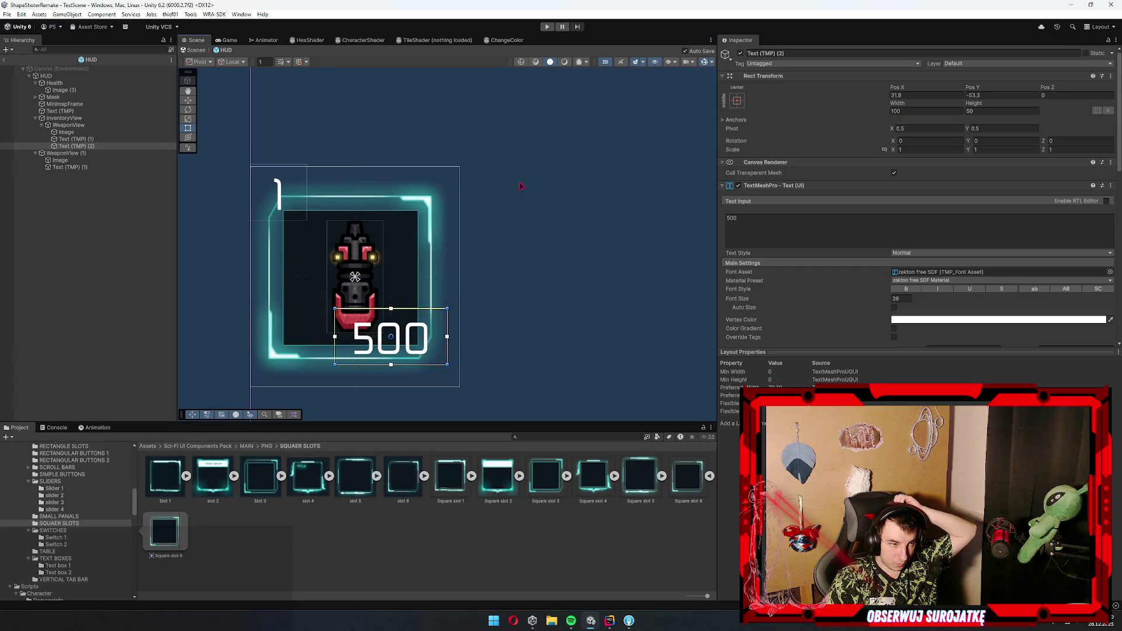
scroll(596, 300, down, 3)
click(462, 332)
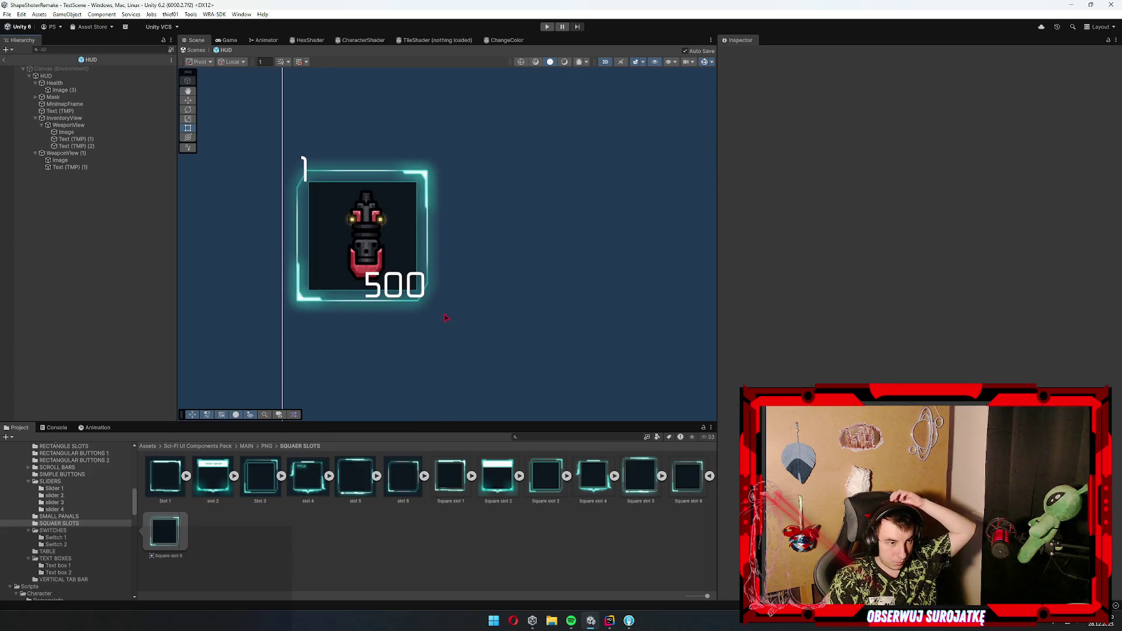
- Nudge the '1' label slightly down and right into the slot corner
mouse_move(305, 184)
mouse_down()
mouse_move(323, 194)
mouse_move(326, 184)
mouse_move(337, 201)
mouse_up()
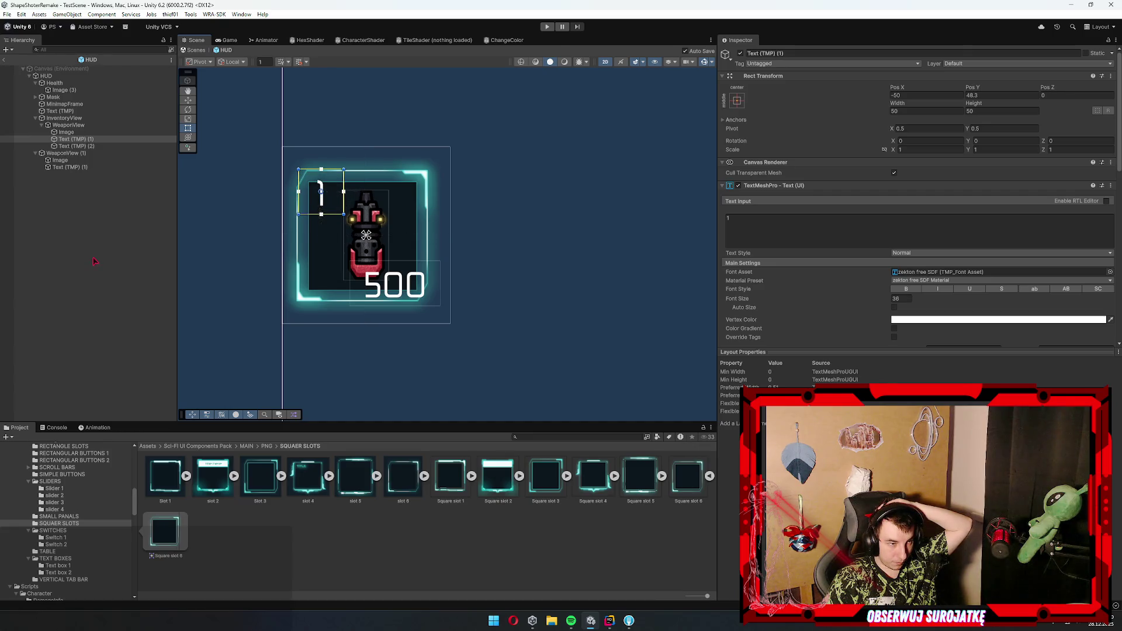
click(505, 306)
click(395, 289)
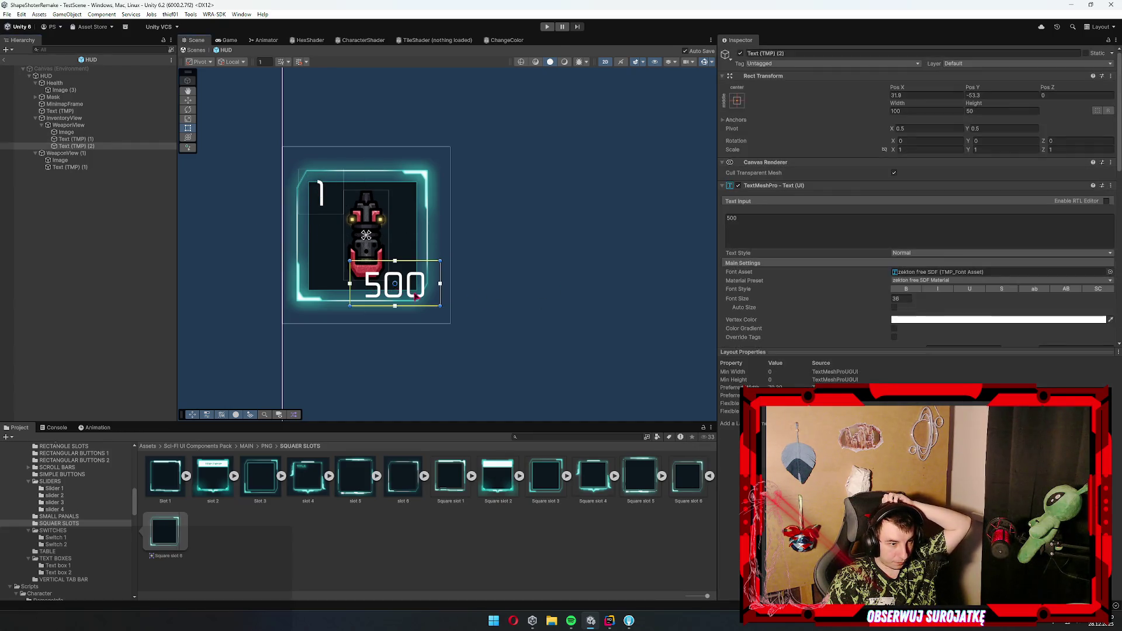
click(43, 269)
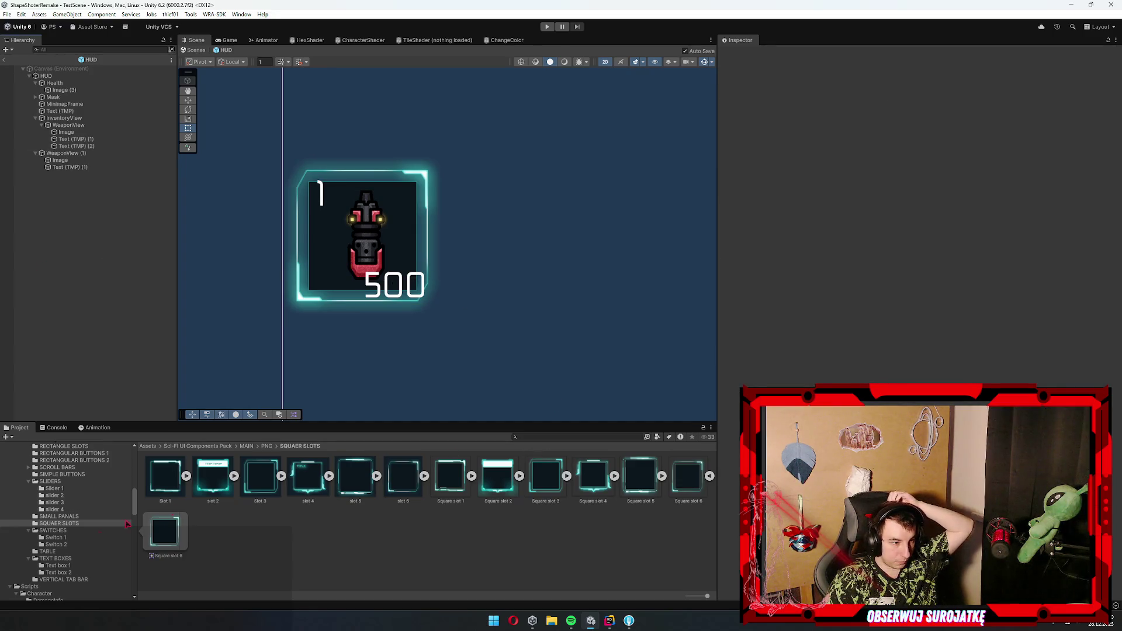
- Navigate the Project folders up to the RECTANGULAR BUTTONS 2 sprites
click(72, 518)
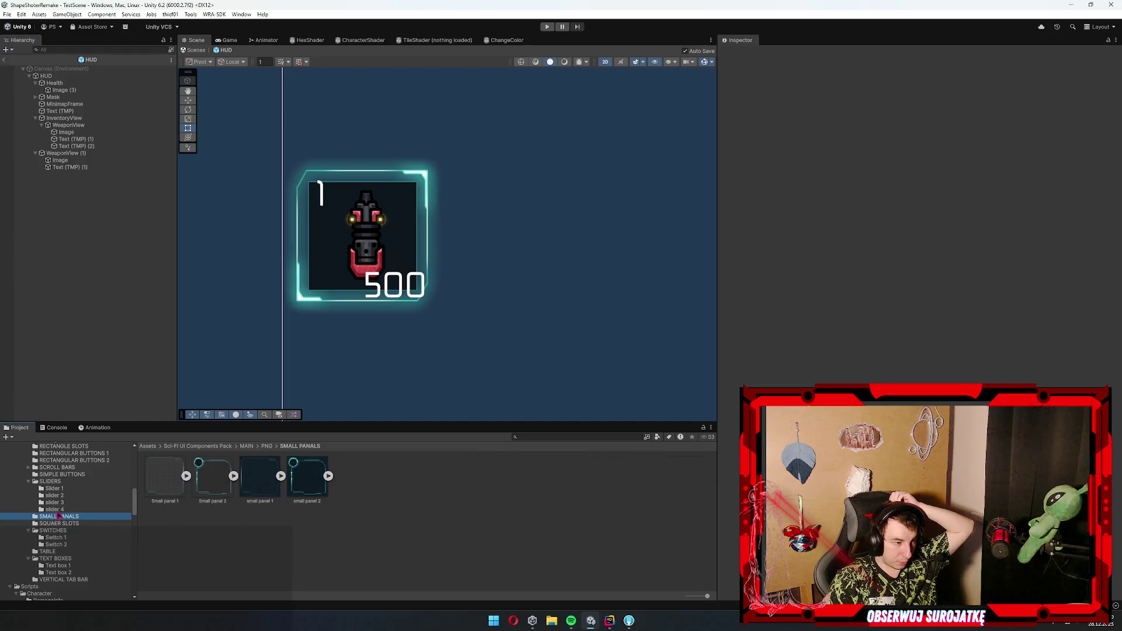
click(54, 509)
click(54, 495)
click(63, 475)
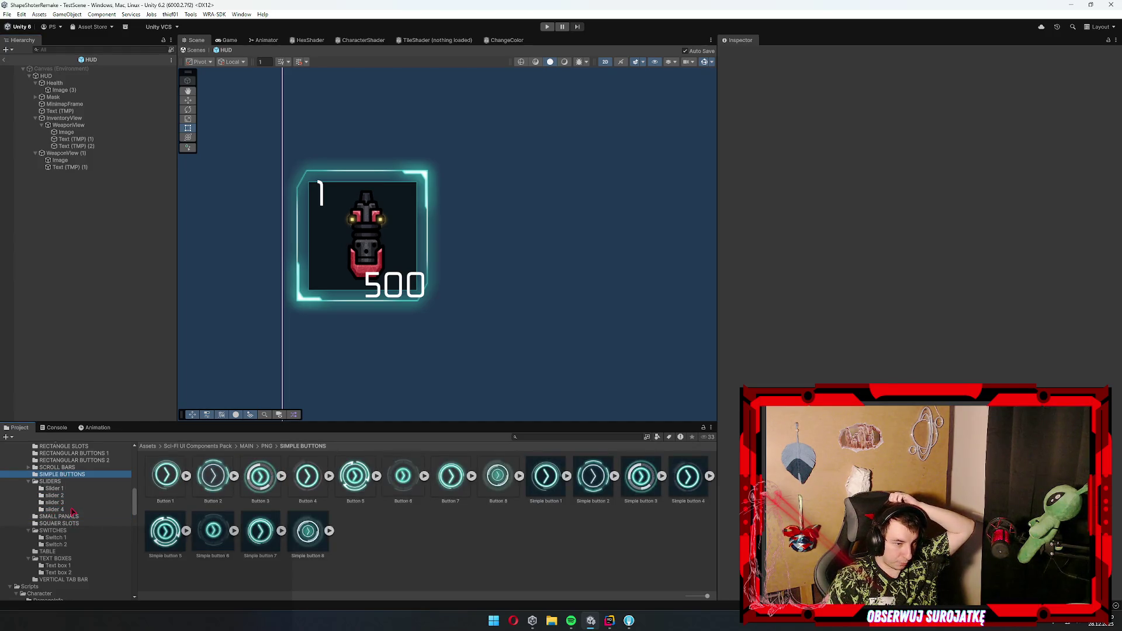
scroll(56, 496, up, 3)
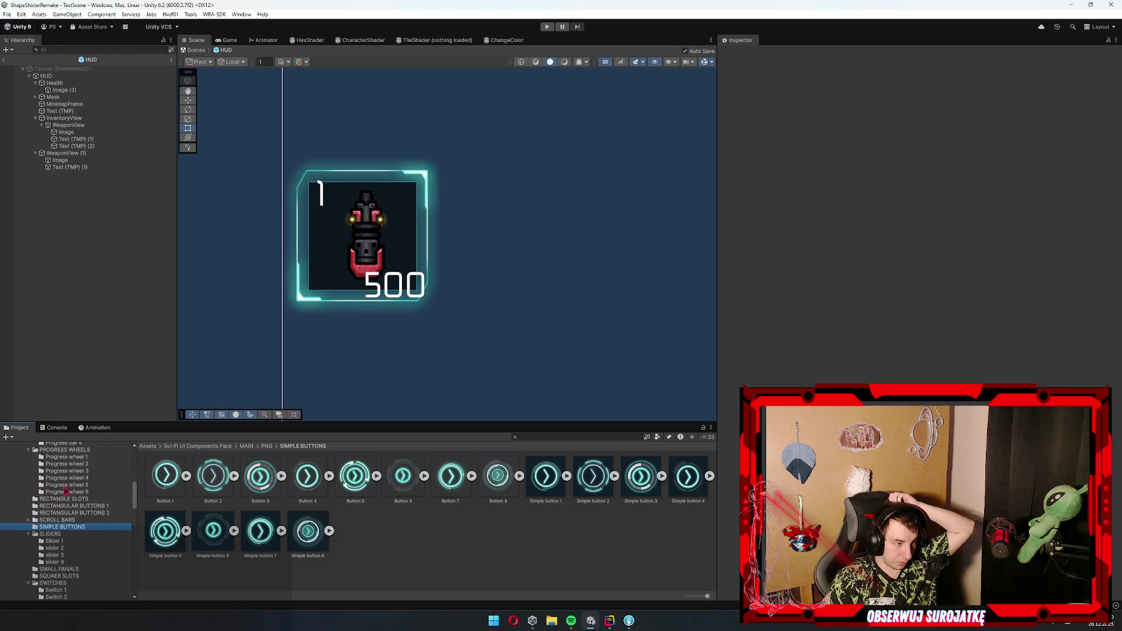
click(67, 519)
key(Right)
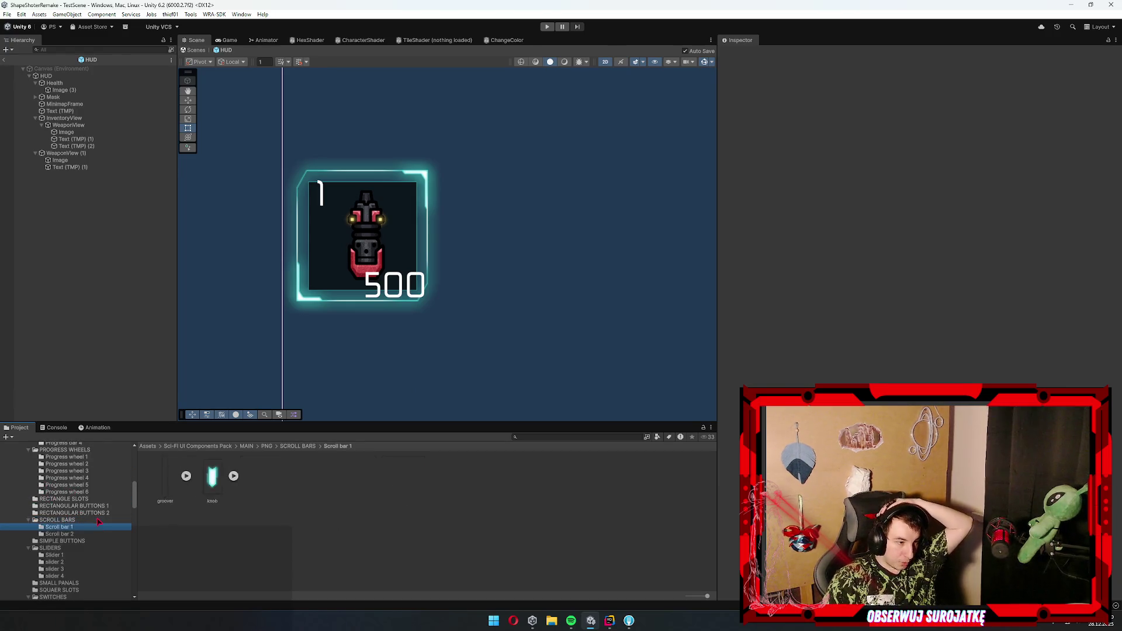
key(Up)
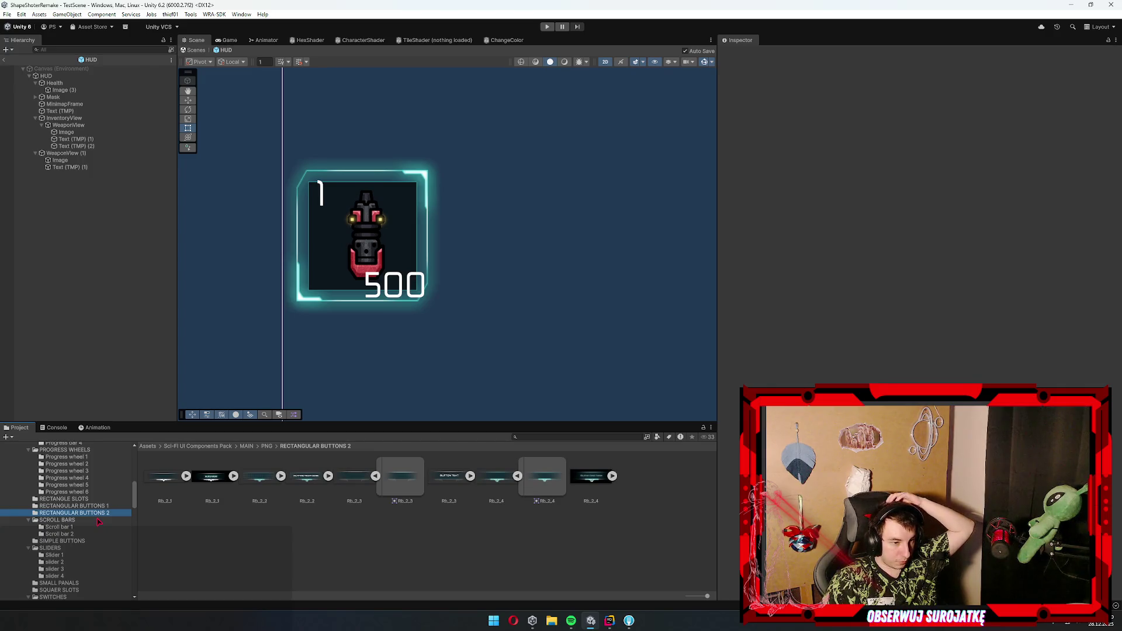
- Move the '1' label beside the weapon frame and save the HUD scene
drag(326, 189, 472, 179)
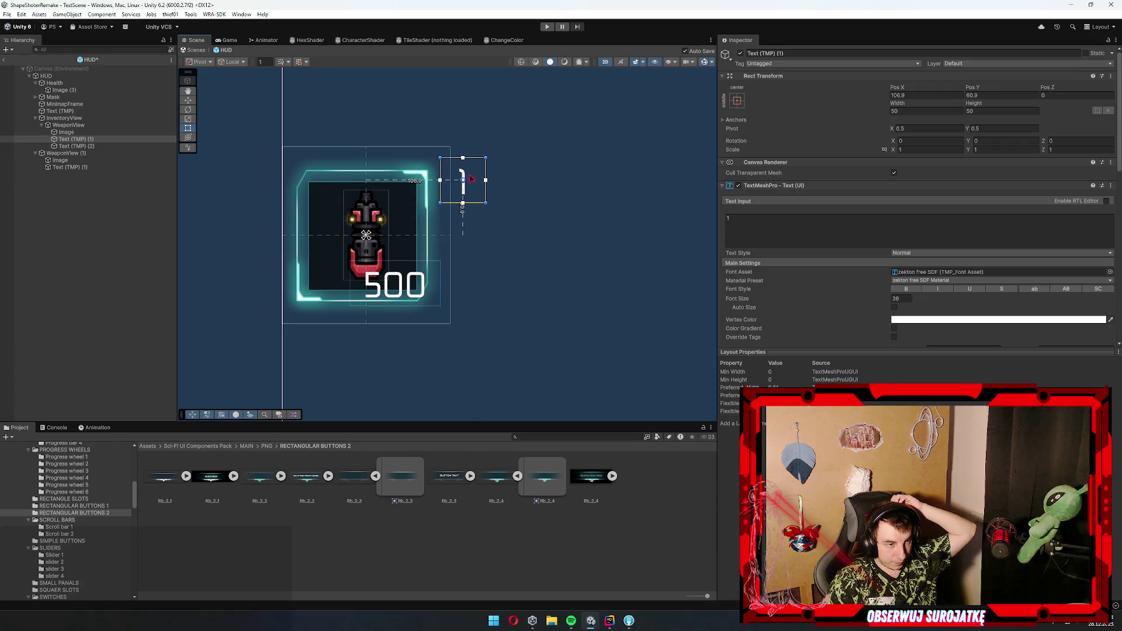
key(ctrl+s)
click(128, 537)
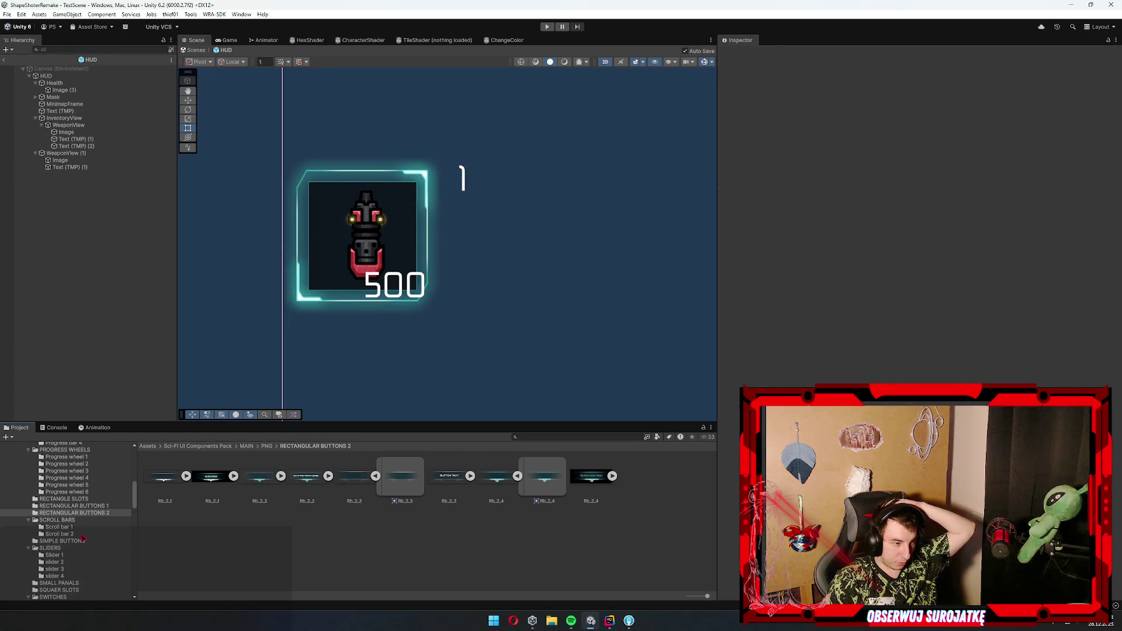
click(407, 195)
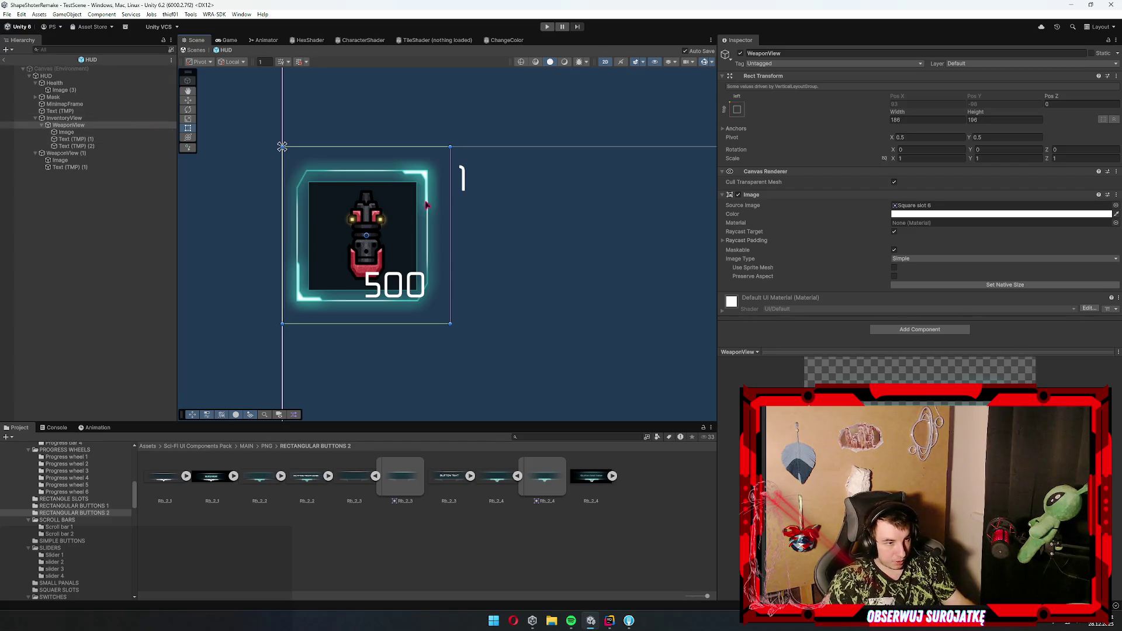
click(397, 207)
click(397, 208)
- Copy WeaponView's Square slot 6 sprite onto Image (1) and reset it to native size
click(402, 208)
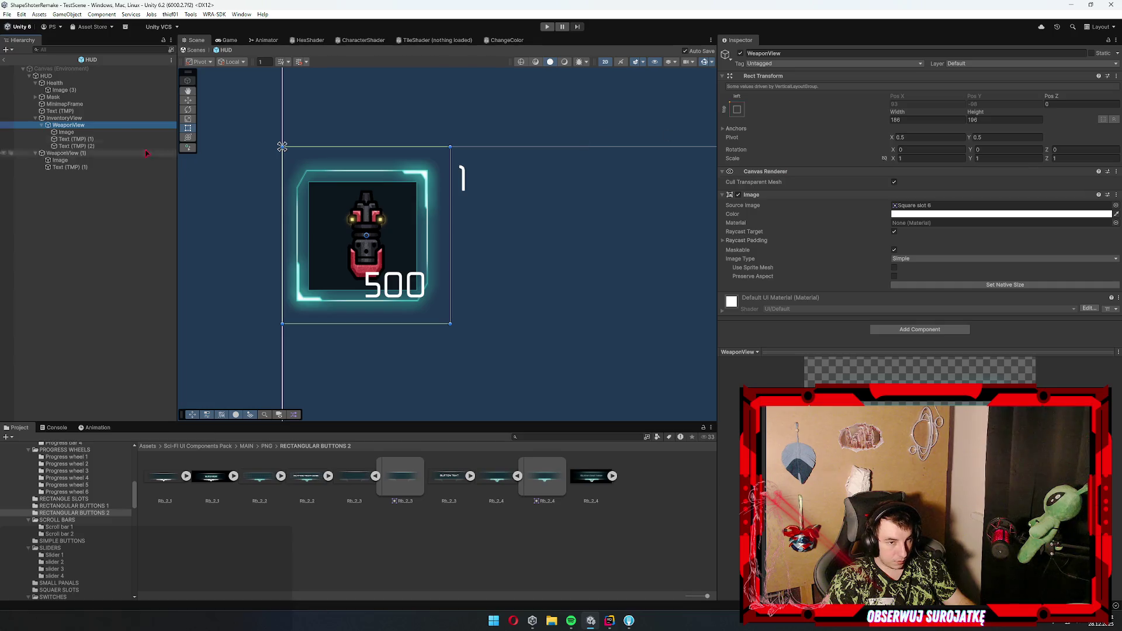
right_click(958, 214)
click(944, 251)
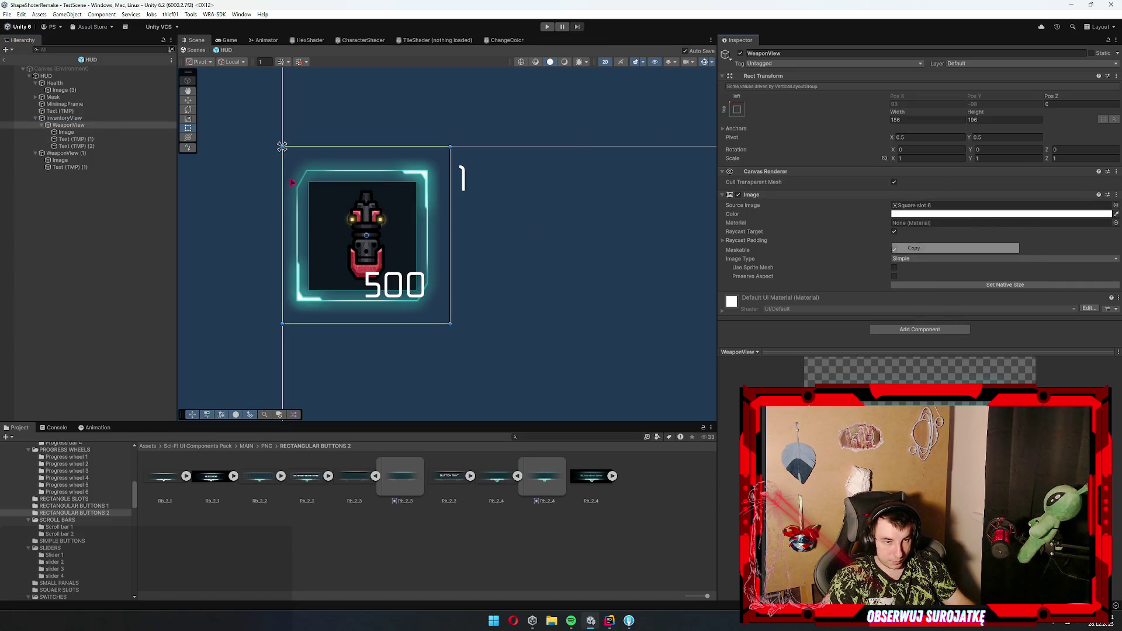
click(407, 206)
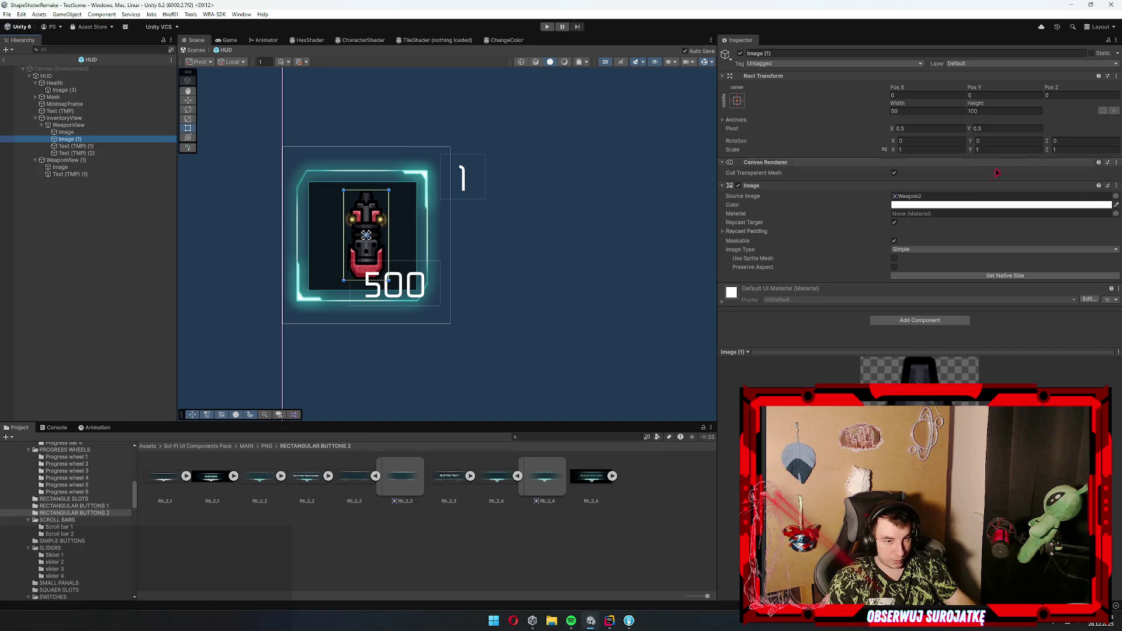
right_click(809, 196)
click(893, 263)
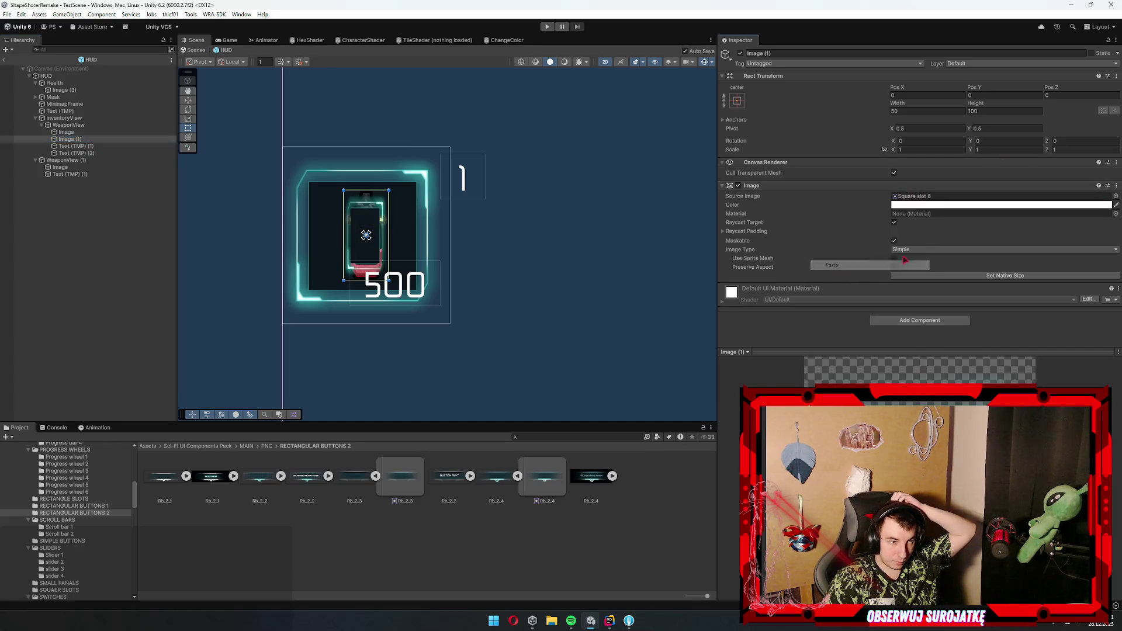
click(911, 275)
- Size the small slot image to 74.4 wide by 78.4 tall
click(940, 111)
text(186/5)
key(Tab)
text(196/5)
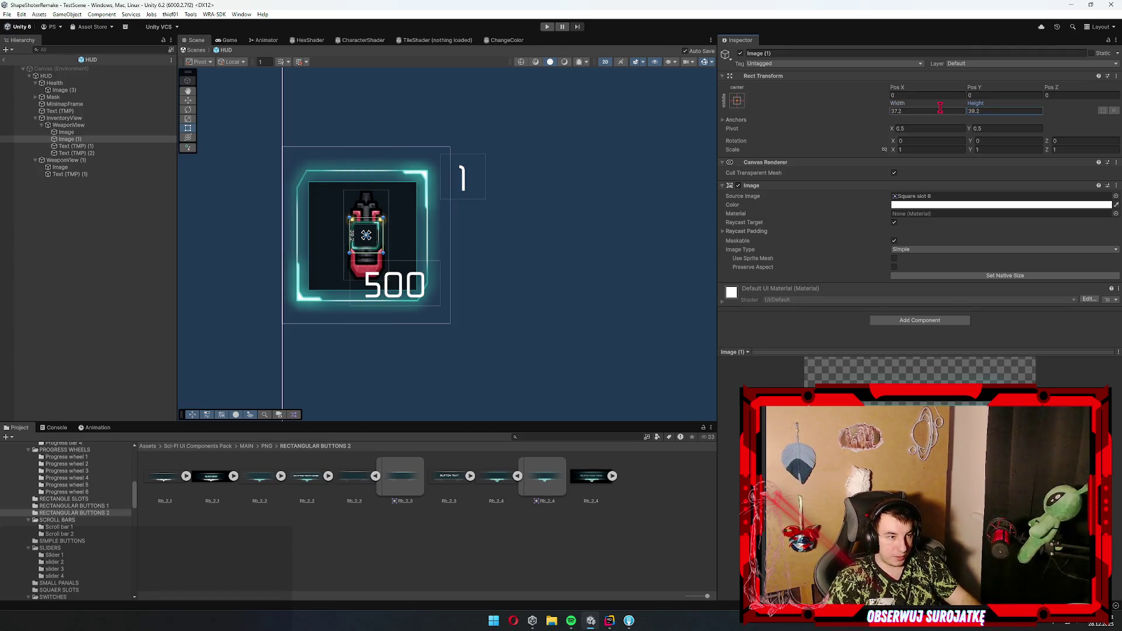
click(935, 110)
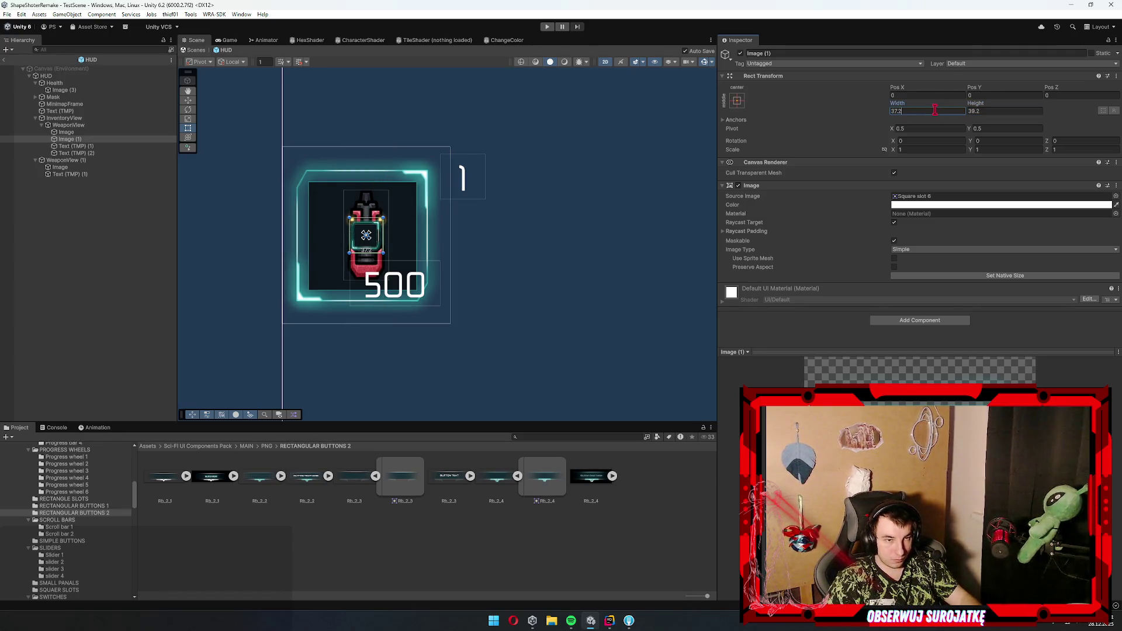
text(2)
key(Tab)
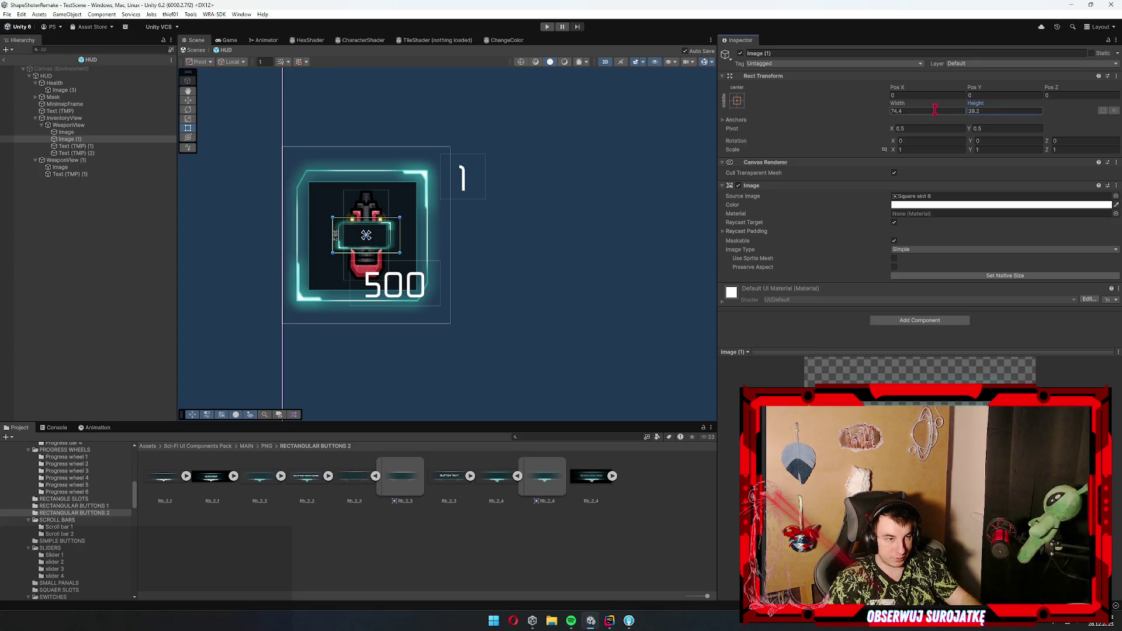
click(1024, 112)
text(*2)
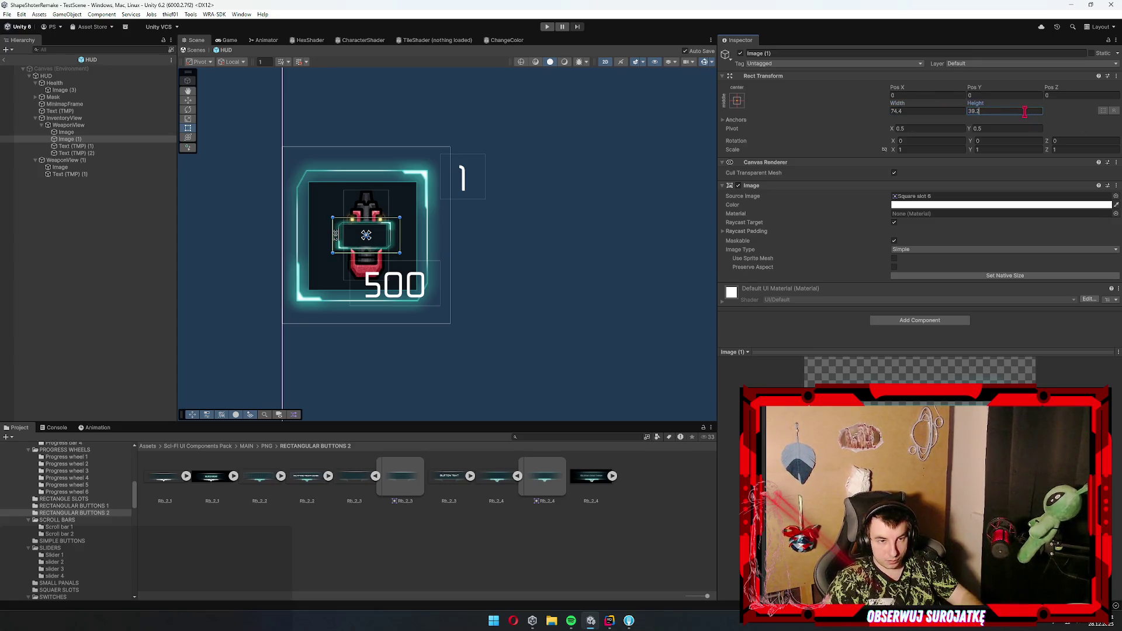
key(Return)
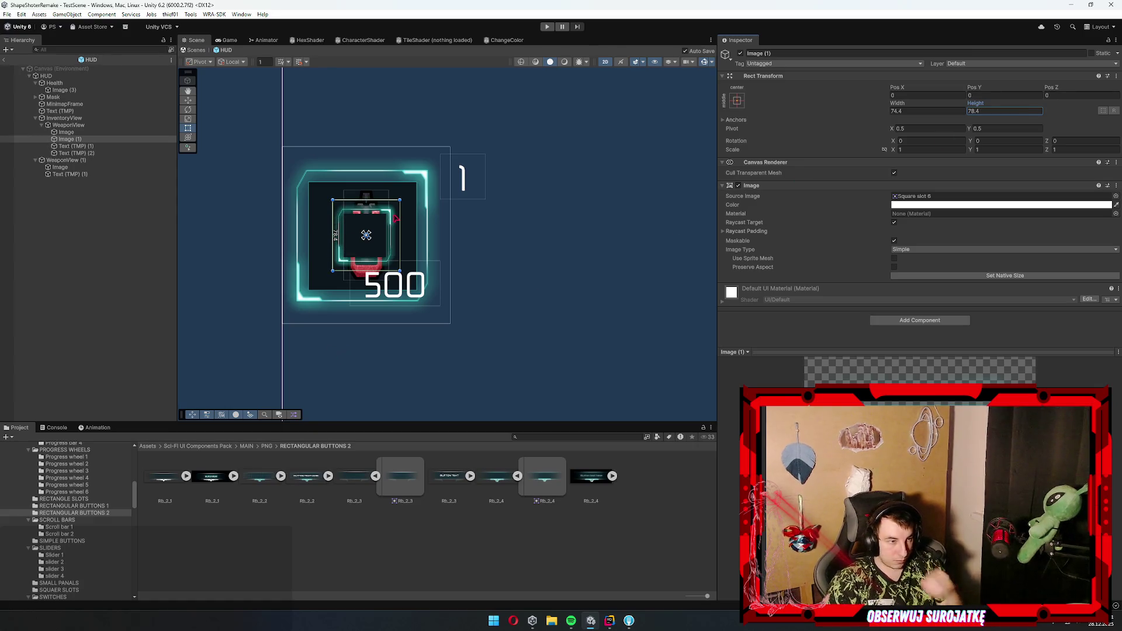
- Place the small slot beside the weapon slot and centre the '1' label inside it at Pos 0, 0
mouse_move(401, 229)
mouse_down()
mouse_move(524, 164)
mouse_move(517, 178)
mouse_up()
click(93, 147)
drag(102, 147, 88, 139)
drag(480, 177, 501, 181)
click(920, 96)
text(0.23)
key(Tab)
text(0)
key(Return)
click(129, 308)
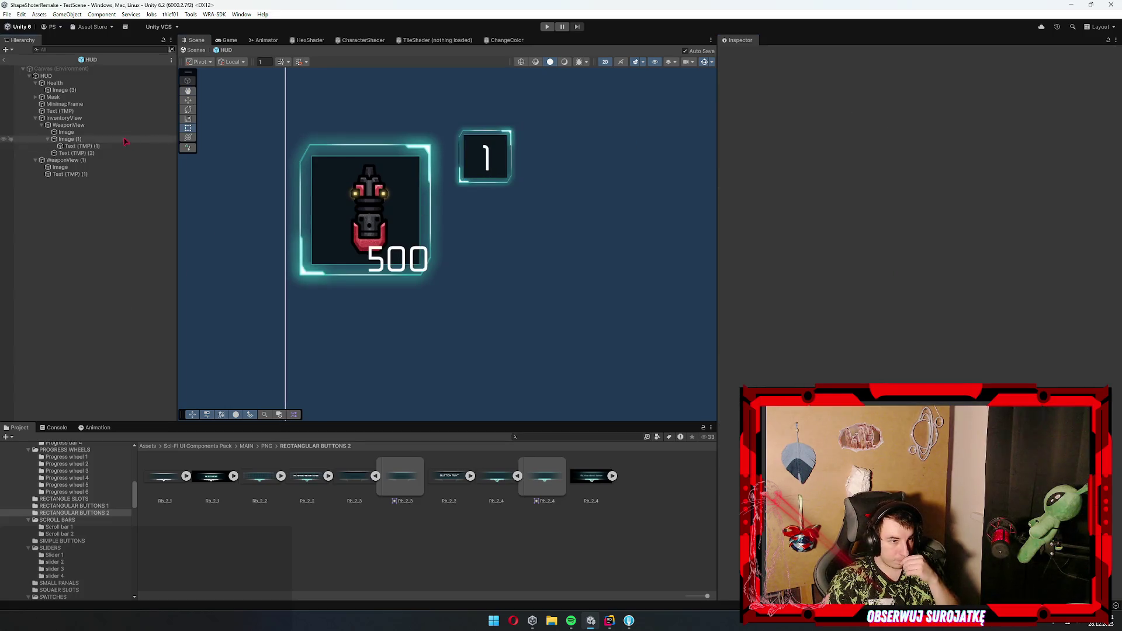
click(79, 147)
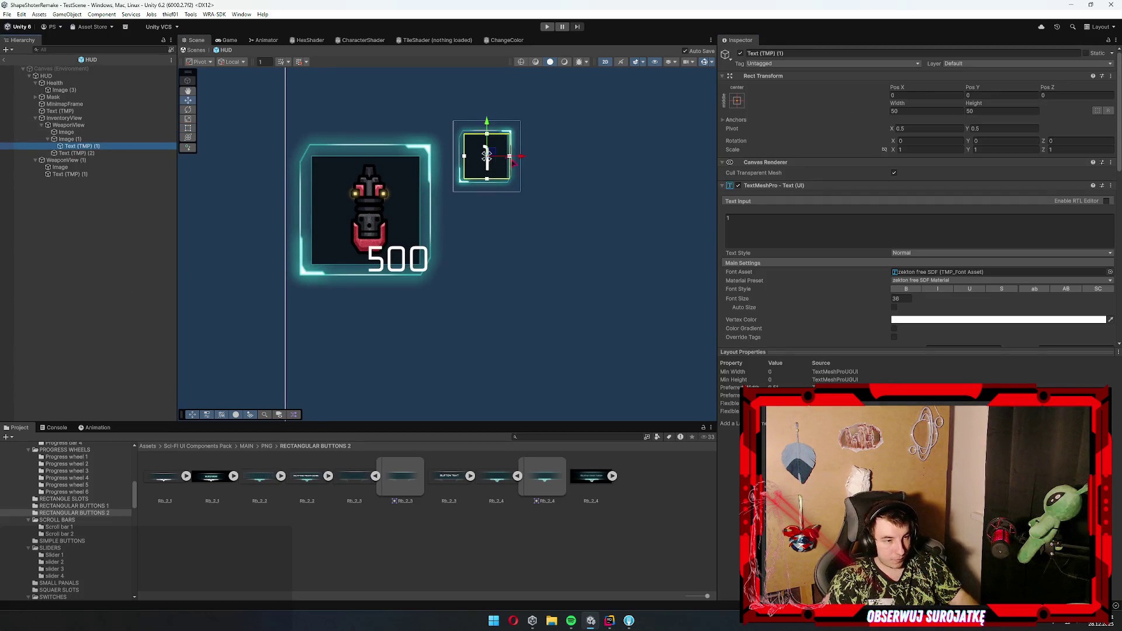
click(84, 140)
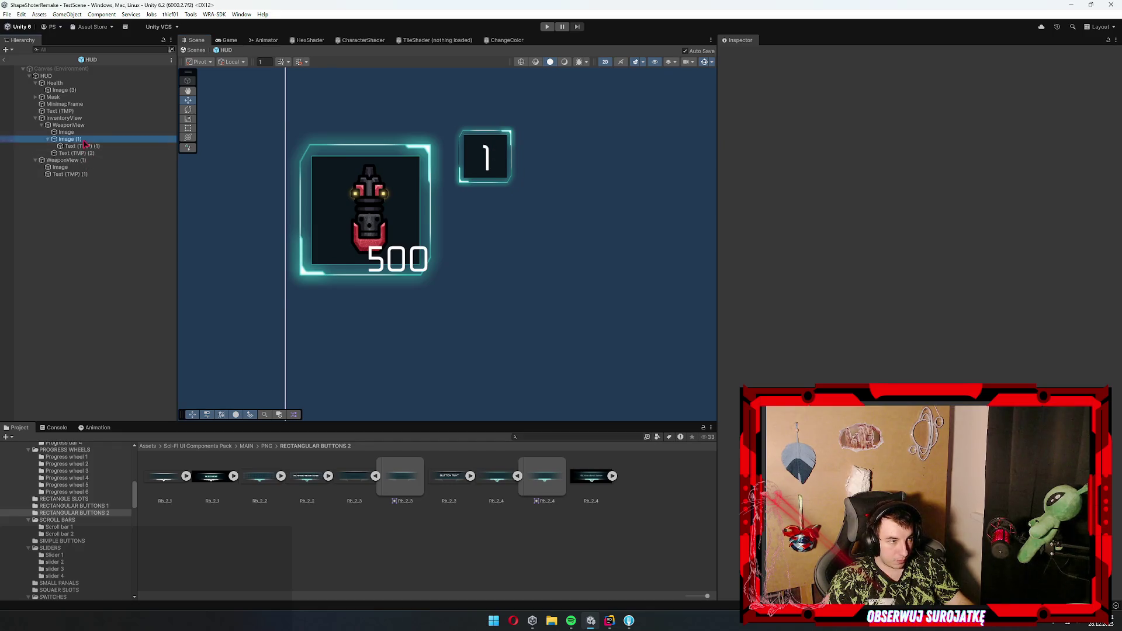
mouse_move(486, 155)
mouse_down()
mouse_move(303, 153)
mouse_move(318, 154)
mouse_up()
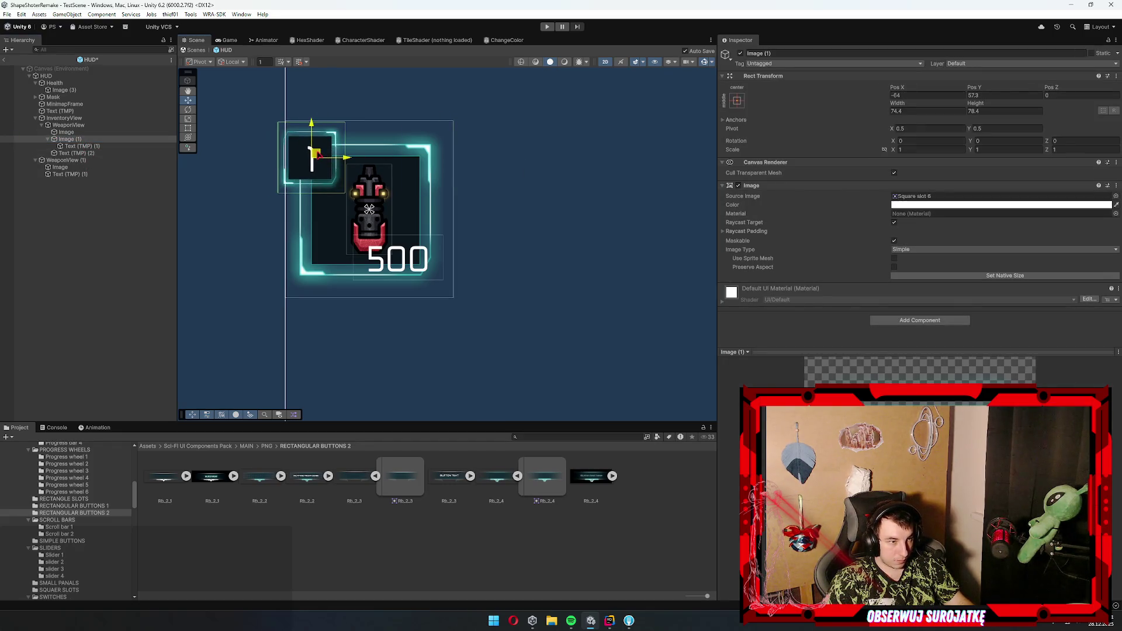
click(182, 228)
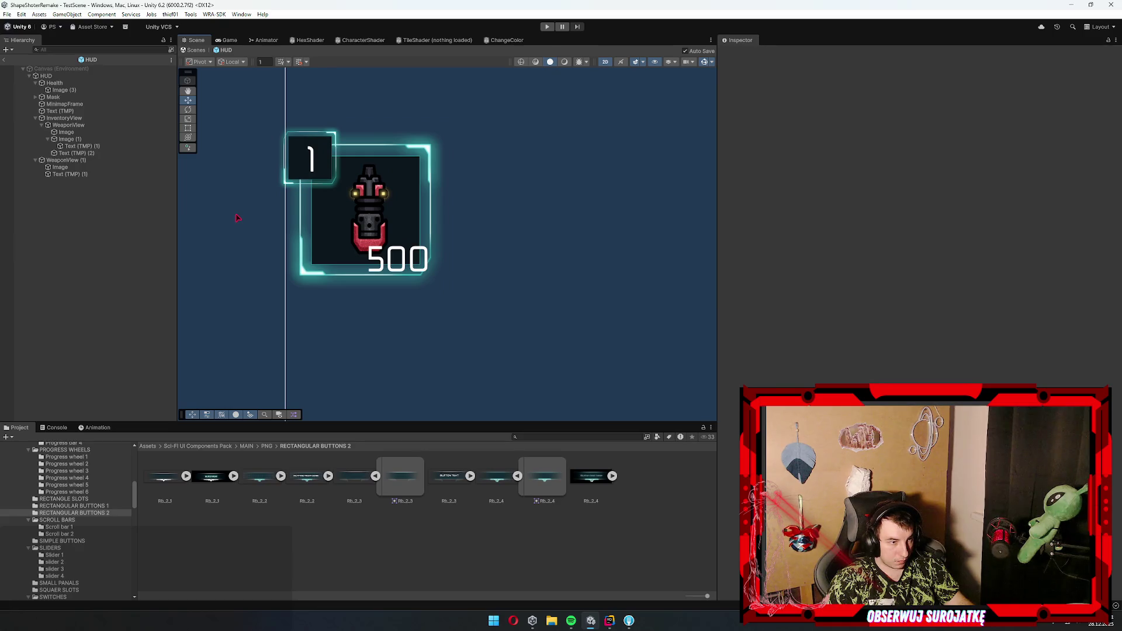
click(68, 139)
mouse_move(316, 155)
mouse_down()
mouse_move(492, 153)
mouse_move(502, 164)
mouse_up()
key(t)
click(55, 258)
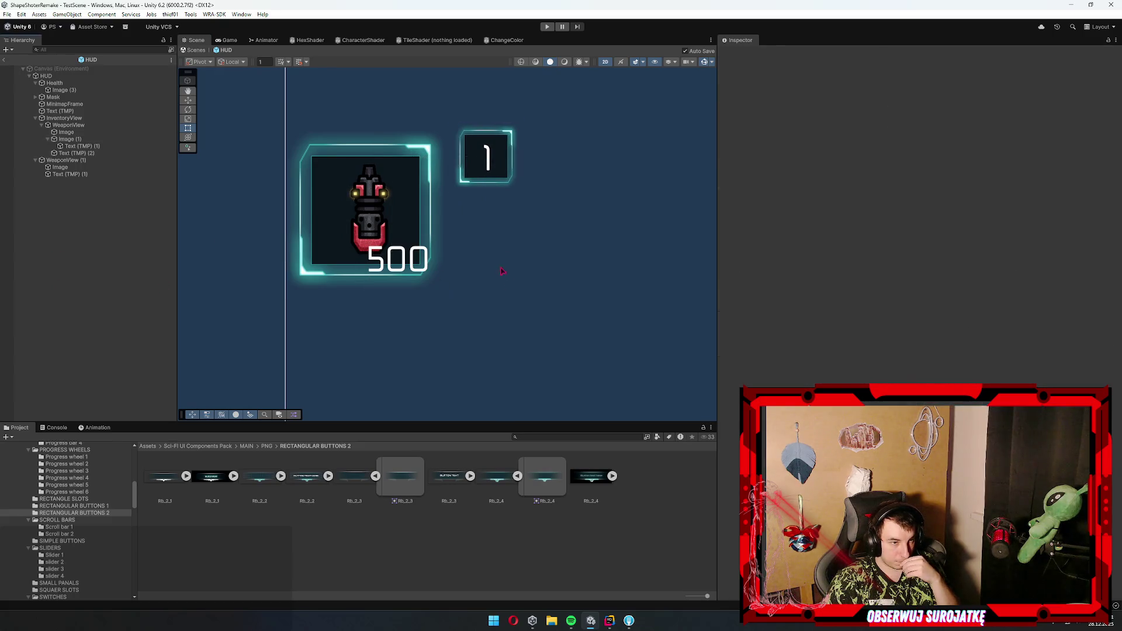
scroll(510, 225, down, 2)
scroll(512, 210, up, 2)
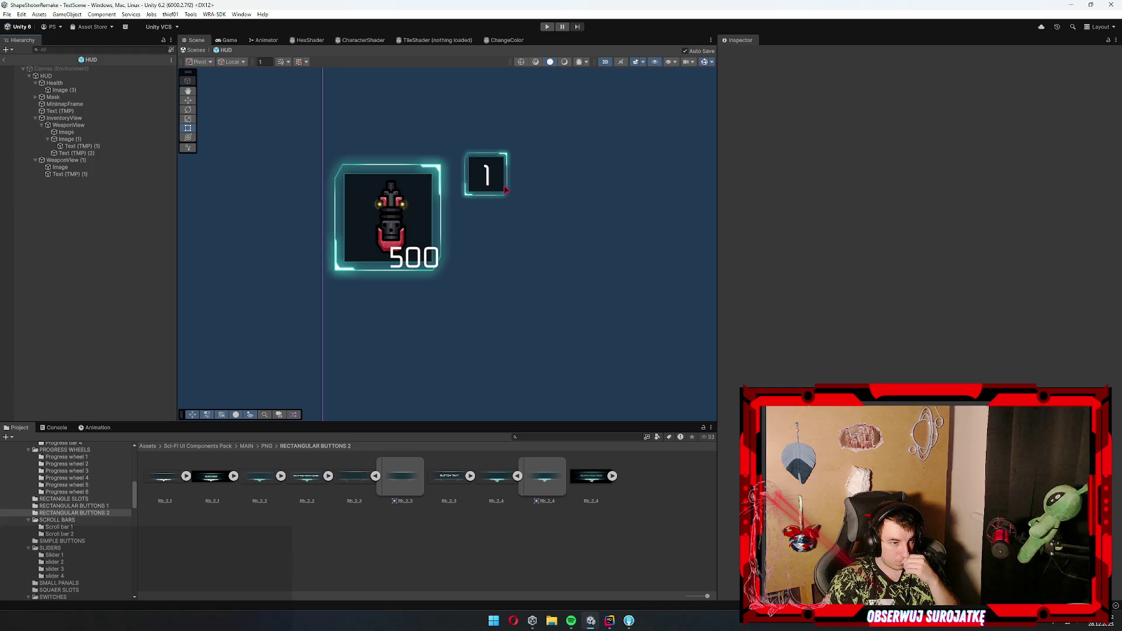
scroll(381, 224, down, 1)
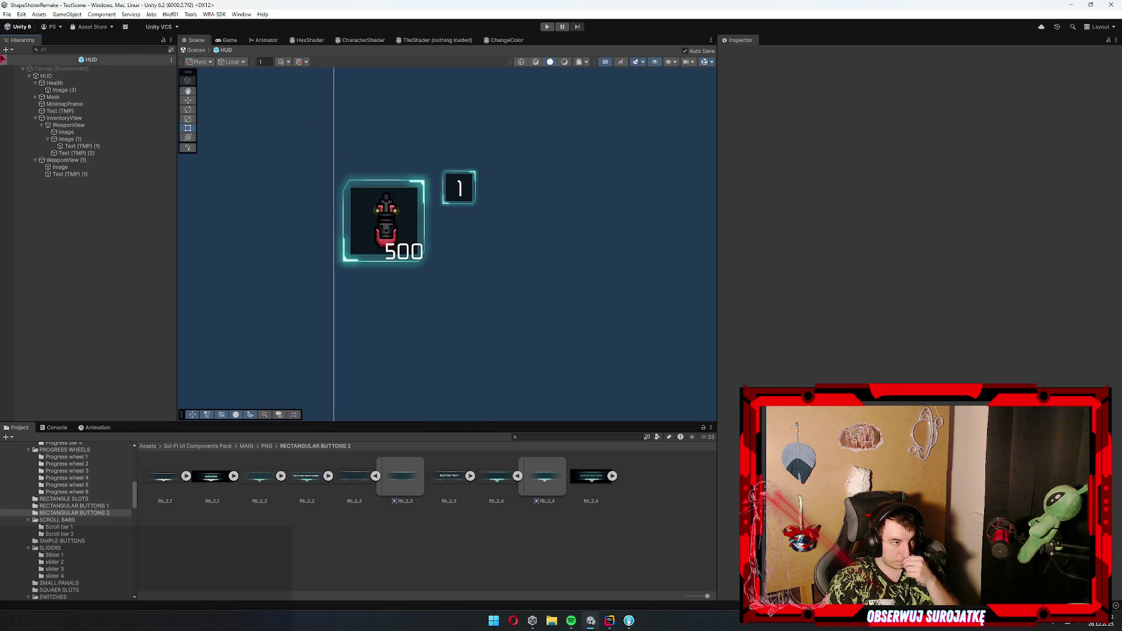
scroll(594, 284, down, 4)
scroll(490, 264, up, 1)
drag(491, 264, 489, 243)
scroll(489, 243, up, 1)
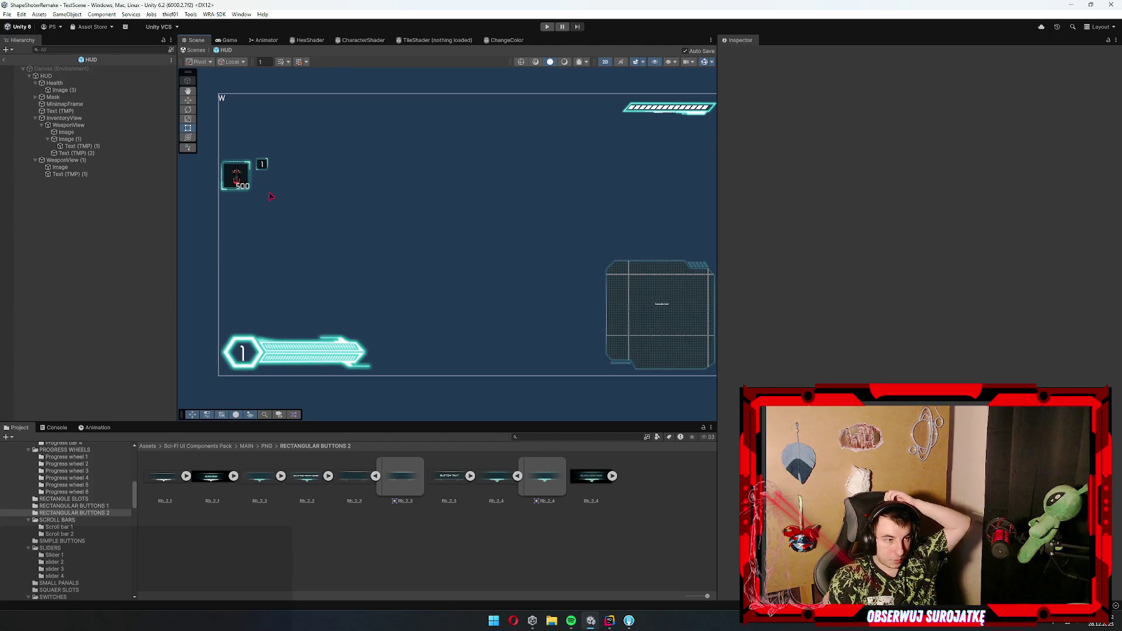
- Frame the weapon slot and drag the number 1 into its top-left corner
click(83, 506)
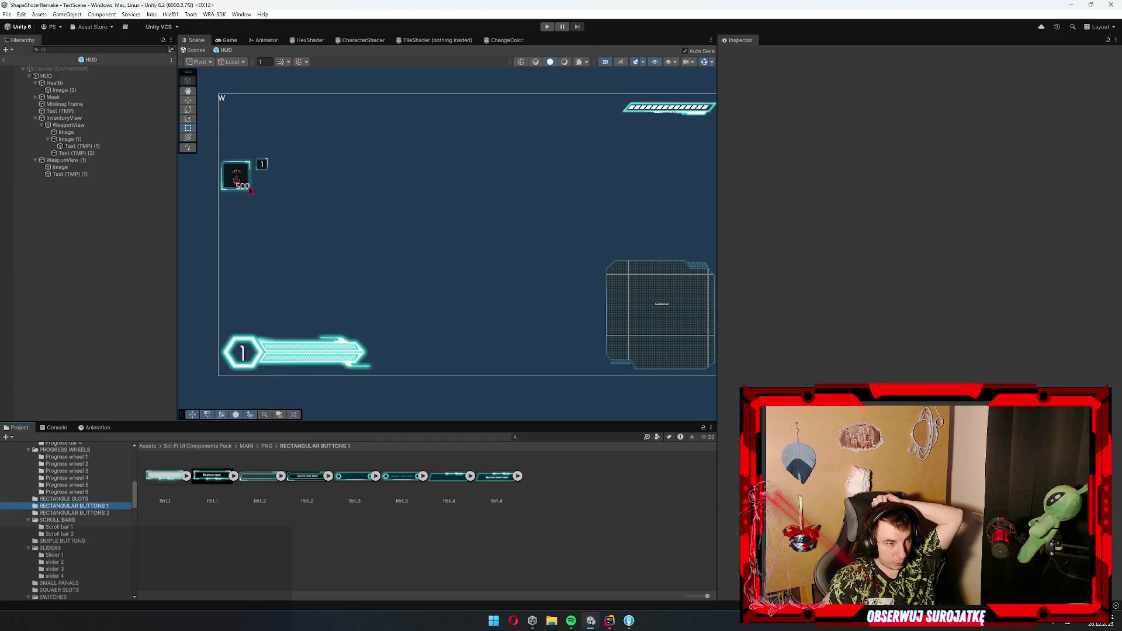
key(f)
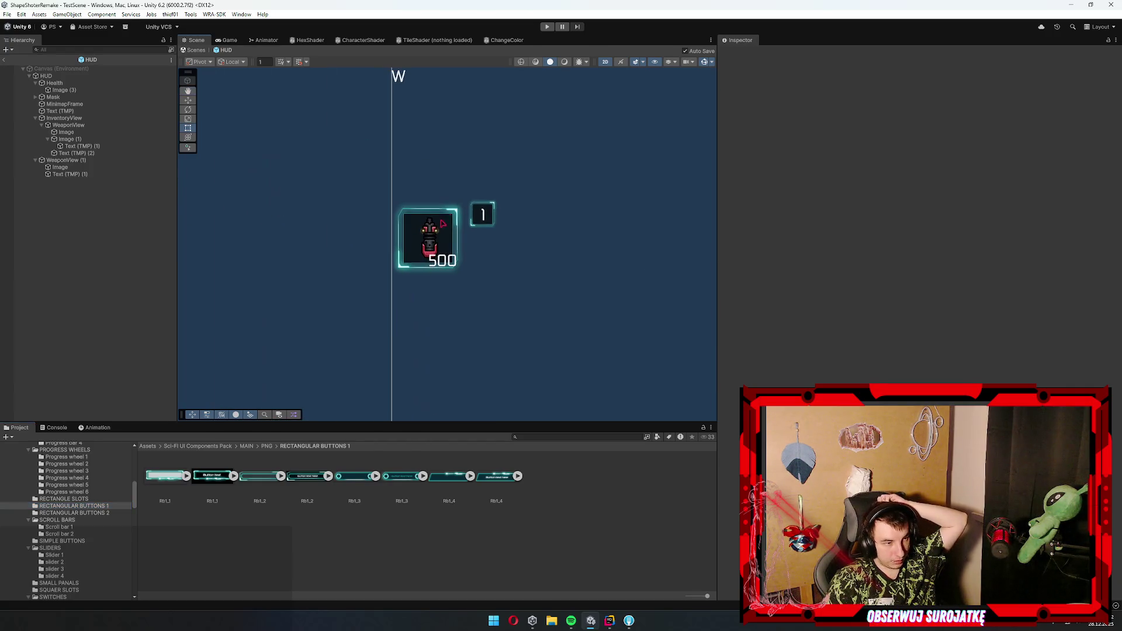
click(482, 215)
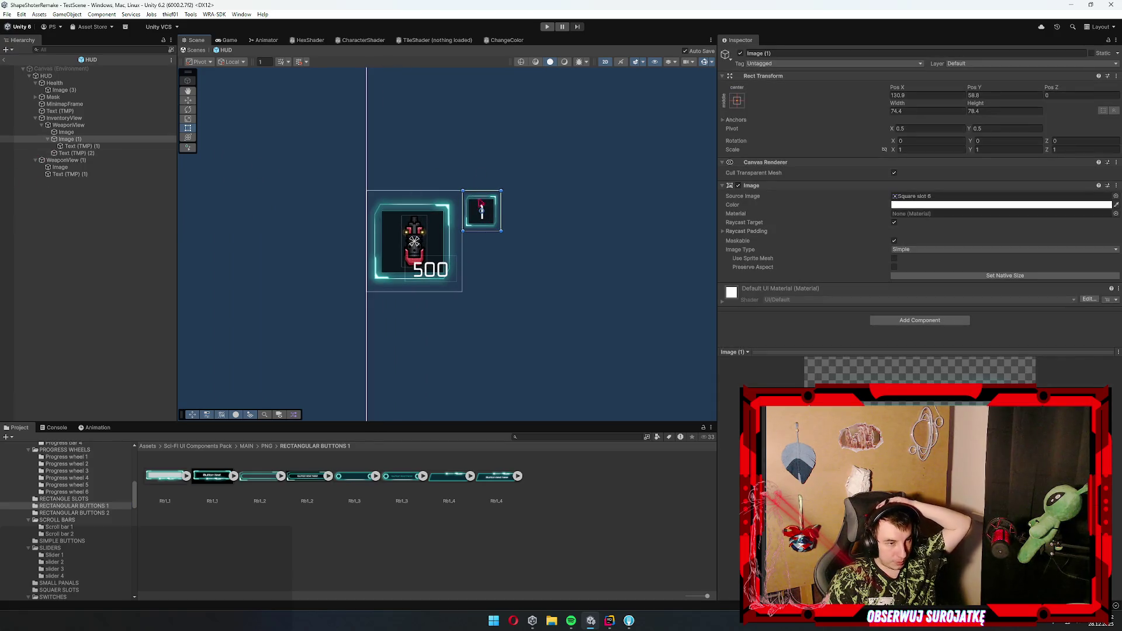
mouse_move(472, 205)
mouse_down()
mouse_move(412, 232)
mouse_move(388, 206)
mouse_up()
- Disable the number 1's Image component to hide its square frame, and nudge it into place
click(746, 187)
click(748, 186)
click(738, 185)
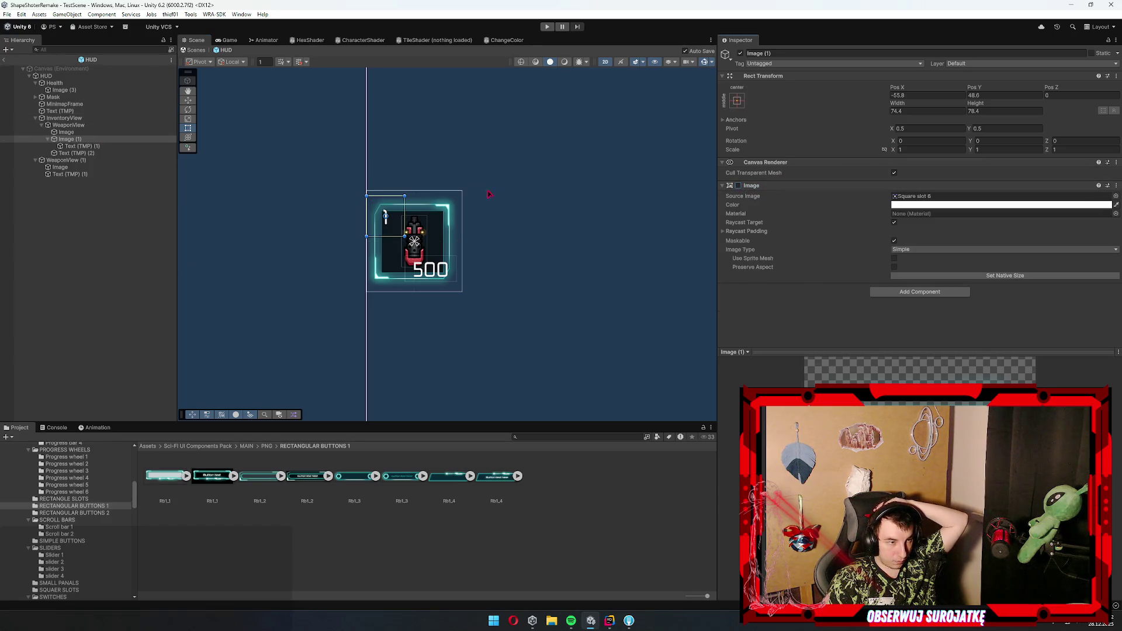
drag(398, 206, 397, 212)
click(104, 270)
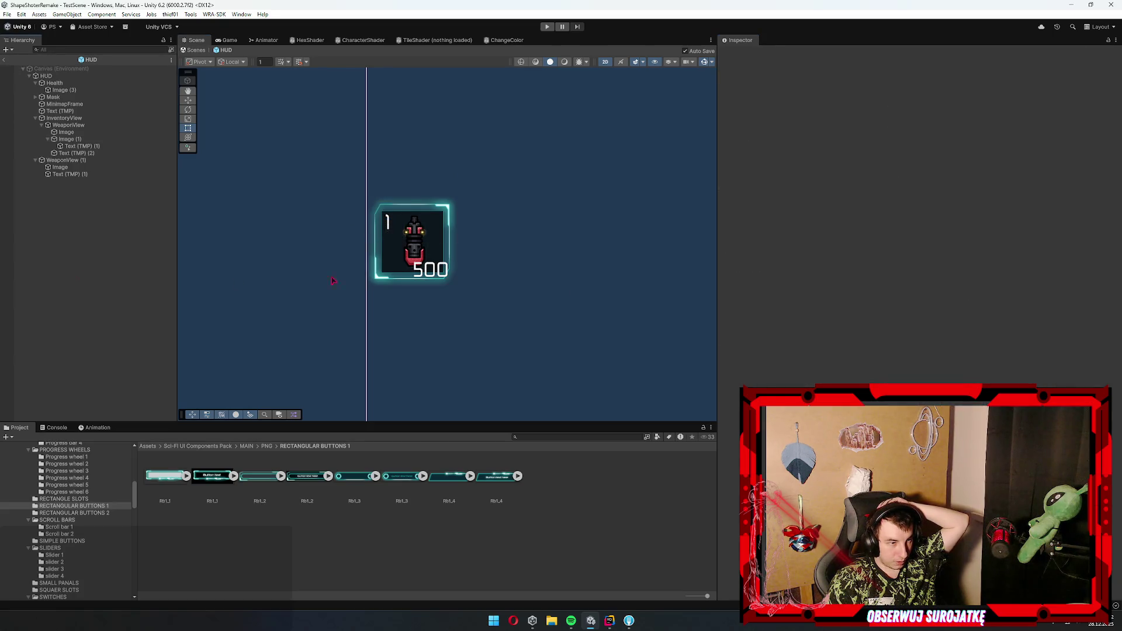
scroll(388, 200, down, 3)
mouse_move(501, 254)
mouse_down()
mouse_move(401, 210)
mouse_move(375, 248)
mouse_up()
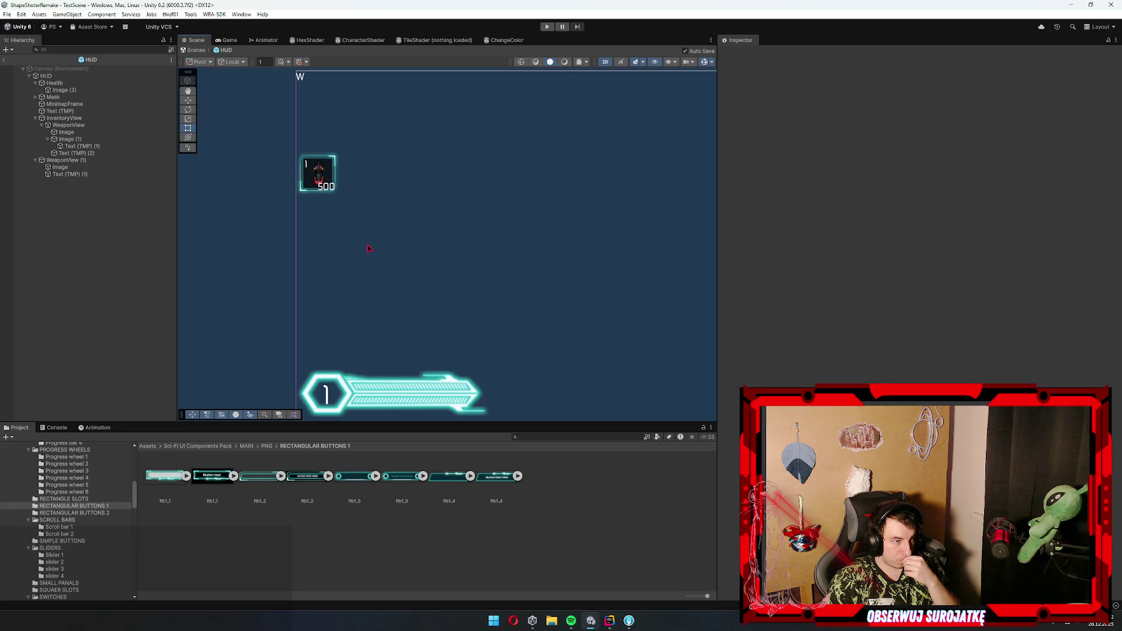
click(48, 139)
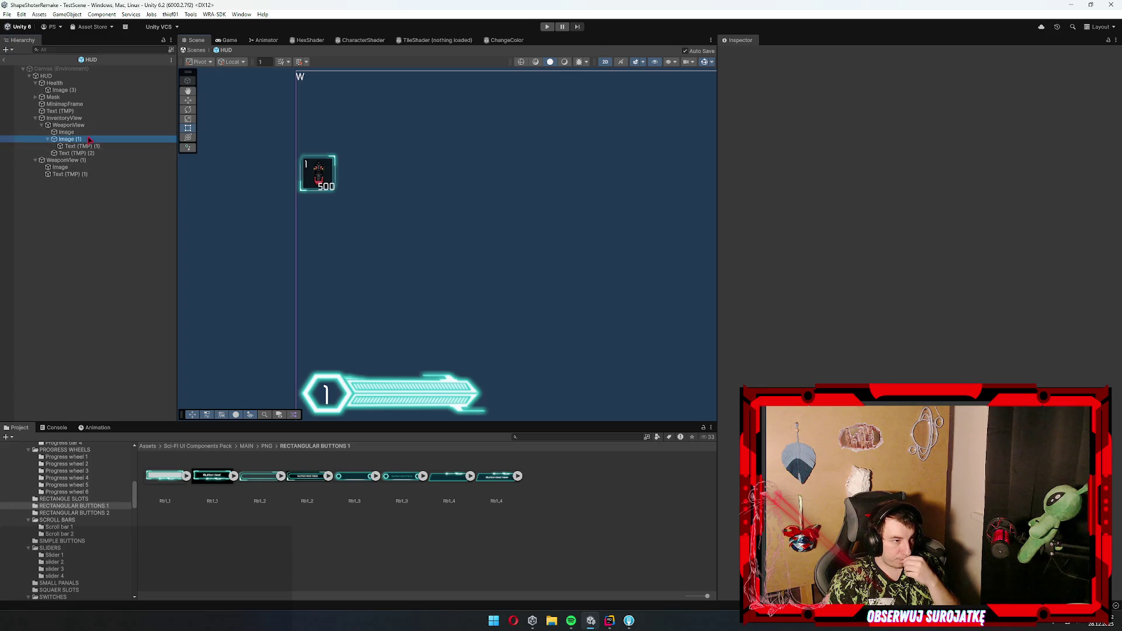
- Turn off Use Child Scale Height on InventoryView's Vertical Layout Group
click(68, 125)
click(42, 126)
key(ctrl+d)
key(ctrl+d)
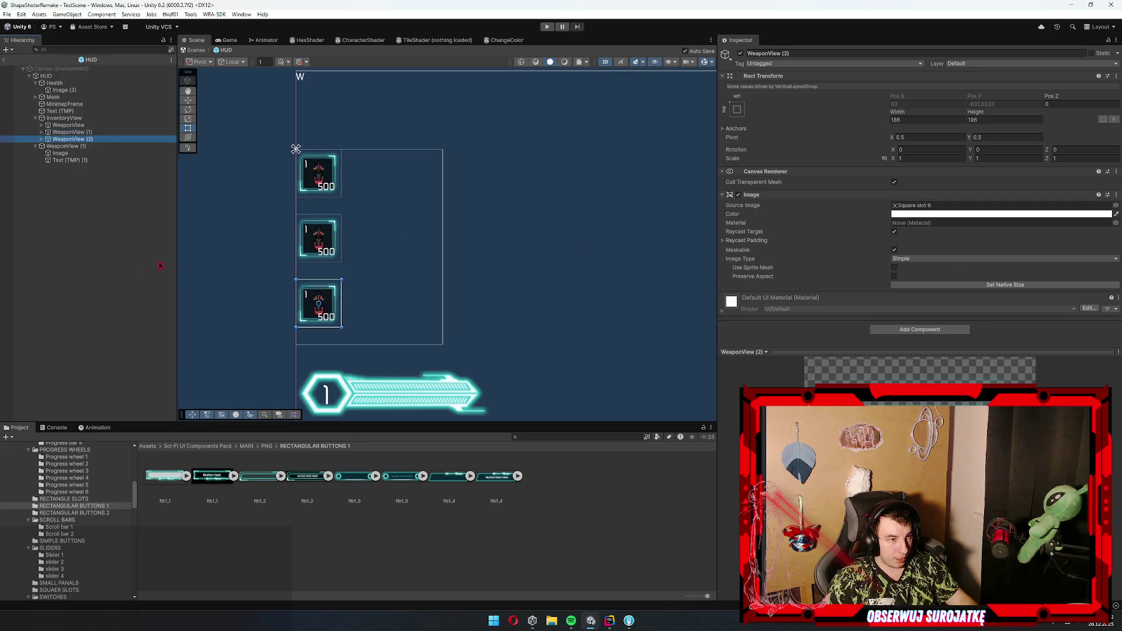
key(ctrl+z)
key(ctrl+z)
key(ctrl+z)
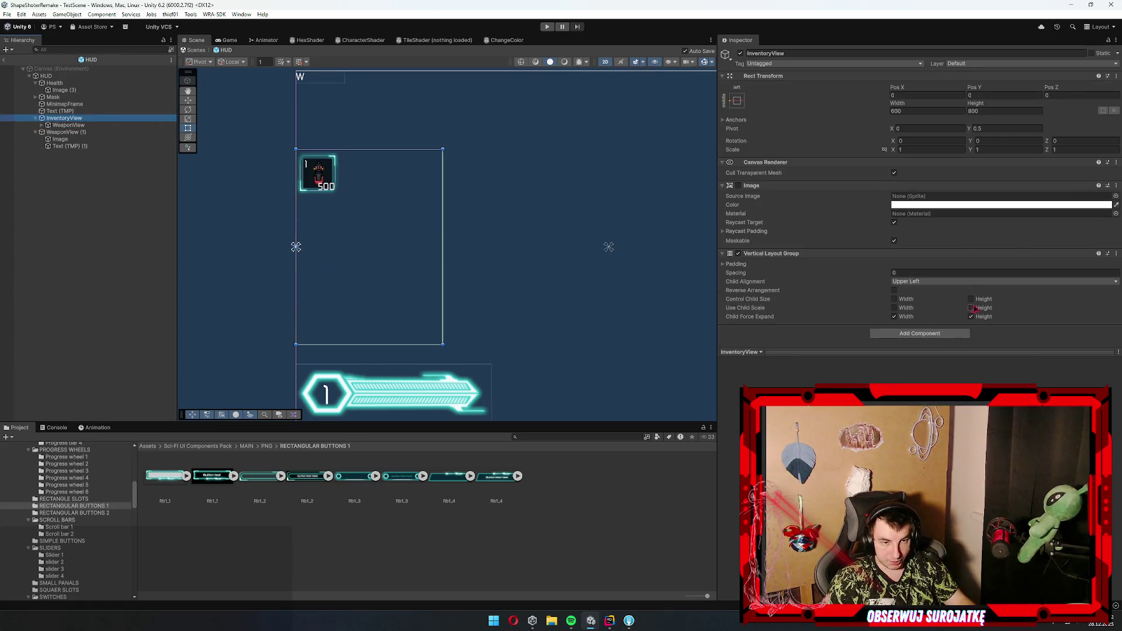
click(972, 308)
drag(66, 132, 69, 118)
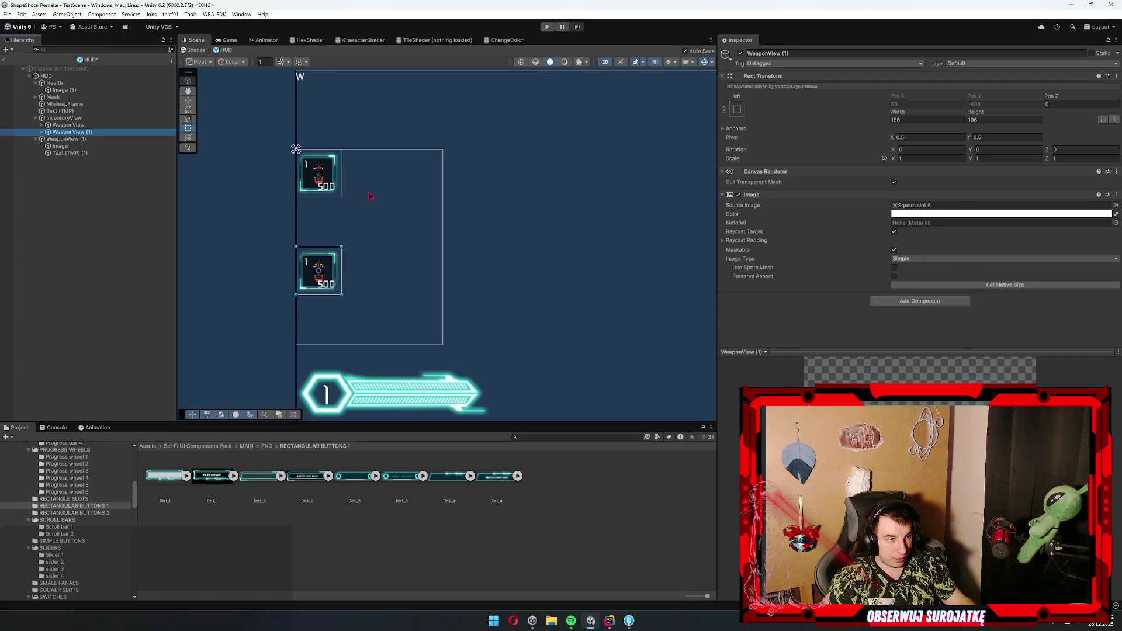
key(ctrl+z)
click(69, 118)
click(986, 308)
- Duplicate WeaponView and remove the extra copies, leaving three slots stacked in the list
click(76, 125)
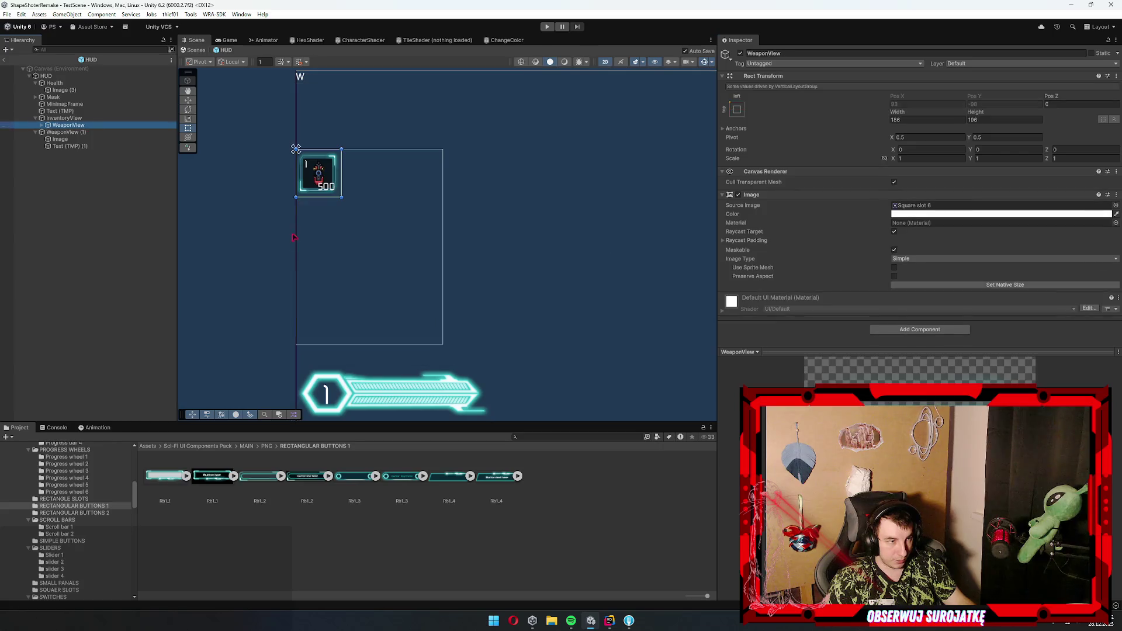
key(ctrl+d)
key(ctrl+d)
key(ctrl+d)
click(97, 339)
key(f)
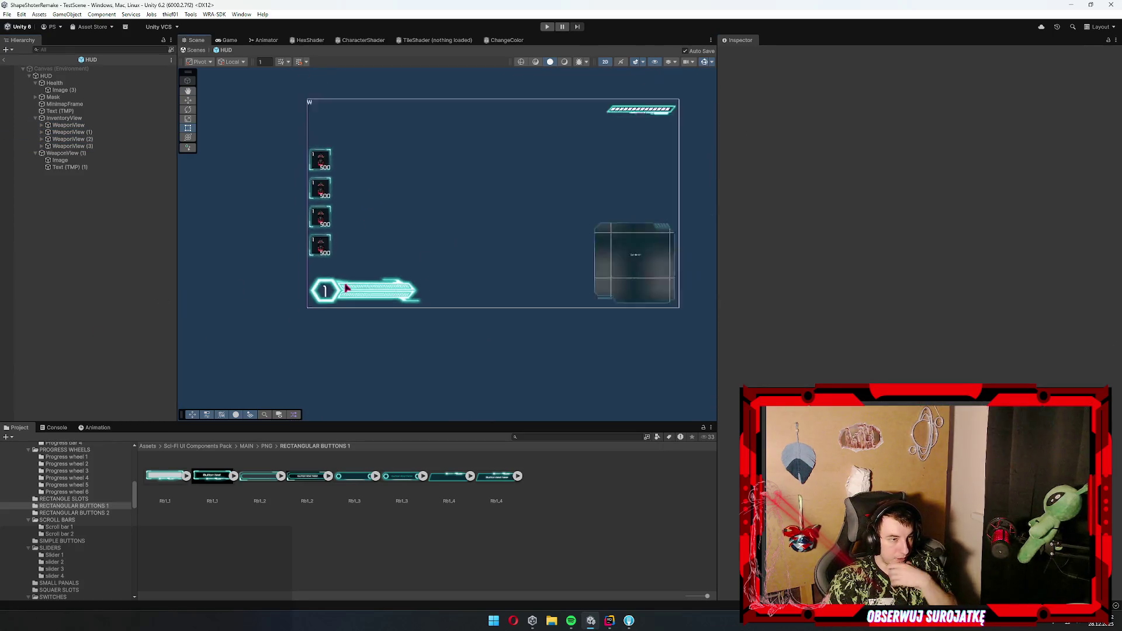
click(95, 146)
key(ctrl+d)
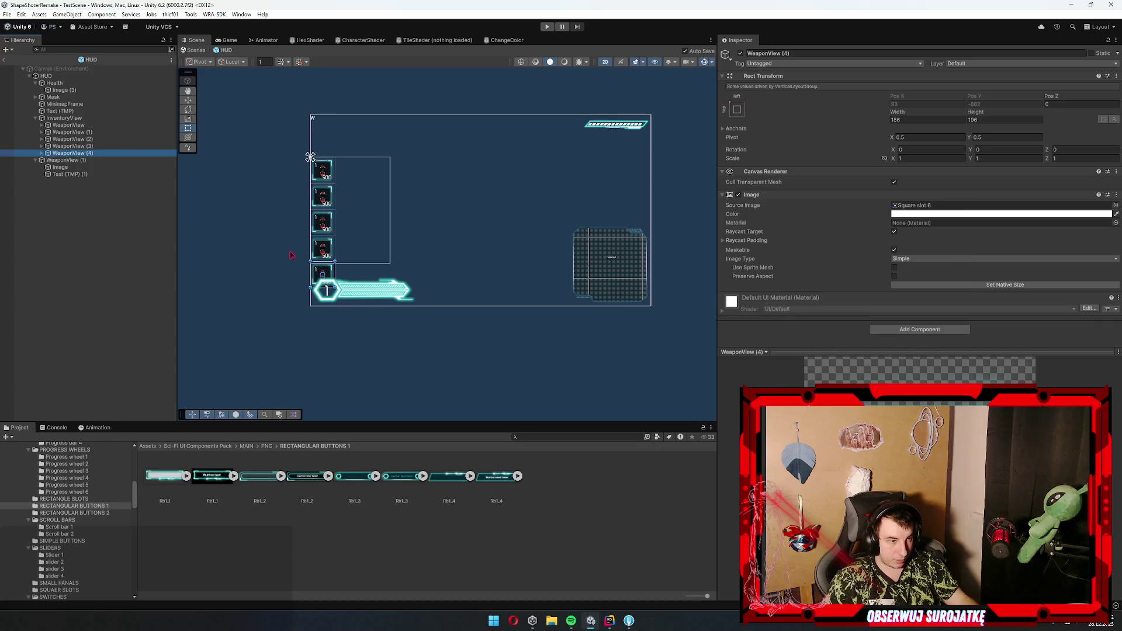
key(ctrl+z)
key(f)
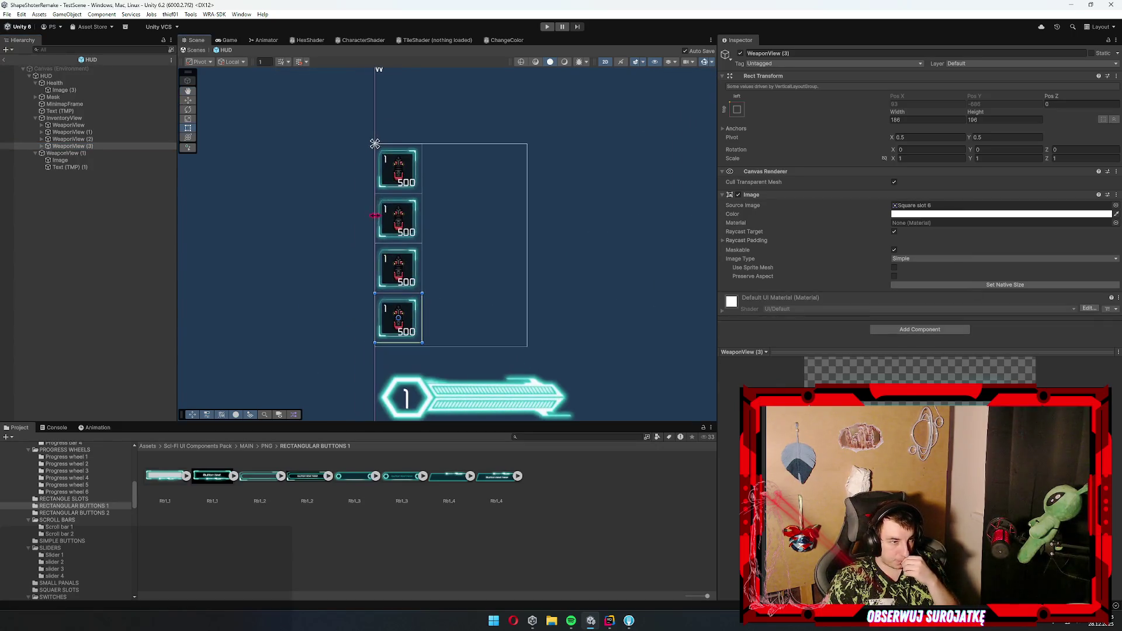
key(ctrl+z)
key(ctrl+z)
key(ctrl+z)
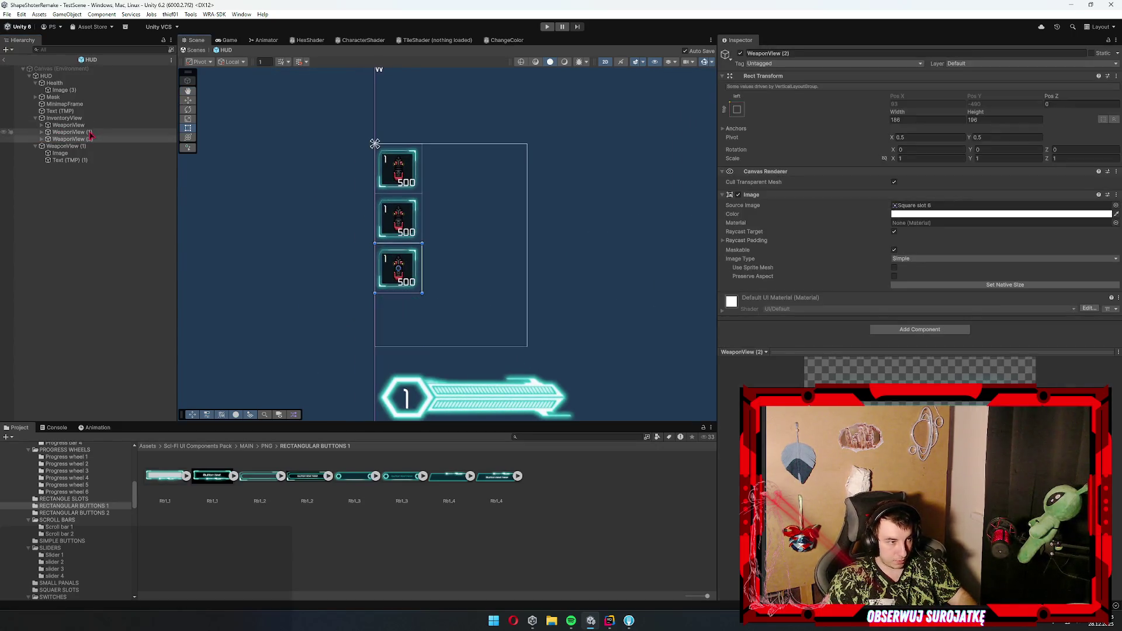
- Try halving WeaponView to 93×98, then undo back to 186×196
click(943, 119)
text(2)
key(Tab)
text(/2)
key(Return)
scroll(412, 159, up, 5)
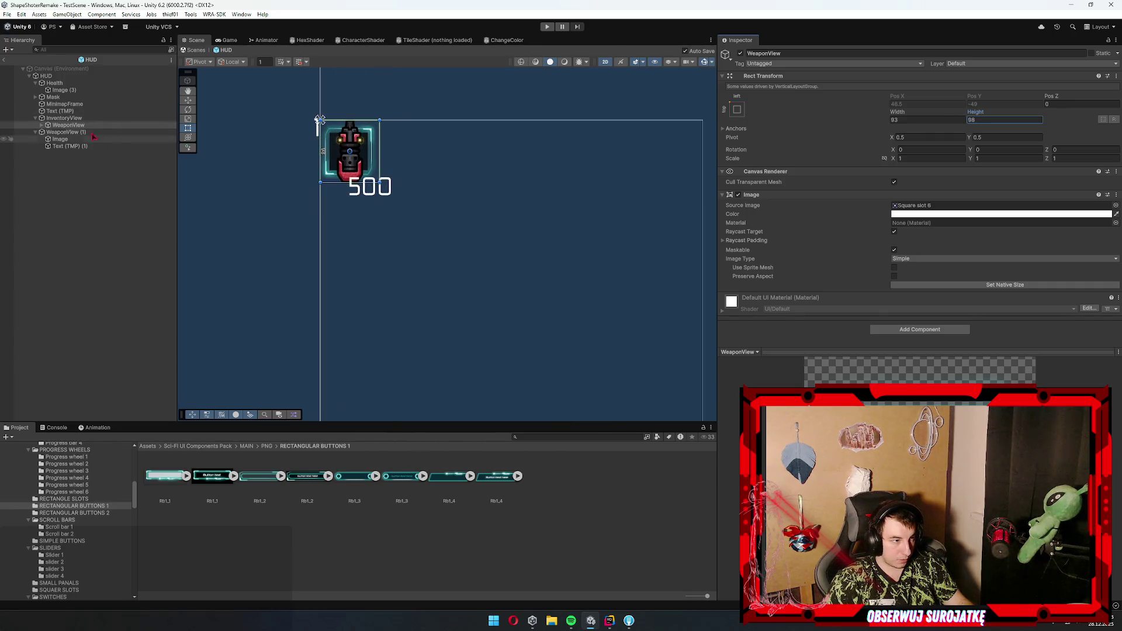
key(ctrl+z)
key(ctrl+z)
- Make the weapon icon stretch with its slot and anchor the 500 counter bottom-right
click(374, 142)
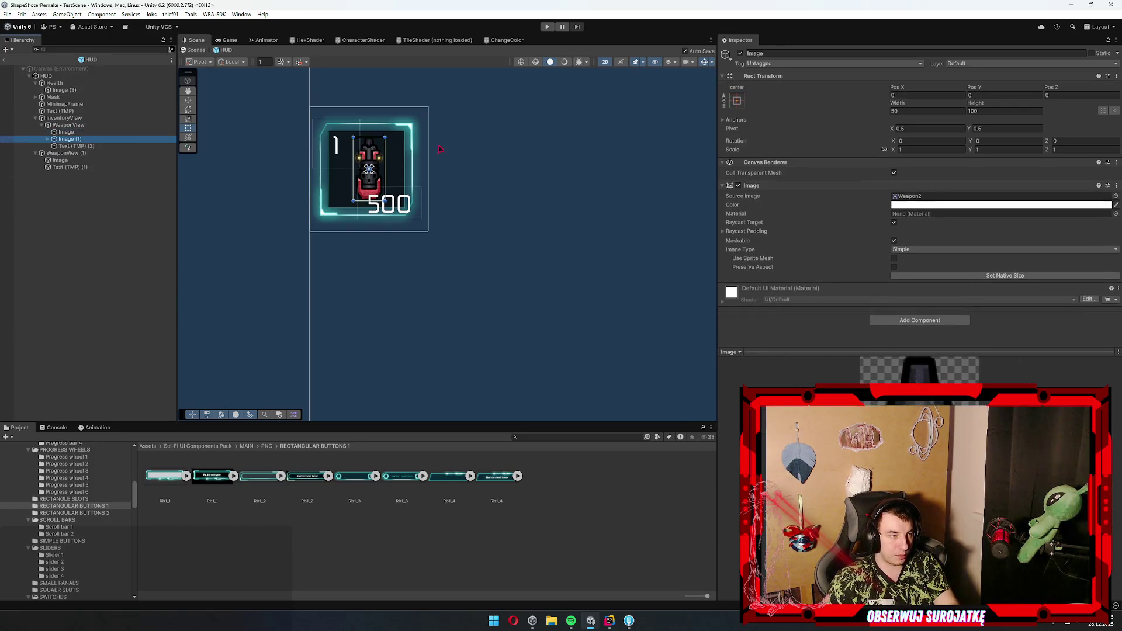
click(737, 101)
click(830, 233)
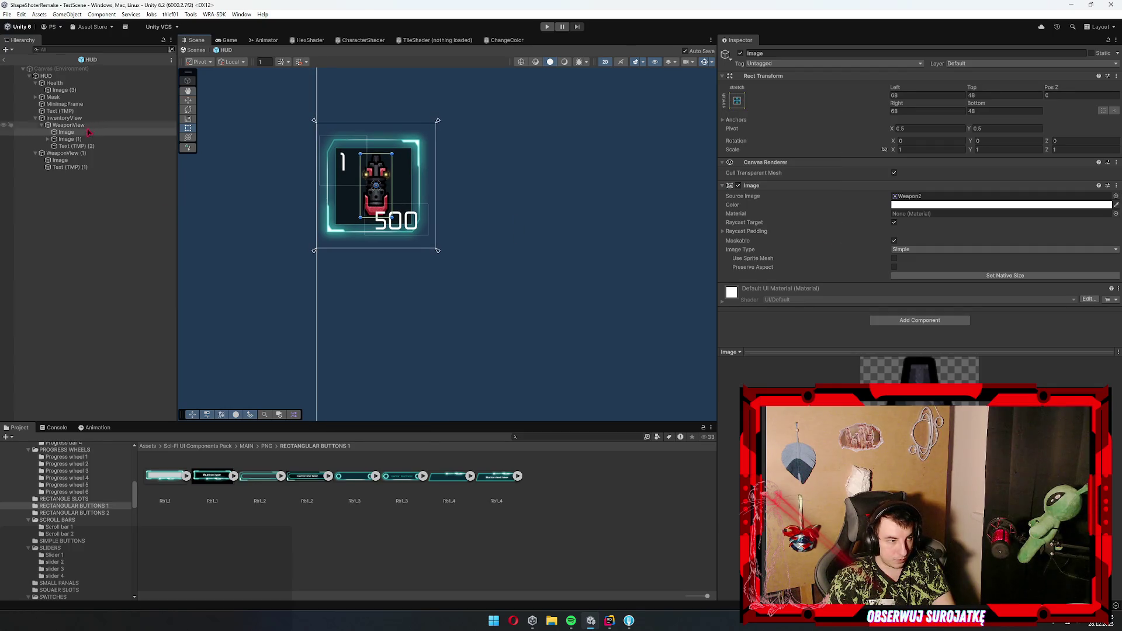
click(96, 146)
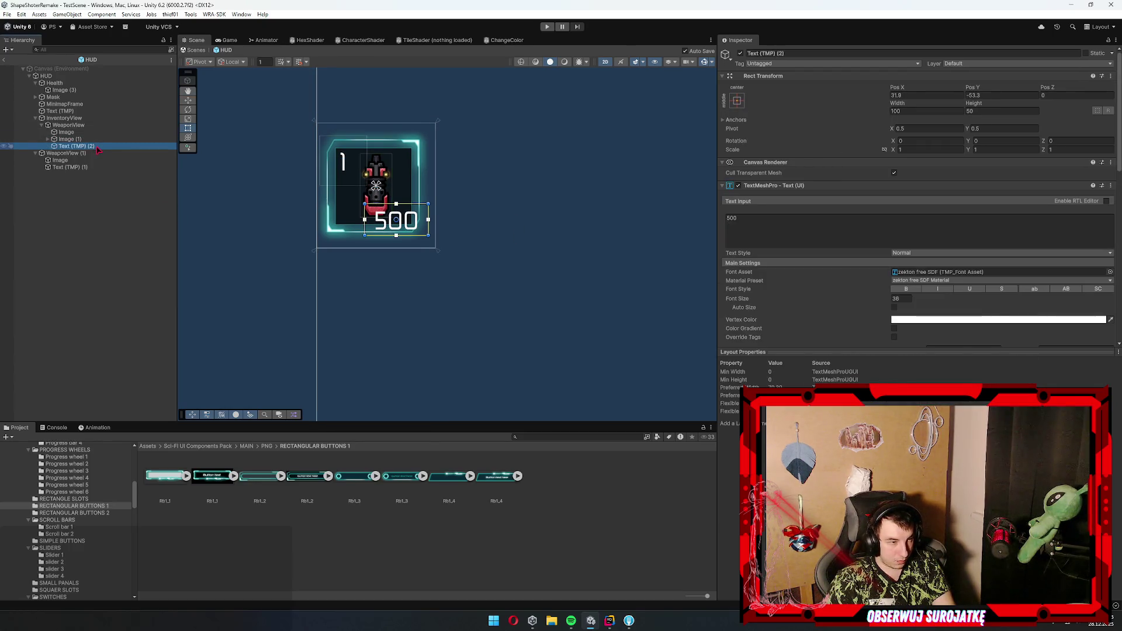
click(737, 101)
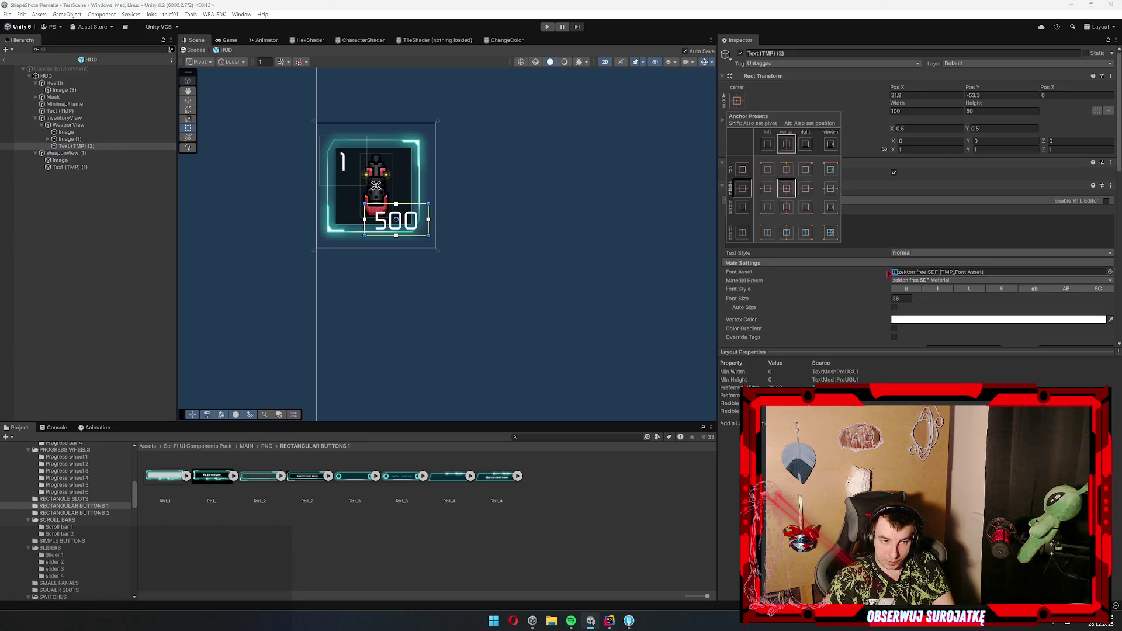
click(805, 207)
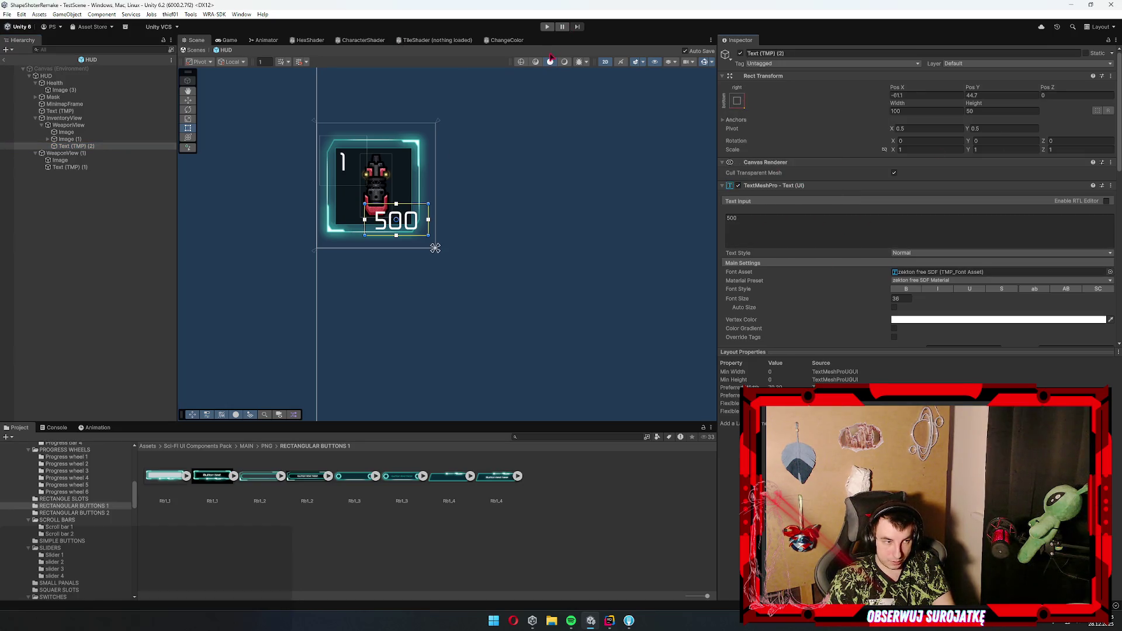
- Halve the slot's size again to check its children, then restore the original 186 width
click(416, 209)
click(928, 120)
text(/2)
key(Tab)
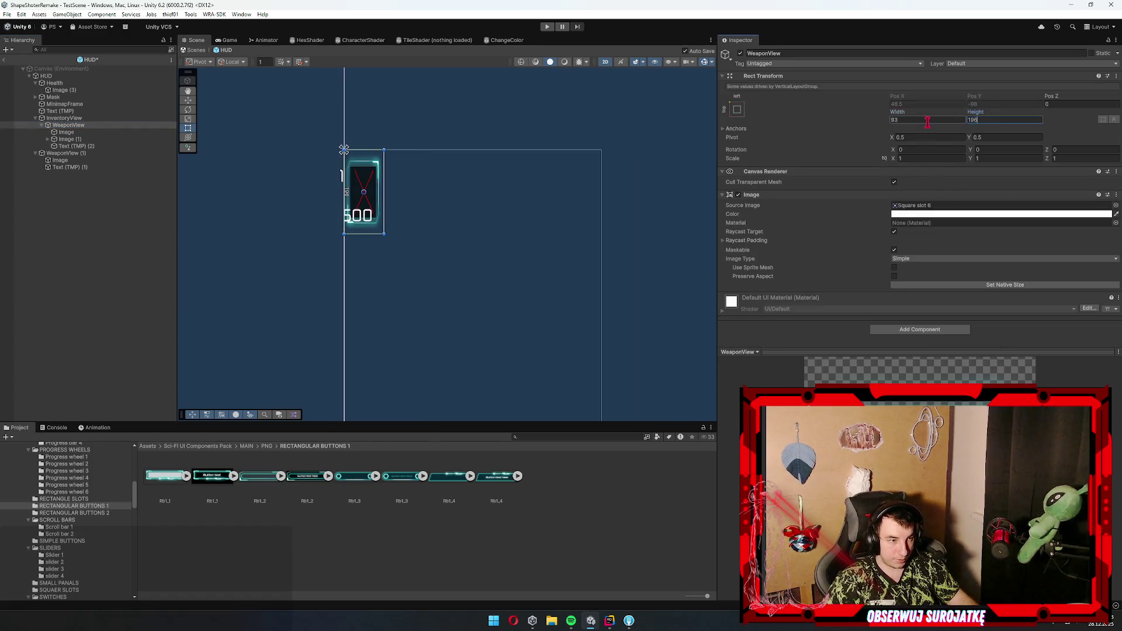
text(/2)
key(Return)
scroll(393, 173, up, 3)
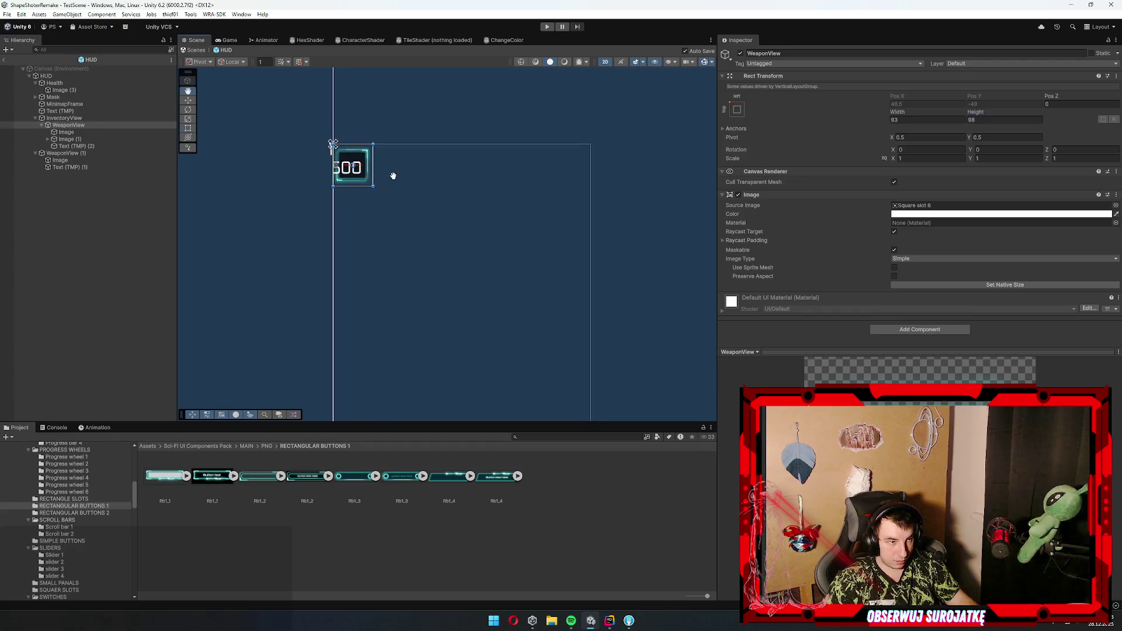
scroll(341, 191, up, 2)
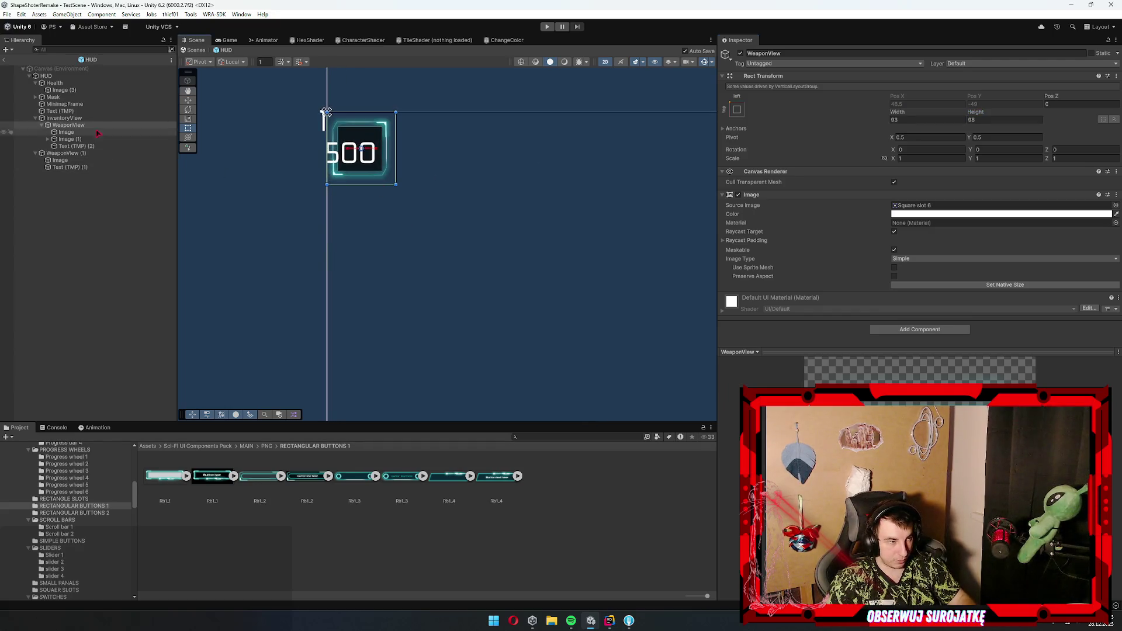
click(75, 139)
click(66, 133)
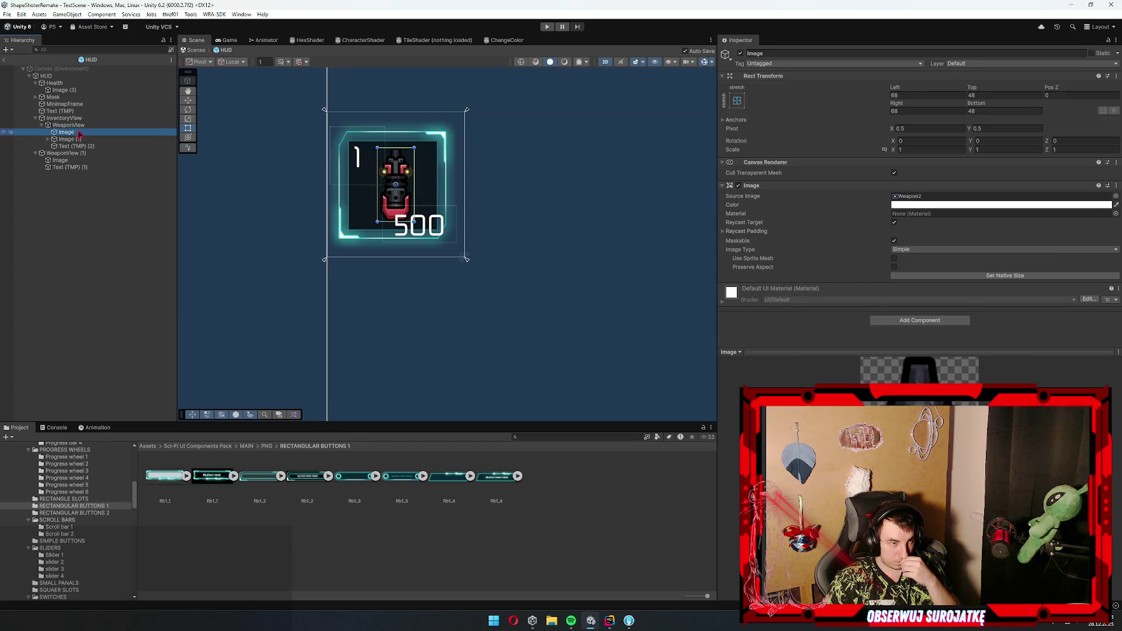
click(87, 125)
mouse_move(902, 111)
mouse_down()
mouse_move(493, 129)
mouse_move(40, 182)
mouse_move(93, 166)
mouse_up()
key(ctrl+z)
drag(327, 112, 288, 51)
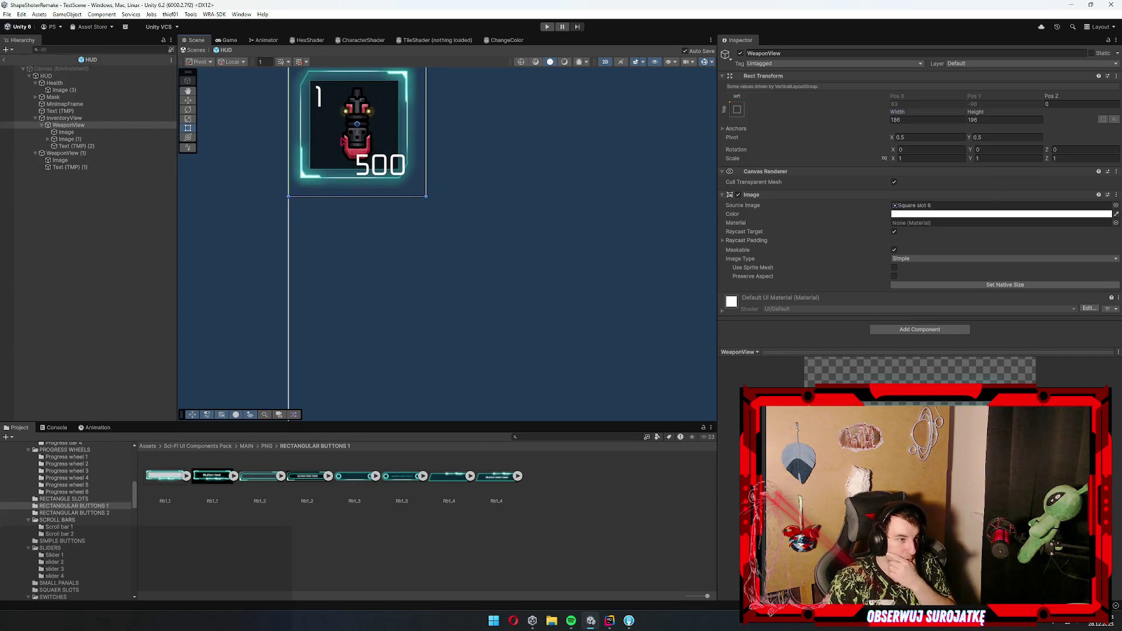
- Frame the whole HUD canvas and duplicate WeaponView so a second slot sits below
drag(375, 222, 418, 247)
scroll(444, 201, up, 1)
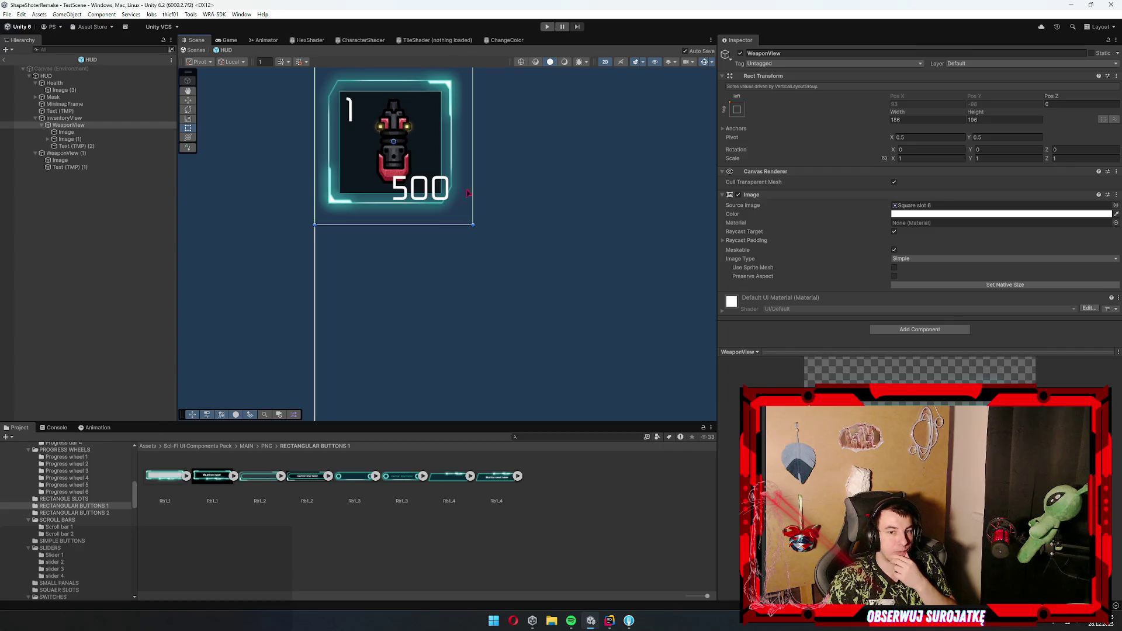
scroll(376, 209, down, 5)
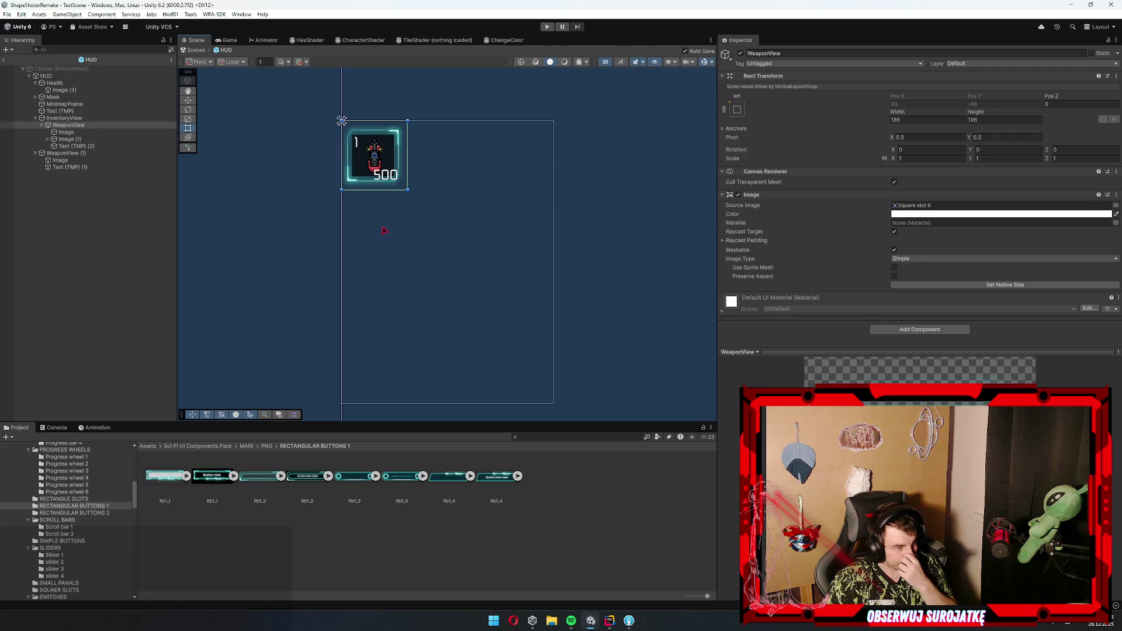
scroll(464, 235, down, 4)
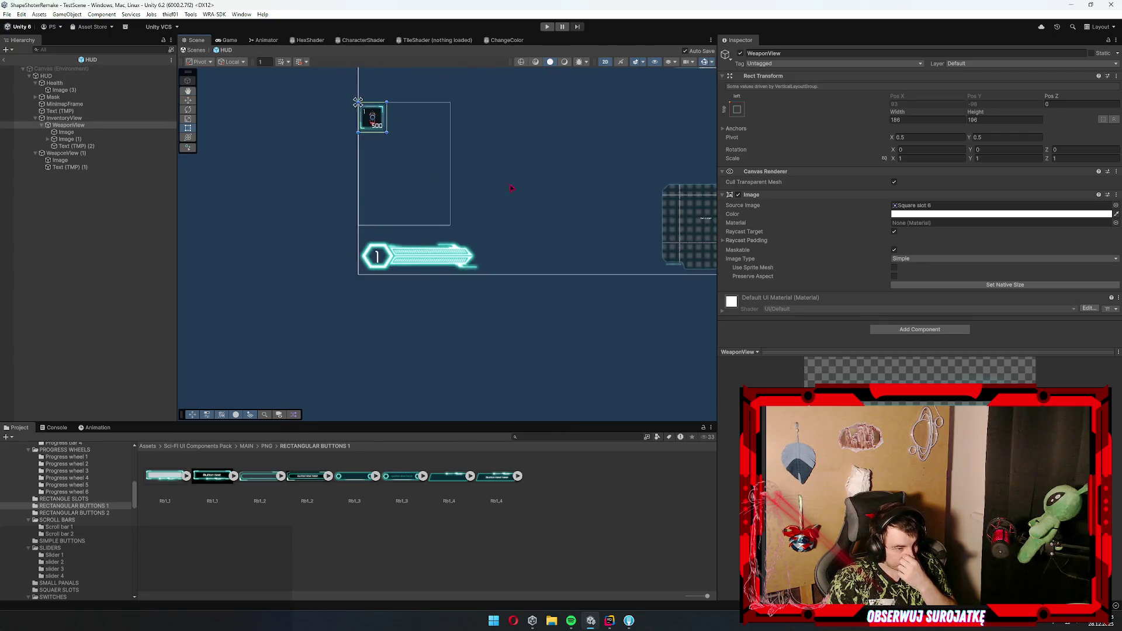
drag(420, 215, 441, 271)
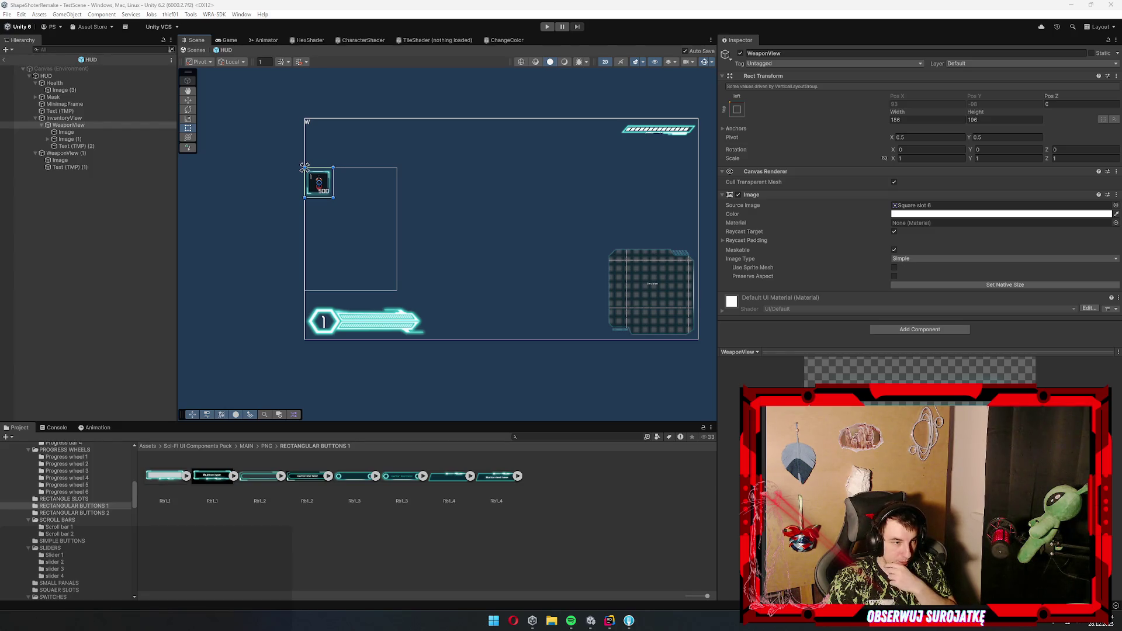
key(ctrl+d)
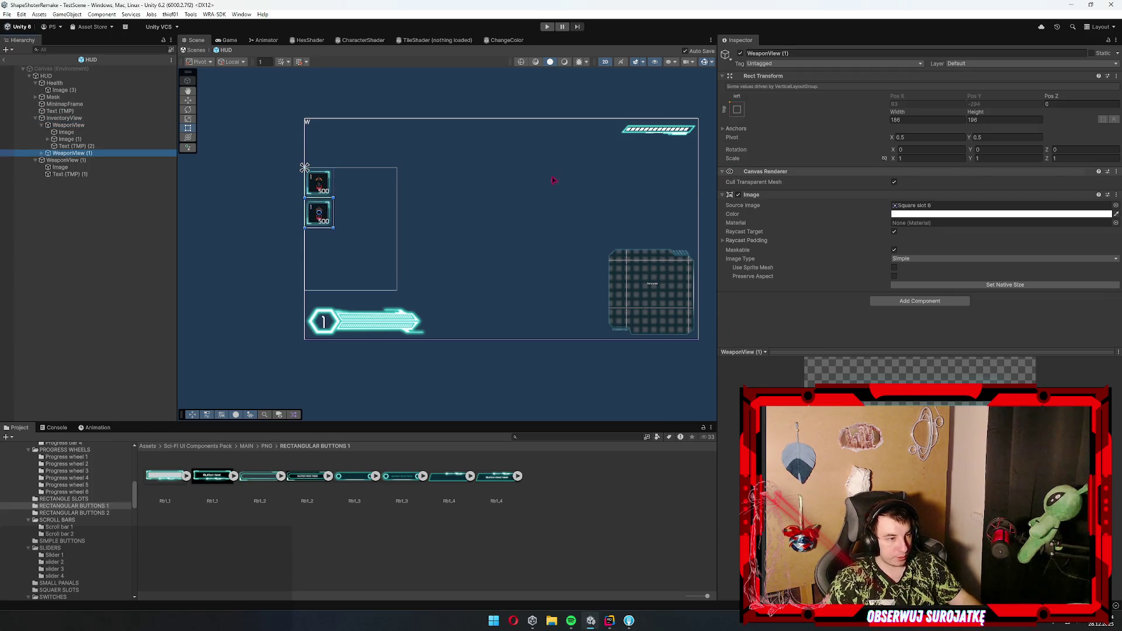
- Add more WeaponView copies, preview them in the Game view, then delete the duplicates
key(ctrl+d)
key(ctrl+d)
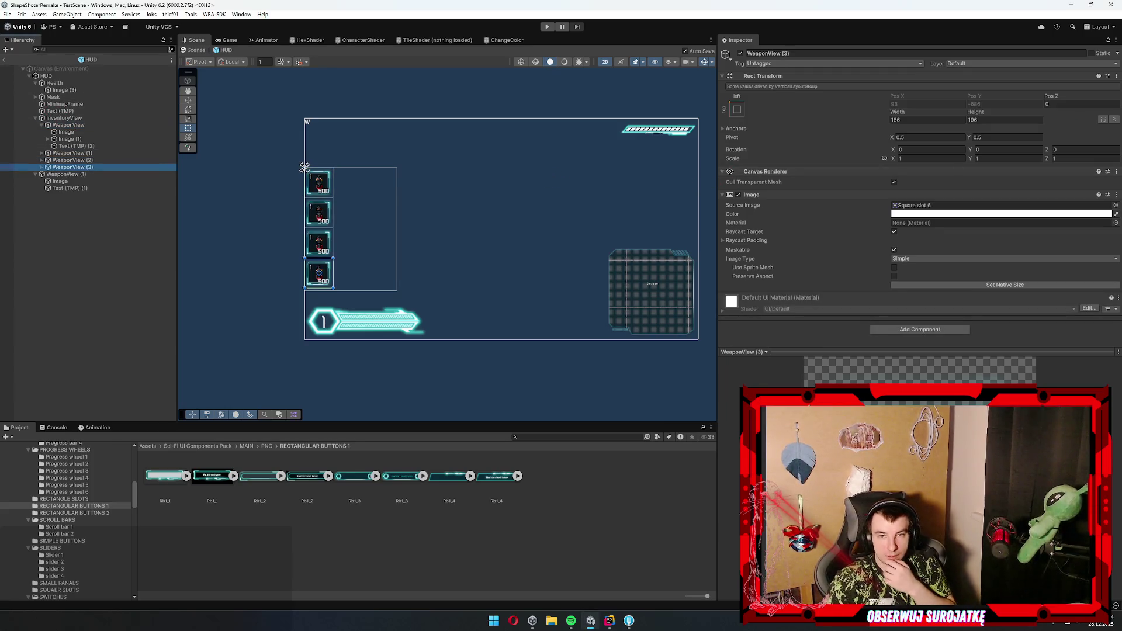
scroll(351, 234, up, 2)
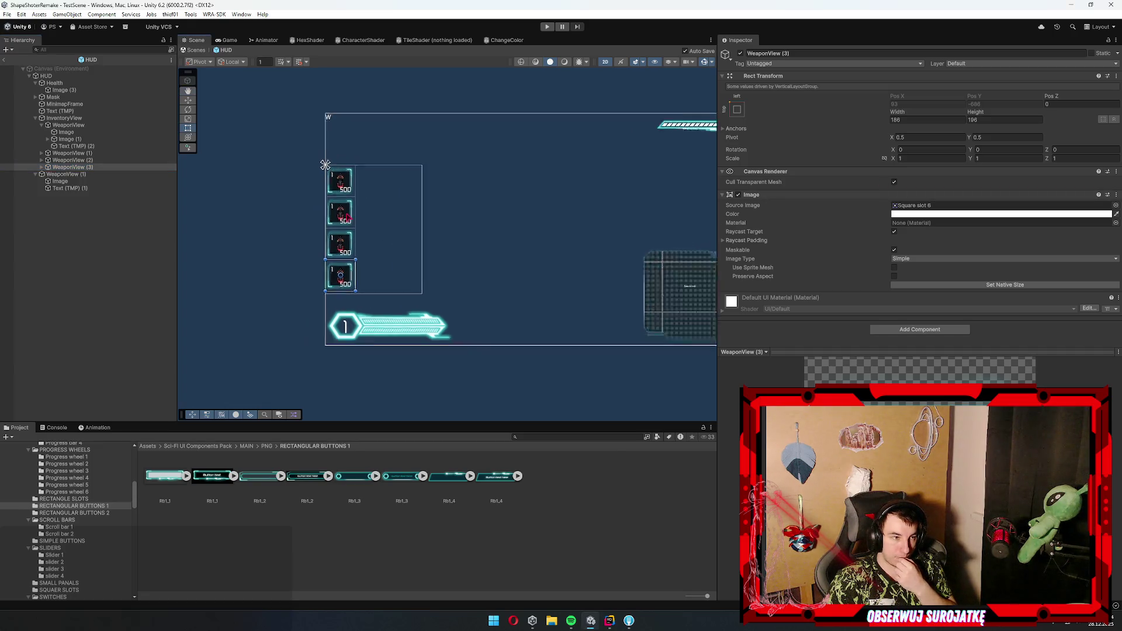
click(227, 39)
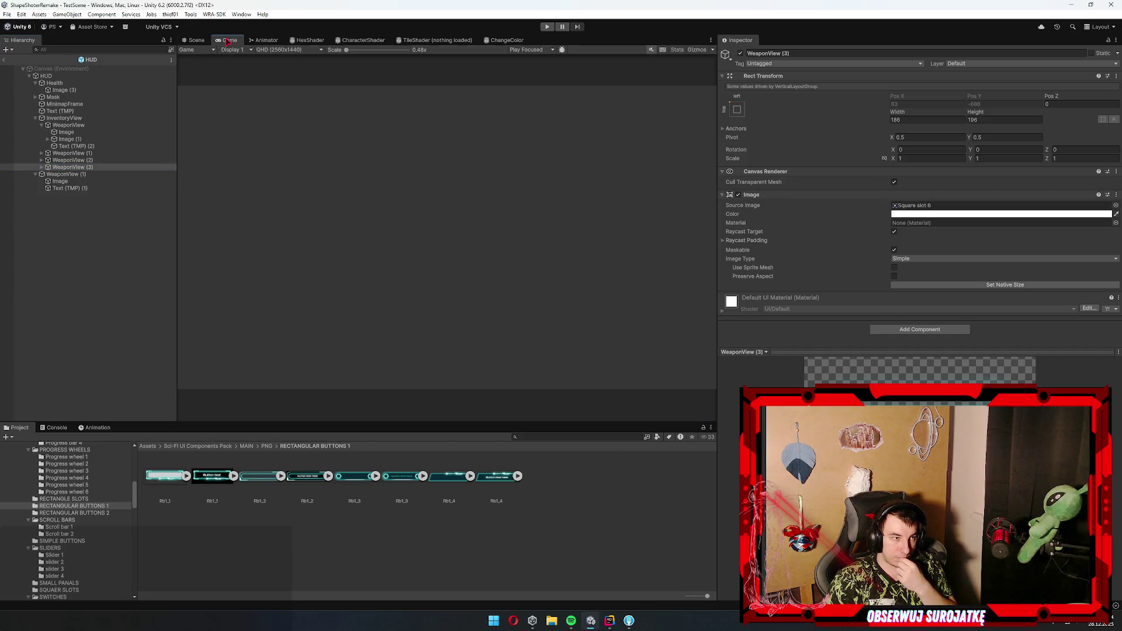
click(194, 39)
key(Delete)
key(Delete)
key(Delete)
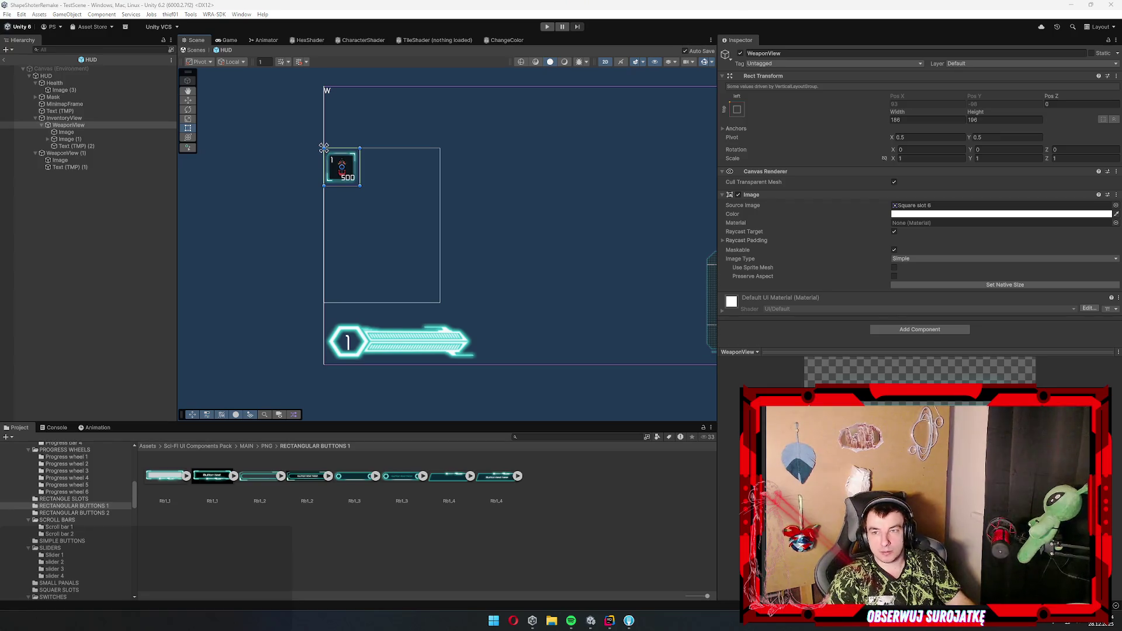
key(alt+Tab)
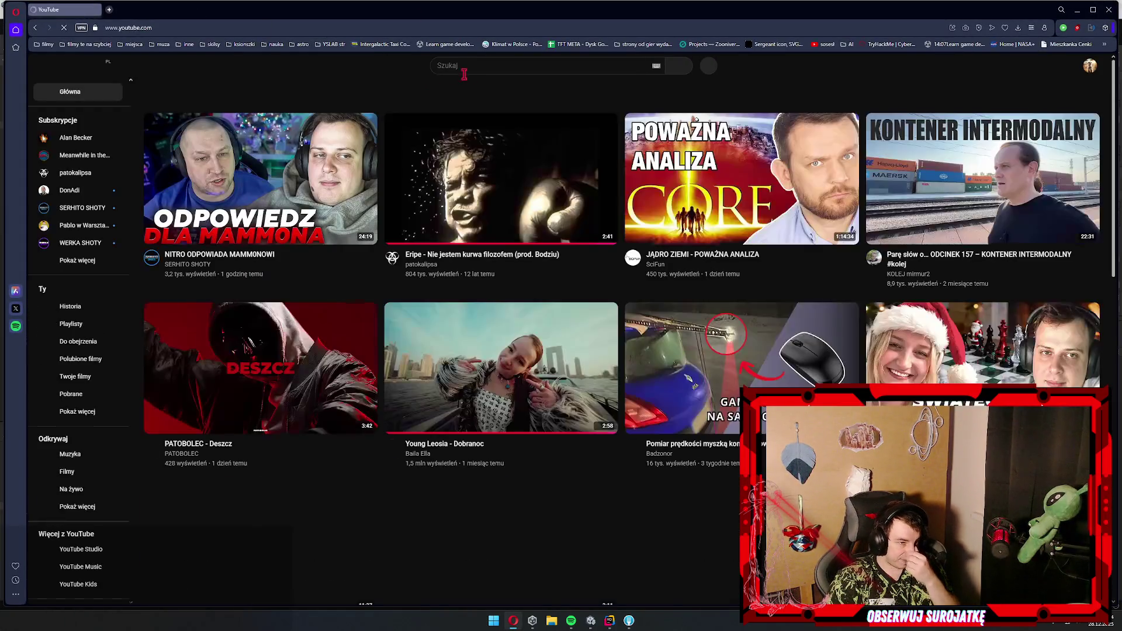
- Search YouTube for 'alien shooter' and open the retro gameplay video
click(460, 67)
text(alien shooter)
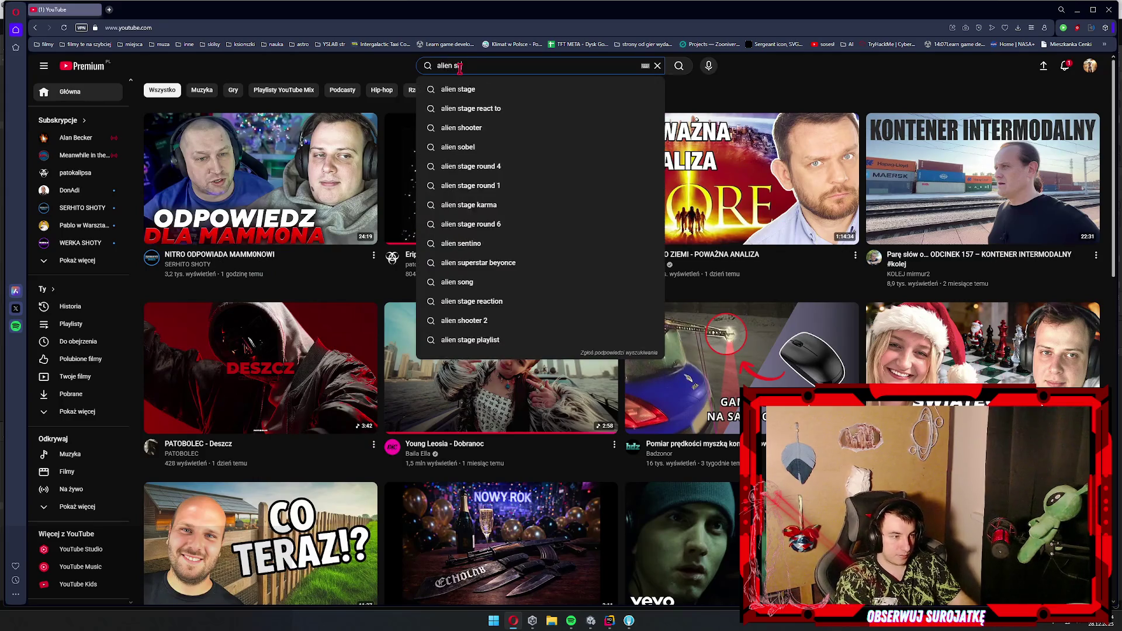
key(Return)
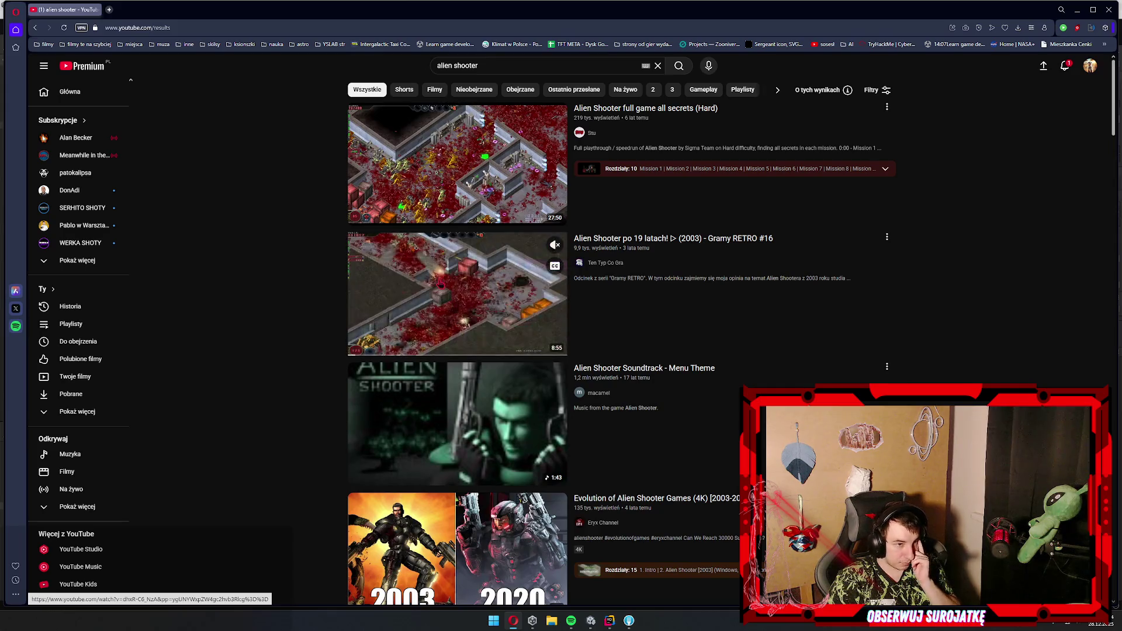
click(440, 281)
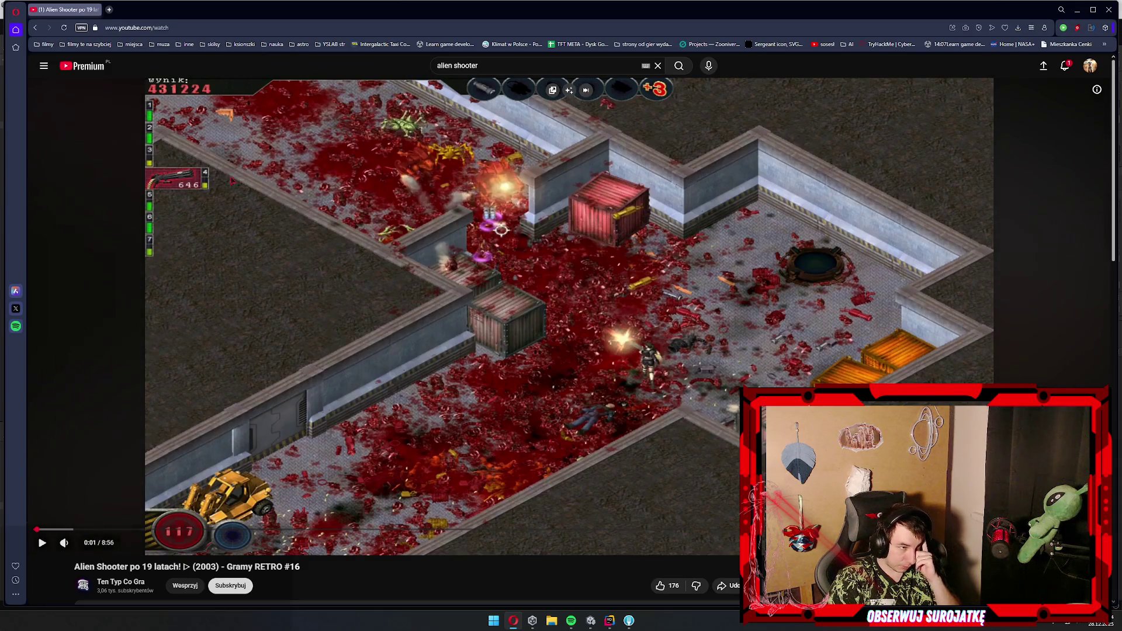
- Play the video, scrub to about 1:00, 2:41 and 0:17, then minimise the browser
click(460, 389)
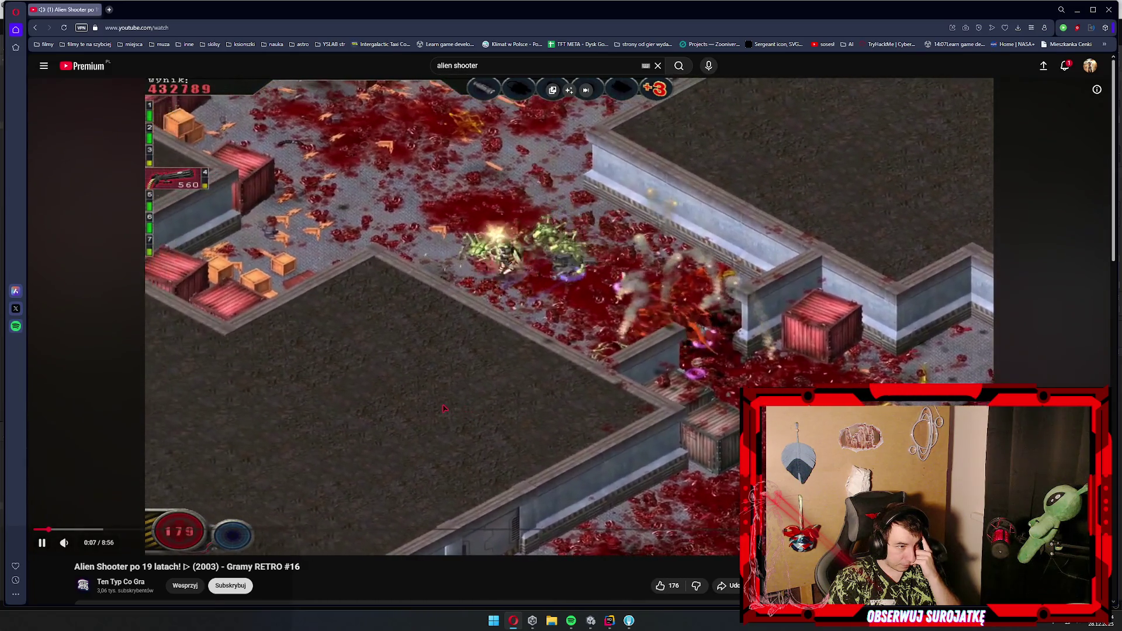
click(459, 411)
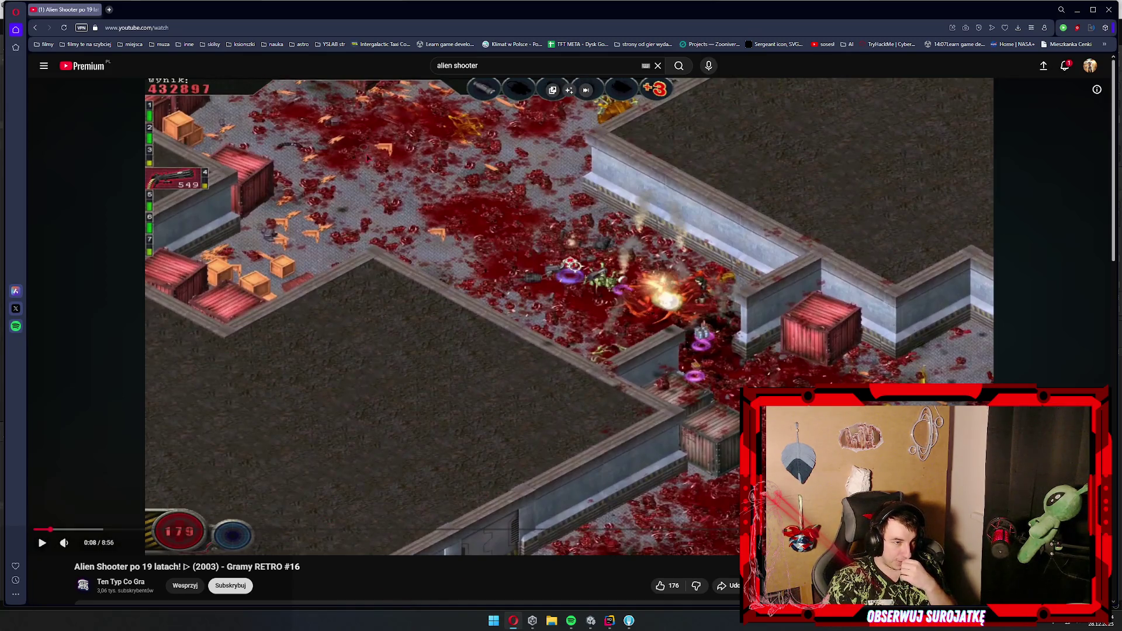
click(503, 216)
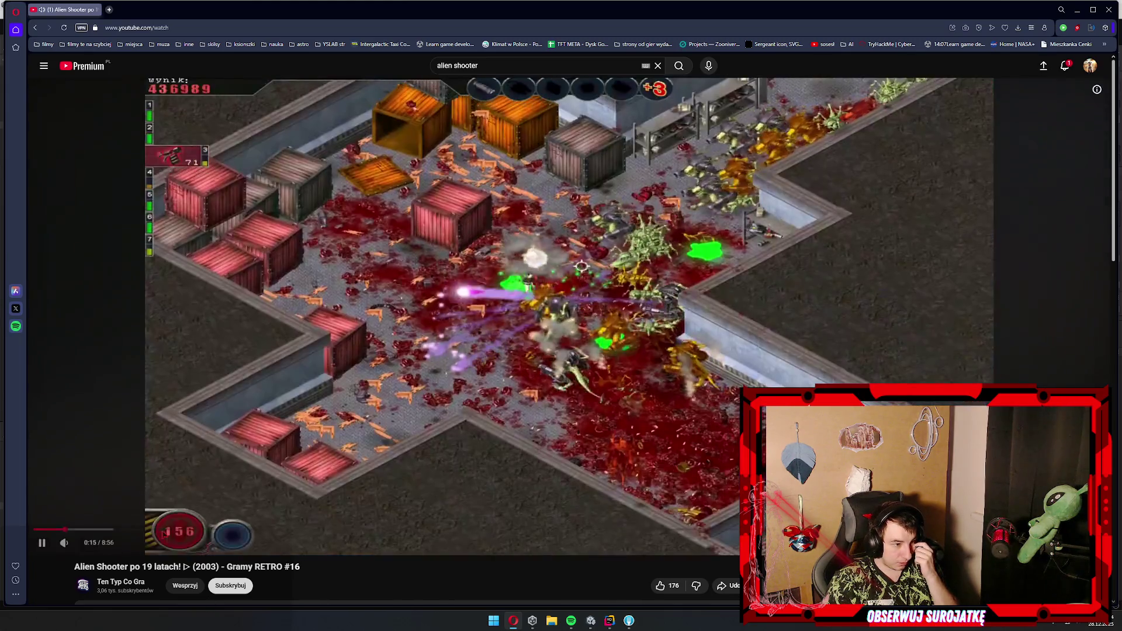
mouse_move(154, 528)
mouse_down()
mouse_move(284, 529)
mouse_move(204, 532)
mouse_up()
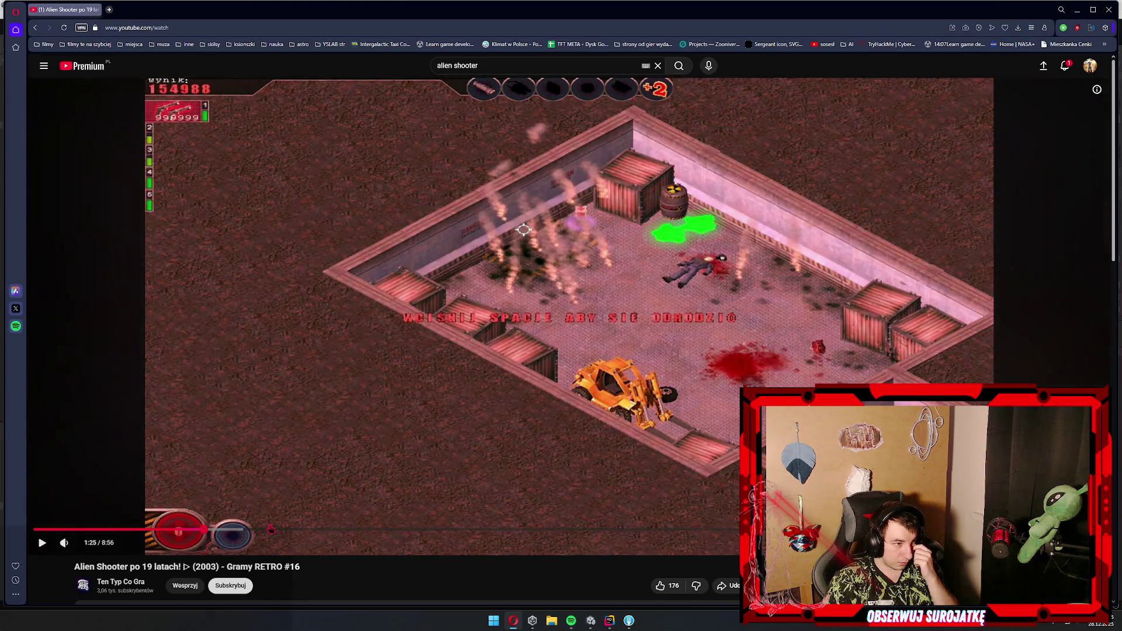
drag(355, 531, 356, 532)
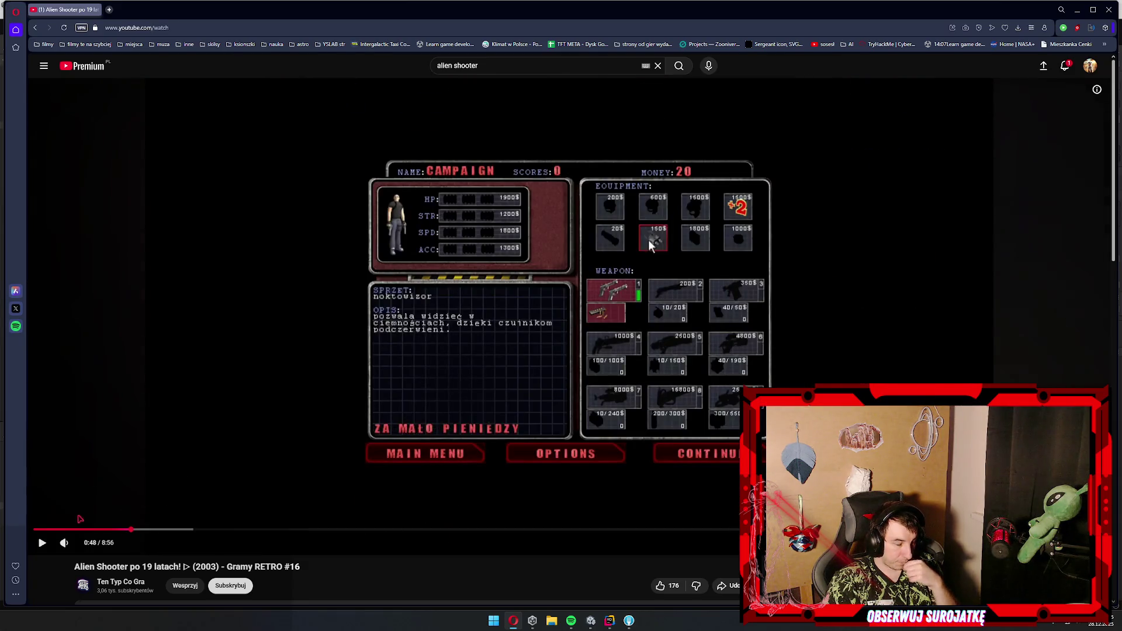
drag(133, 532, 68, 532)
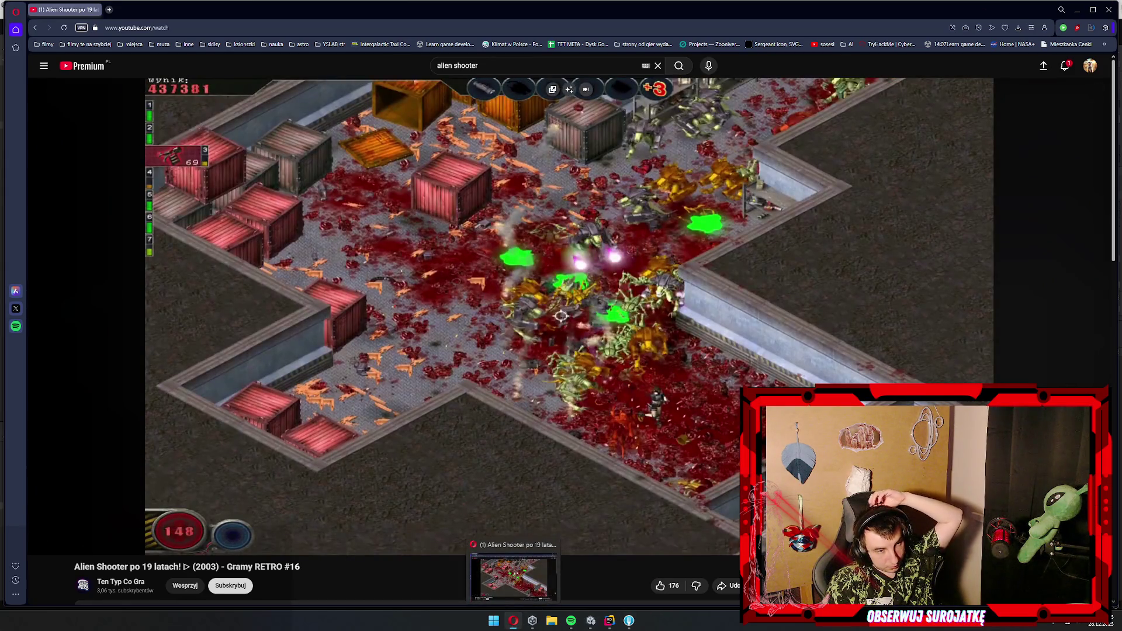
click(1077, 10)
- Inspect the Rb1_3 button sprite's import settings
scroll(373, 157, up, 1)
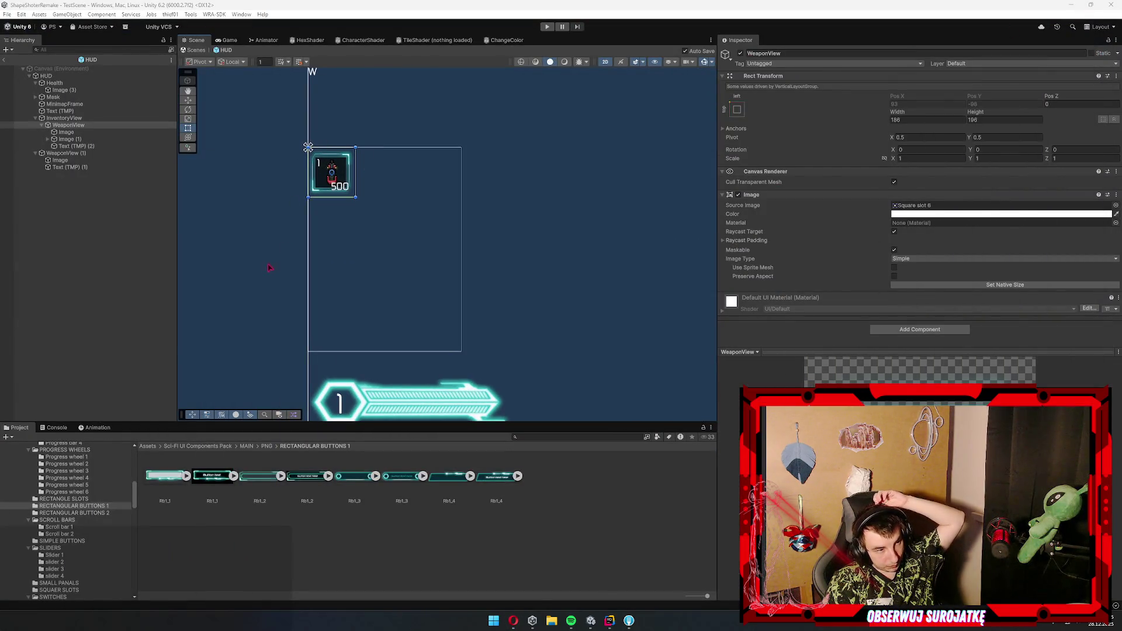
click(356, 364)
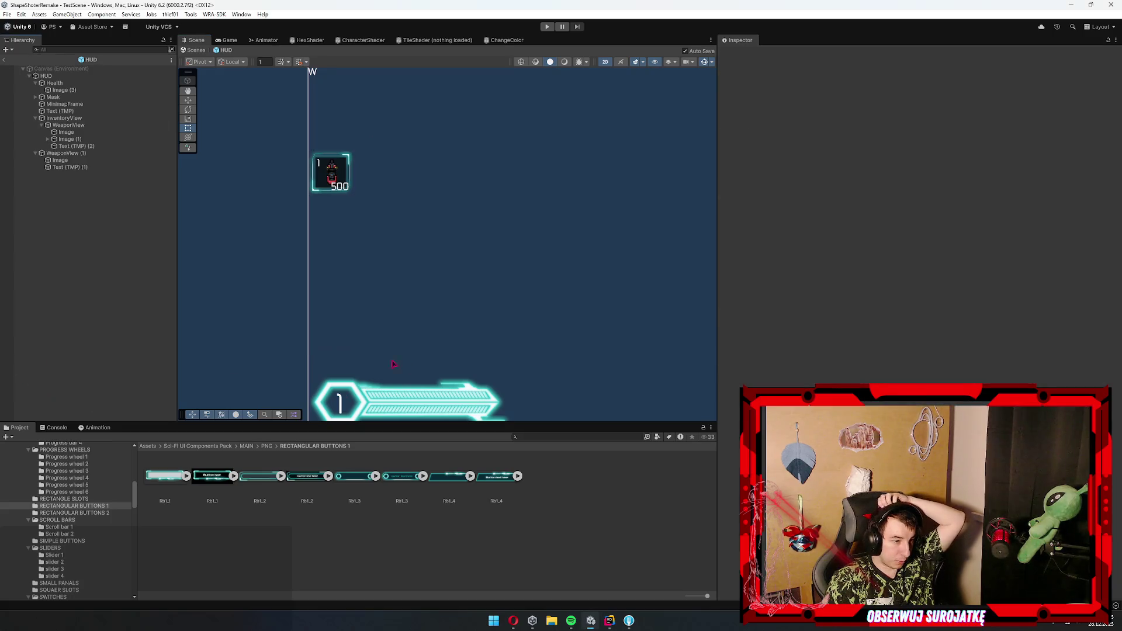
click(354, 476)
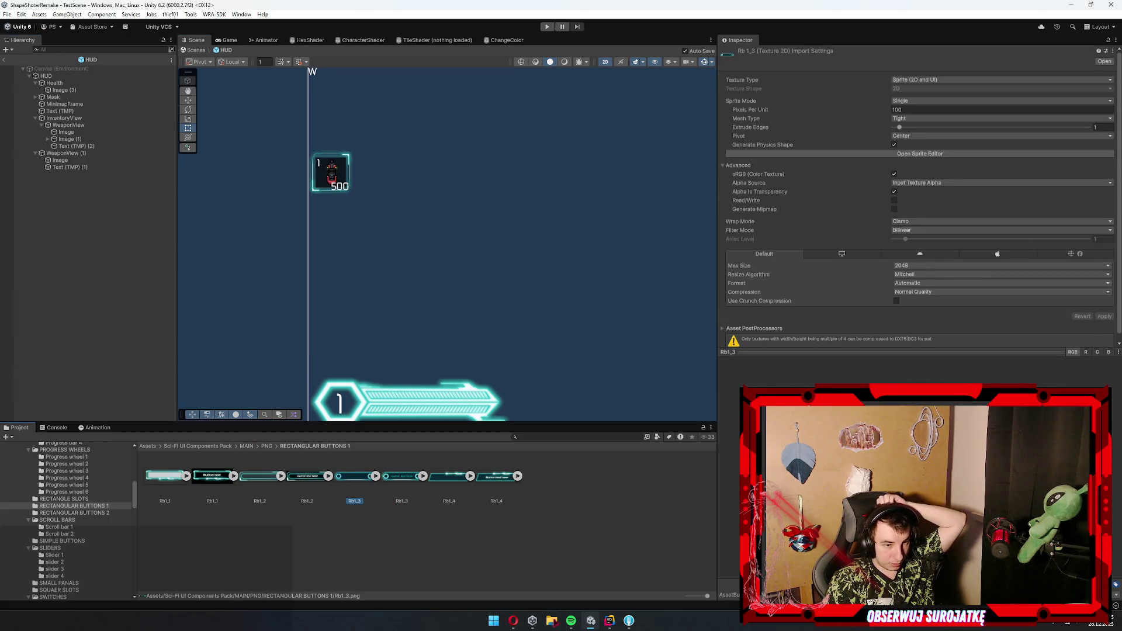
click(513, 621)
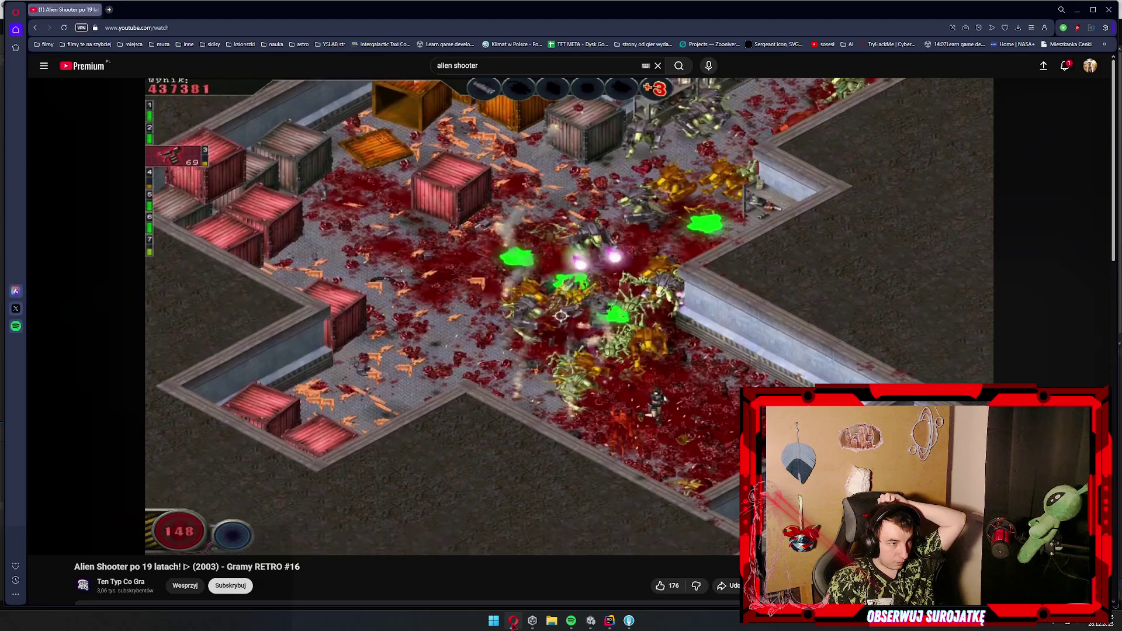
click(513, 621)
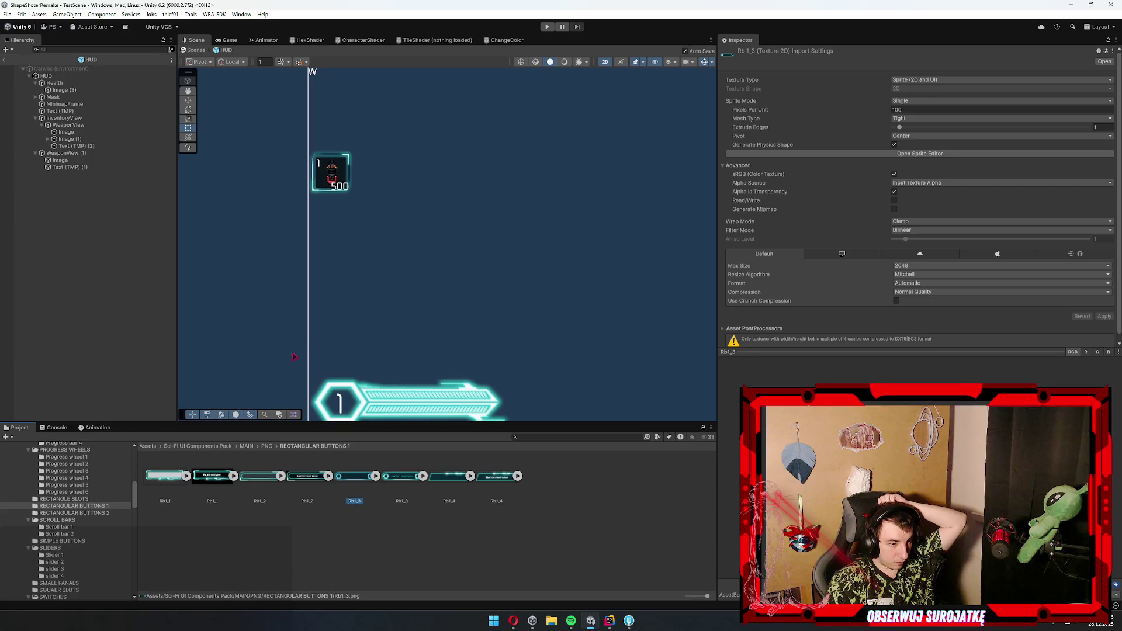
- Add a new UI Image under InventoryView
click(69, 125)
key(Left)
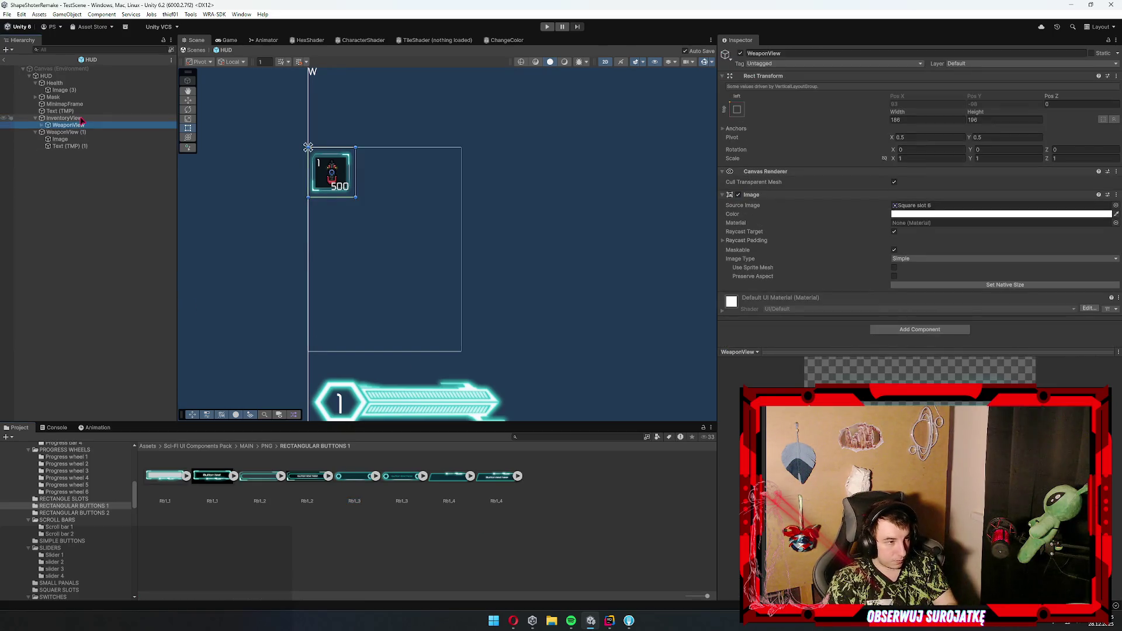
click(81, 120)
right_click(82, 121)
mouse_move(114, 357)
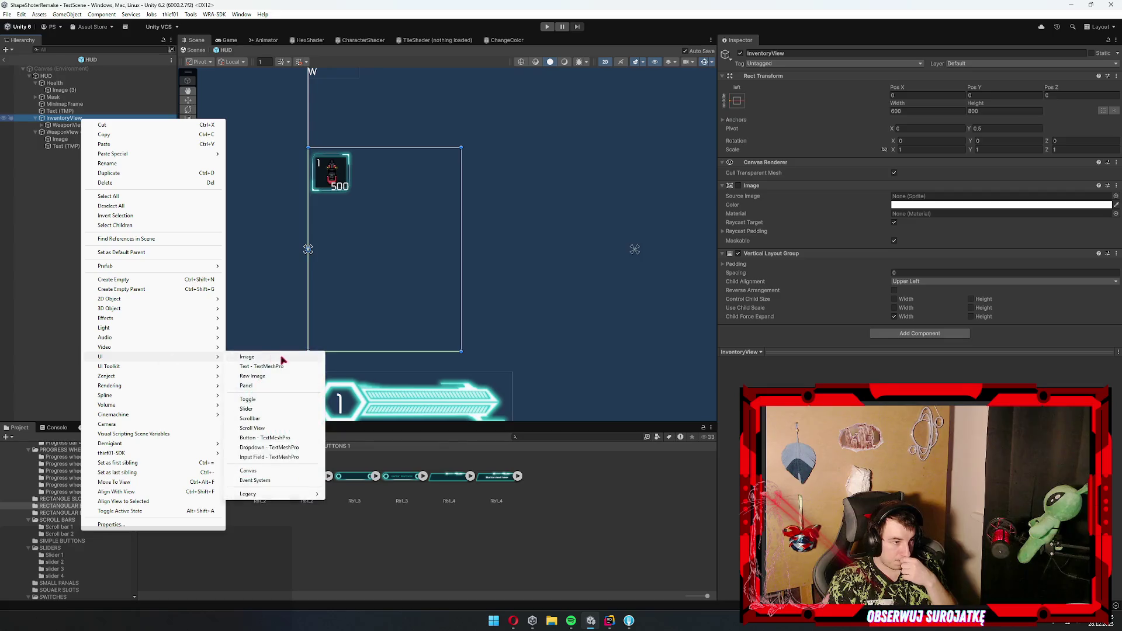
click(279, 357)
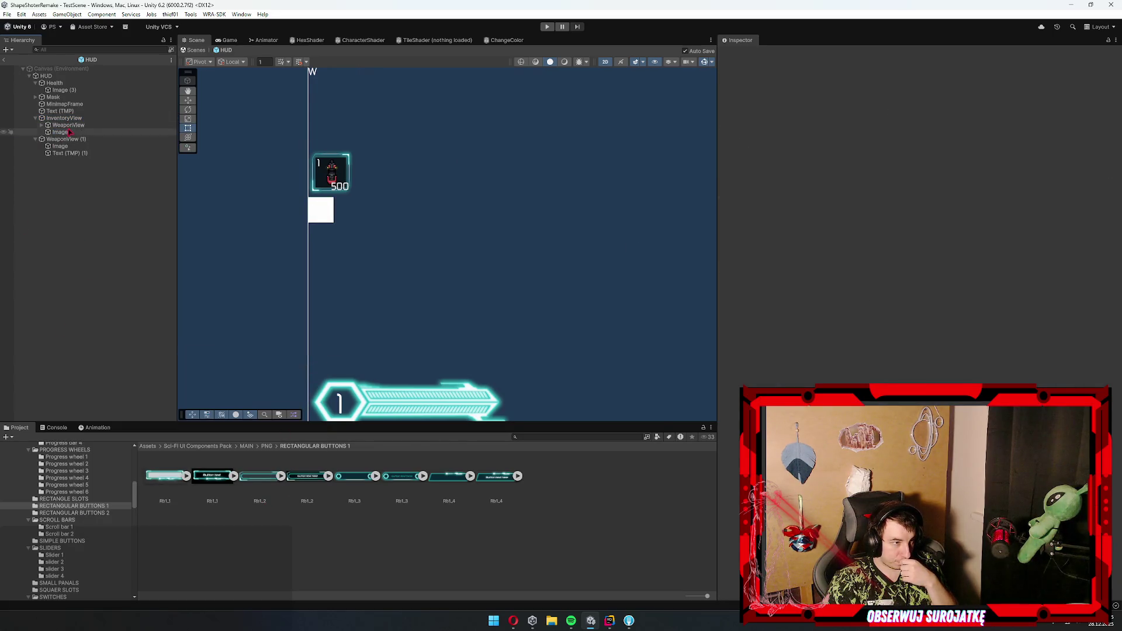
- Assign the Rb1_3 sprite to the image and set it to its native 294×72 size
drag(933, 208, 933, 208)
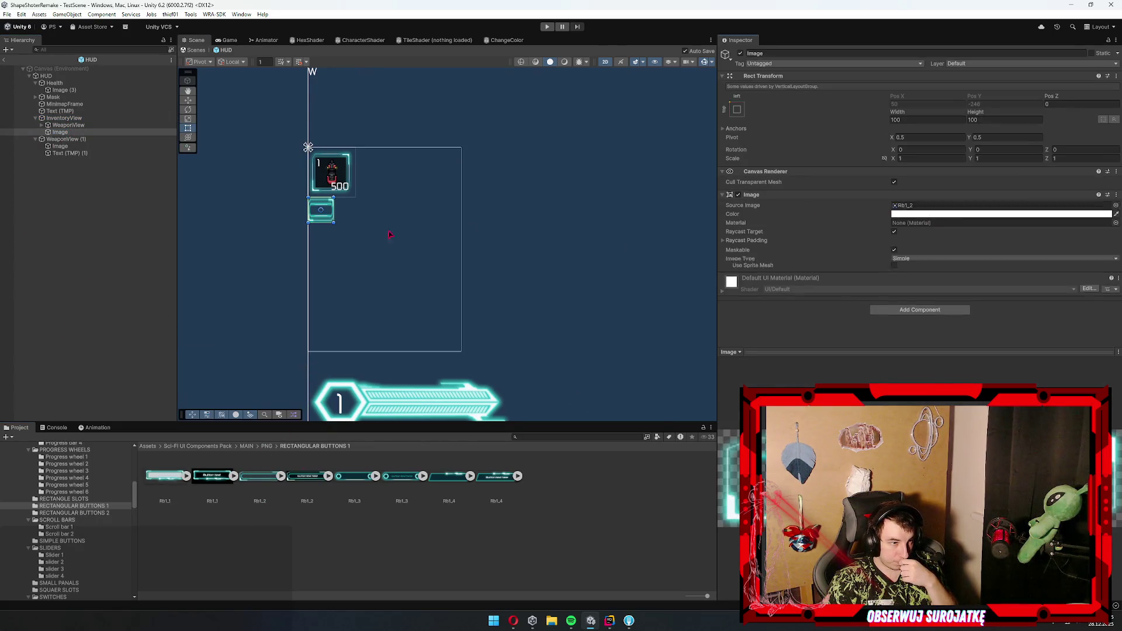
scroll(325, 198, up, 2)
click(1004, 285)
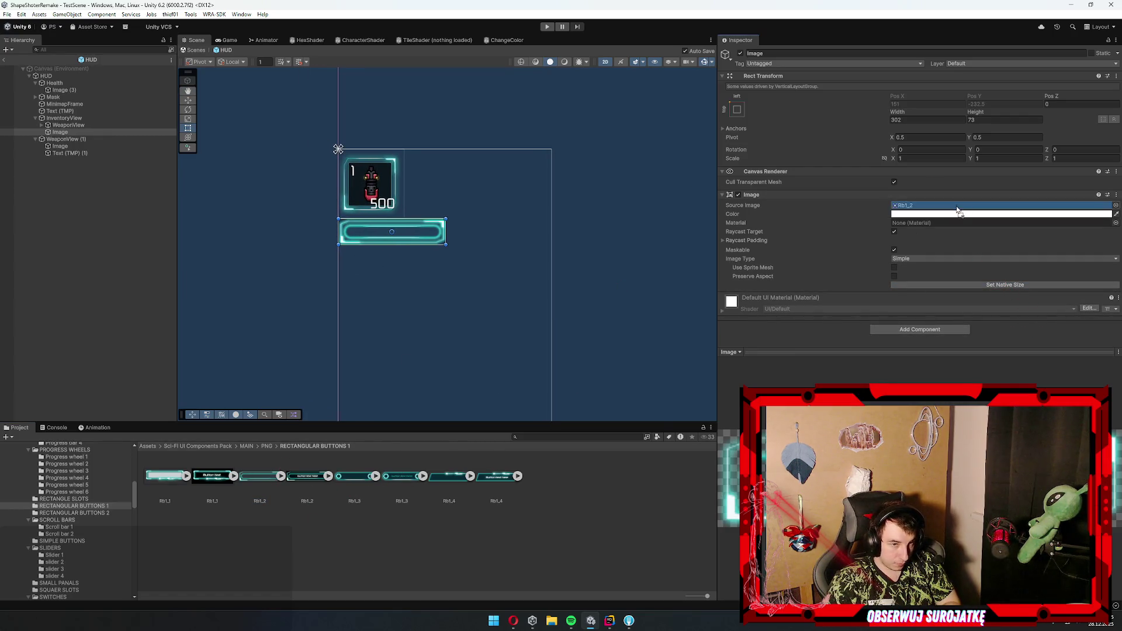
mouse_move(355, 481)
mouse_down()
mouse_move(906, 210)
mouse_move(931, 211)
mouse_up()
click(982, 285)
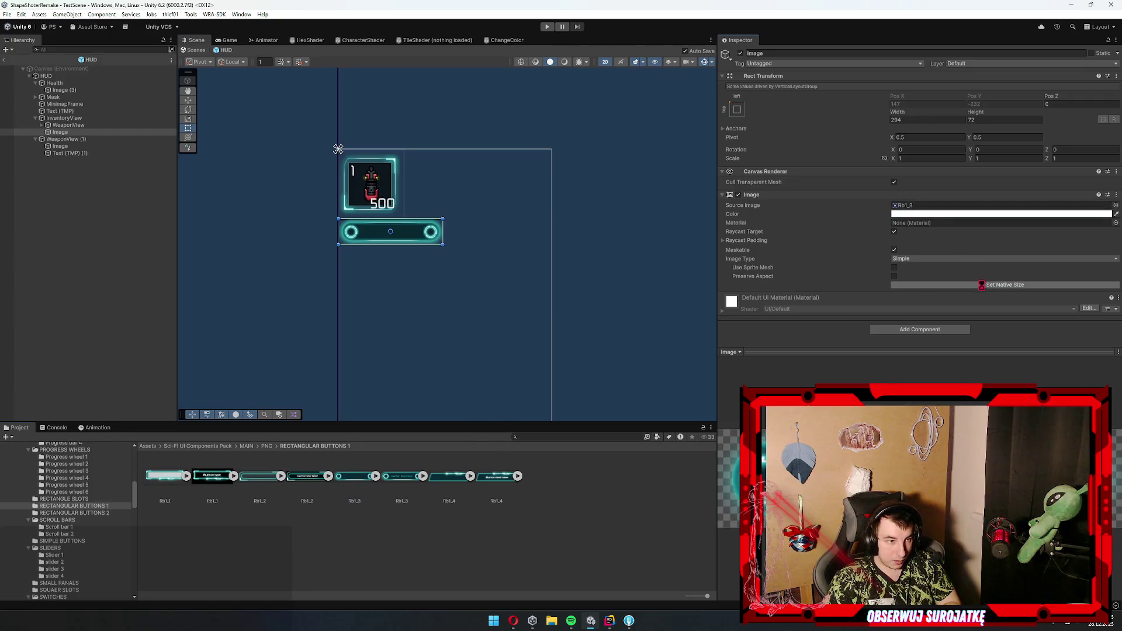
scroll(345, 217, down, 5)
scroll(380, 230, up, 10)
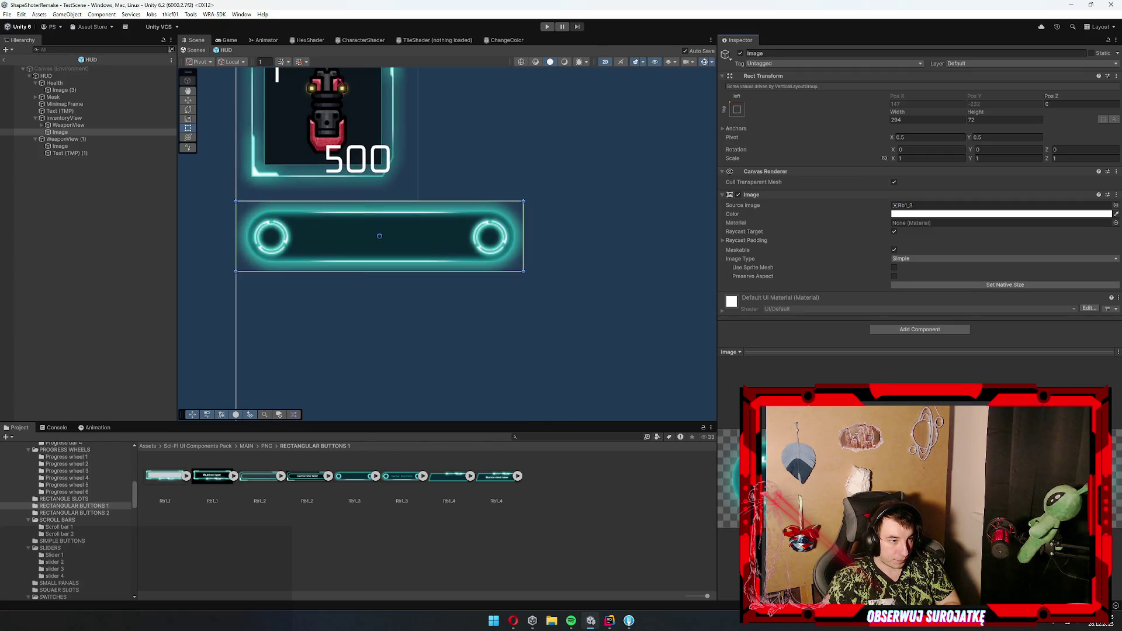
click(379, 236)
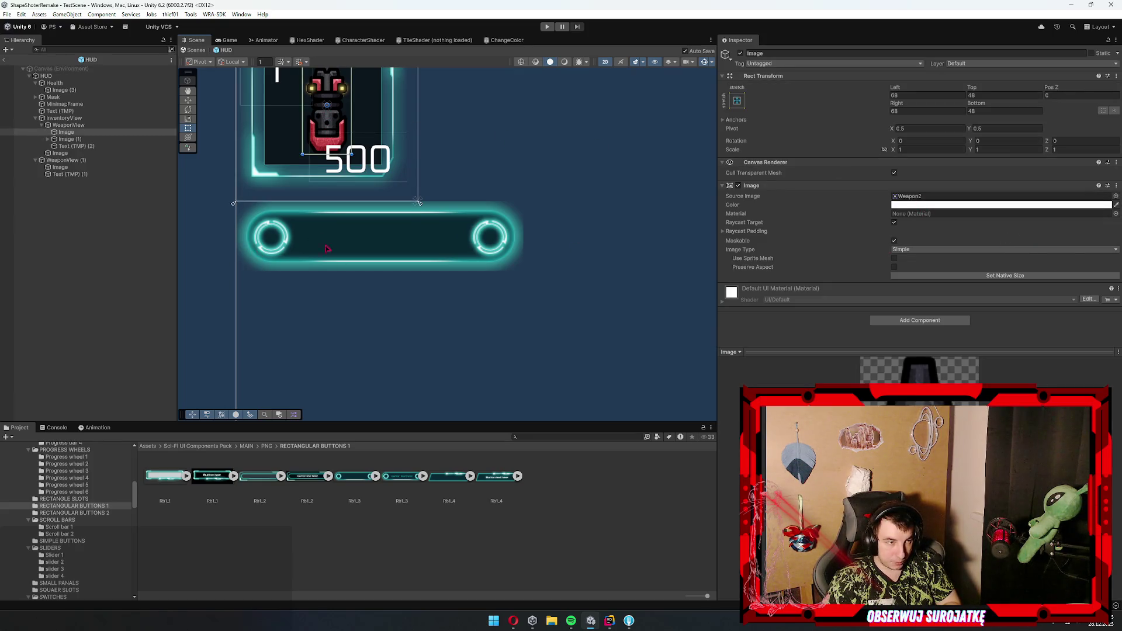
- Replace the weapon slot icon with the blue Weapon4 sprite
drag(323, 243, 344, 278)
click(987, 197)
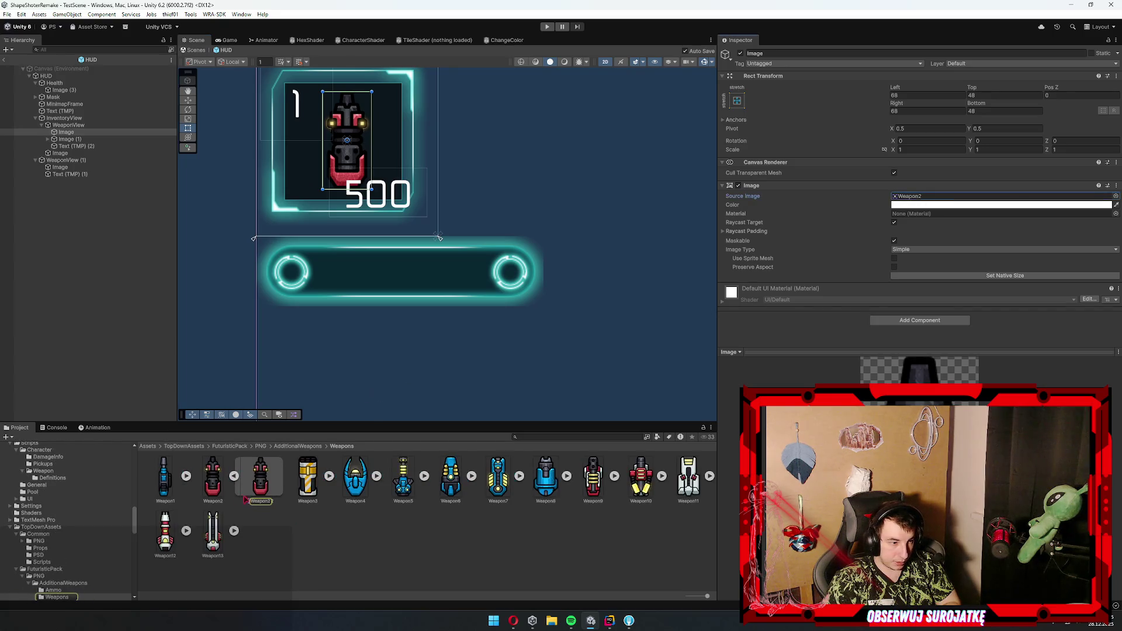
click(234, 476)
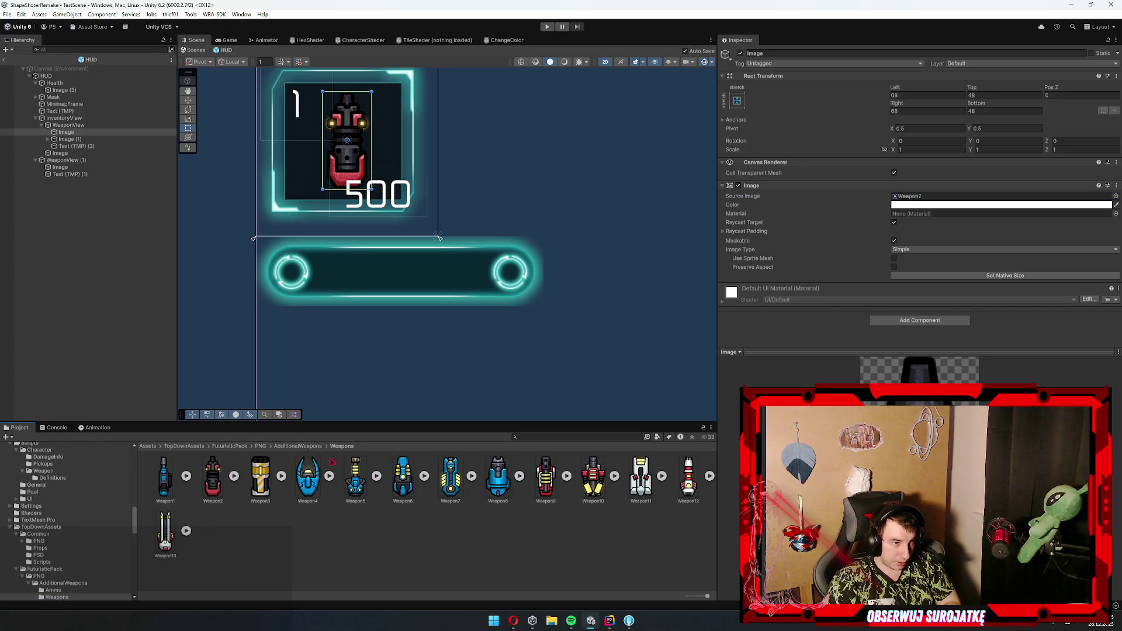
click(330, 475)
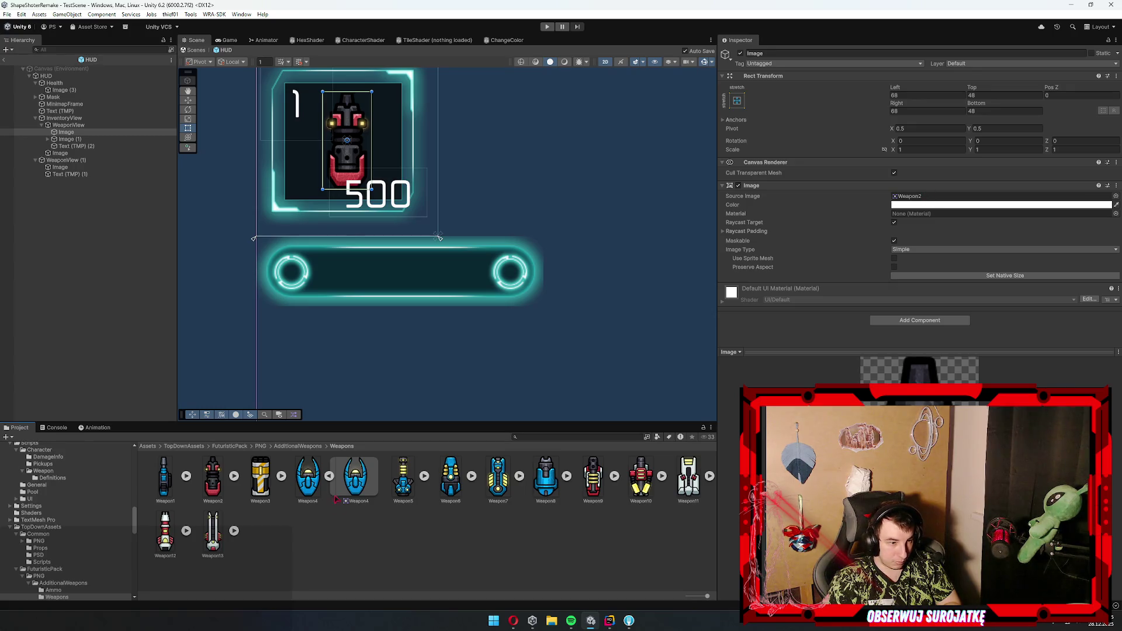
drag(877, 272, 934, 198)
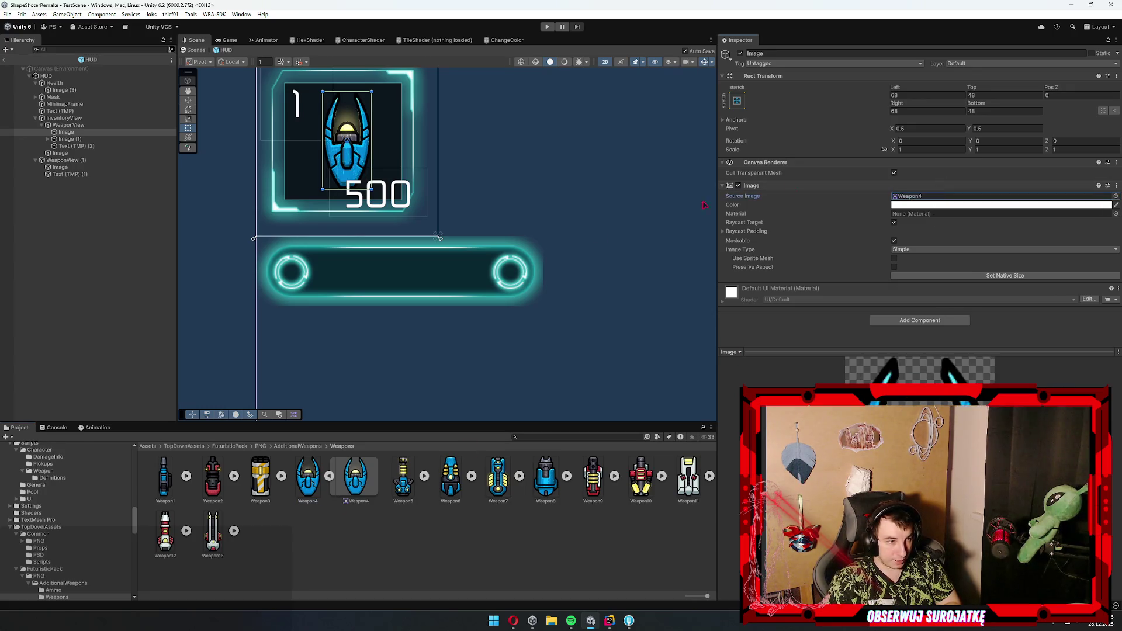
click(316, 314)
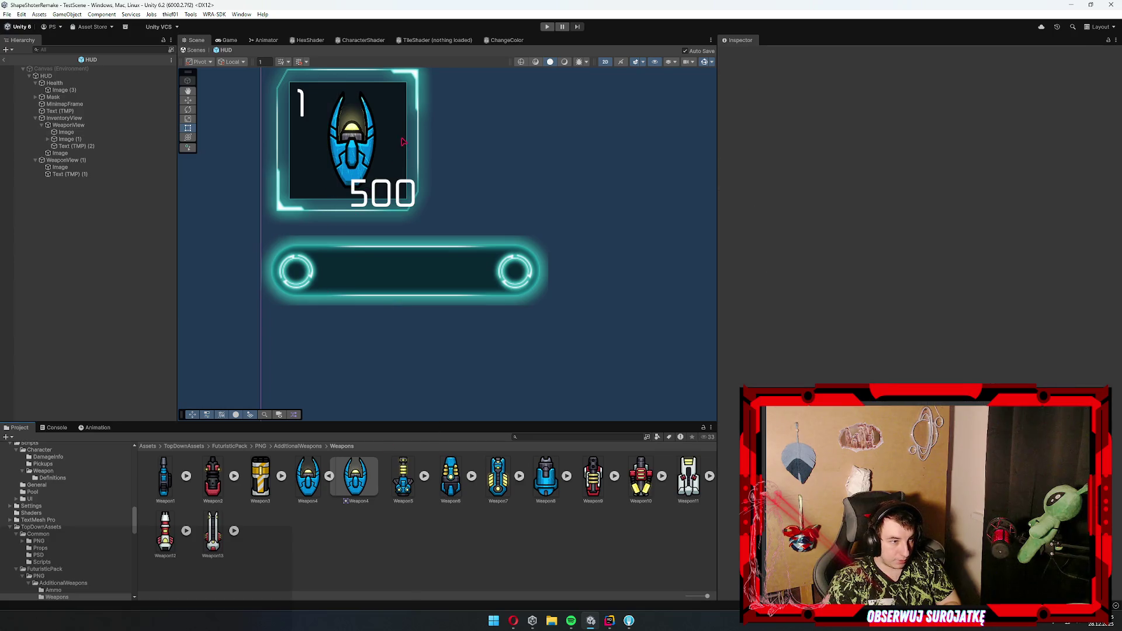
- Duplicate the weapon icon under the inventory bar Image with Left offset 0
click(349, 133)
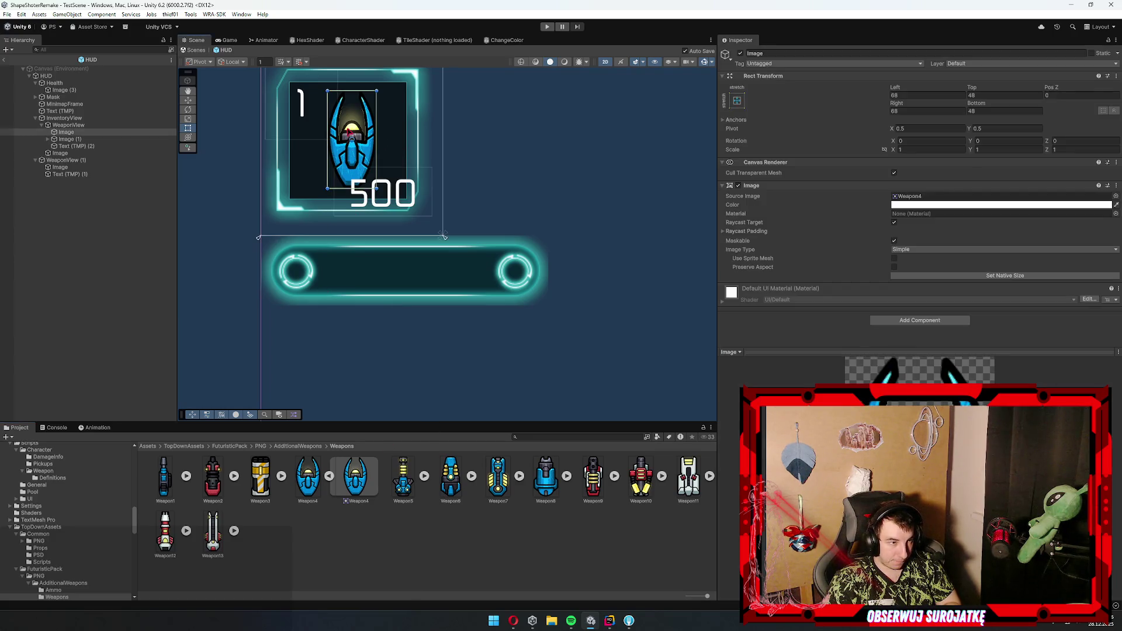
key(ctrl+d)
drag(71, 136, 74, 165)
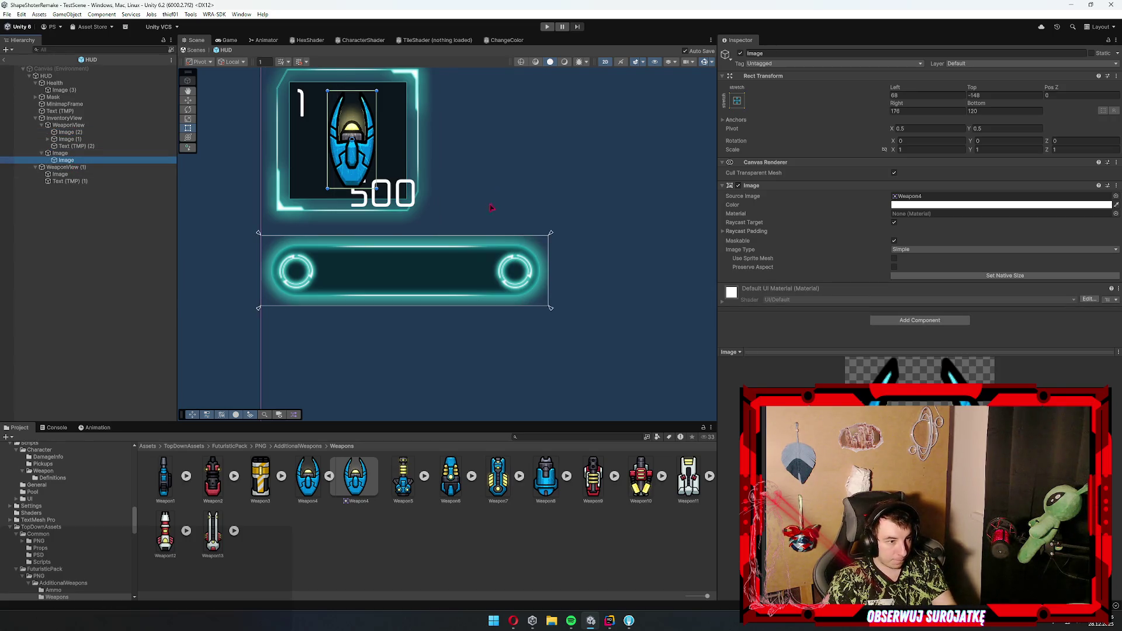
click(926, 95)
text(0)
key(Tab)
key(BackSpace)
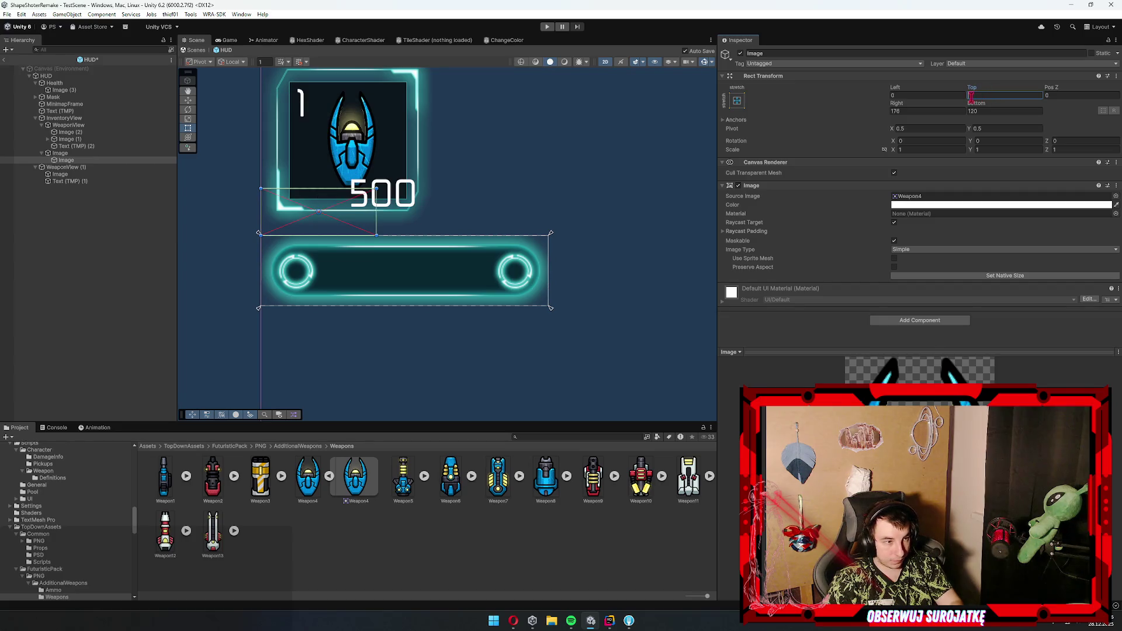
- Anchor the copied icon to the middle-centre of the bar
click(69, 154)
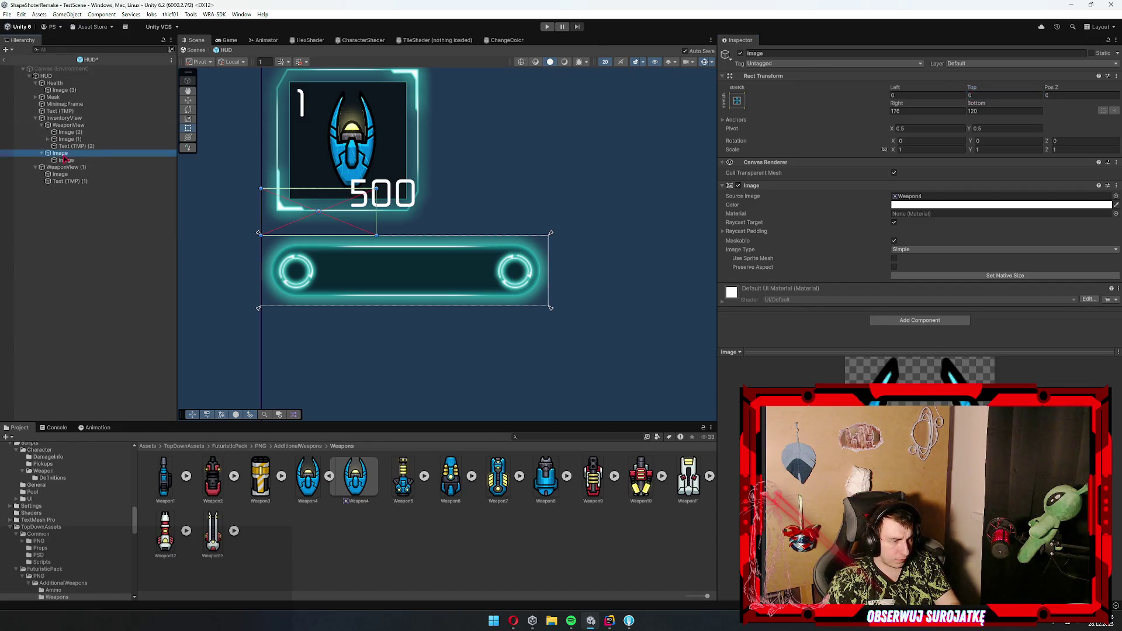
click(127, 160)
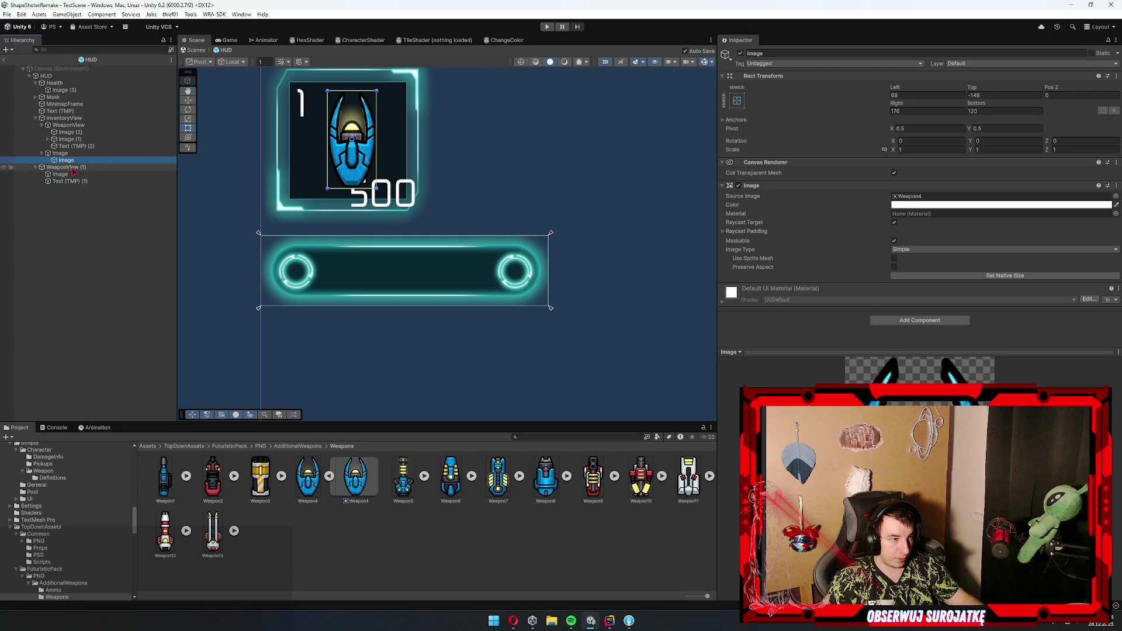
click(449, 268)
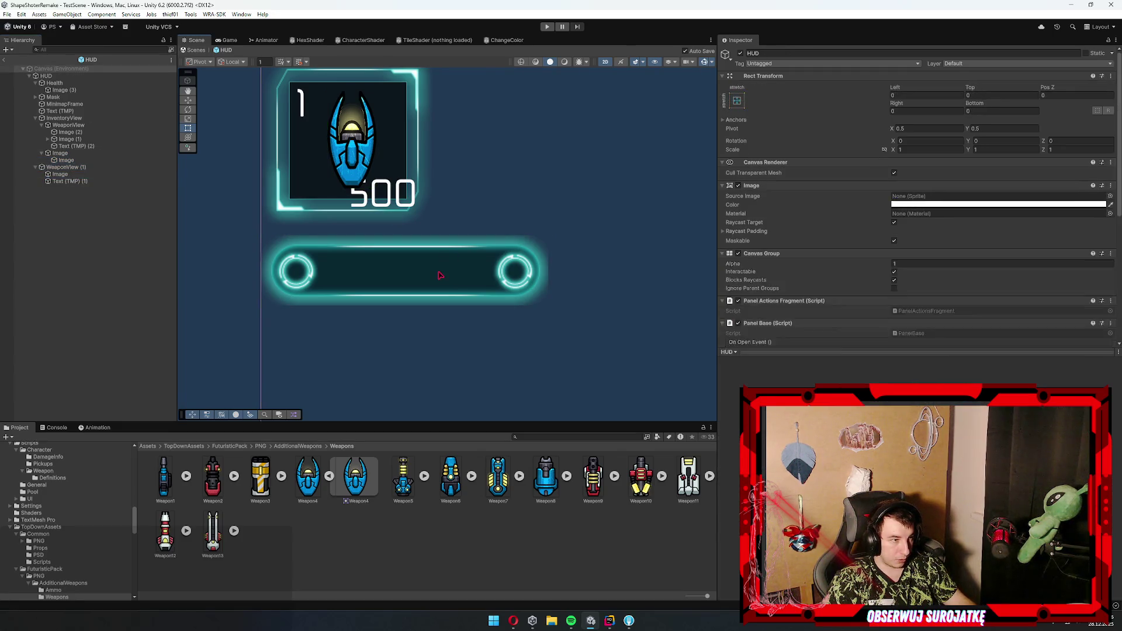
click(441, 275)
click(68, 161)
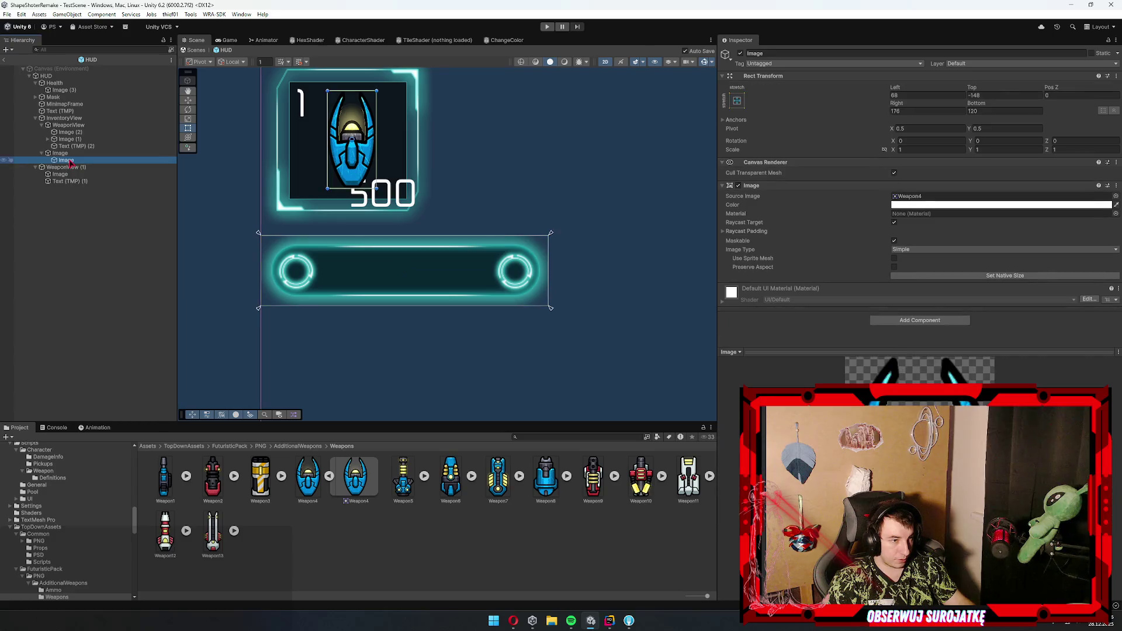
click(737, 100)
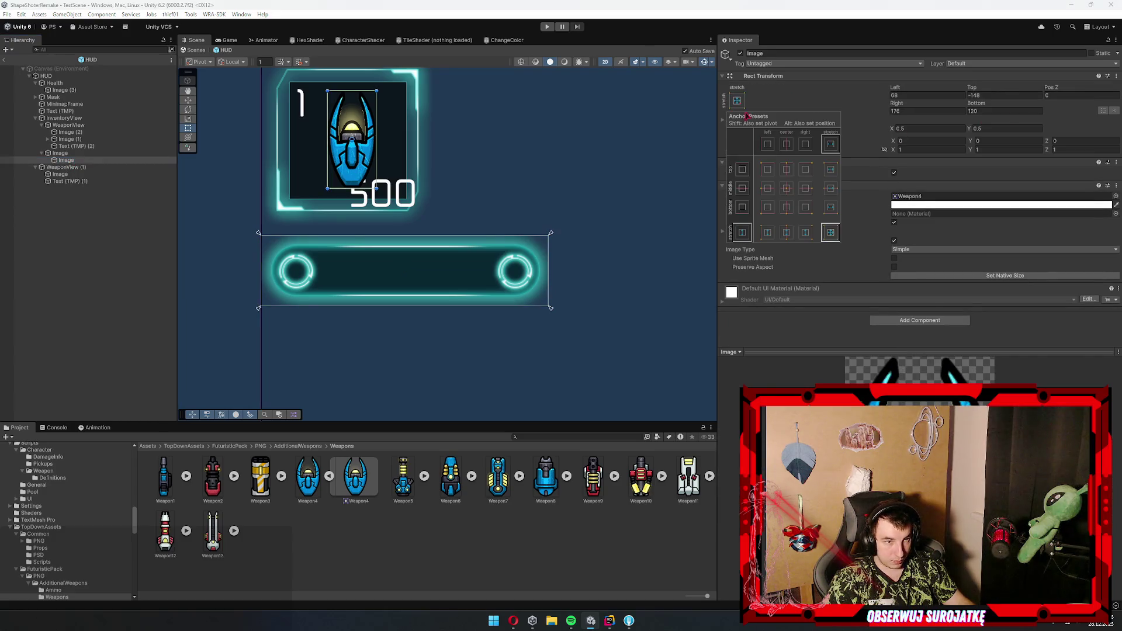
click(786, 188)
- Size the copied icon to width 50 and height 100
double_click(993, 111)
text(100)
key(Return)
mouse_move(484, 245)
mouse_down()
mouse_move(481, 219)
mouse_move(498, 232)
mouse_up()
text(50)
key(Tab)
text(50)
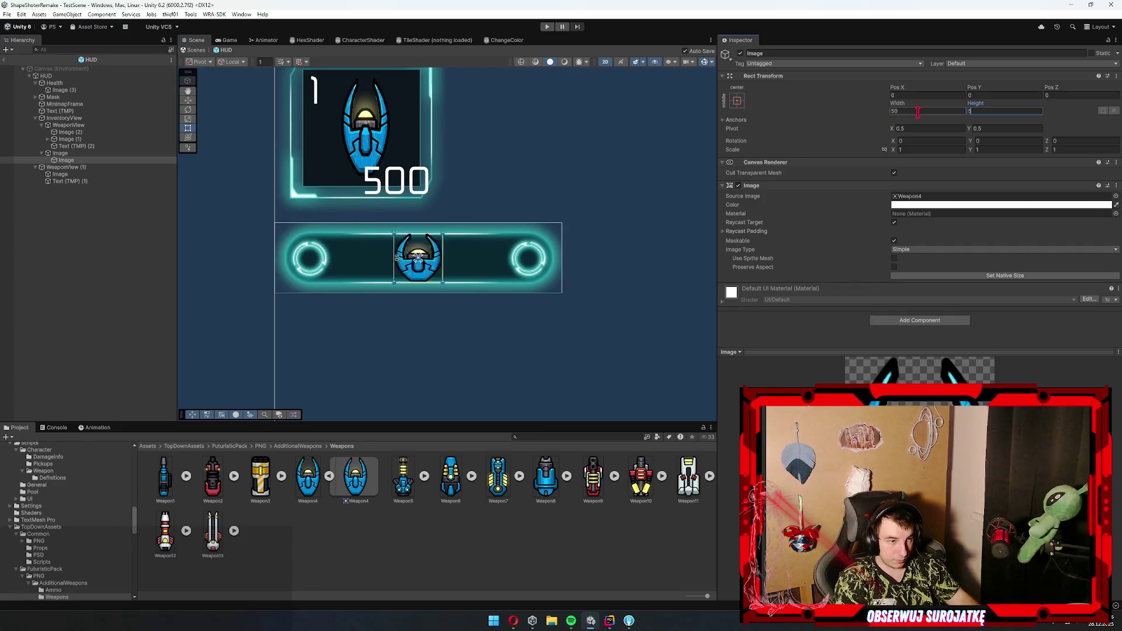
key(BackSpace)
key(BackSpace)
text(100)
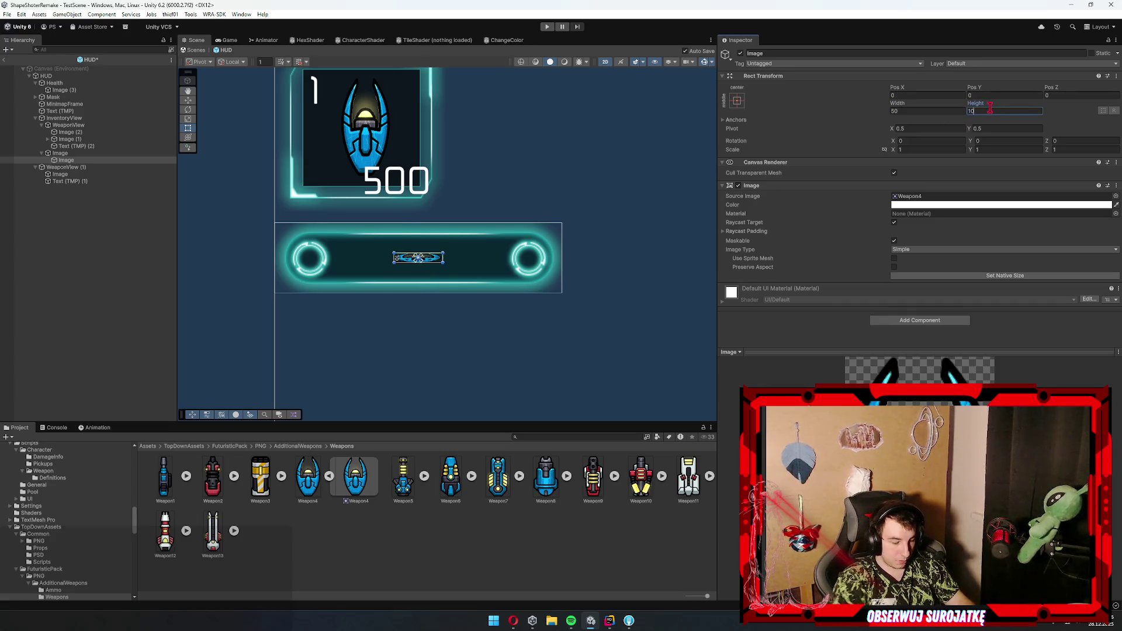
key(Tab)
key(Tab)
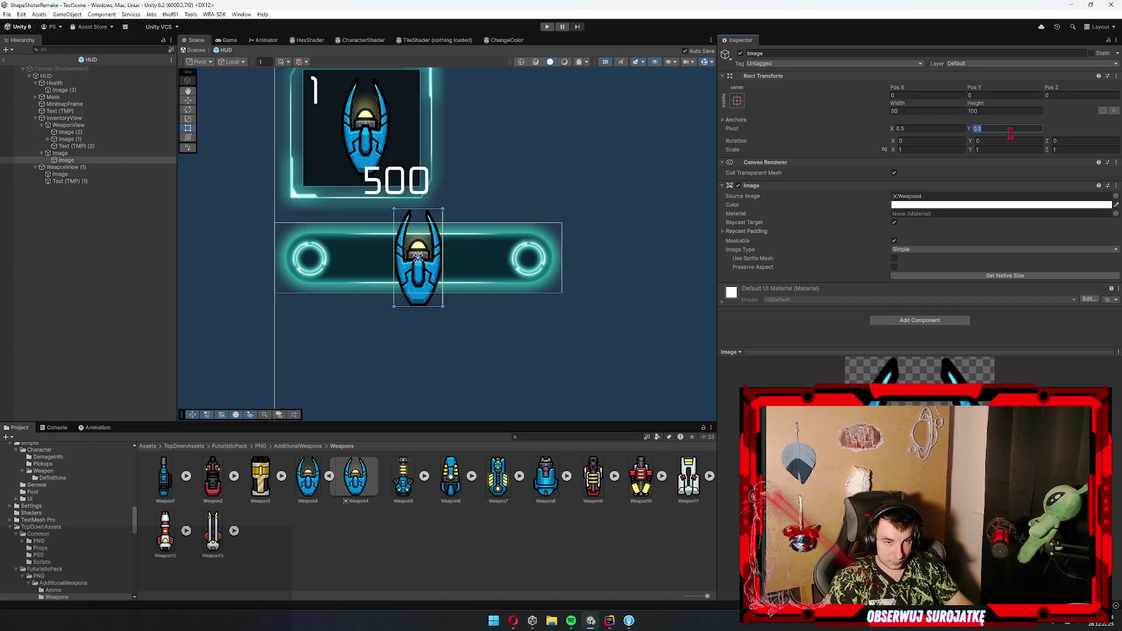
- Rotate the copied icon 90° on Z
click(999, 141)
text(90)
key(BackSpace)
key(BackSpace)
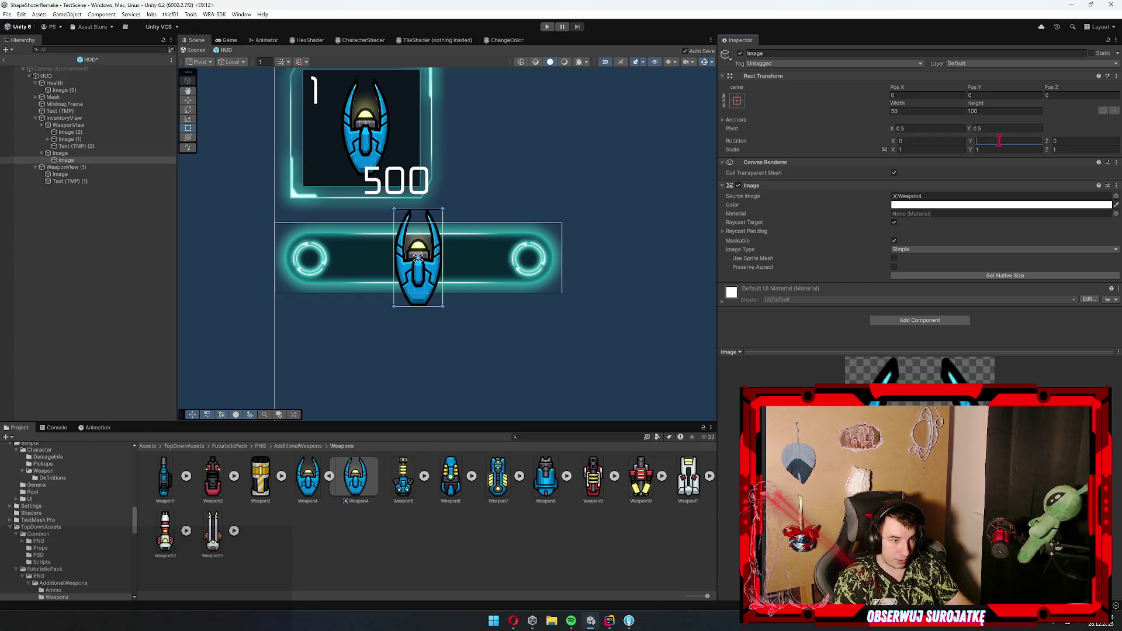
key(Tab)
text(90)
- Divide the icon's width and height by 1.5, giving 33.3 × 66.7 inside the Rb1_3 bar
click(921, 111)
click(929, 113)
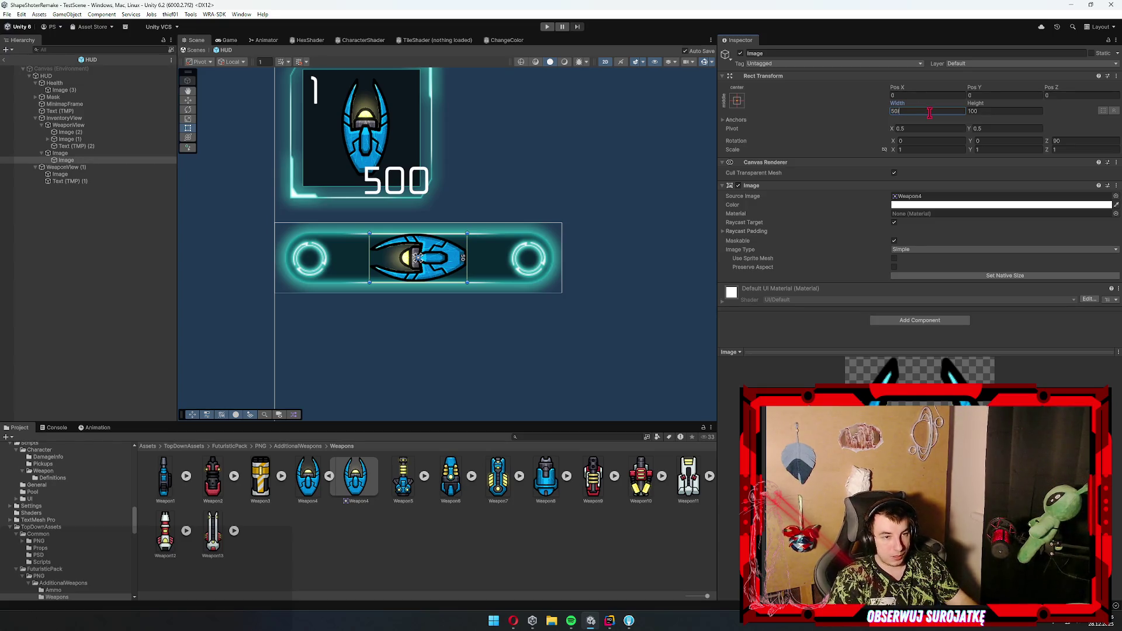
text(.5)
key(Tab)
text(.5)
key(Return)
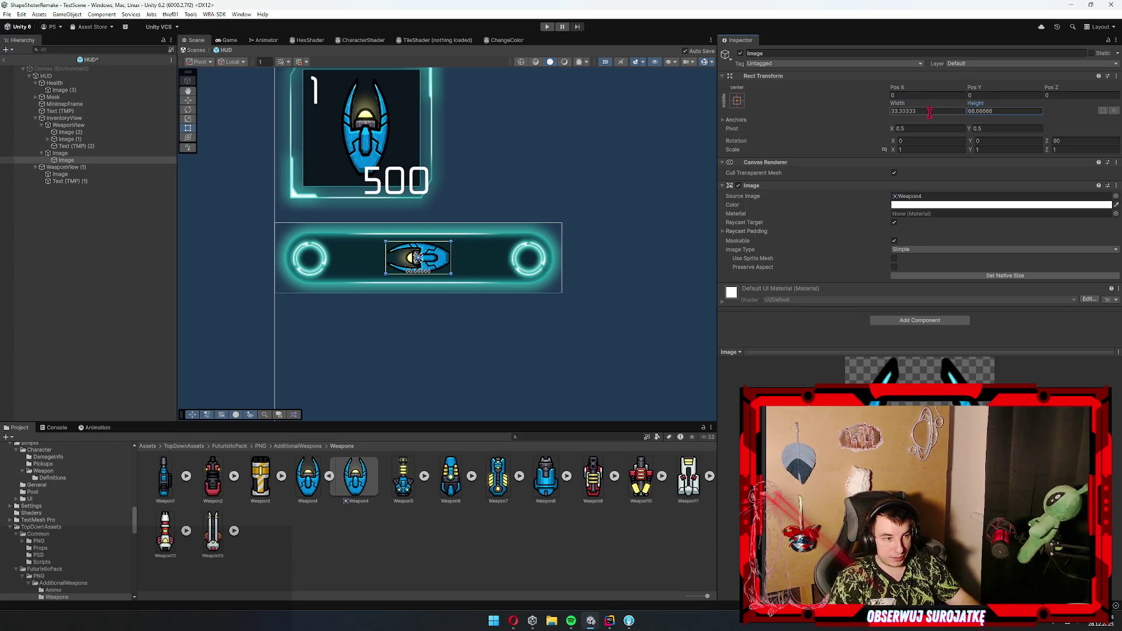
click(350, 261)
click(430, 267)
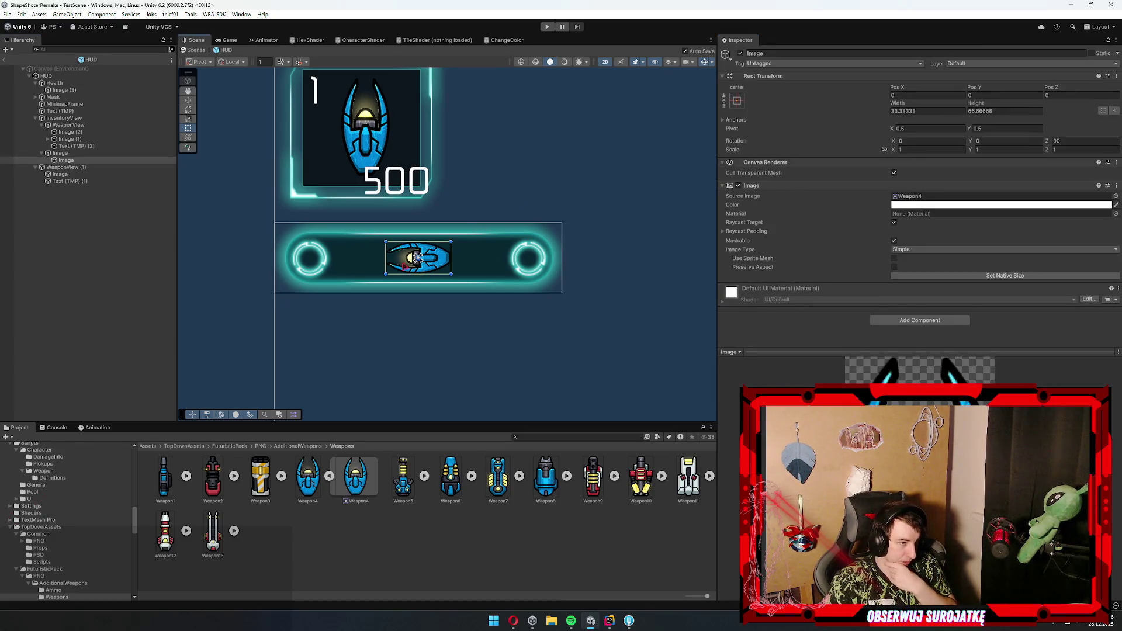
click(355, 258)
click(987, 206)
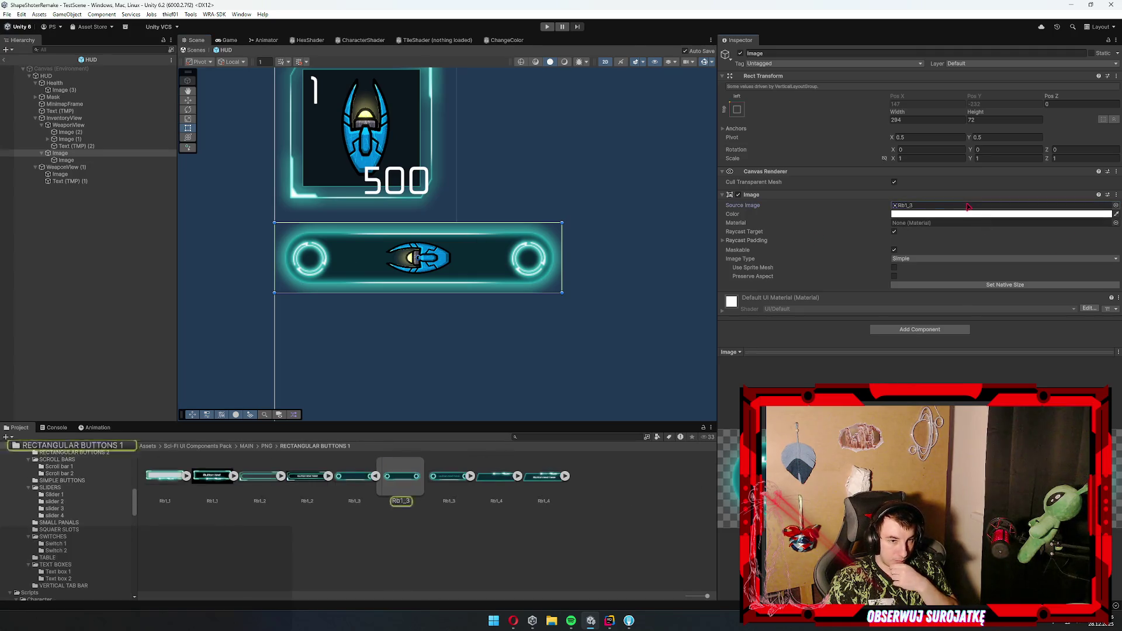
- Inspect the Rb1_3, Rb1_4 and Rb1_2 bar sprites and their import settings
click(403, 497)
click(494, 490)
click(261, 477)
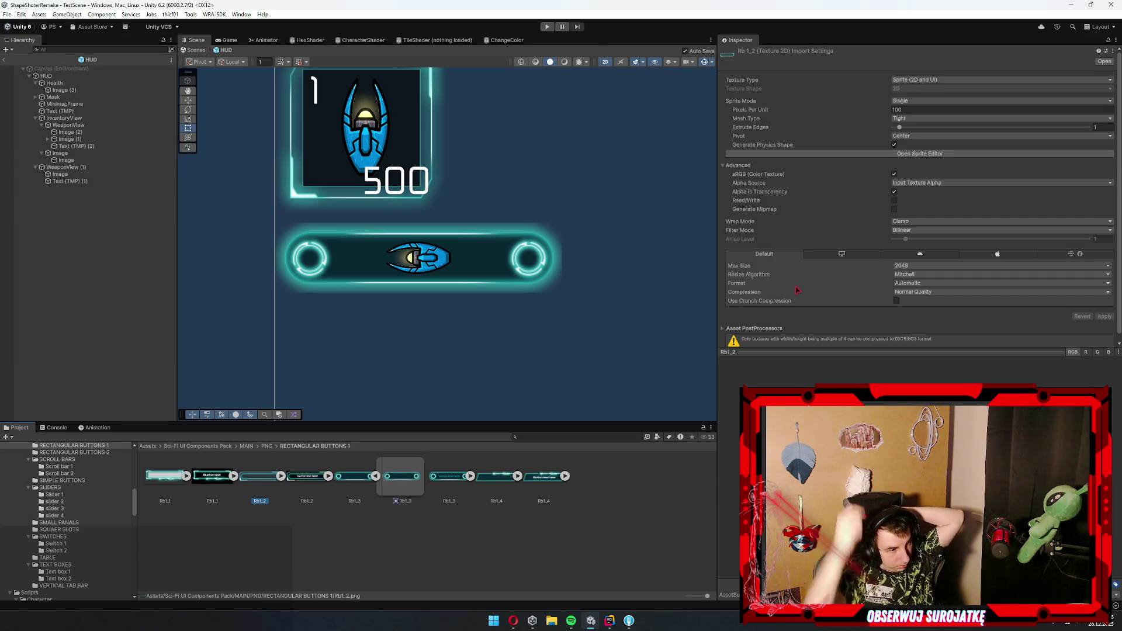
scroll(615, 304, down, 3)
drag(496, 313, 453, 231)
scroll(454, 321, down, 2)
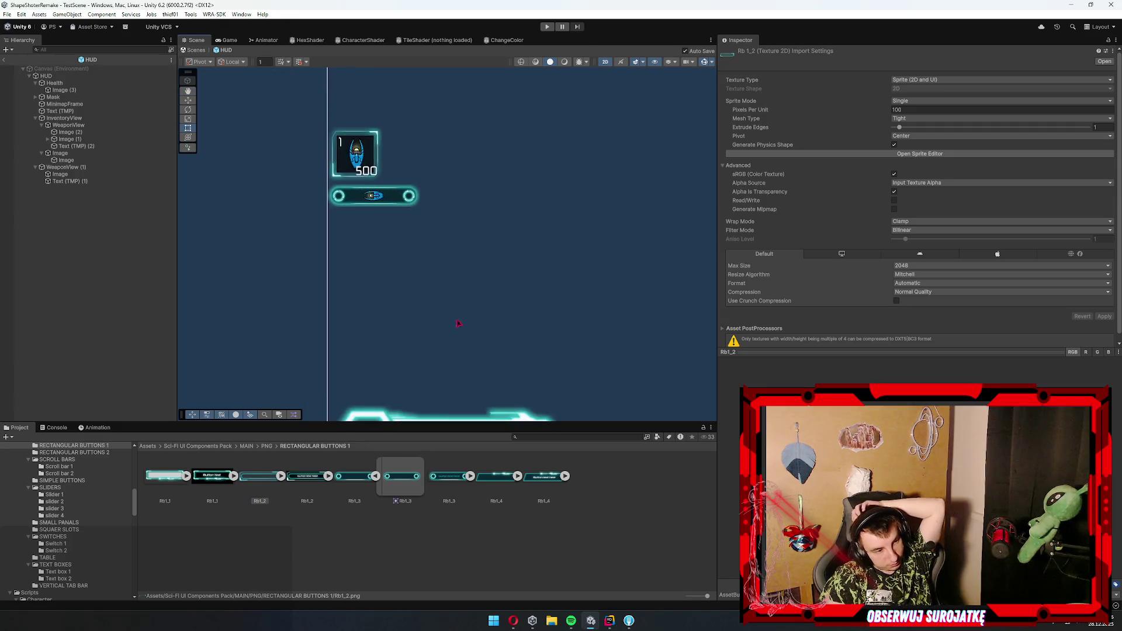
scroll(434, 183, up, 5)
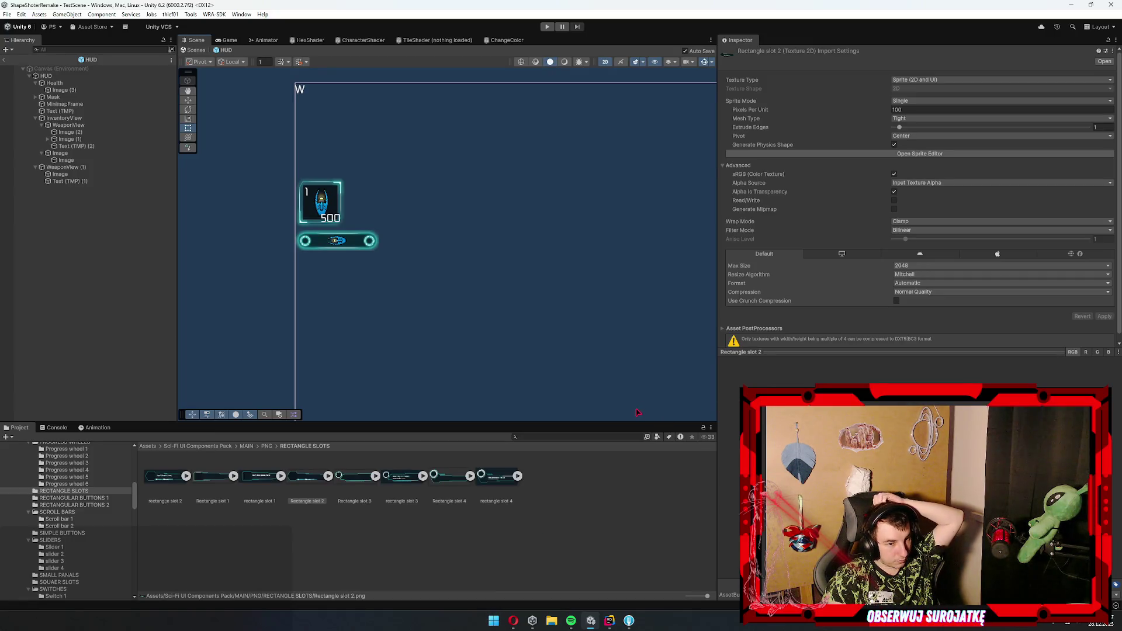
- Browse the Rectangle slot assets, RECTANGULAR BUTTONS 1 and the Progress wheel 6 folder
click(351, 479)
click(407, 488)
click(448, 491)
click(499, 497)
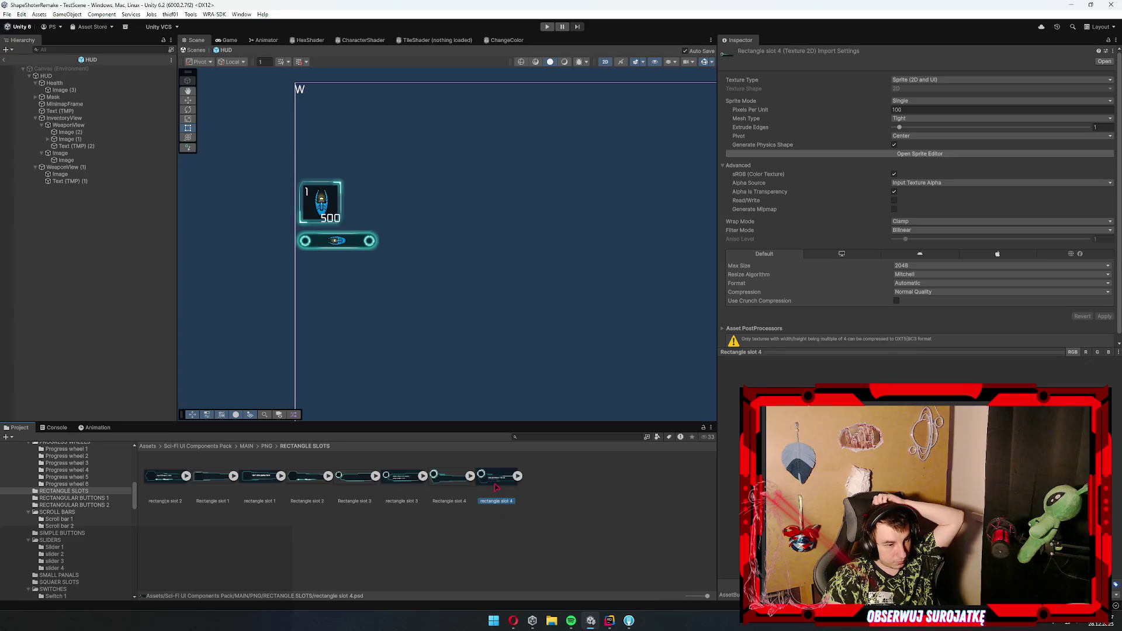
click(210, 474)
click(96, 500)
scroll(95, 503, up, 1)
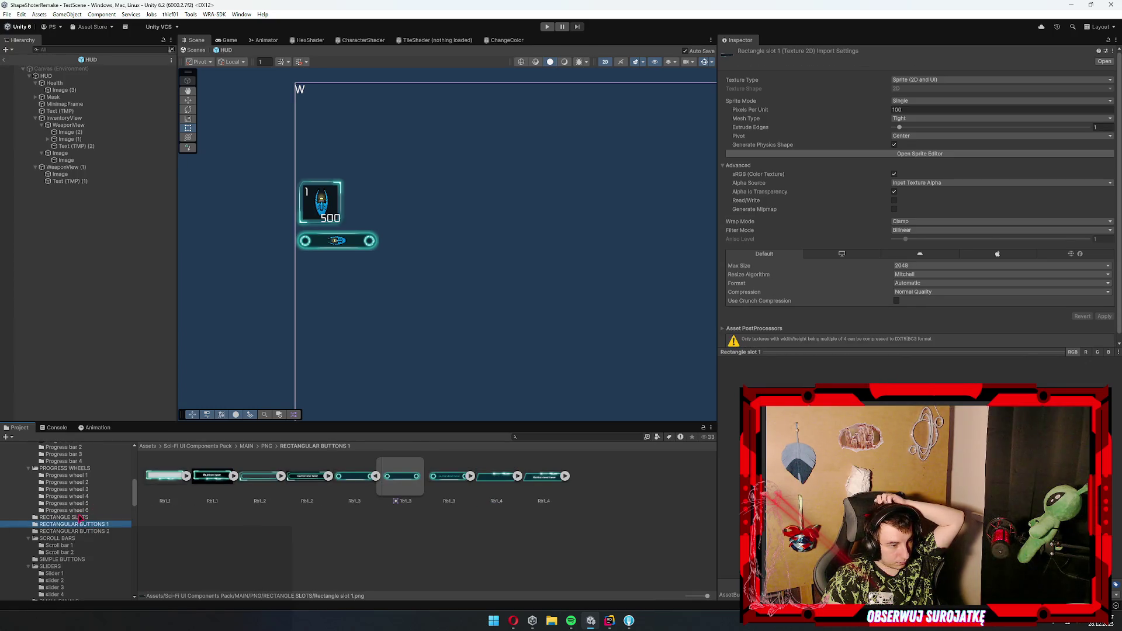
click(68, 511)
click(212, 476)
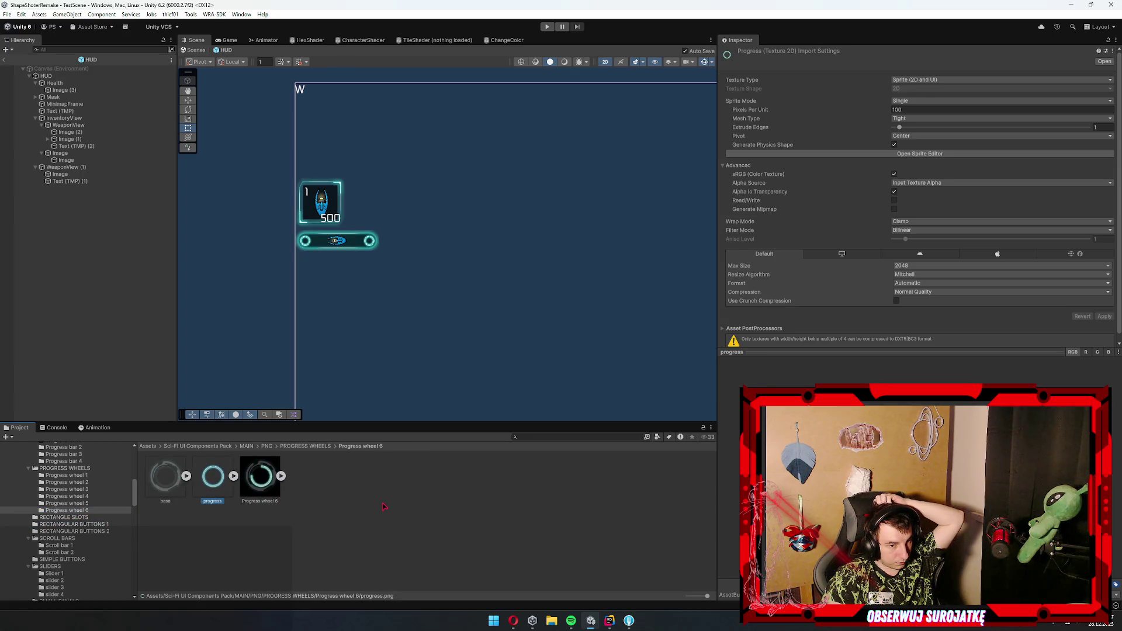
click(245, 478)
click(411, 522)
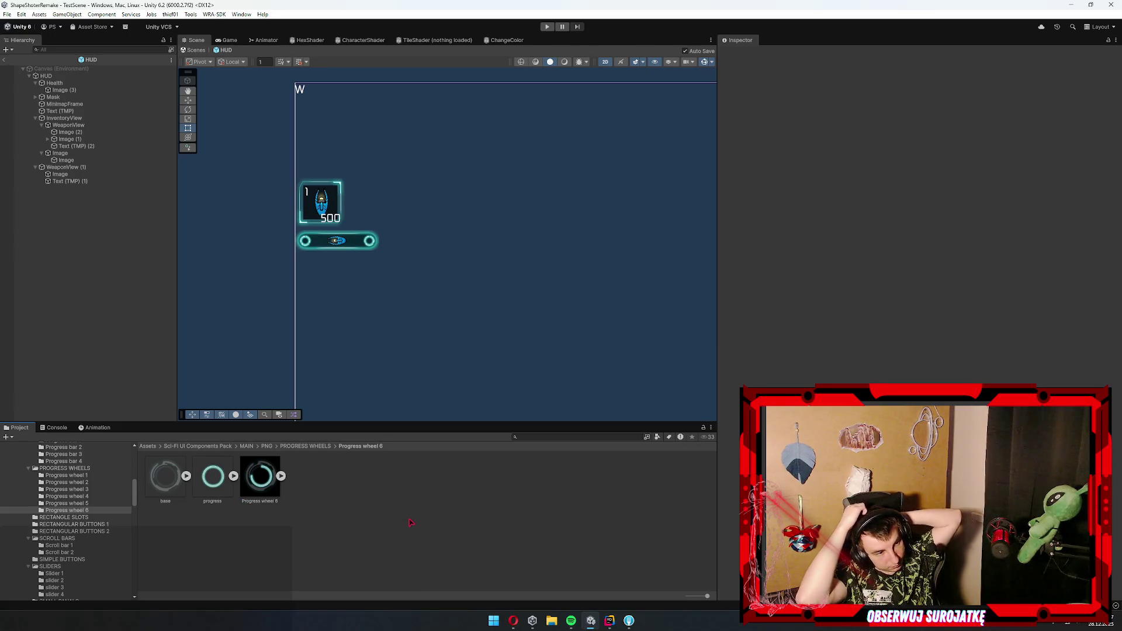
- Check the YouTube tutorial, return to Unity and select WeaponView
click(513, 621)
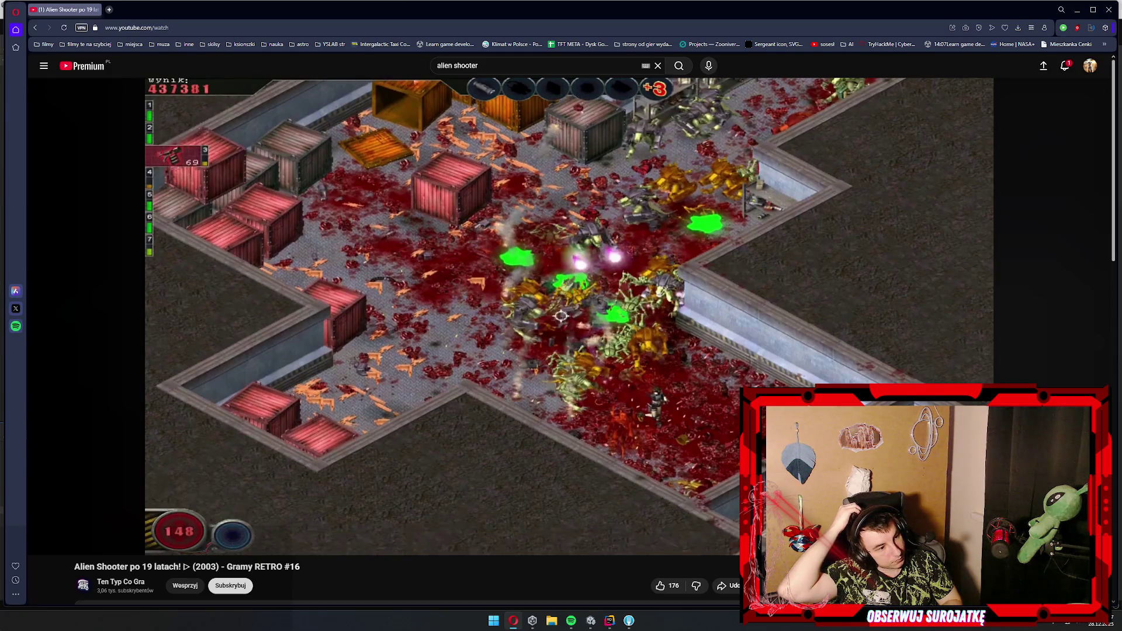
click(591, 621)
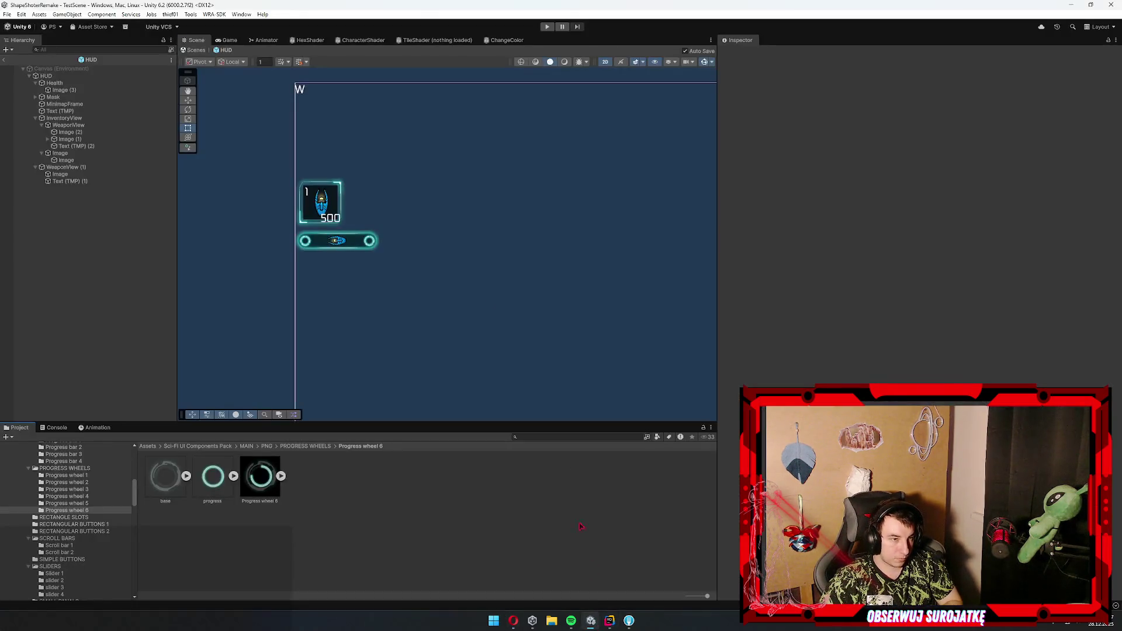
drag(421, 175, 437, 153)
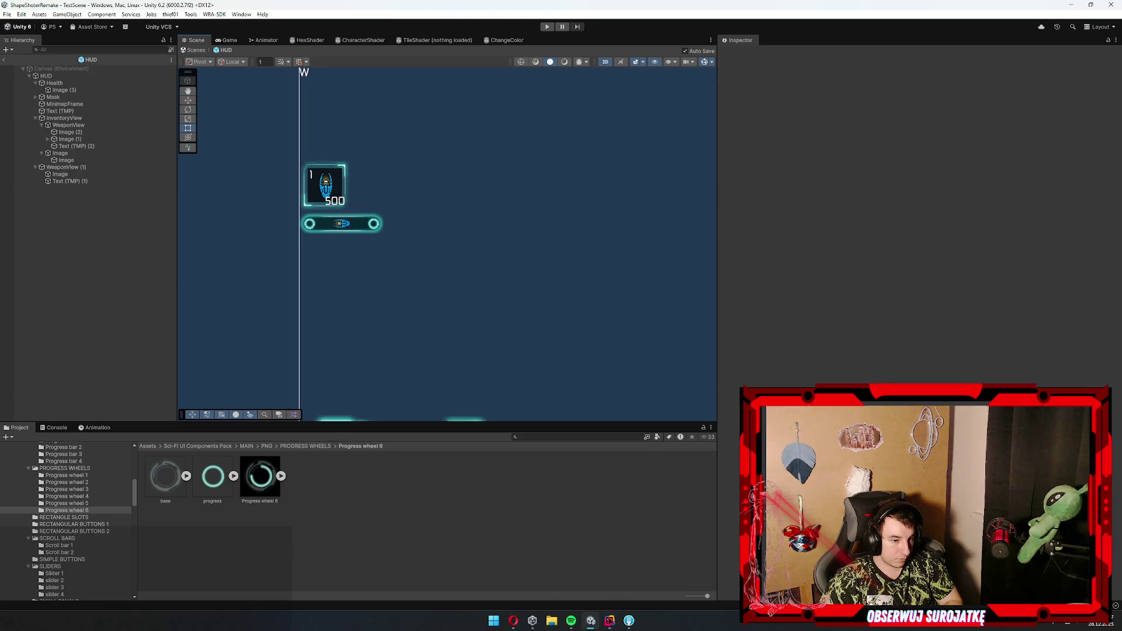
click(591, 621)
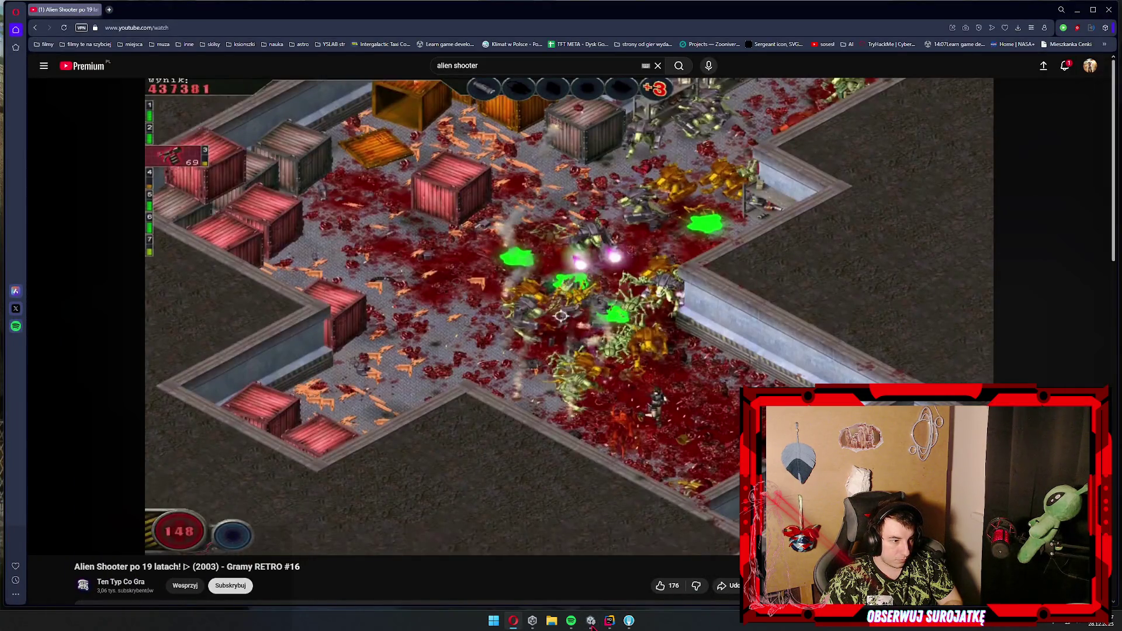
click(590, 620)
drag(337, 195, 335, 258)
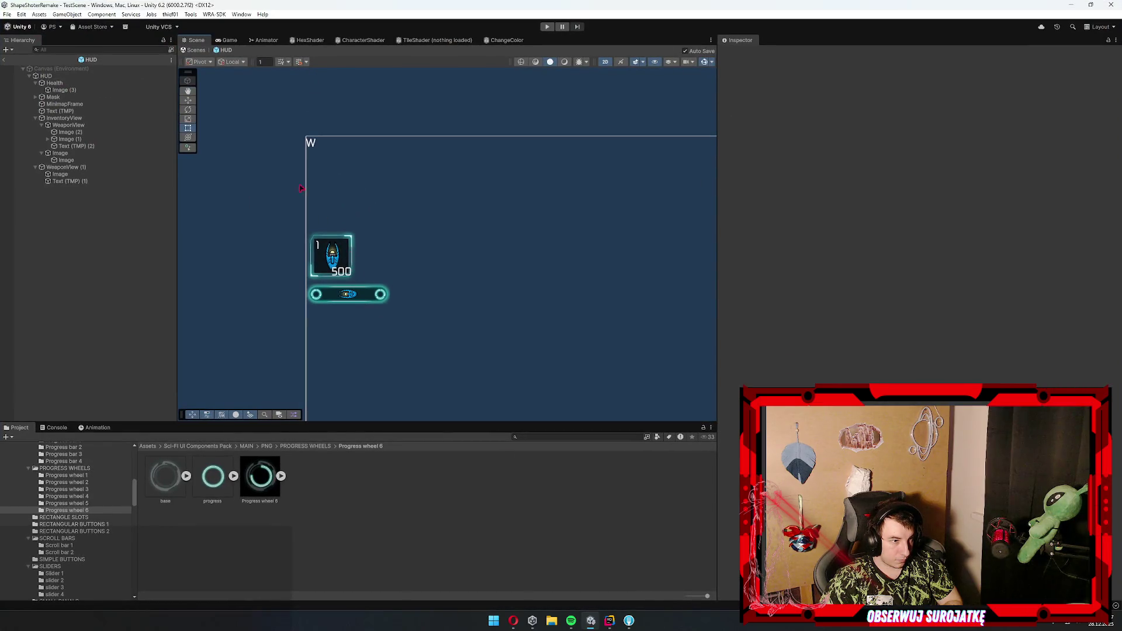
click(61, 125)
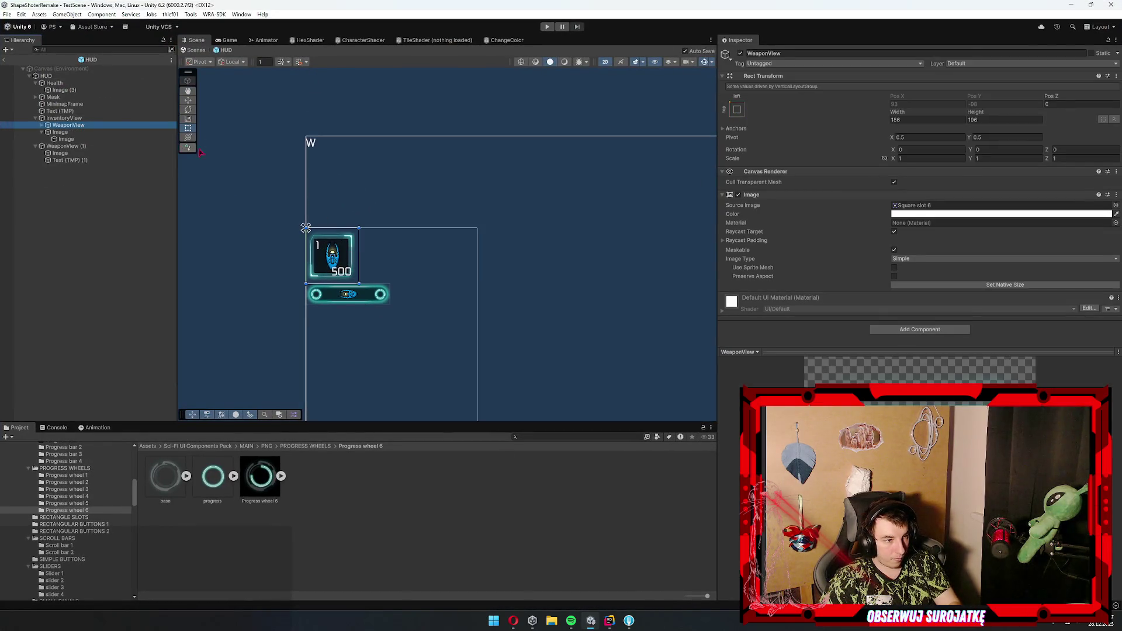
- Frame the inventory area and select the bar Image under InventoryView
click(61, 118)
mouse_move(306, 331)
mouse_down()
mouse_move(296, 157)
mouse_move(319, 178)
mouse_move(325, 224)
mouse_move(311, 212)
mouse_up()
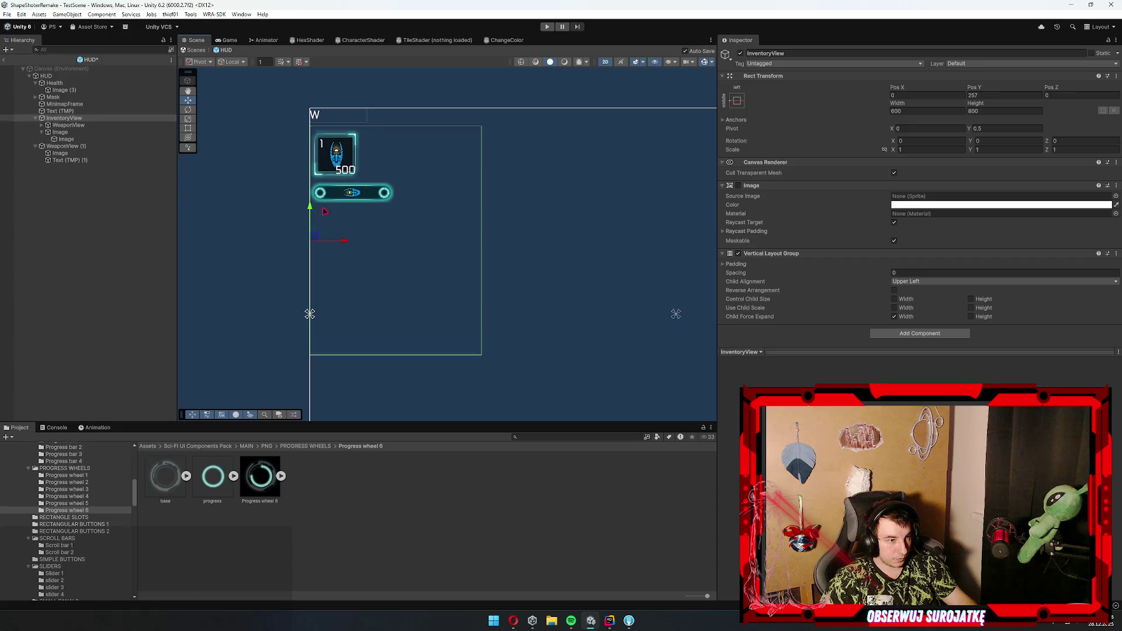
click(373, 194)
click(366, 198)
click(121, 235)
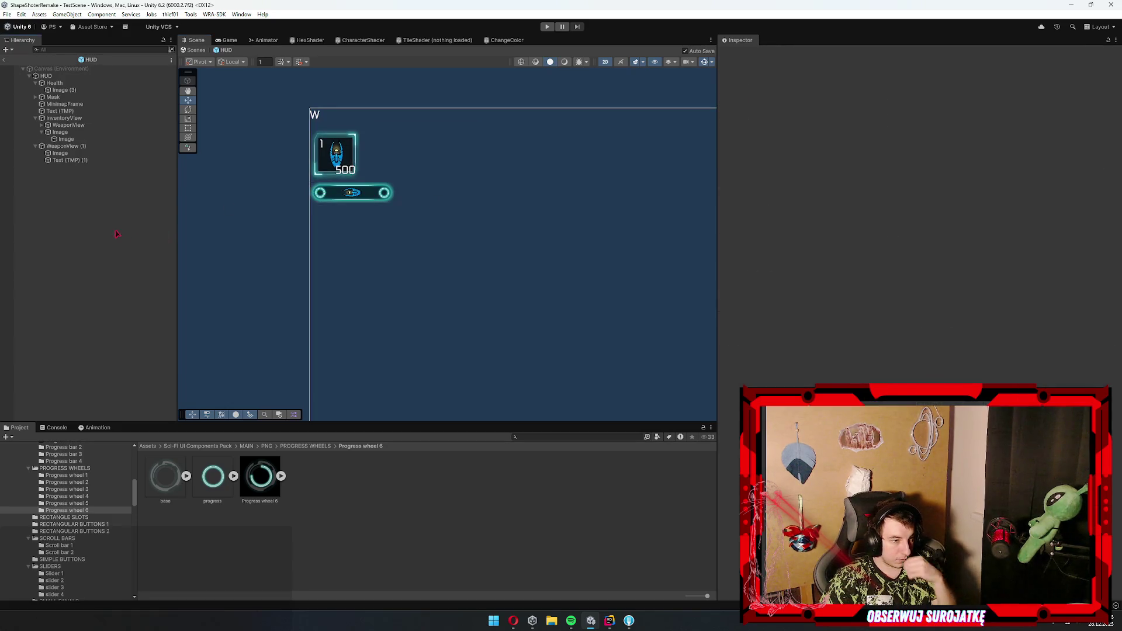
click(56, 132)
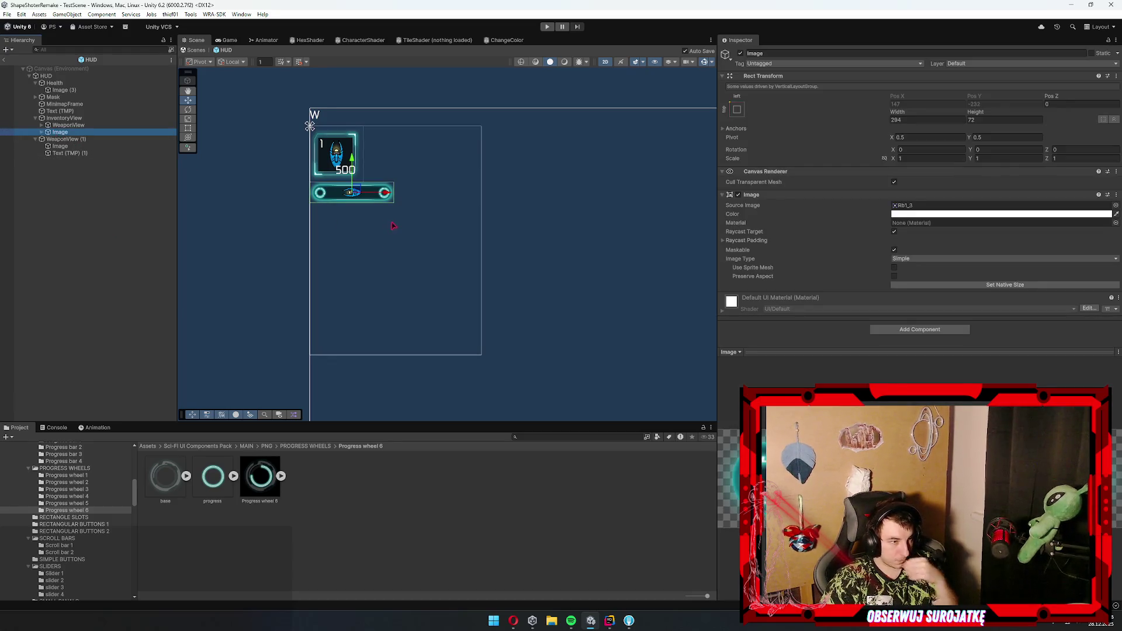
- Duplicate the bar with Ctrl+D until nine Rb1_3 bars stack vertically
key(ctrl+d)
key(ctrl+d)
key(ctrl+d)
key(ctrl+d)
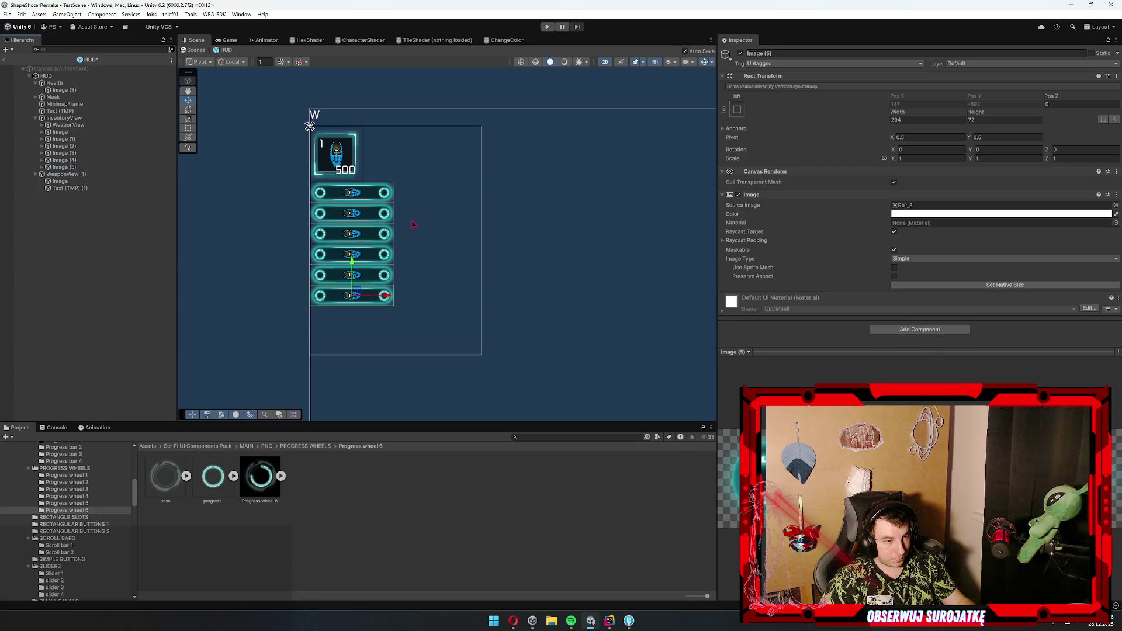
key(ctrl+d)
shift+click(60, 139)
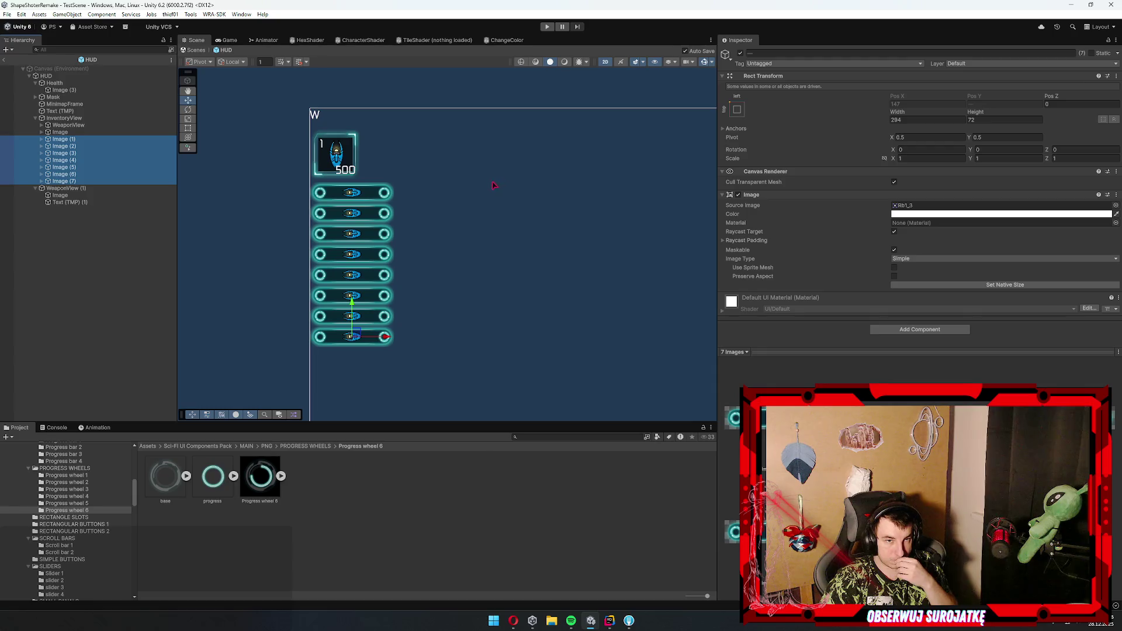
click(90, 182)
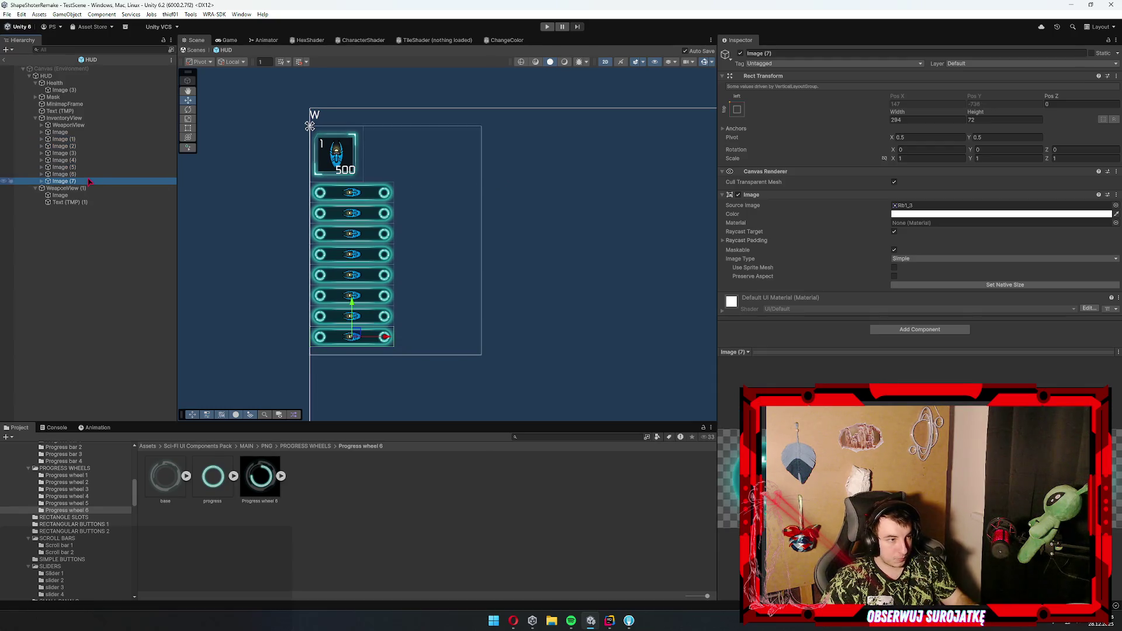
key(ctrl+d)
shift+click(60, 139)
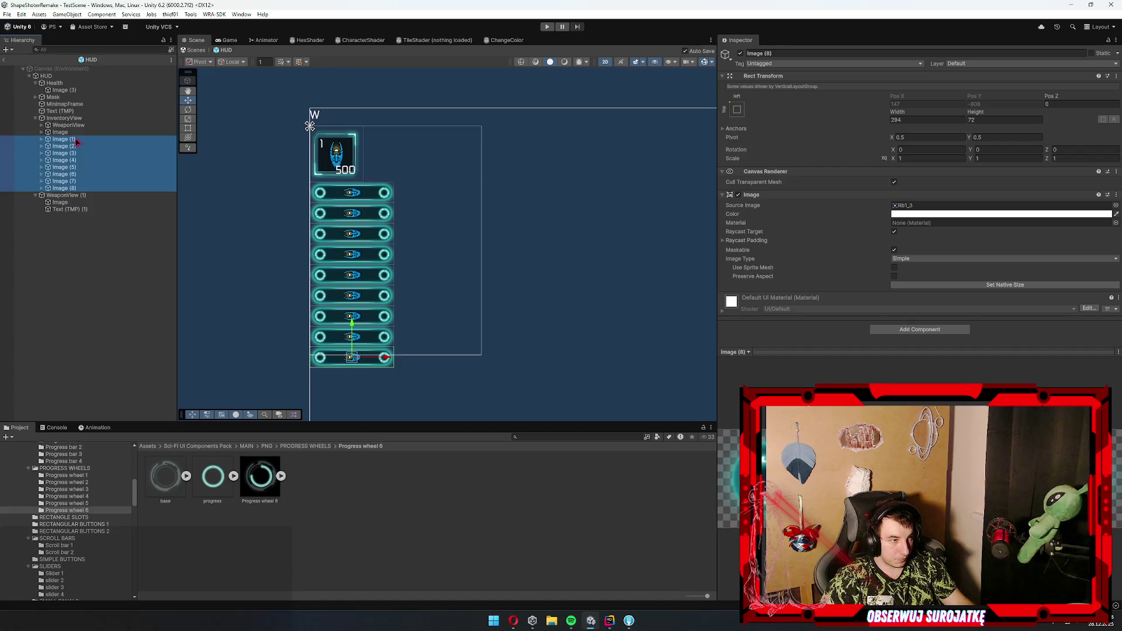
drag(468, 262, 465, 222)
scroll(465, 222, down, 3)
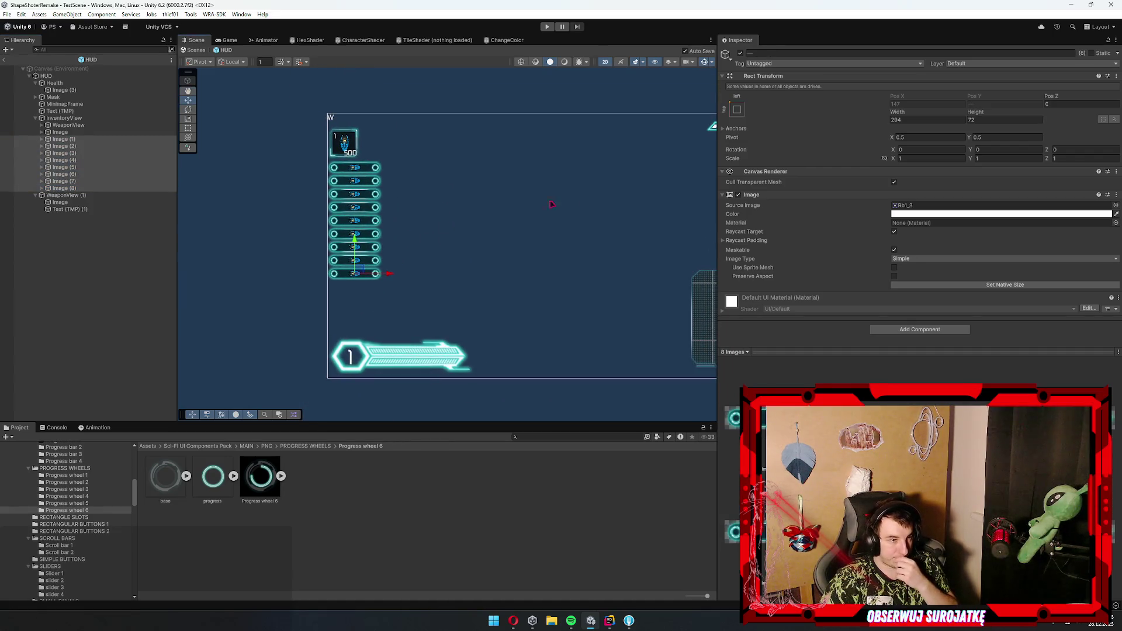
scroll(455, 187, up, 2)
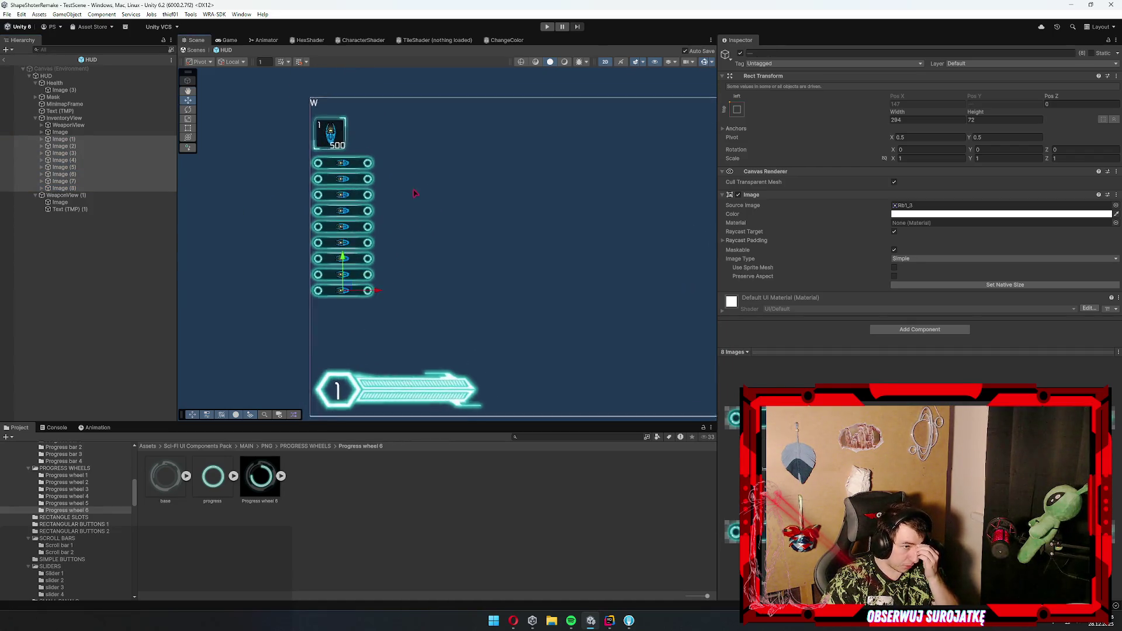
click(323, 130)
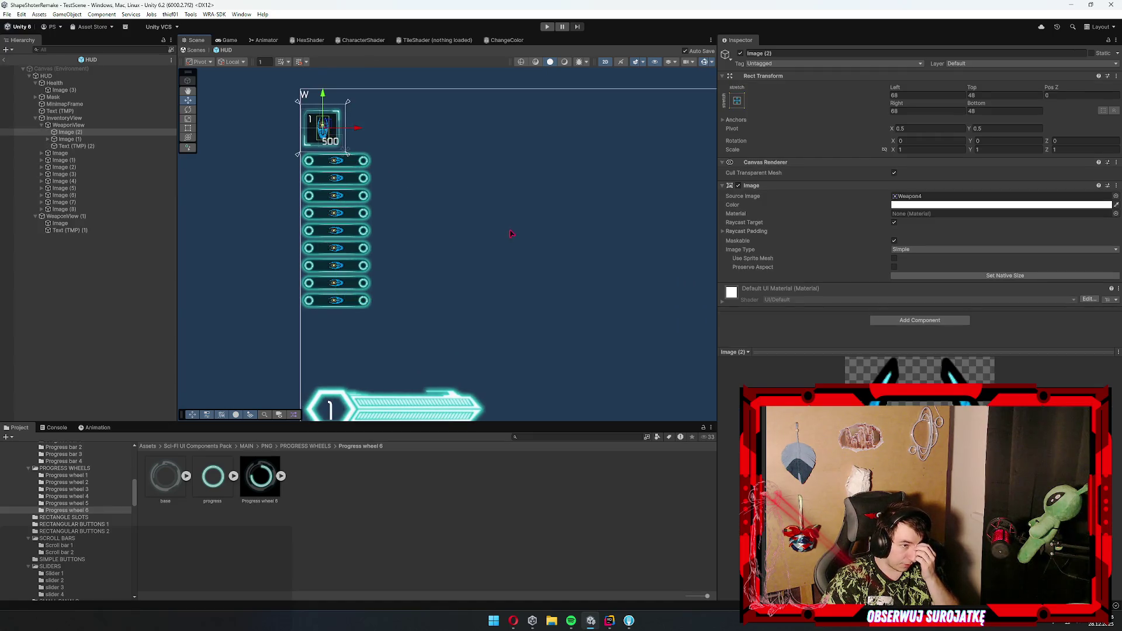
- Delete the WeaponView slot from InventoryView
mouse_move(350, 295)
mouse_down()
mouse_move(336, 231)
mouse_move(339, 276)
mouse_up()
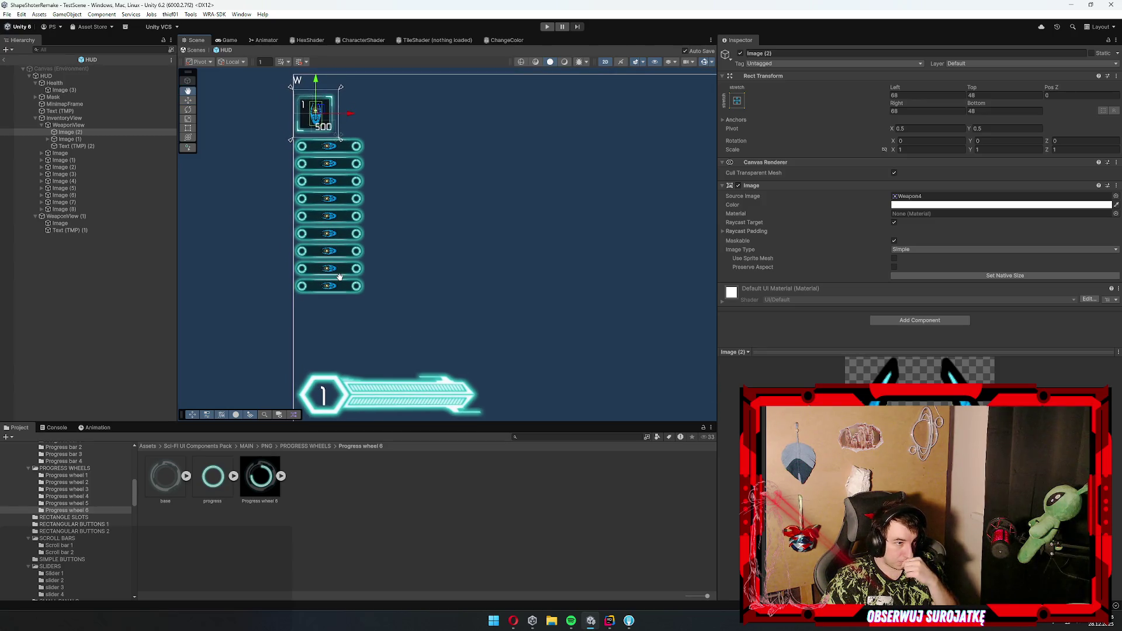
click(82, 126)
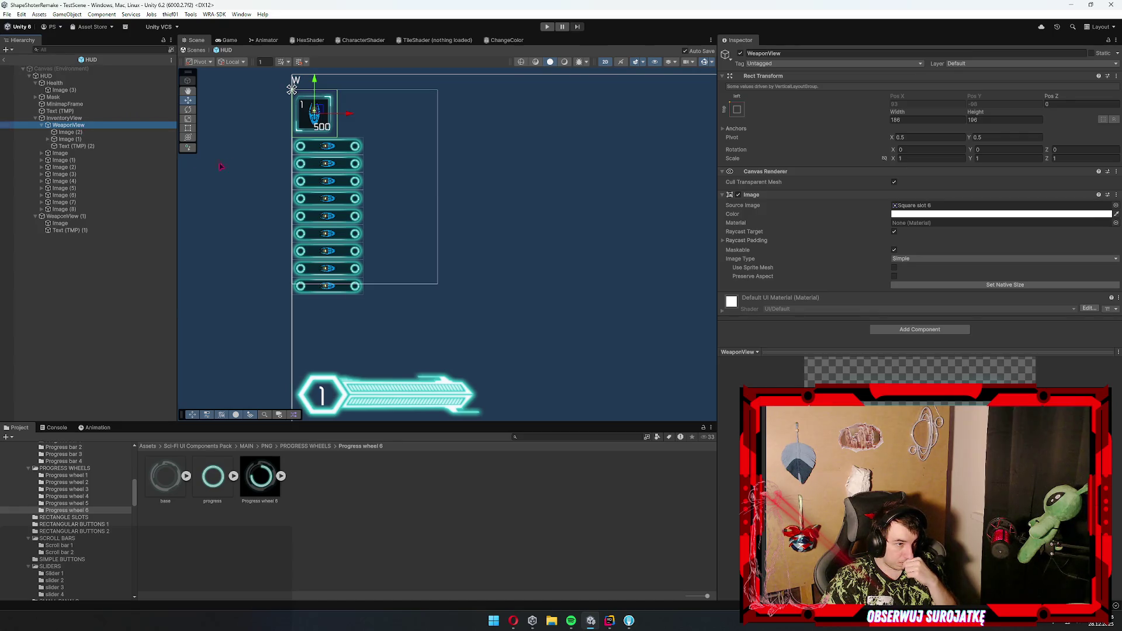
key(Delete)
scroll(327, 170, up, 2)
mouse_move(350, 170)
mouse_down()
mouse_move(354, 349)
mouse_move(362, 246)
mouse_up()
scroll(355, 349, up, 1)
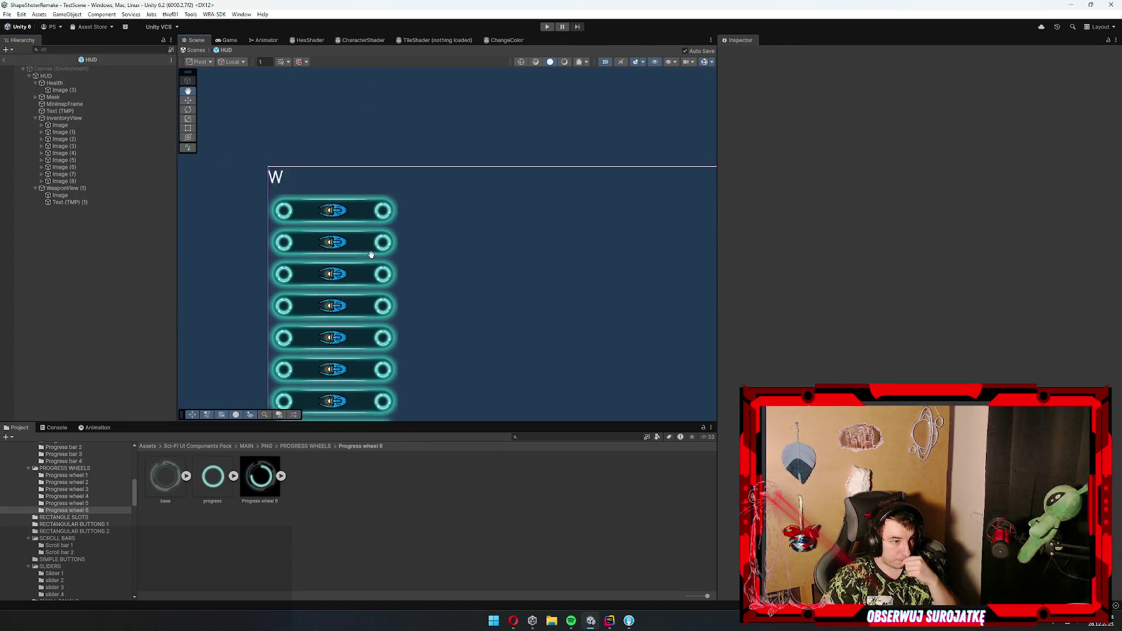
- Remove the Vertical Layout Group component from InventoryView
click(61, 125)
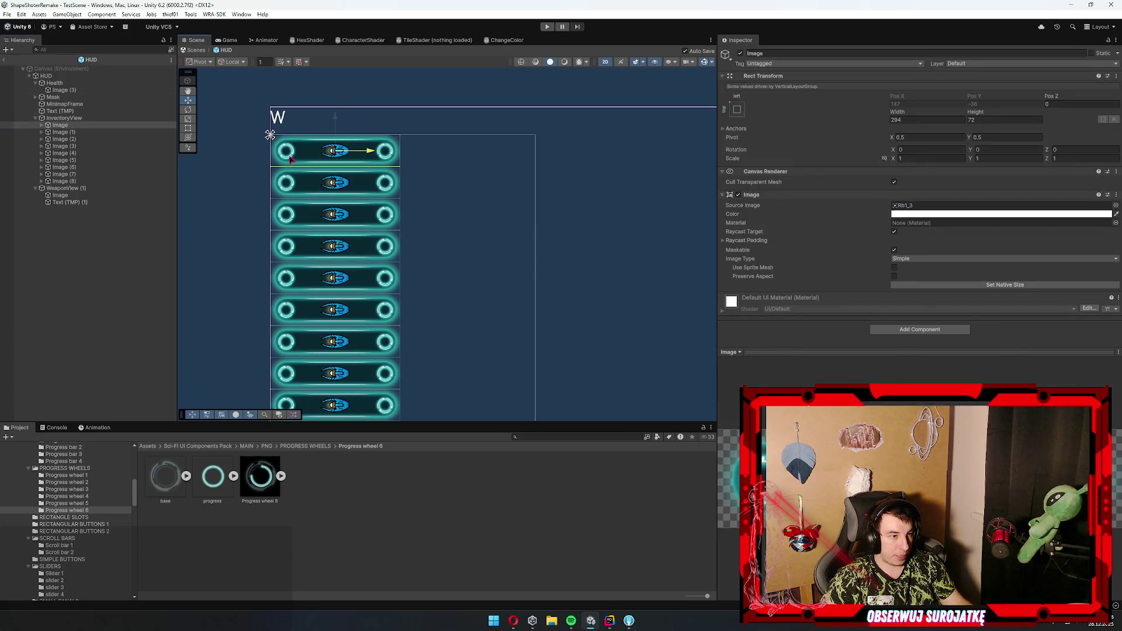
click(65, 119)
click(68, 122)
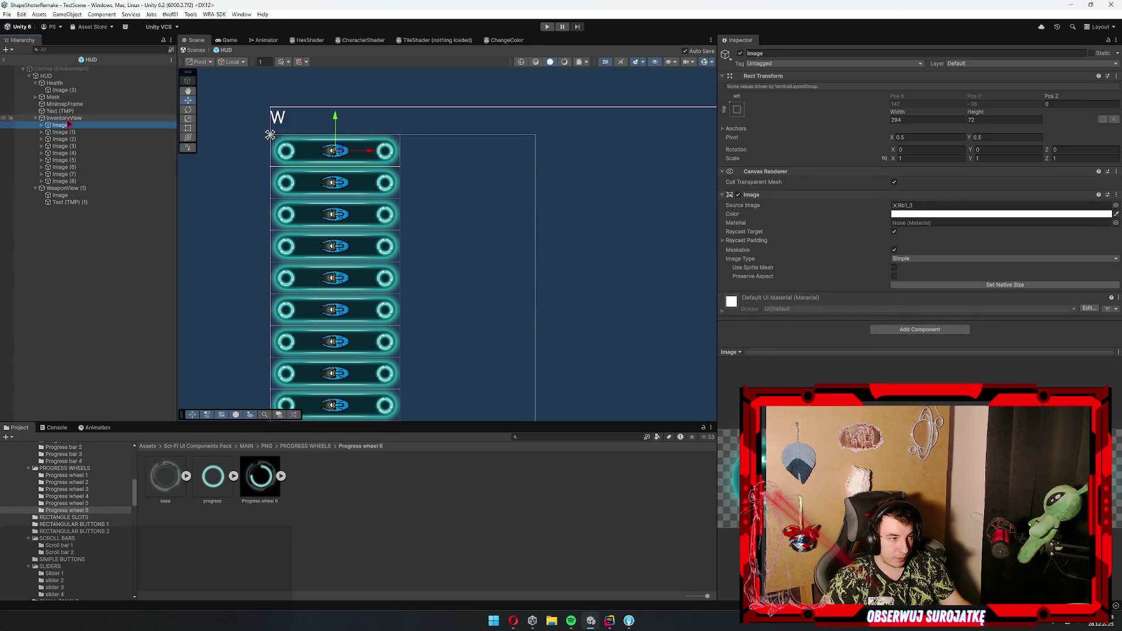
click(64, 118)
right_click(788, 255)
click(852, 292)
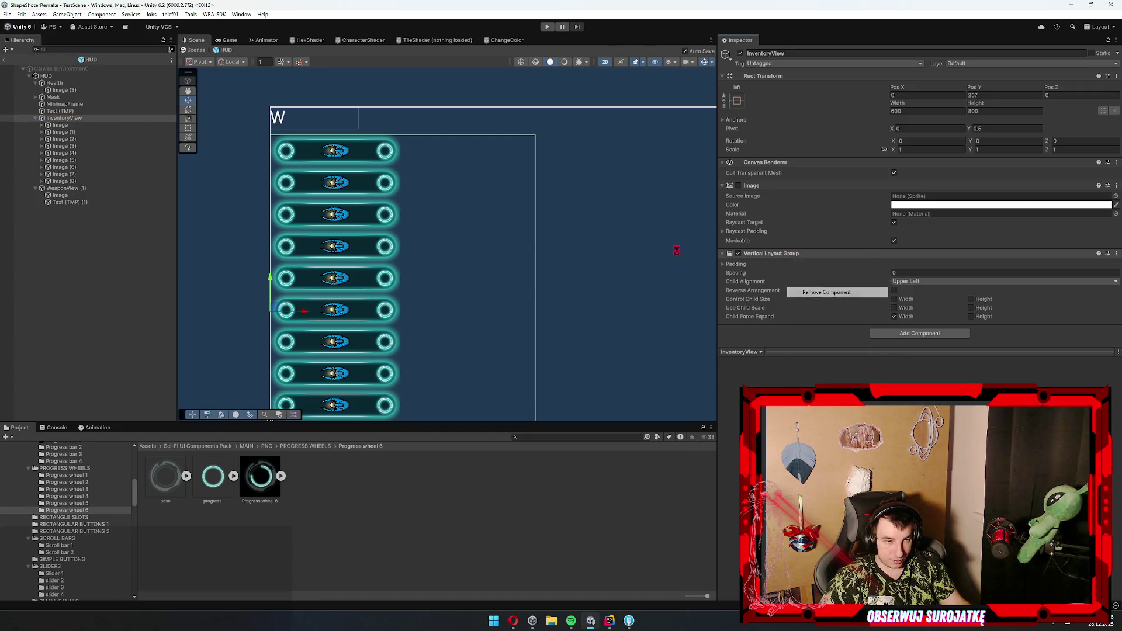
- Shift the top bar left to X -95.1, then switch to the Alien Shooter YouTube video
click(270, 135)
drag(370, 154, 262, 155)
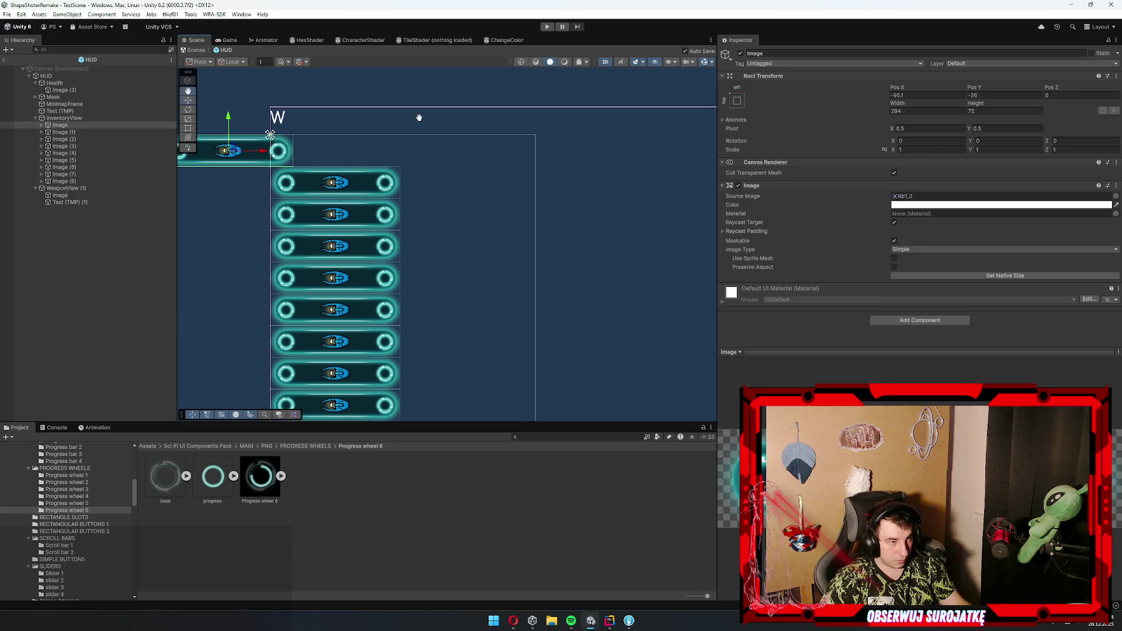
scroll(365, 135, down, 5)
mouse_move(401, 138)
mouse_down()
mouse_move(363, 117)
mouse_move(347, 139)
mouse_move(339, 205)
mouse_up()
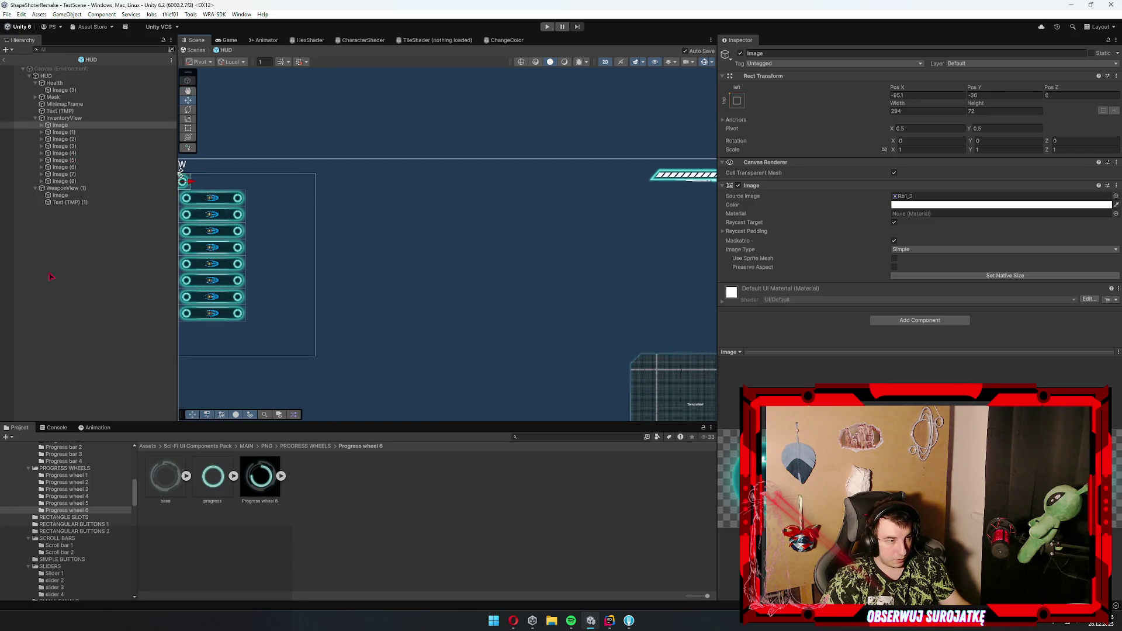
click(40, 241)
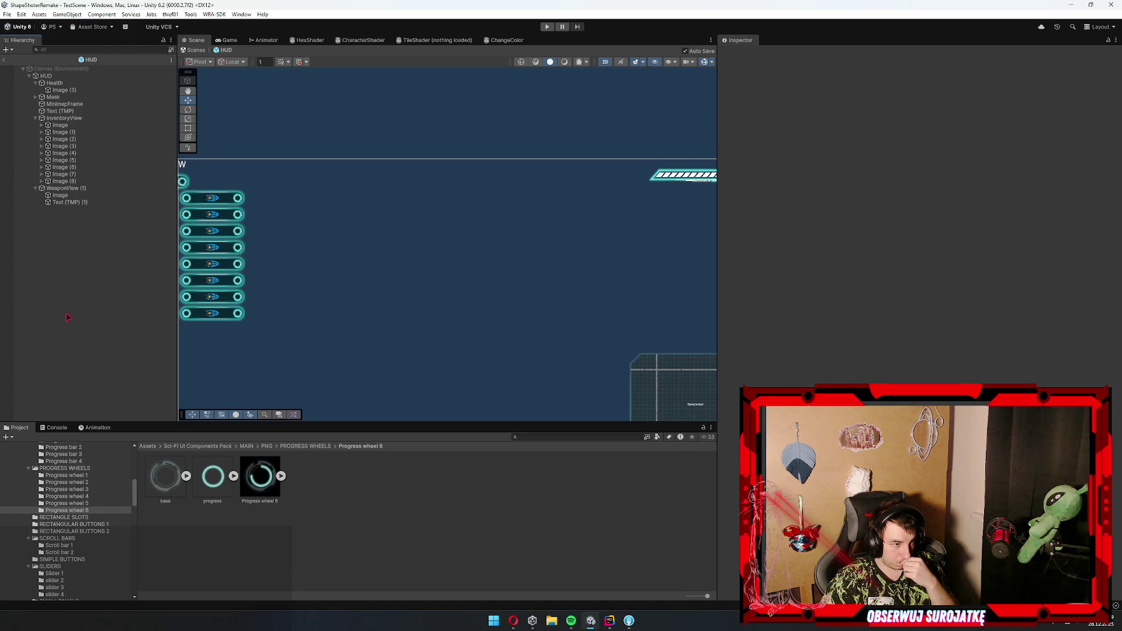
click(513, 620)
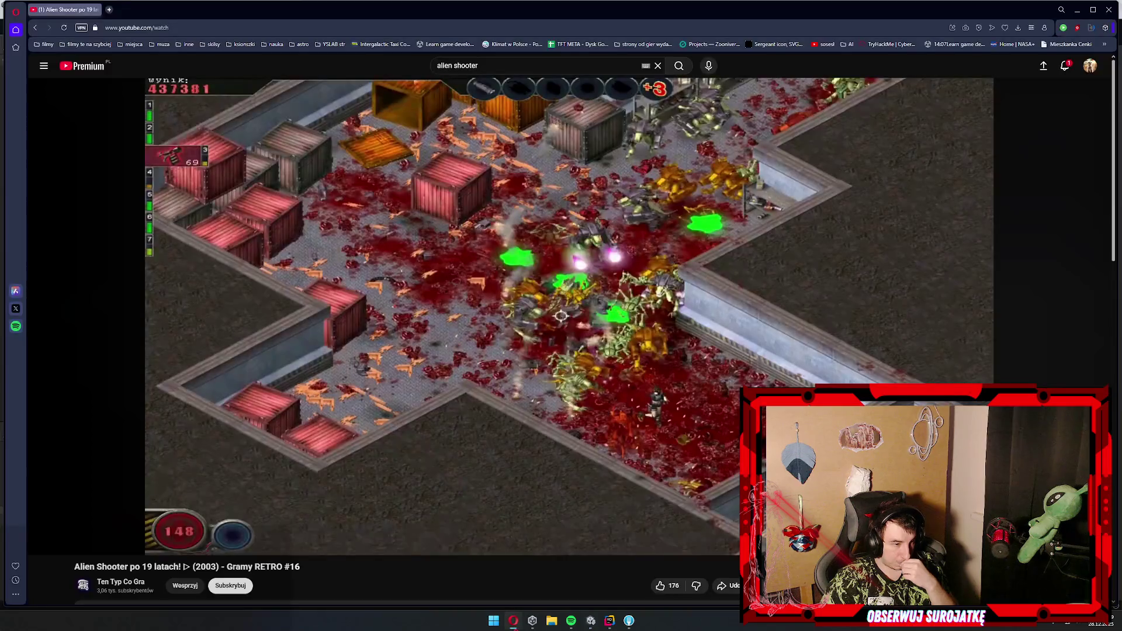
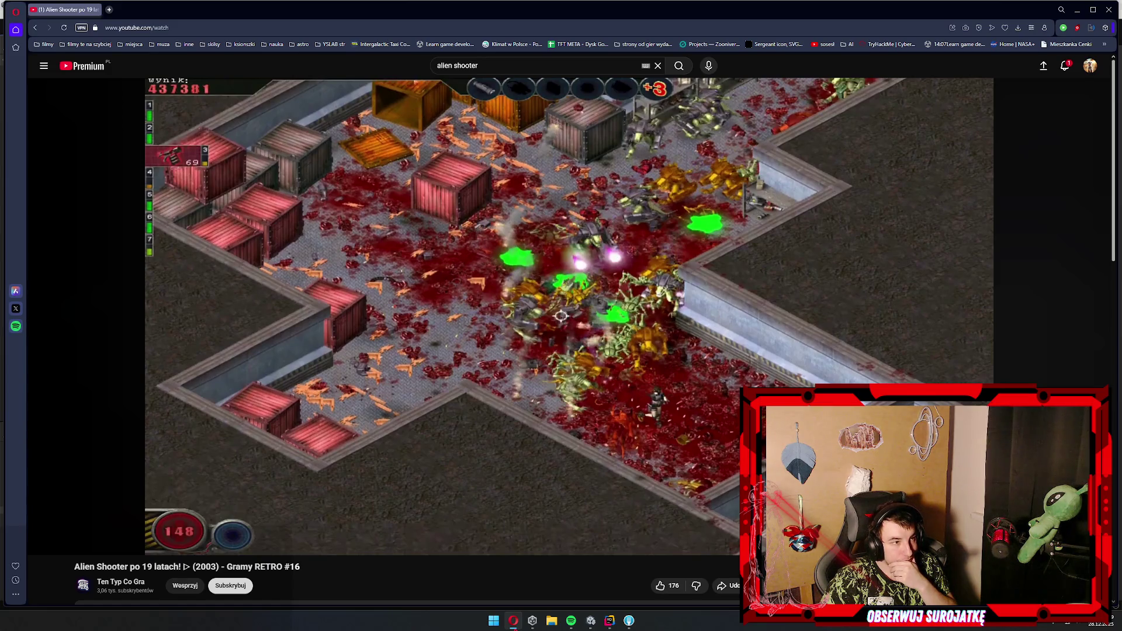
- Bring the Unity editor back to the front after a look at the browser video
key(alt+Tab)
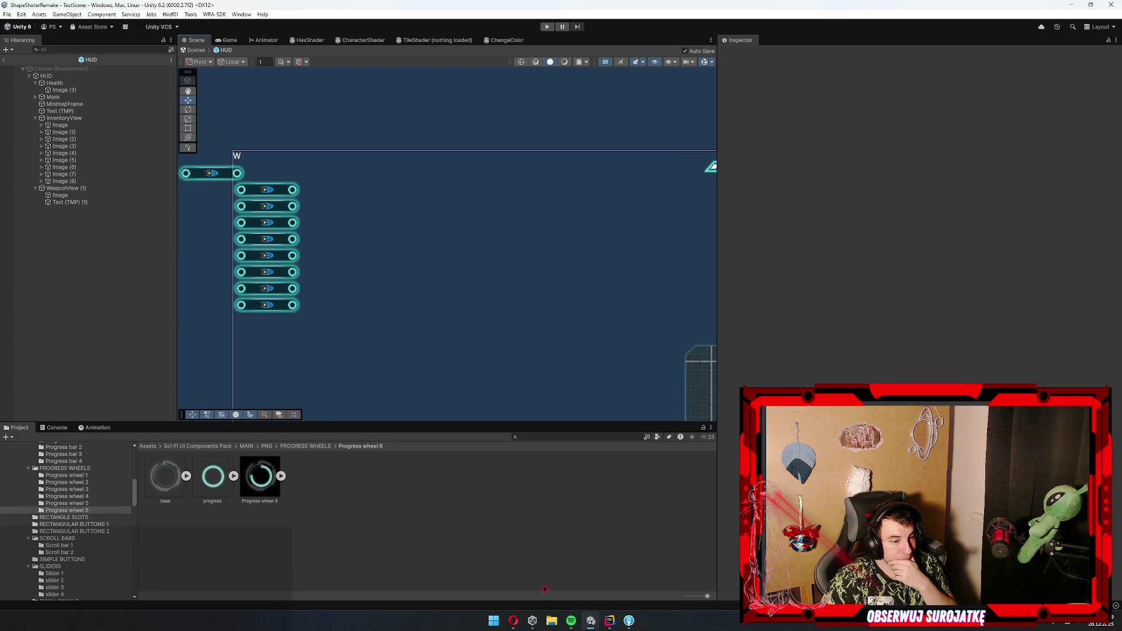
click(513, 622)
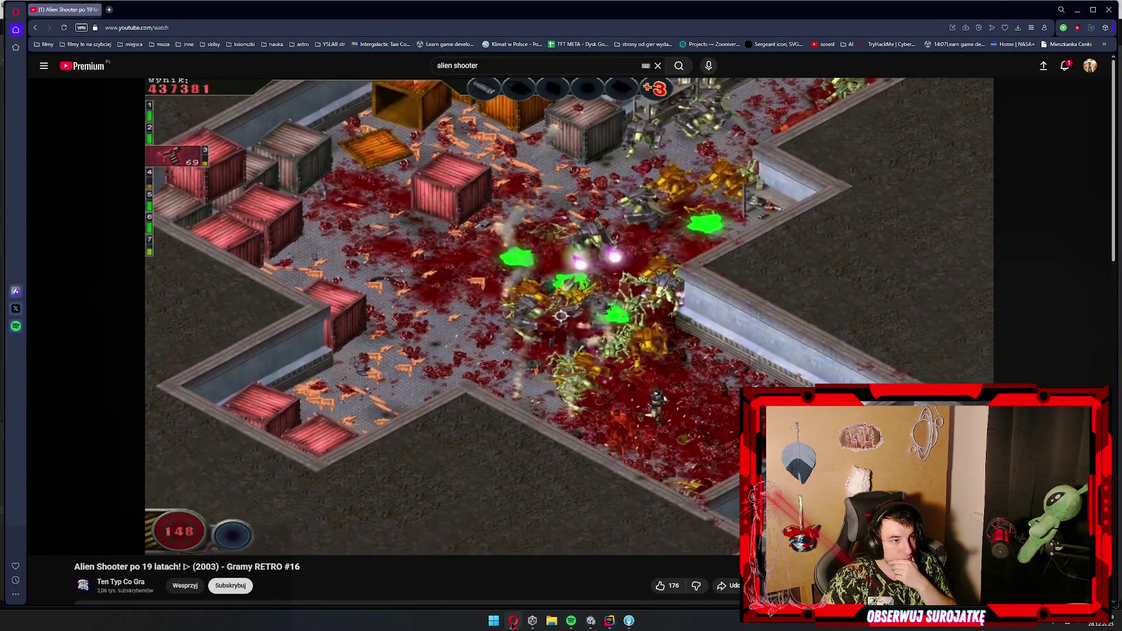
click(513, 621)
- Browse the Progress bar, PANELS, OPTION BUTTON, MENU CARDS, tab bar, circular button and CHECK BOX sprite folders
scroll(67, 526, down, 2)
click(64, 525)
key(Up)
click(74, 506)
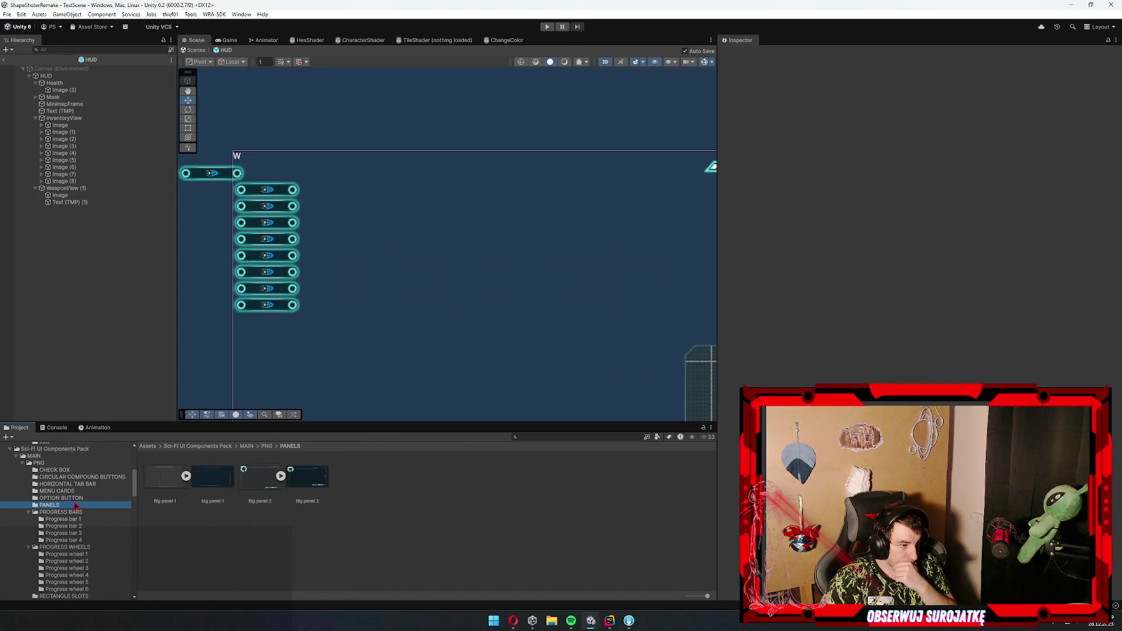
click(71, 499)
click(69, 492)
click(72, 485)
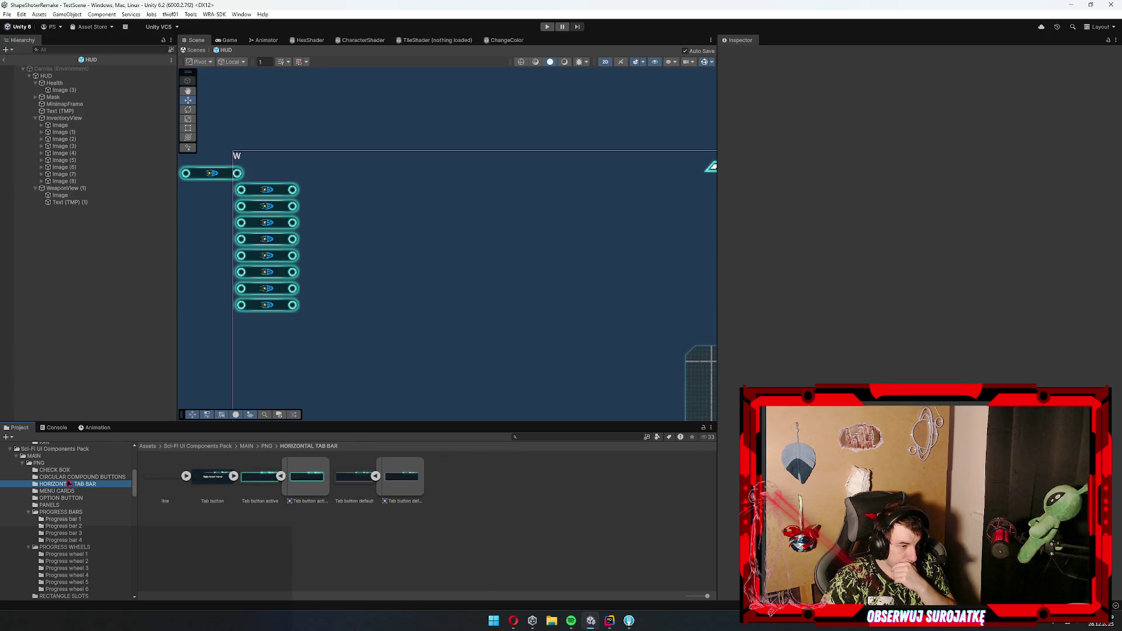
click(69, 478)
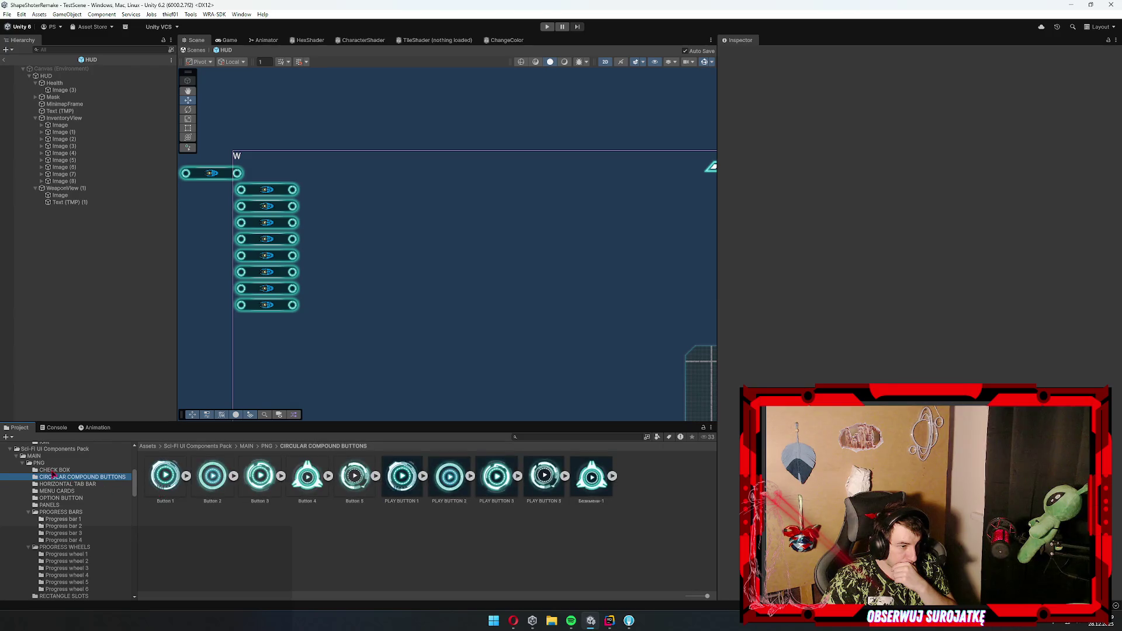
click(53, 470)
- Browse the slider and switch sprite folders, ending on the SQUAER SLOTS folder
scroll(55, 511, down, 5)
click(54, 546)
click(54, 554)
scroll(59, 526, down, 5)
click(50, 499)
click(54, 490)
click(52, 484)
click(68, 477)
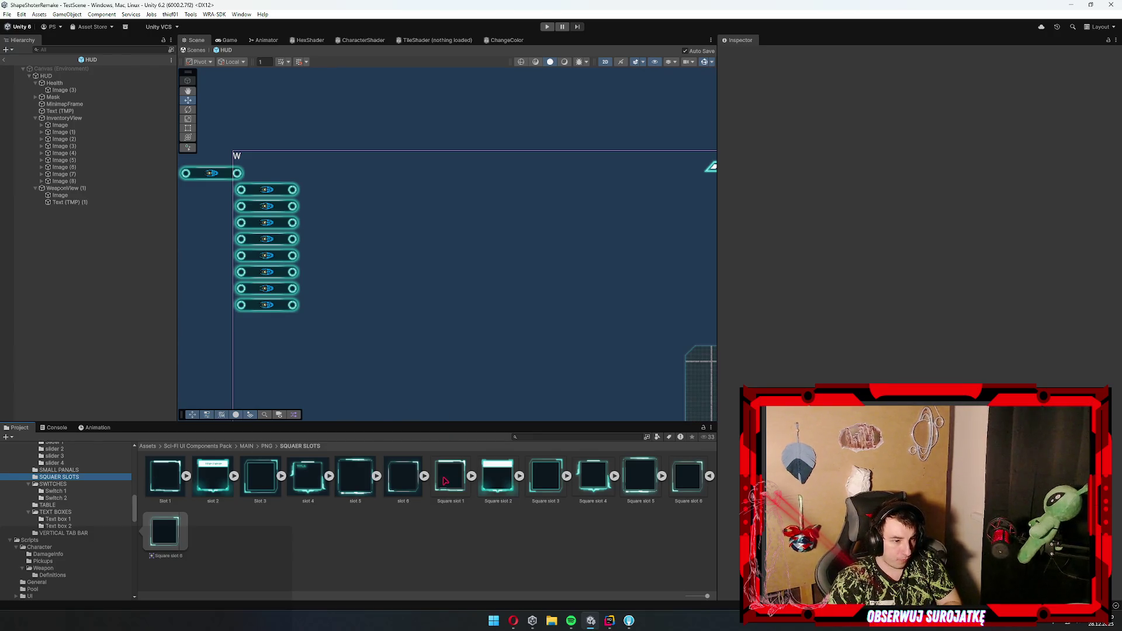
- Inspect the Square slot 1 and 2 sprites and pan the Scene view over the HUD canvas
click(461, 501)
click(487, 486)
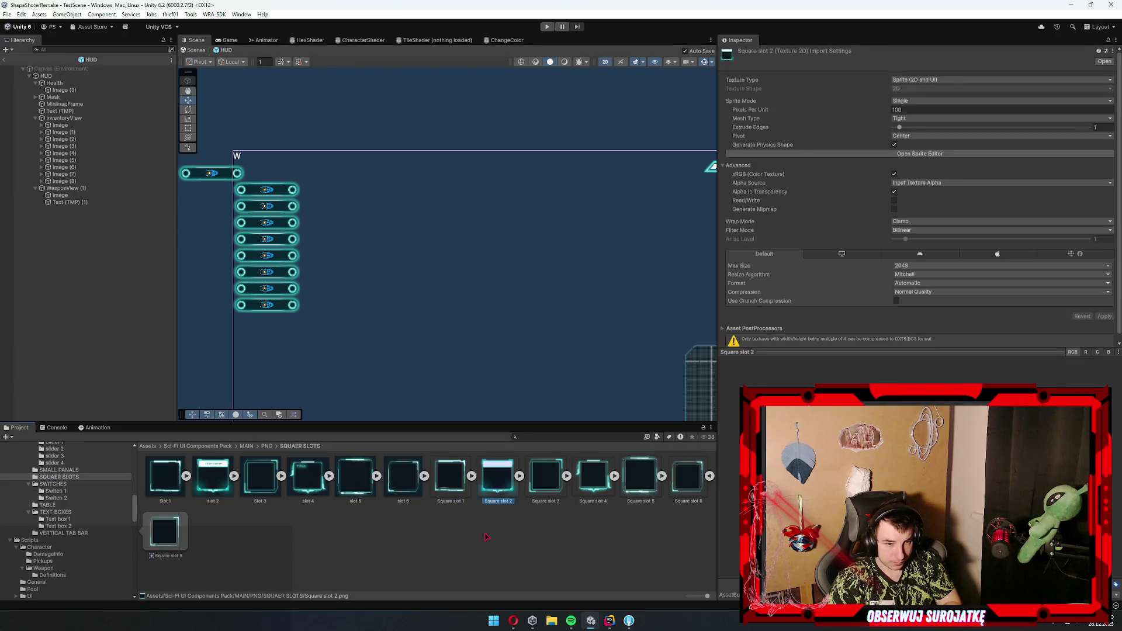
scroll(475, 338, down, 2)
drag(475, 338, 420, 186)
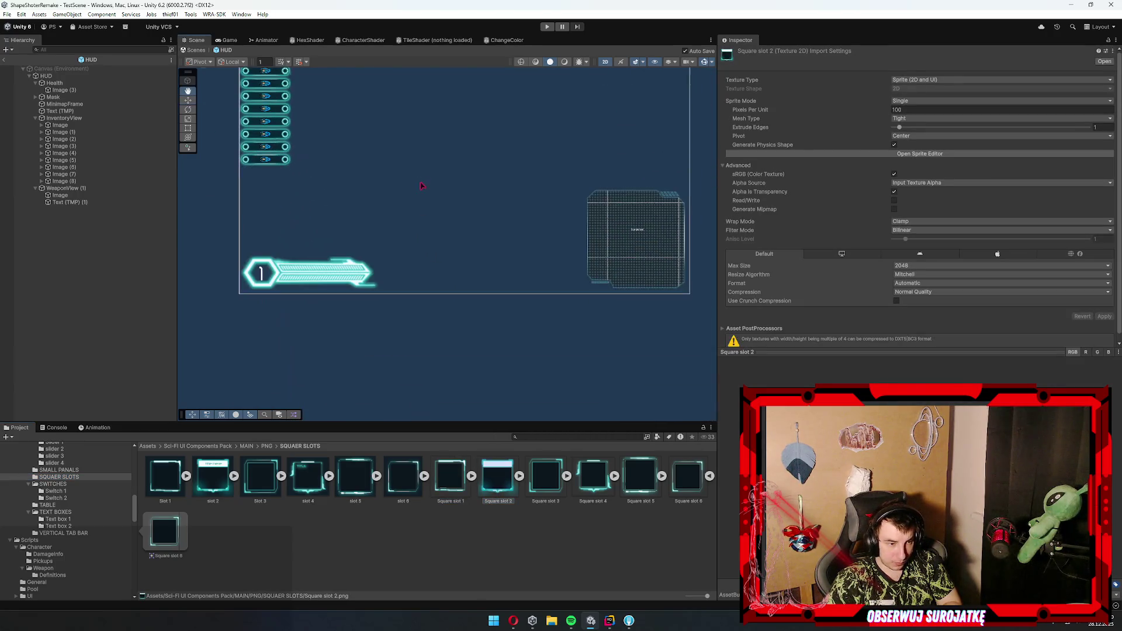
mouse_move(432, 269)
mouse_down()
mouse_move(447, 347)
mouse_move(438, 326)
mouse_up()
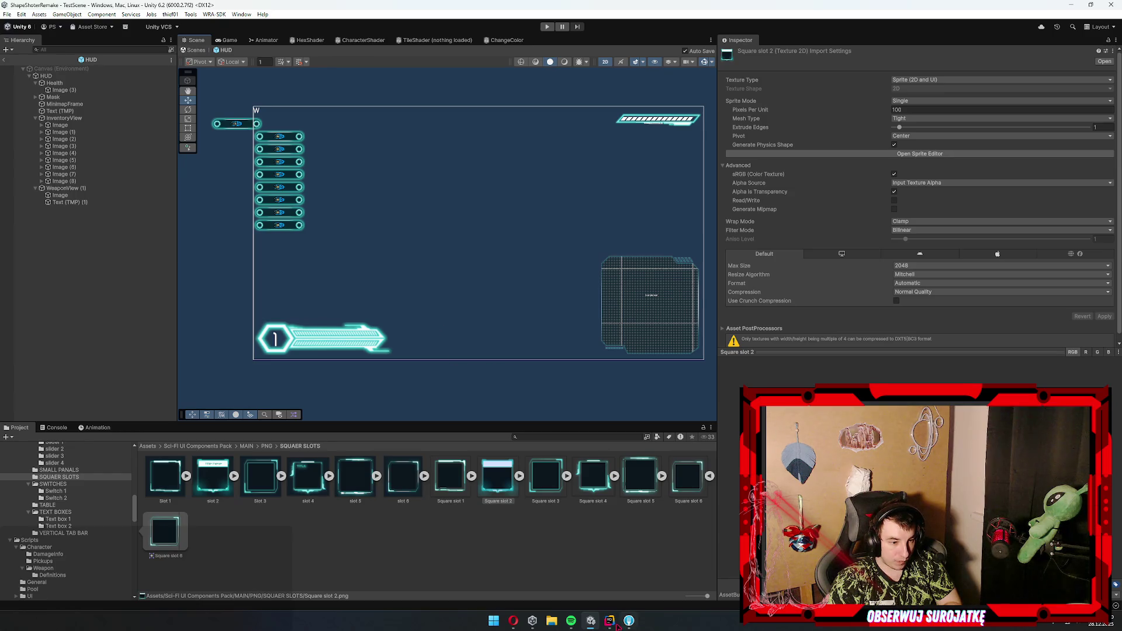
- Check the tutorial video in the browser, then return to the Unity editor
click(514, 620)
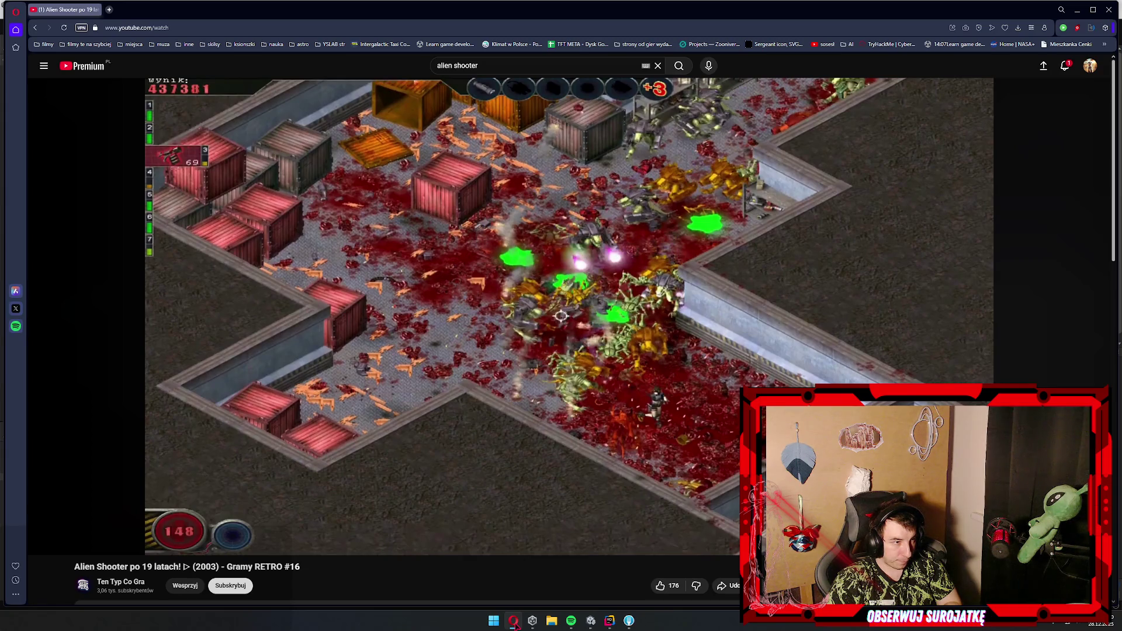
click(513, 620)
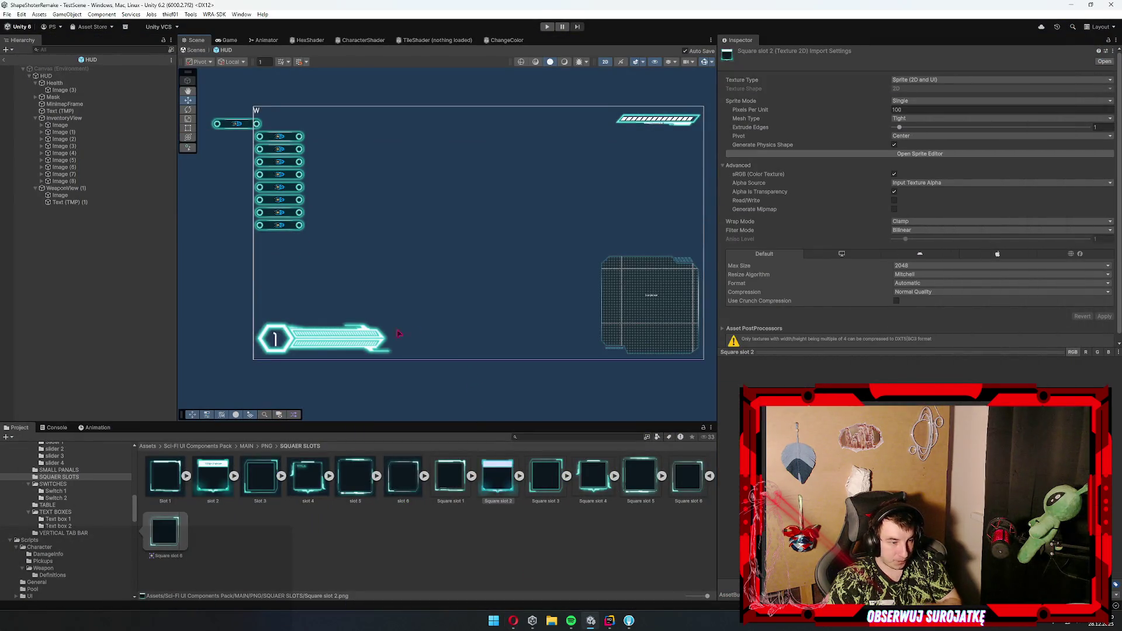
scroll(326, 300, up, 5)
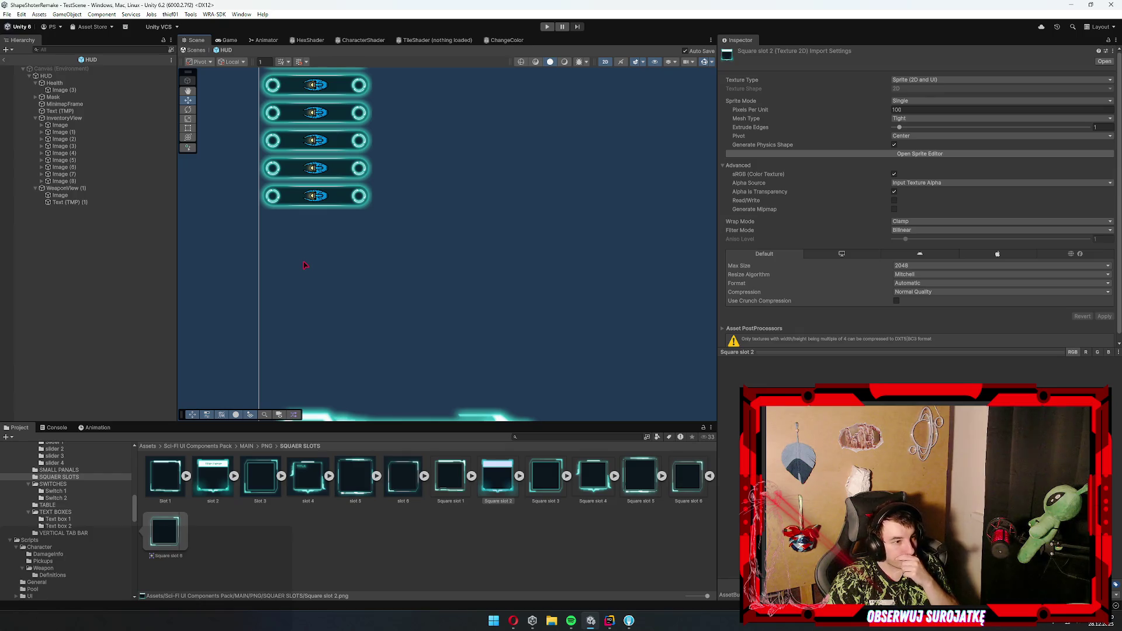
scroll(298, 252, up, 5)
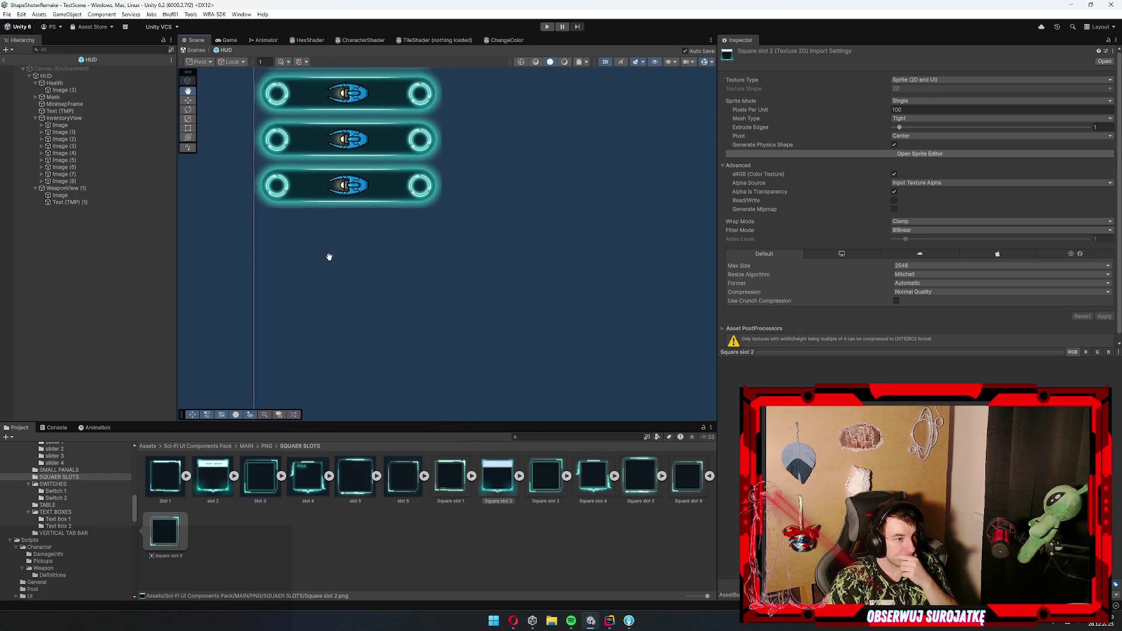
scroll(331, 332, down, 5)
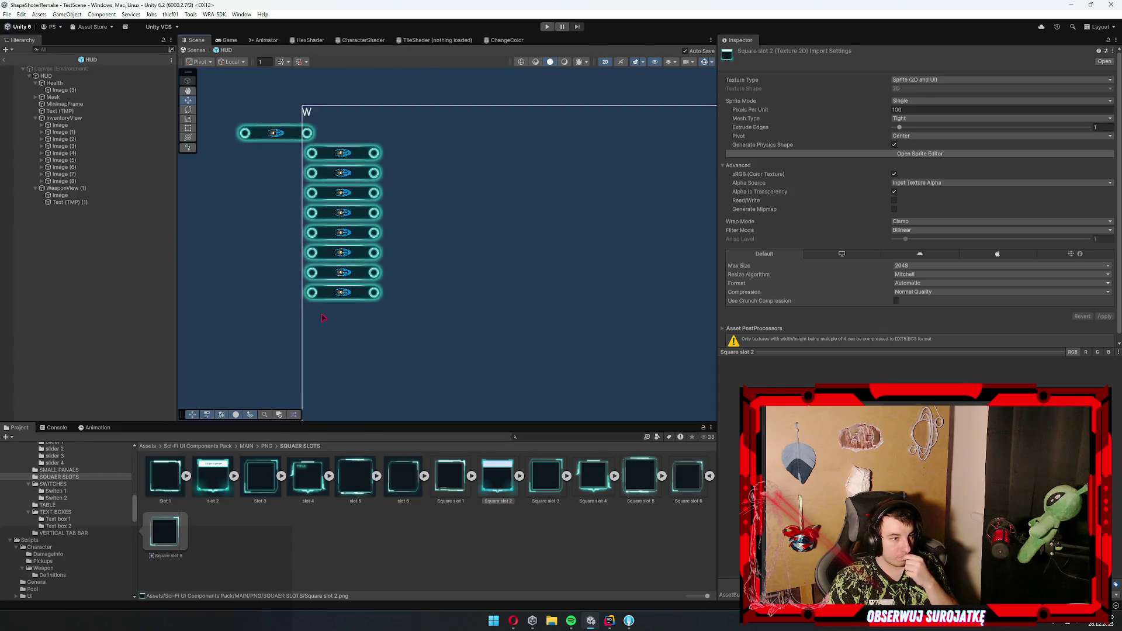
- Open the Progress wheel 6 folder and drag a wheel sprite into InventoryView as a new image
click(279, 544)
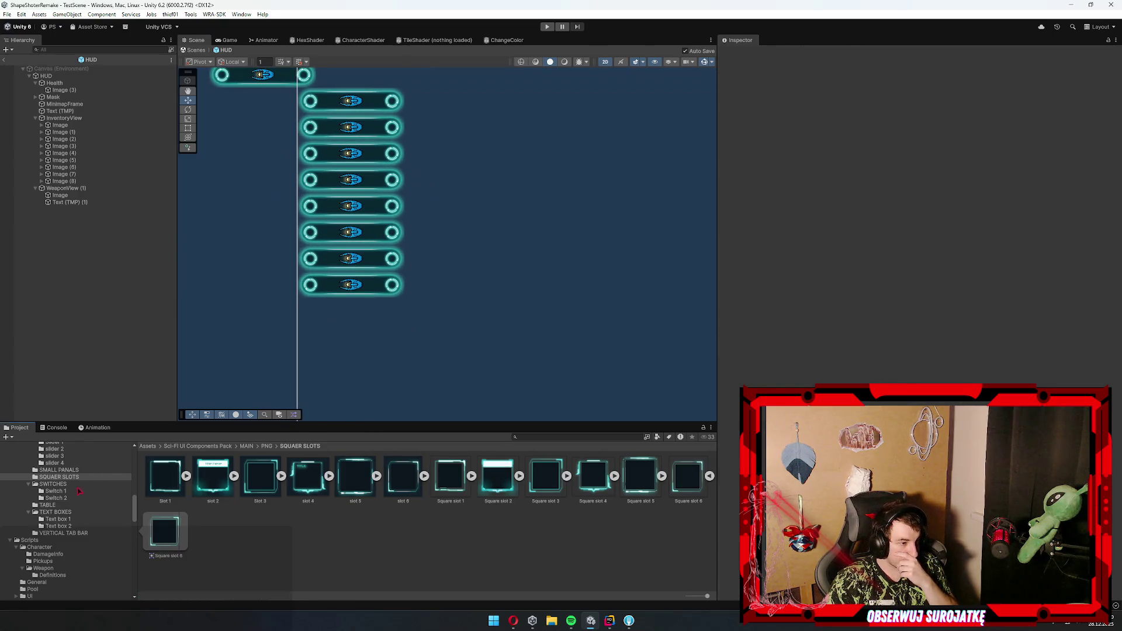
click(57, 491)
scroll(73, 495, up, 3)
click(64, 467)
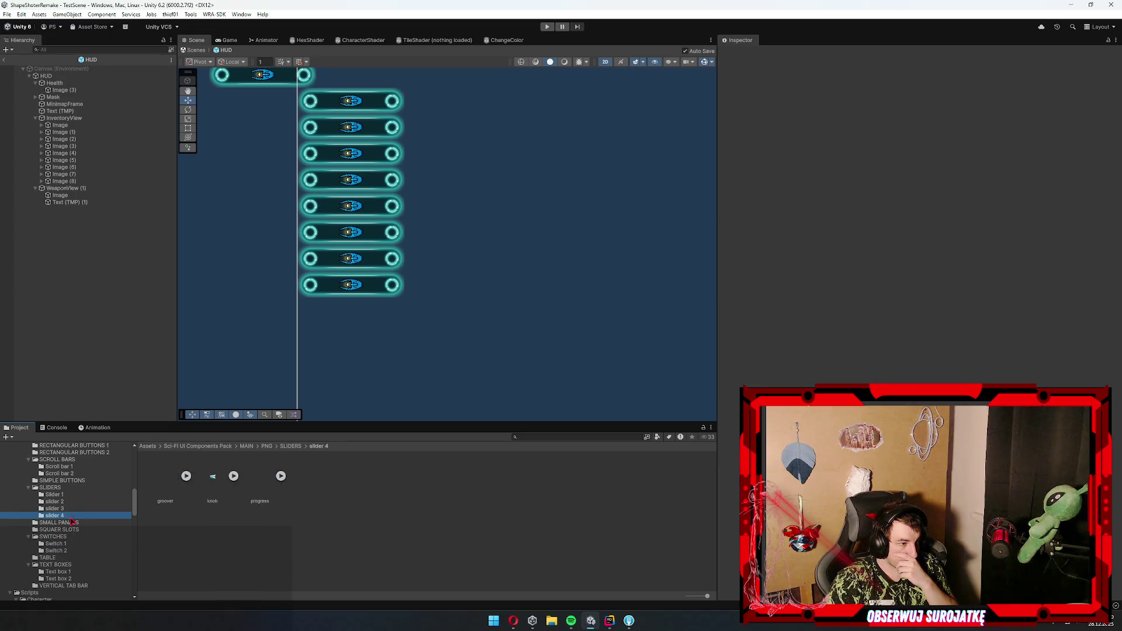
click(64, 495)
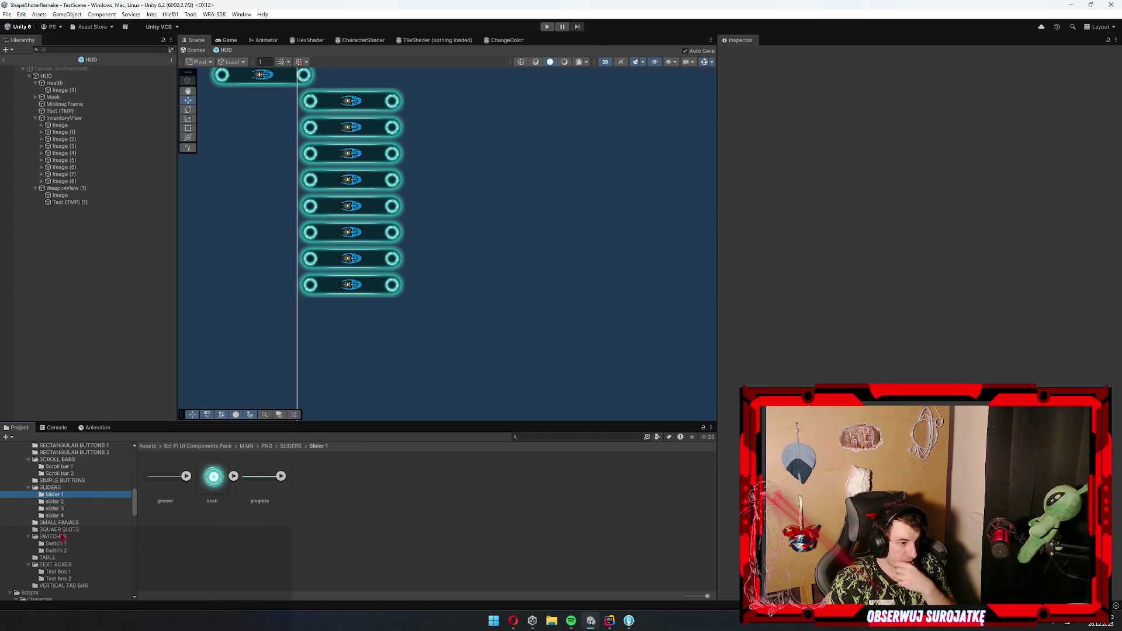
scroll(63, 536, up, 5)
click(68, 510)
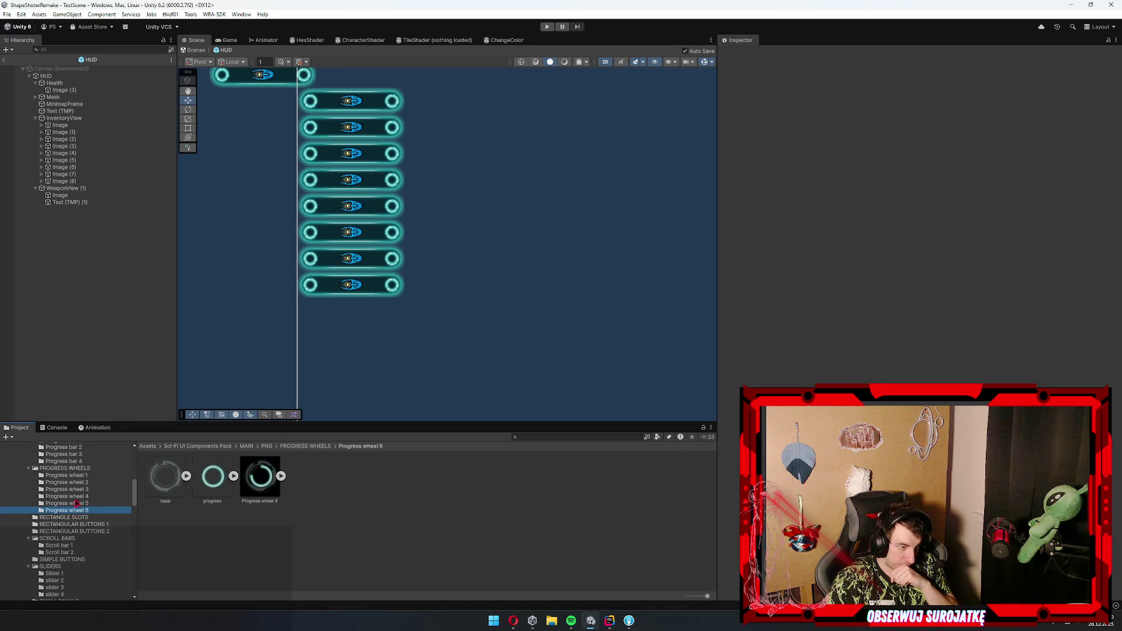
mouse_move(204, 505)
mouse_down()
mouse_move(351, 292)
mouse_move(94, 153)
mouse_move(95, 184)
mouse_up()
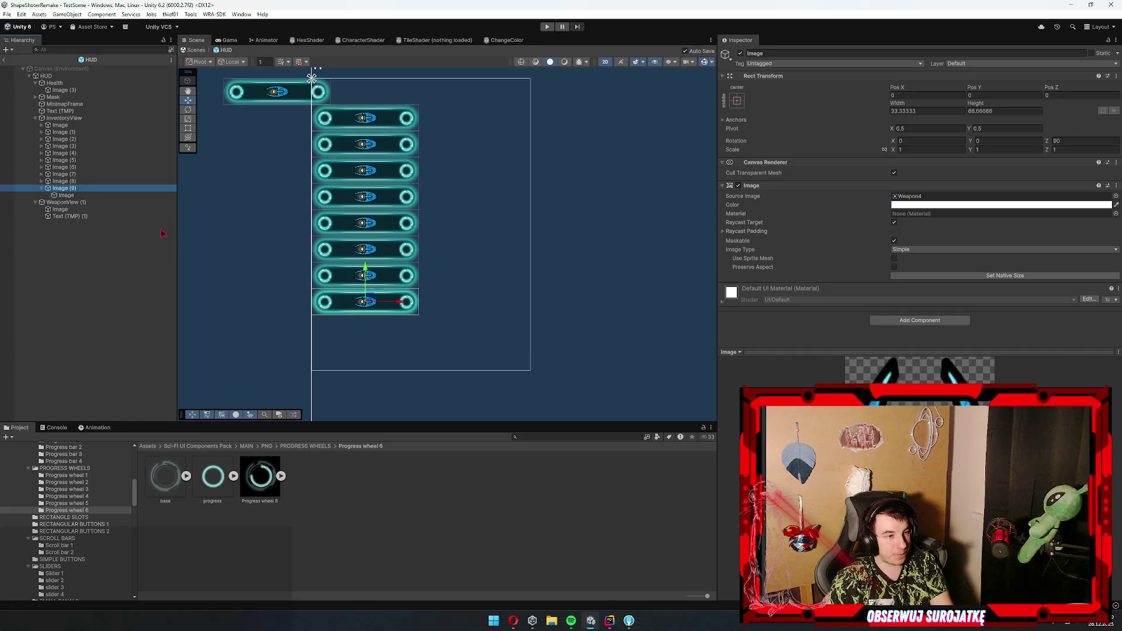
- Give the new Image (9) the base wheel sprite at native size and move it below the slots
mouse_move(154, 493)
mouse_down()
mouse_move(921, 174)
mouse_move(912, 197)
mouse_up()
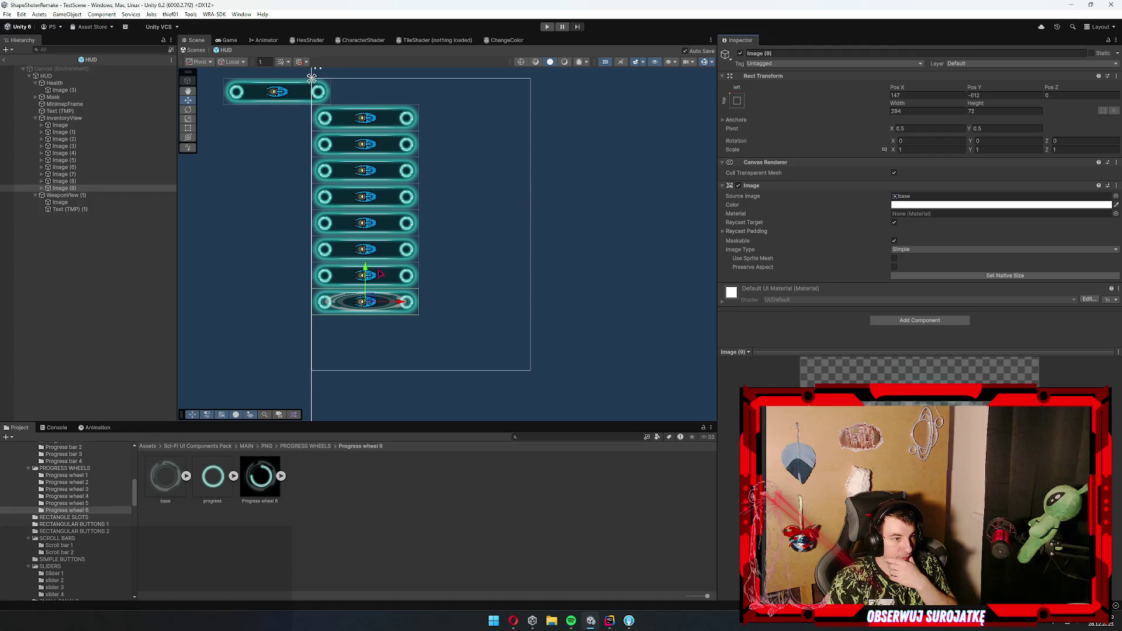
click(1052, 275)
mouse_move(369, 300)
mouse_down()
mouse_move(361, 358)
mouse_move(333, 339)
mouse_up()
scroll(332, 339, up, 4)
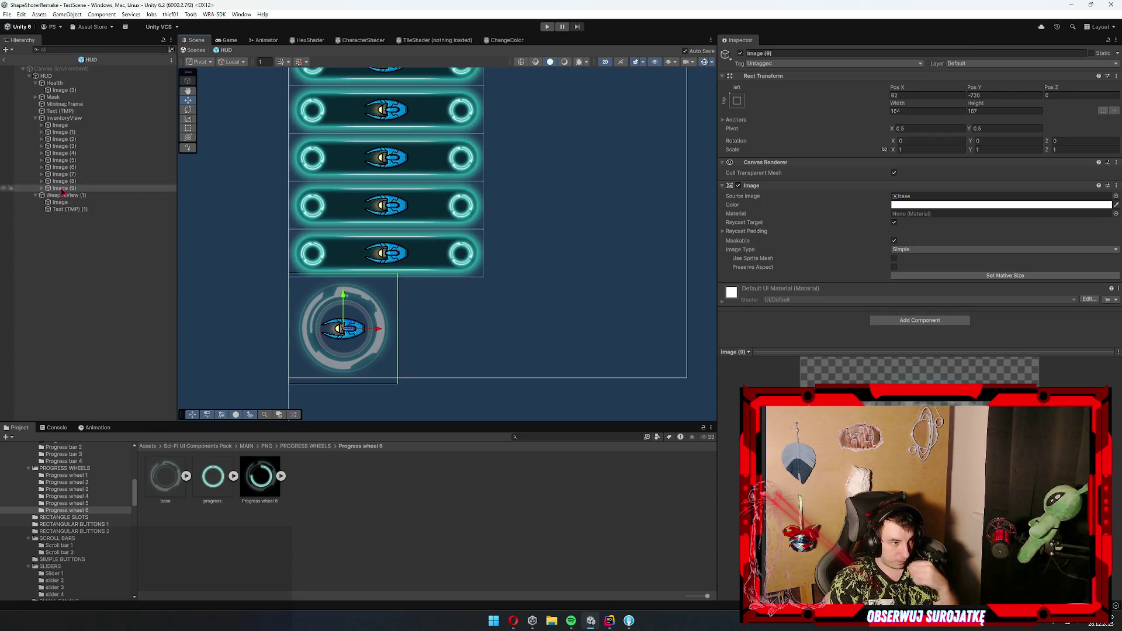
- Duplicate the weapon icon child and give the copy the progress sprite at native size
key(Right)
key(Down)
key(ctrl+d)
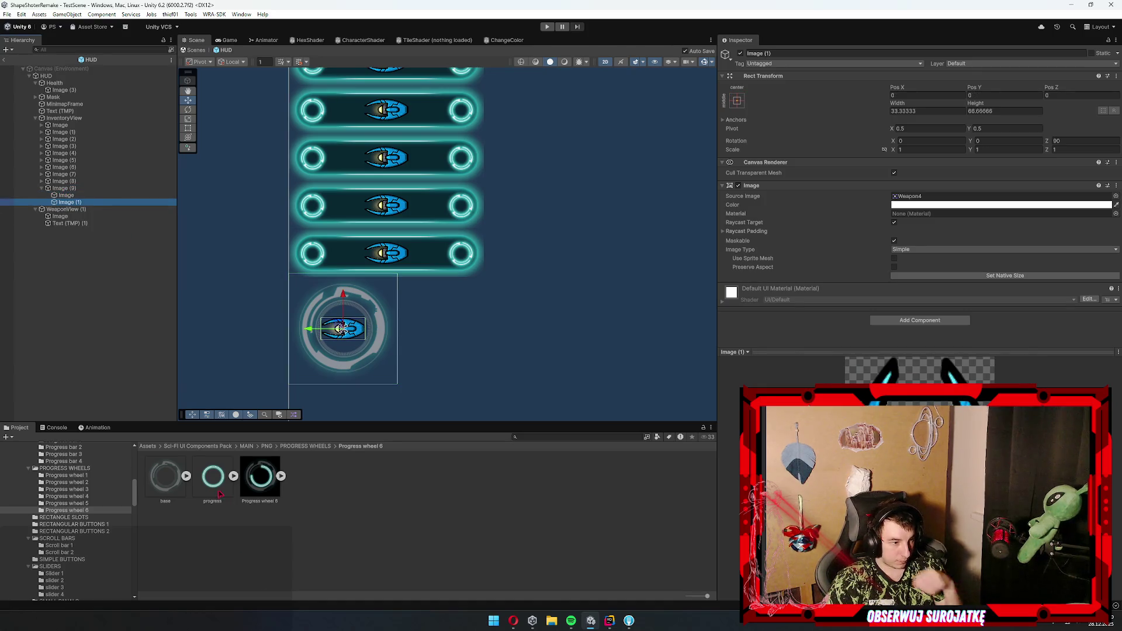
click(928, 197)
drag(929, 202, 929, 202)
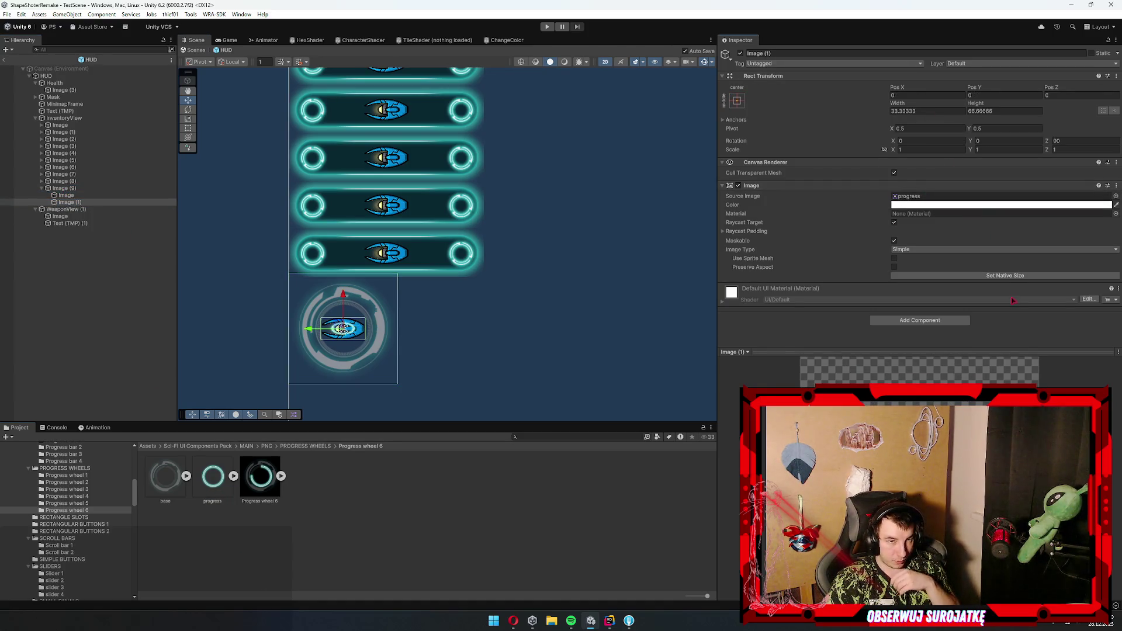
click(991, 275)
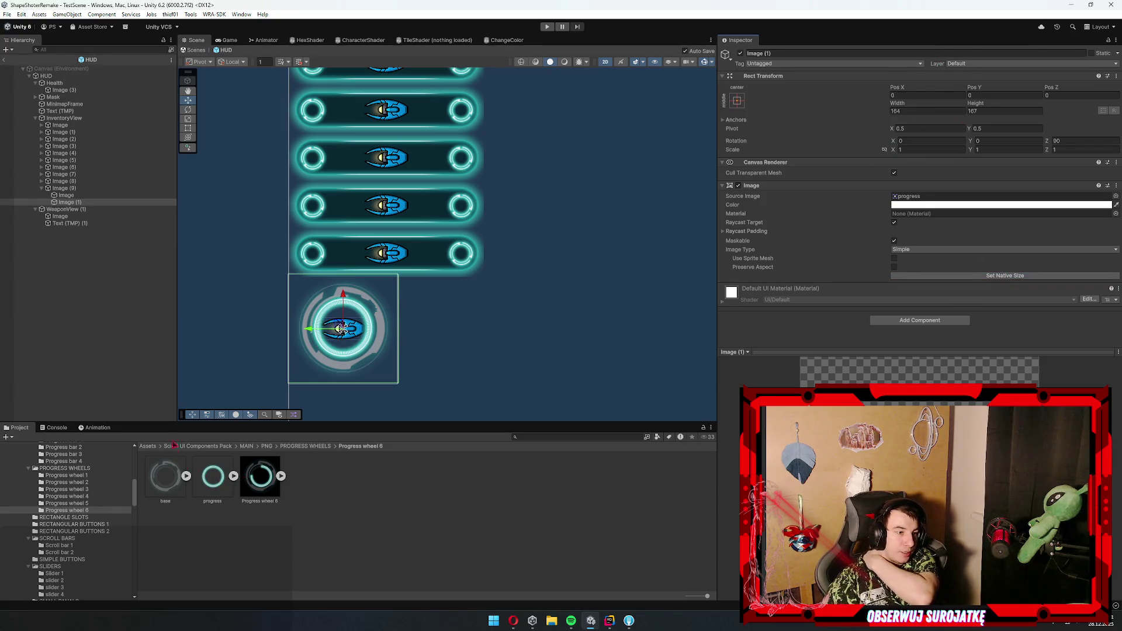
click(253, 502)
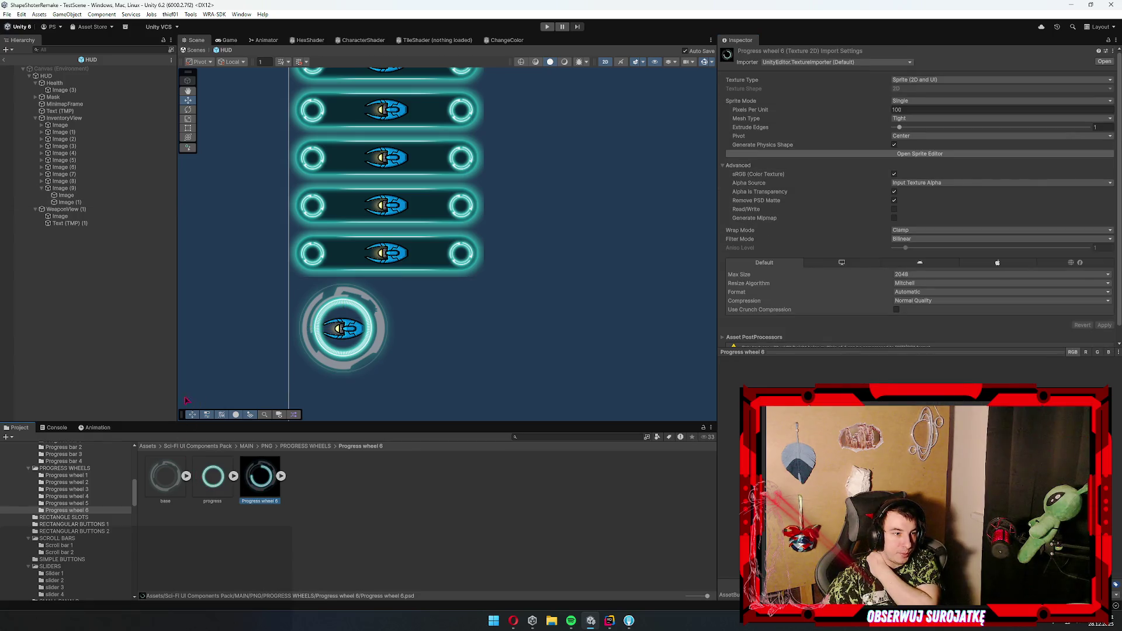
- Halve Image (9)'s width and height to 82 × 83.5
click(79, 189)
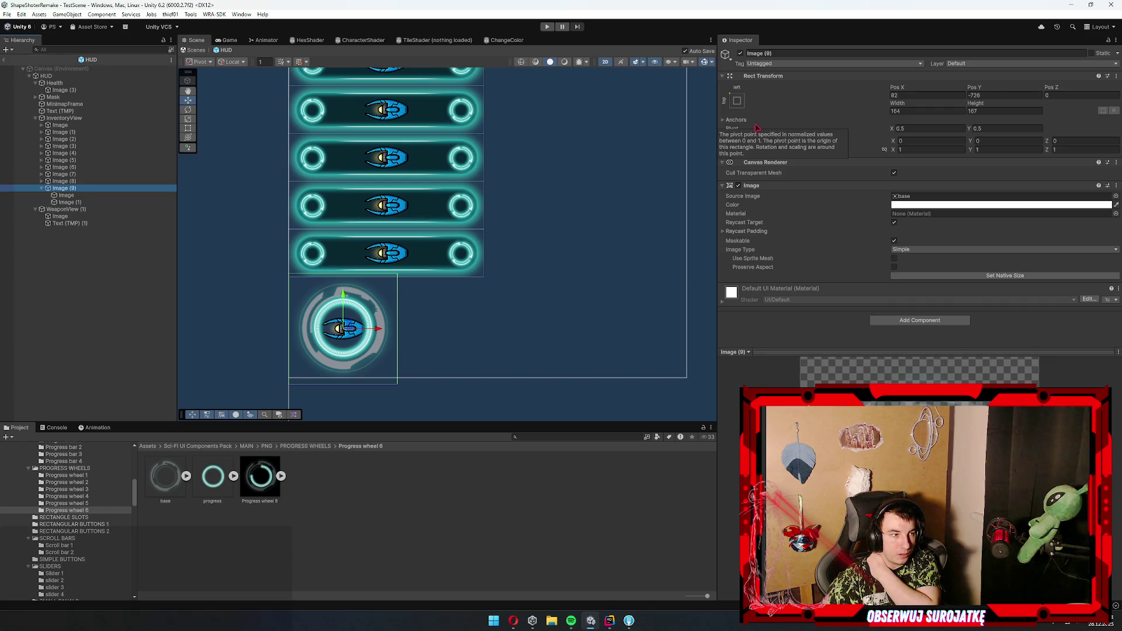
click(948, 111)
text(/2)
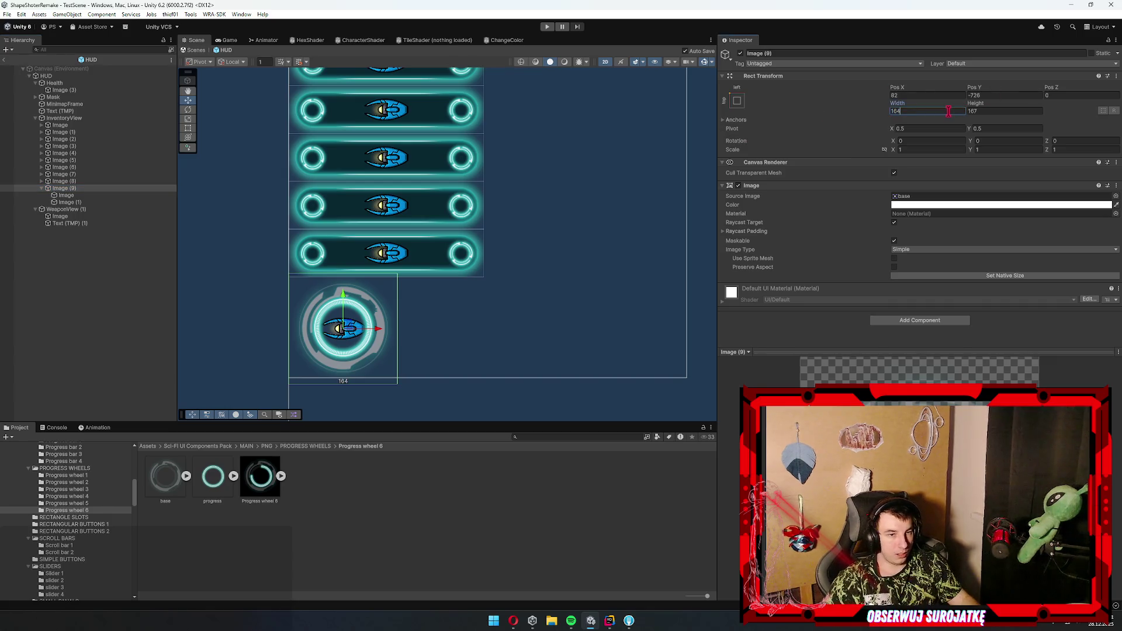
key(Tab)
text(/2)
key(Return)
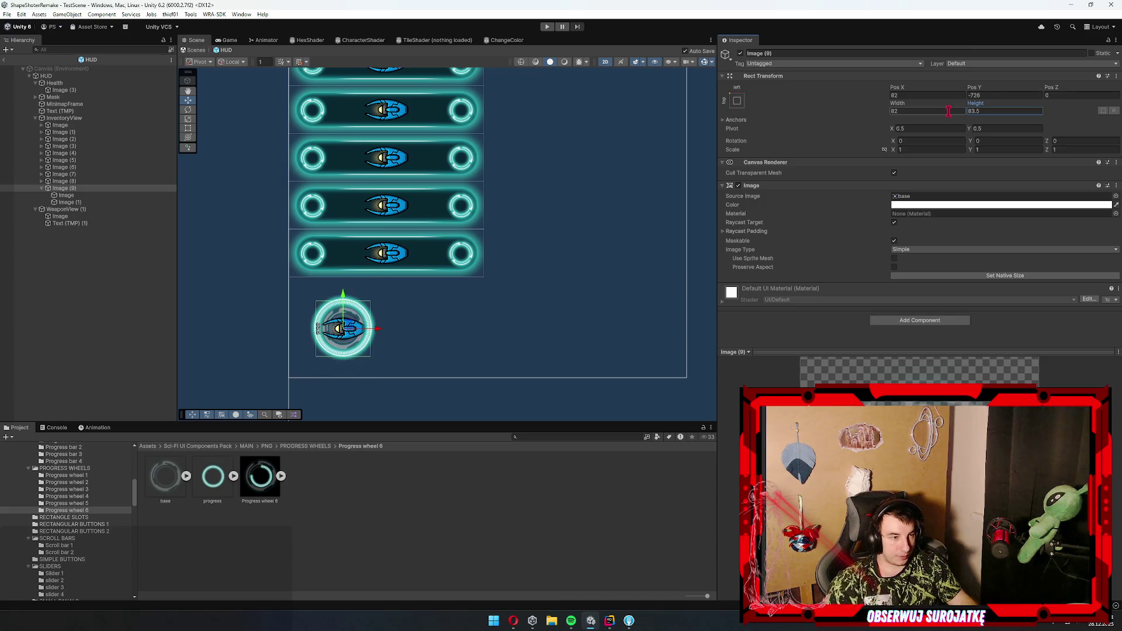
click(66, 201)
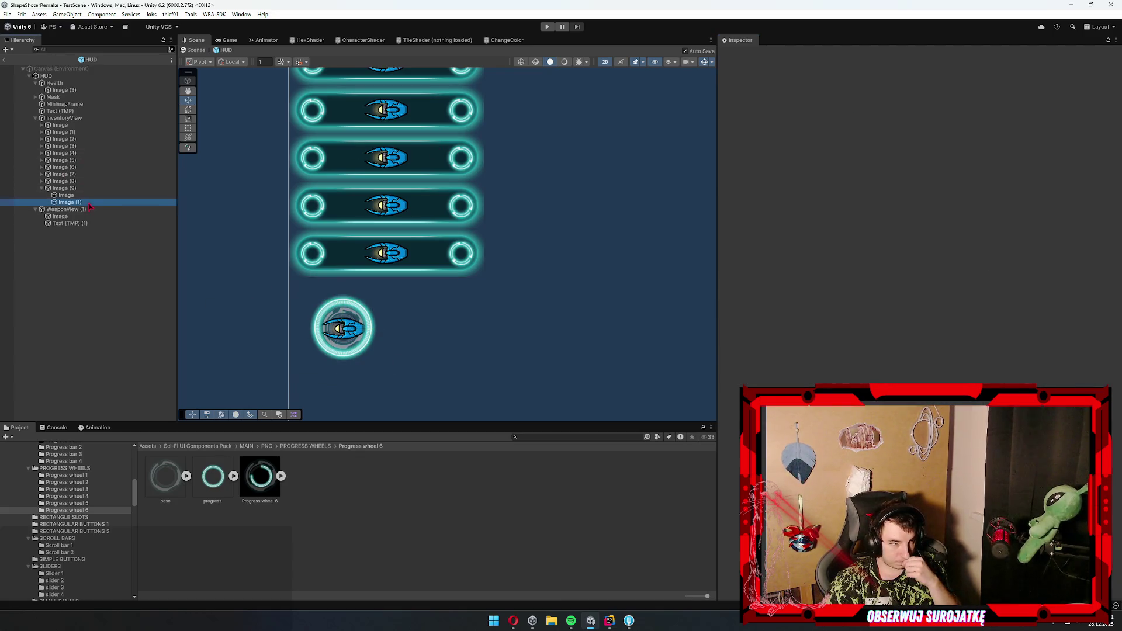
- Briefly hide and show the weapon icon, then select the progress ring Image (1)
click(66, 194)
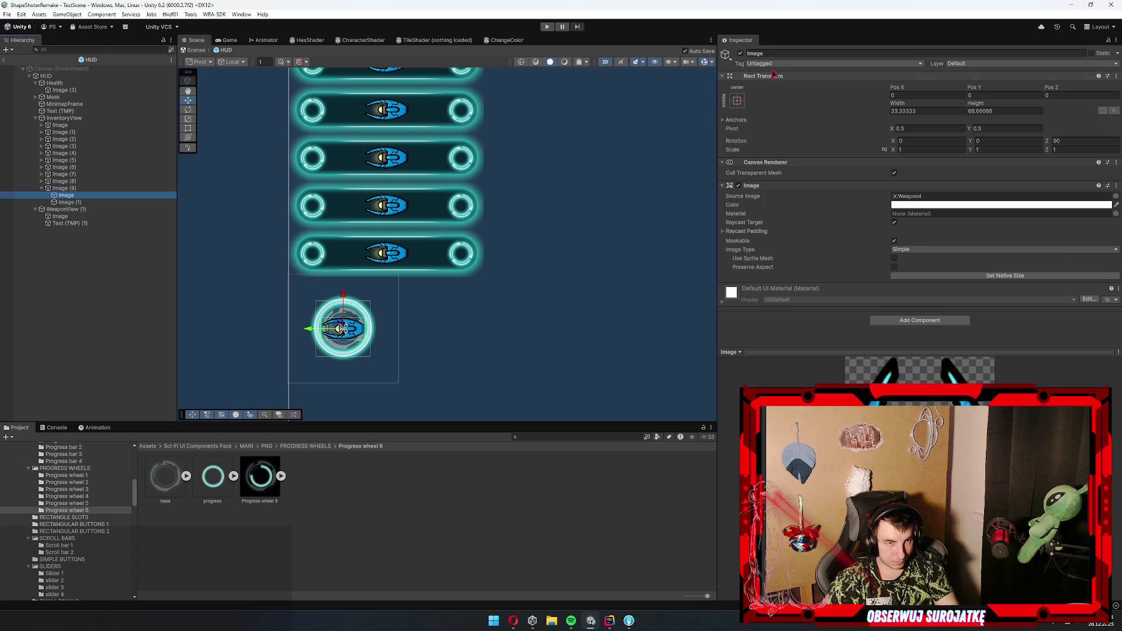
click(740, 53)
click(741, 53)
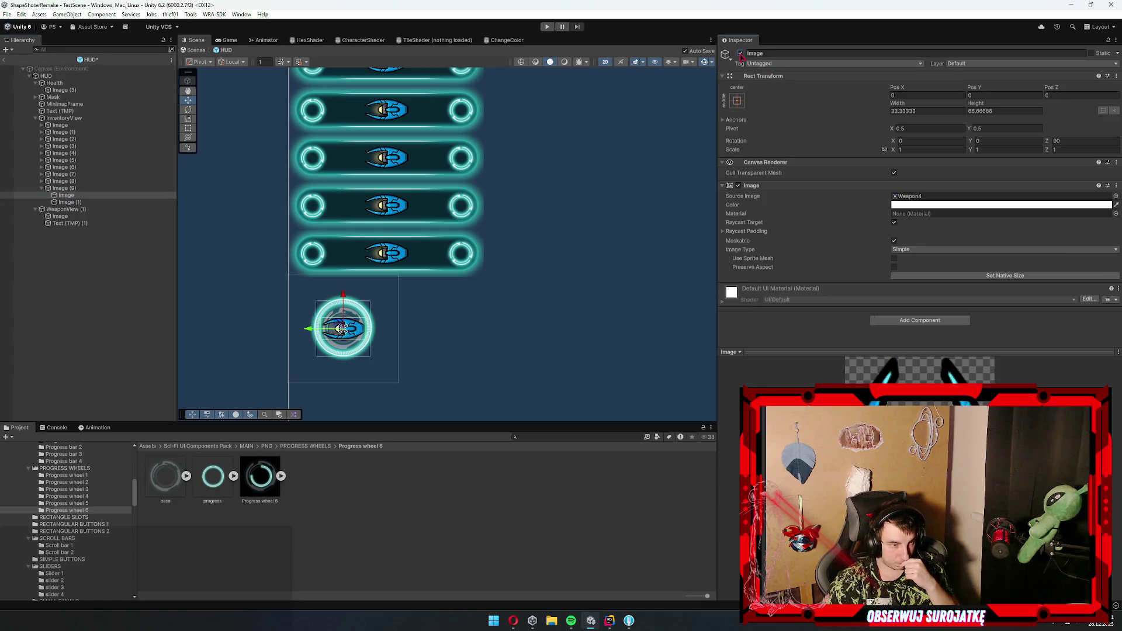
click(9, 289)
click(68, 203)
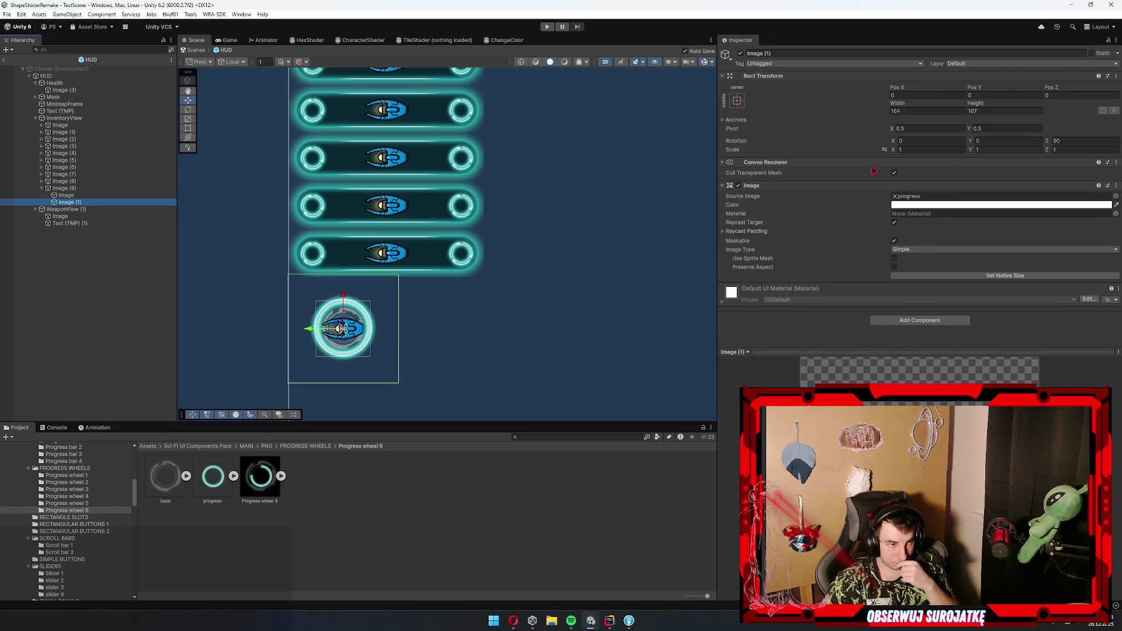
- Set the progress ring's Image Type to Filled (Radial 360) and test its fill amount
click(919, 249)
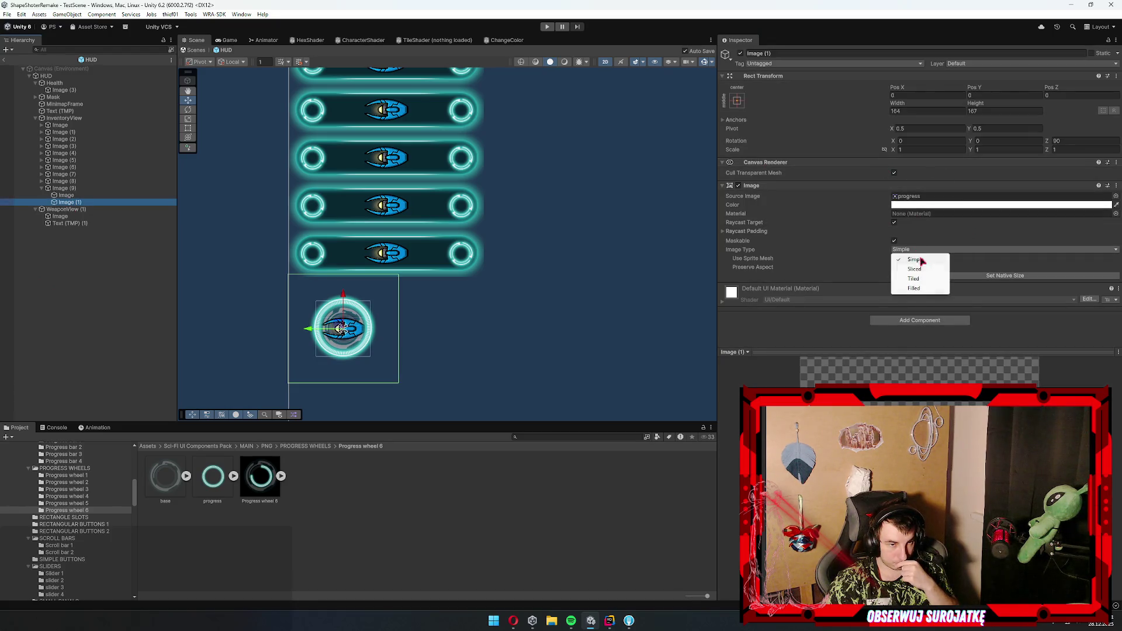
click(926, 287)
mouse_move(927, 276)
mouse_down()
mouse_move(1090, 280)
mouse_move(897, 289)
mouse_move(1090, 278)
mouse_up()
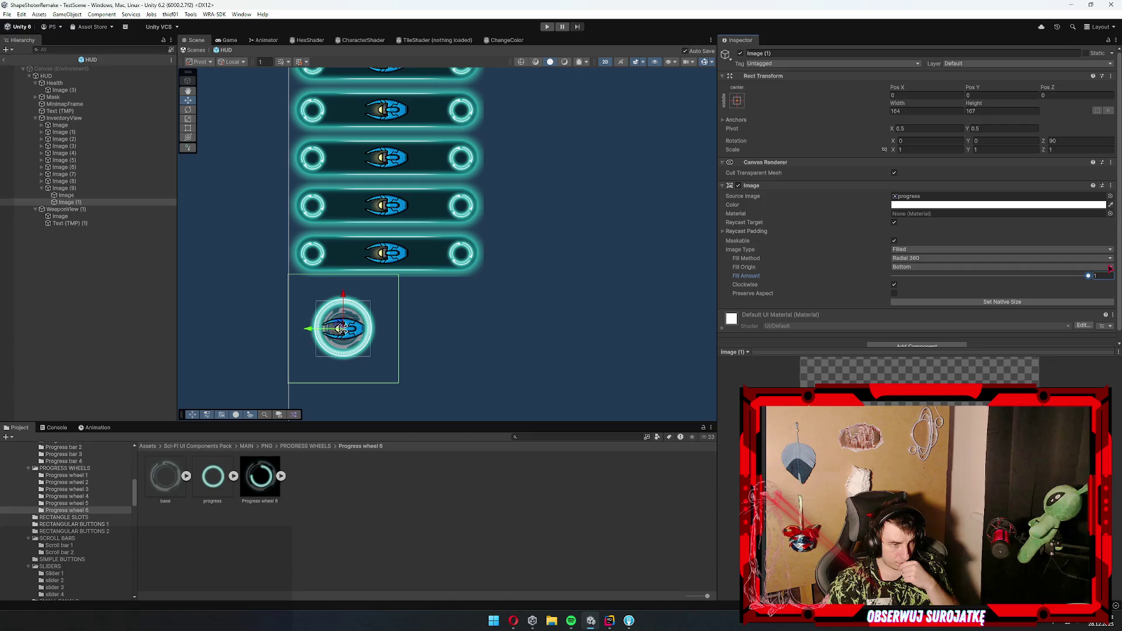
click(928, 200)
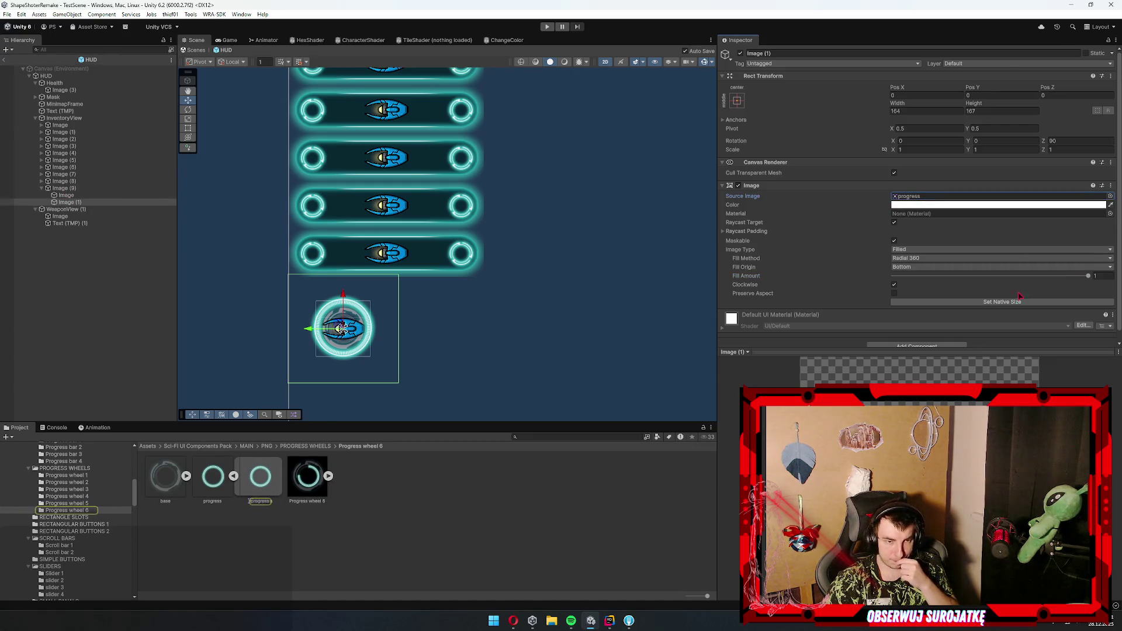
click(76, 189)
click(66, 202)
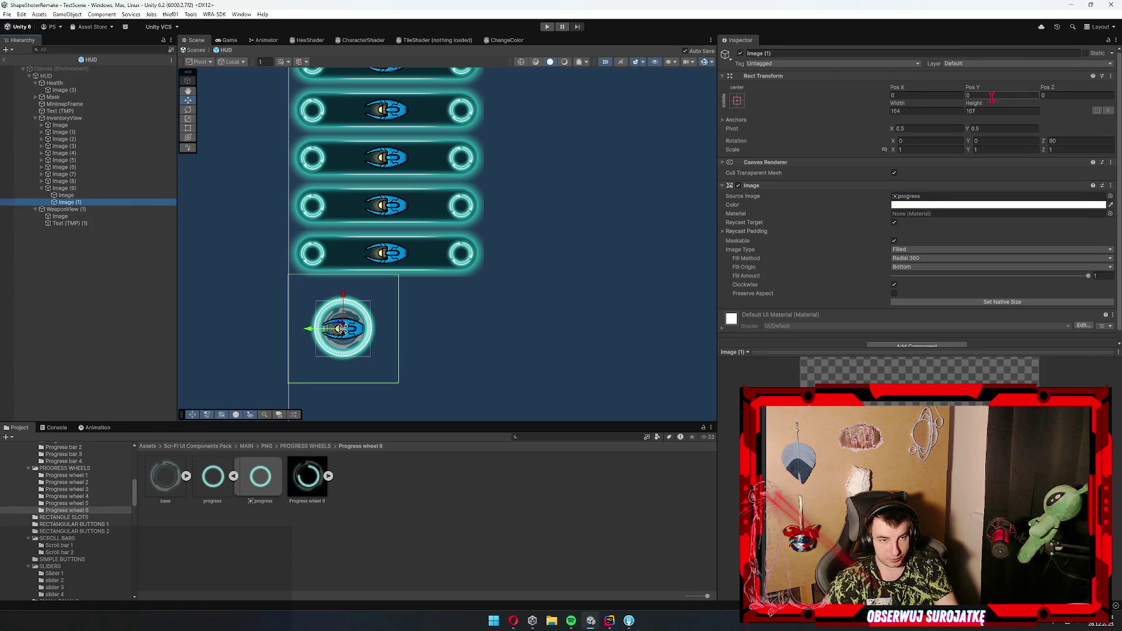
- Resize the progress ring to width 82 and height 83.5
click(928, 111)
text(82)
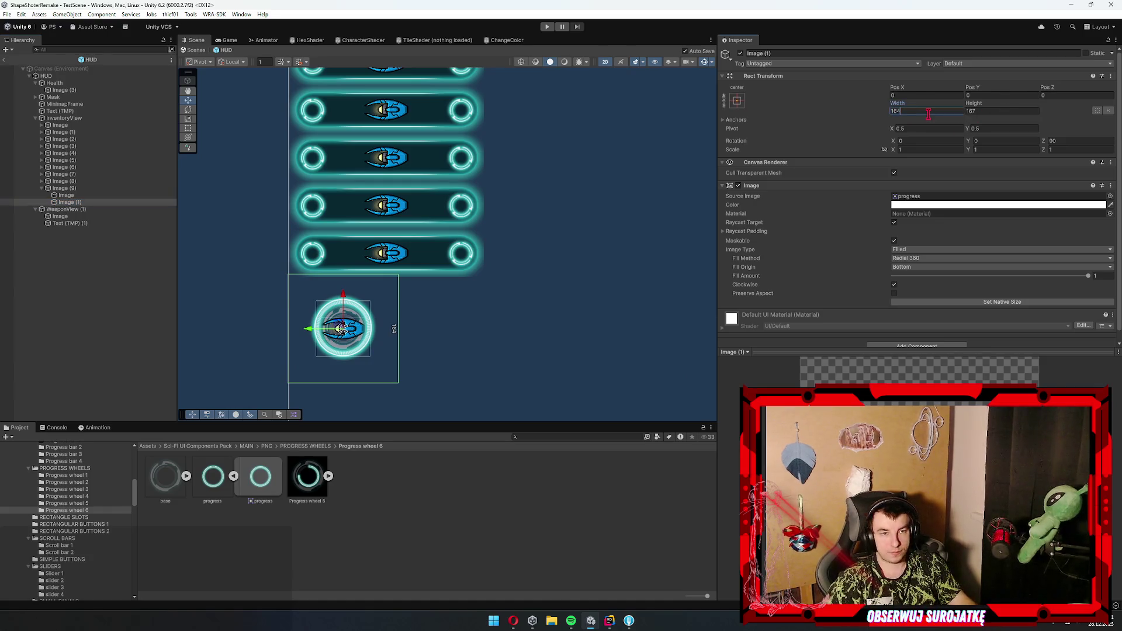
key(Tab)
click(100, 250)
click(76, 204)
- Preview the ring filling and move the ship image below the progress ring
scroll(302, 329, up, 5)
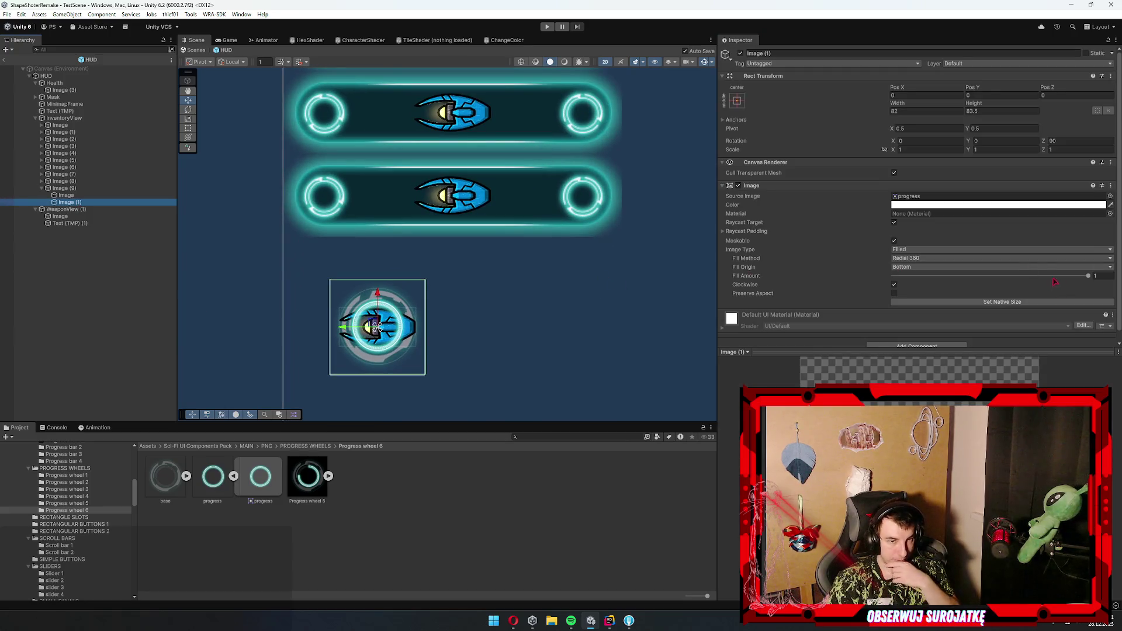
mouse_move(1054, 280)
mouse_down()
mouse_move(893, 275)
mouse_move(1101, 276)
mouse_up()
drag(66, 195, 75, 207)
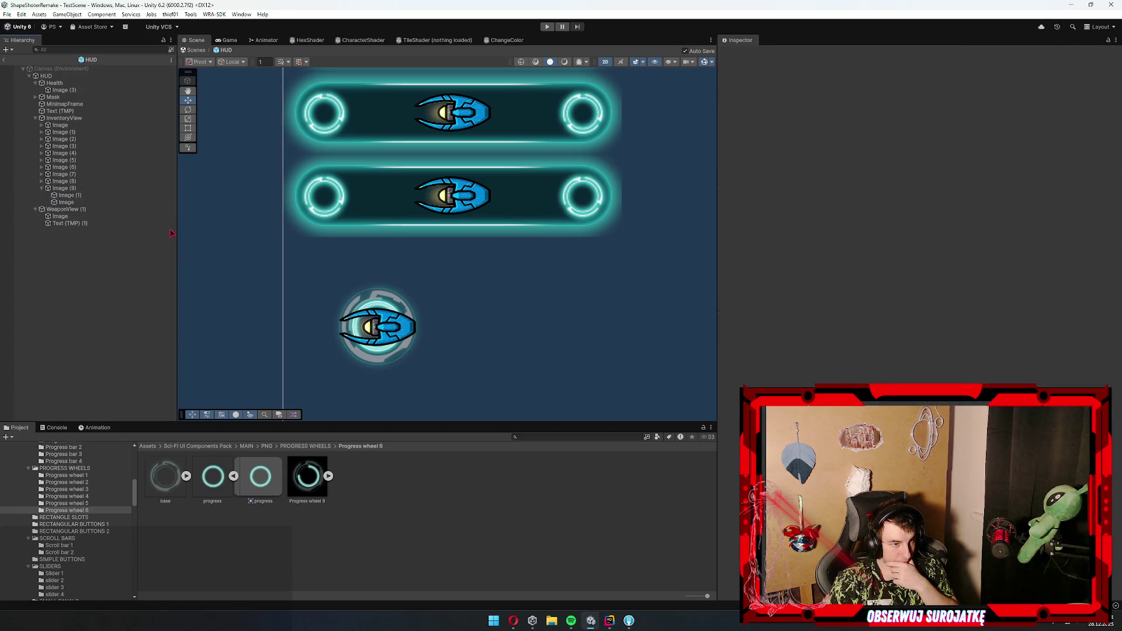
click(82, 202)
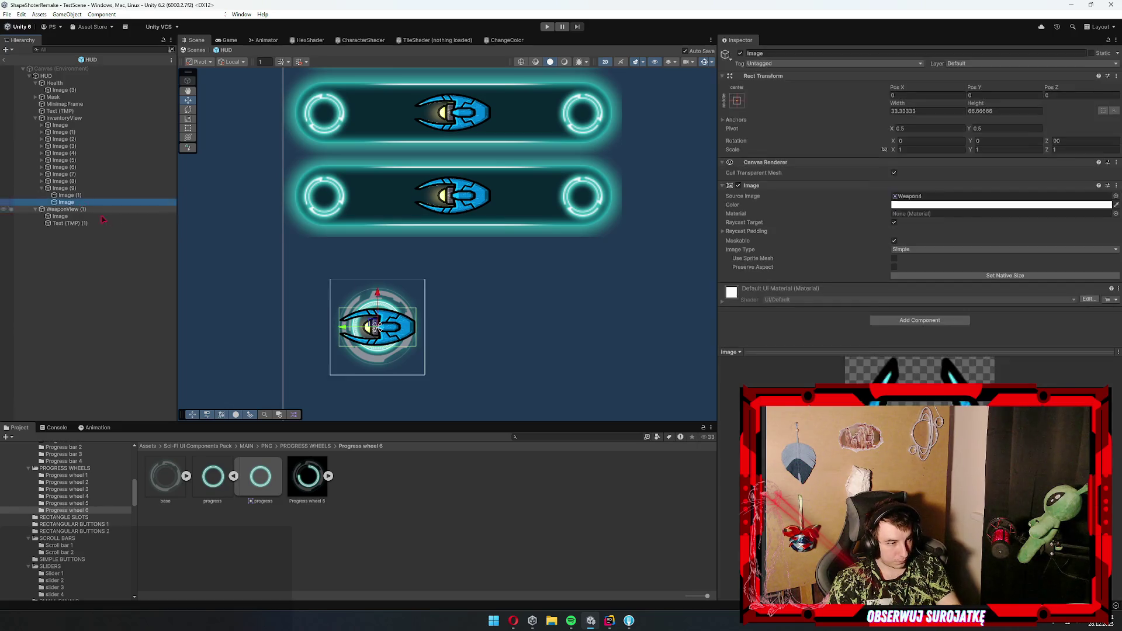
- Delete the ship image, place the wheel on the second panel's right slot, and test the fill
key(Delete)
click(66, 195)
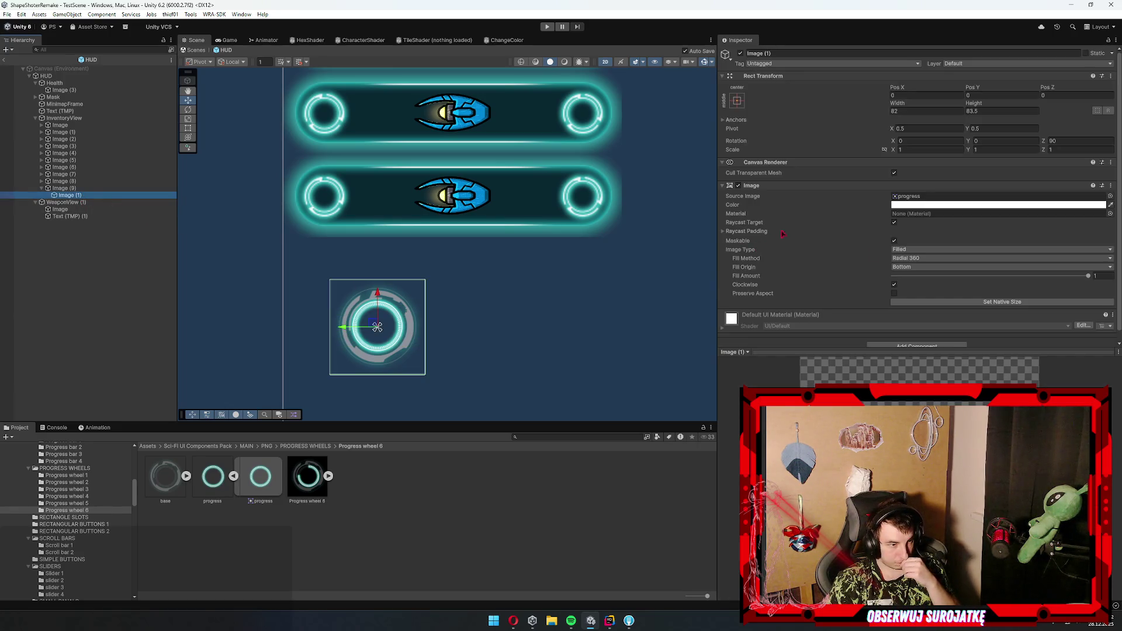
mouse_move(1066, 278)
mouse_down()
mouse_move(827, 275)
mouse_move(1099, 276)
mouse_up()
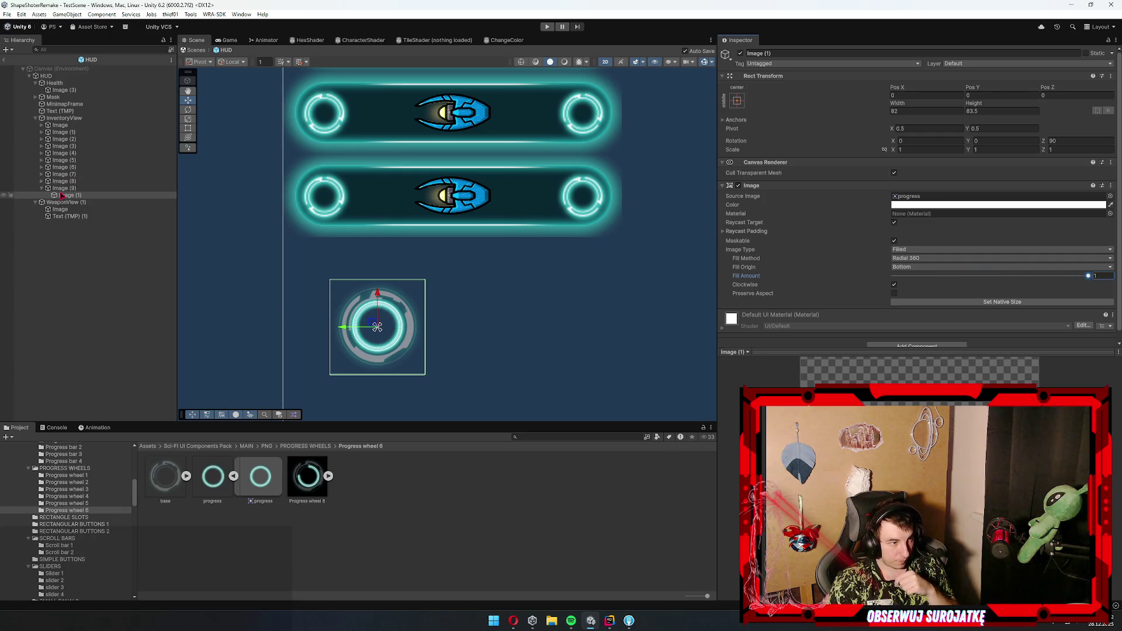
click(82, 189)
mouse_move(382, 325)
mouse_down()
mouse_move(601, 183)
mouse_move(586, 194)
mouse_up()
click(586, 195)
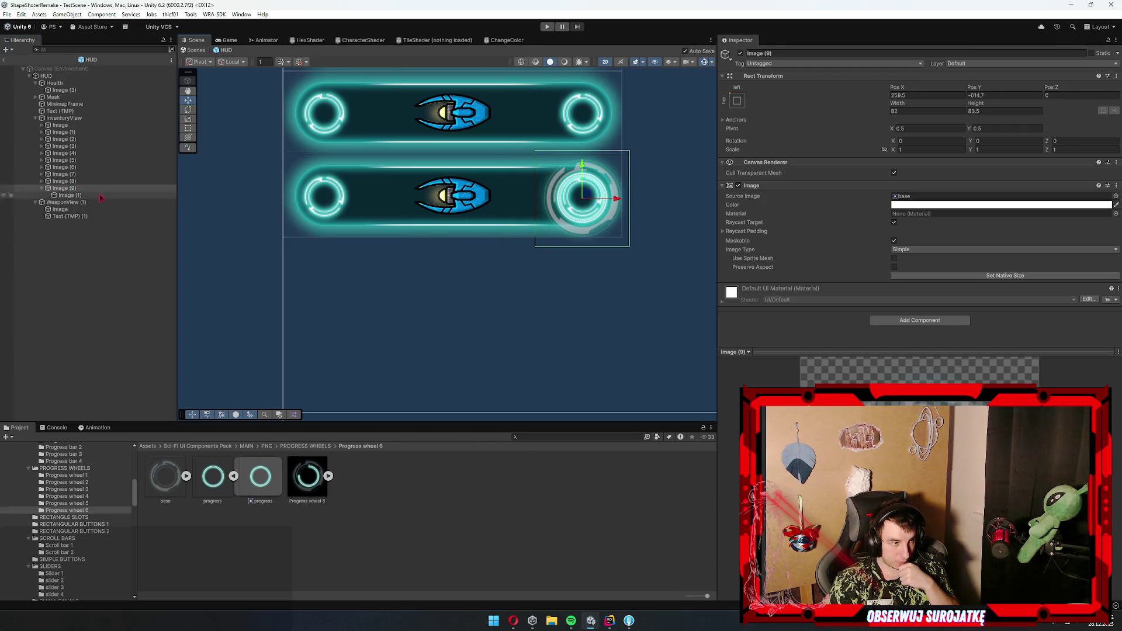
drag(1088, 275, 1007, 275)
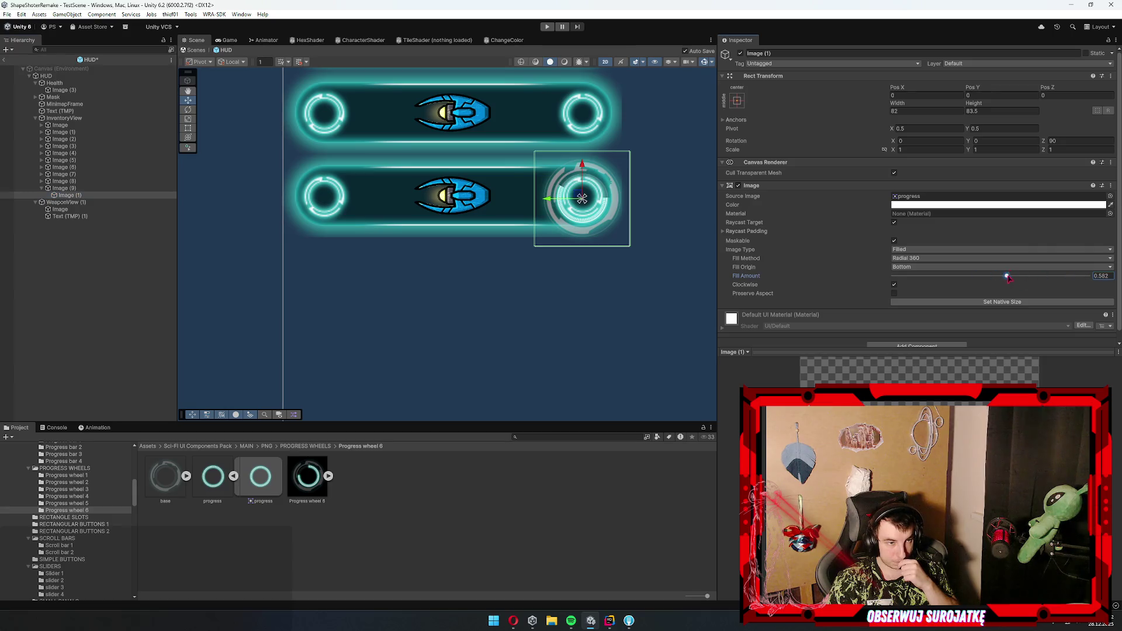
- Tint the progress ring red and set its Fill Amount to 1
click(962, 204)
click(961, 218)
click(993, 393)
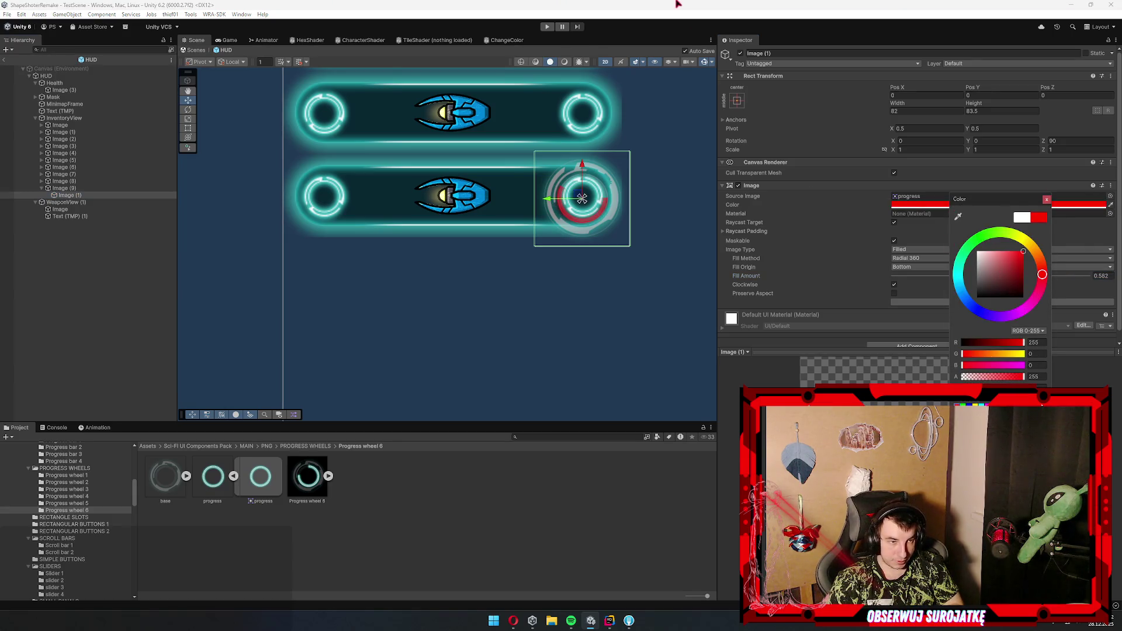
mouse_move(1007, 275)
mouse_down()
mouse_move(1099, 276)
mouse_move(917, 276)
mouse_move(1093, 274)
mouse_move(1039, 234)
mouse_move(1052, 238)
mouse_move(1008, 226)
mouse_move(1052, 239)
mouse_move(1072, 269)
mouse_up()
click(984, 204)
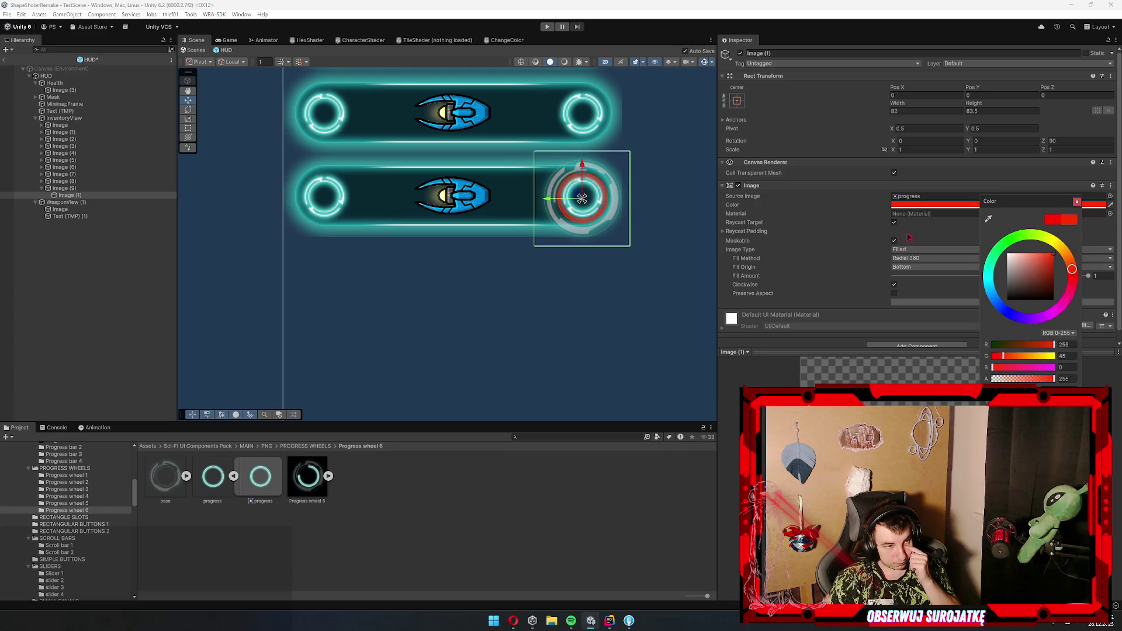
- Move the wheel below the panels to 52.4, −693.6 and disable its grey base Image
click(58, 188)
mouse_move(588, 197)
mouse_down()
mouse_move(558, 230)
mouse_move(349, 291)
mouse_up()
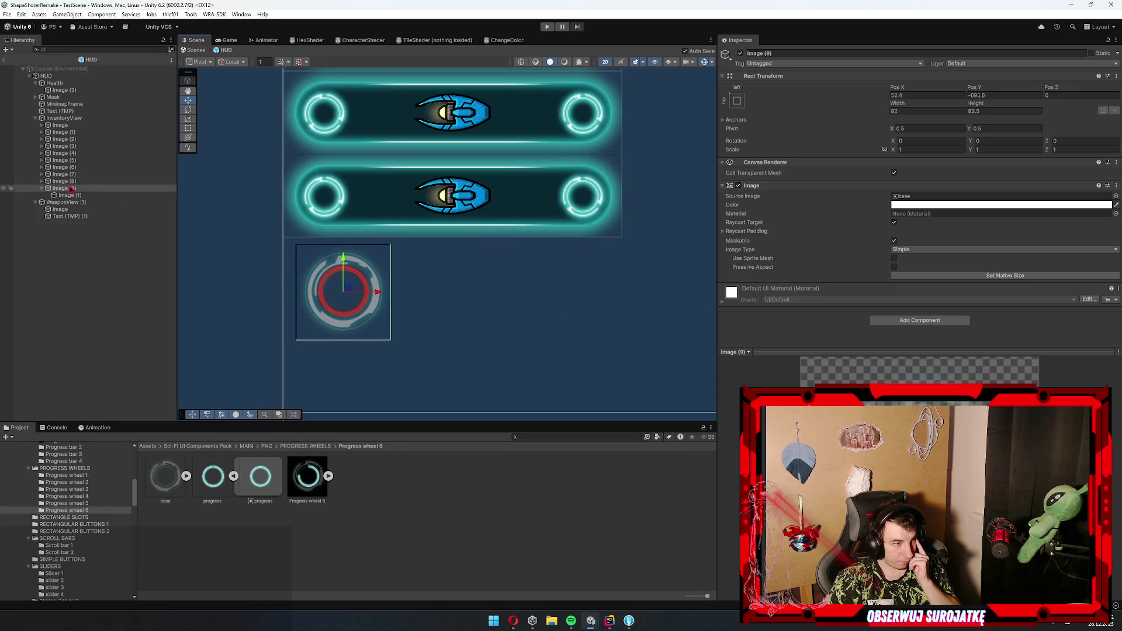
click(738, 185)
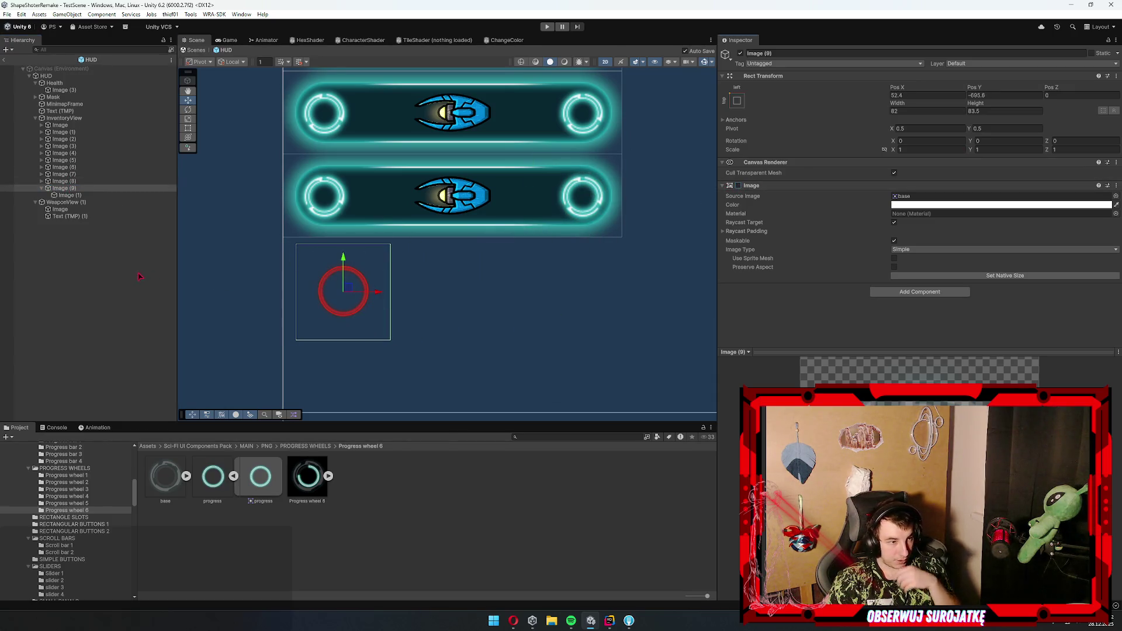
- Add a UI Text - TextMeshPro child to the red progress ring Image (1)
click(69, 195)
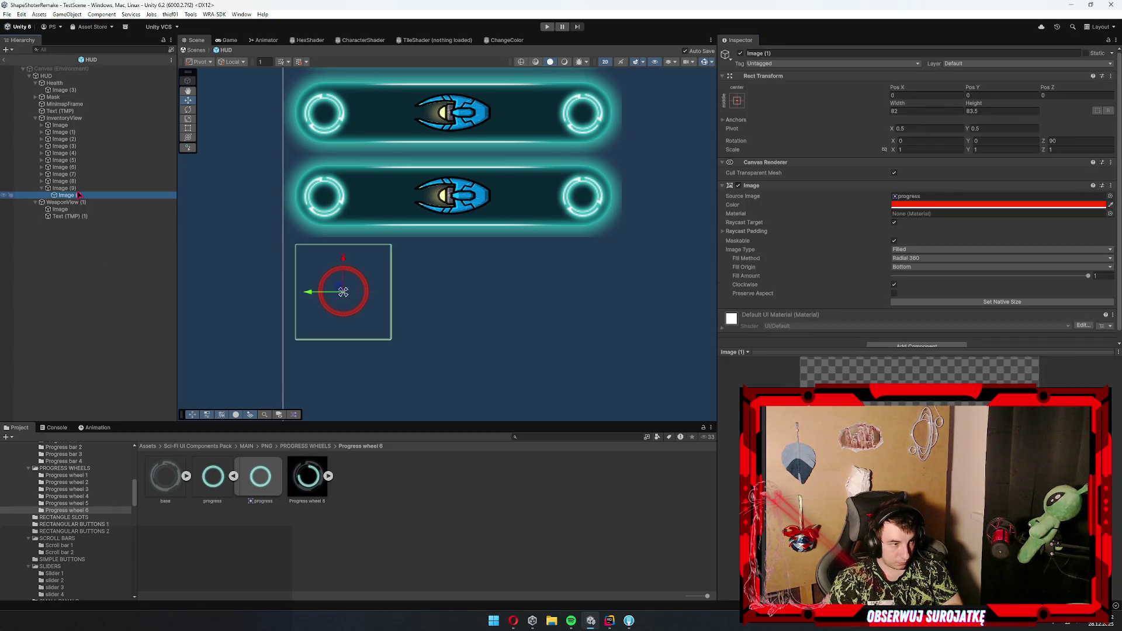
right_click(77, 195)
mouse_move(110, 430)
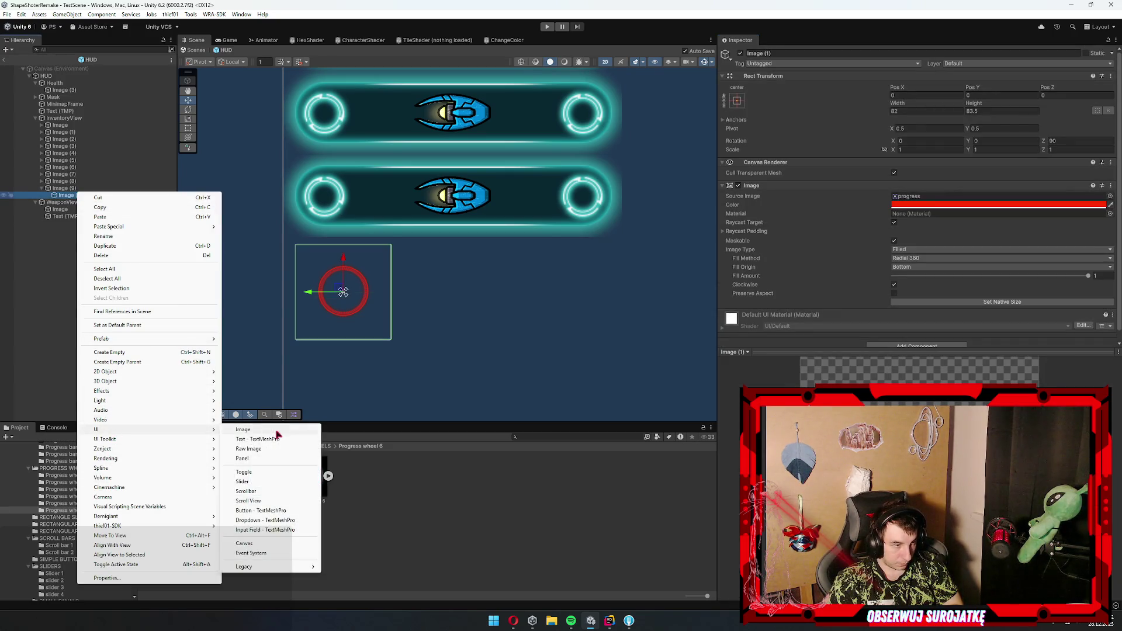
click(279, 438)
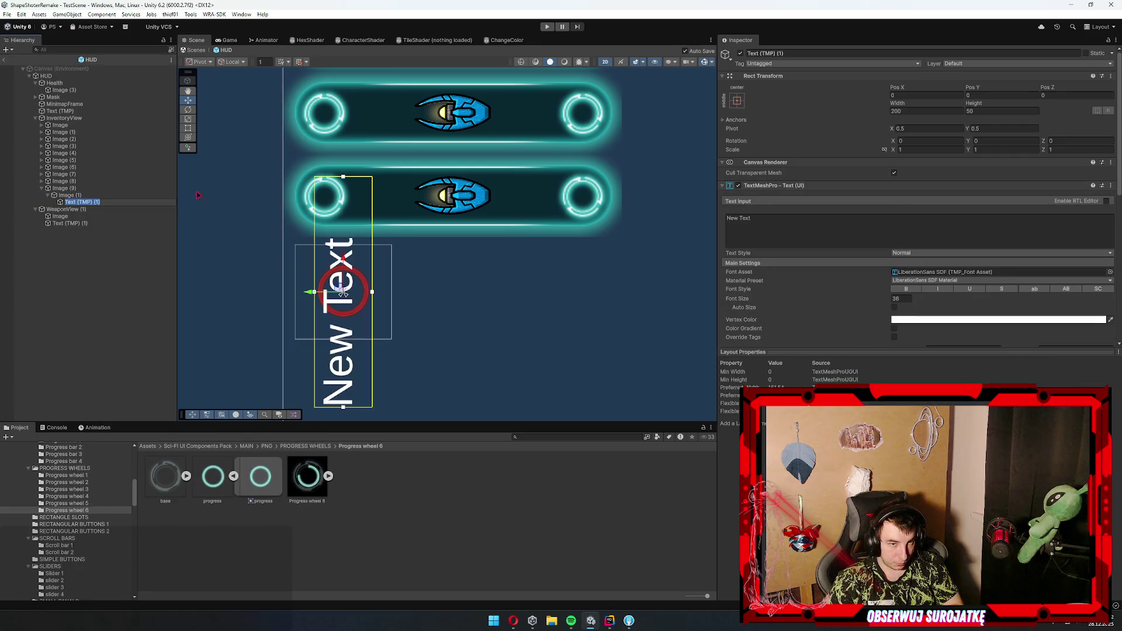
drag(76, 201, 68, 195)
click(68, 203)
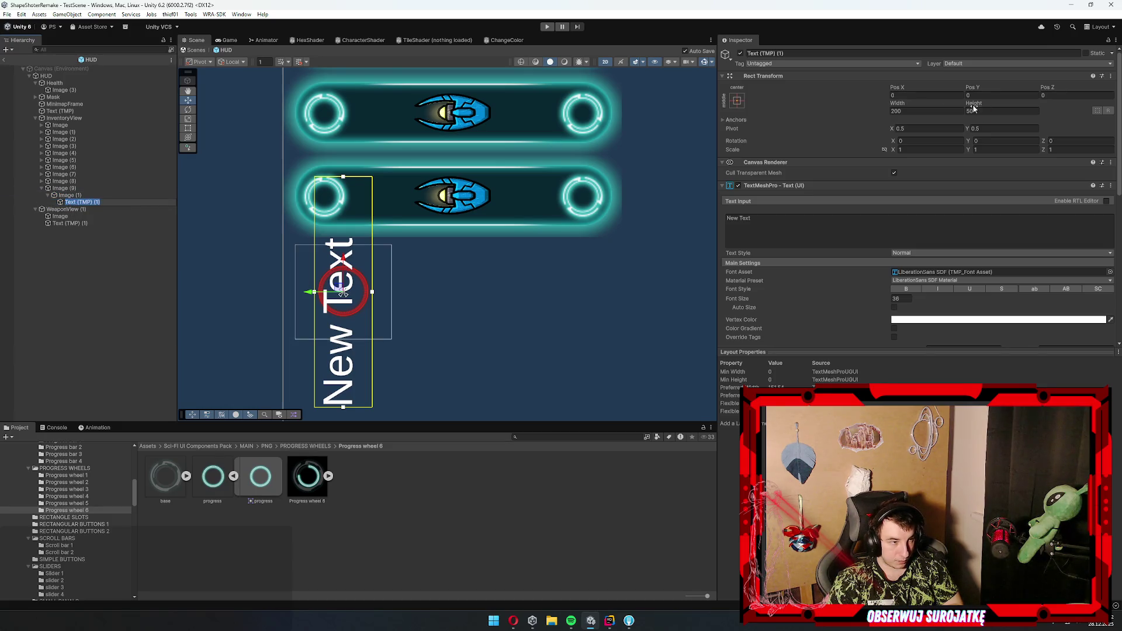
- Reset Image (1)'s Rotation Z to 0 so the text is horizontal
click(76, 196)
click(1080, 141)
key(BackSpace)
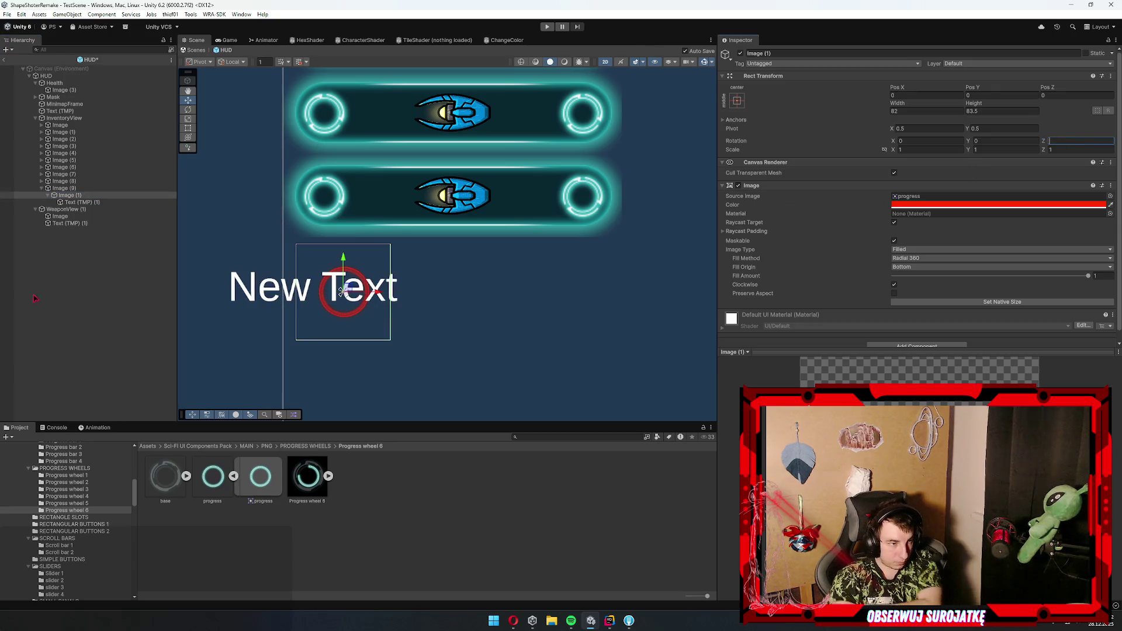
- Choose zekton free SDF as the new text's Font Asset
click(79, 202)
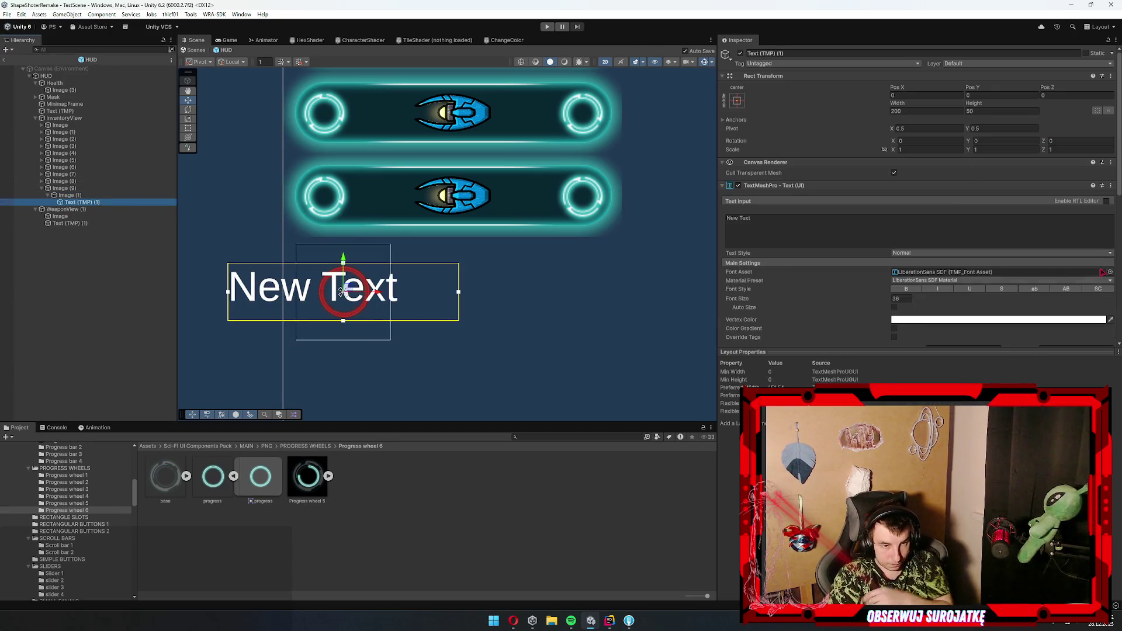
click(1109, 273)
click(938, 367)
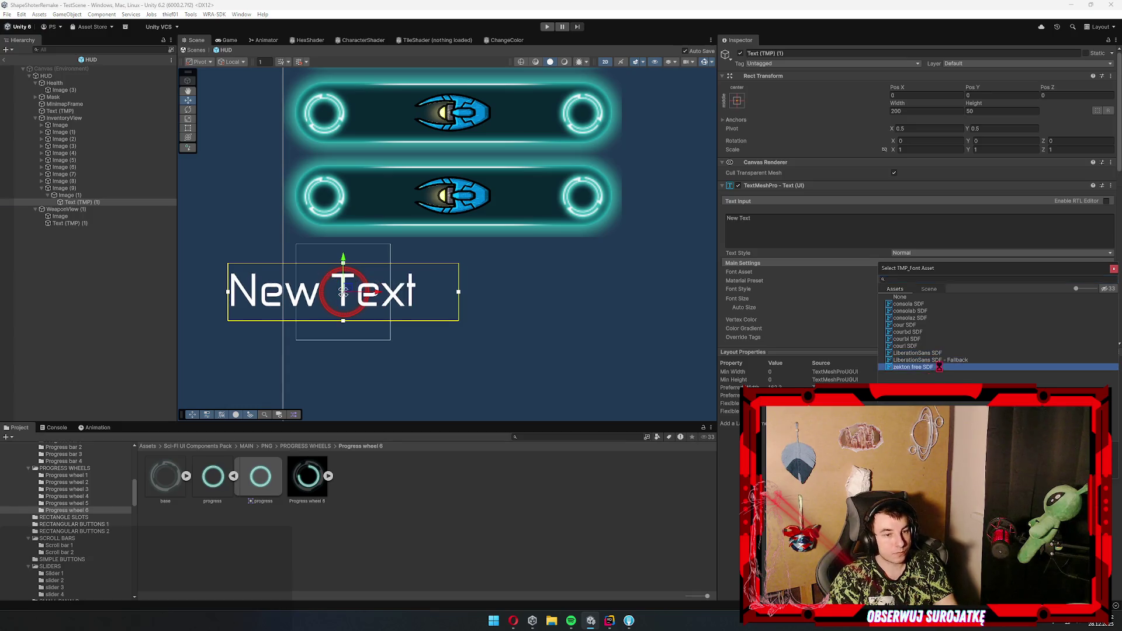
- Apply the zekton font, centre the label, set its text to '1' and its box to 25 × 25
double_click(939, 367)
scroll(889, 204, down, 3)
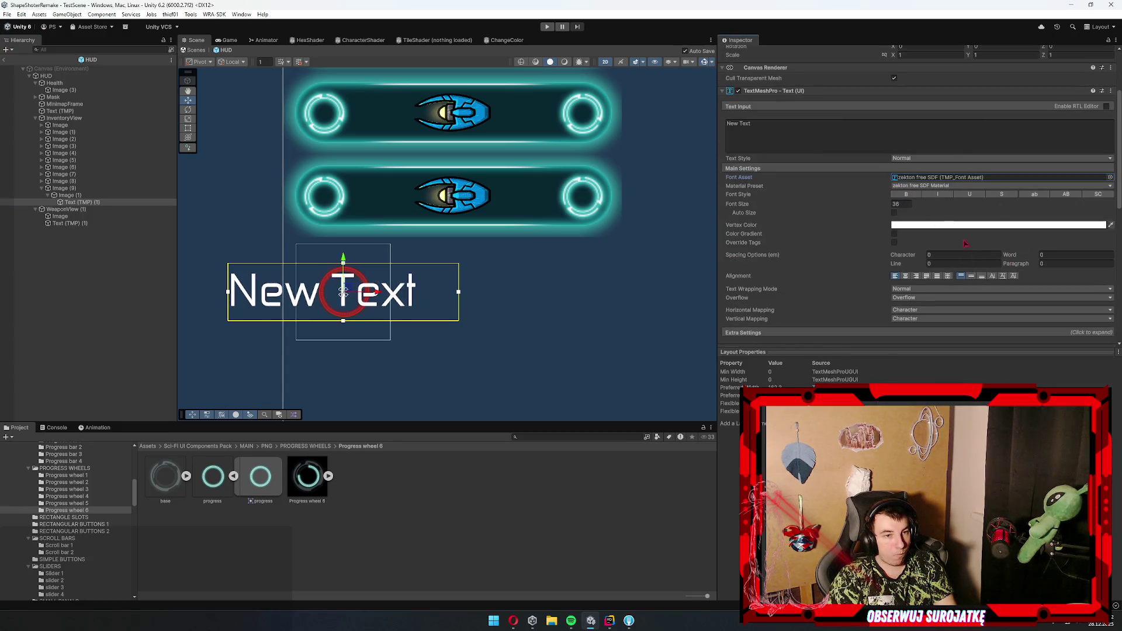
click(906, 276)
click(877, 134)
text(1)
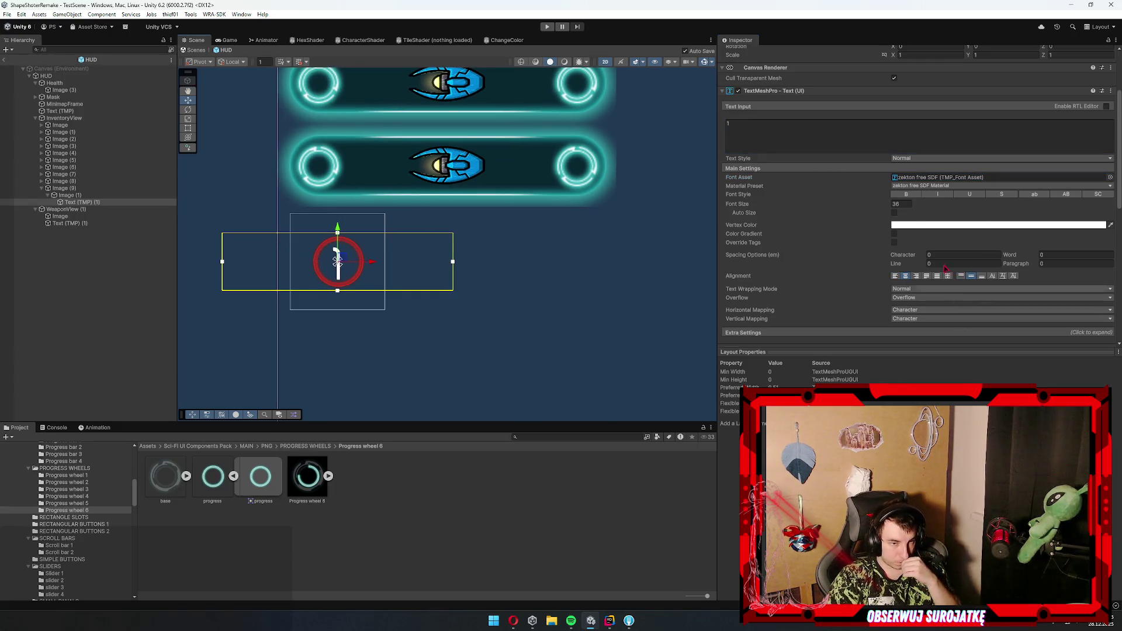
scroll(922, 123, up, 3)
click(939, 112)
text(25)
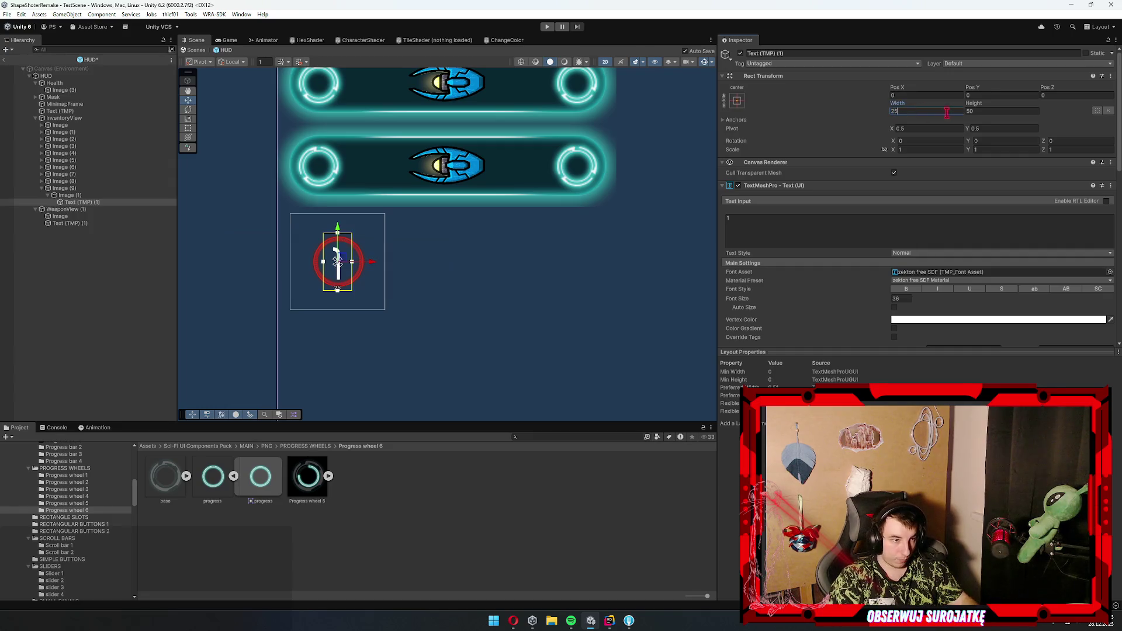
click(1011, 111)
text(25)
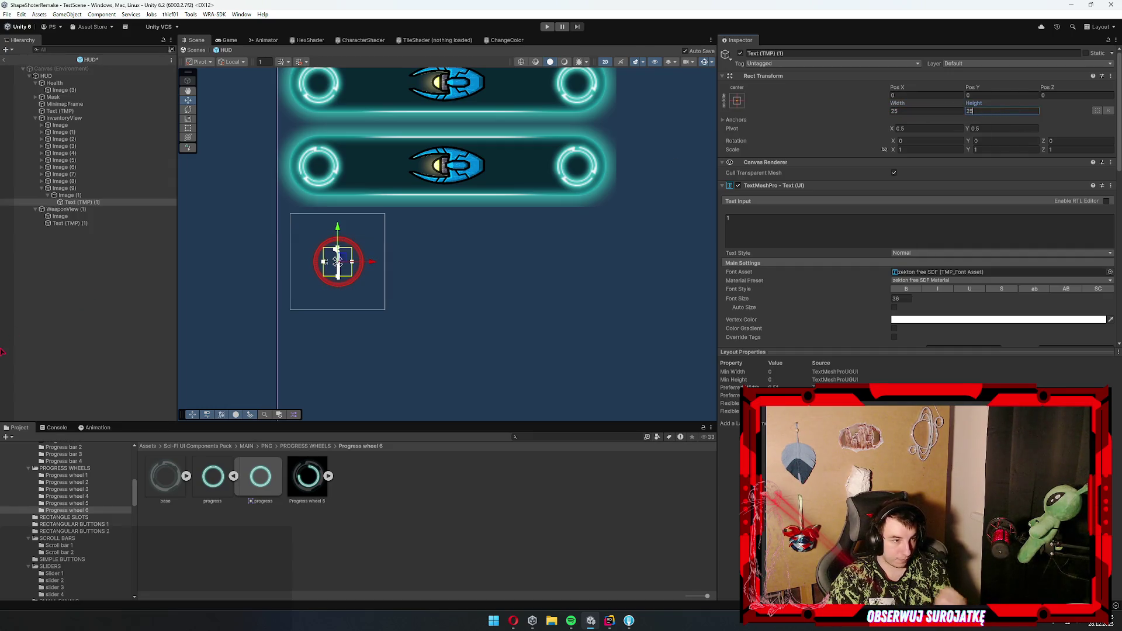
- Nudge the wheel Image (9) slightly up and to the left
click(85, 196)
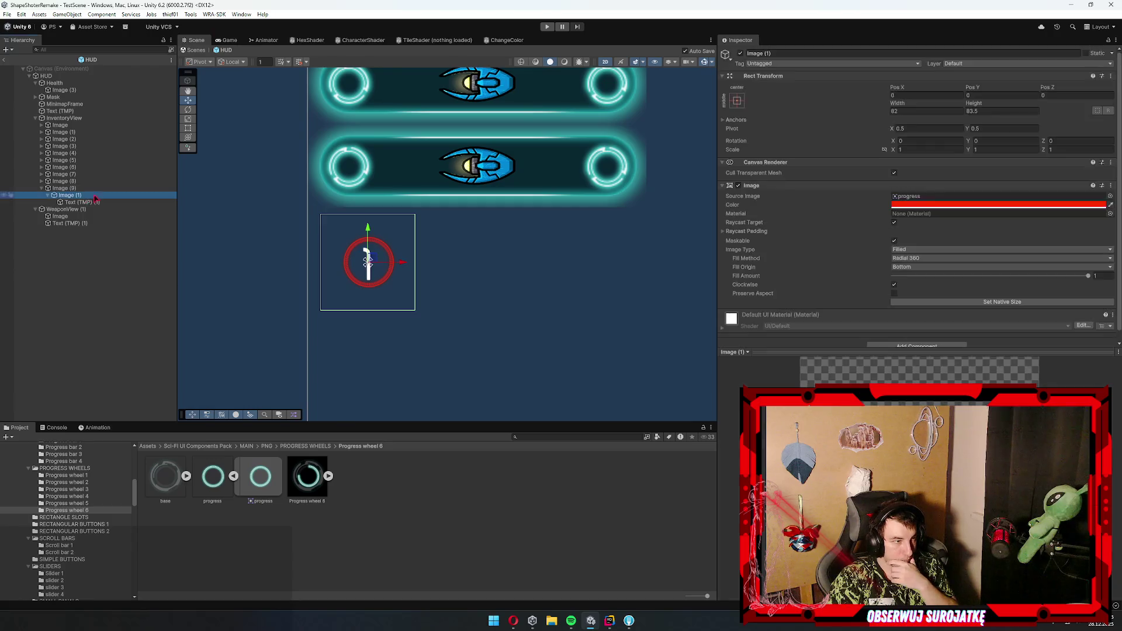
click(363, 257)
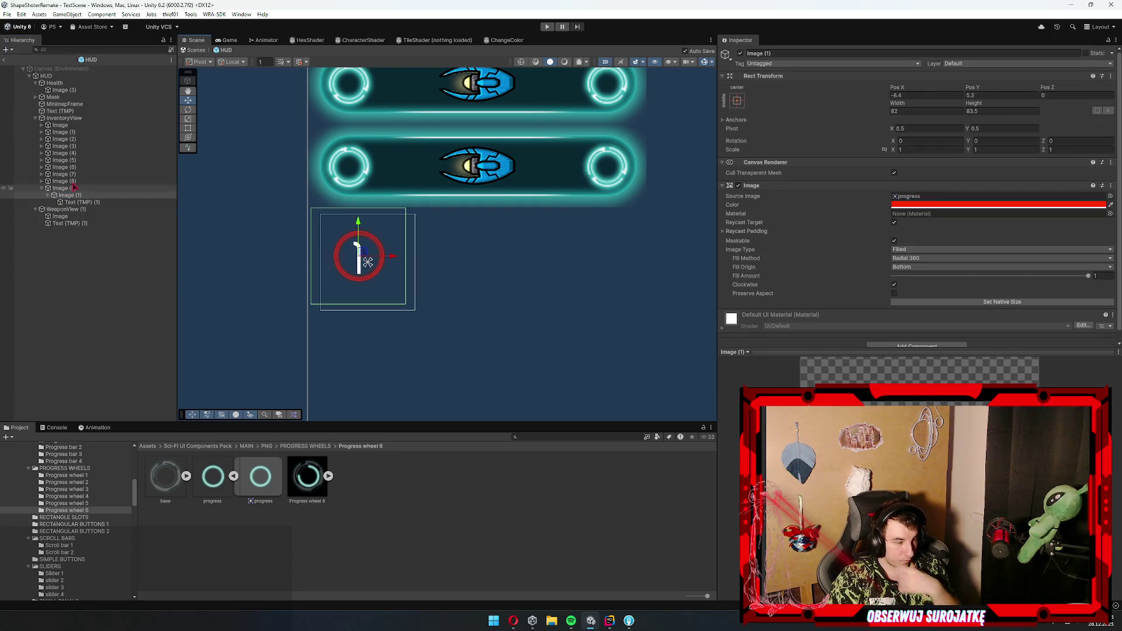
drag(377, 261, 363, 251)
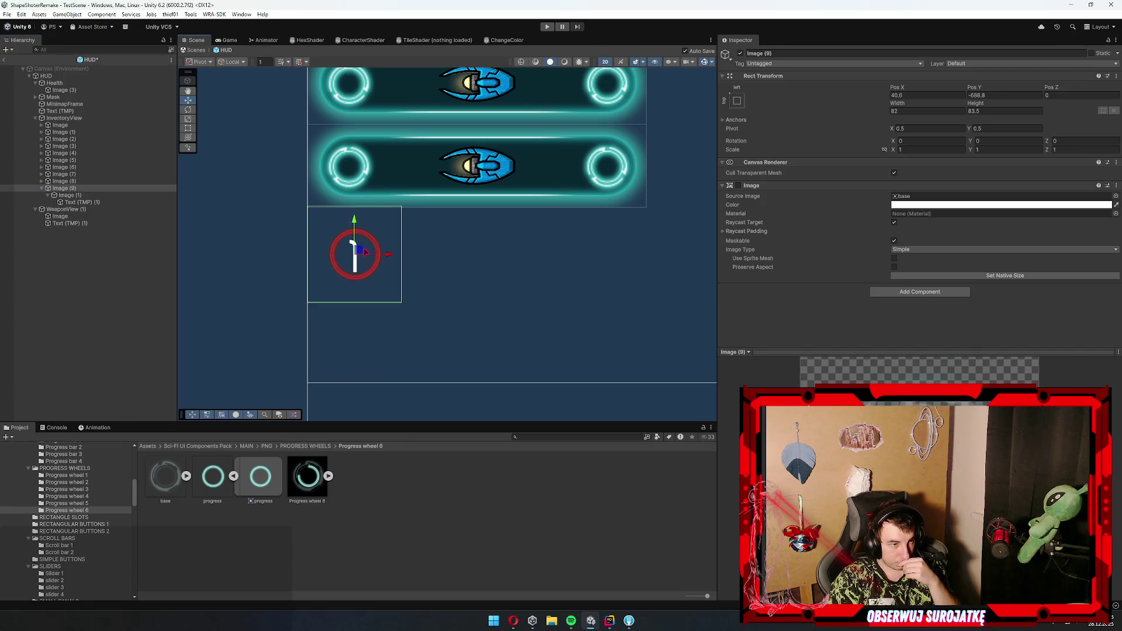
scroll(466, 224, down, 3)
scroll(421, 208, up, 2)
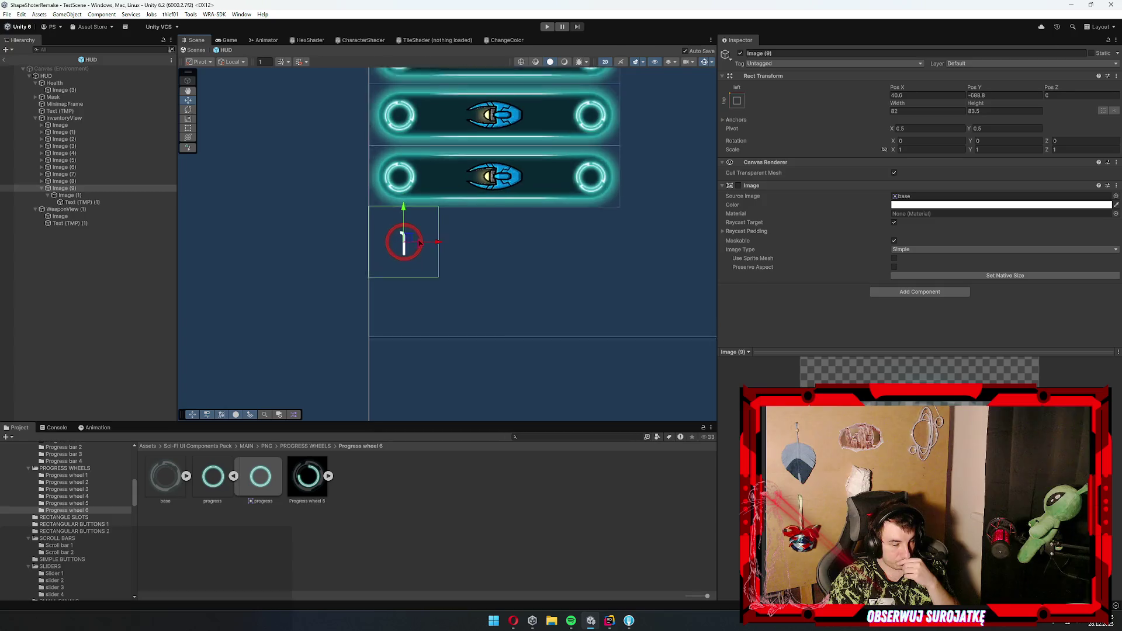
- Set the number label's font size to 32
click(79, 202)
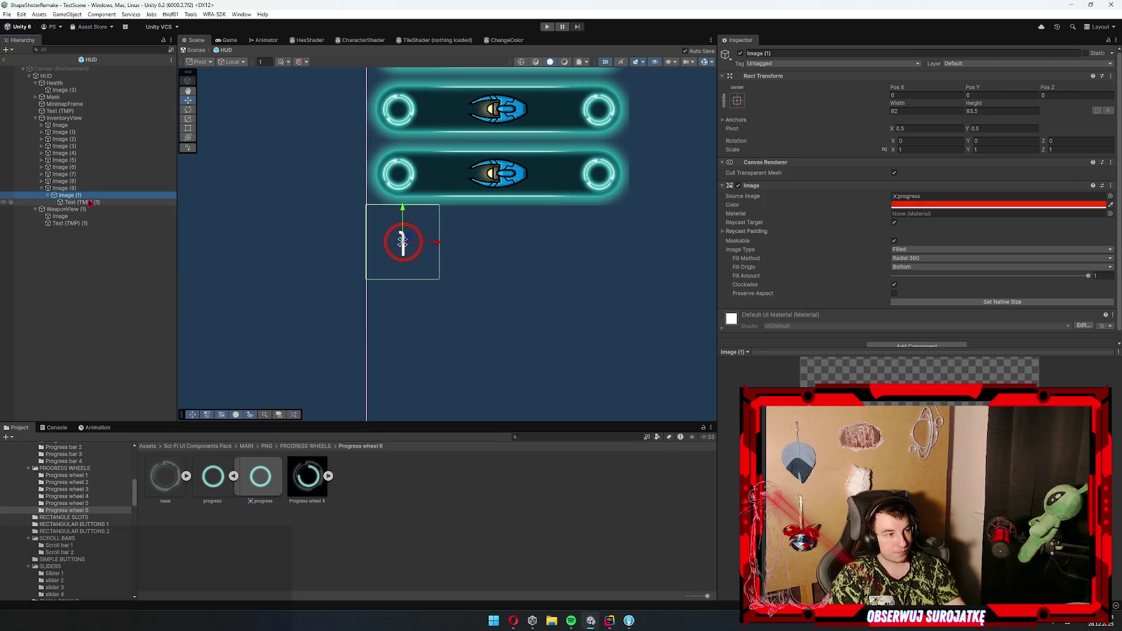
click(906, 299)
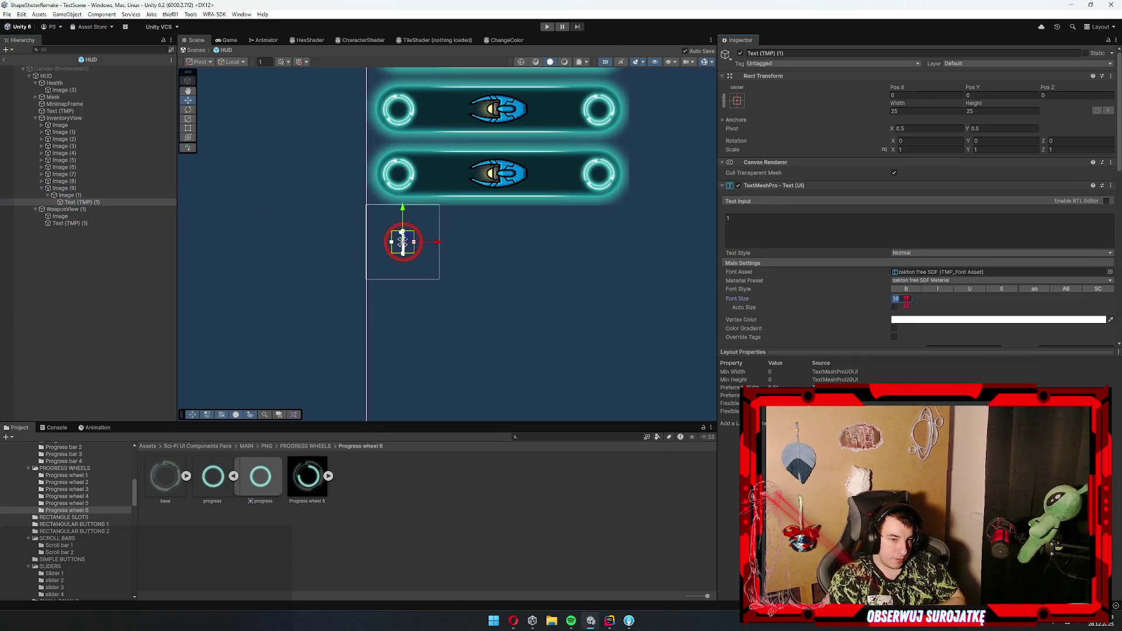
text(3)
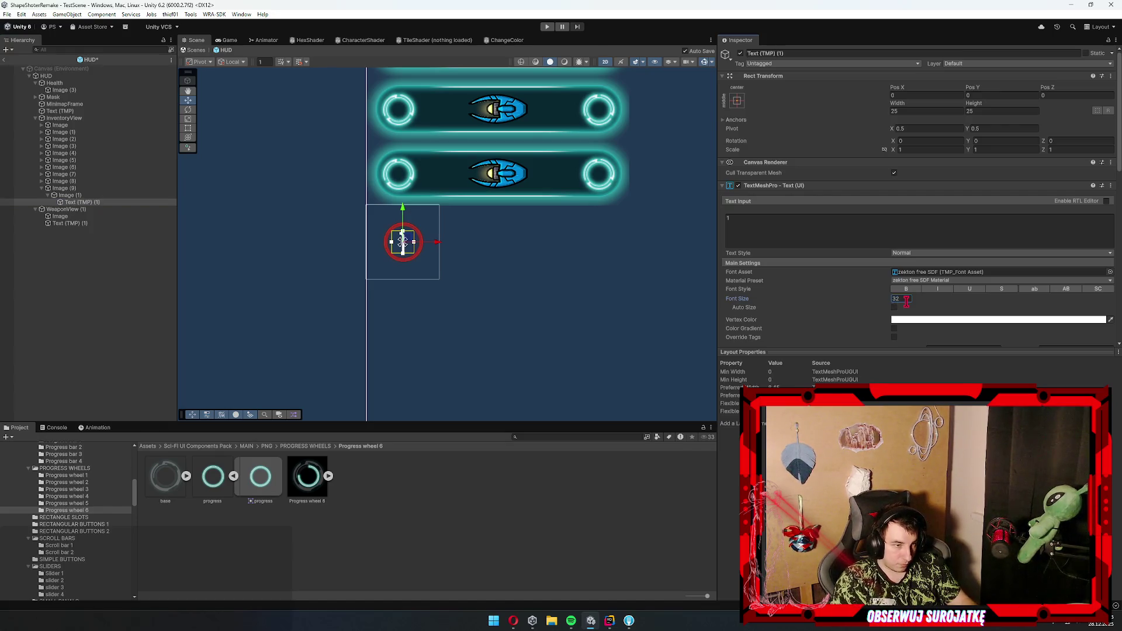
click(104, 294)
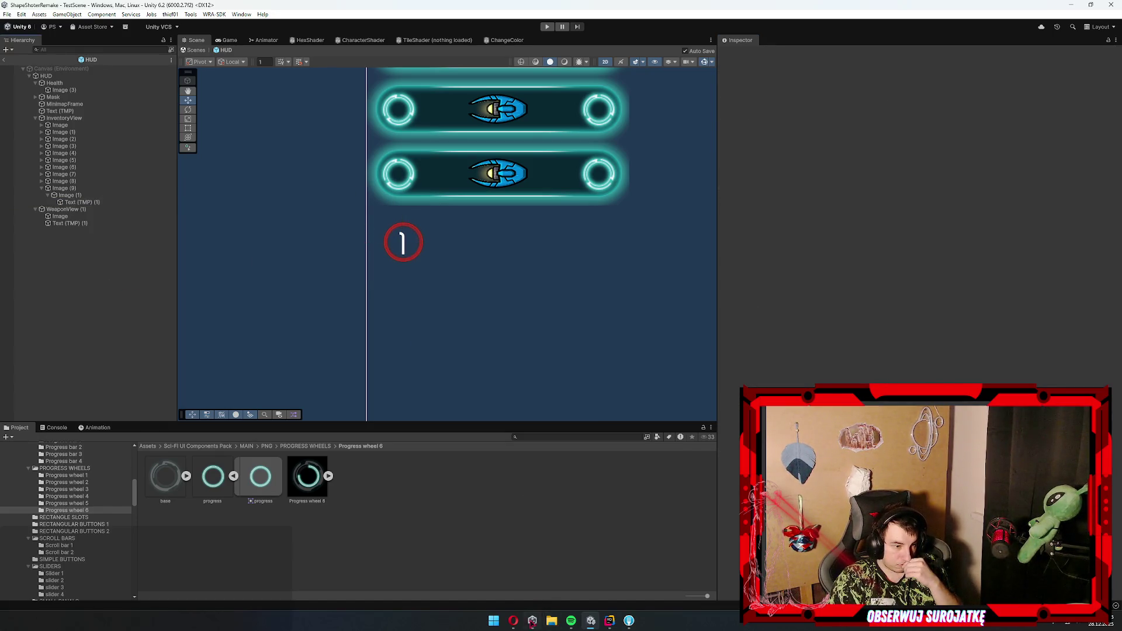
click(513, 621)
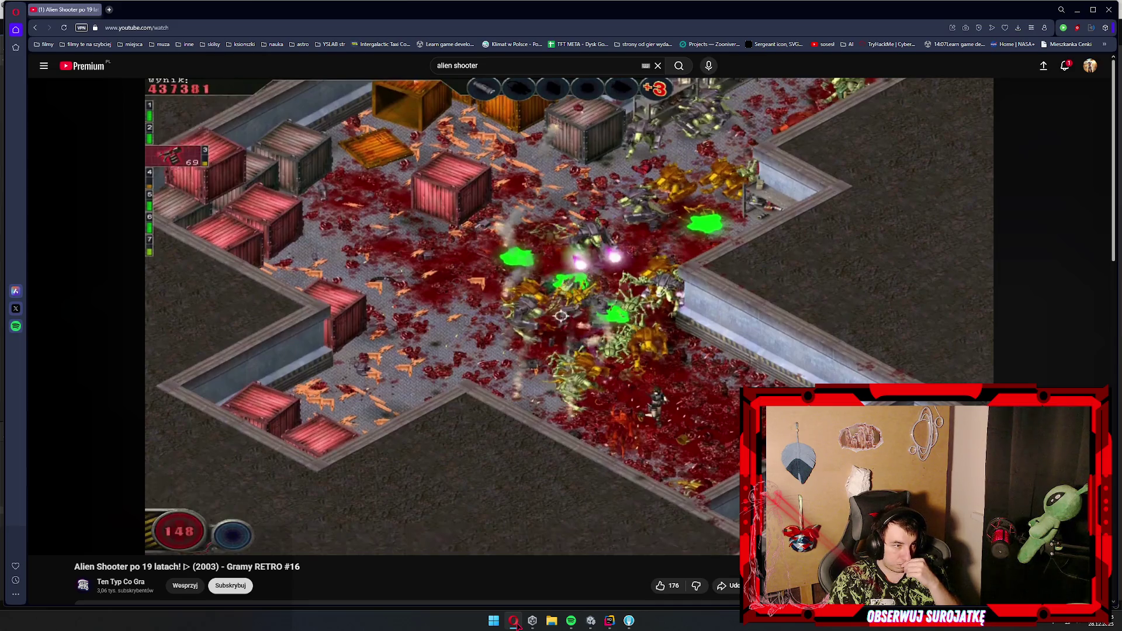
- Replay the Alien Shooter video from a few seconds back, pause at 0:19, and return to Unity
click(393, 414)
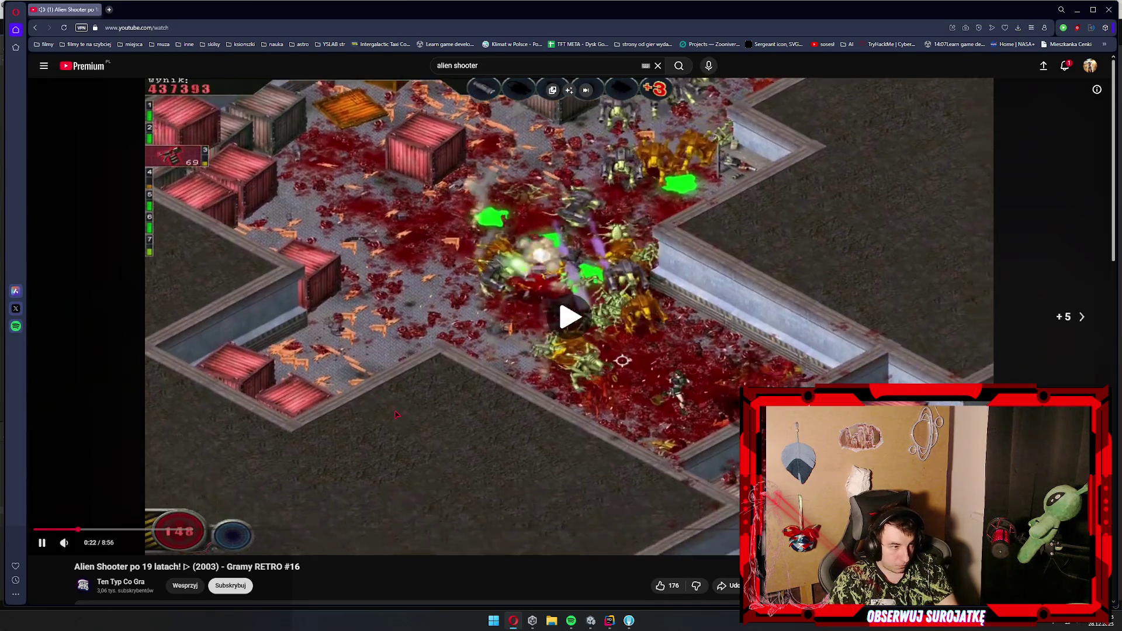
key(Left)
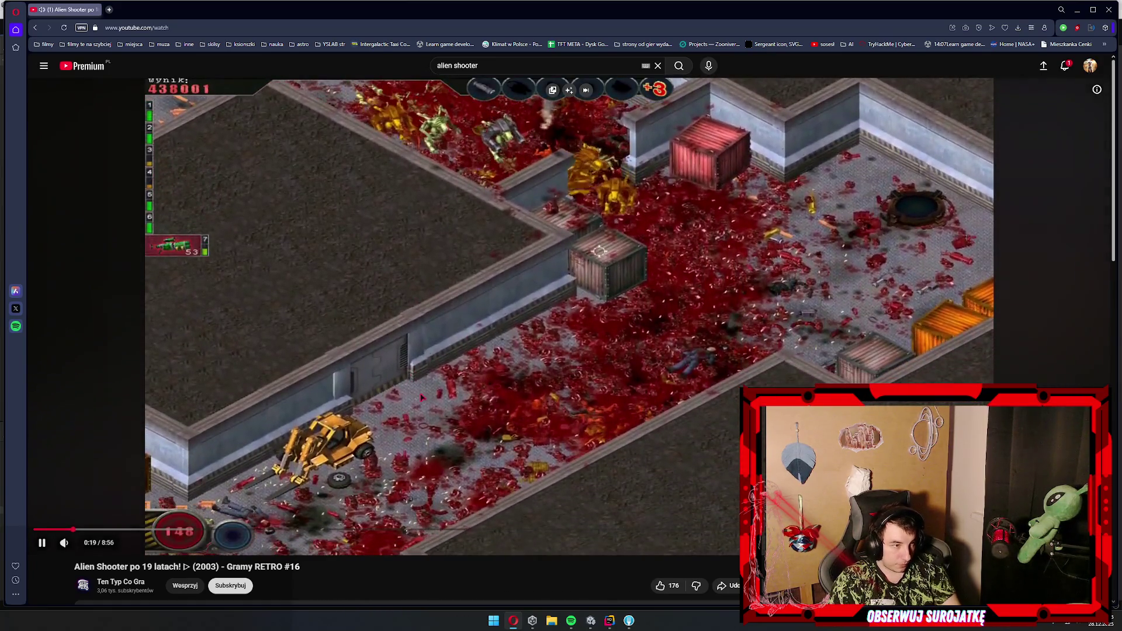
click(413, 402)
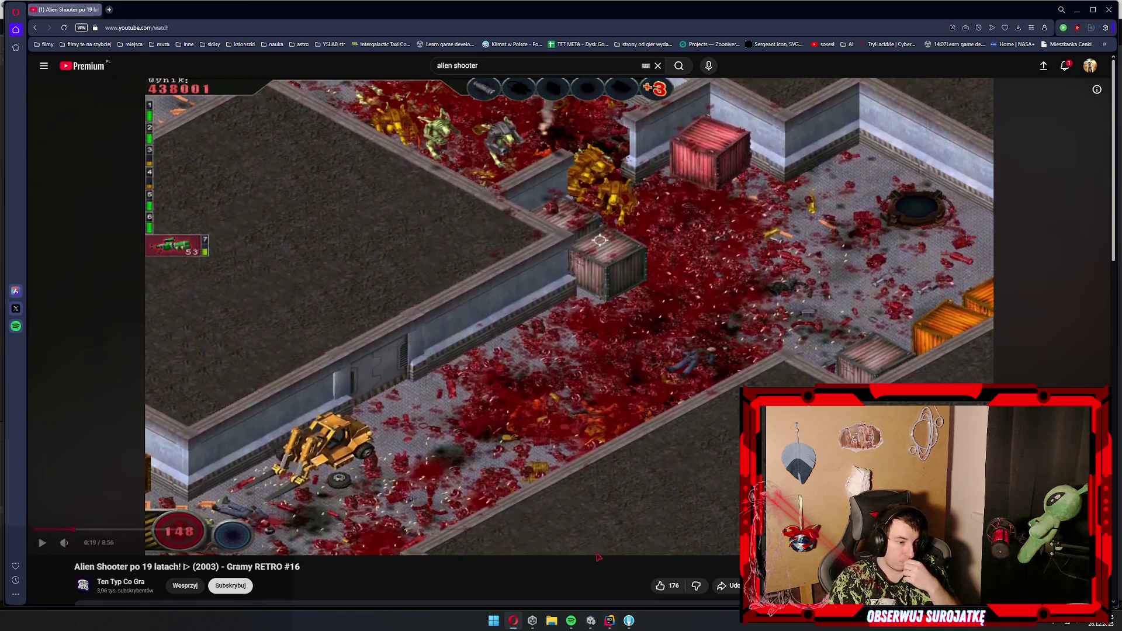
click(590, 621)
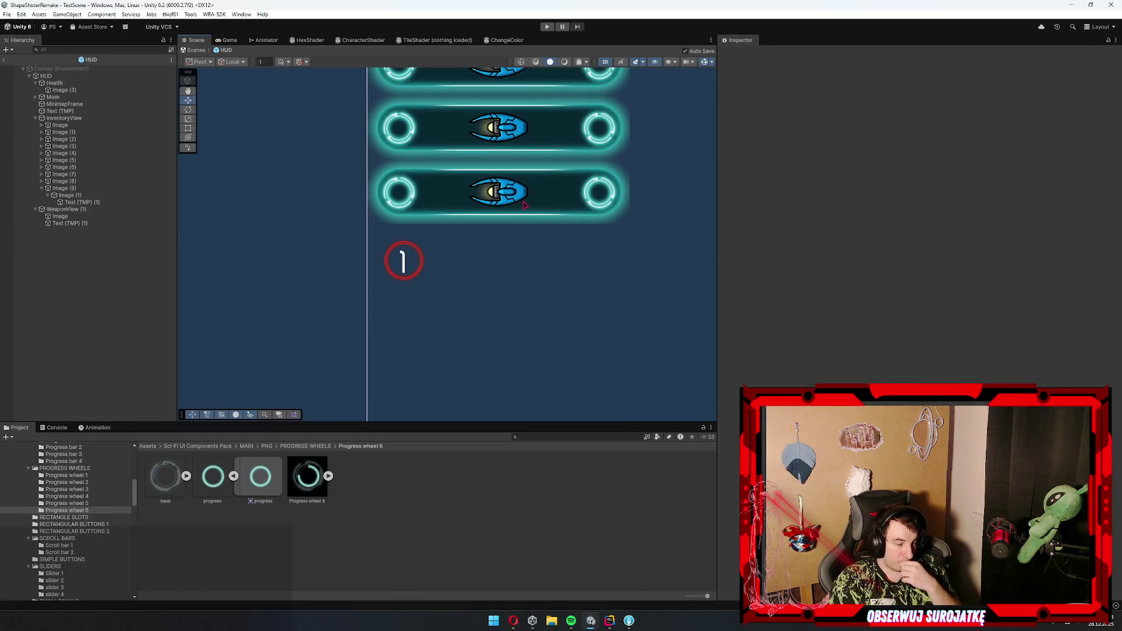
- Select the weapon icon in the lower bar and ping its Source Image sprite in the Project window
click(500, 189)
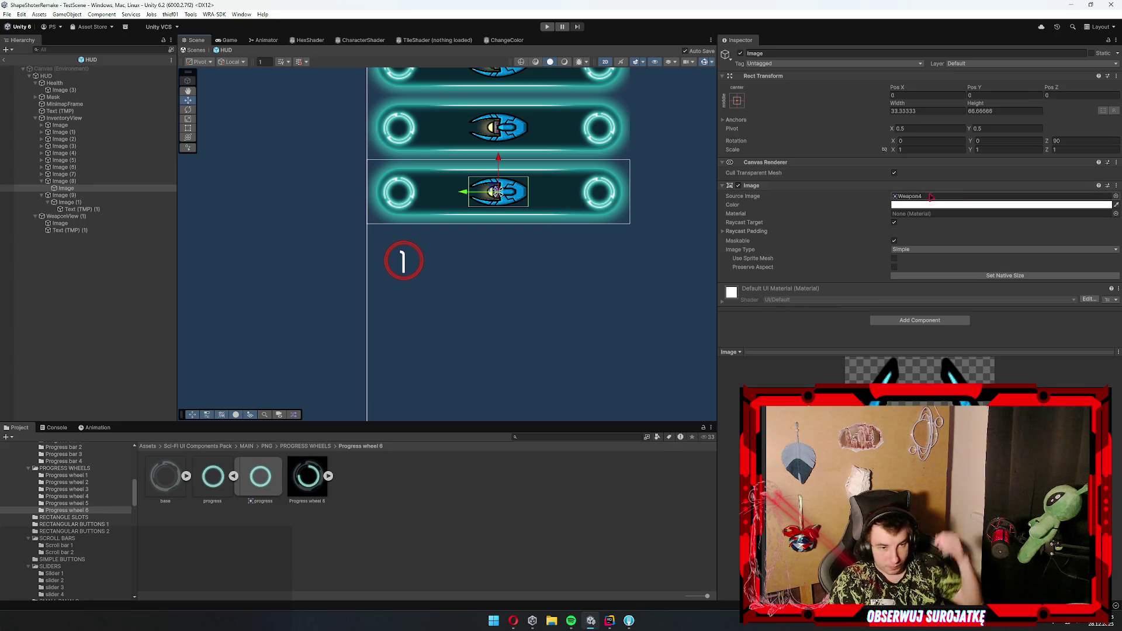
click(918, 196)
scroll(62, 500, up, 3)
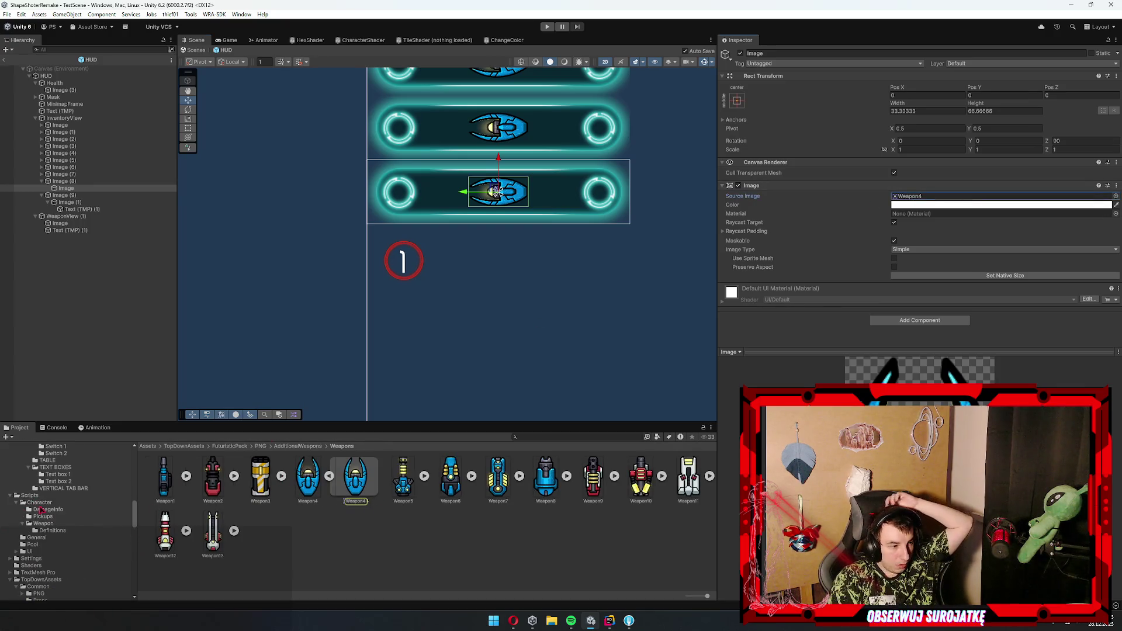
scroll(61, 500, up, 10)
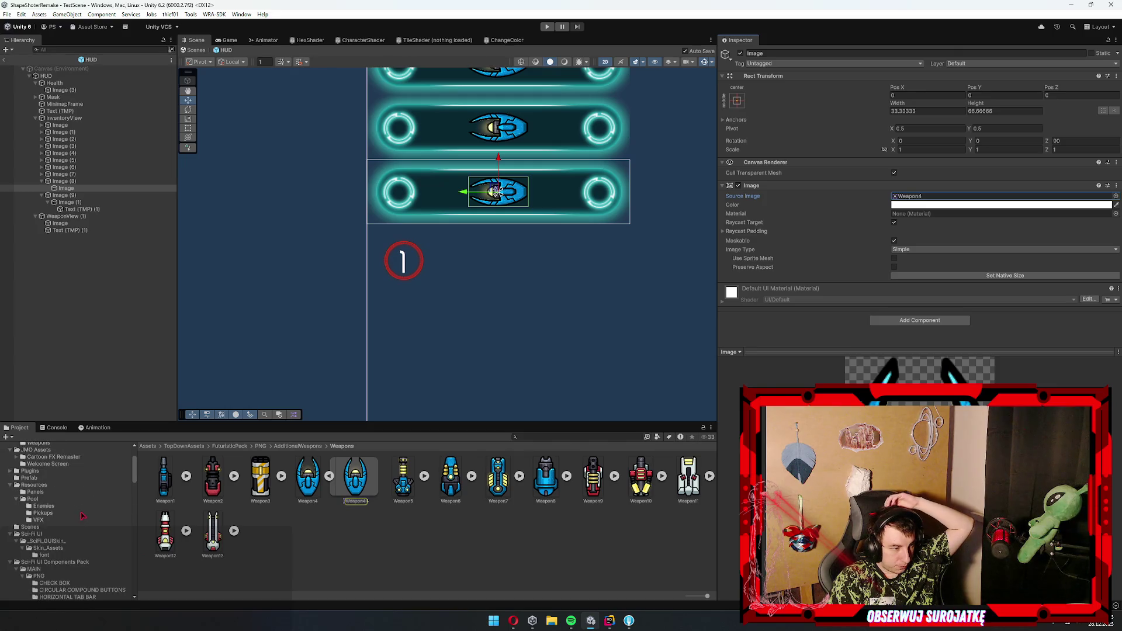
- Browse the Enemies, Sci-Fi UI skin, Pool, Panels, Resources, Cartoon FX Remaster, weapon data and Prefab folders
click(44, 506)
click(47, 548)
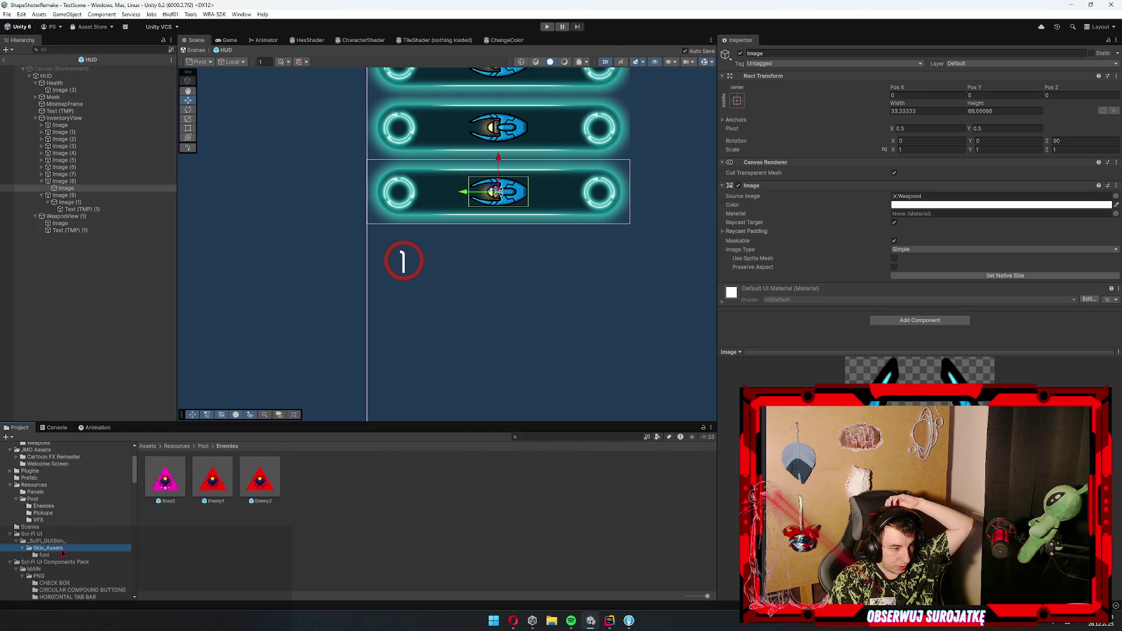
click(35, 498)
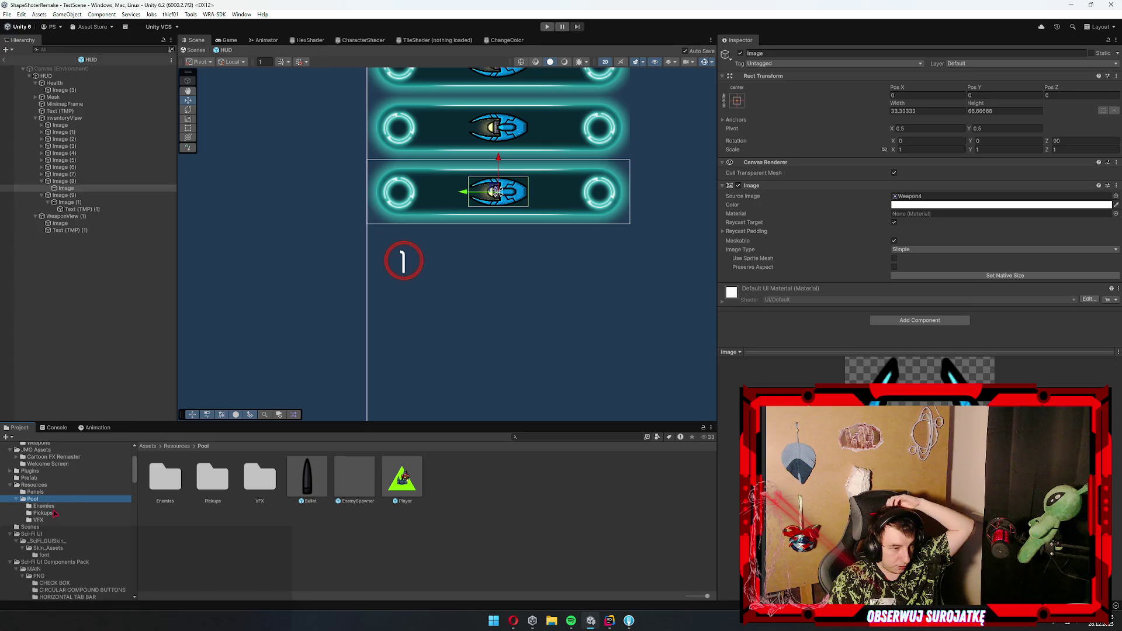
click(35, 492)
click(34, 484)
click(44, 457)
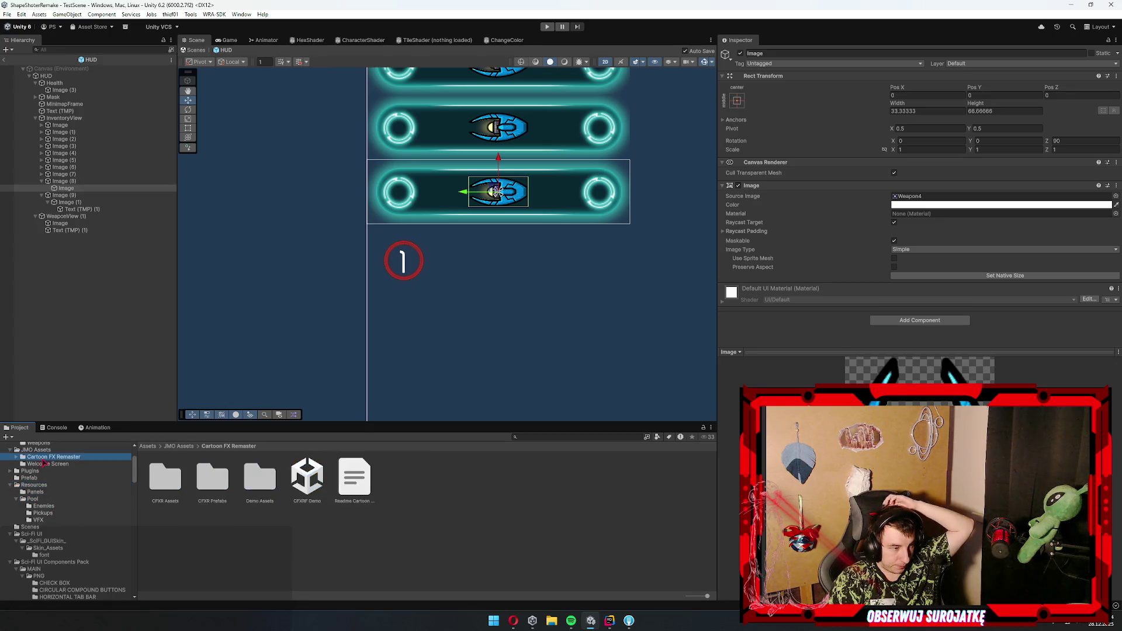
scroll(58, 526, up, 2)
click(39, 501)
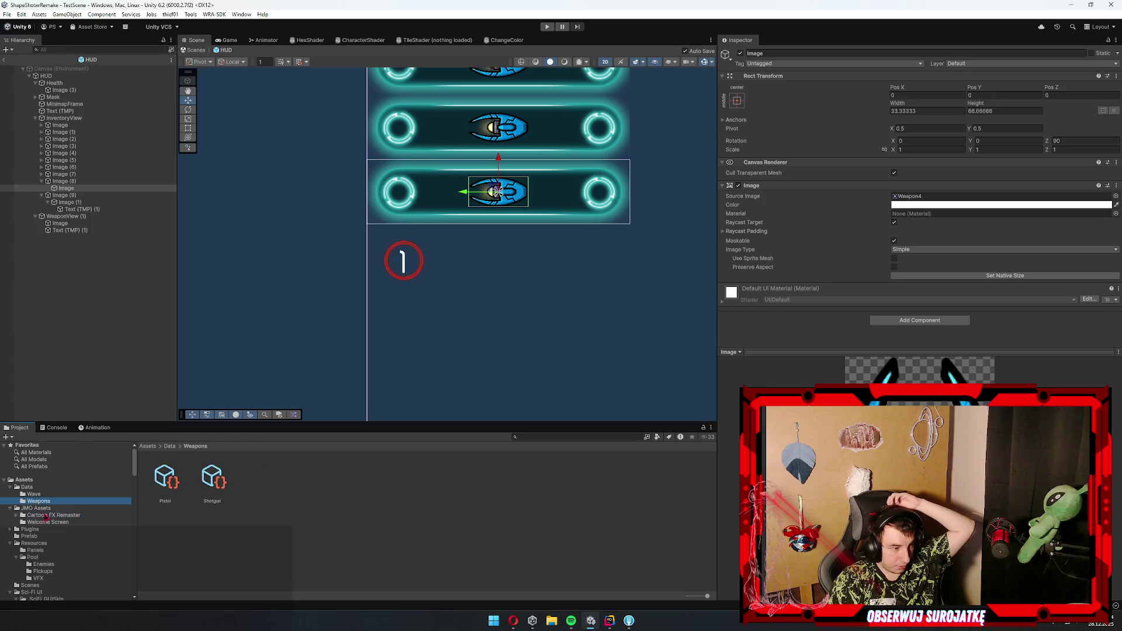
click(32, 536)
click(38, 556)
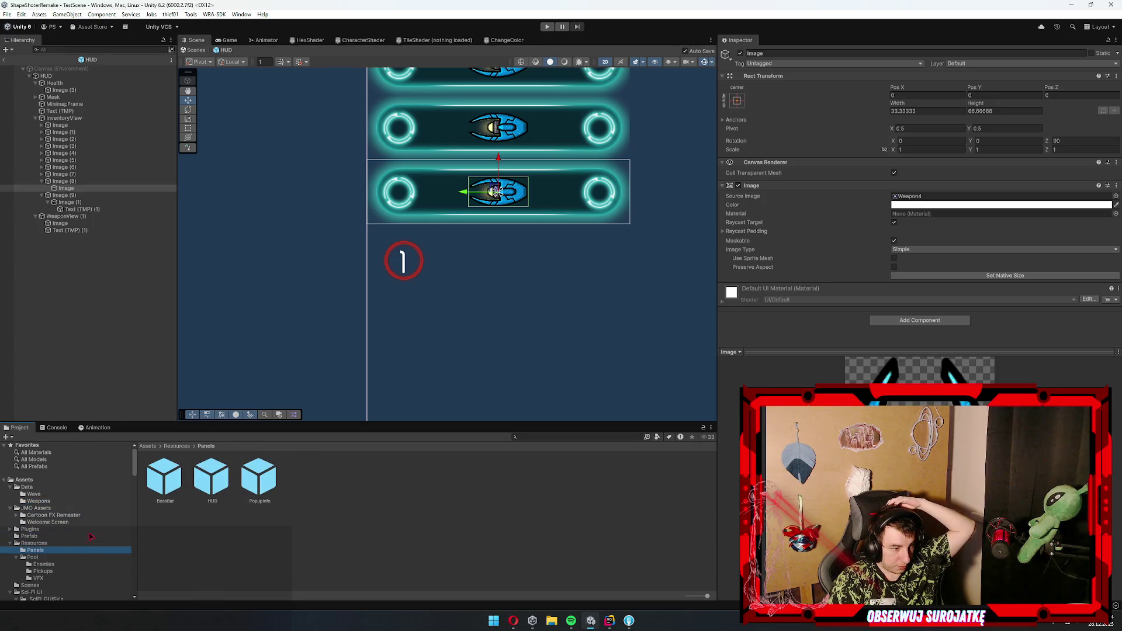
- Look through Scenes and the Sci-Fi GUI skin, expand Scripts, then open the Shaders folder
scroll(41, 558, down, 1)
click(32, 558)
click(47, 573)
scroll(74, 544, down, 4)
click(42, 489)
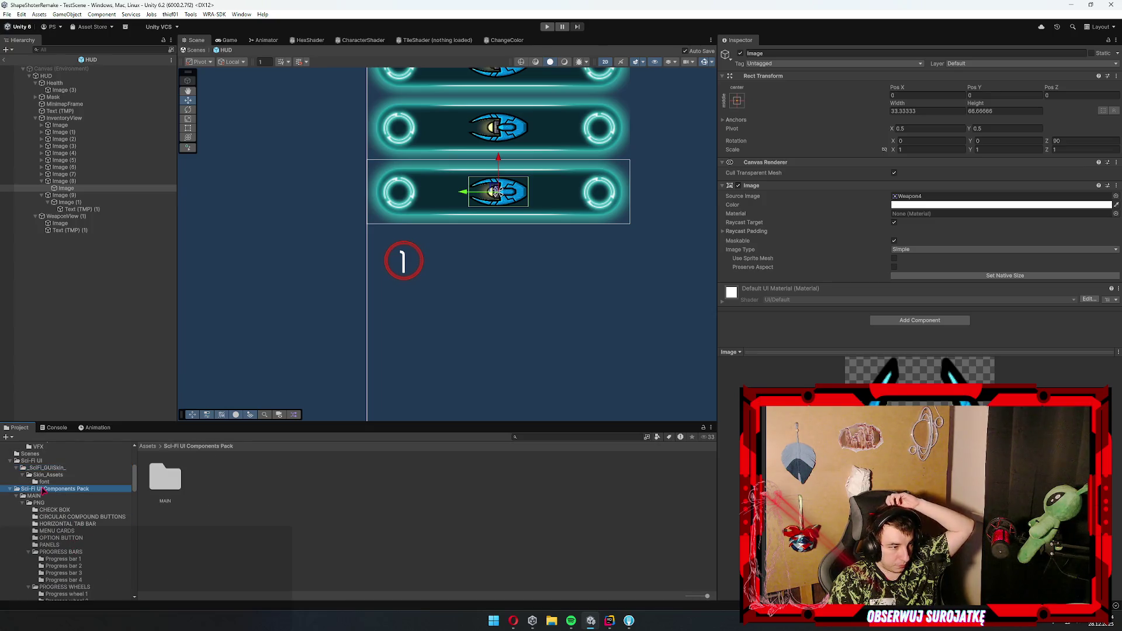
key(Left)
key(Down)
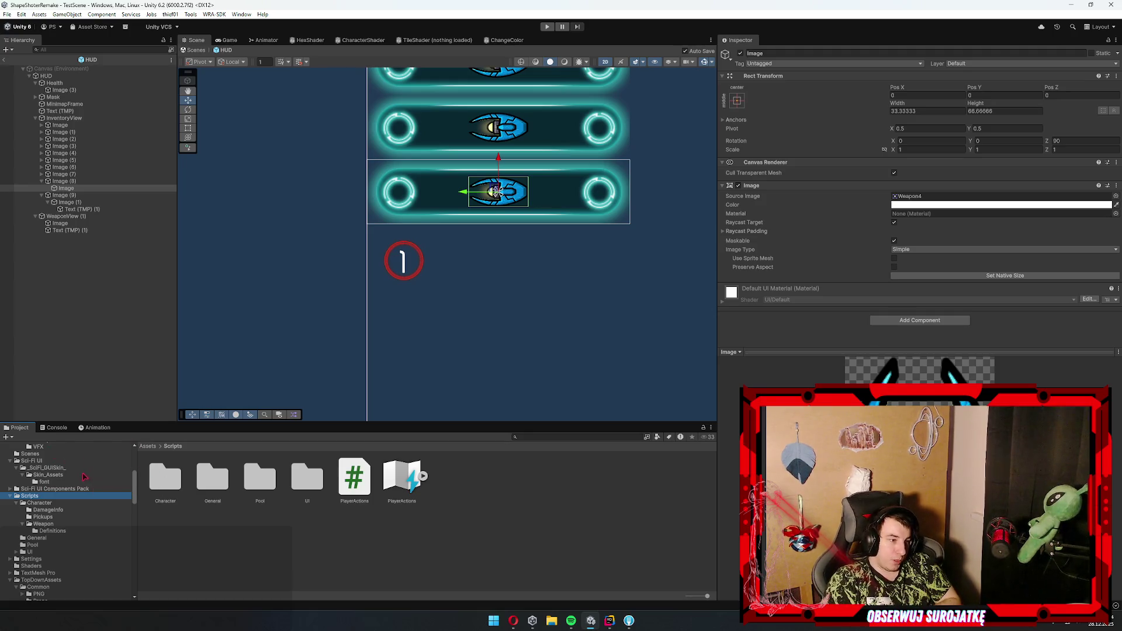
scroll(62, 543, down, 2)
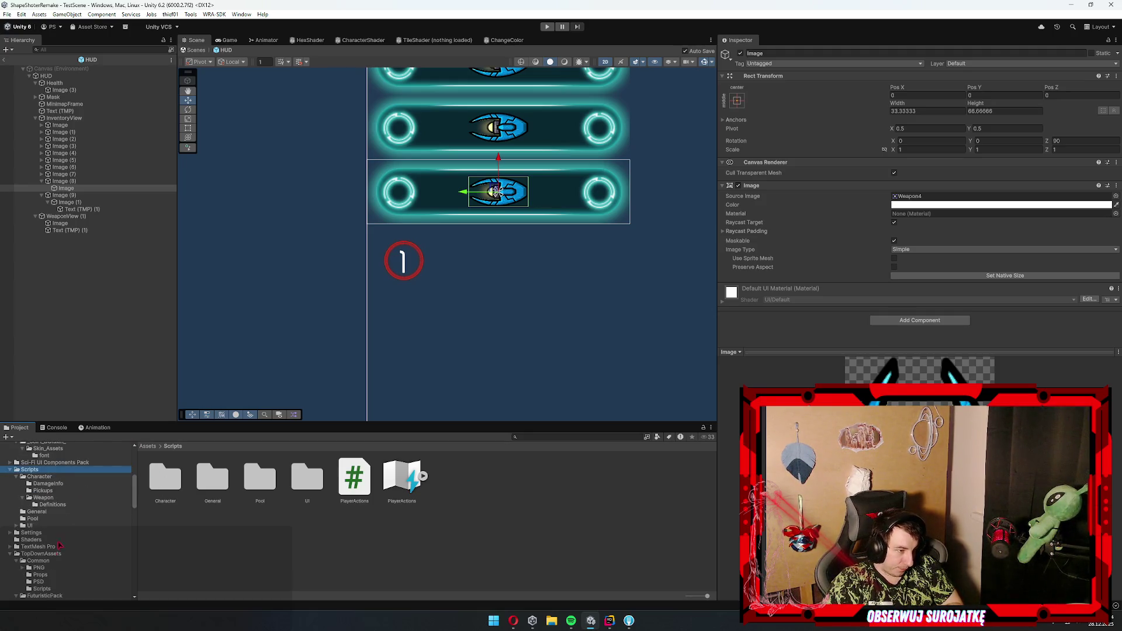
click(33, 539)
- Create a URP Sprite Unlit shader graph named OutlineShader in Shaders and open it, panning to its Vertex and Fragment blocks
right_click(430, 523)
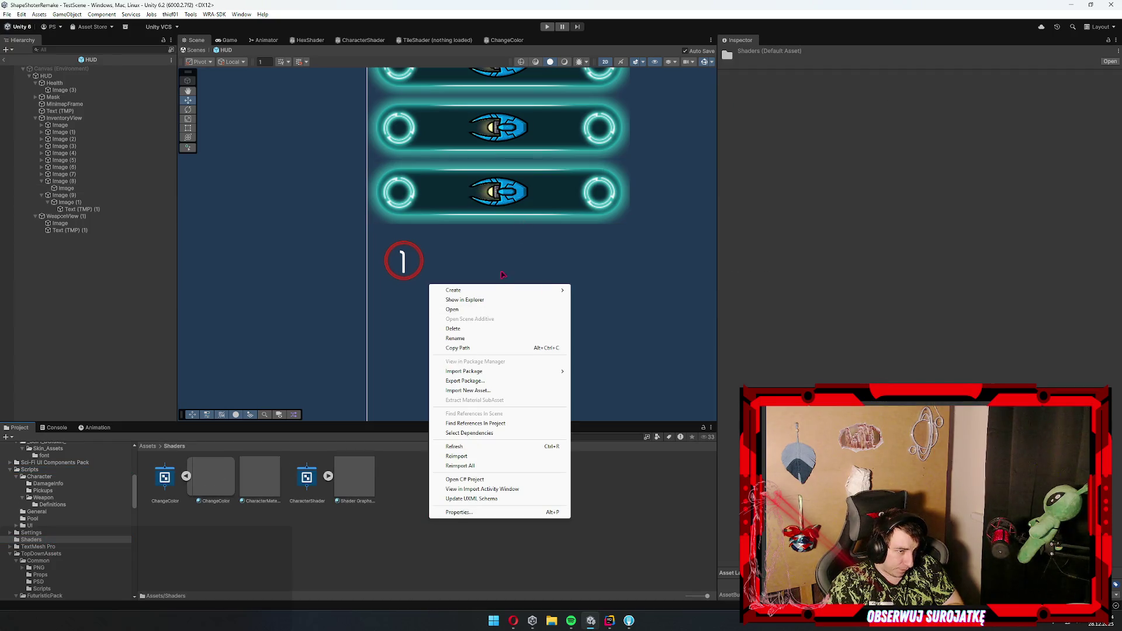
mouse_move(496, 292)
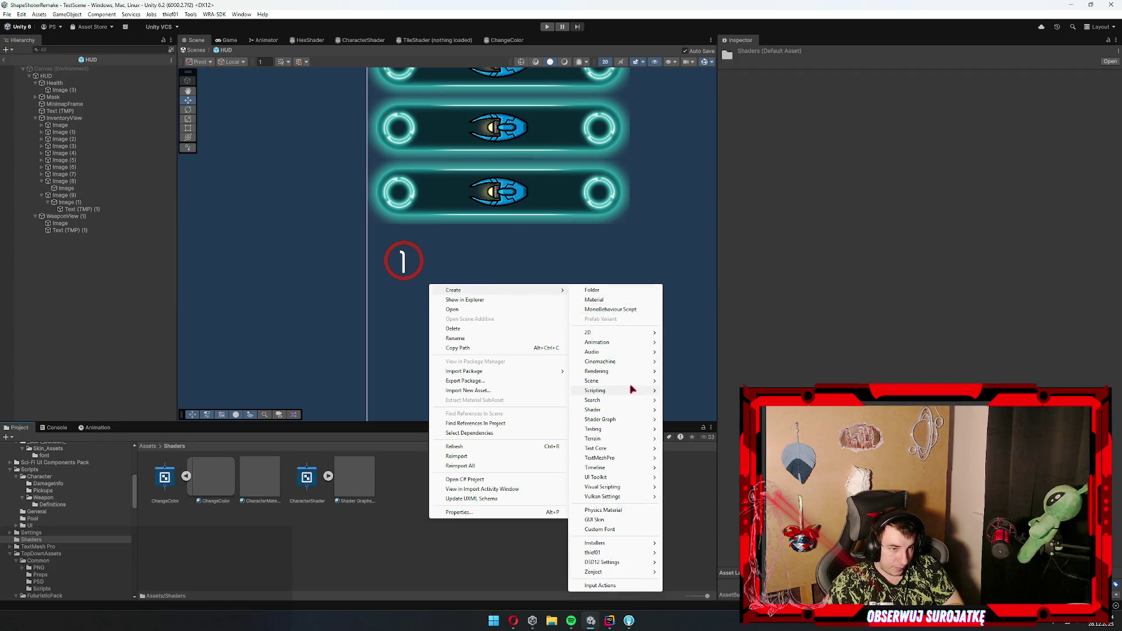
mouse_move(617, 410)
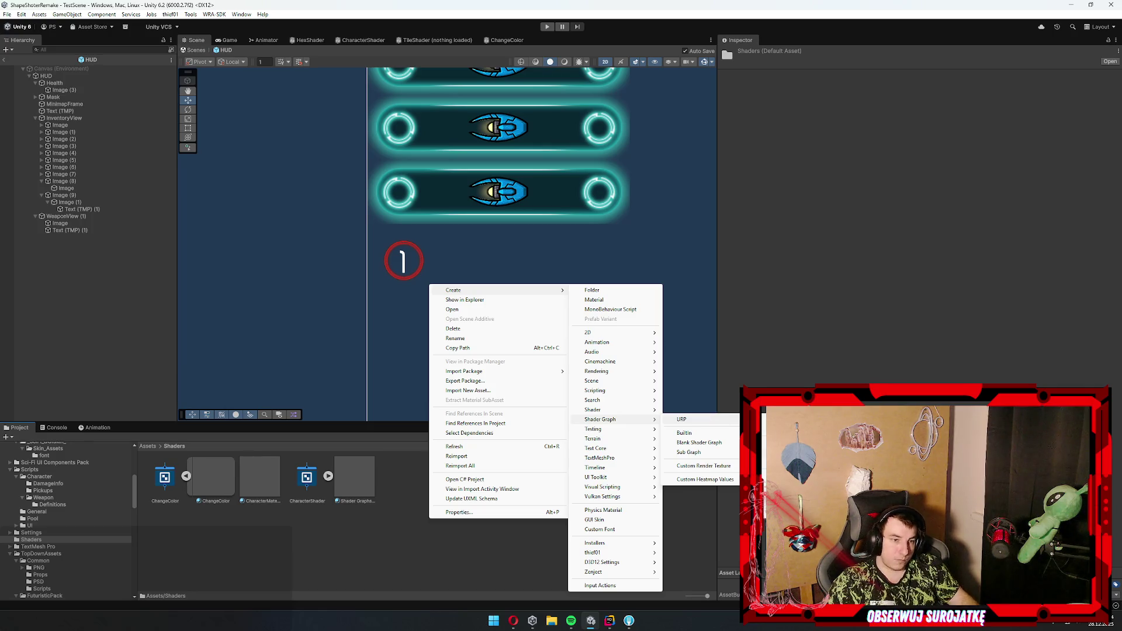
click(771, 432)
text(O)
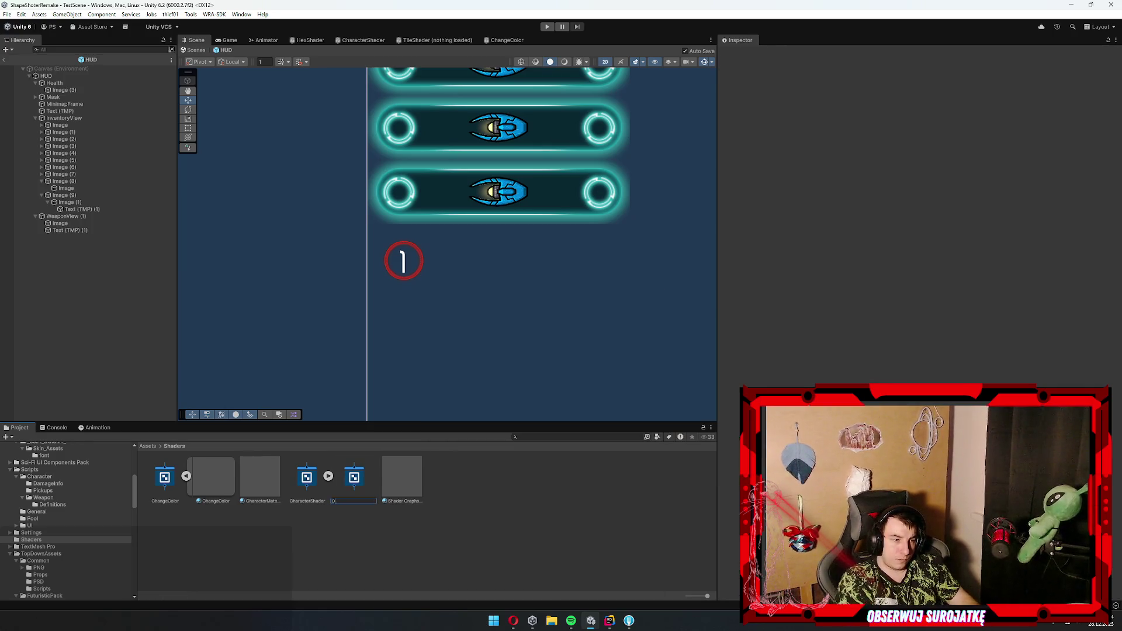
text(utlineShader)
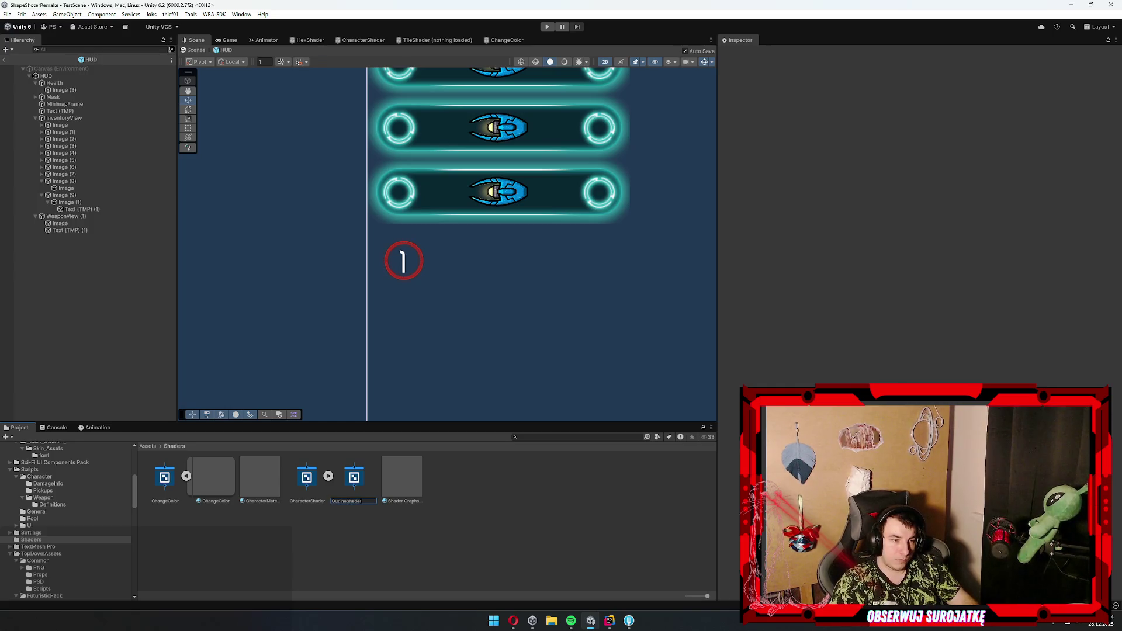
key(Return)
key(Return)
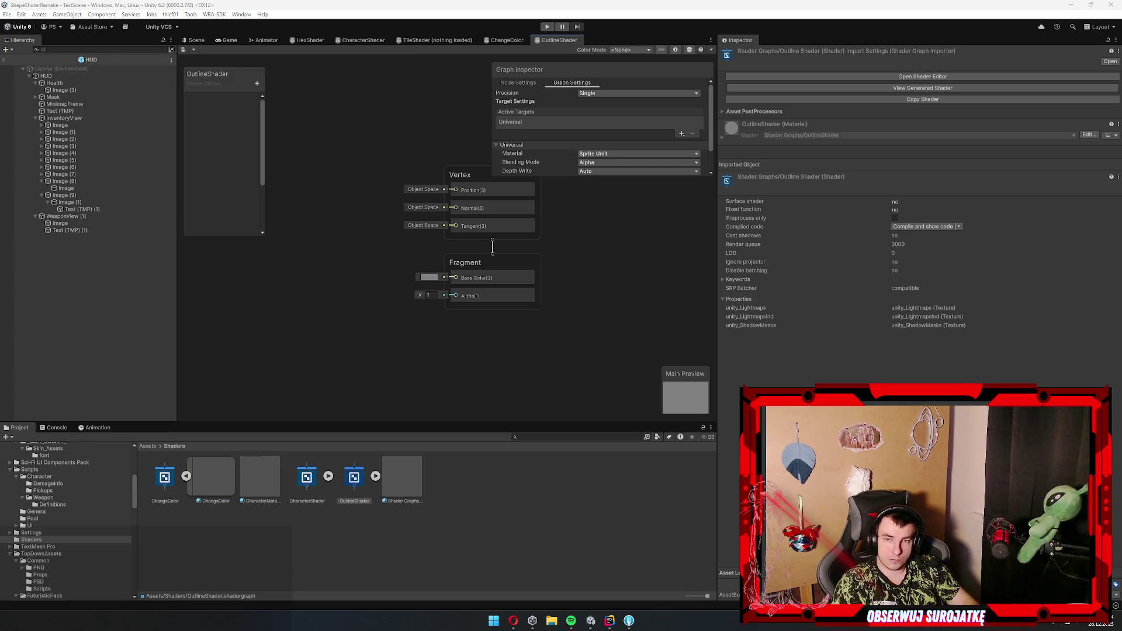
mouse_move(338, 288)
mouse_down()
mouse_move(462, 263)
mouse_move(557, 264)
mouse_up()
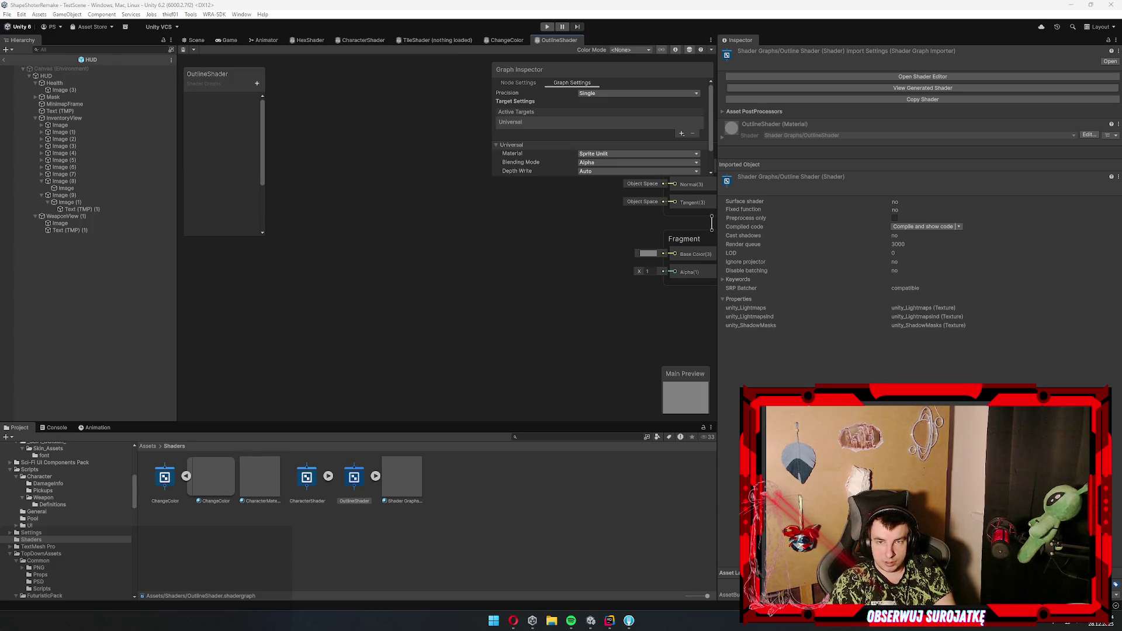
- Resume the Brackeys outline tutorial with sound on and watch it up to the outline shader graph
key(alt+Tab)
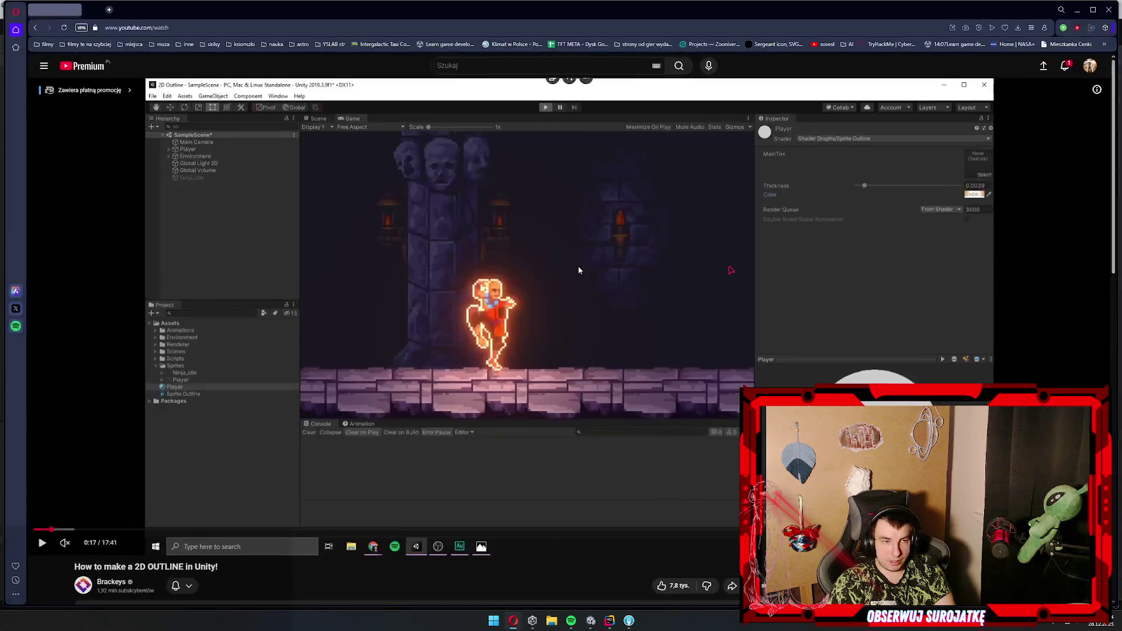
key(space)
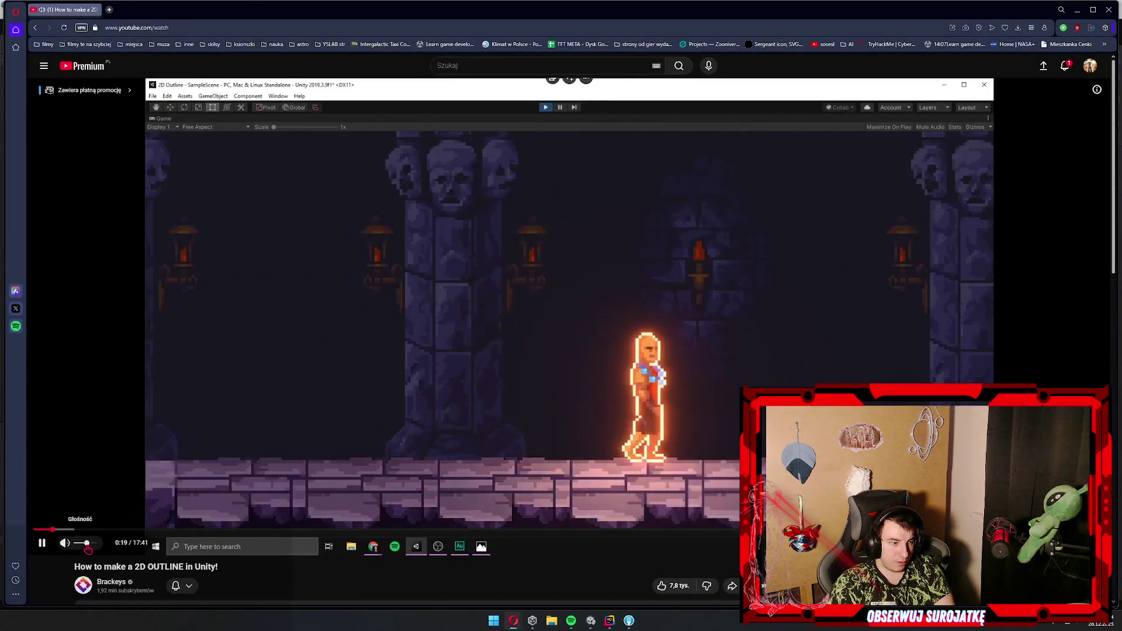
click(72, 549)
click(581, 365)
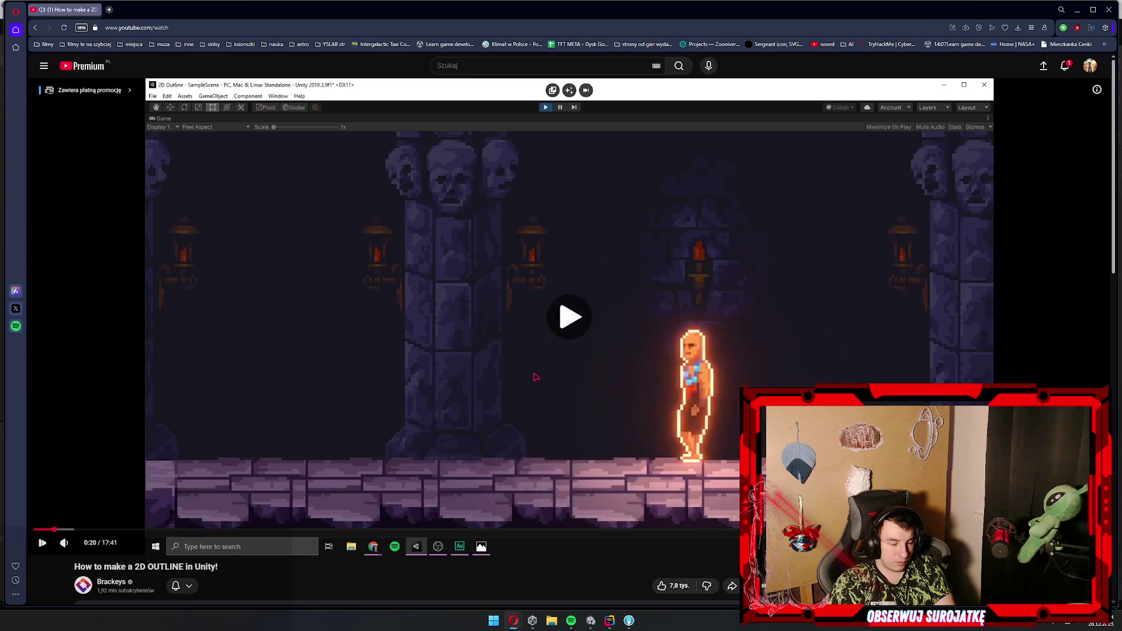
key(Right)
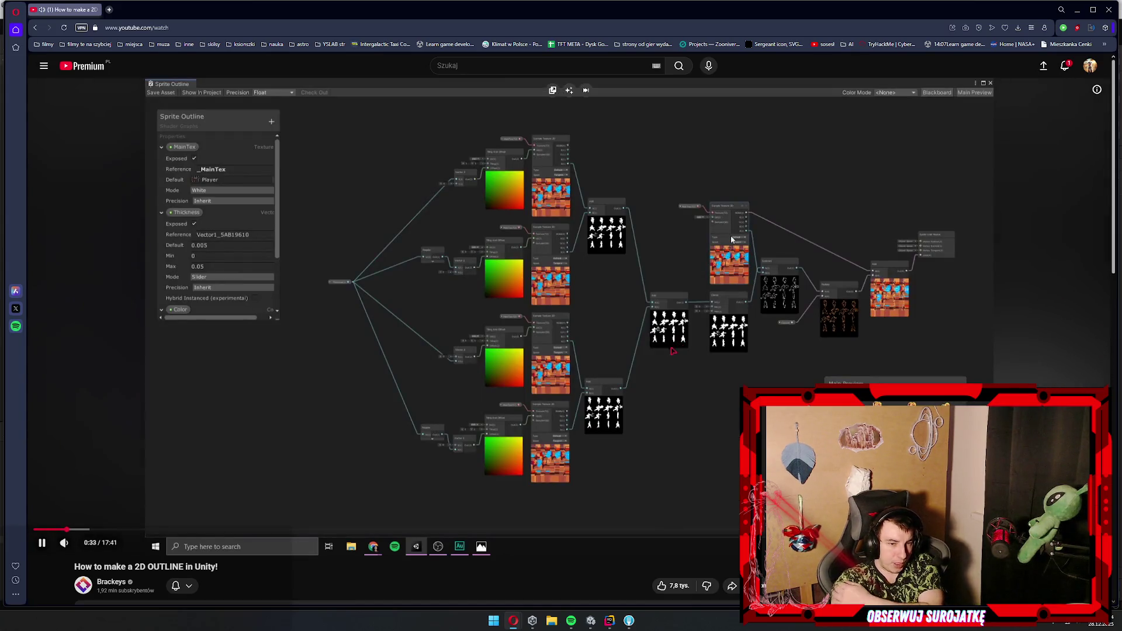
click(673, 351)
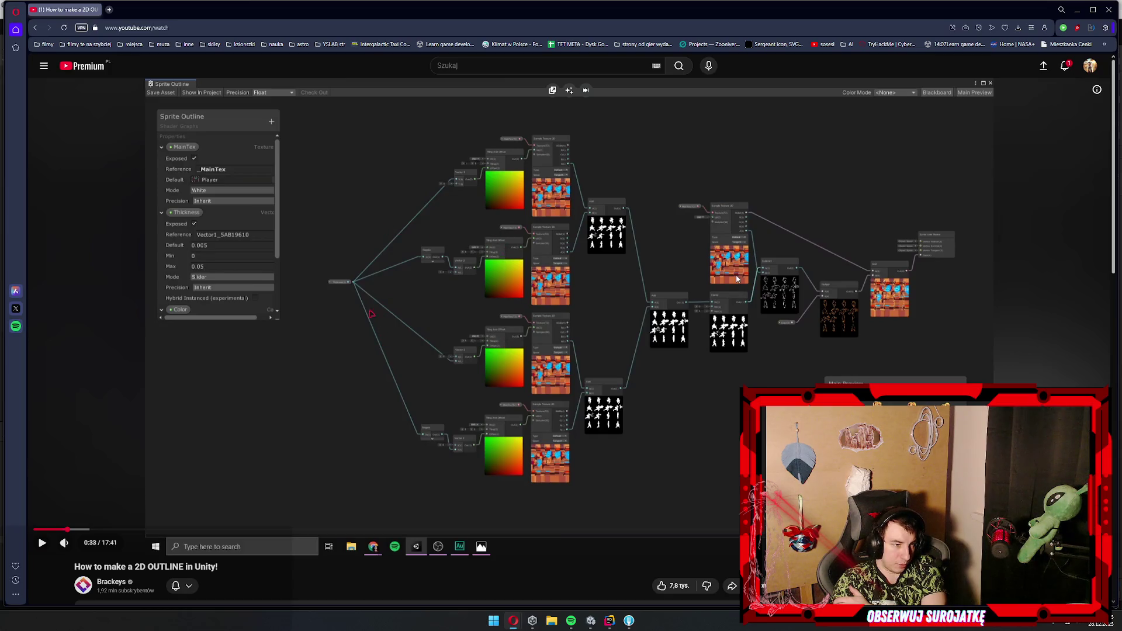
click(735, 274)
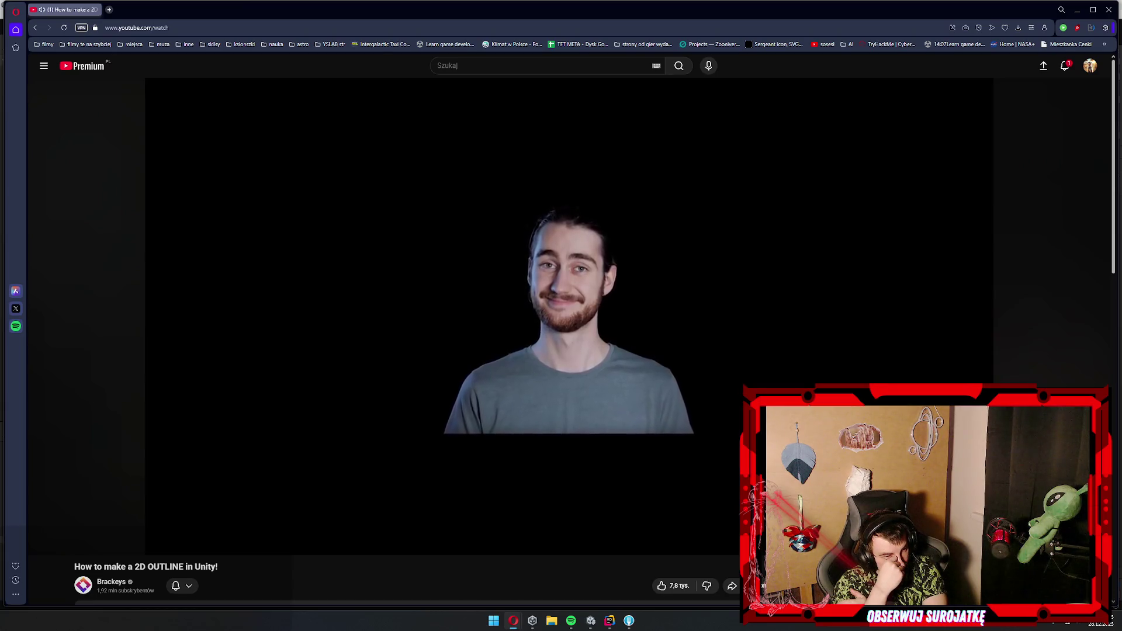
mouse_move(802, 160)
click(506, 366)
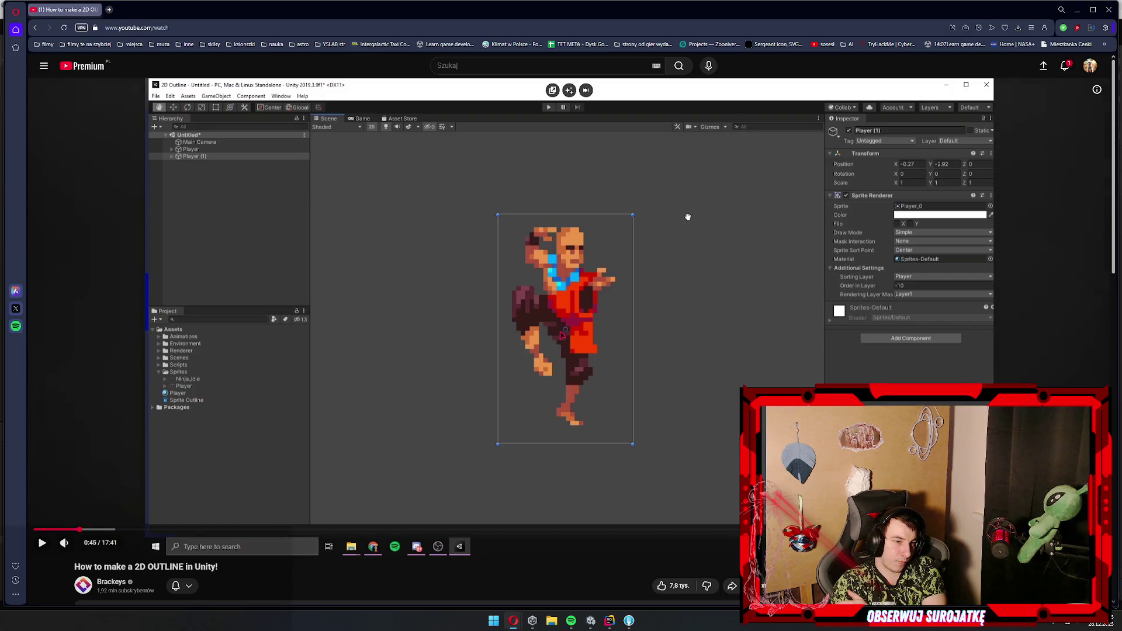
key(space)
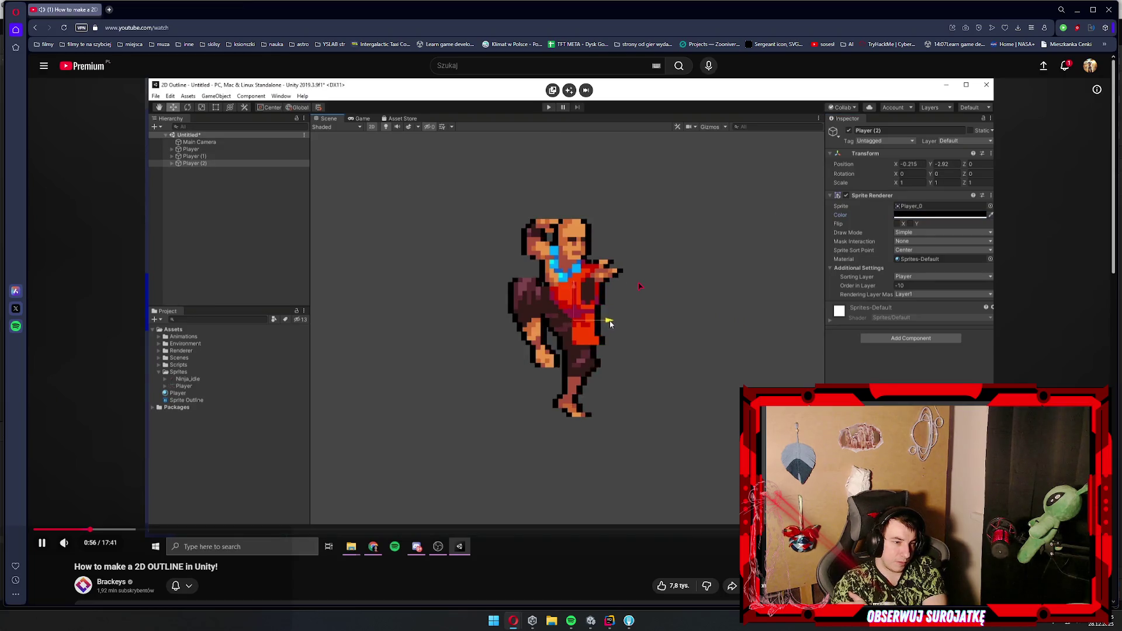
- Lower the volume, skip ahead to the shader creation step and pause, then return to Unity
key(Down)
key(Right)
key(Right)
key(Right)
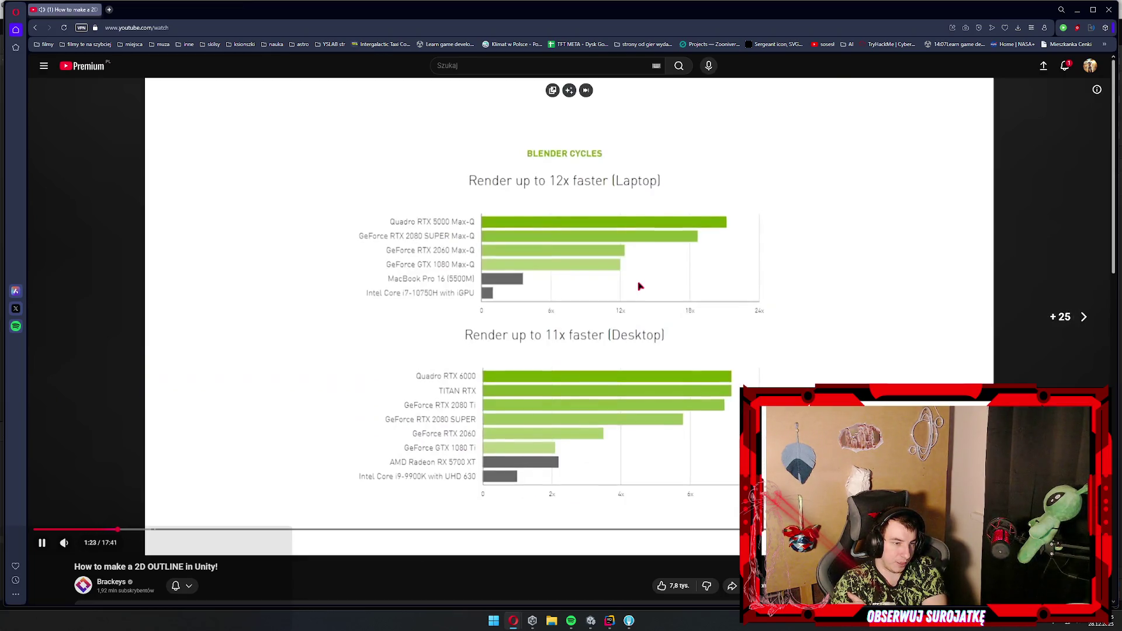
key(Right)
key(Right)
key(Right)
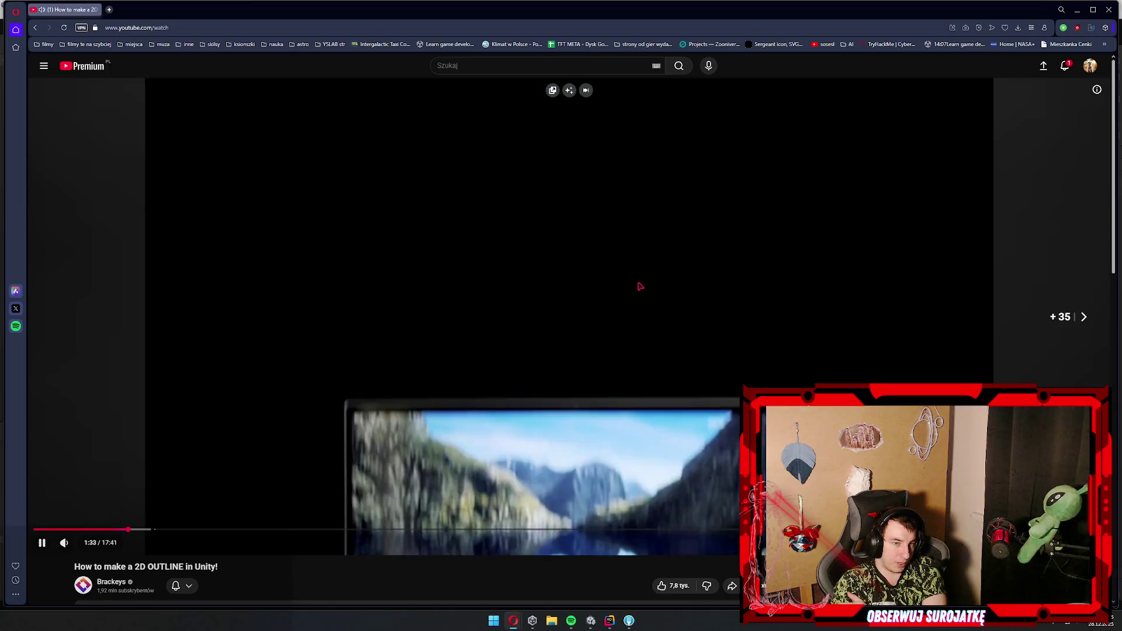
key(Right)
key(Right)
key(Right)
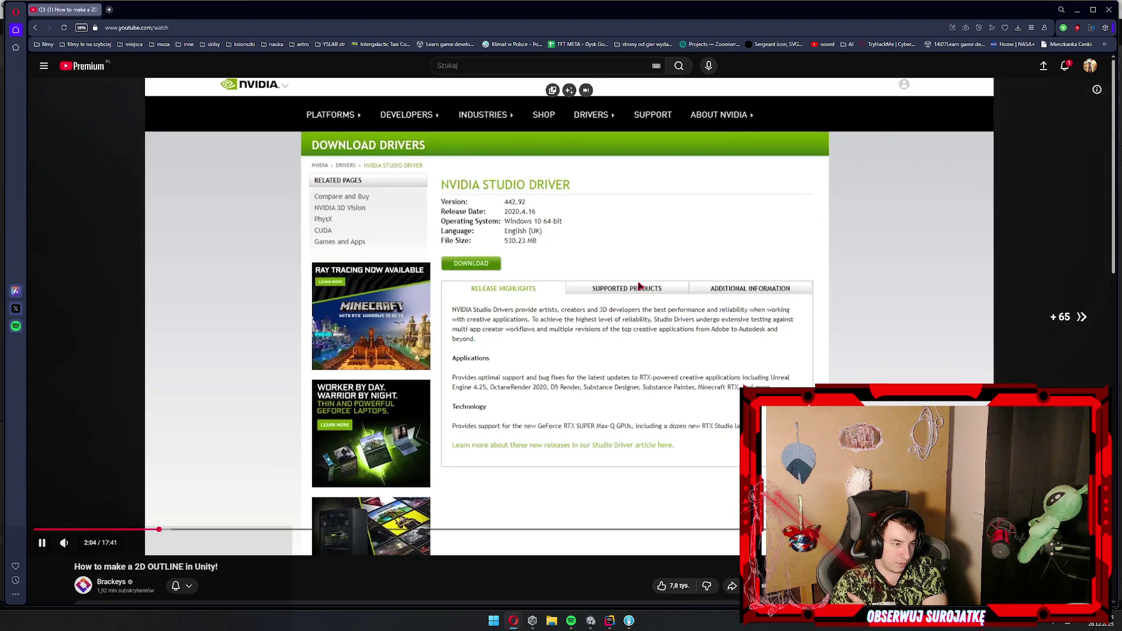
key(Right)
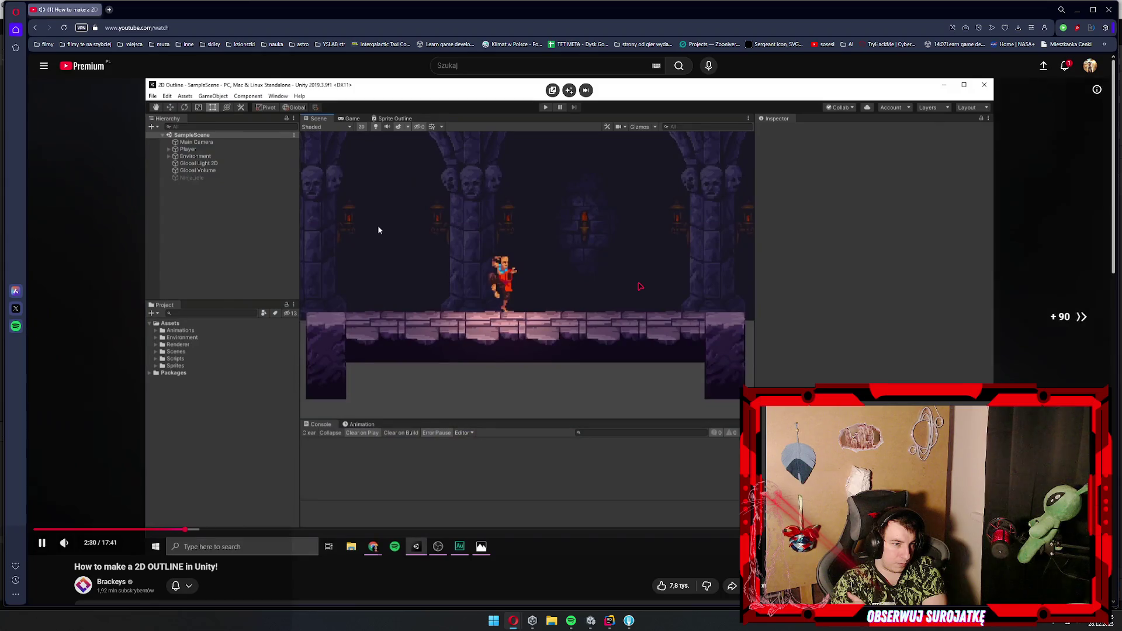
key(space)
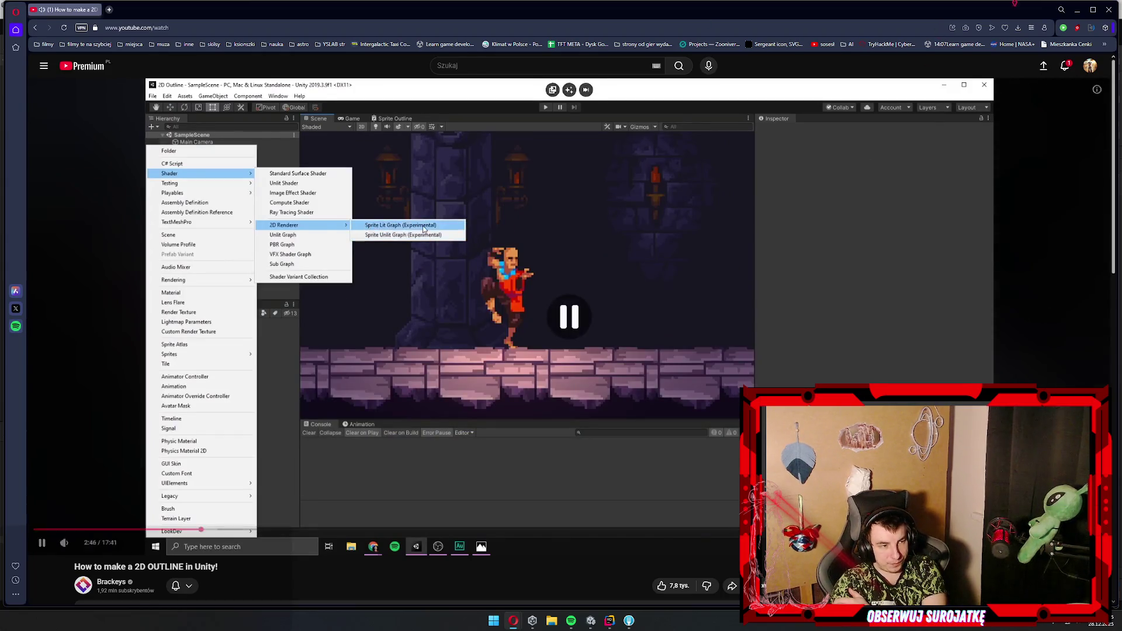
key(alt+Left)
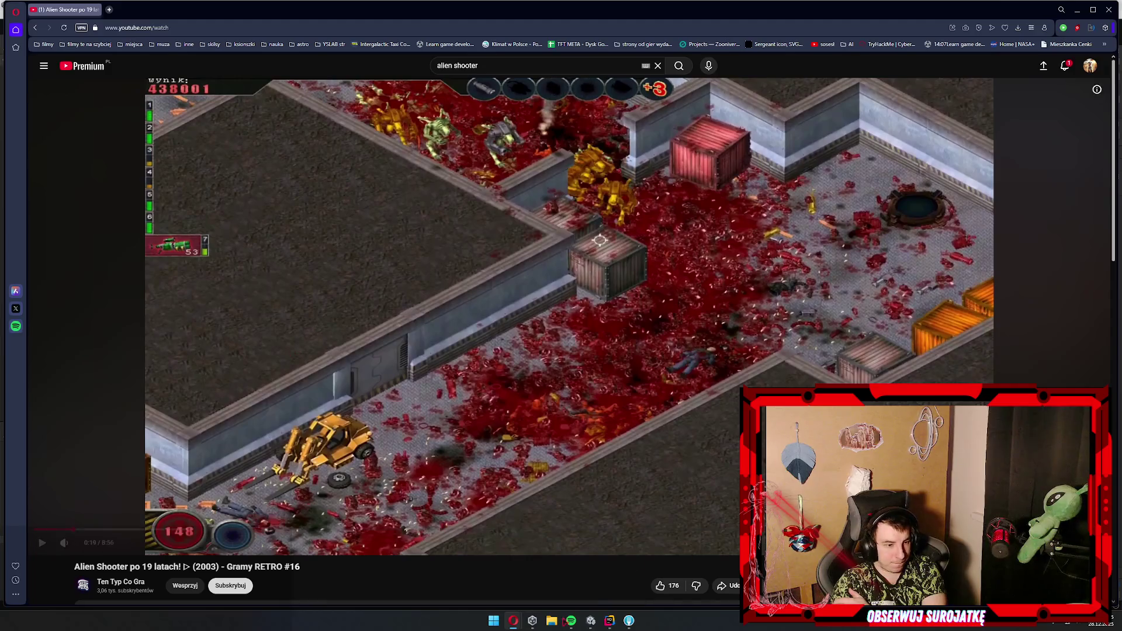
click(590, 621)
- Add a Tiling And Offset node to the OutlineShader graph
right_click(496, 267)
right_click(309, 224)
click(345, 228)
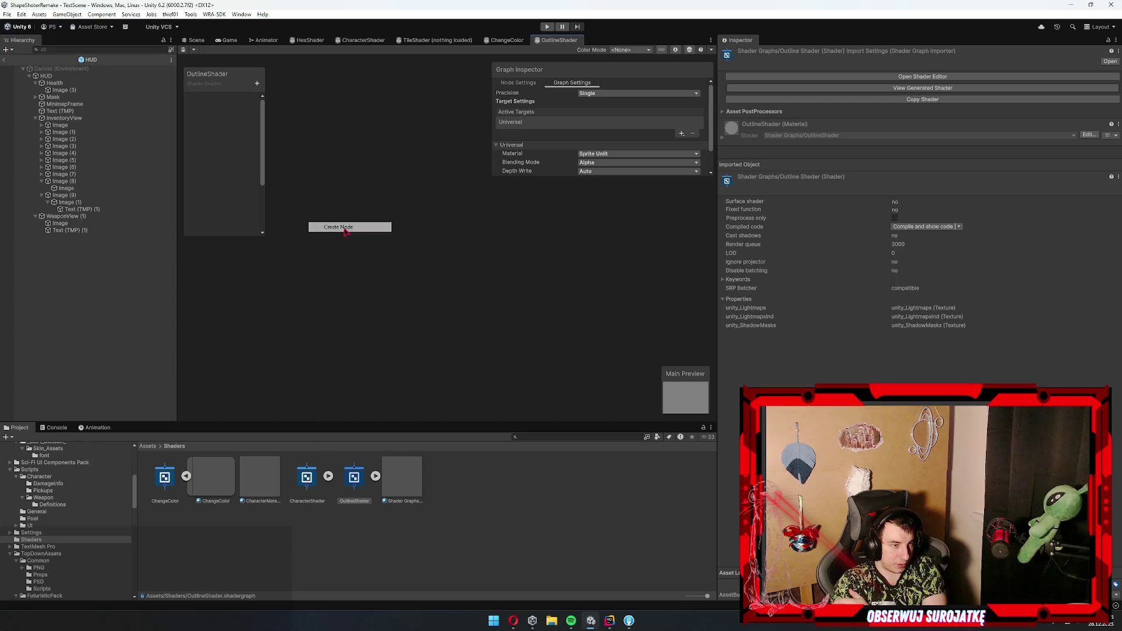
click(345, 227)
text(tiling)
key(Return)
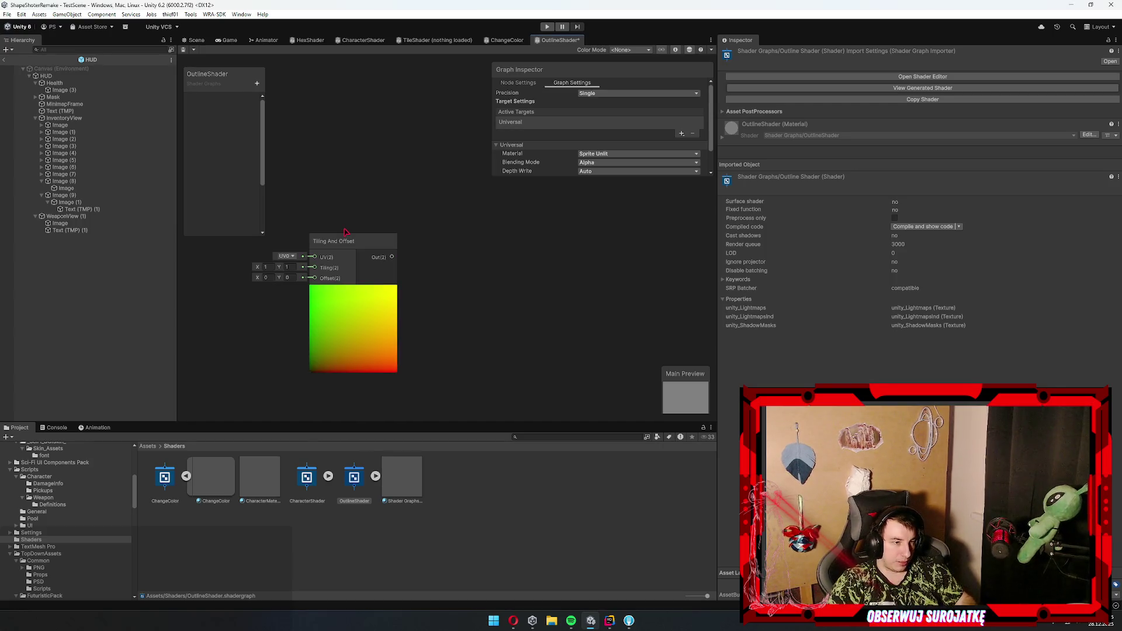
drag(345, 231, 360, 237)
- Add a Texture2D property named MainTex, place it on the canvas and connect a Sample Texture 2D node
click(256, 83)
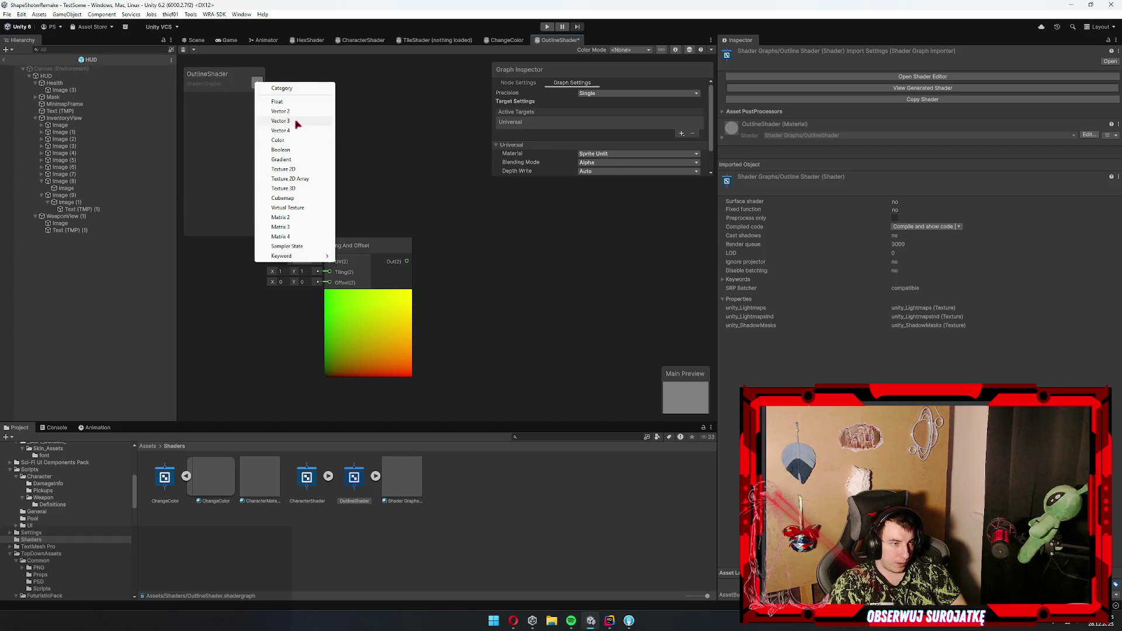
click(303, 169)
text(MainTex)
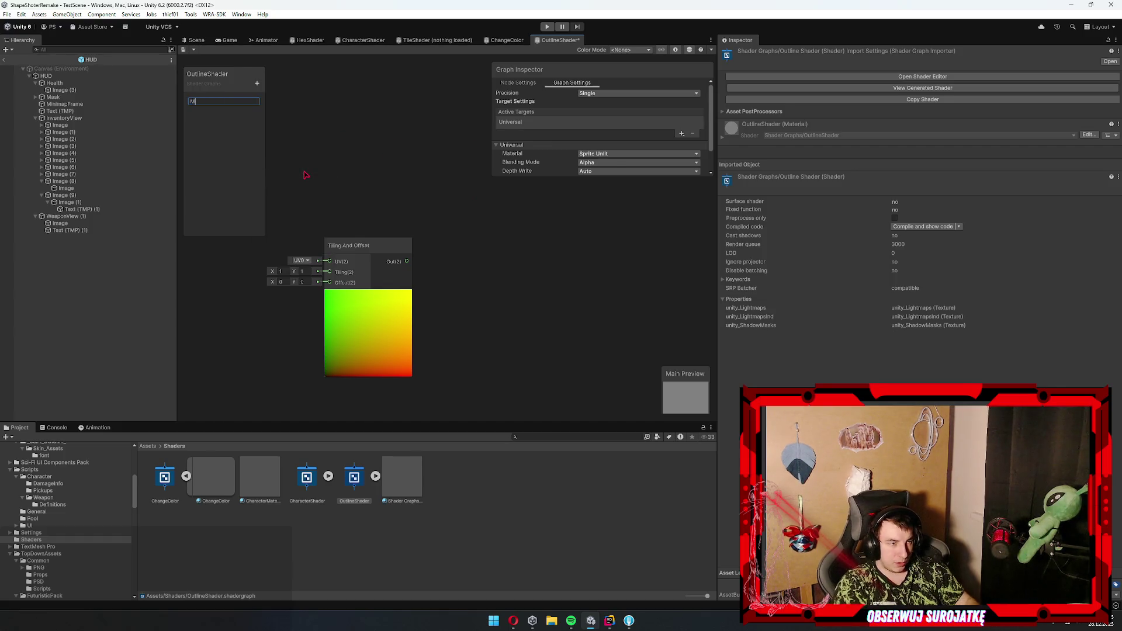
key(Return)
mouse_move(206, 99)
mouse_down()
mouse_move(454, 175)
mouse_move(450, 191)
mouse_move(566, 225)
mouse_up()
text(sample)
key(Return)
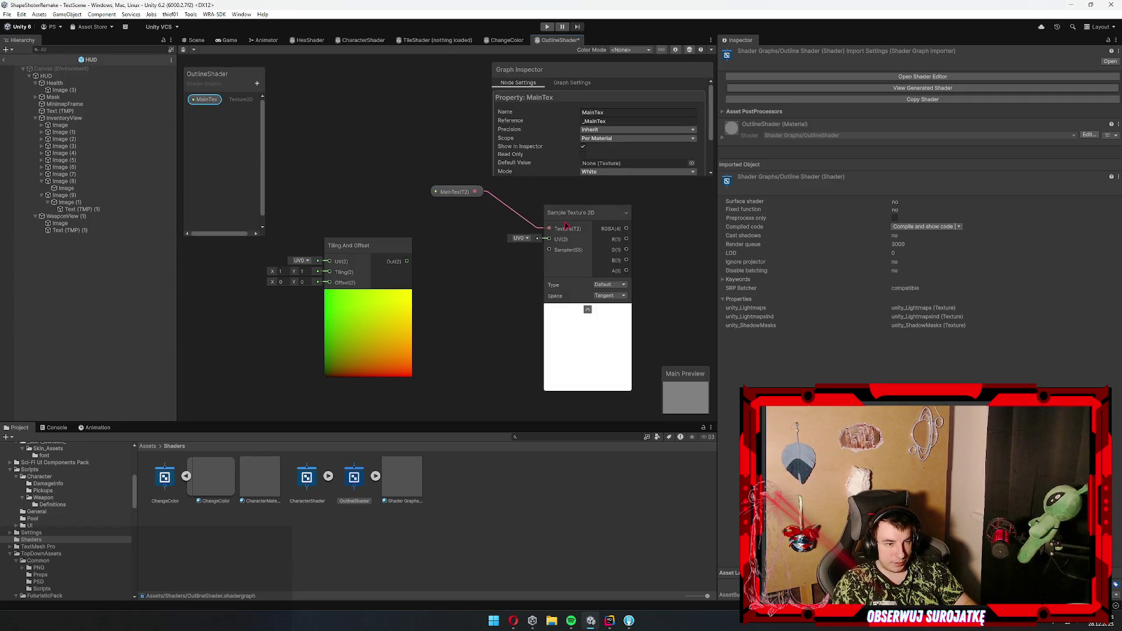
- Duplicate the MainTex and Sample Texture 2D pair and move Tiling And Offset beside the sampler
click(370, 293)
scroll(514, 255, down, 3)
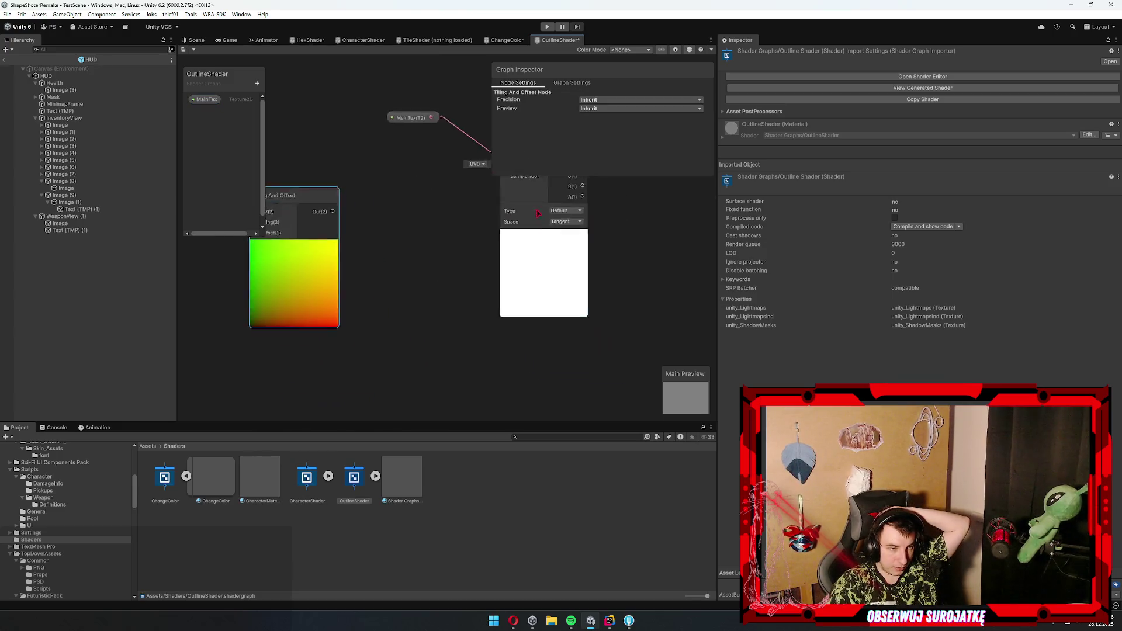
scroll(514, 255, up, 3)
mouse_move(413, 130)
mouse_down()
mouse_move(583, 333)
mouse_move(491, 205)
mouse_move(479, 339)
mouse_up()
key(ctrl+d)
drag(409, 126, 355, 248)
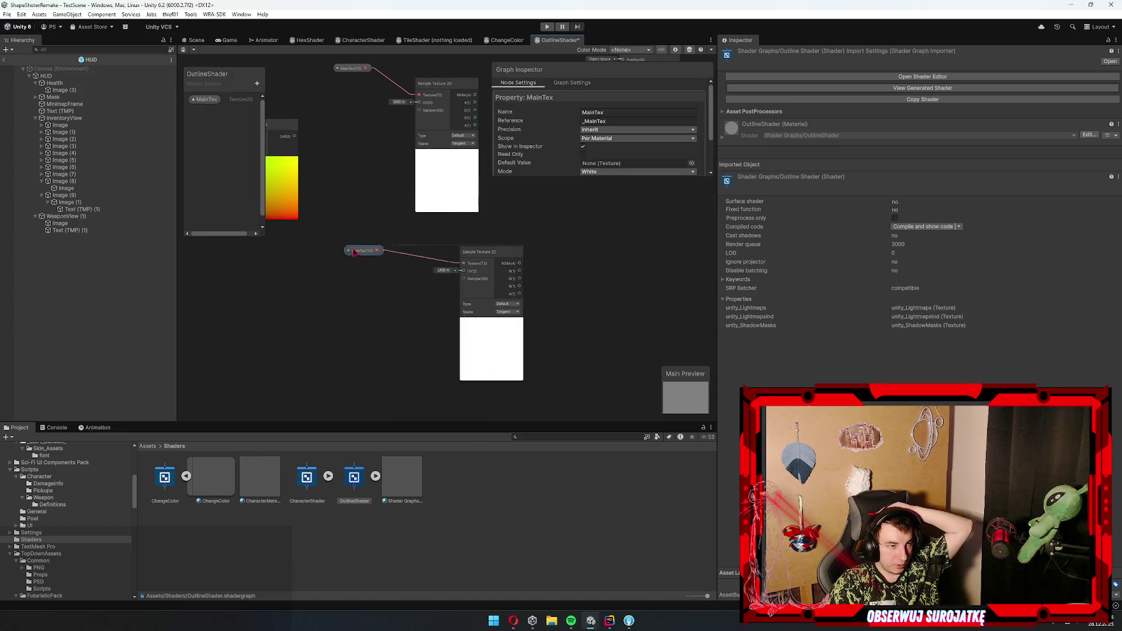
scroll(375, 220, up, 3)
scroll(458, 263, down, 2)
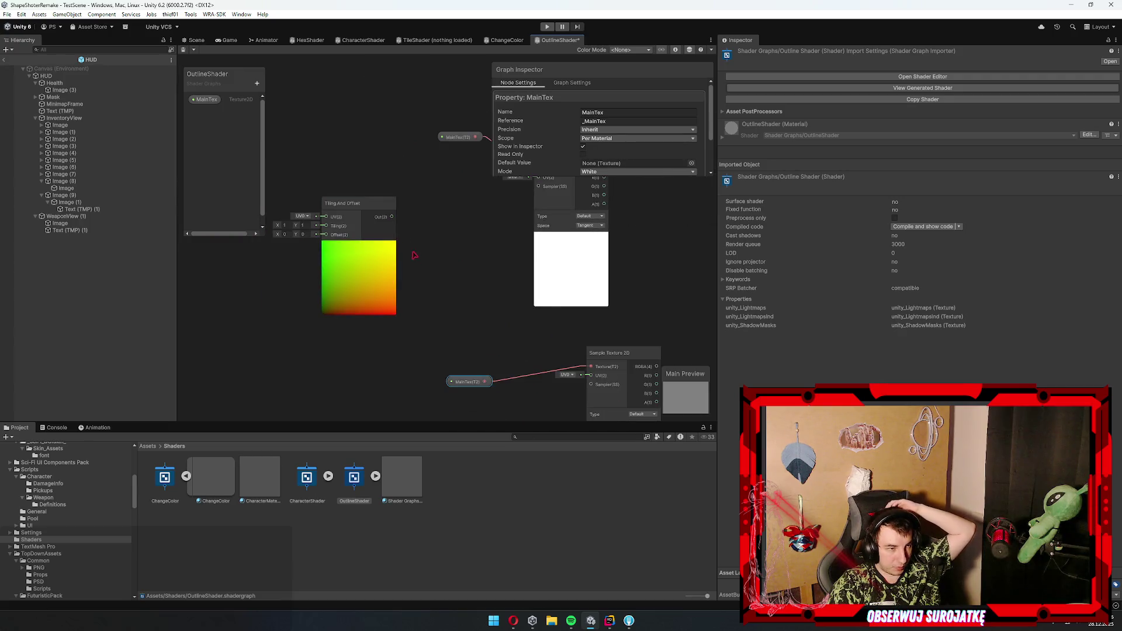
click(414, 259)
mouse_move(390, 250)
mouse_down()
mouse_move(475, 250)
mouse_move(461, 233)
mouse_move(501, 212)
mouse_up()
scroll(461, 256, up, 3)
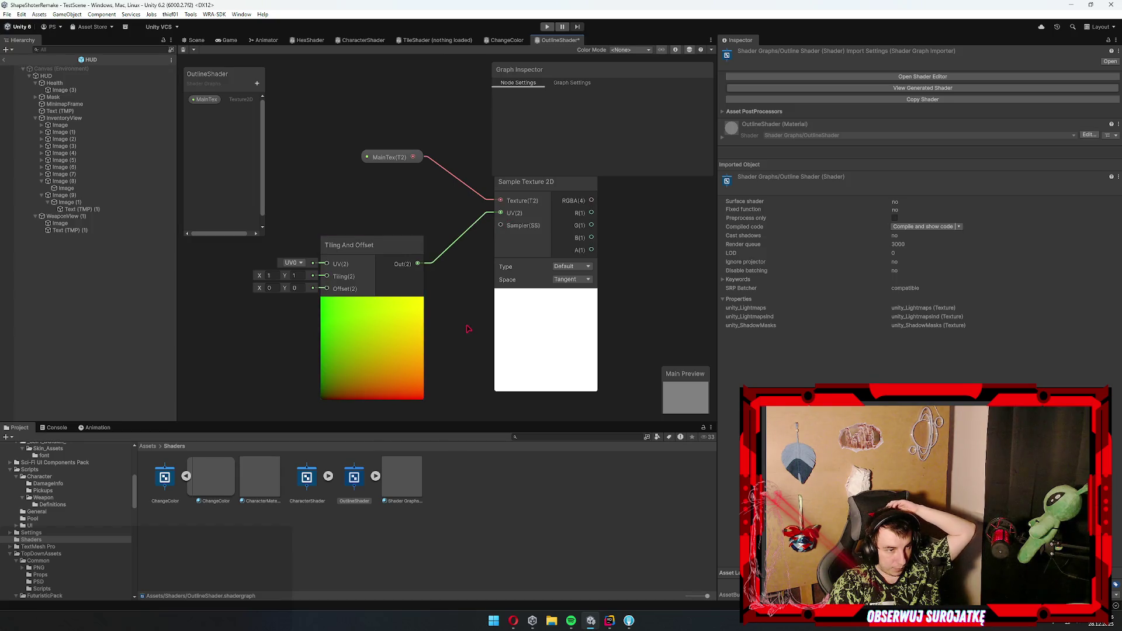
- Connect Tiling And Offset's output to the sampler's UV and move the master stack aside
drag(407, 313, 362, 252)
scroll(361, 252, down, 3)
drag(500, 281, 436, 307)
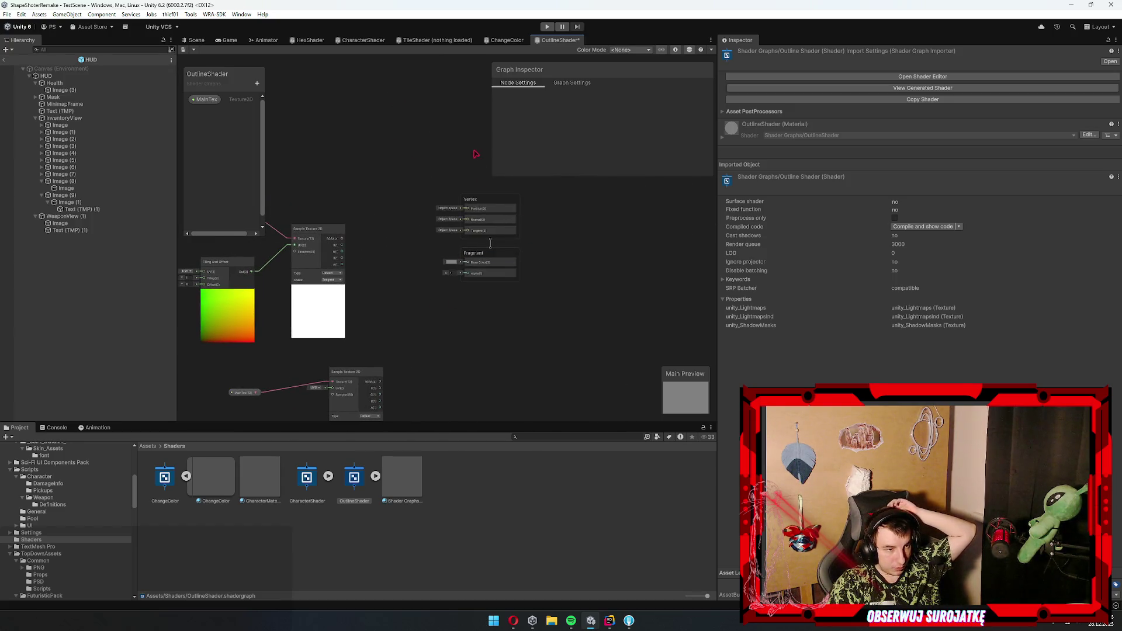
drag(495, 201, 608, 251)
drag(473, 321, 476, 265)
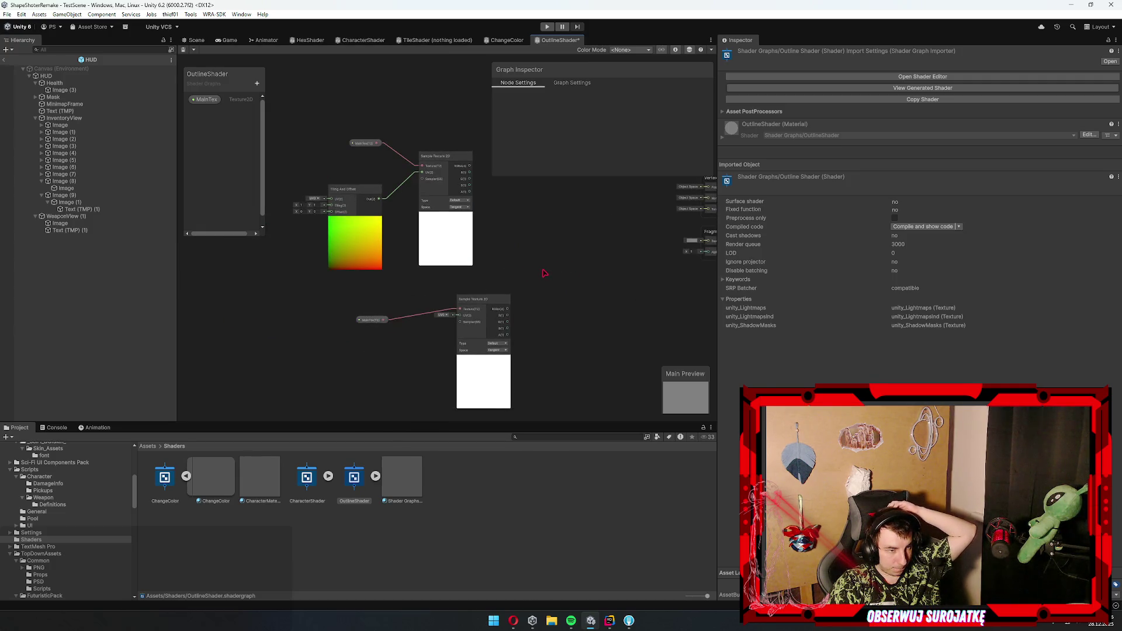
drag(505, 239, 491, 260)
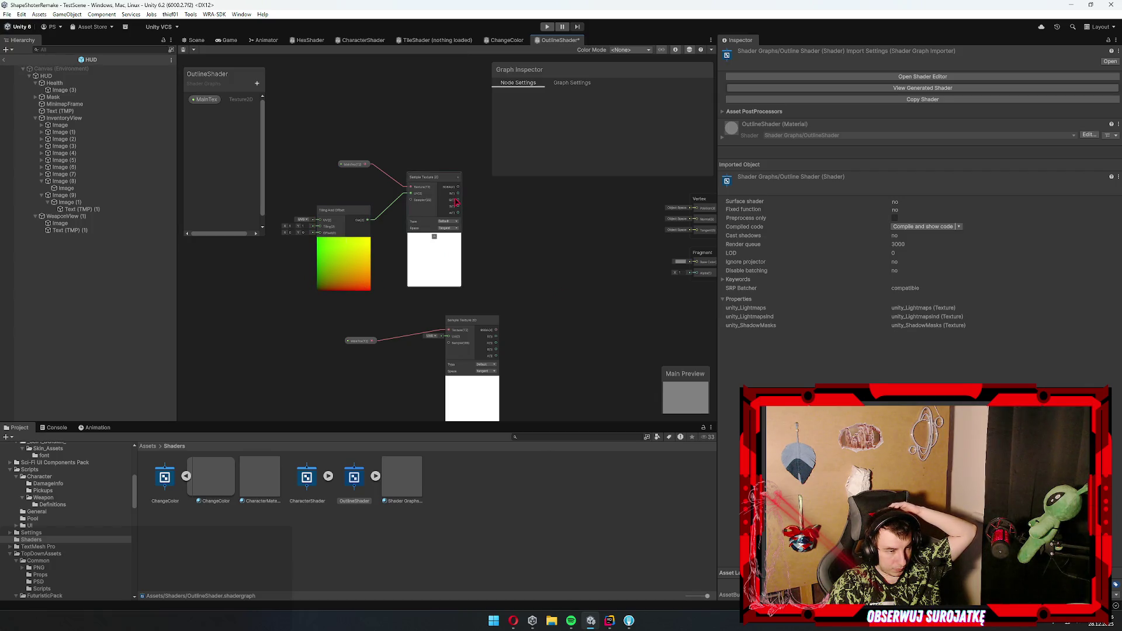
- Add a Subtract node and feed the sampled texture into its B input
key(space)
text(subtract)
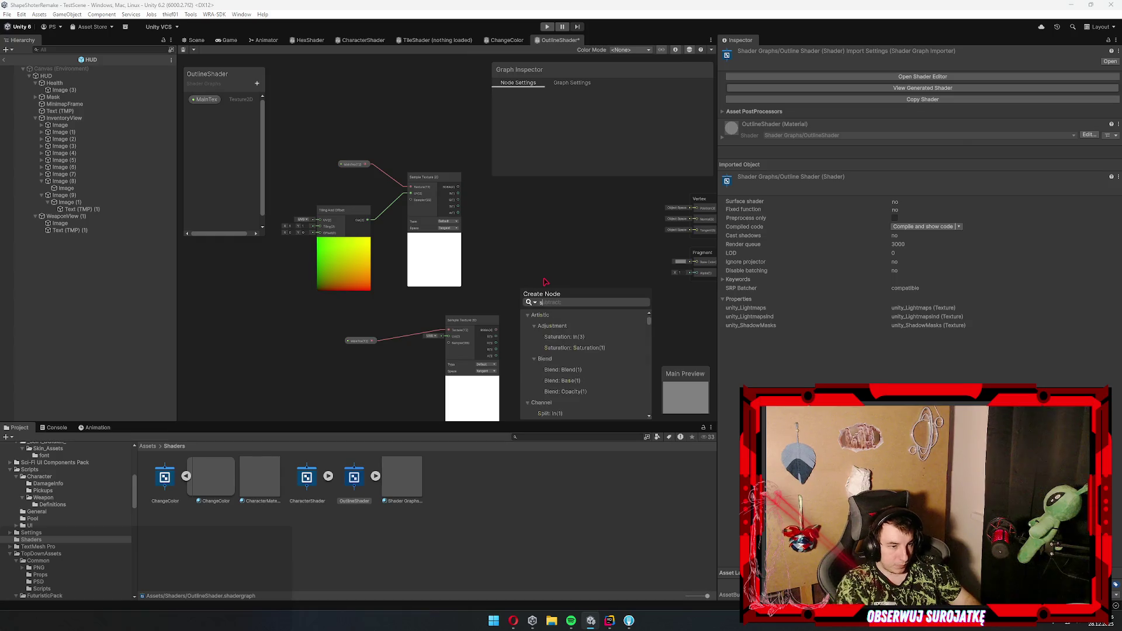
key(Return)
drag(600, 331, 342, 409)
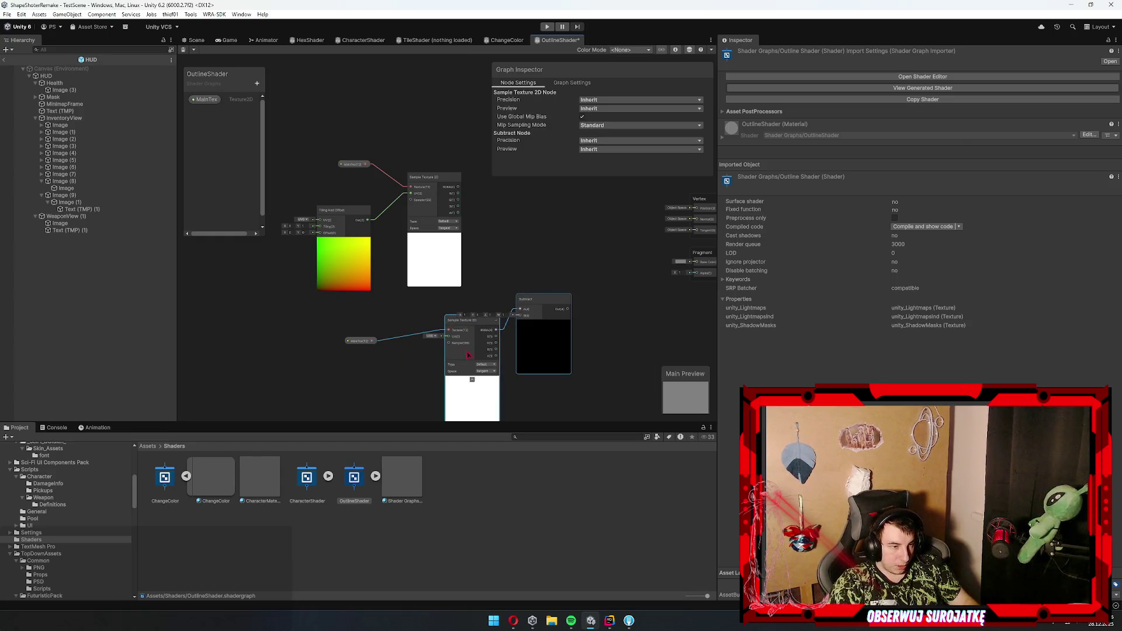
mouse_move(470, 403)
mouse_down()
mouse_move(410, 134)
mouse_move(463, 150)
mouse_move(513, 243)
mouse_up()
scroll(468, 257, up, 4)
drag(398, 262, 498, 191)
scroll(543, 257, down, 2)
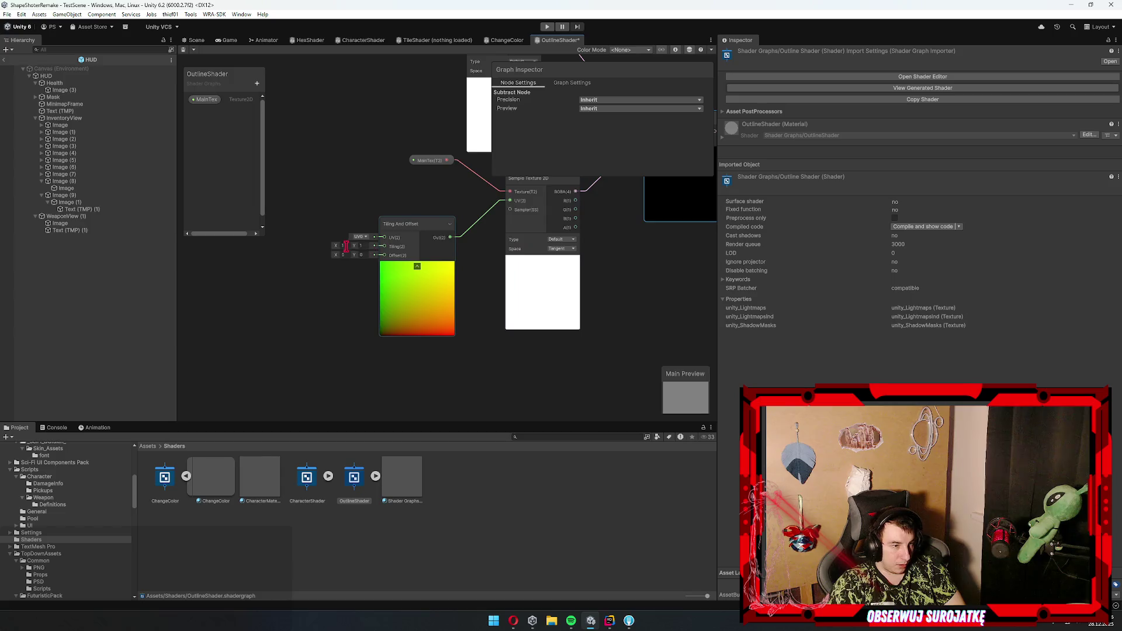
scroll(350, 242, up, 2)
- Set Tiling And Offset to tiling 0.95, 0.95 and offset 0.02, 0.02
text(0.95)
key(Tab)
text(0.95)
key(Tab)
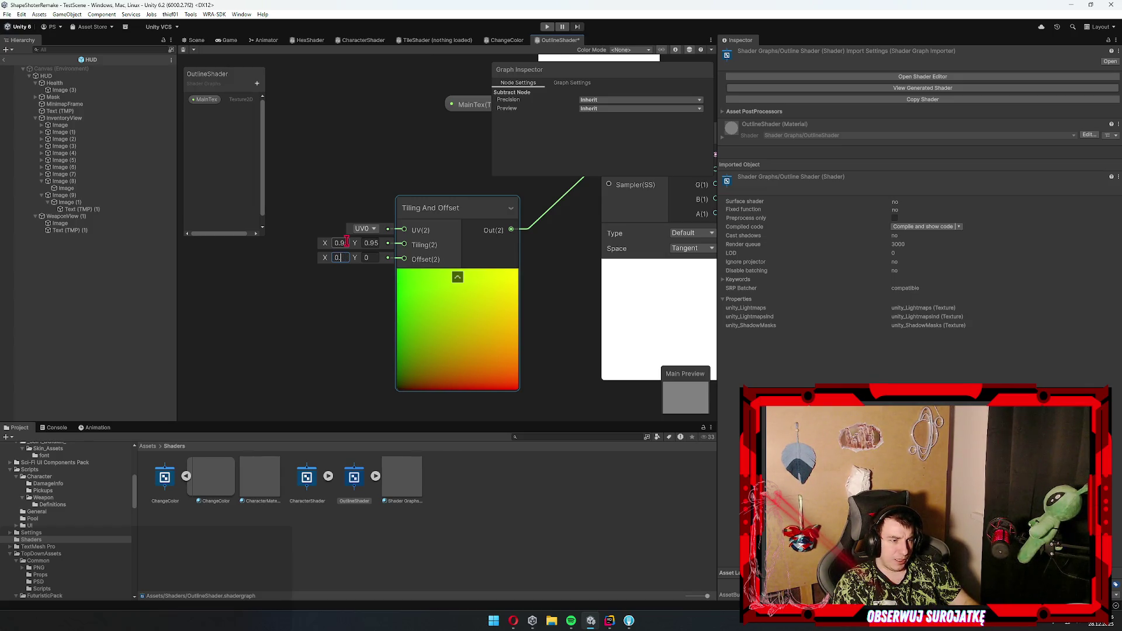
key(Tab)
text(0.02)
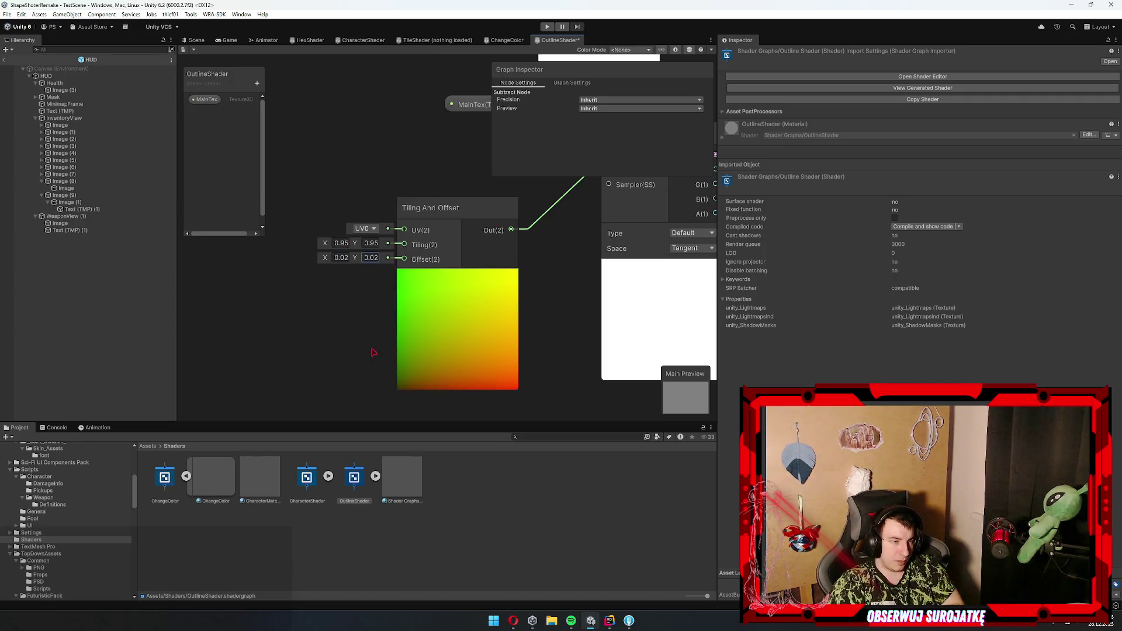
click(384, 324)
scroll(483, 291, down, 3)
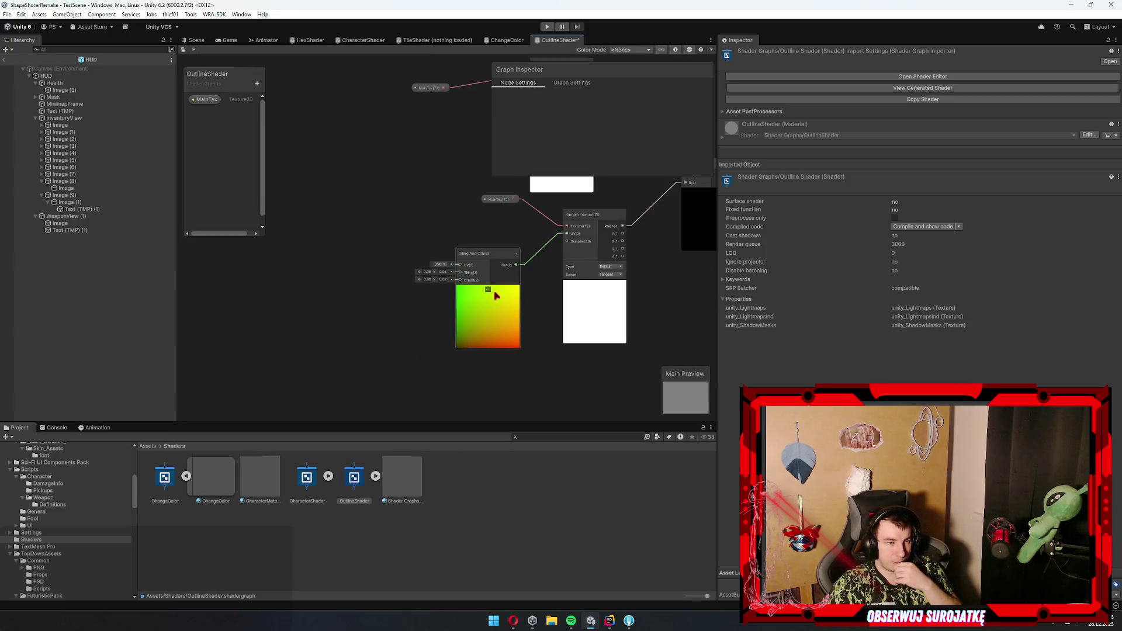
scroll(483, 291, up, 2)
drag(545, 273, 422, 265)
scroll(422, 265, down, 2)
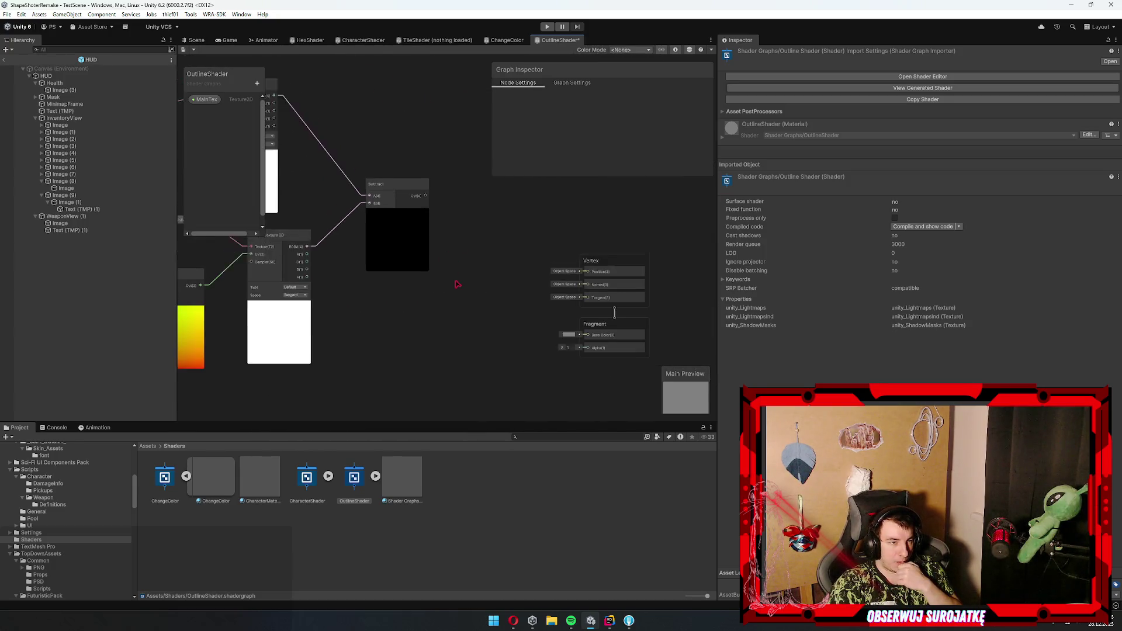
scroll(444, 269, up, 4)
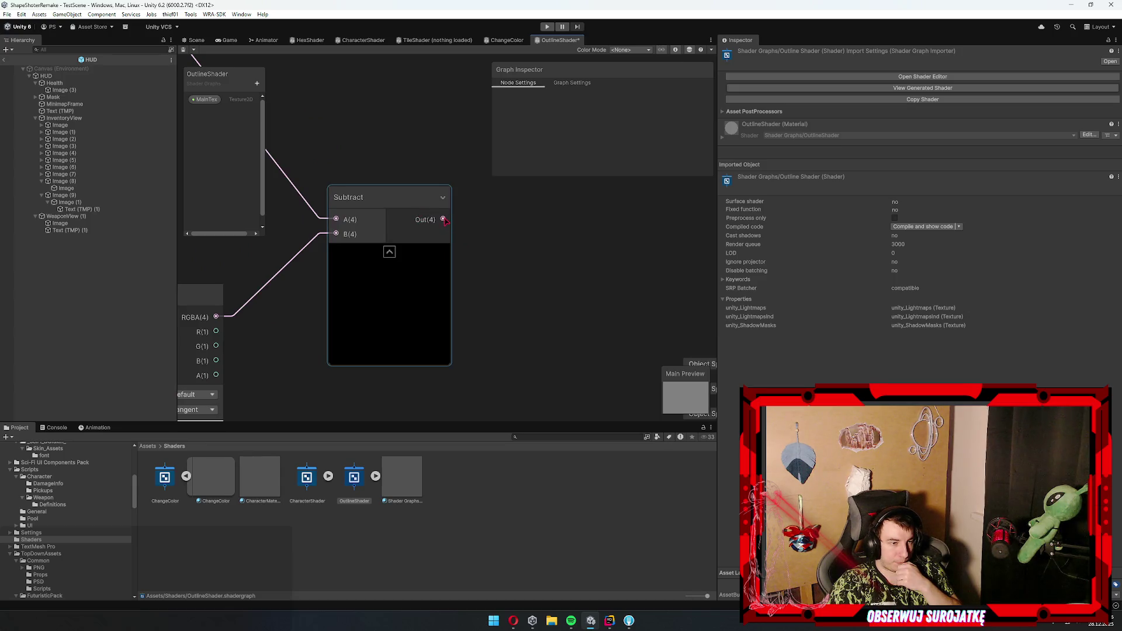
- Add a One Minus node fed by the Subtract output
drag(444, 220, 529, 196)
text(one minus)
key(Return)
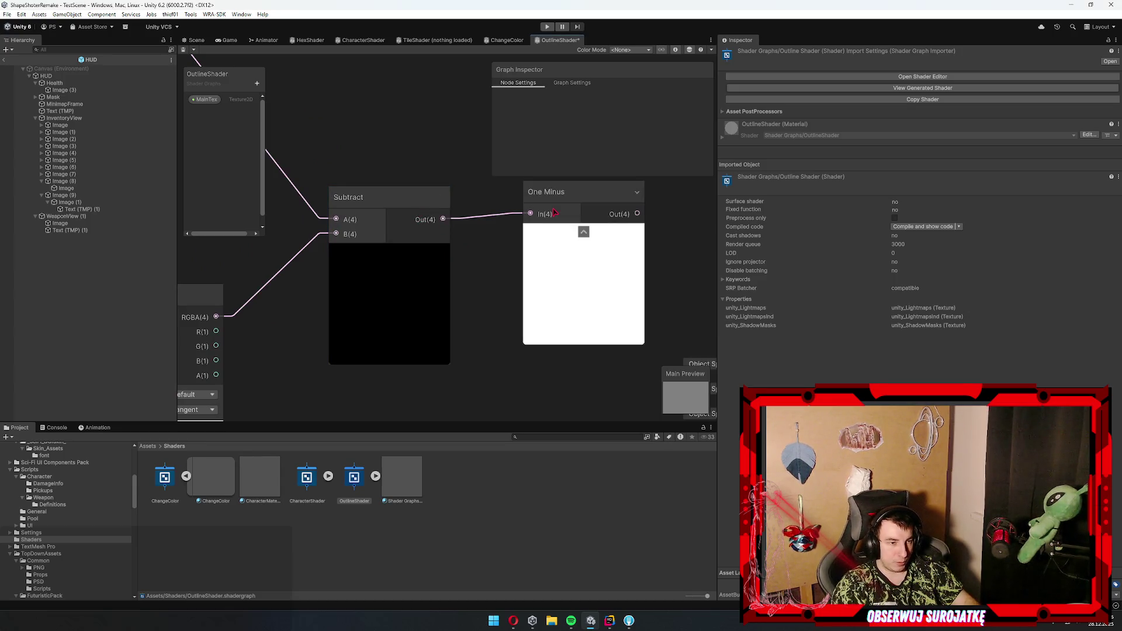
scroll(539, 221, down, 3)
scroll(454, 111, up, 3)
- Set the MainTex property's default texture to texture 8
click(420, 175)
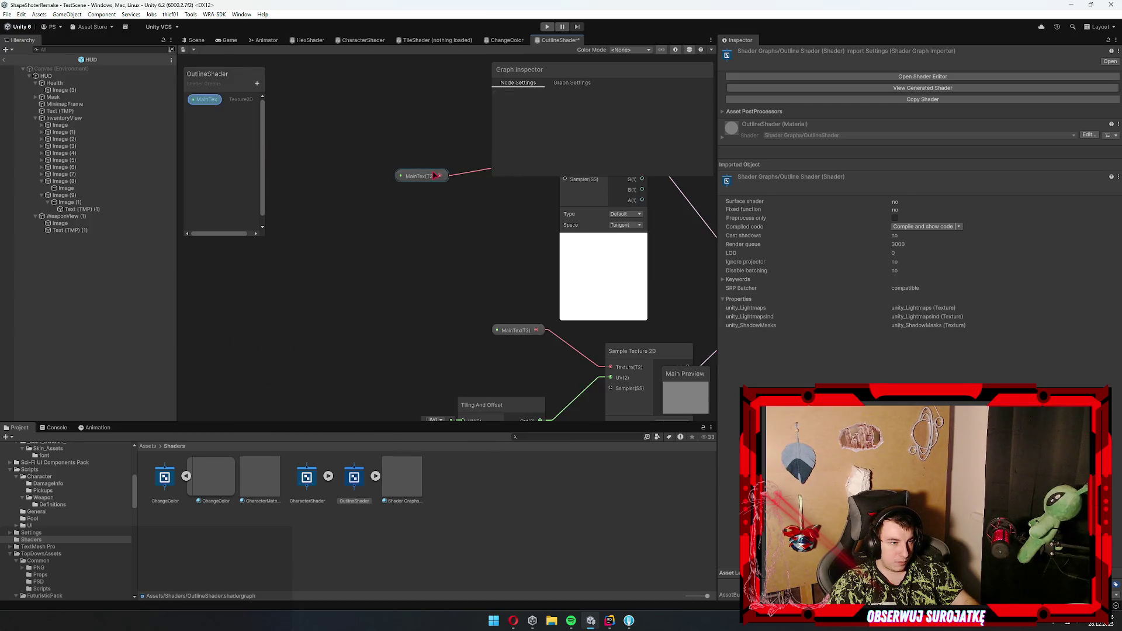
click(692, 163)
click(708, 256)
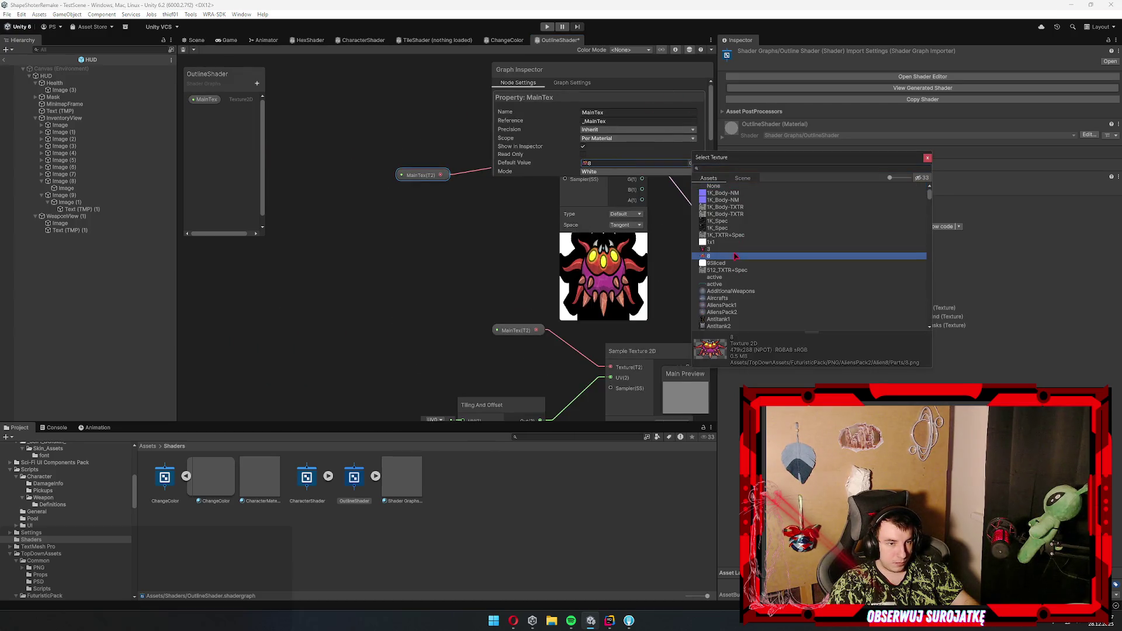
scroll(504, 305, down, 2)
scroll(528, 304, up, 2)
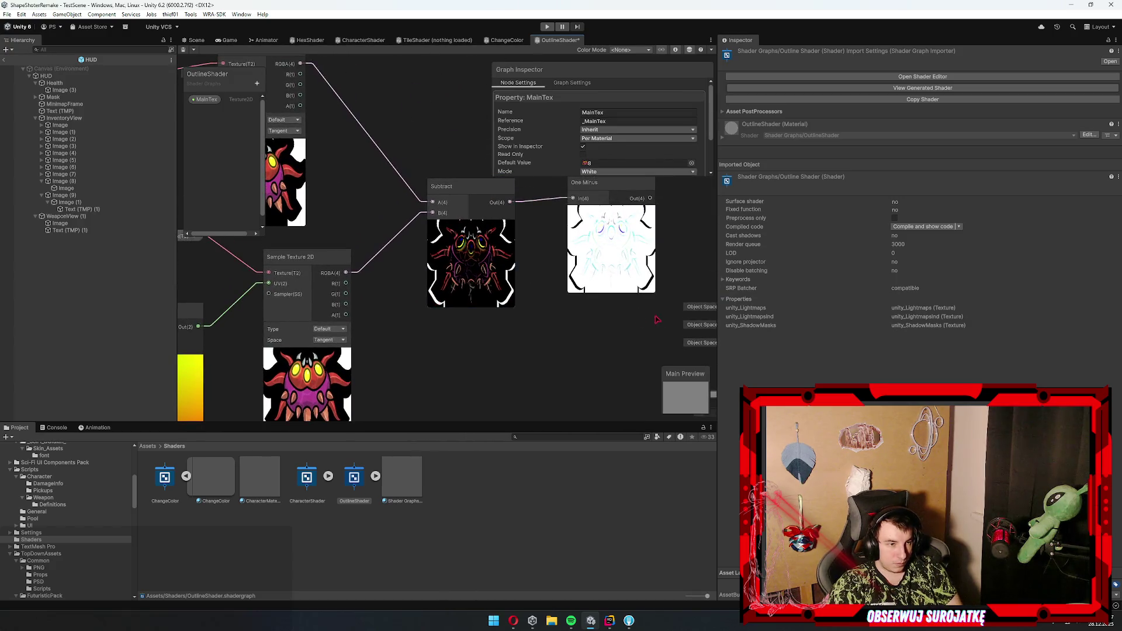
- Change Tiling And Offset to tiling 1.1 and offset 0.025
drag(520, 295, 715, 270)
mouse_move(395, 330)
mouse_down()
mouse_move(424, 294)
mouse_move(475, 293)
mouse_up()
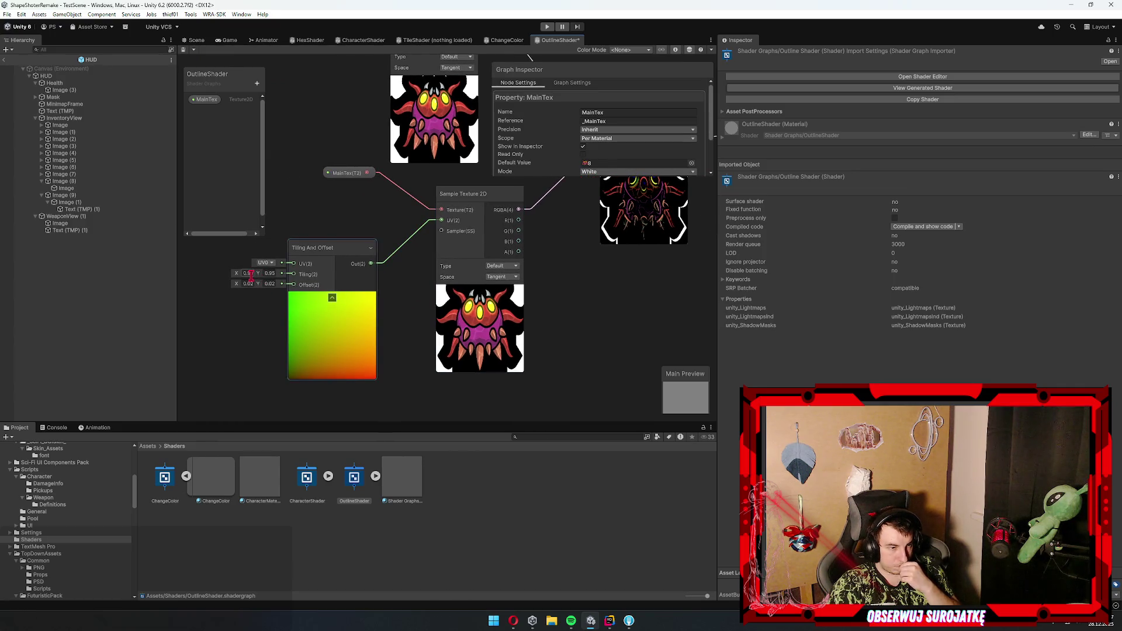
text(1)
key(Tab)
text(1)
text(1)
key(Tab)
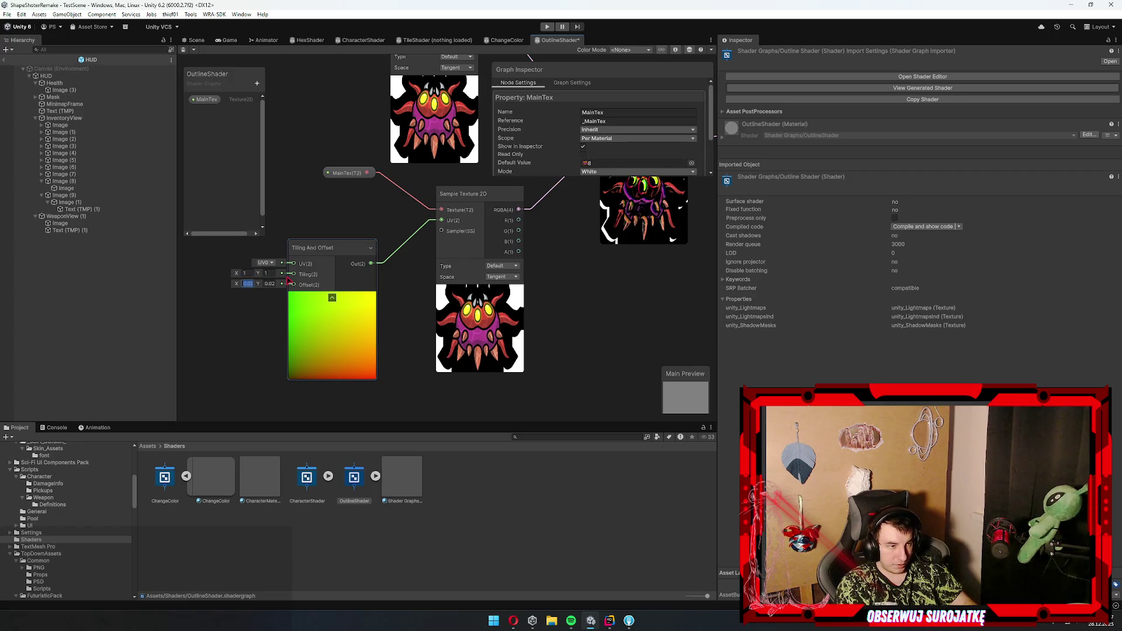
text(0)
key(Tab)
text(0)
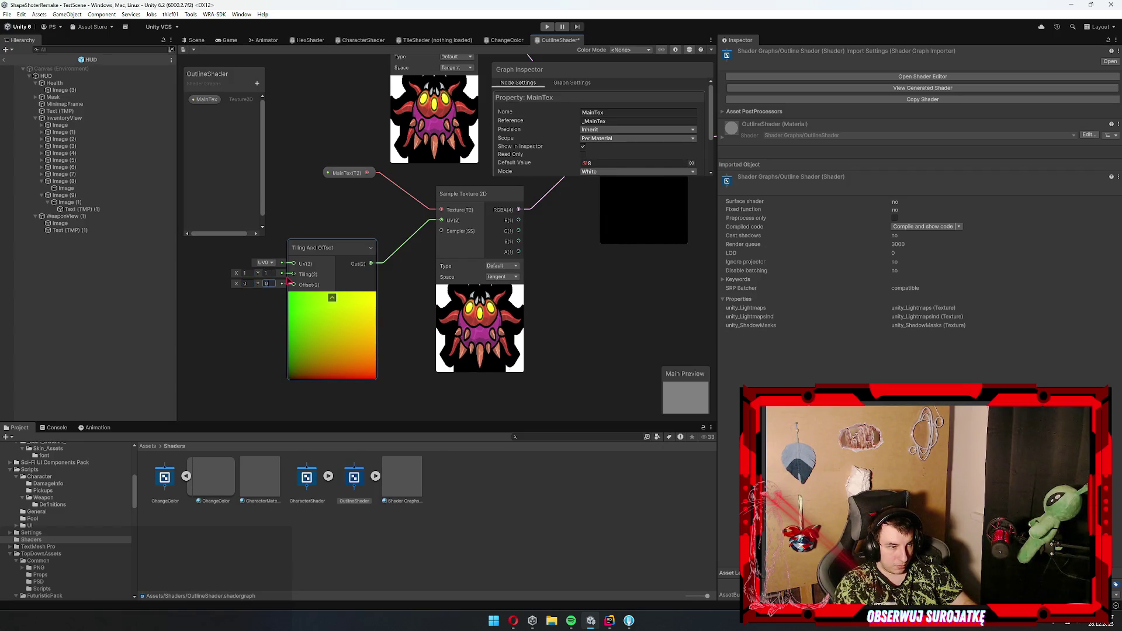
text(1.1)
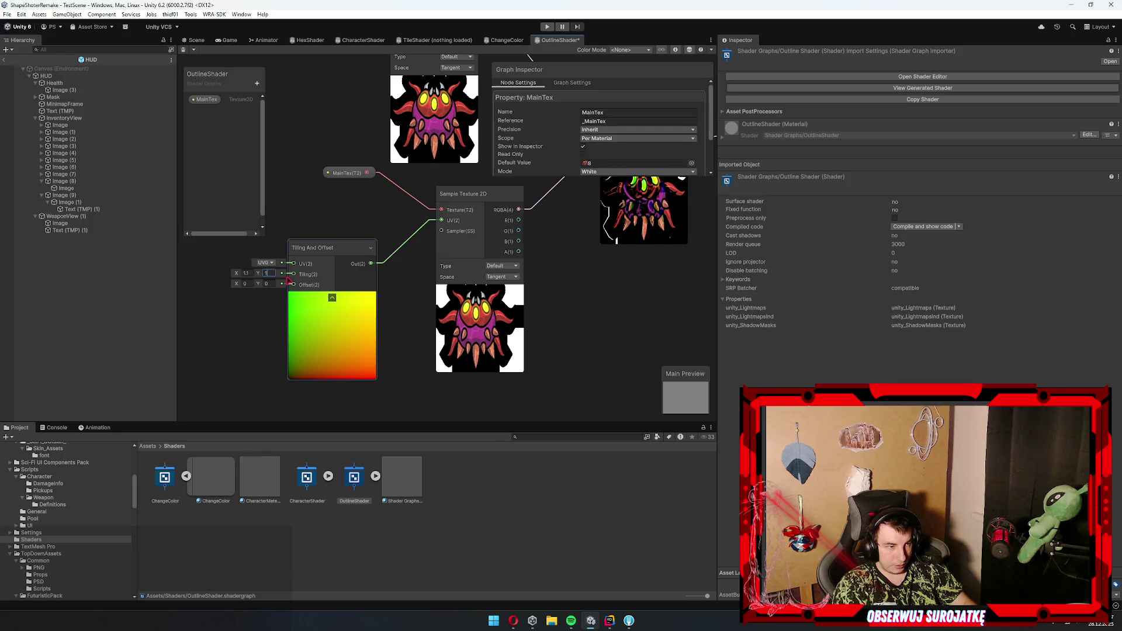
text(.1)
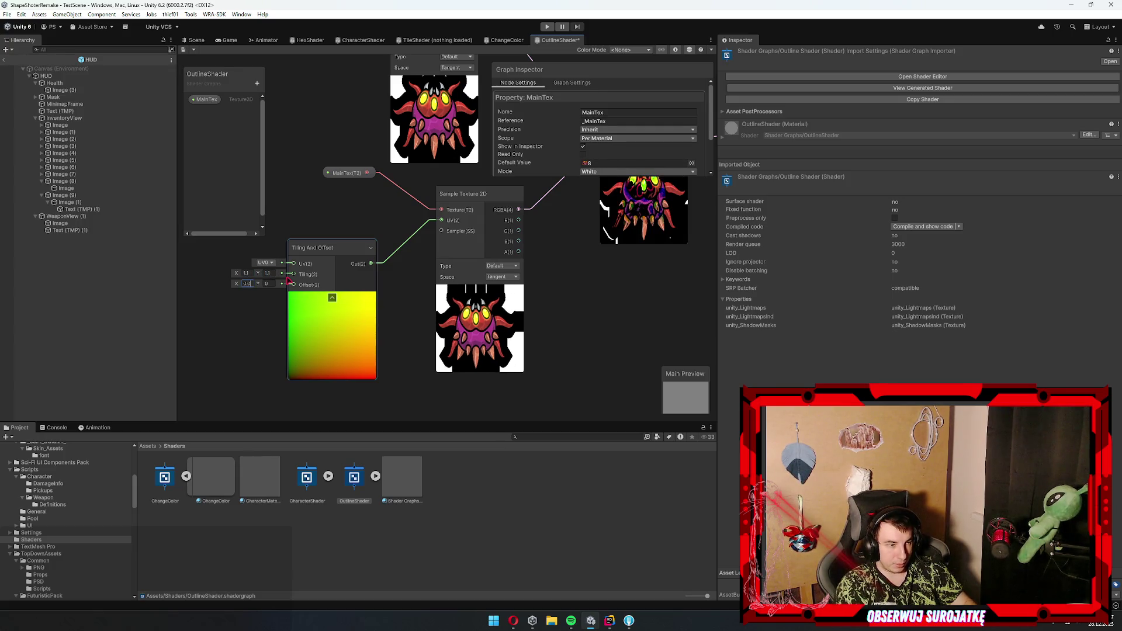
text(5)
key(Tab)
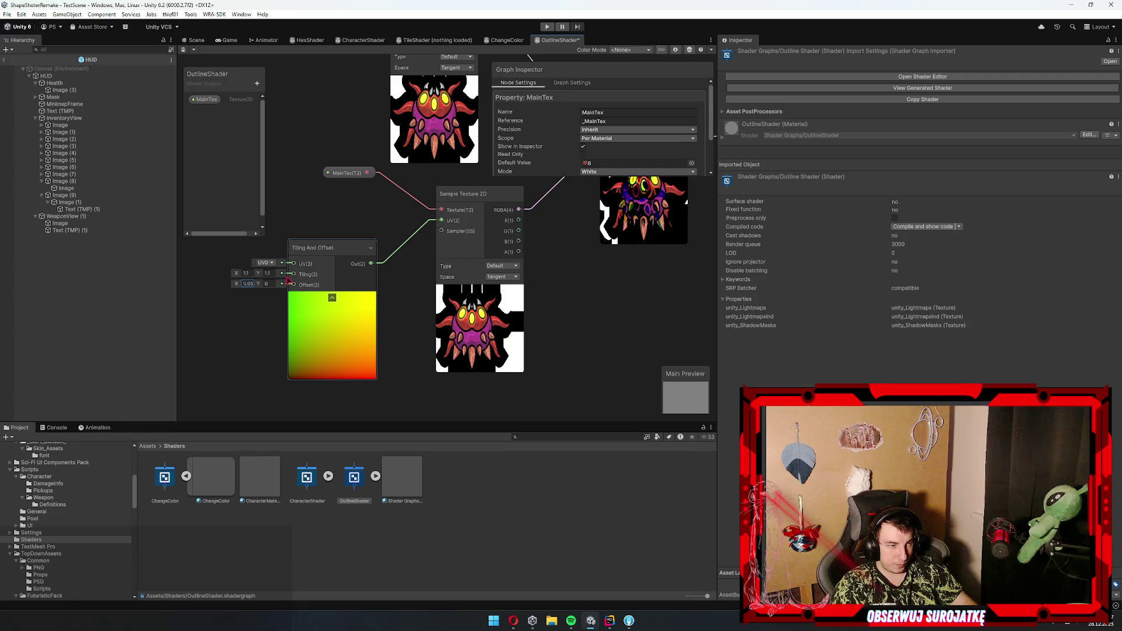
text(0.0)
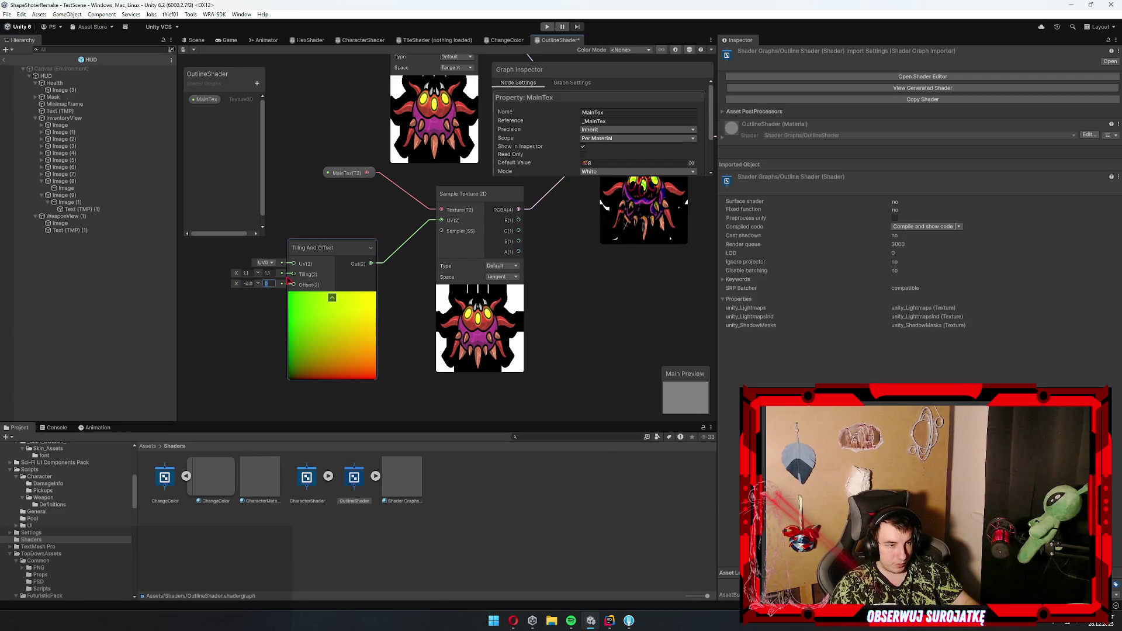
text(25.025)
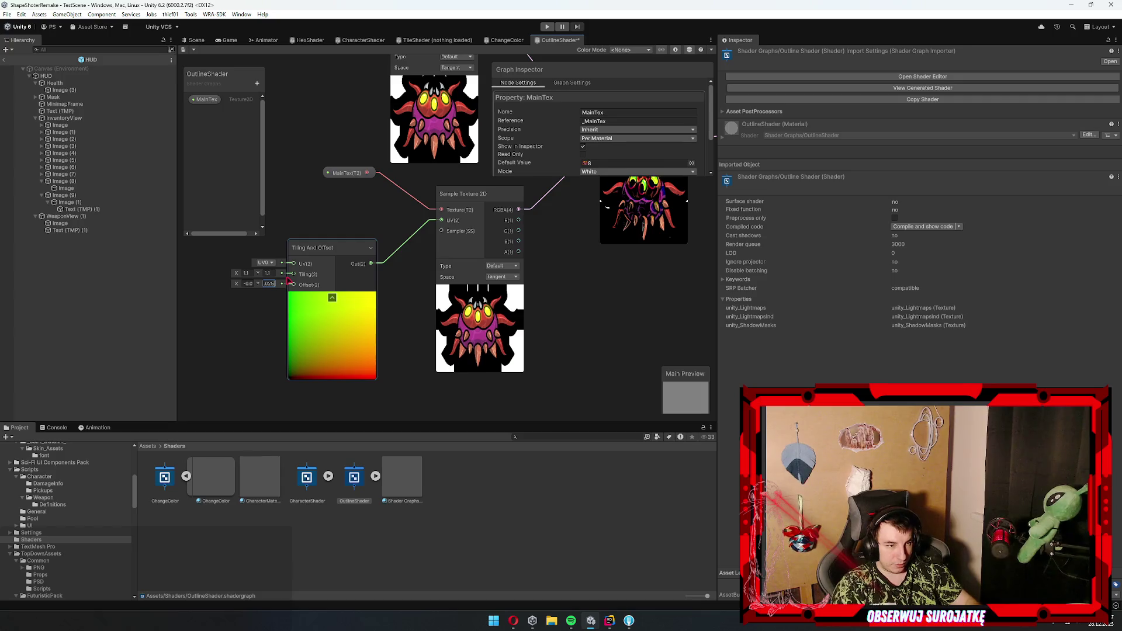
- Check the Subtract and One Minus previews, then return to the outline tutorial in the browser
drag(288, 281, 165, 293)
scroll(515, 245, down, 2)
scroll(504, 289, up, 2)
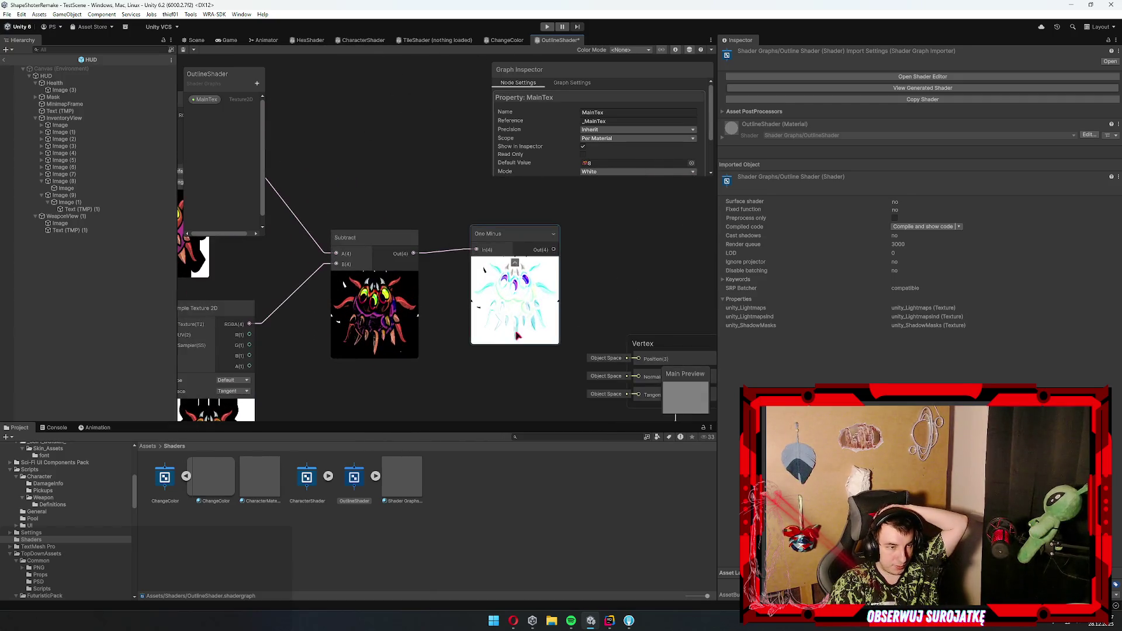
scroll(504, 289, up, 1)
scroll(516, 325, down, 1)
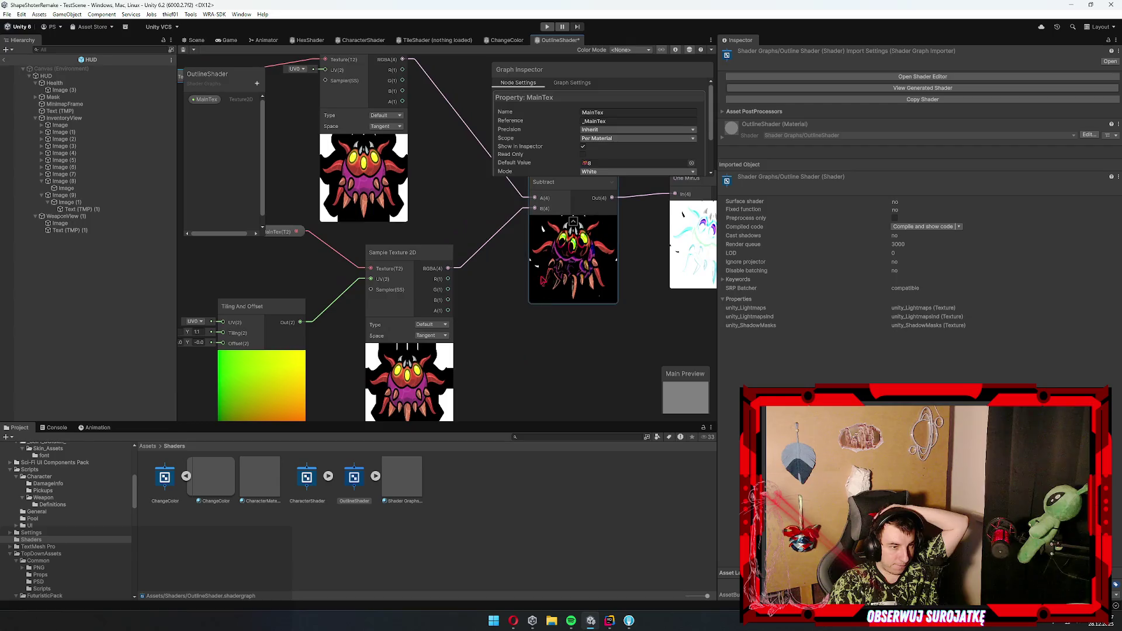
mouse_move(505, 379)
mouse_down()
mouse_move(474, 240)
mouse_move(472, 341)
mouse_up()
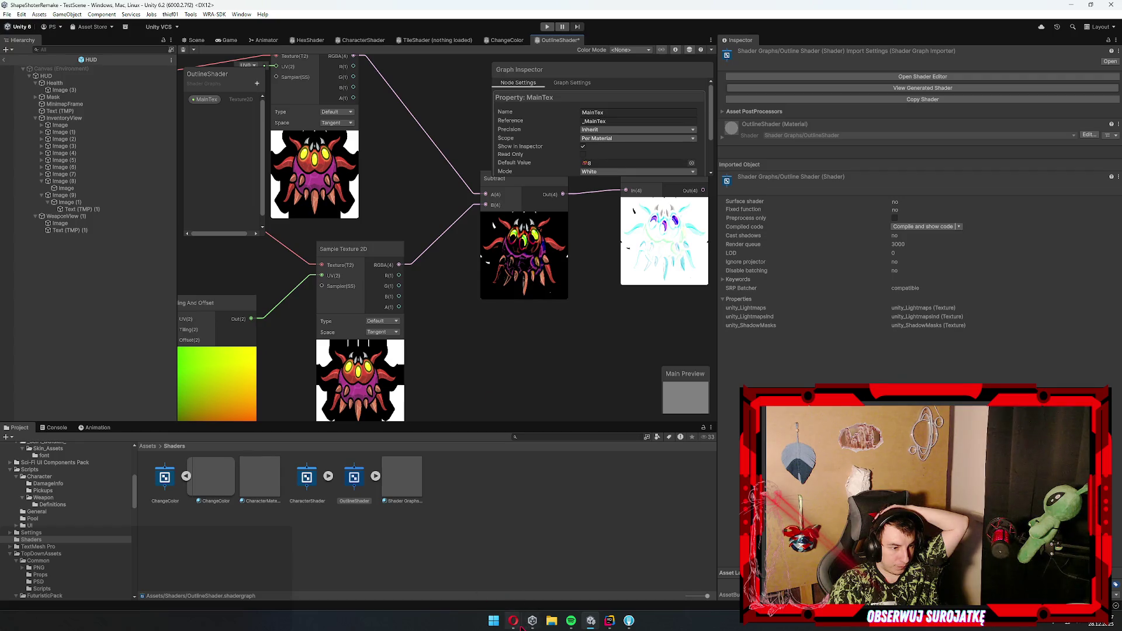
mouse_move(514, 623)
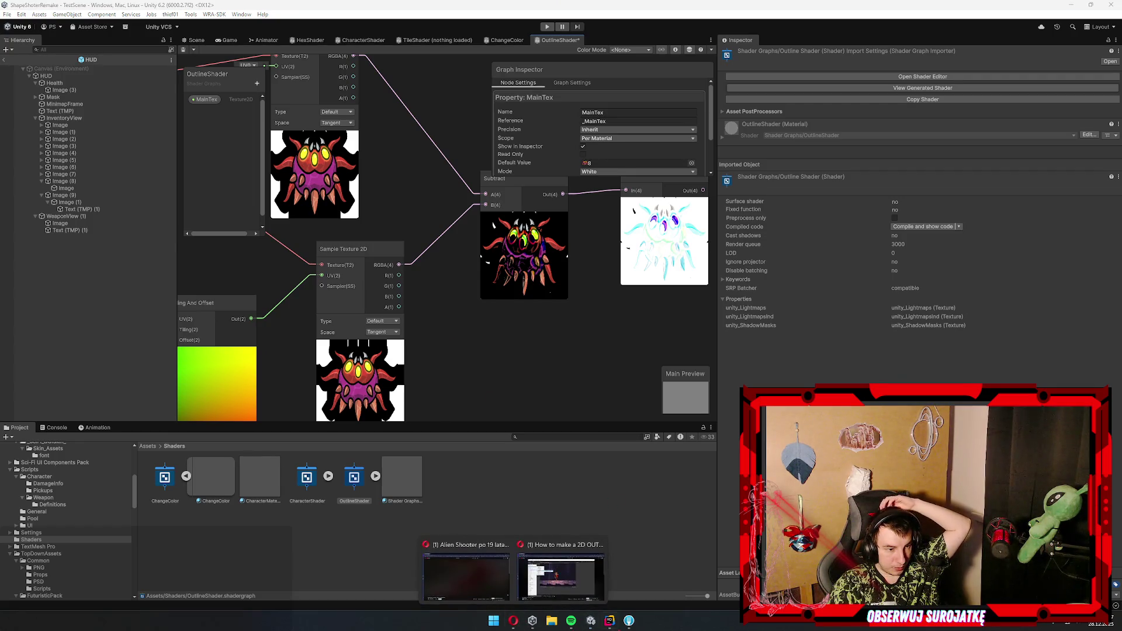
click(561, 576)
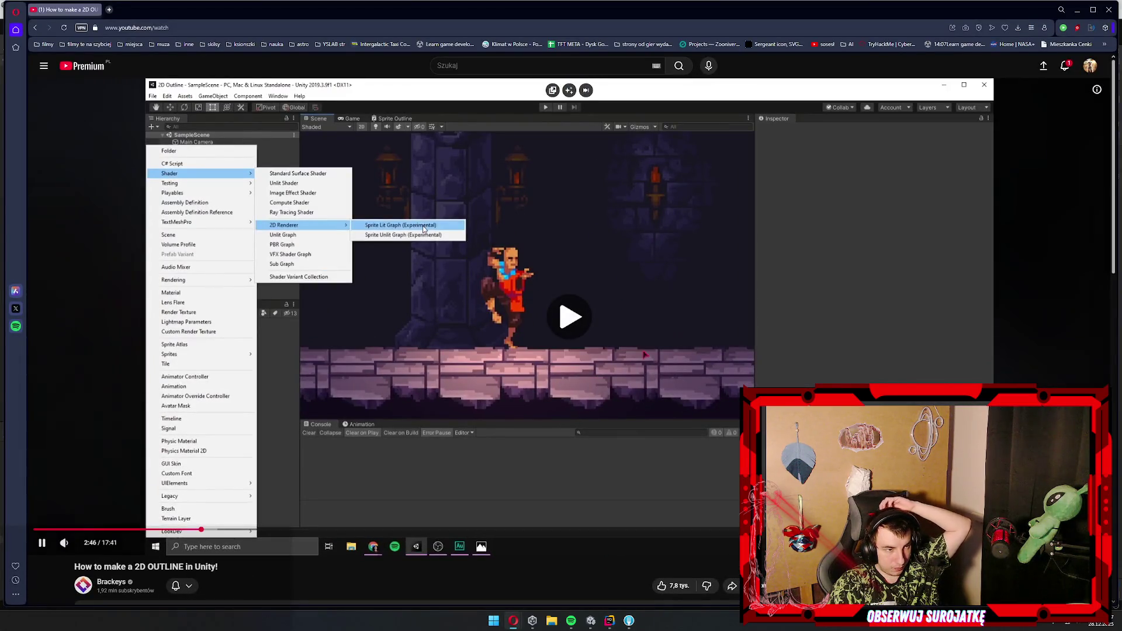
- Seek the Brackeys outline tutorial forward to its Tiling And Offset and Subtract nodes
key(Right)
key(Right)
key(Right)
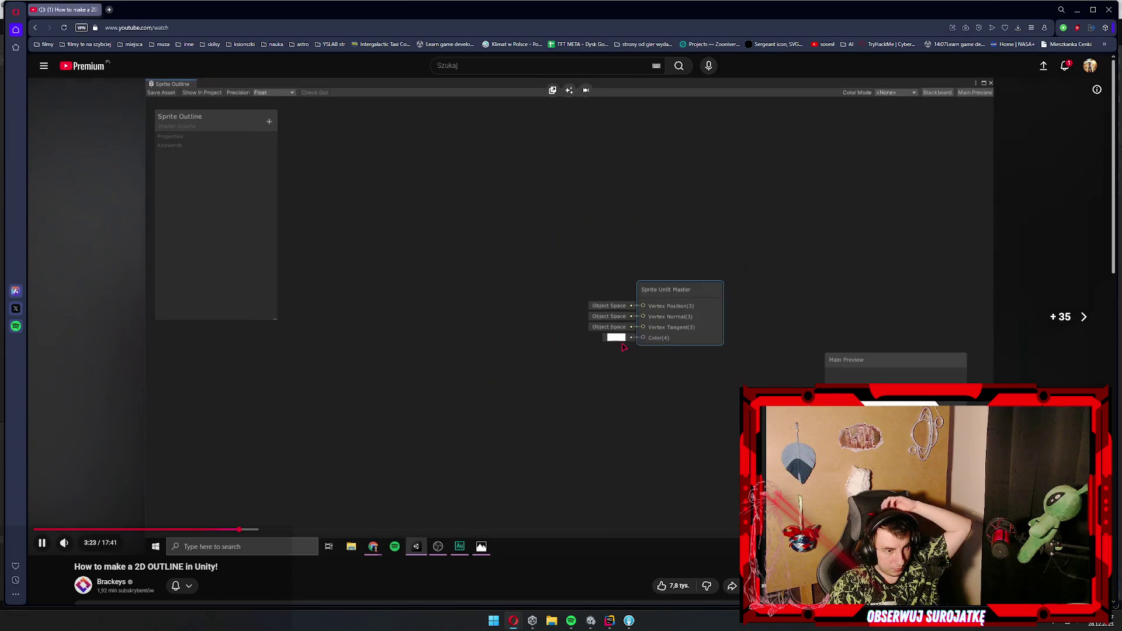
key(Right)
key(Right)
key(Right)
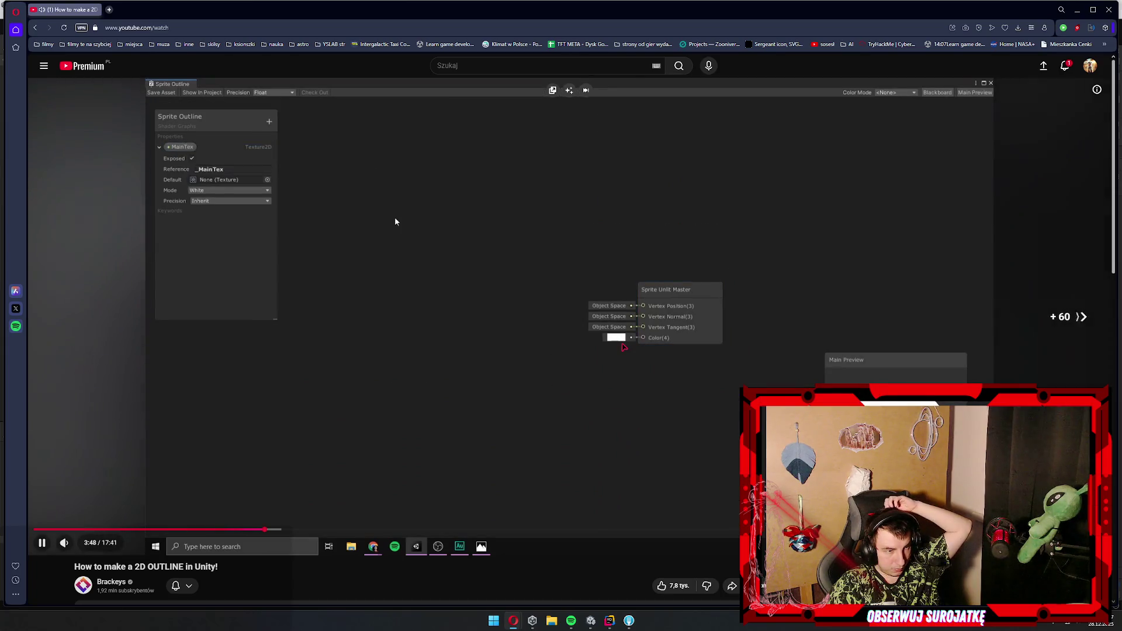
key(Right)
key(Right)
key(Right)
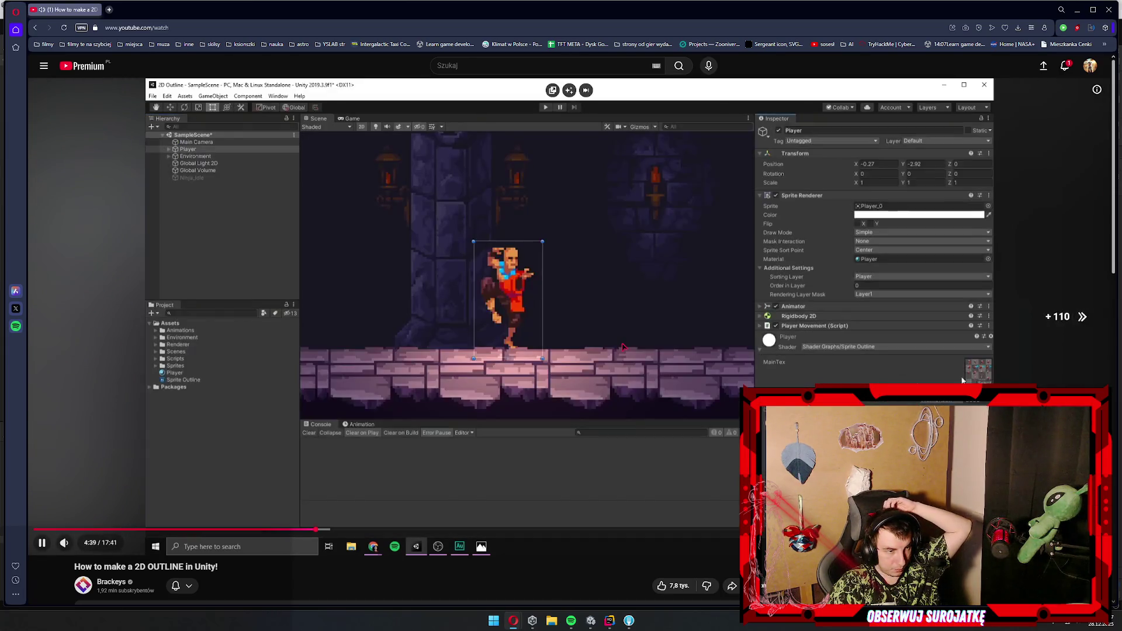
key(Right)
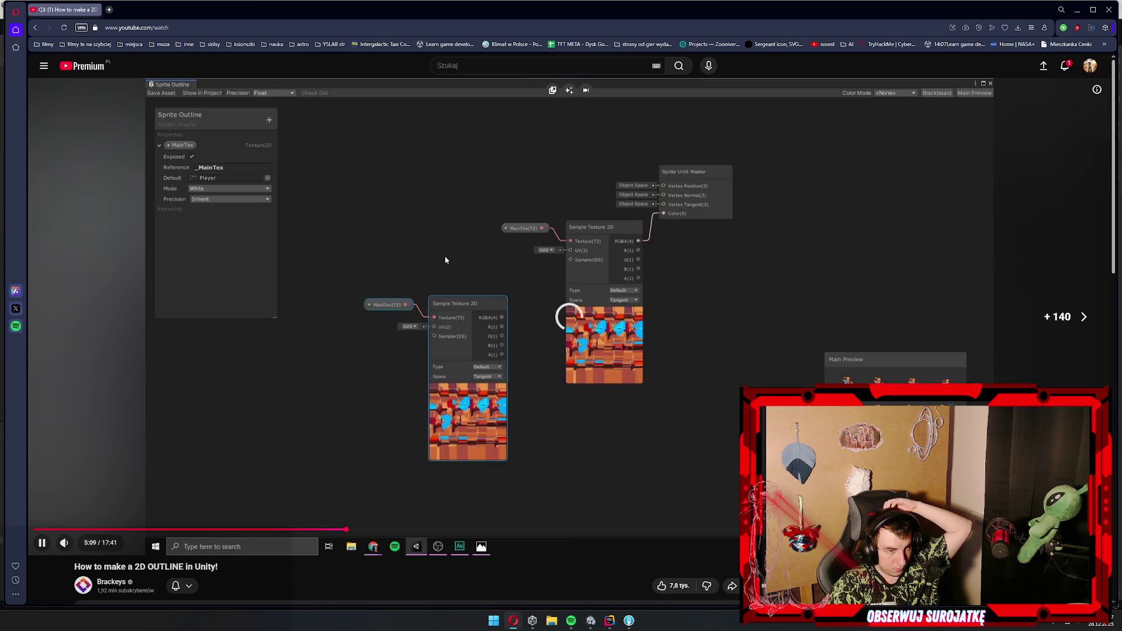
key(Right)
key(Right)
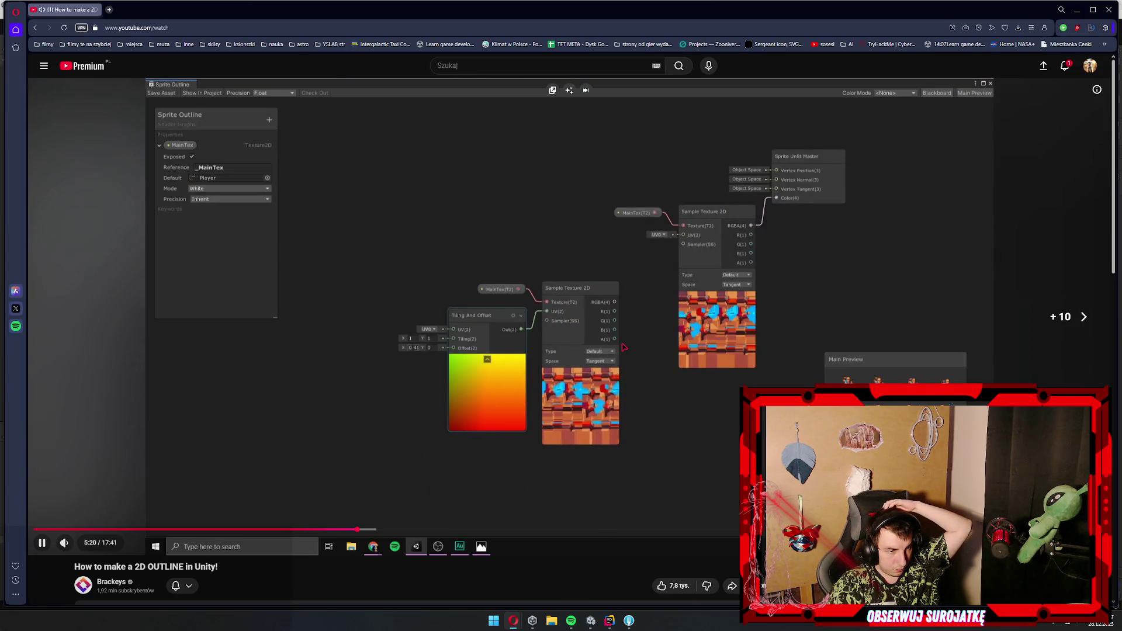
key(Right)
key(Right)
key(Right)
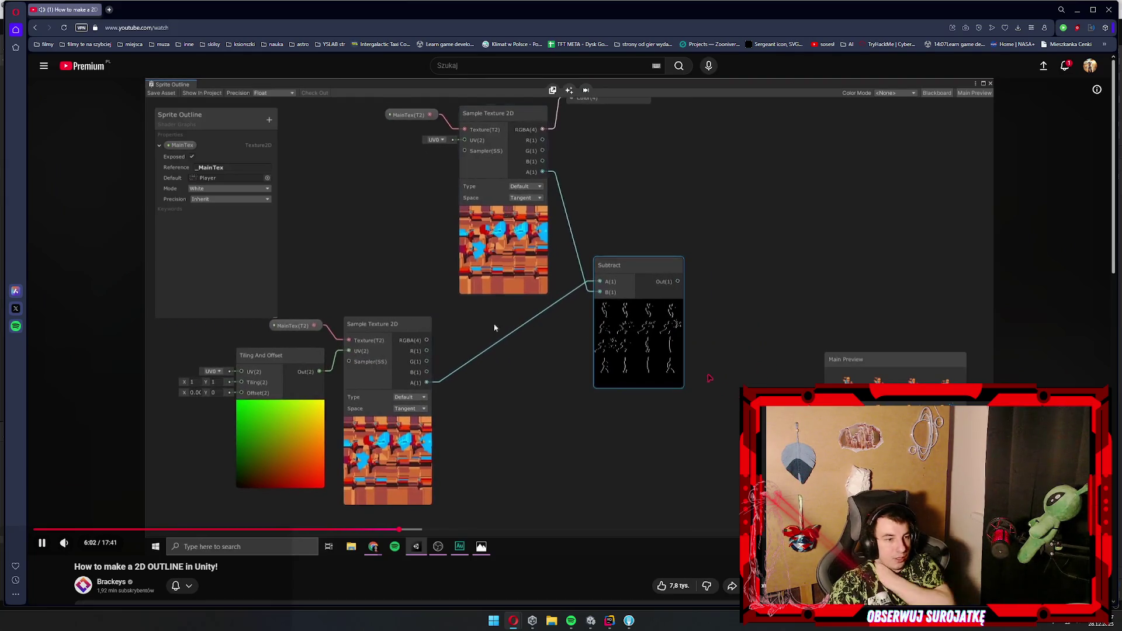
click(714, 378)
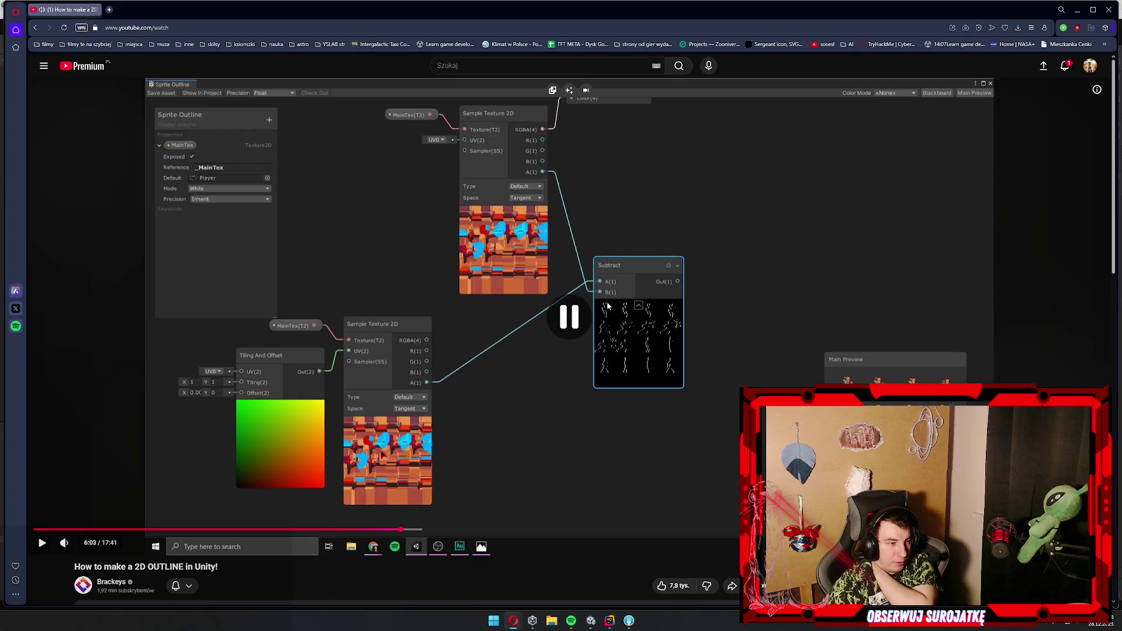
click(510, 369)
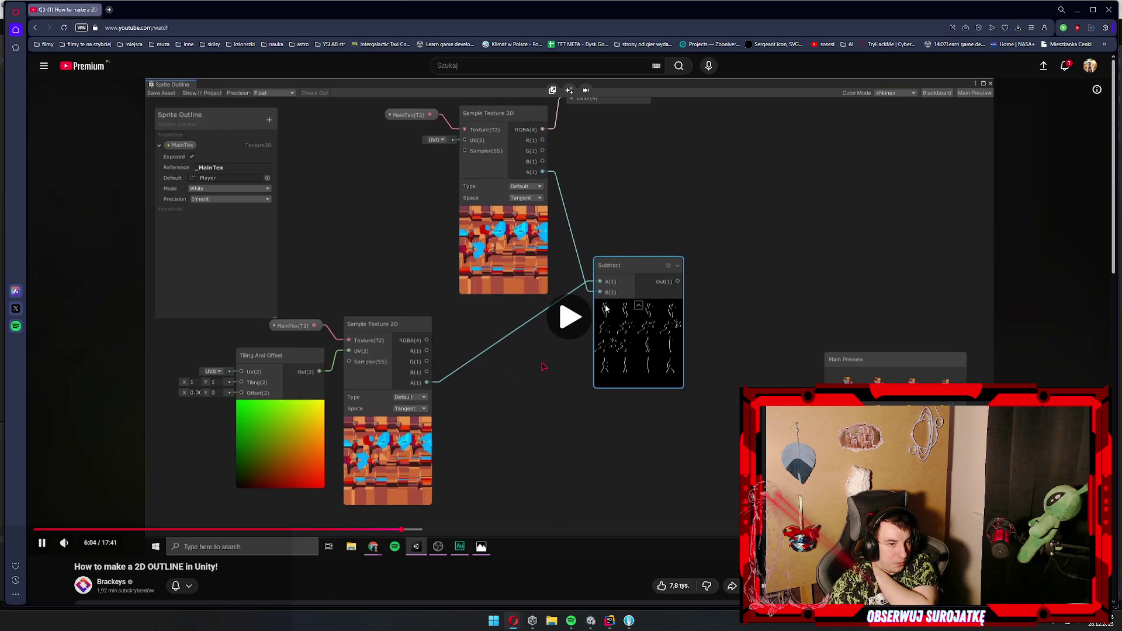
- Pause the tutorial at 7:07 on the finished Lerp outline graph and return to Unity
key(Right)
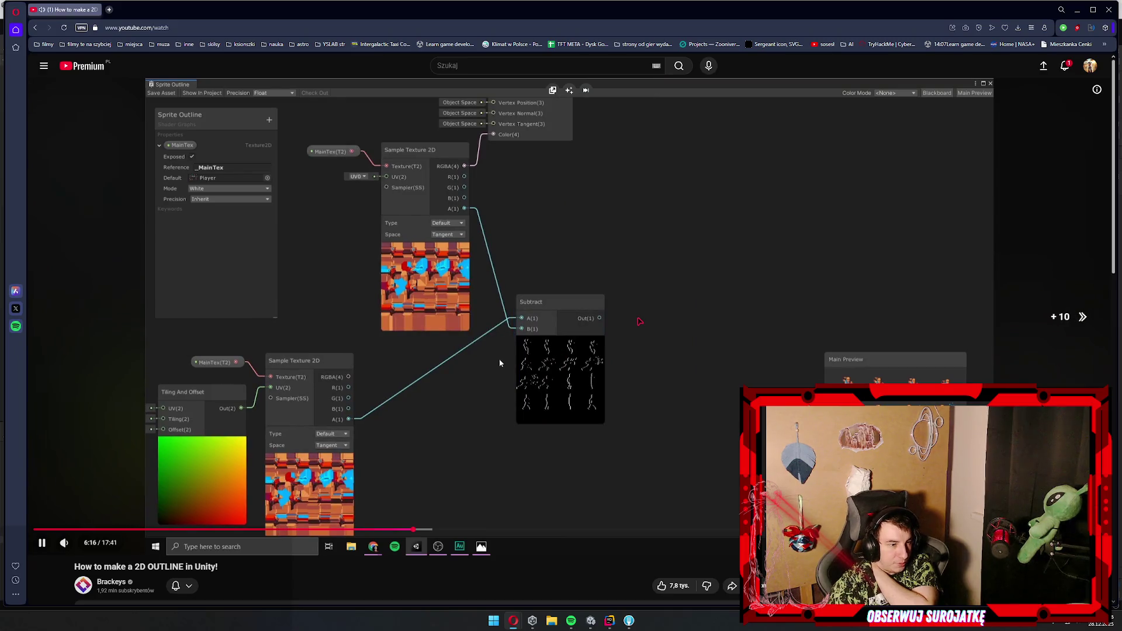
key(Right)
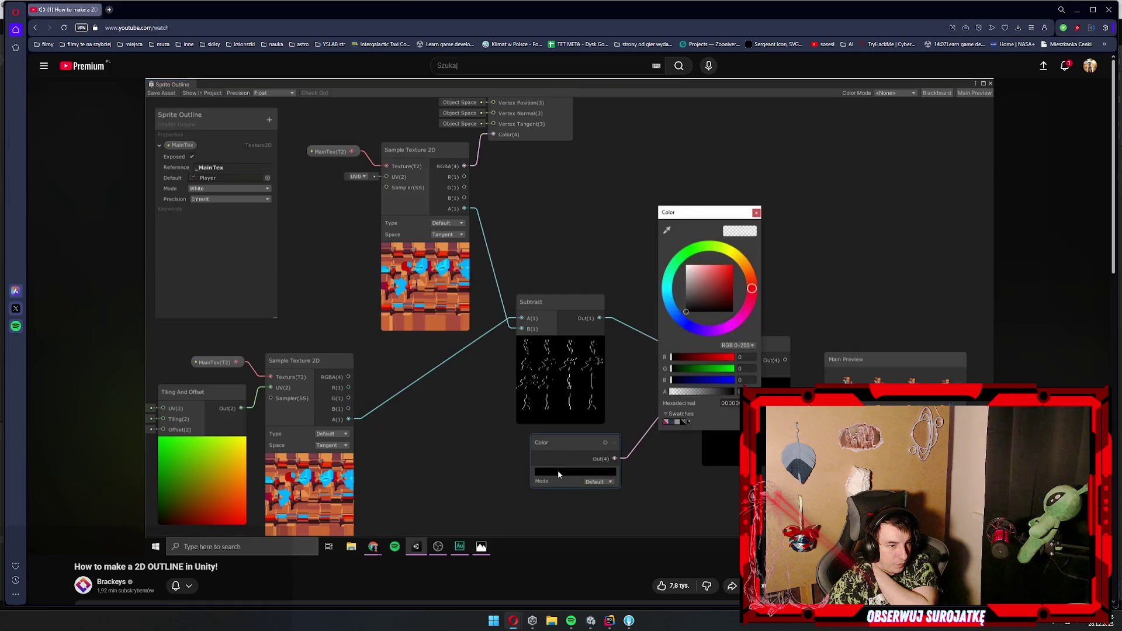
key(Right)
key(Right)
key(Right)
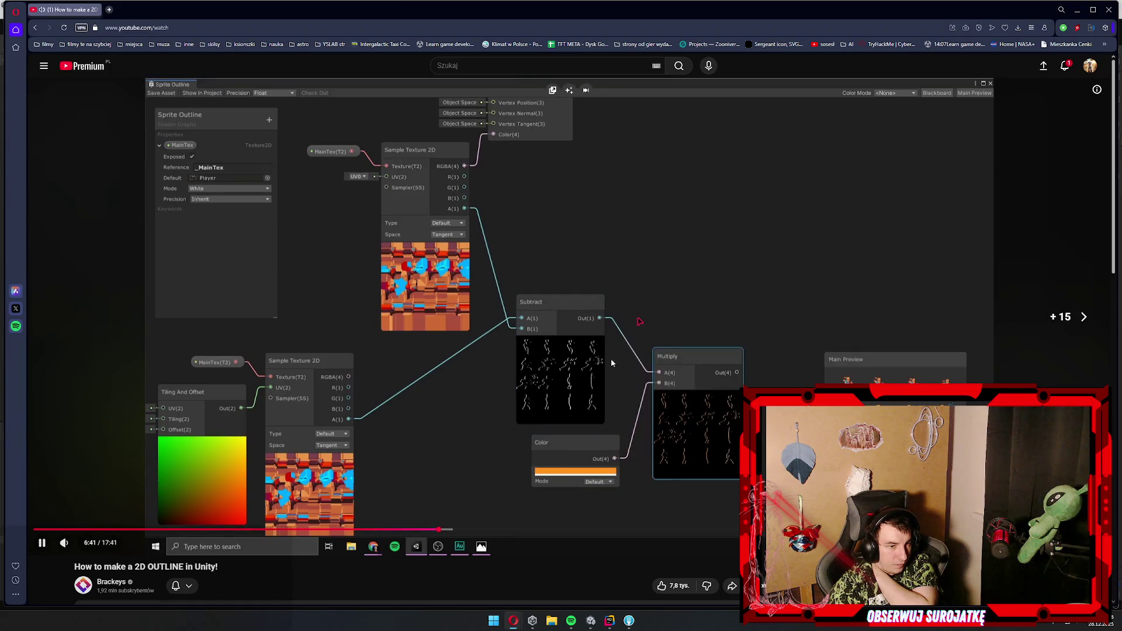
key(Right)
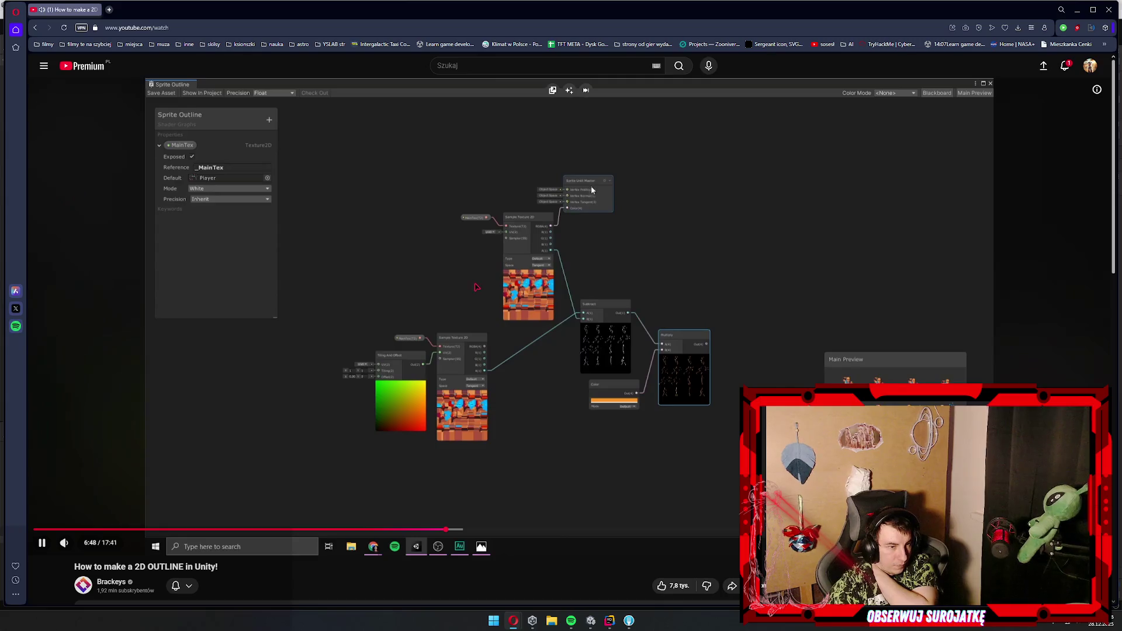
click(533, 361)
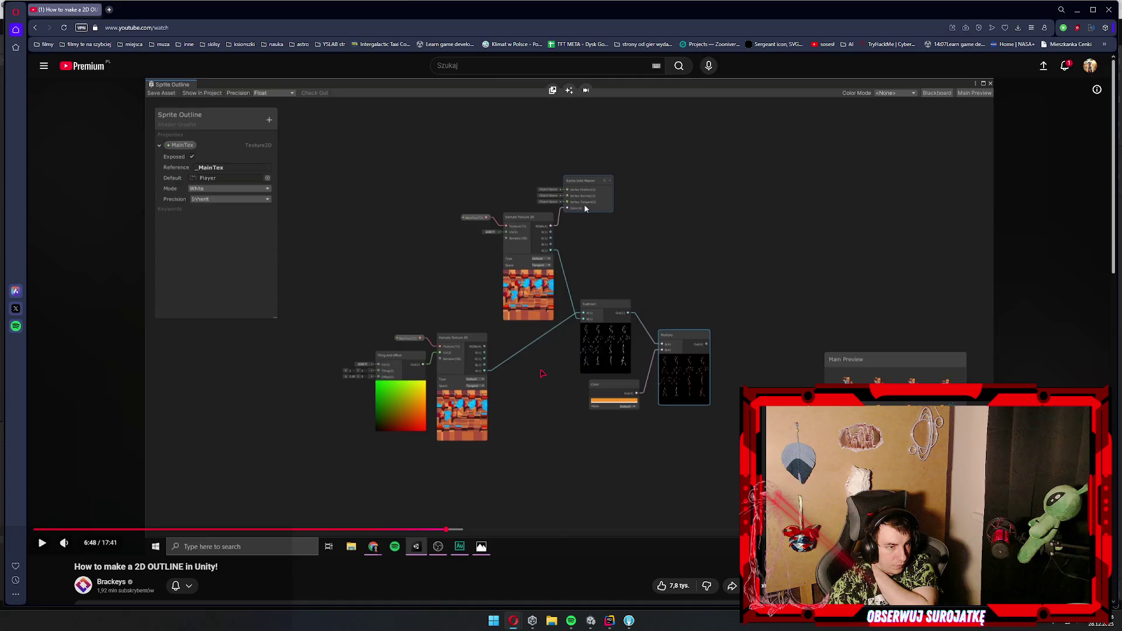
click(542, 373)
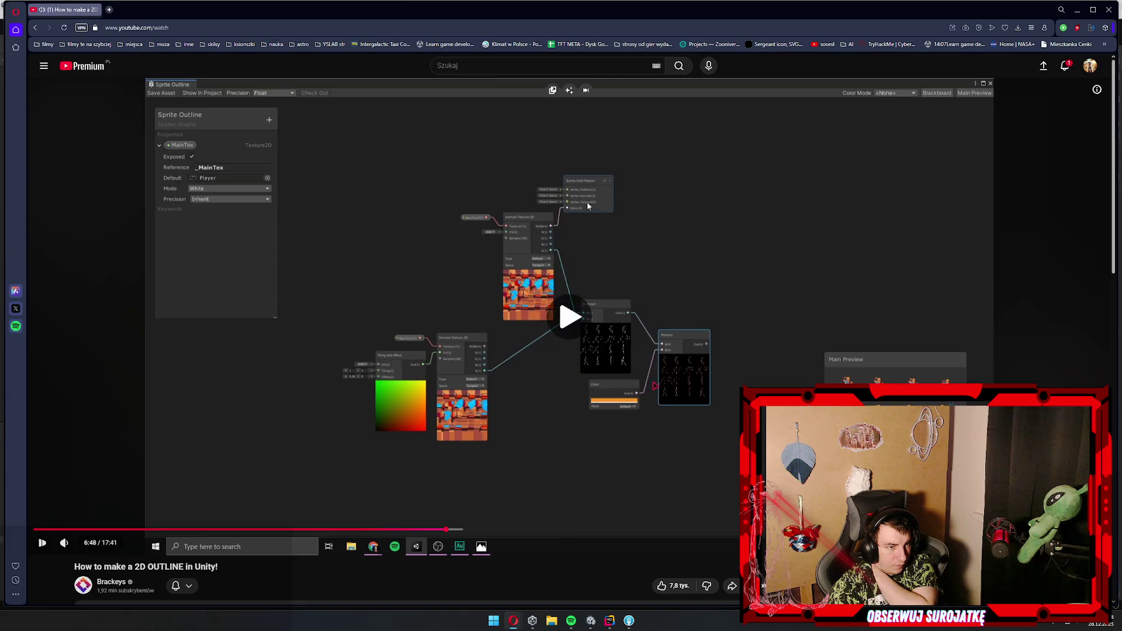
key(l)
key(l)
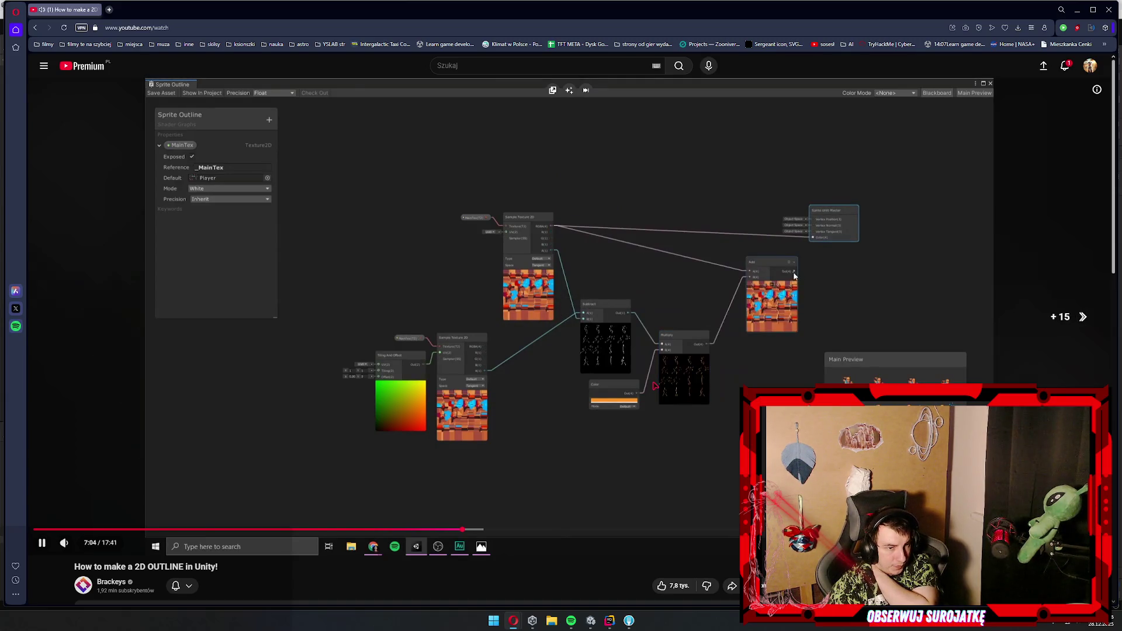
key(Left)
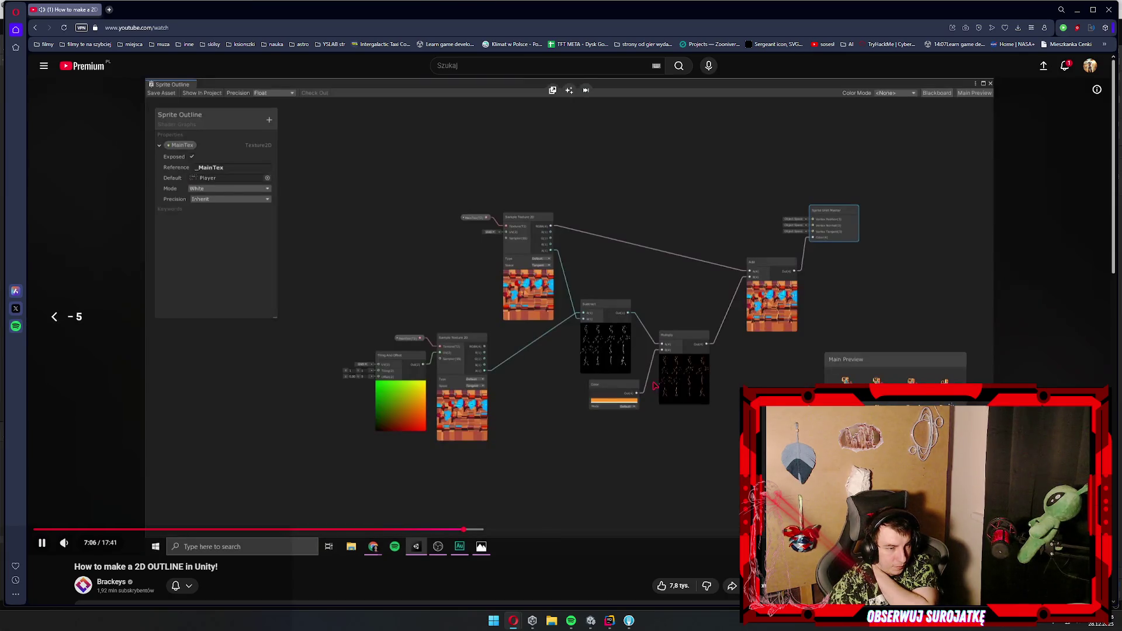
key(k)
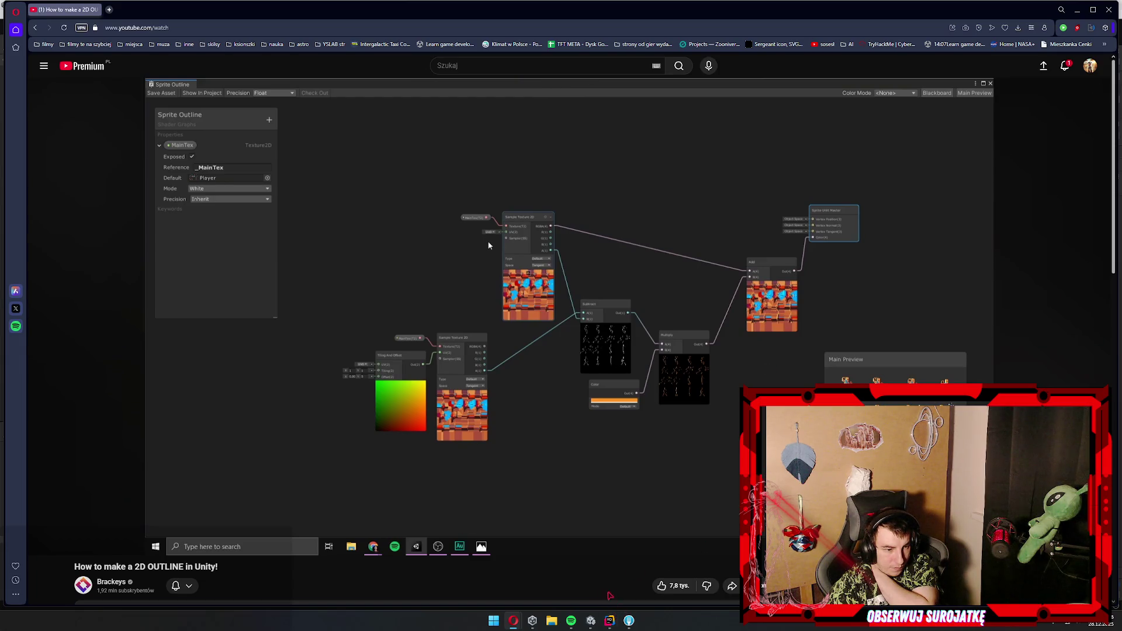
click(591, 620)
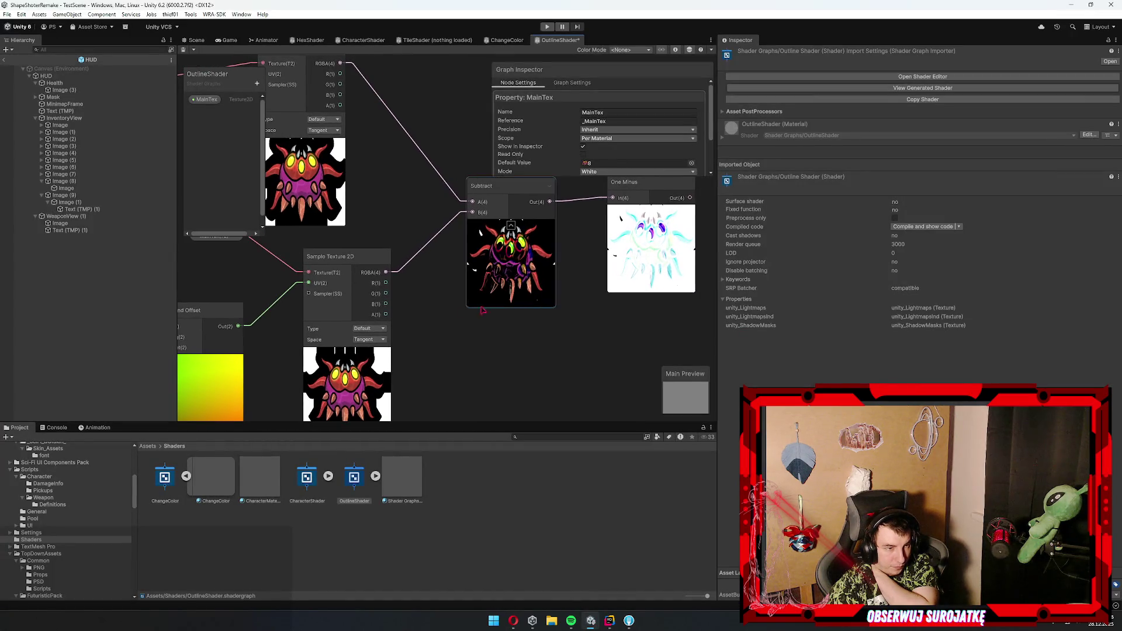
- Wire Sample Texture 2D's RGBA into Subtract's B input, then detach that link again
scroll(497, 313, down, 3)
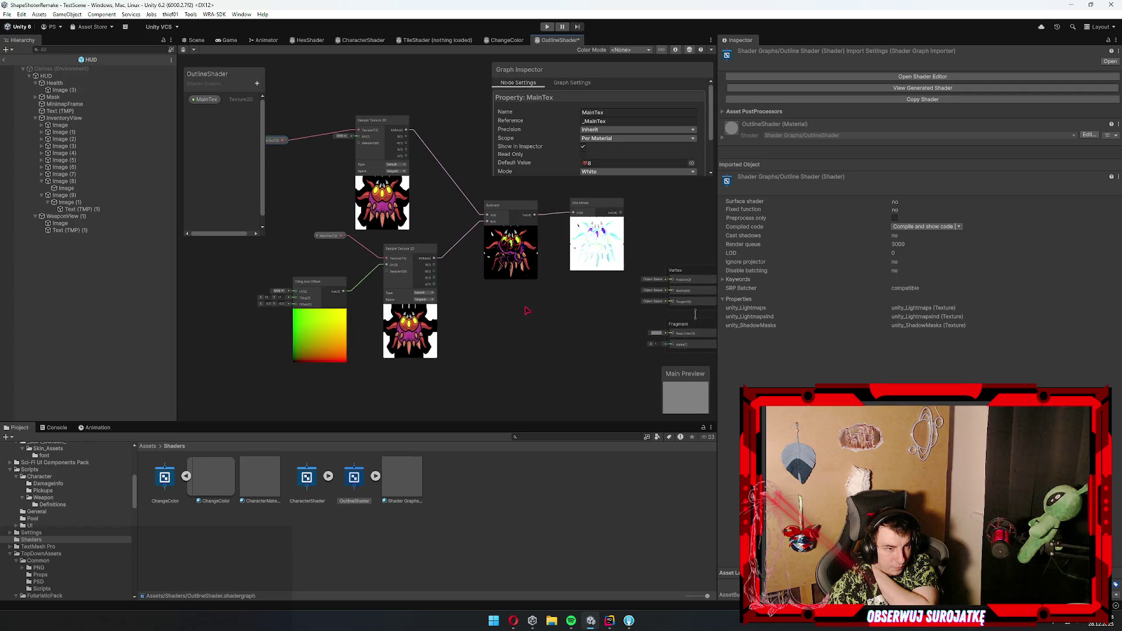
scroll(444, 245, up, 3)
mouse_move(392, 154)
mouse_down()
mouse_move(591, 135)
mouse_move(558, 129)
mouse_move(491, 160)
mouse_move(408, 143)
mouse_up()
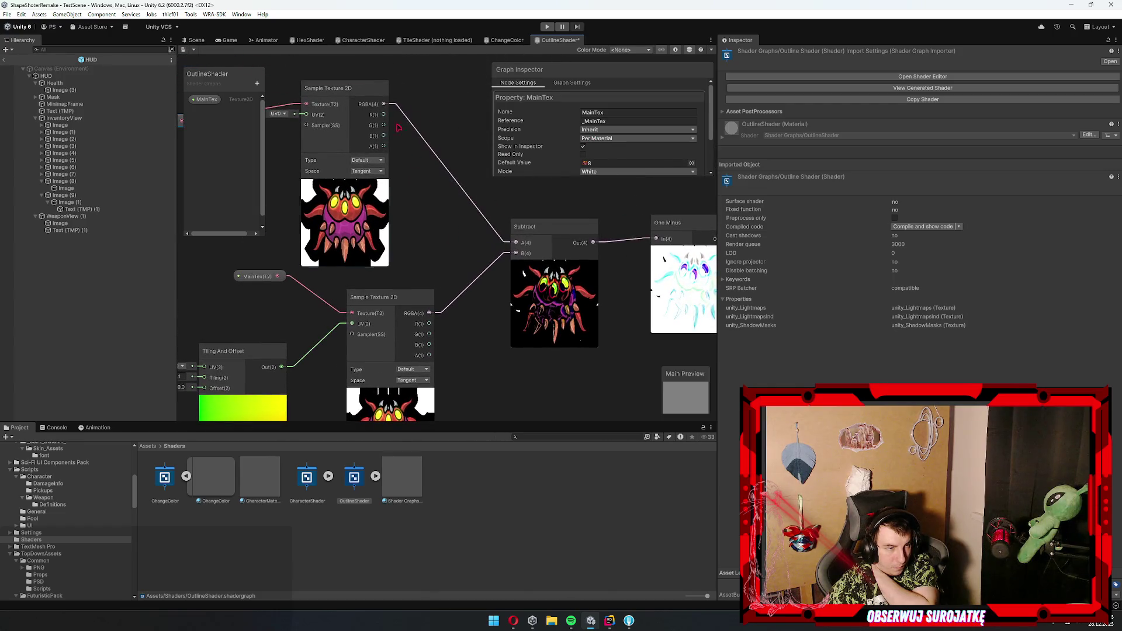
drag(384, 104, 516, 253)
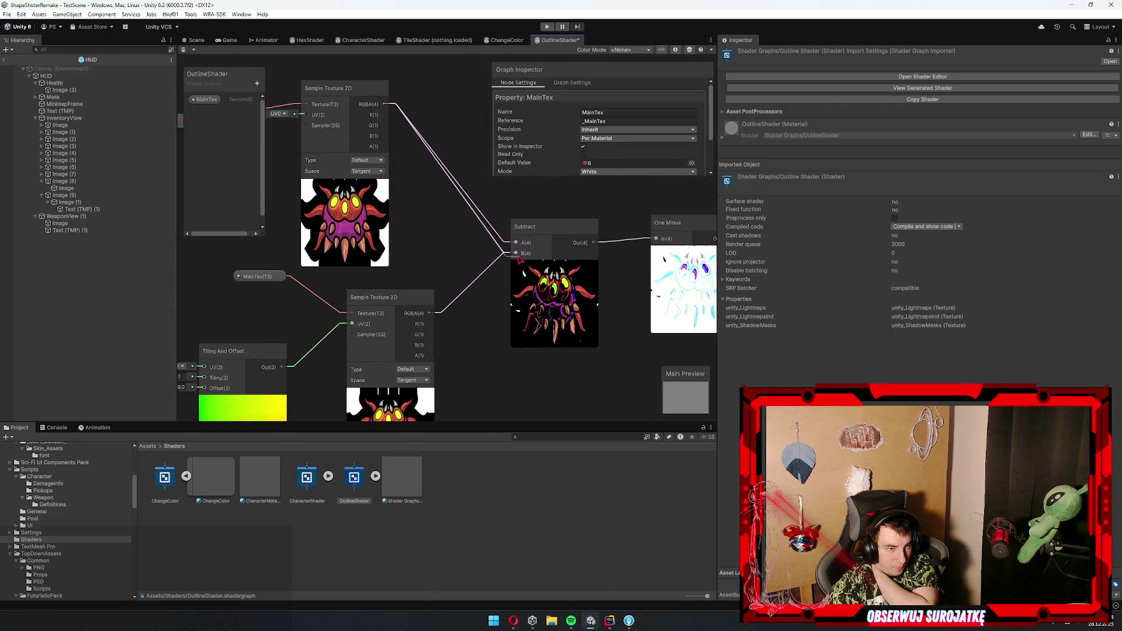
mouse_move(517, 253)
mouse_down()
mouse_move(415, 248)
mouse_move(459, 250)
mouse_move(430, 208)
mouse_up()
click(431, 276)
- Pan over the upper texture sample and One Minus node, then bring up the YouTube tutorial
scroll(430, 208, down, 2)
mouse_move(452, 148)
mouse_down()
mouse_move(446, 179)
mouse_move(497, 222)
mouse_up()
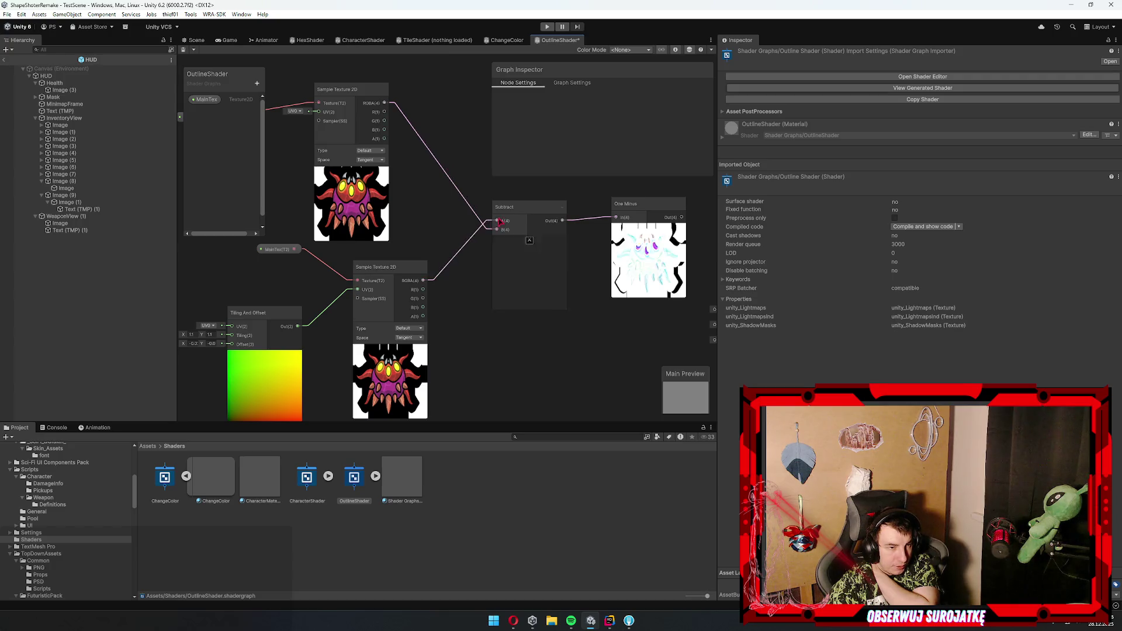
scroll(566, 264, up, 3)
scroll(445, 219, down, 3)
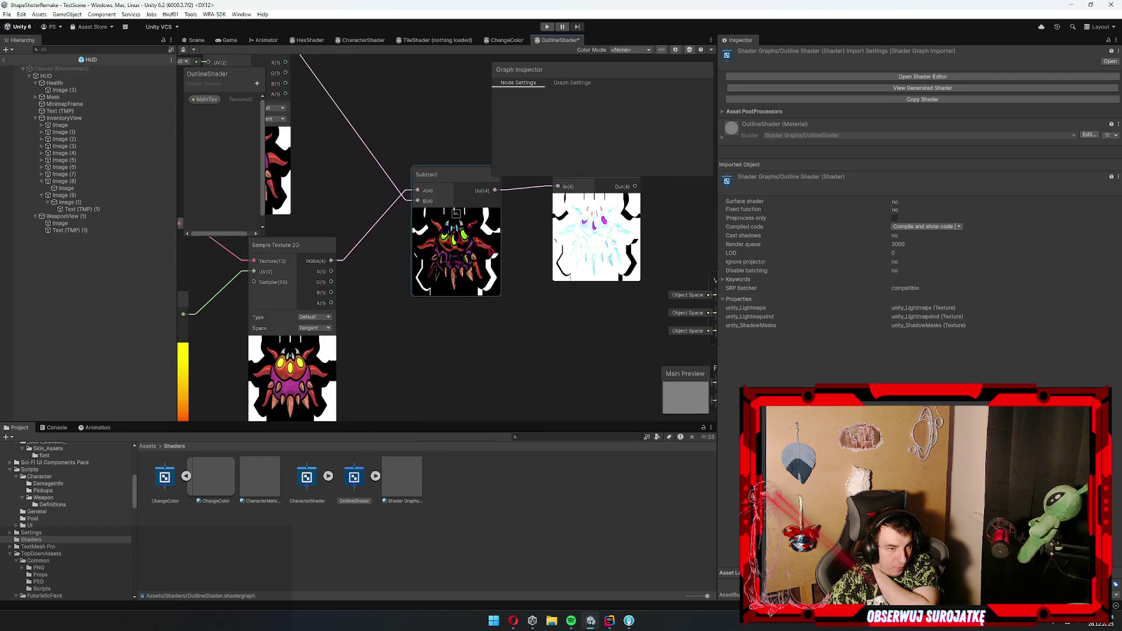
mouse_move(381, 267)
mouse_down()
mouse_move(443, 267)
mouse_move(392, 321)
mouse_move(478, 254)
mouse_up()
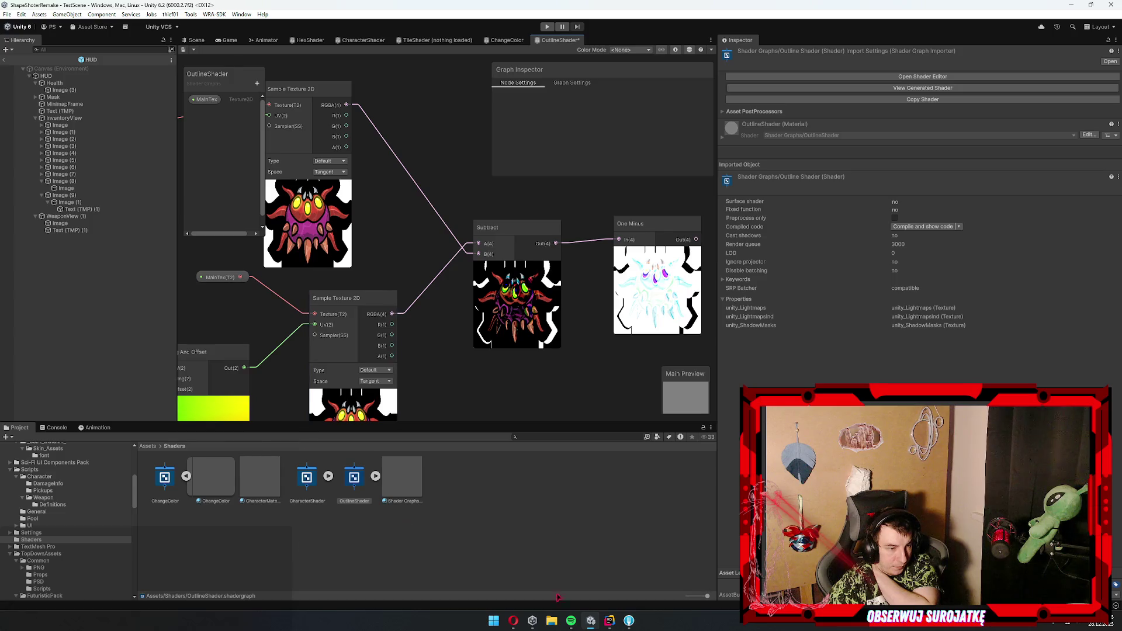
mouse_move(513, 620)
click(561, 575)
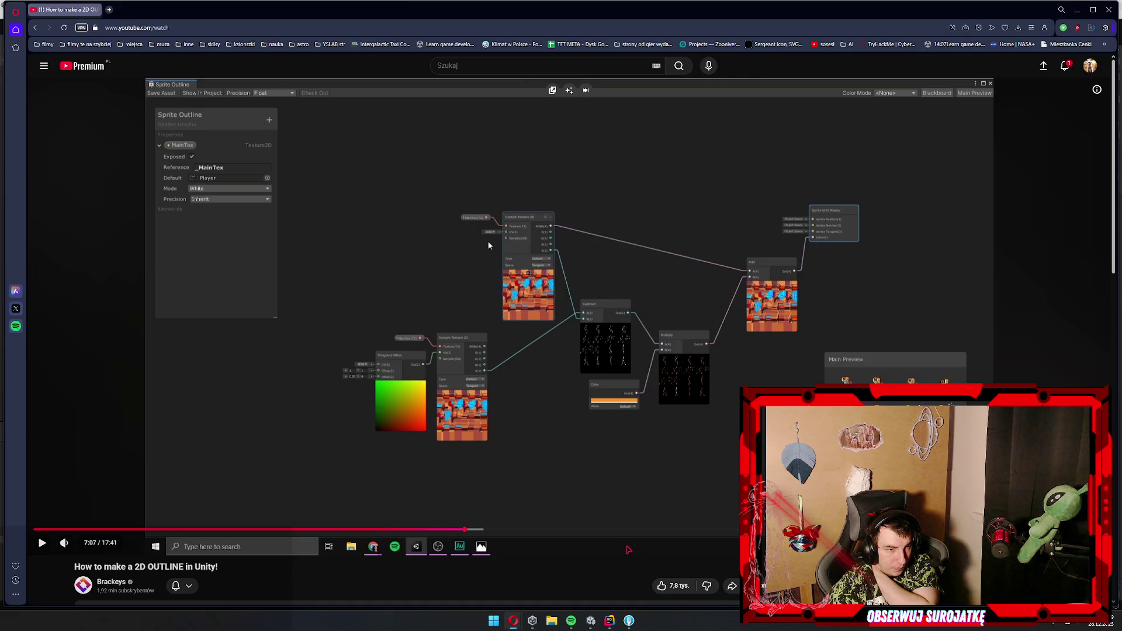
- Play the outline tutorial and skip forward through its Shader Graph part and scene result
click(488, 245)
key(l)
key(l)
key(l)
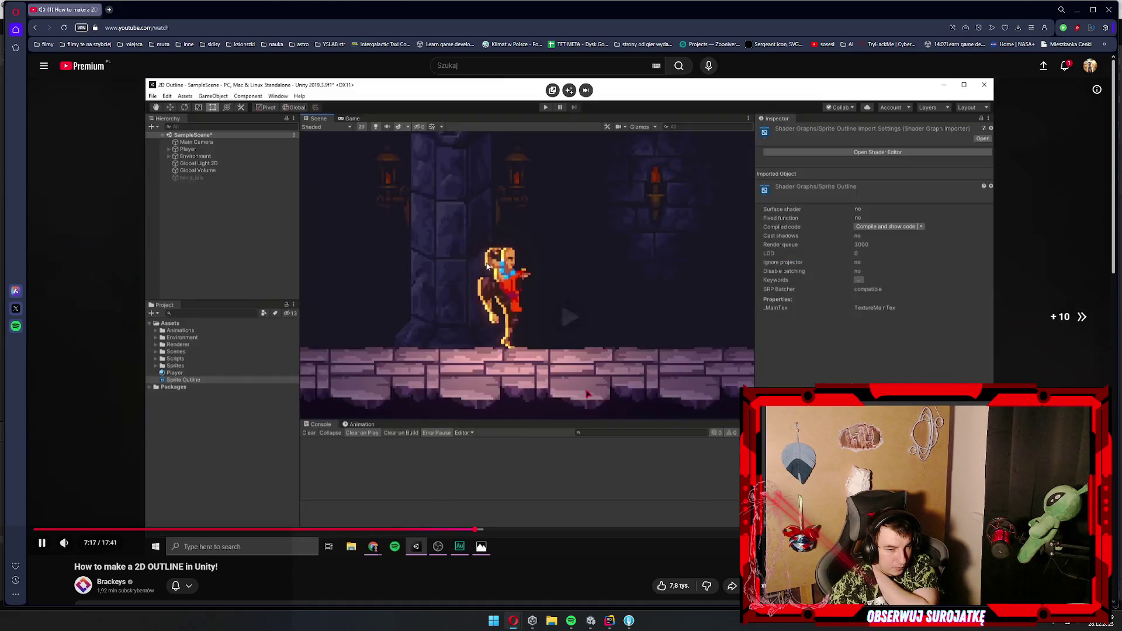
key(l)
key(l)
key(l)
key(Right)
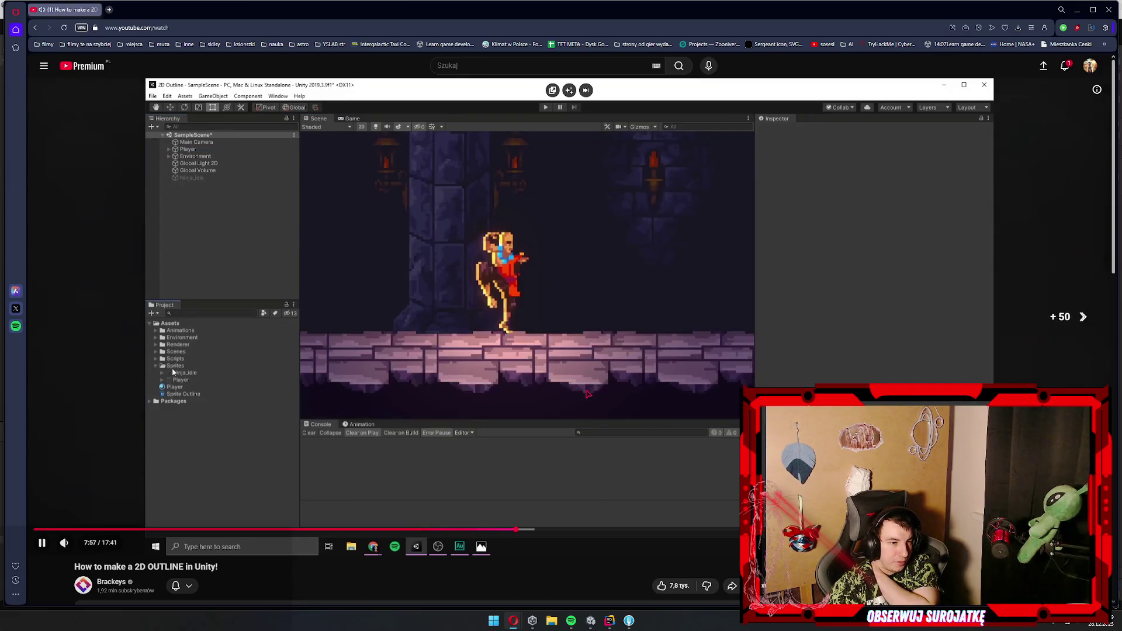
key(l)
key(l)
key(Right)
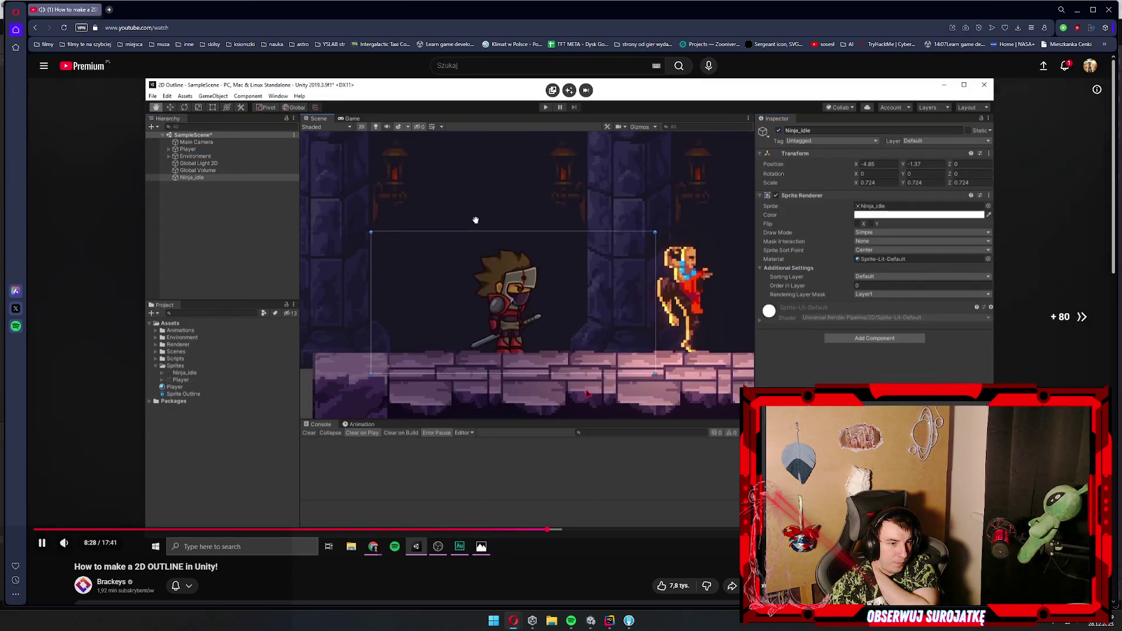
key(l)
key(l)
key(Right)
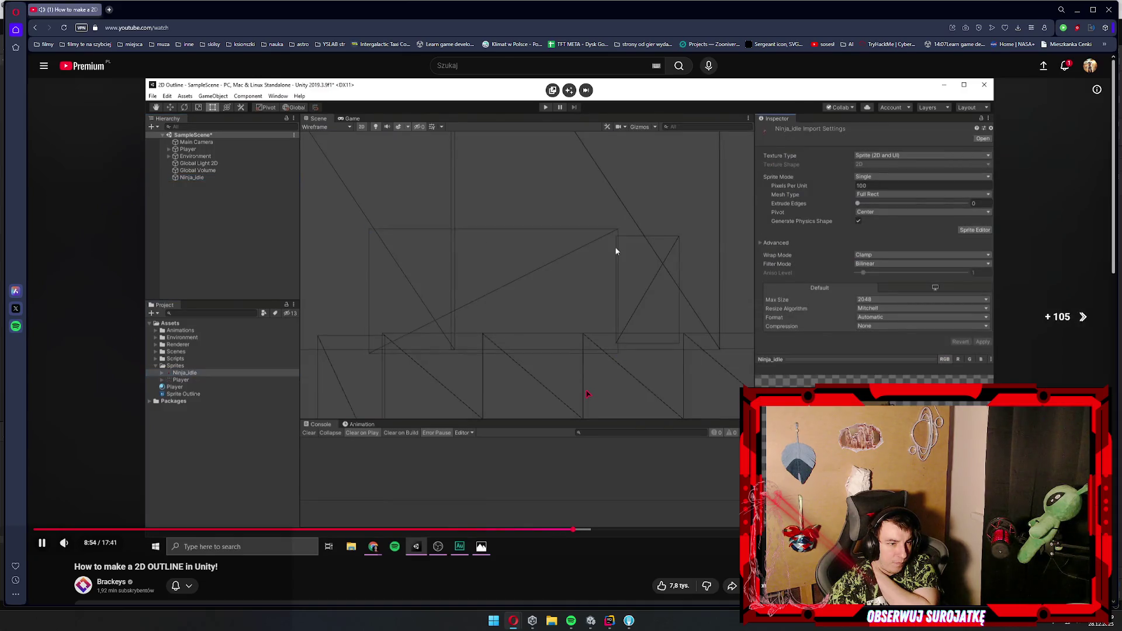
key(l)
key(l)
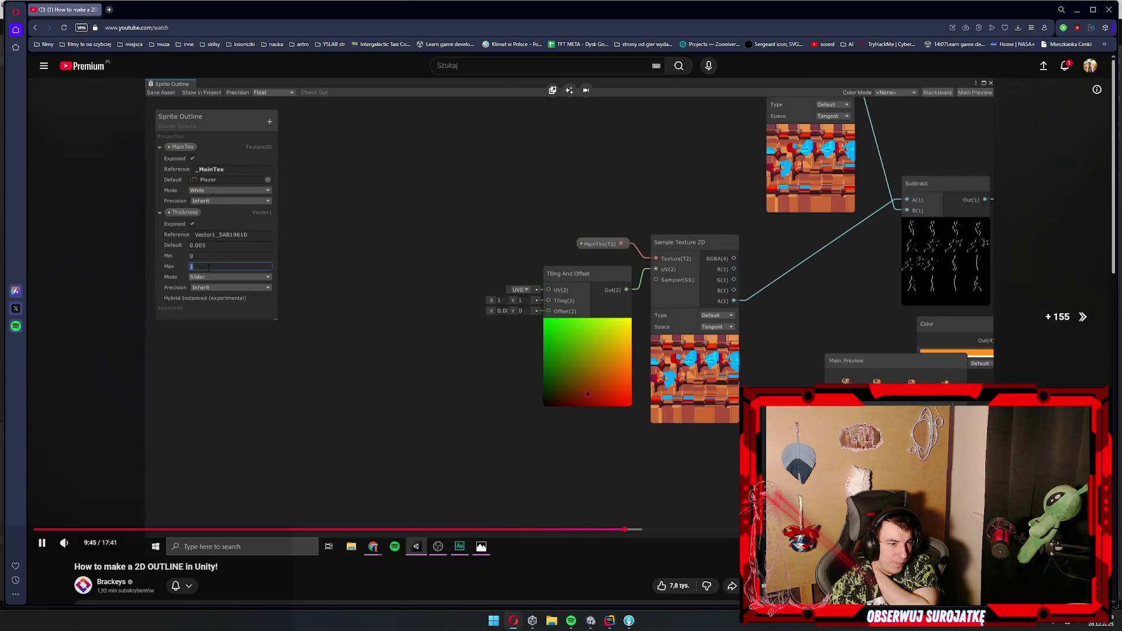
key(l)
key(l)
key(Right)
key(Right)
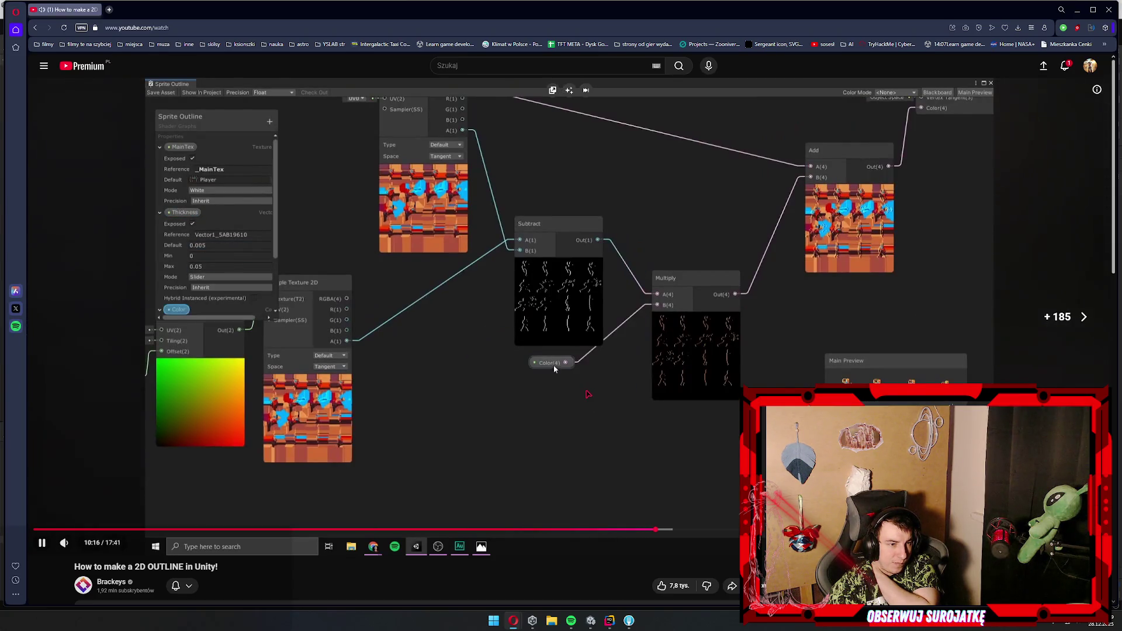
key(l)
key(Right)
key(l)
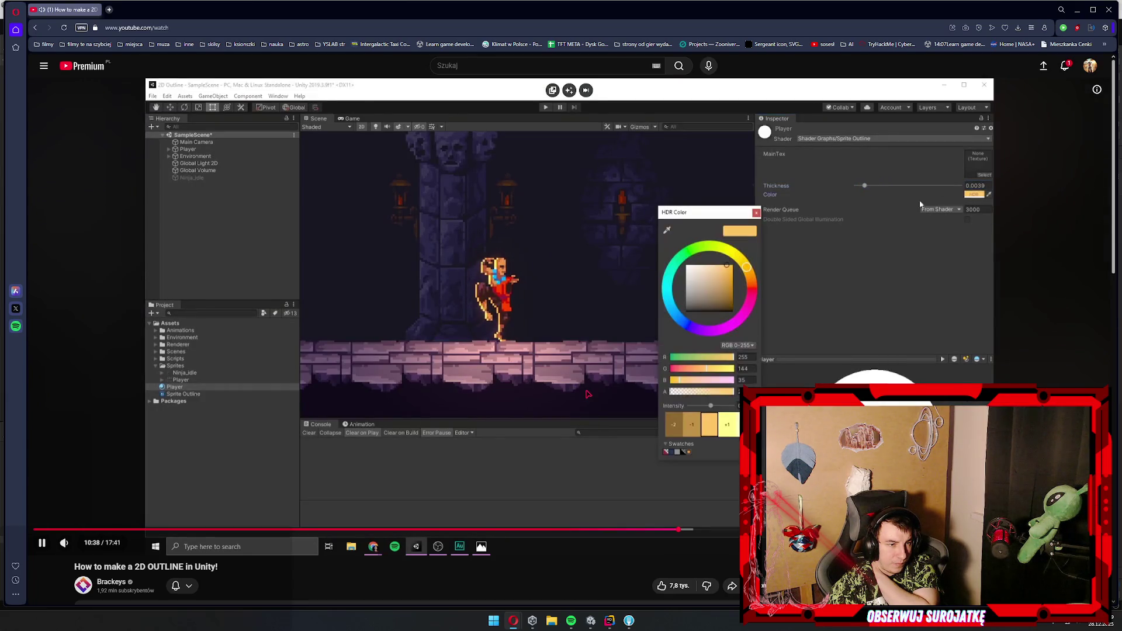
key(Right)
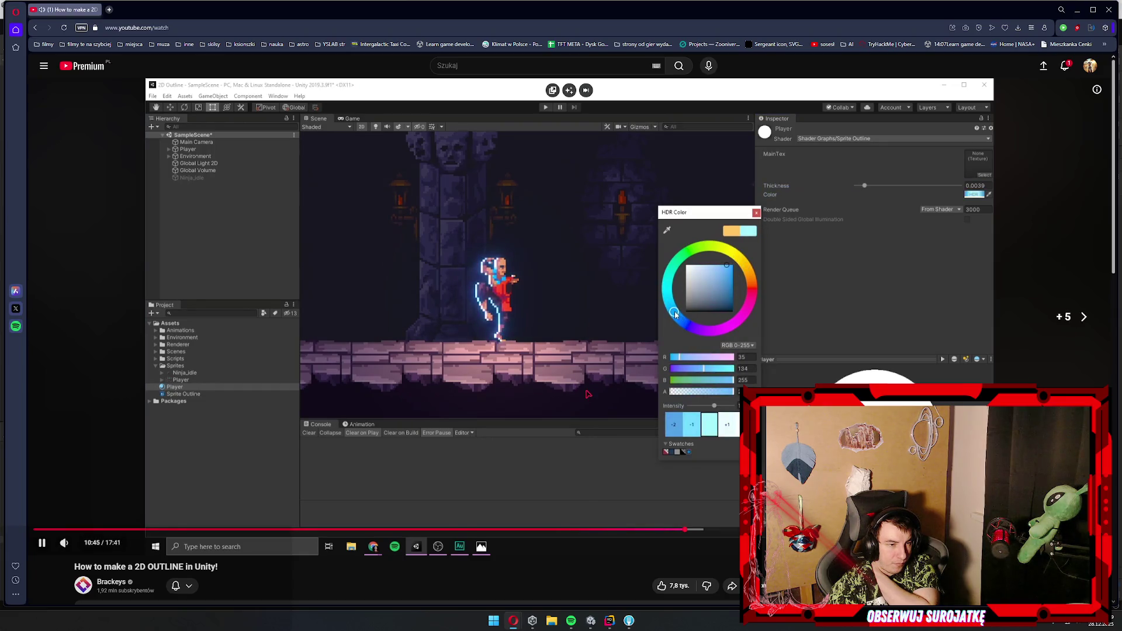
key(Right)
key(Right)
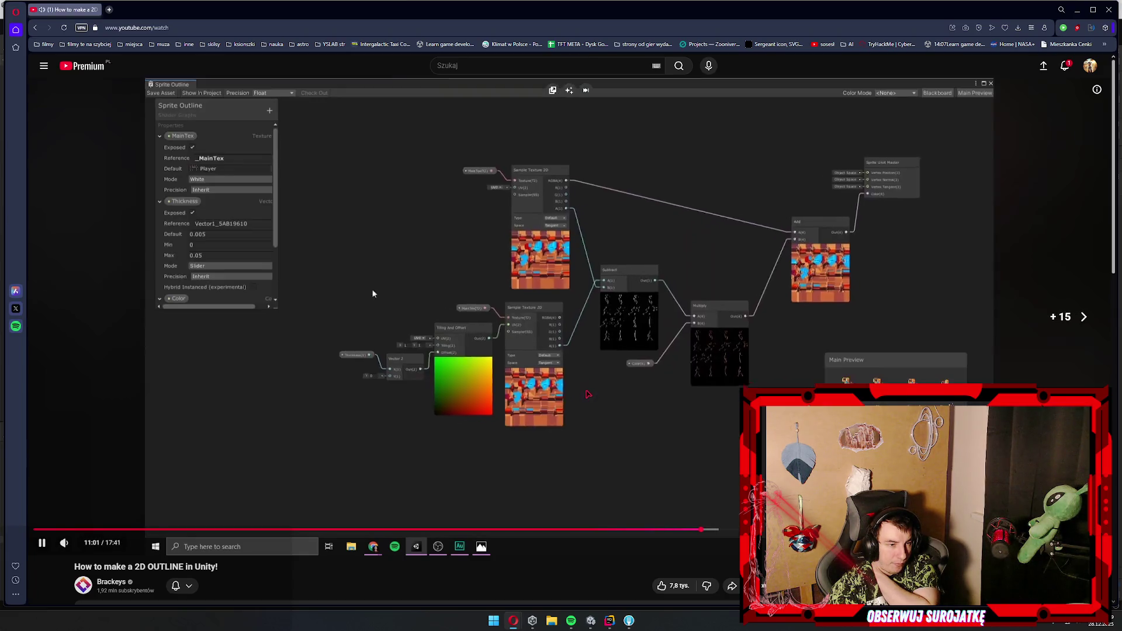
key(Right)
key(Right)
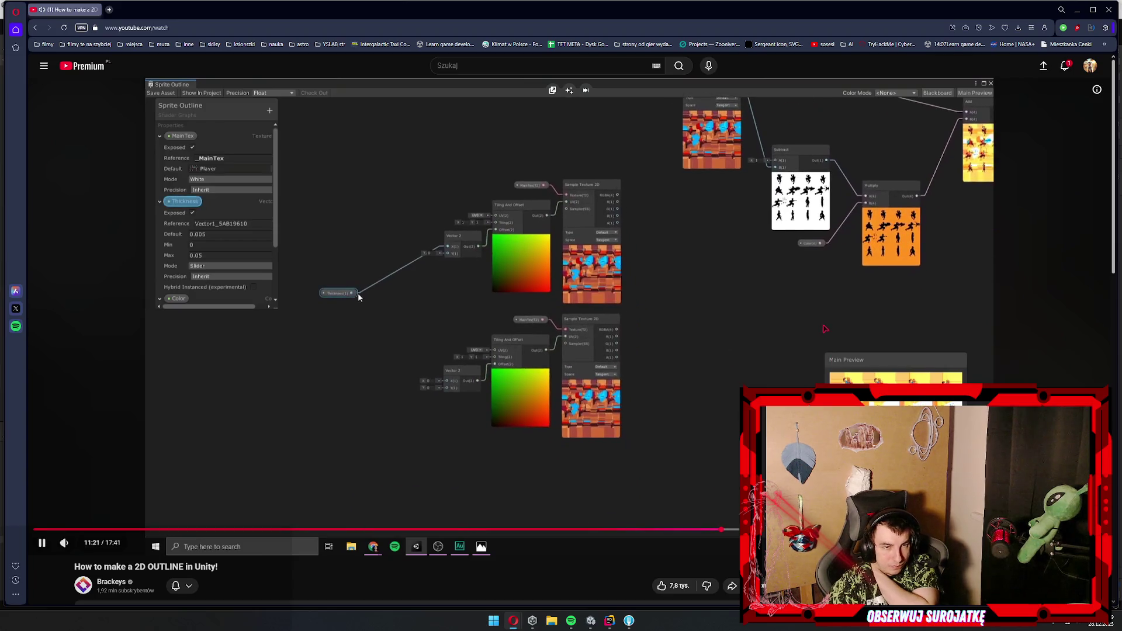
- Pause around 11:04 on the Thickness offset setup and return to the Unity Shader Graph
click(731, 286)
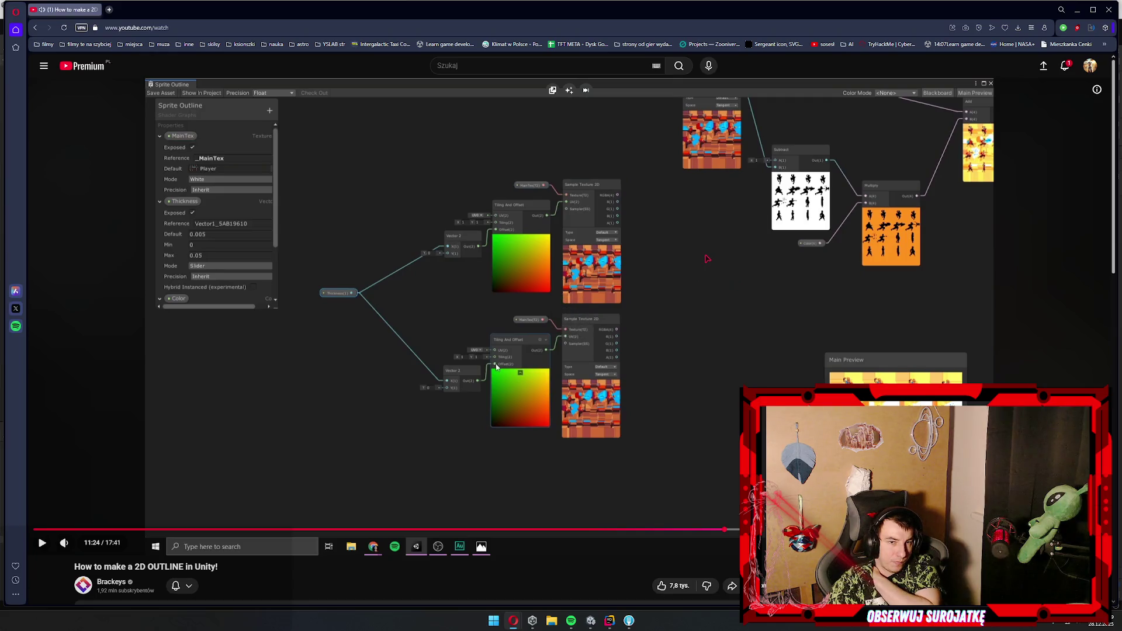
key(j)
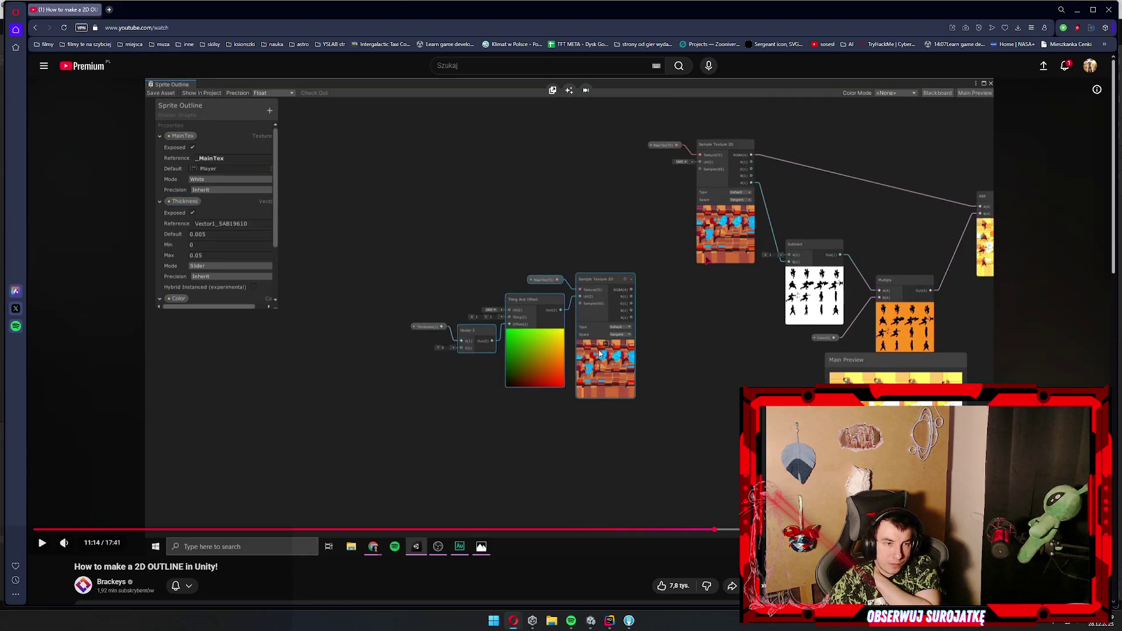
key(j)
key(Right)
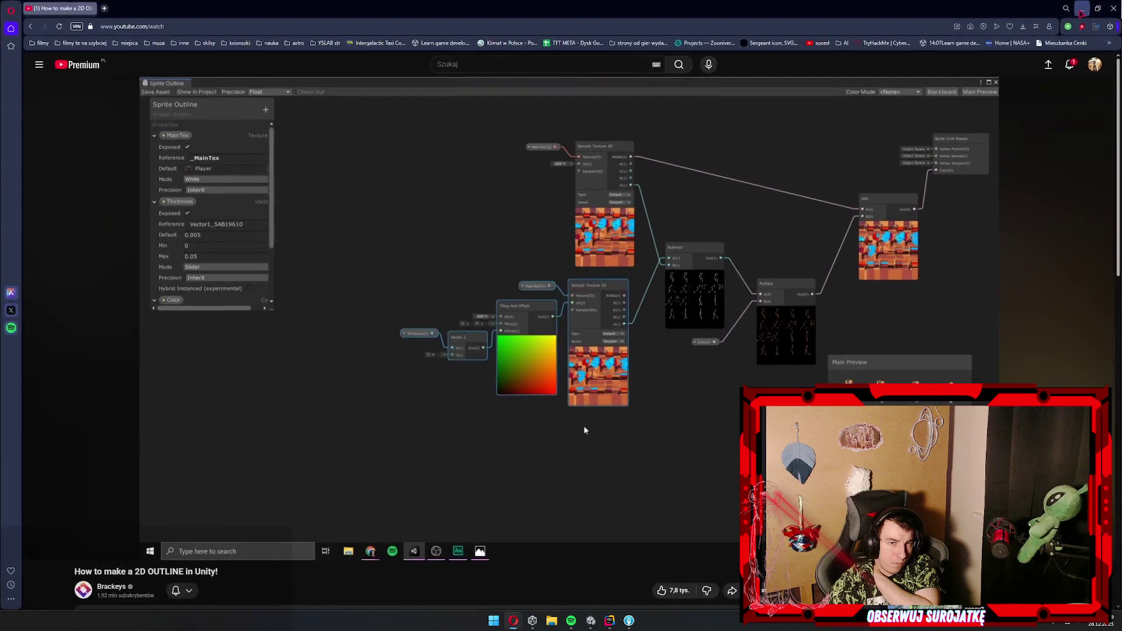
key(alt+Tab)
scroll(517, 266, up, 1)
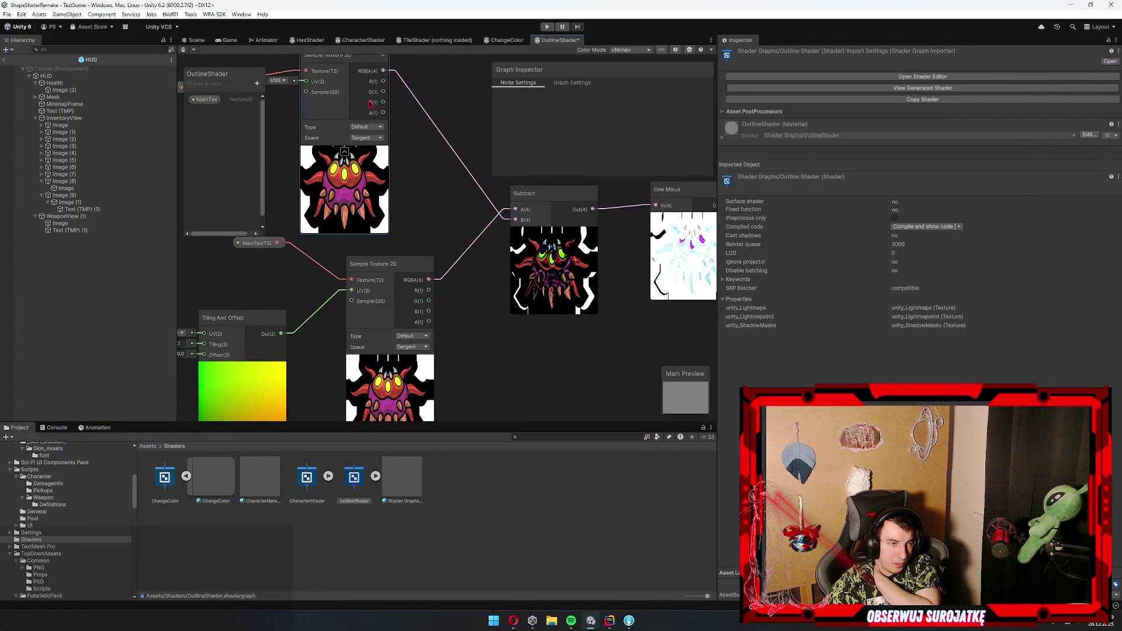
- Wire the top texture's alpha into Subtract B and the bottom texture's alpha into Subtract A
drag(383, 113, 515, 220)
mouse_move(429, 322)
mouse_down()
mouse_move(495, 262)
mouse_move(515, 220)
mouse_up()
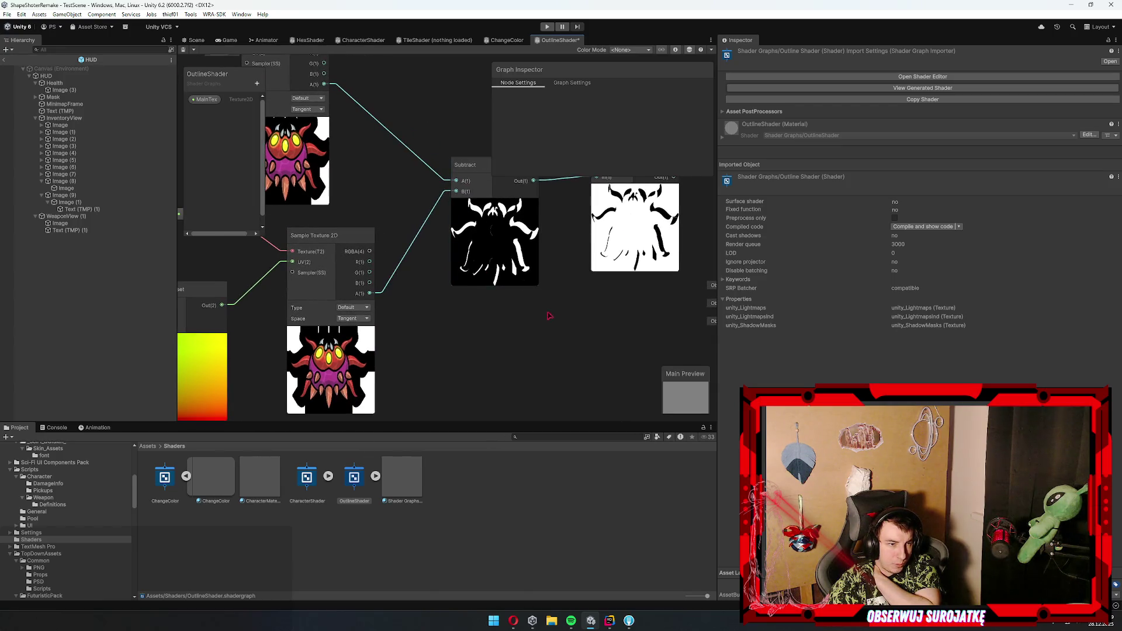
mouse_move(504, 336)
mouse_down()
mouse_move(518, 326)
mouse_move(501, 371)
mouse_move(513, 350)
mouse_move(494, 326)
mouse_move(541, 318)
mouse_up()
- Type new X and Y values into the Tiling And Offset node's Offset fields
scroll(514, 339, down, 1)
click(242, 302)
text(0)
key(Tab)
text(0)
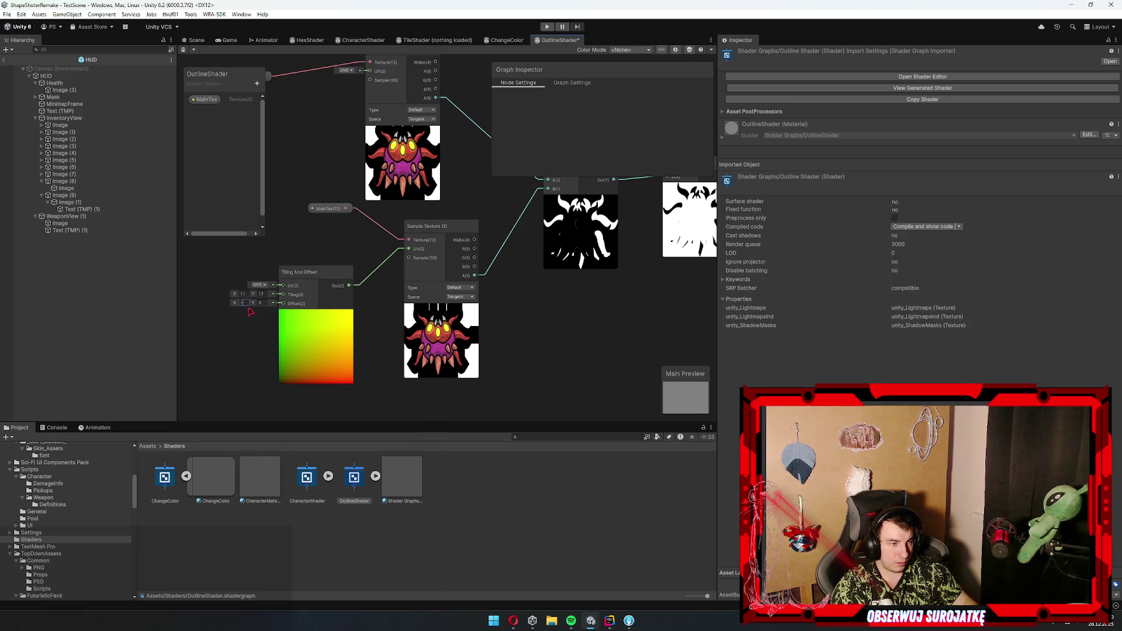
text(0.03)
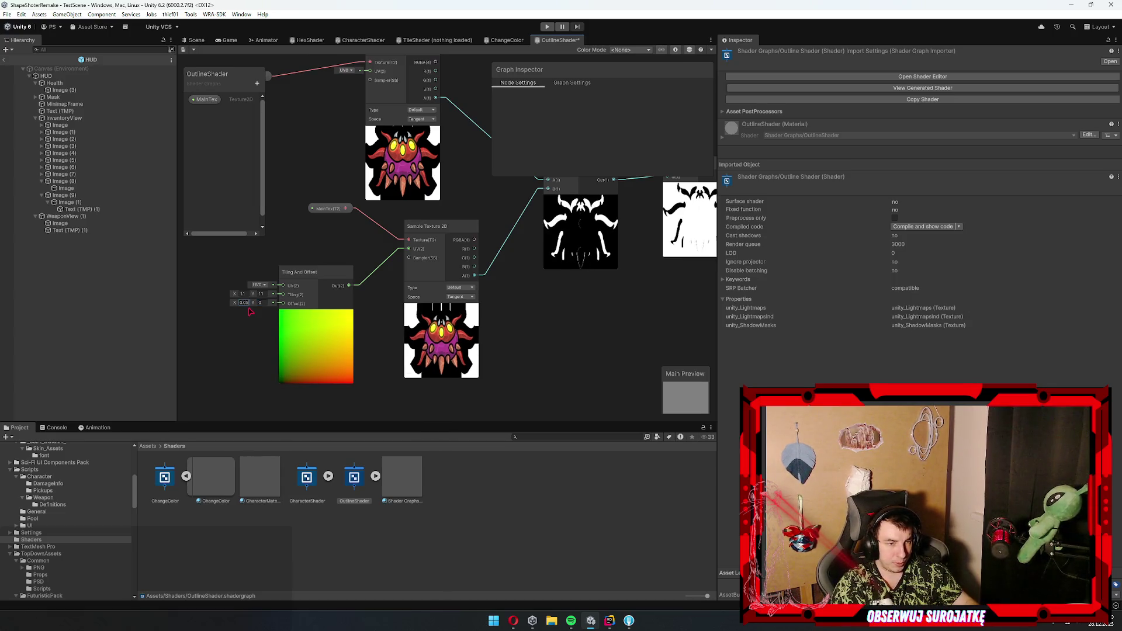
text(0.05)
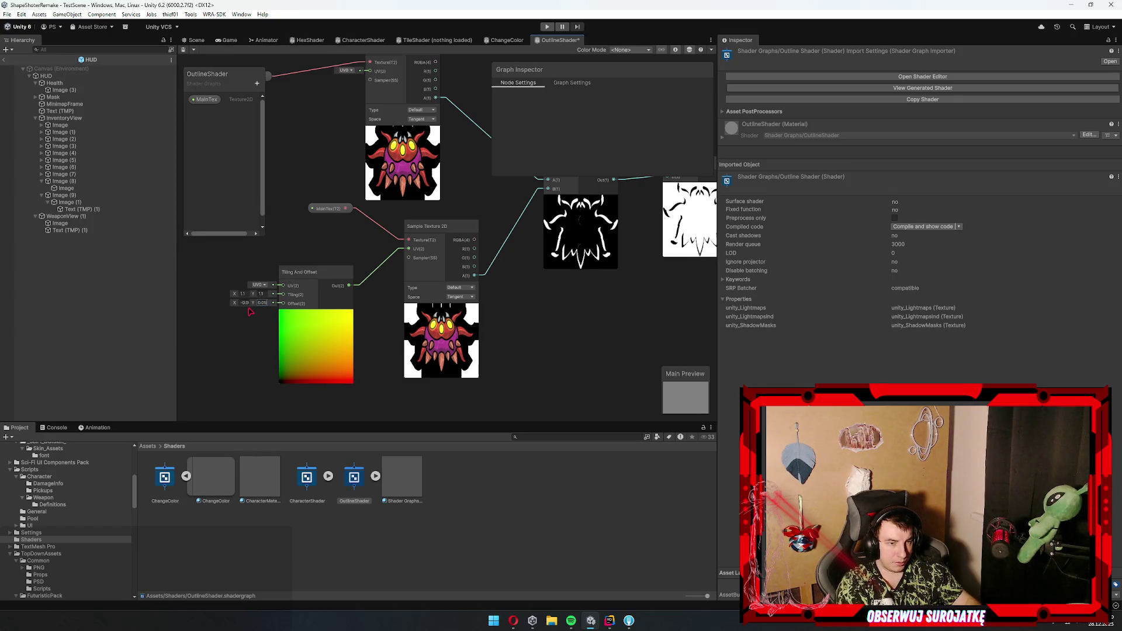
- Save the OutlineShader graph asset and switch to the Rider code editor
scroll(584, 234, up, 6)
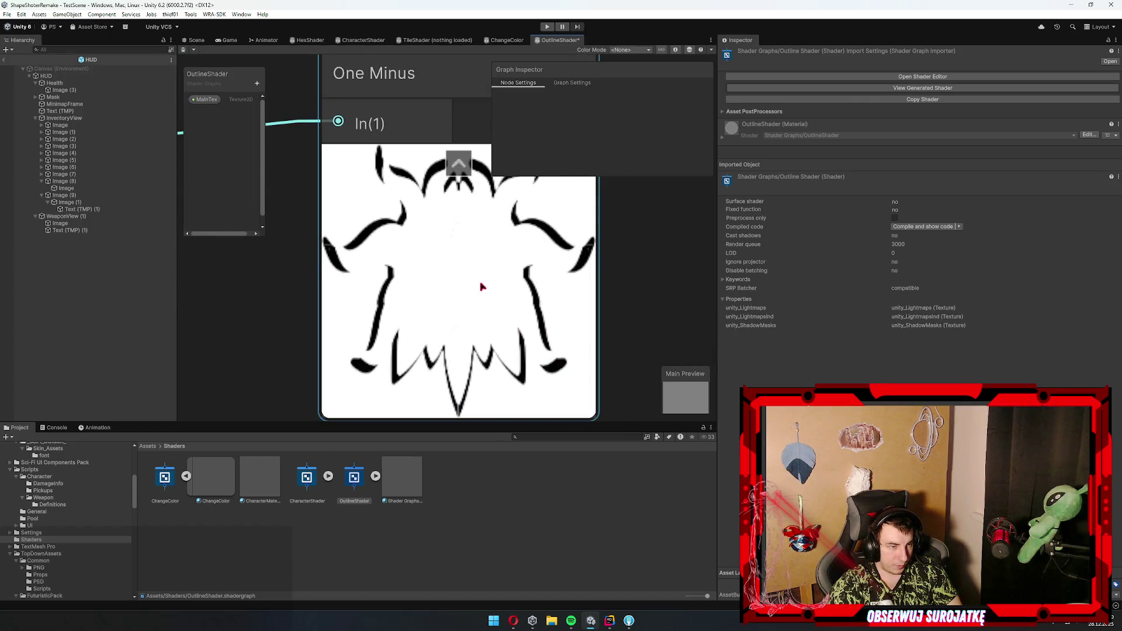
scroll(482, 286, down, 6)
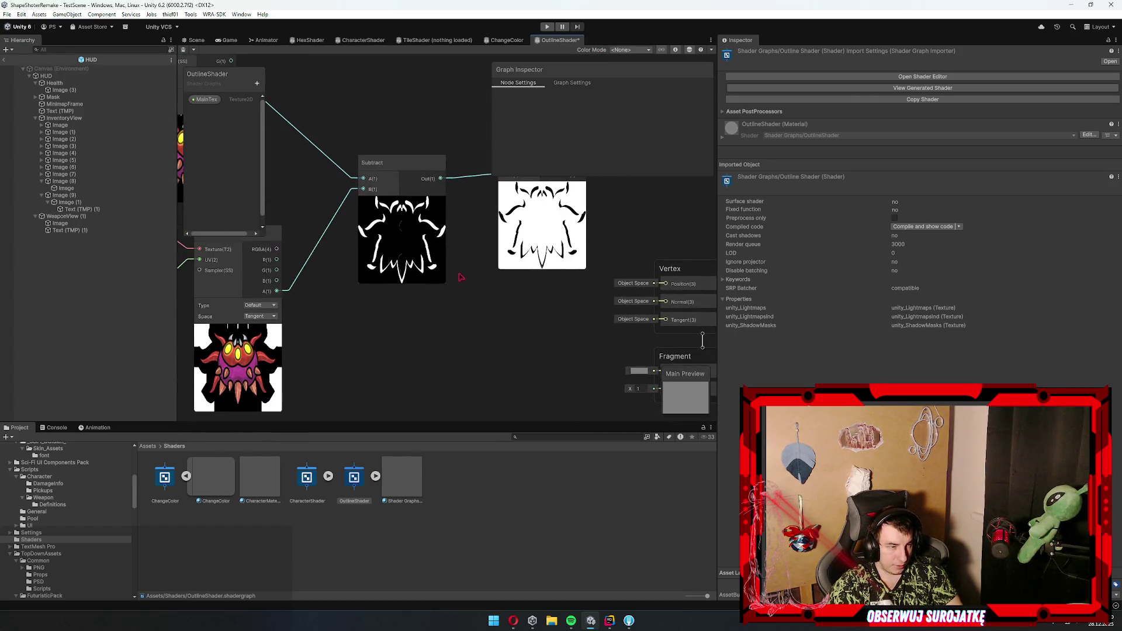
scroll(468, 281, down, 3)
scroll(447, 313, up, 3)
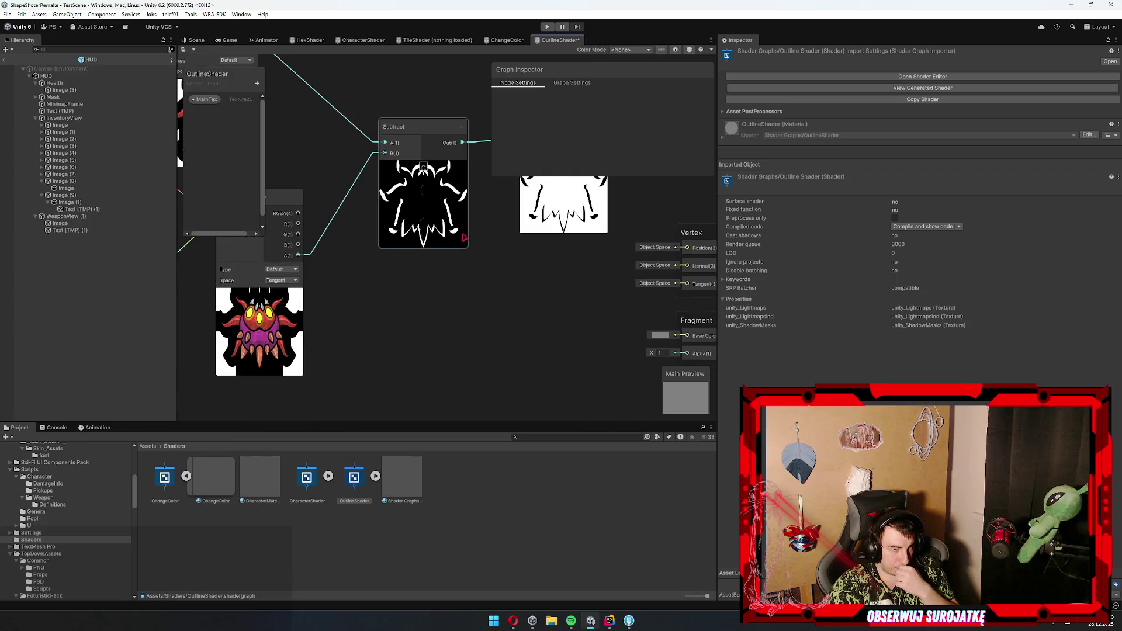
click(185, 50)
mouse_move(375, 358)
mouse_down()
mouse_move(591, 319)
mouse_move(517, 304)
mouse_up()
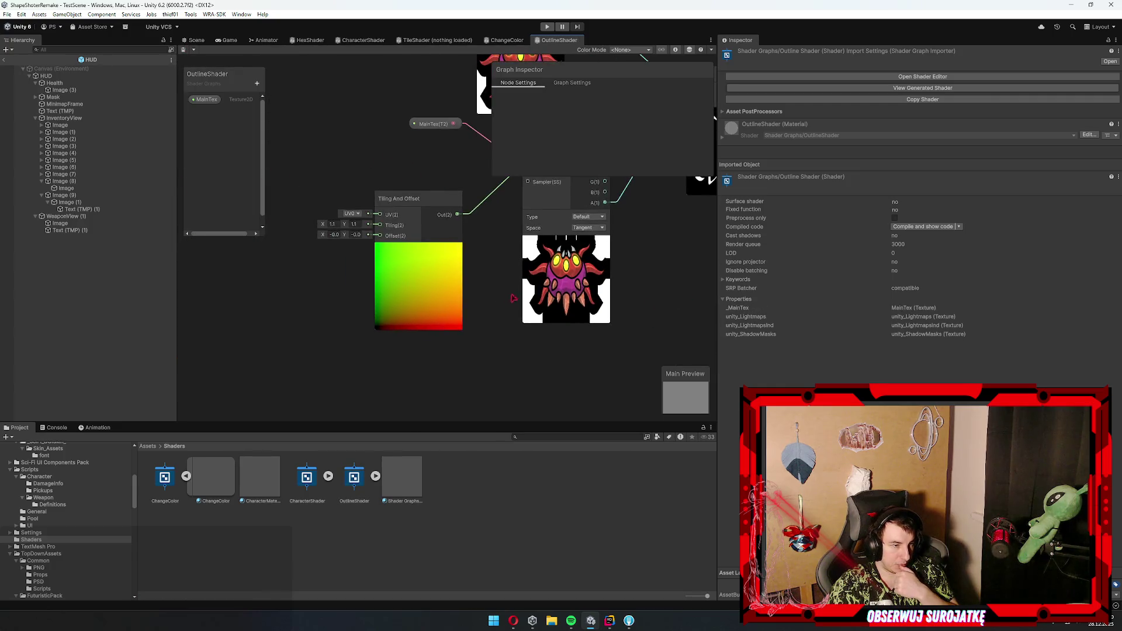
scroll(517, 304, down, 1)
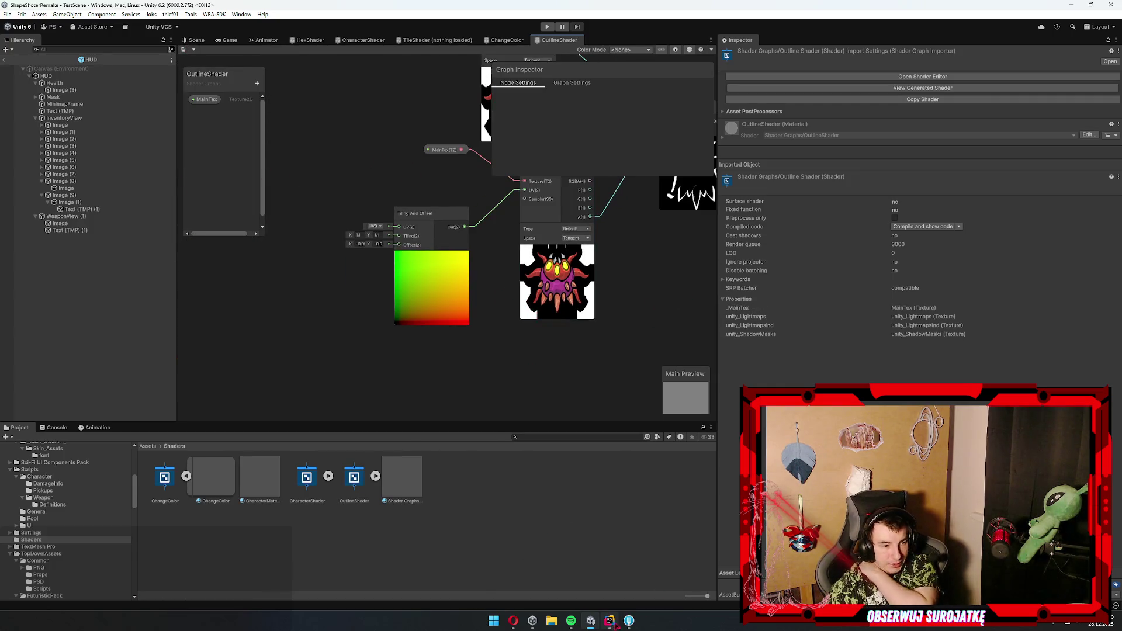
click(610, 621)
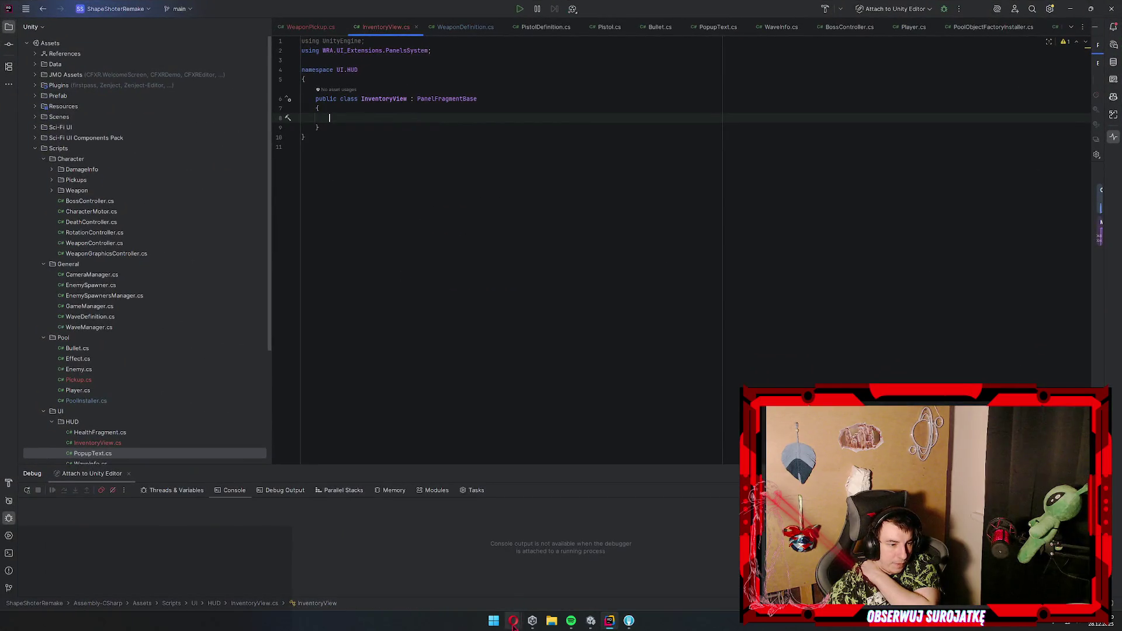
- Bring the YouTube outline tutorial back up and resume its playback
mouse_move(513, 622)
click(544, 569)
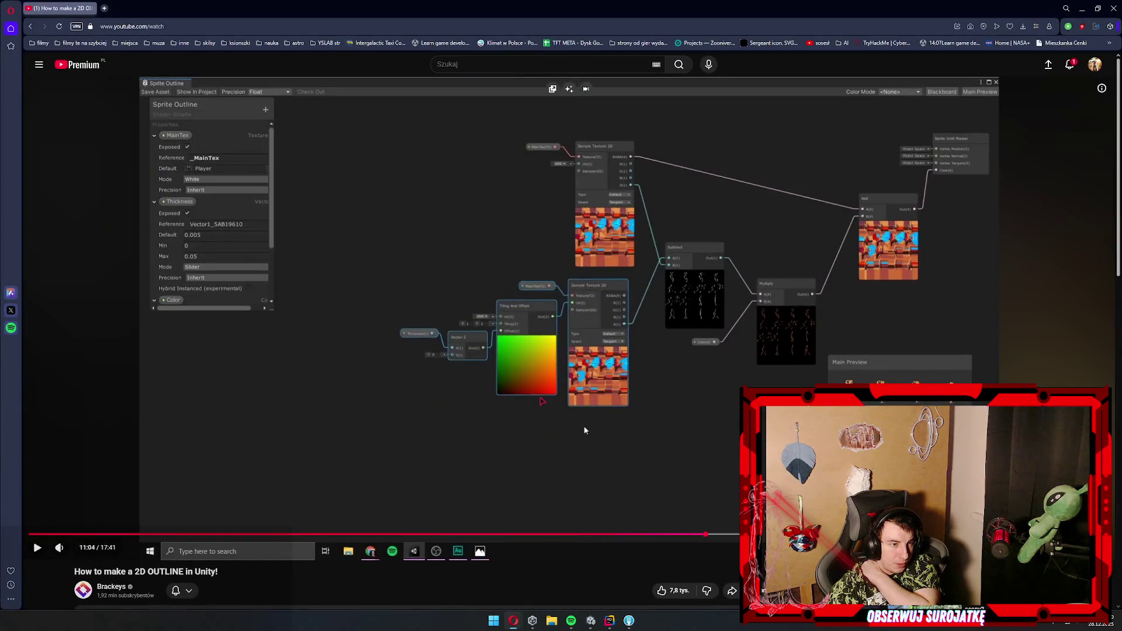
click(584, 430)
click(395, 270)
click(401, 282)
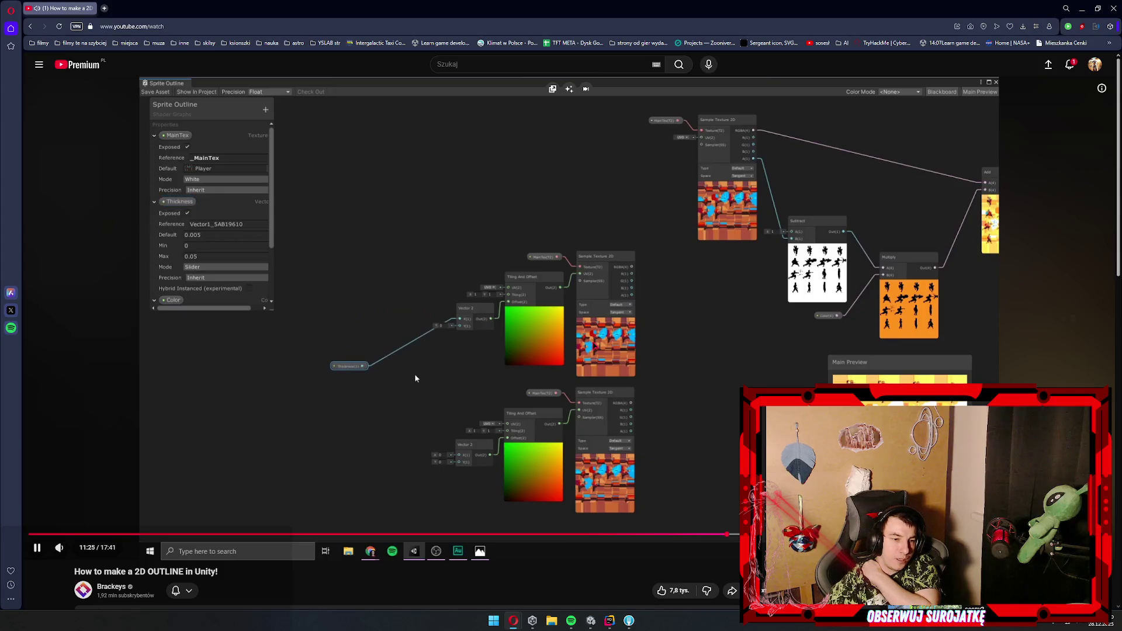
- Seek past the node graph building to where the player sprite's outline colour is picked
key(l)
key(l)
key(Right)
key(Right)
key(Right)
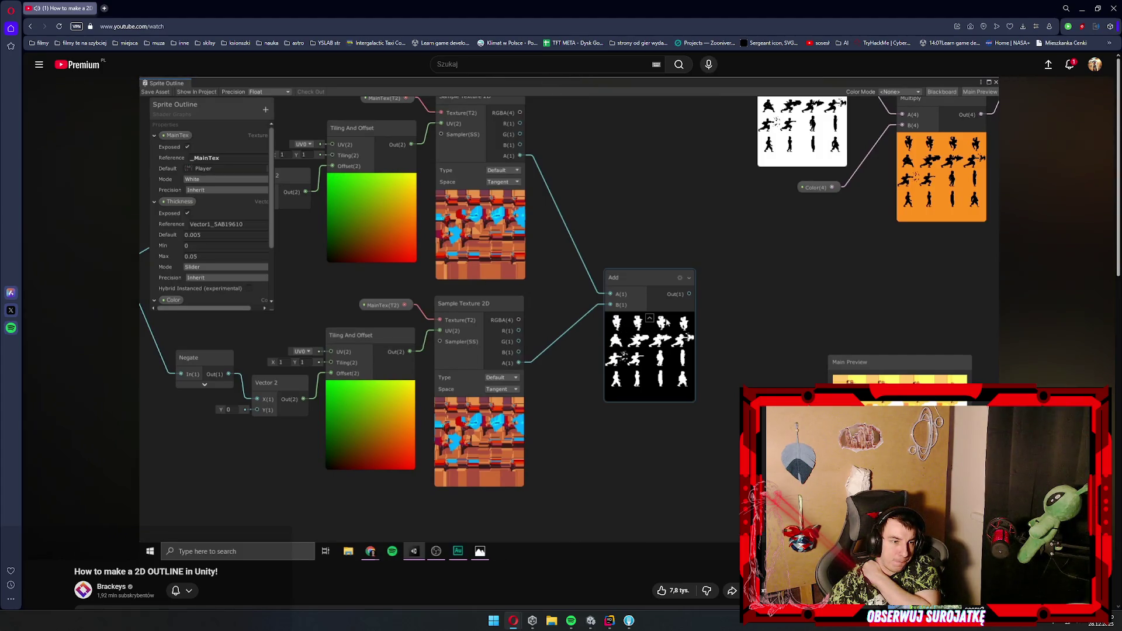
key(Right)
key(Right)
key(Right)
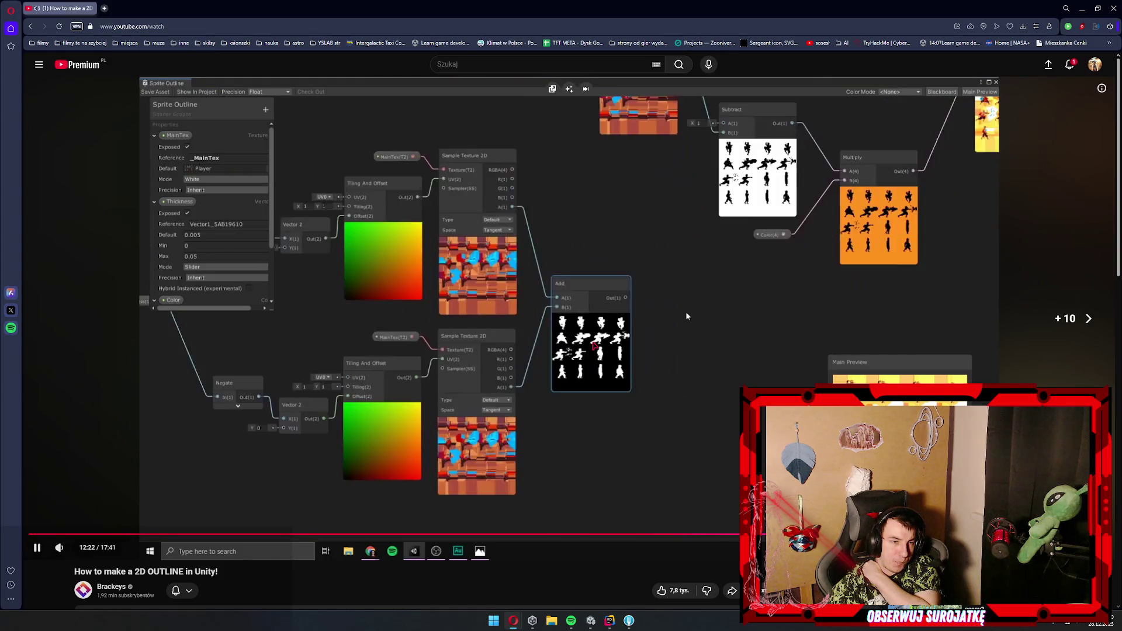
key(Right)
key(Right)
key(Right)
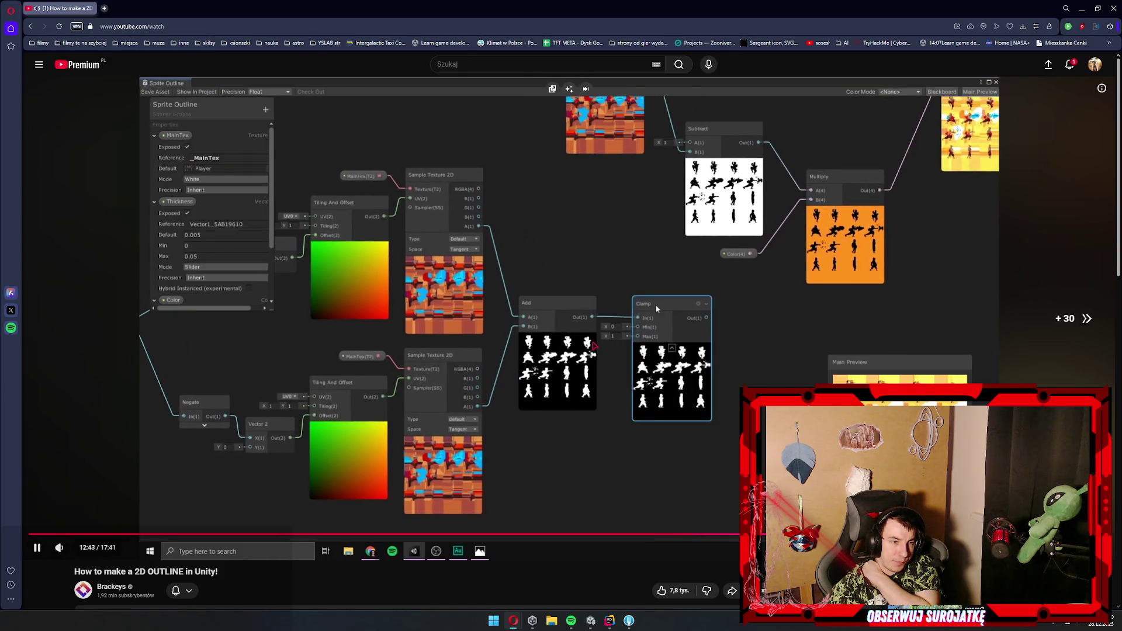
key(Right)
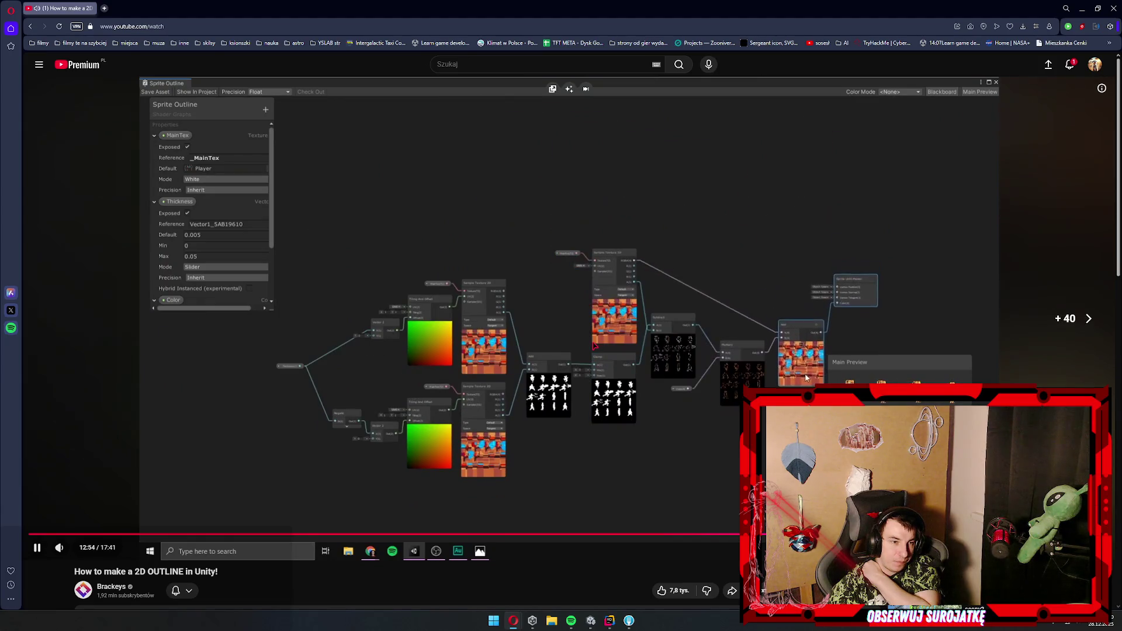
key(Right)
key(Right)
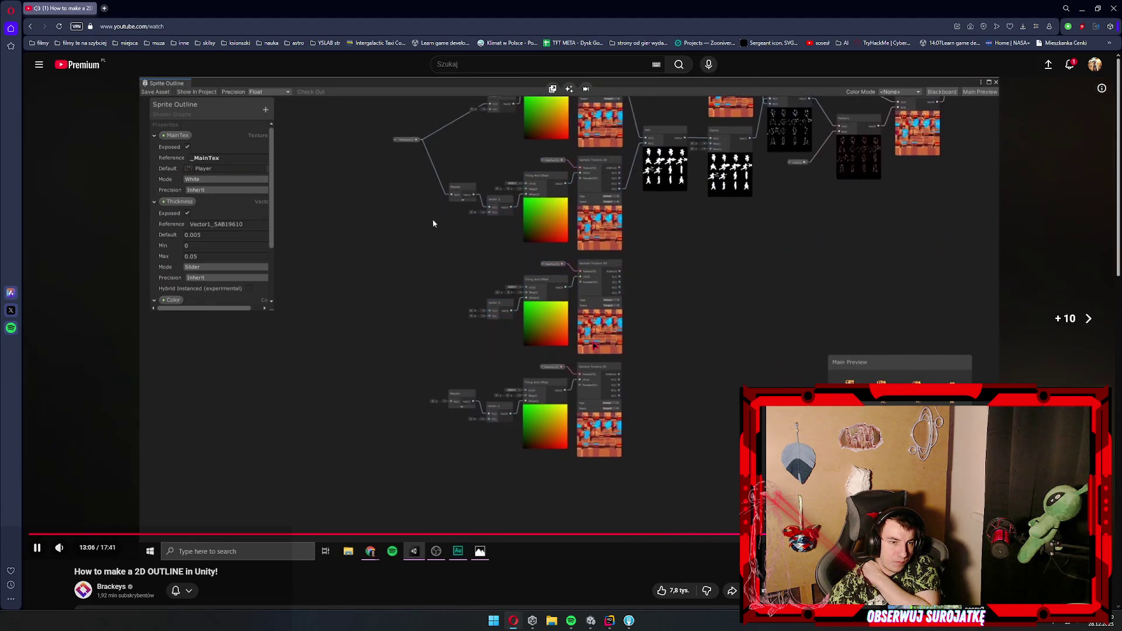
key(Right)
key(Right)
key(Right)
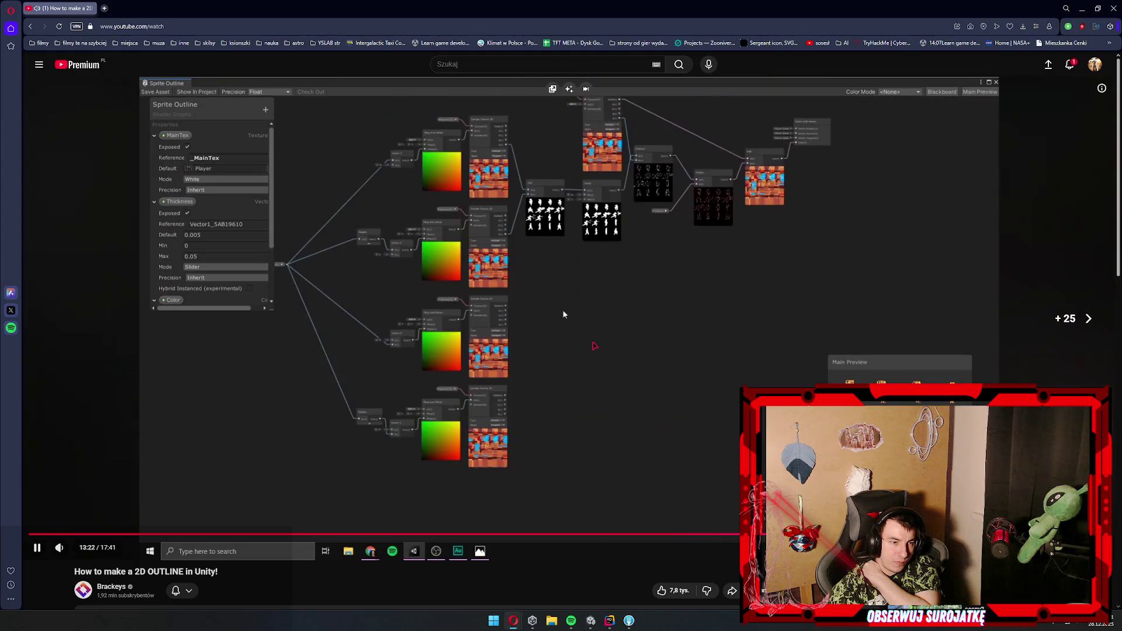
key(Right)
key(Right)
key(Right)
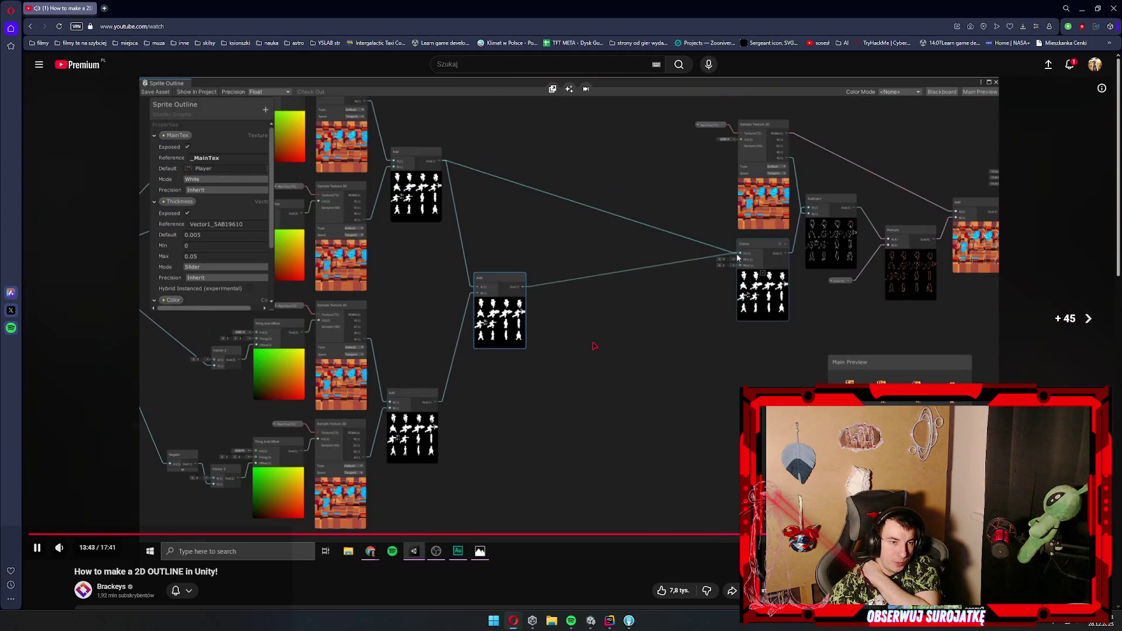
key(Right)
key(Right)
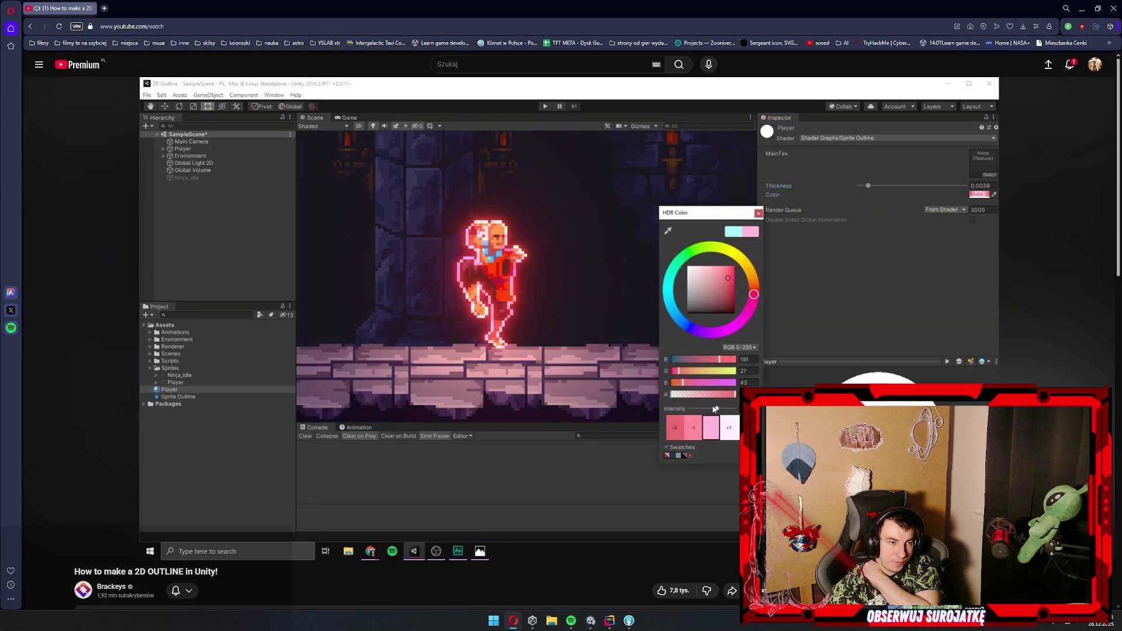
- Seek the tutorial to its Shader Graph view, pause at 15:13, and switch to Rider
key(Right)
key(Right)
key(Right)
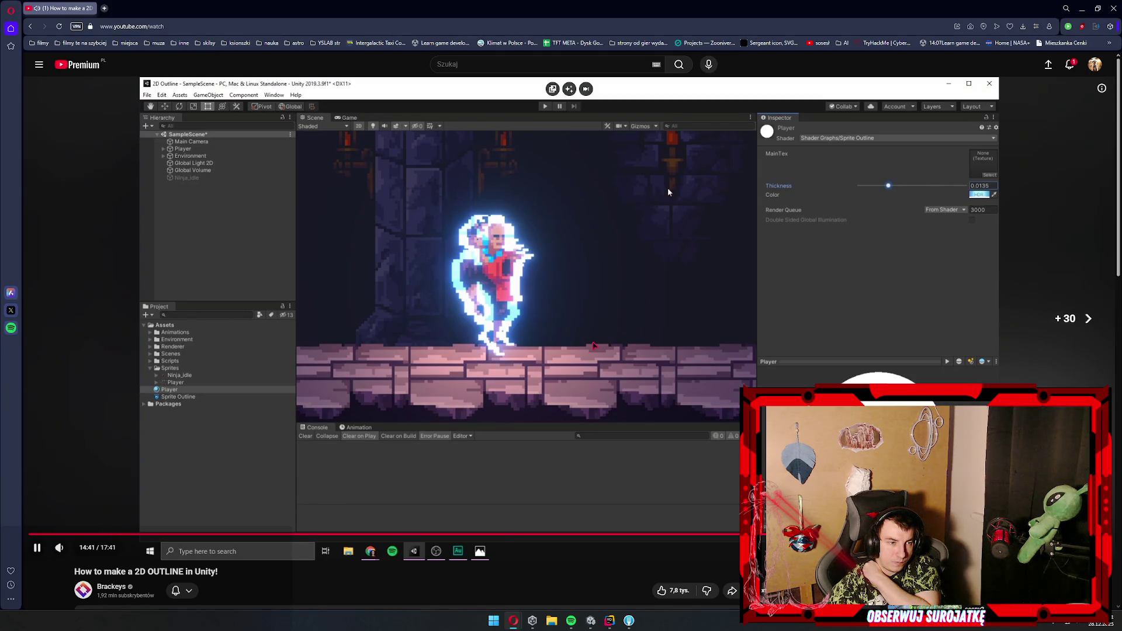
key(Right)
key(Right)
key(Right)
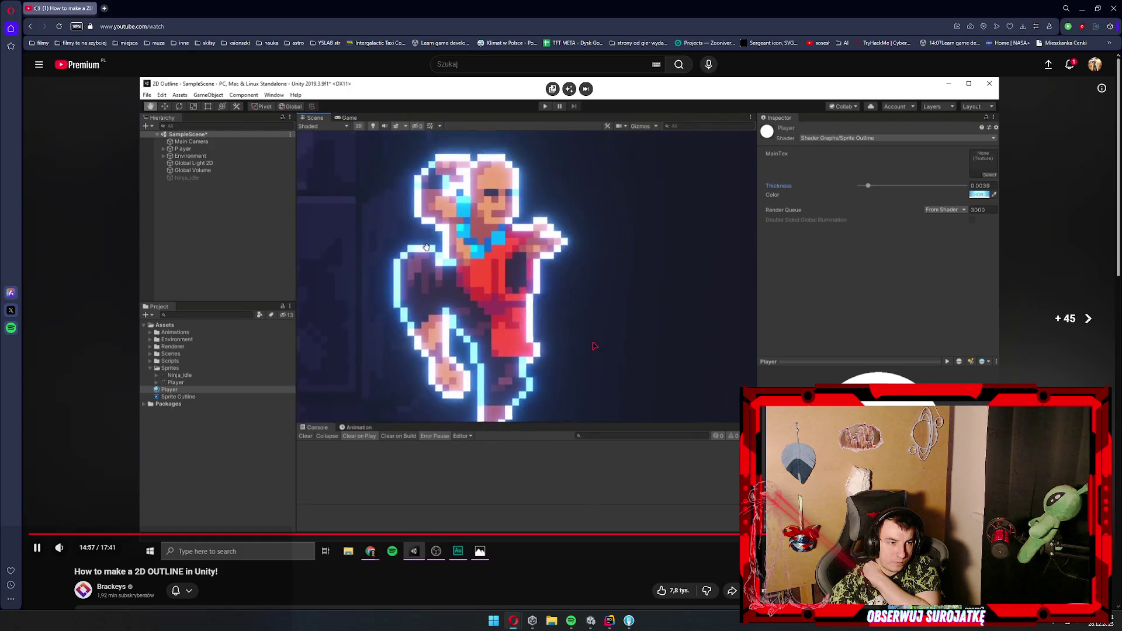
key(Right)
key(Right)
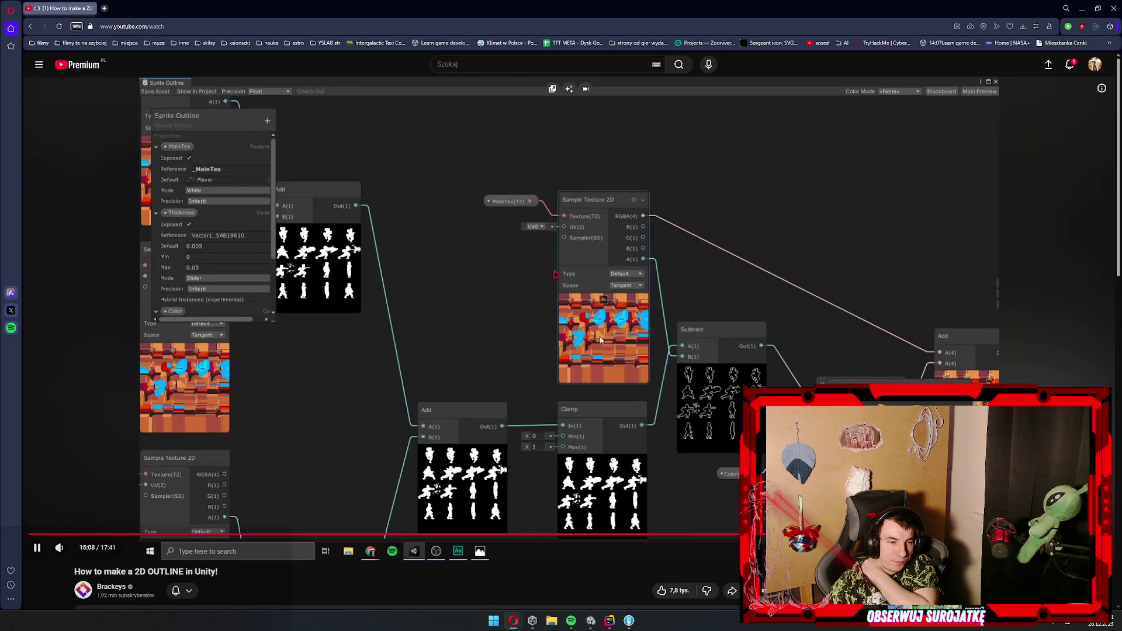
key(space)
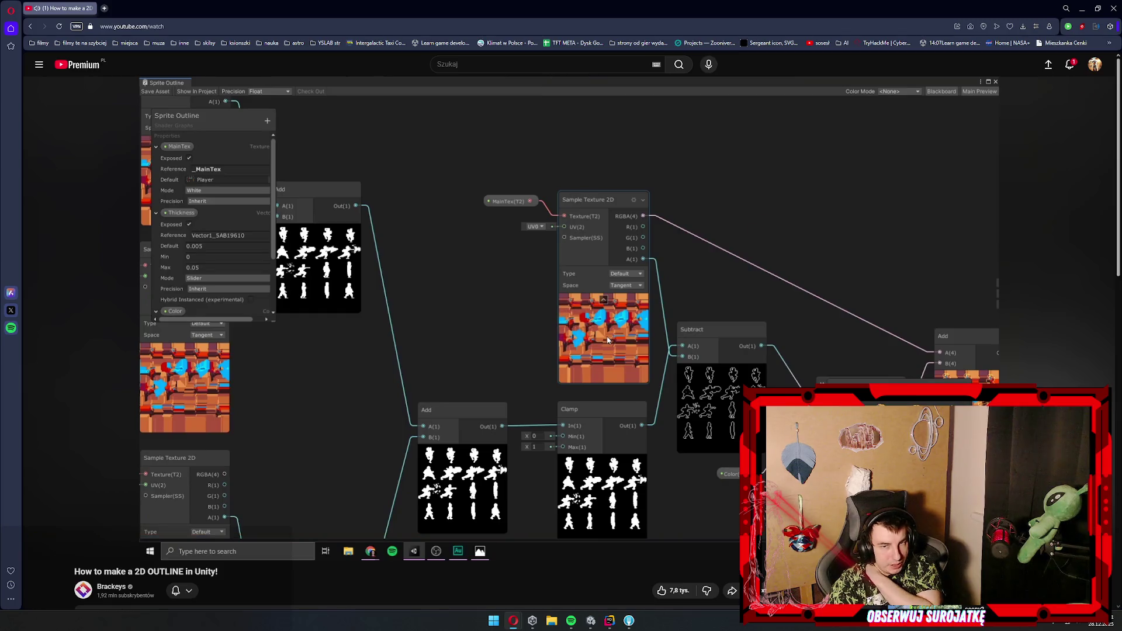
key(space)
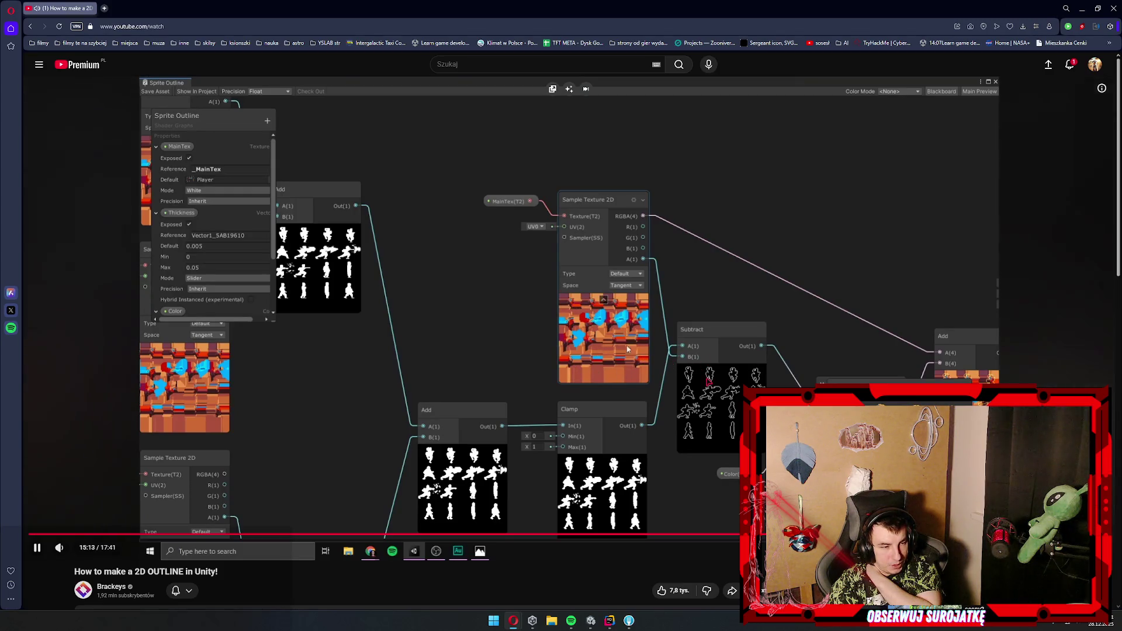
key(space)
key(alt+Tab)
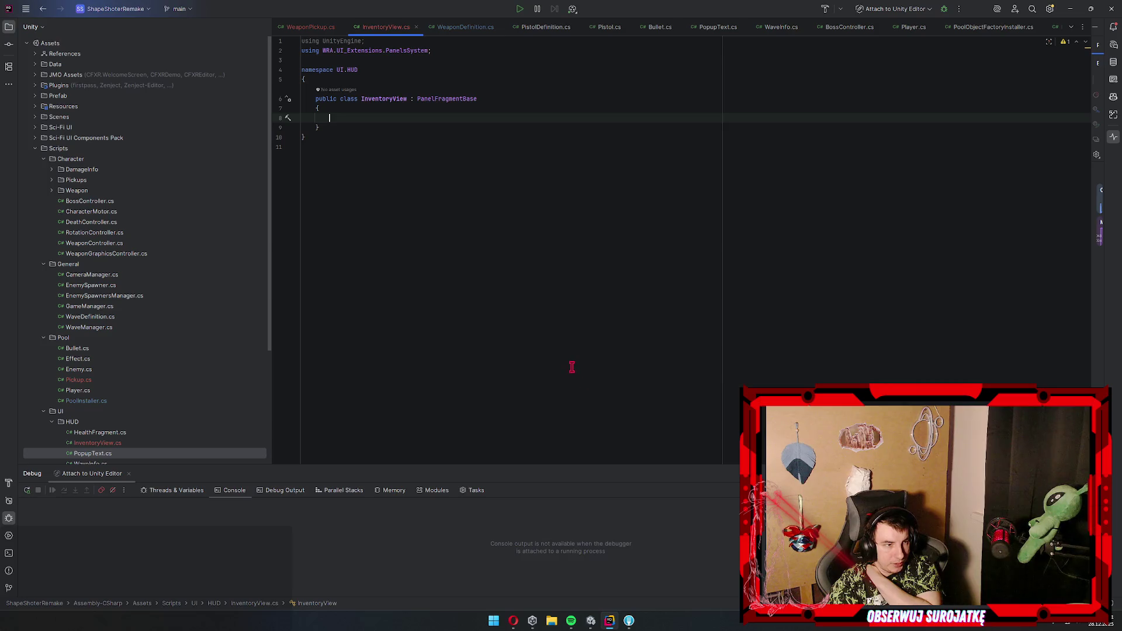
- Back in Unity, browse to the Enemies folder and open the Enemy1 prefab for editing
key(ctrl+Tab)
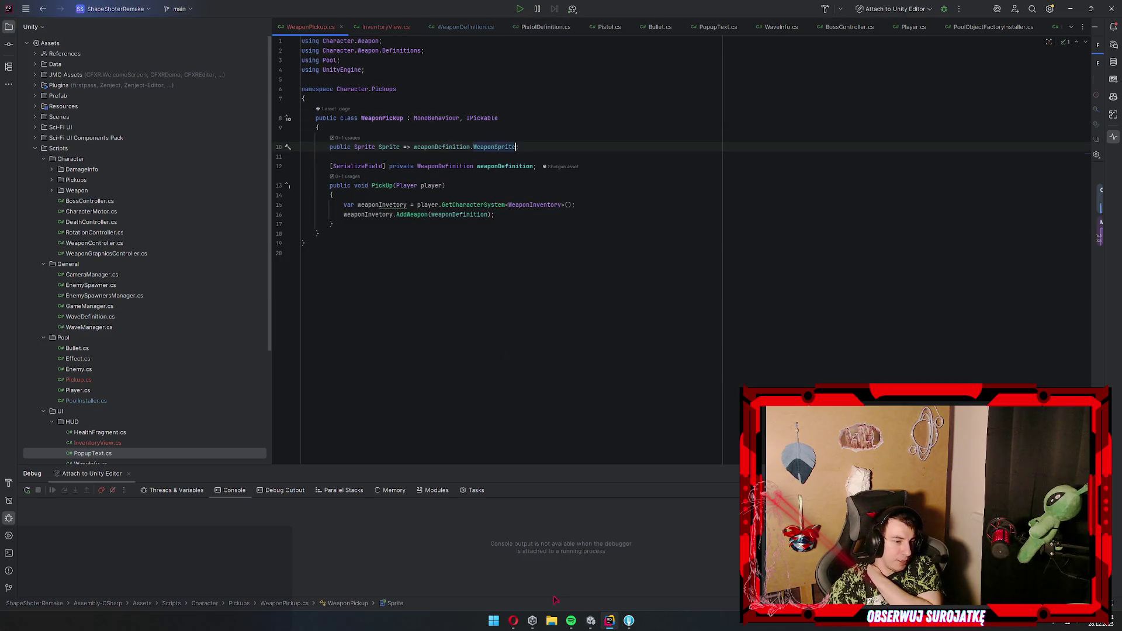
click(591, 620)
scroll(490, 282, up, 5)
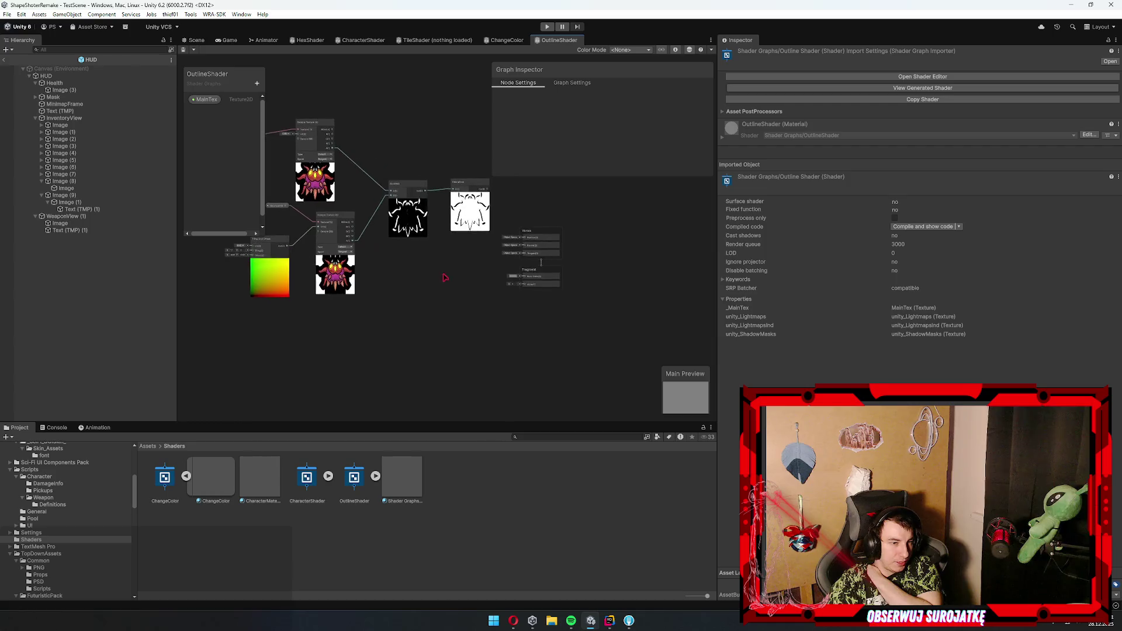
drag(450, 226, 464, 273)
click(53, 504)
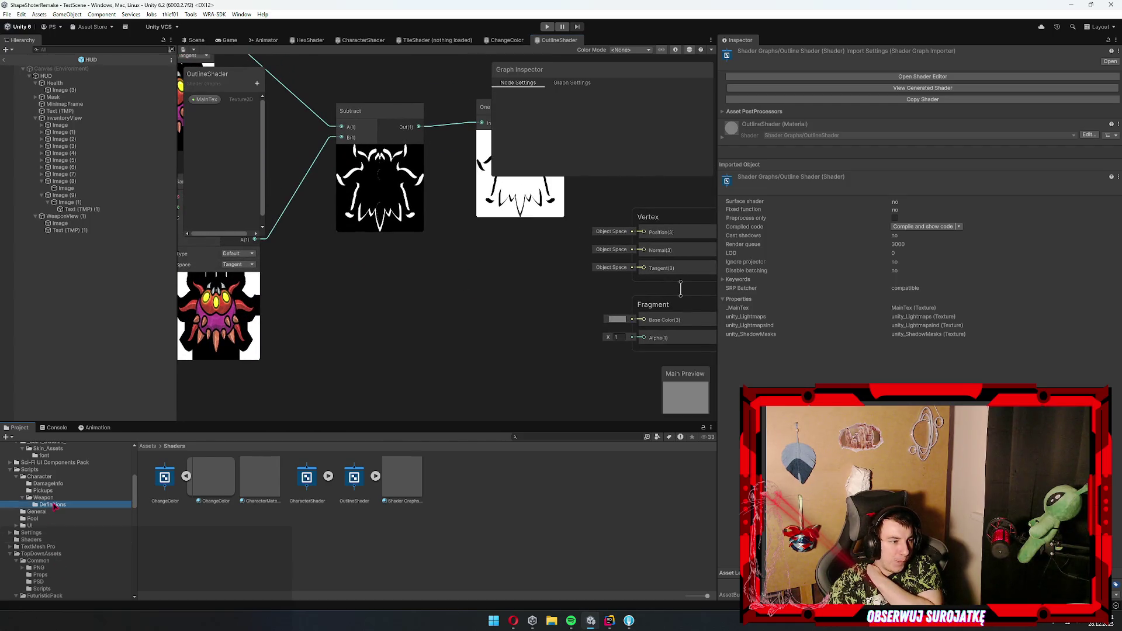
scroll(70, 539, up, 3)
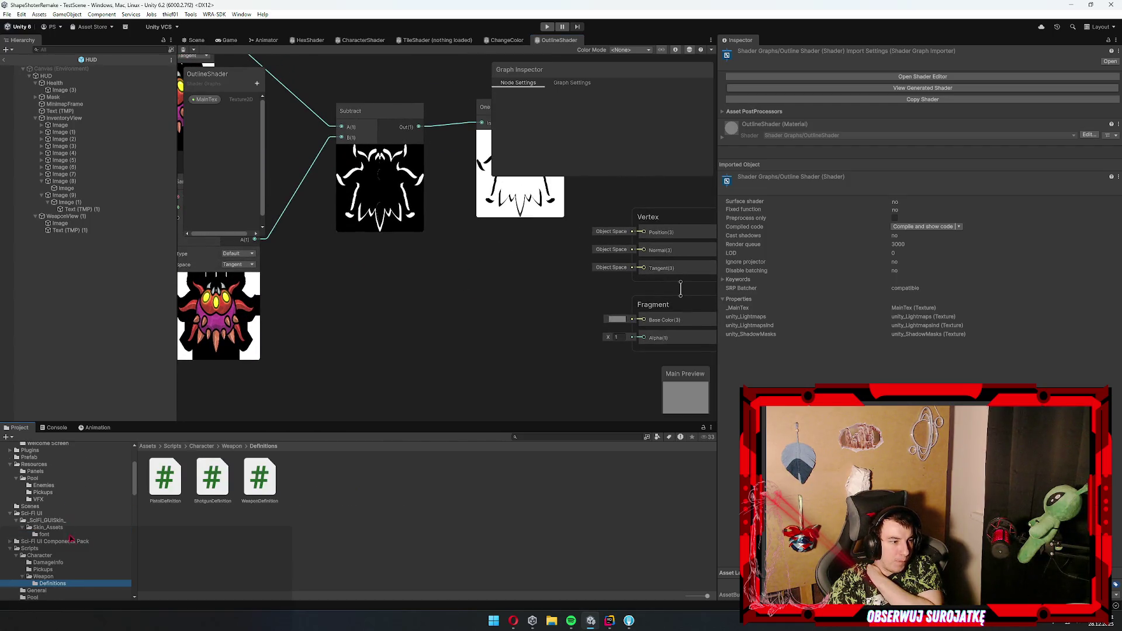
click(39, 500)
click(44, 485)
click(213, 476)
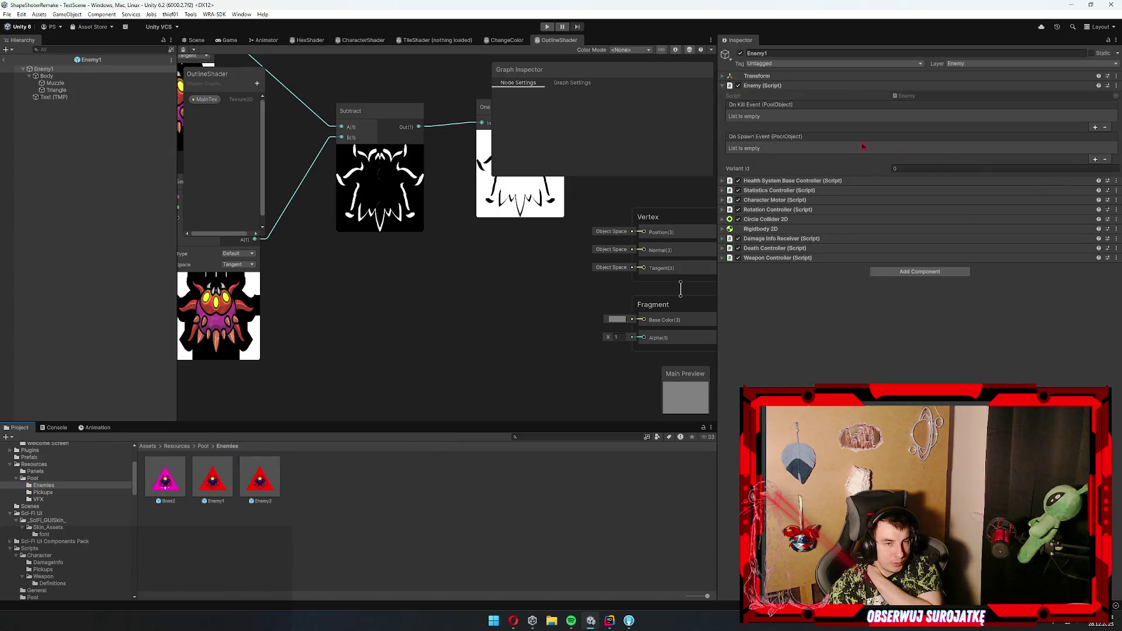
- Locate the Body part's sprite, climb the breadcrumb to FuturisticPack, and open its PSD folder
click(81, 69)
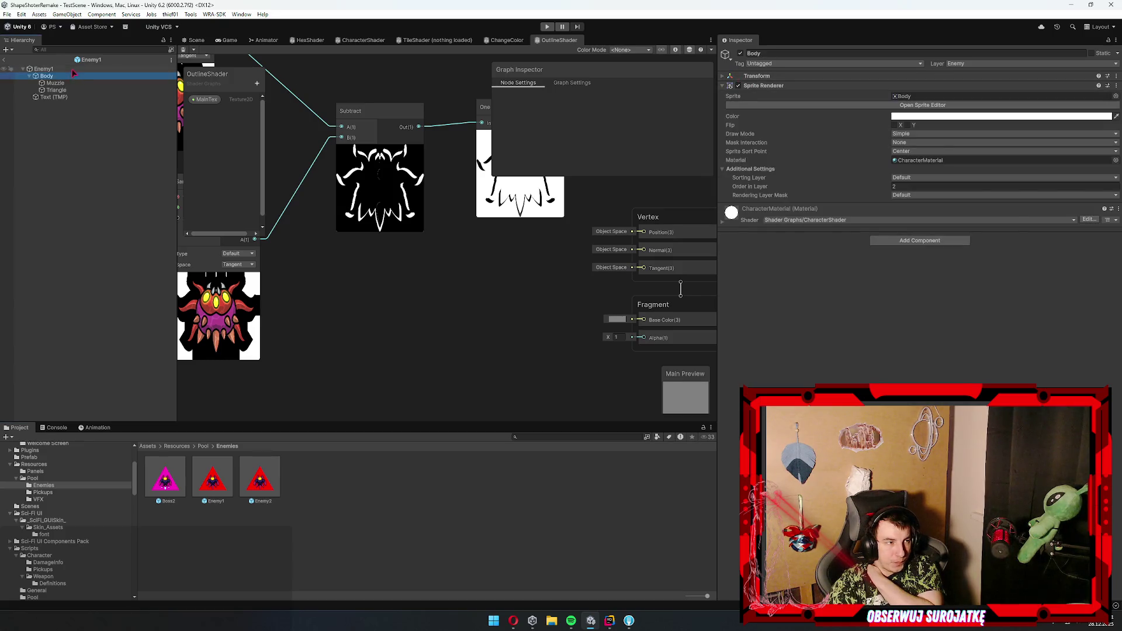
click(46, 76)
click(935, 106)
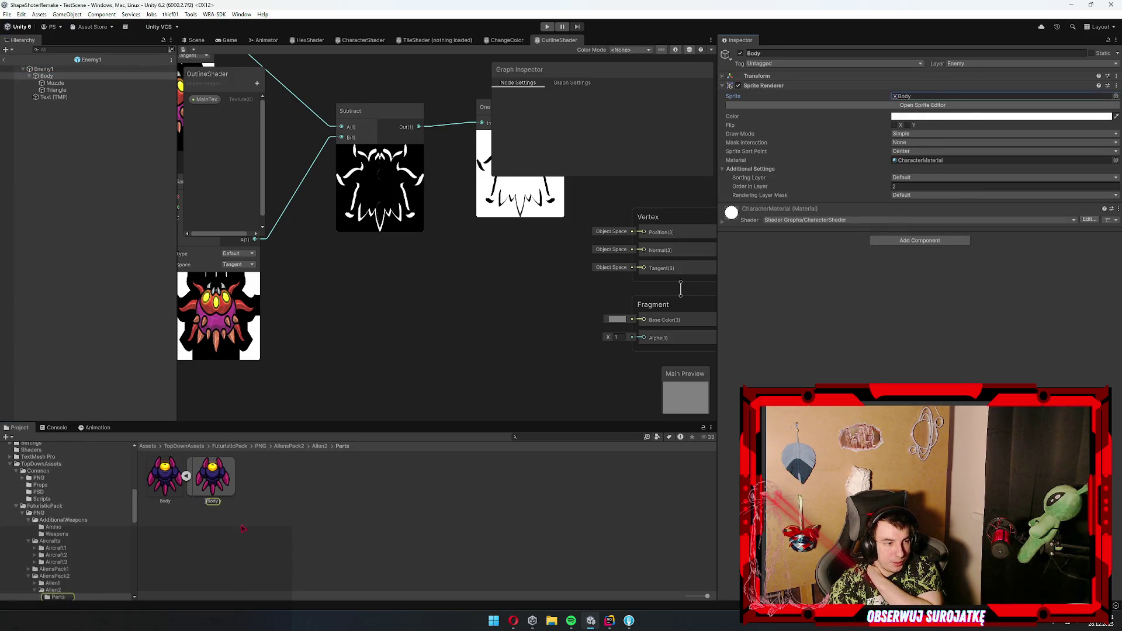
click(188, 476)
click(165, 478)
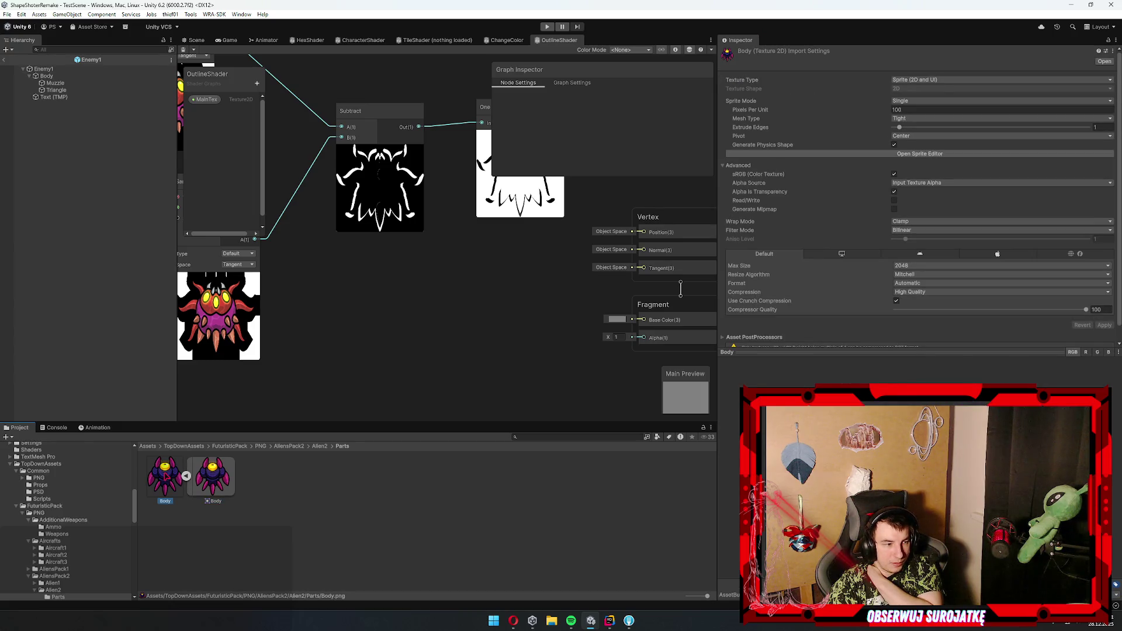
click(315, 446)
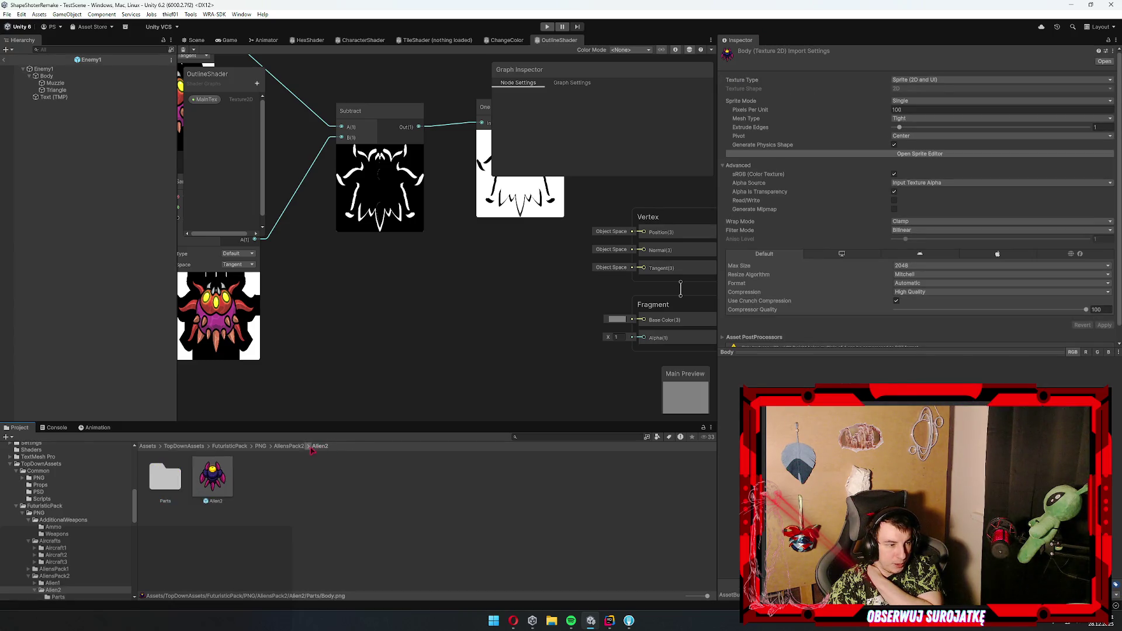
click(290, 447)
click(261, 446)
click(243, 446)
double_click(212, 476)
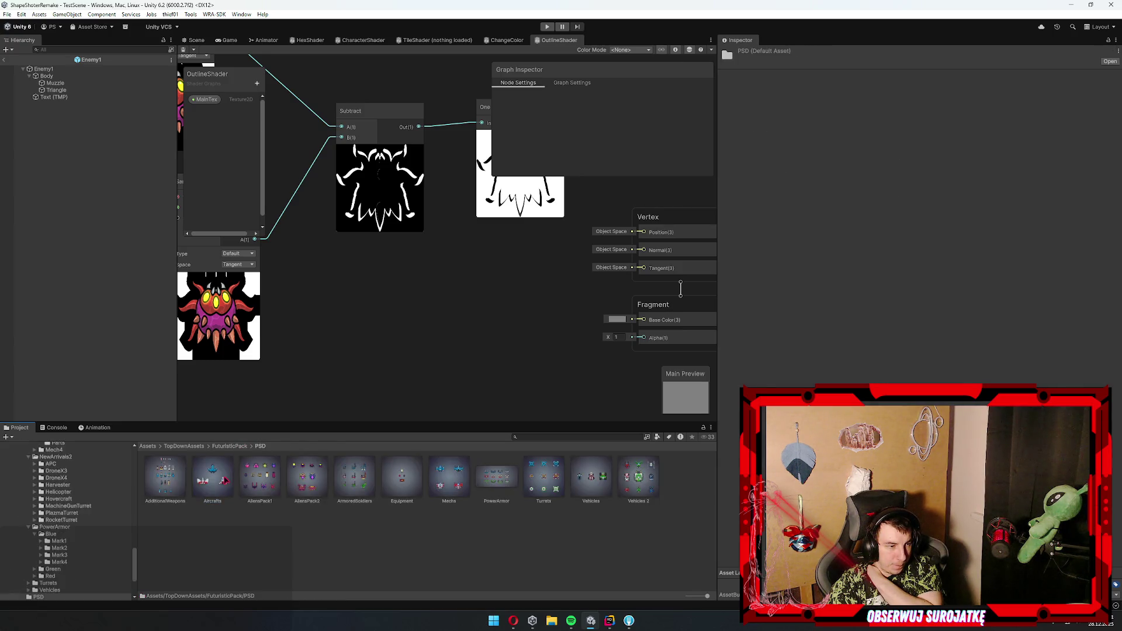
- Inspect the AliensPack1, AliensPack2, Mechs, PowerArmor and Turrets PSD sheets
click(264, 476)
click(315, 478)
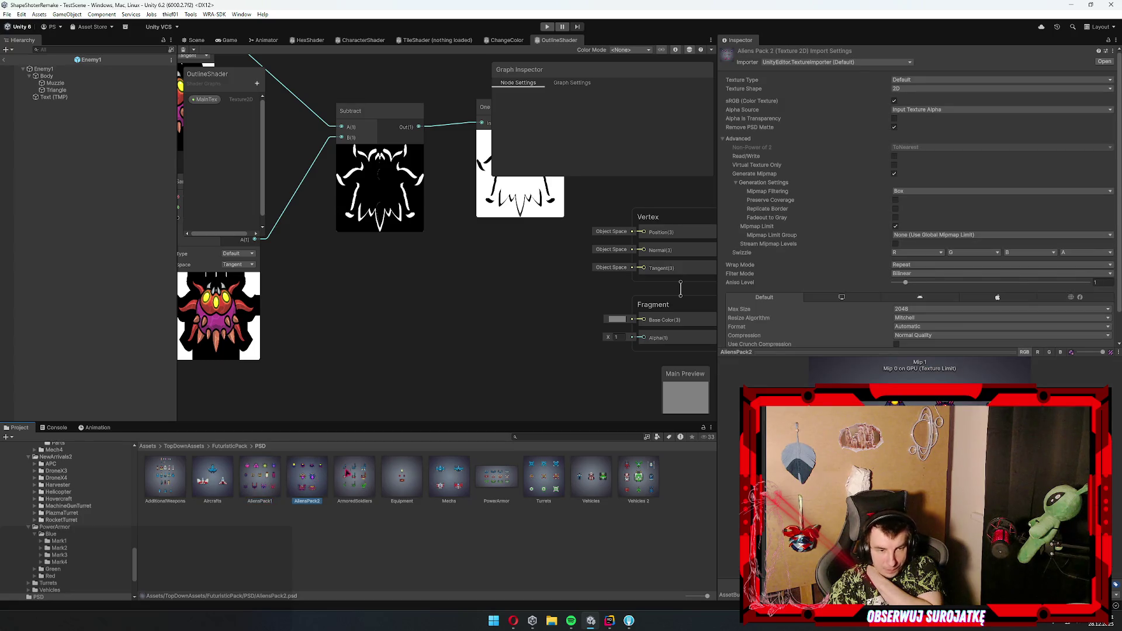
click(448, 476)
click(497, 476)
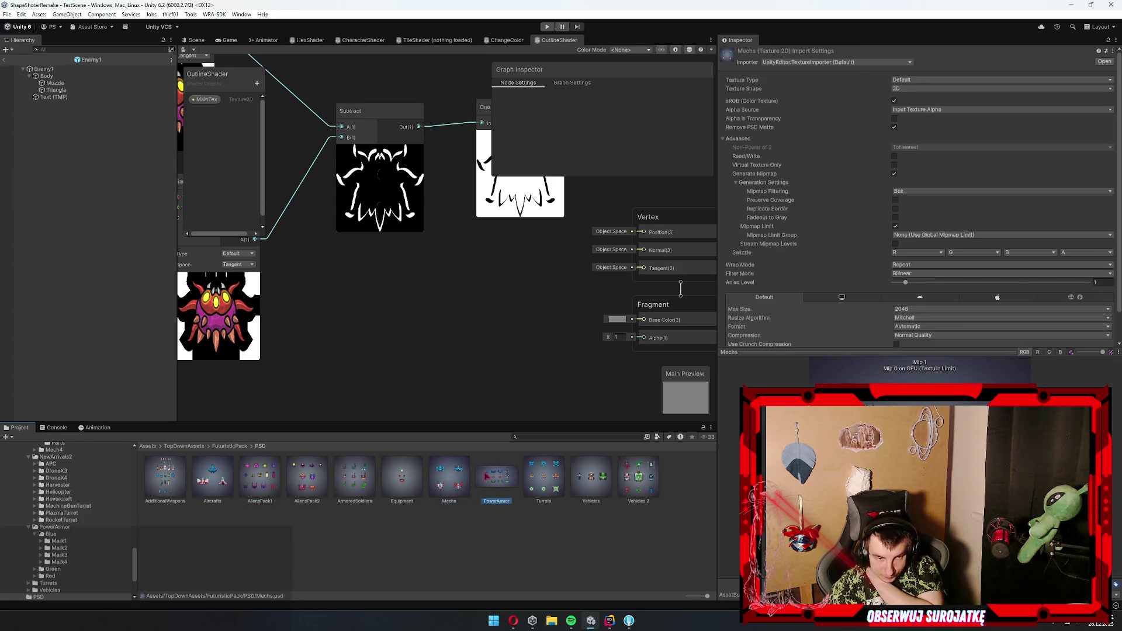
click(554, 478)
click(504, 494)
click(543, 478)
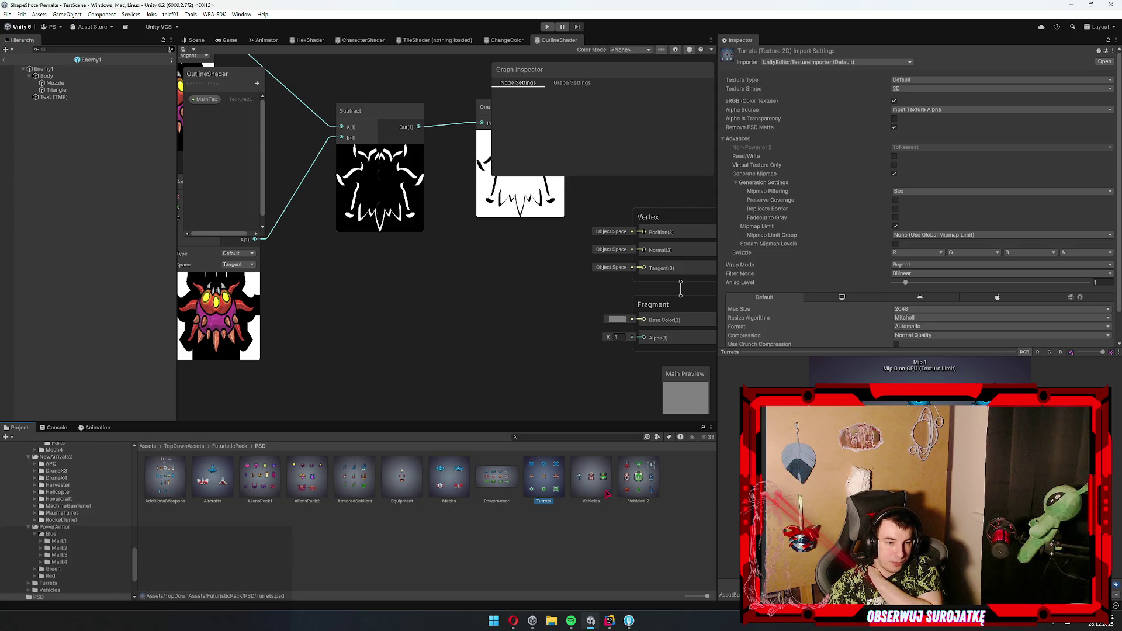
click(665, 490)
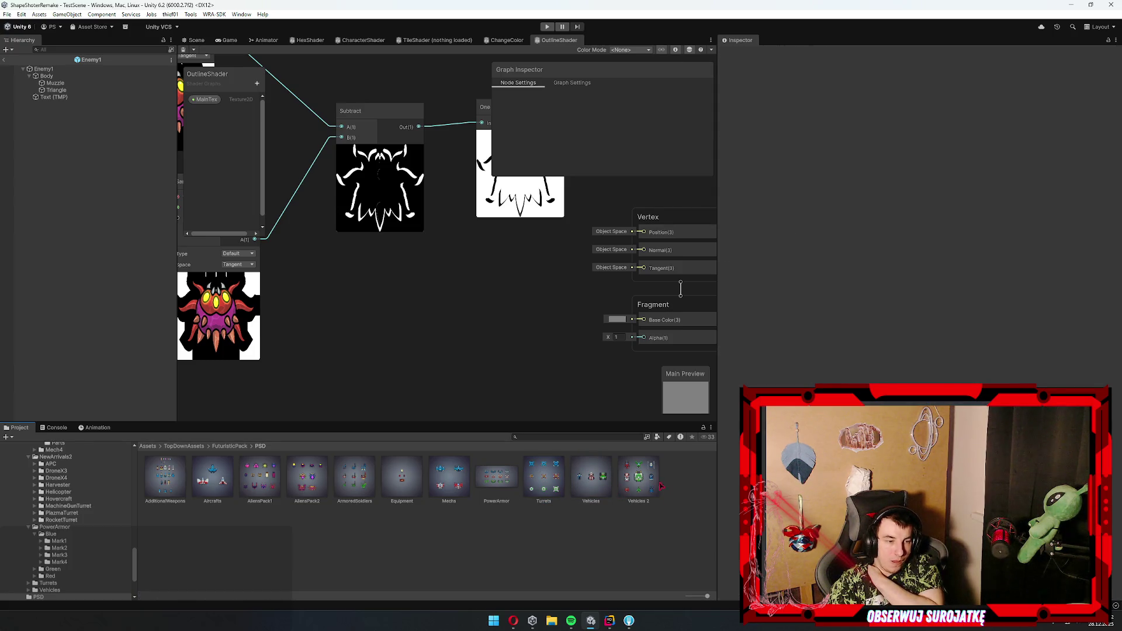
- Check the Vehicles 2, Equipment, ArmoredSoldiers and AliensPack sheets, then switch to Photoshop
click(652, 475)
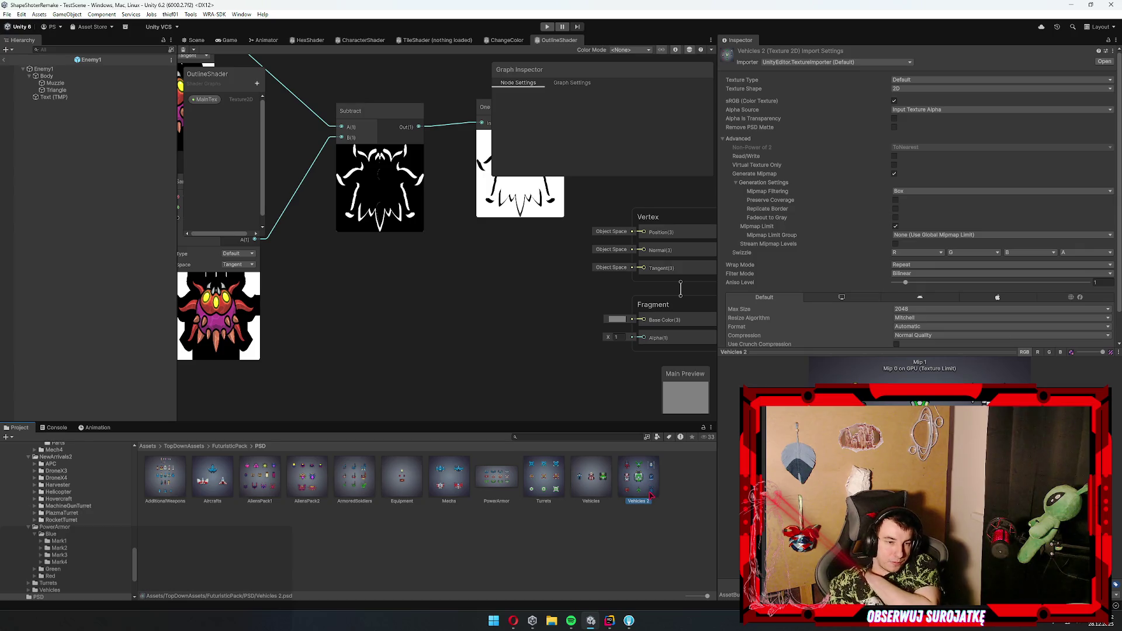
click(508, 471)
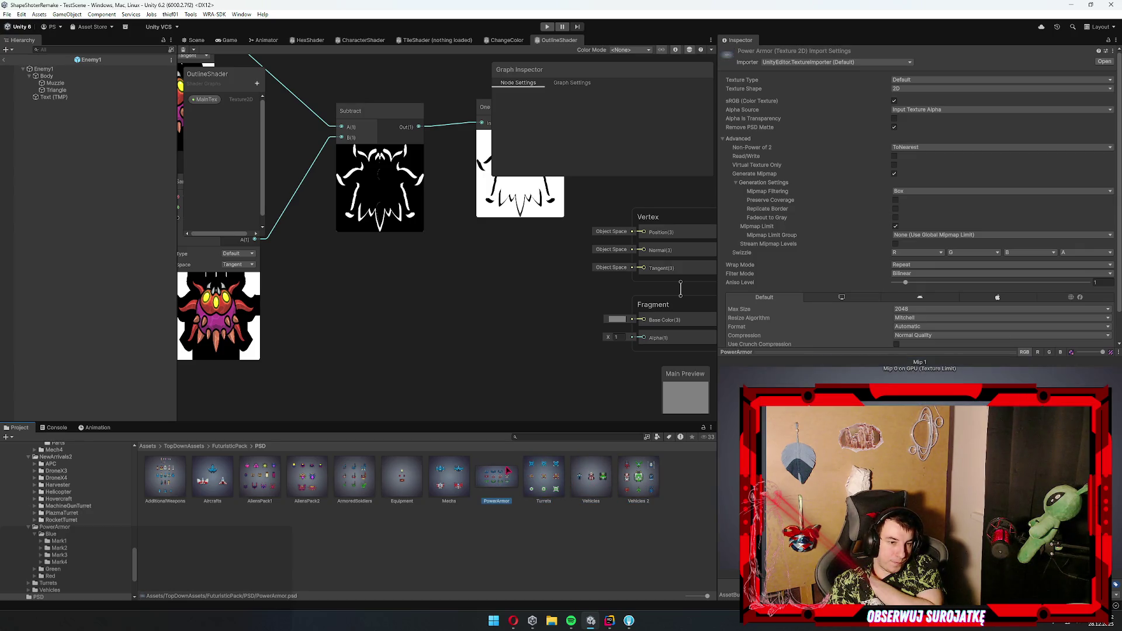
click(458, 469)
click(408, 481)
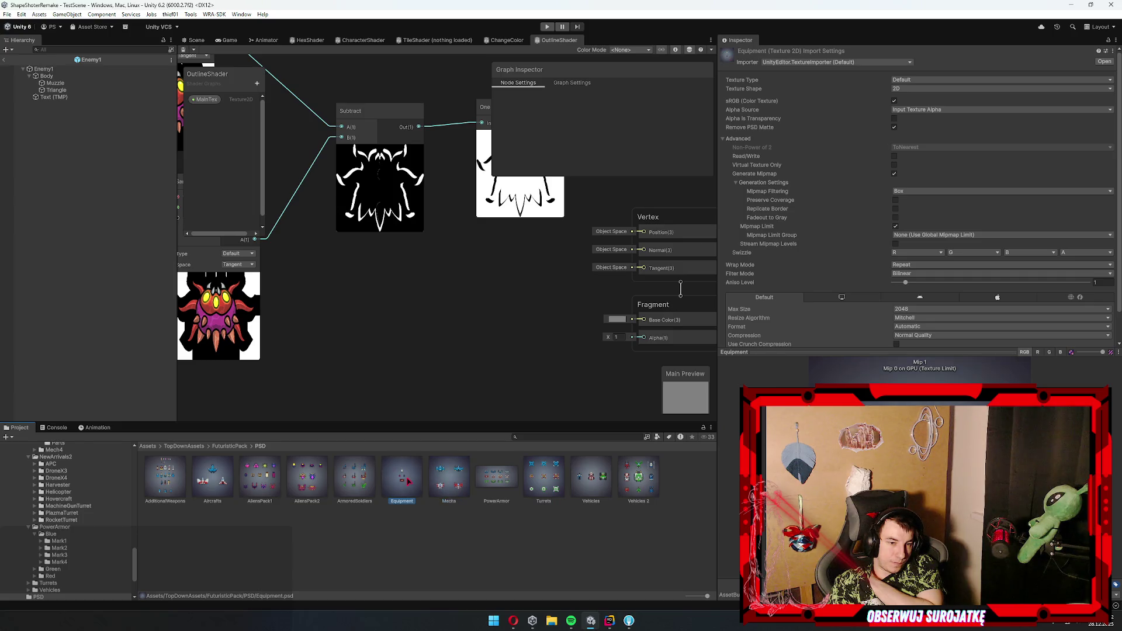
click(367, 489)
click(295, 475)
click(257, 475)
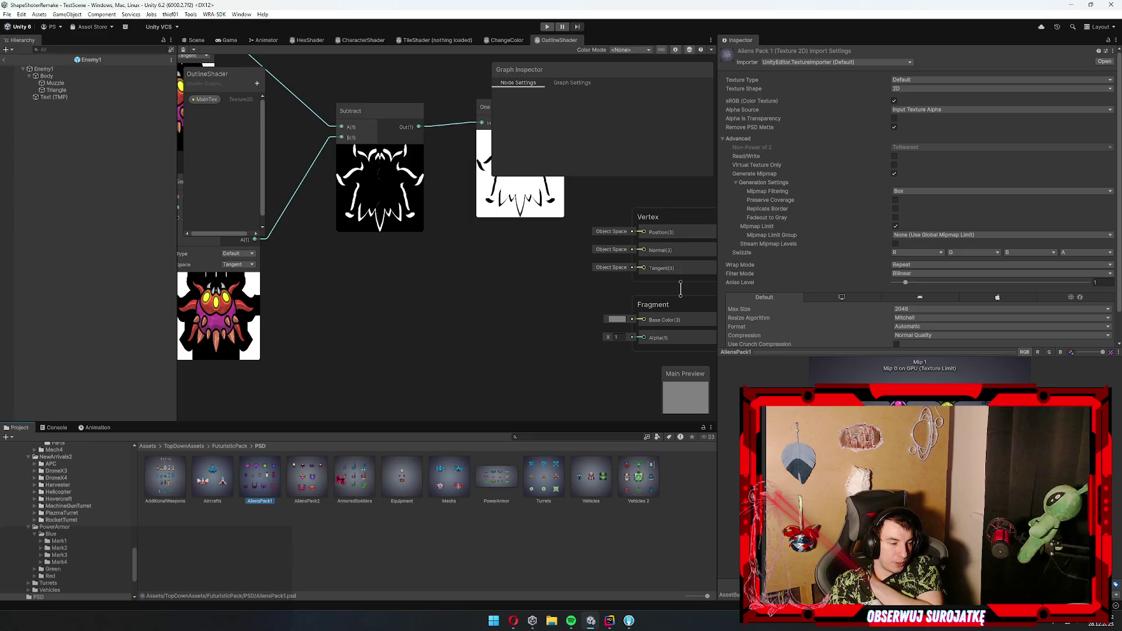
click(302, 520)
click(640, 625)
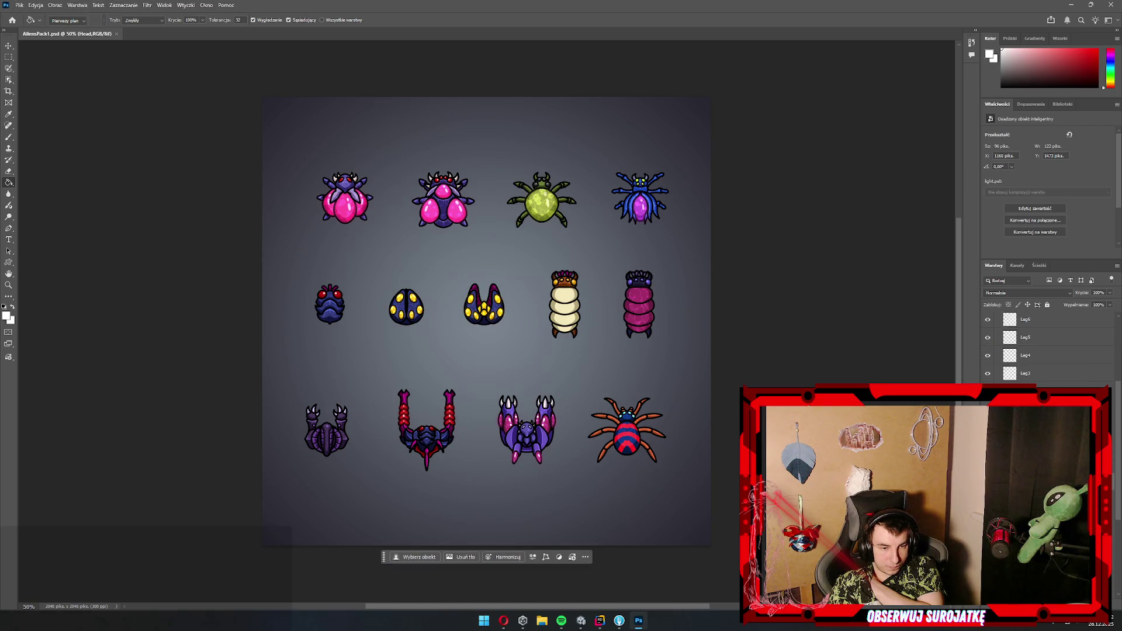
- Select the Alien8 layer, then the Brightness/Contrast 1 adjustment layer, and zoom the canvas
click(1009, 377)
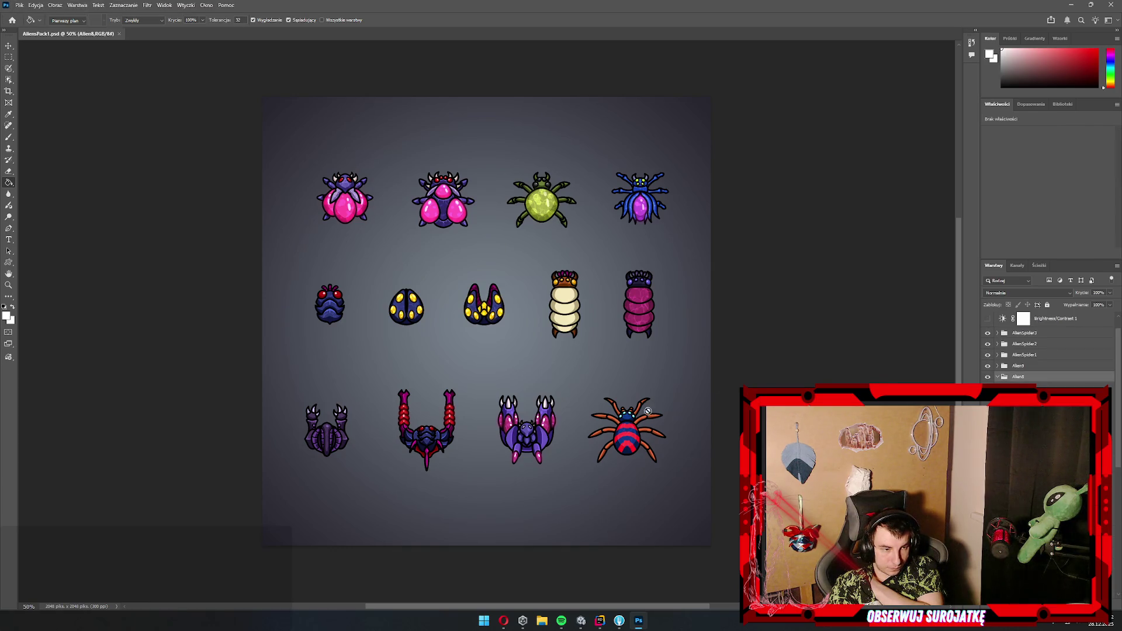
click(1054, 338)
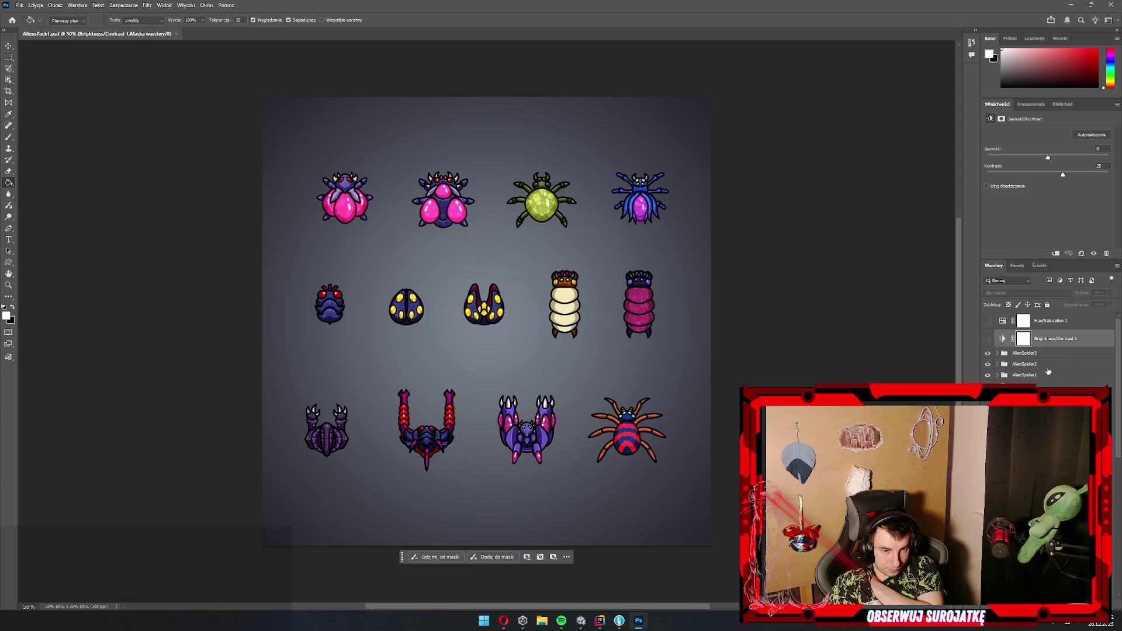
scroll(672, 433, down, 2)
scroll(643, 416, left, 2)
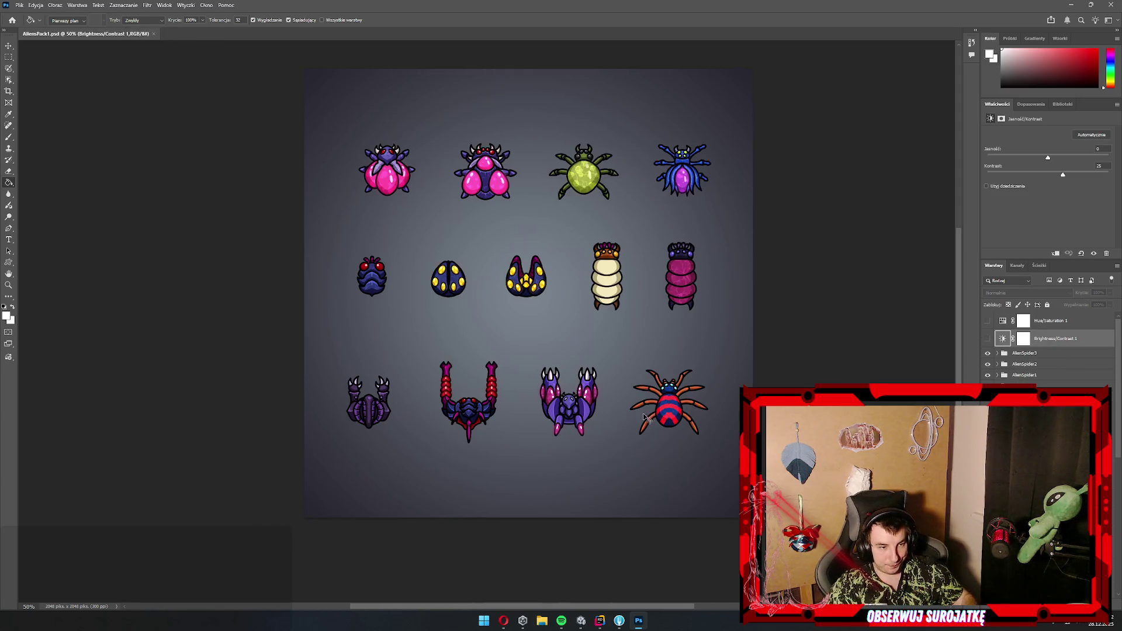
scroll(723, 444, up, 2)
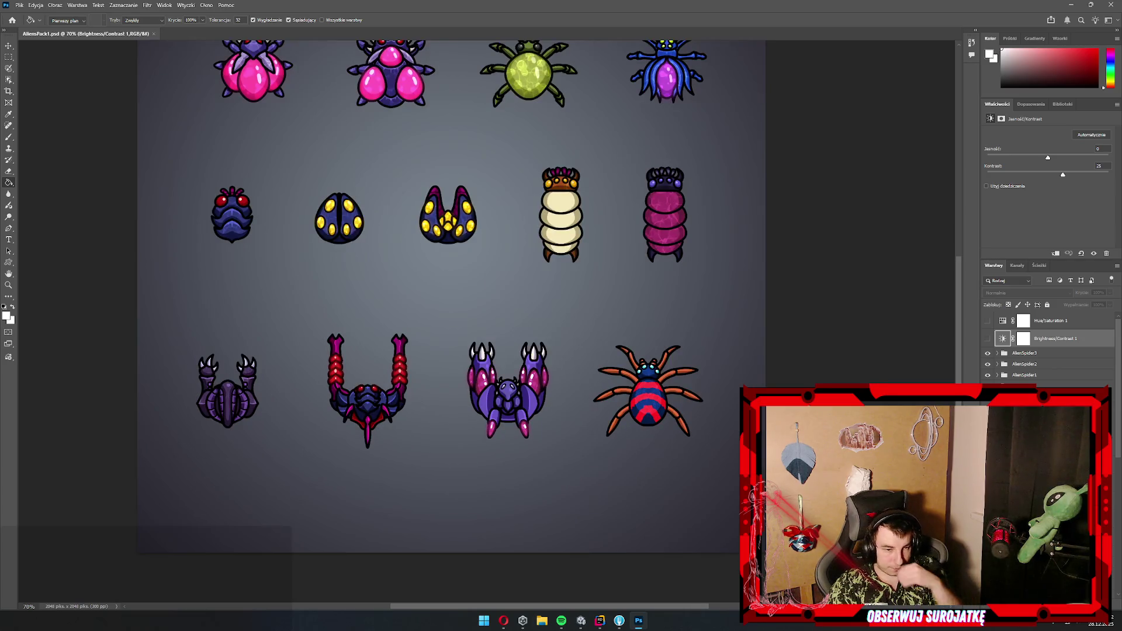
scroll(1046, 350, down, 5)
- Select Alien3's Torso layer, then activate and hide the Alien2 layer
click(1029, 369)
click(1028, 407)
click(988, 406)
- Show the Alien2 sprite again and zoom in on the LeftArm and RightArm layers' edges
click(988, 406)
scroll(363, 409, up, 10)
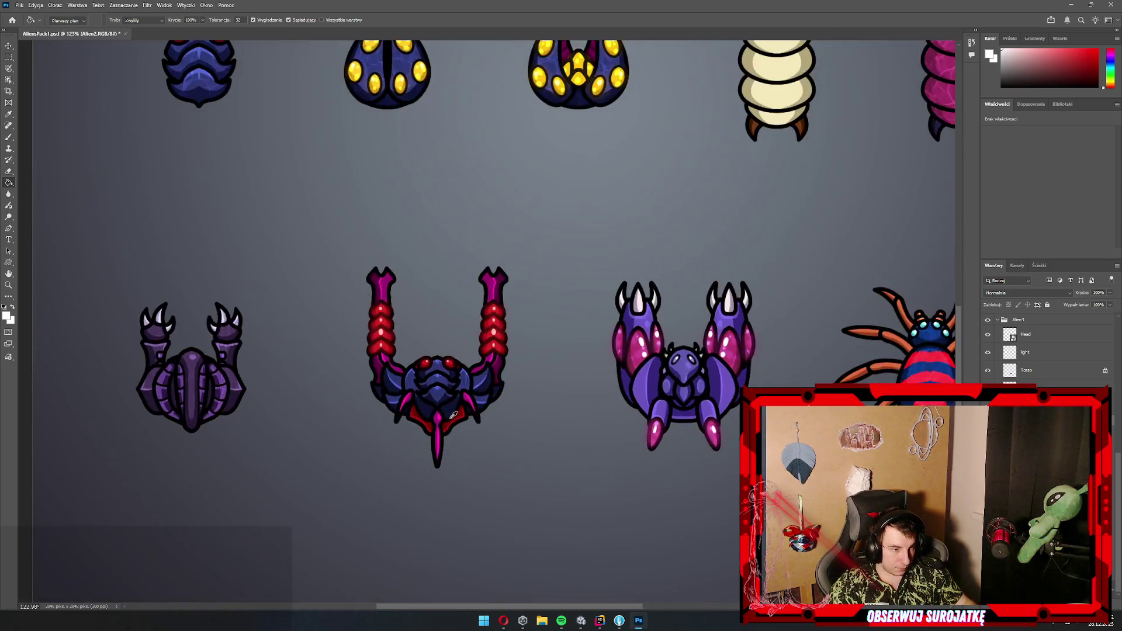
scroll(498, 380, down, 5)
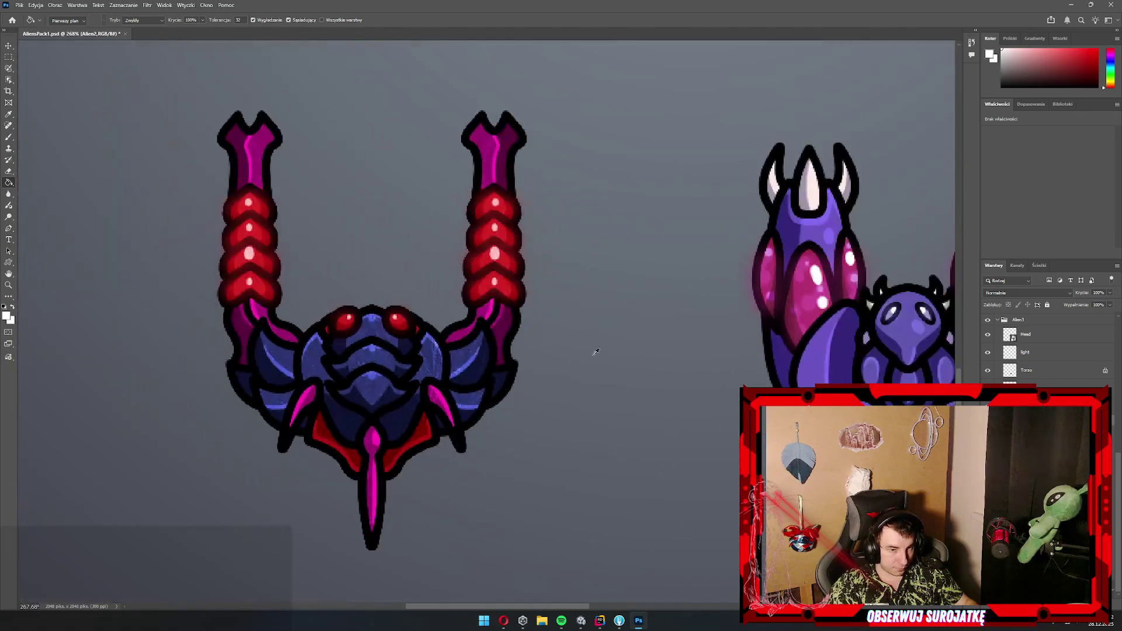
key(alt+bracketleft)
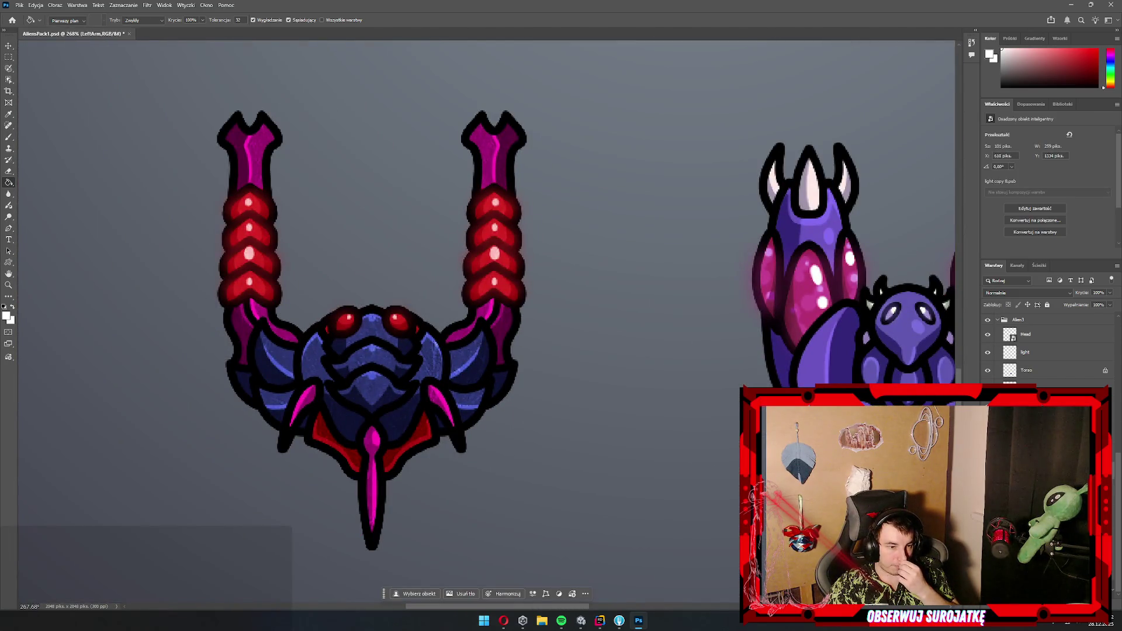
key(alt+bracketleft)
scroll(367, 322, down, 6)
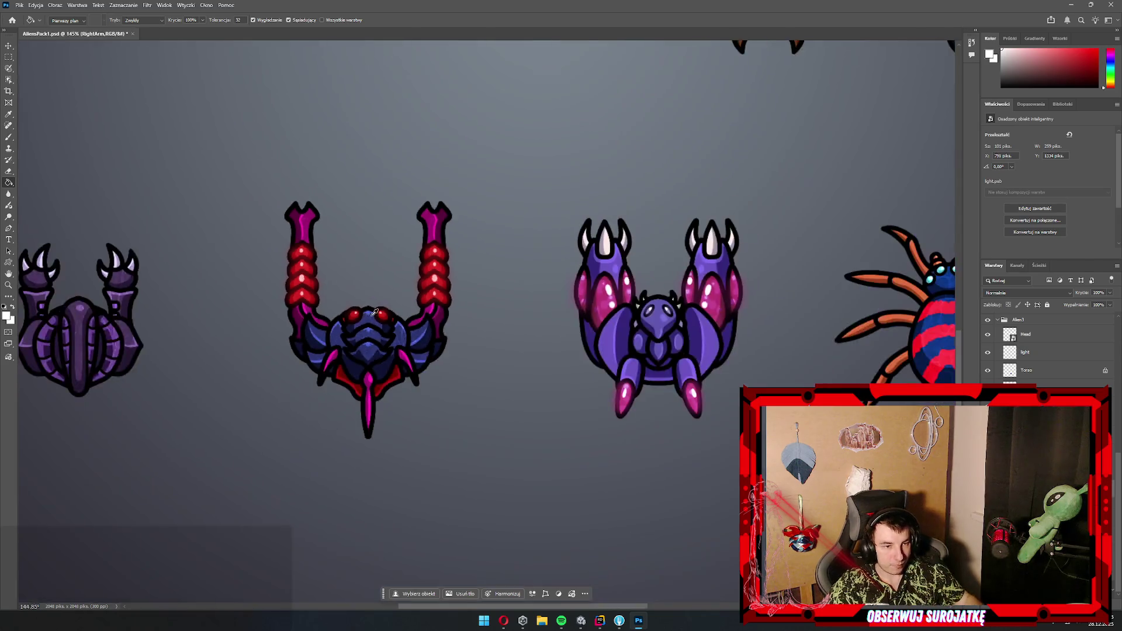
scroll(539, 266, up, 6)
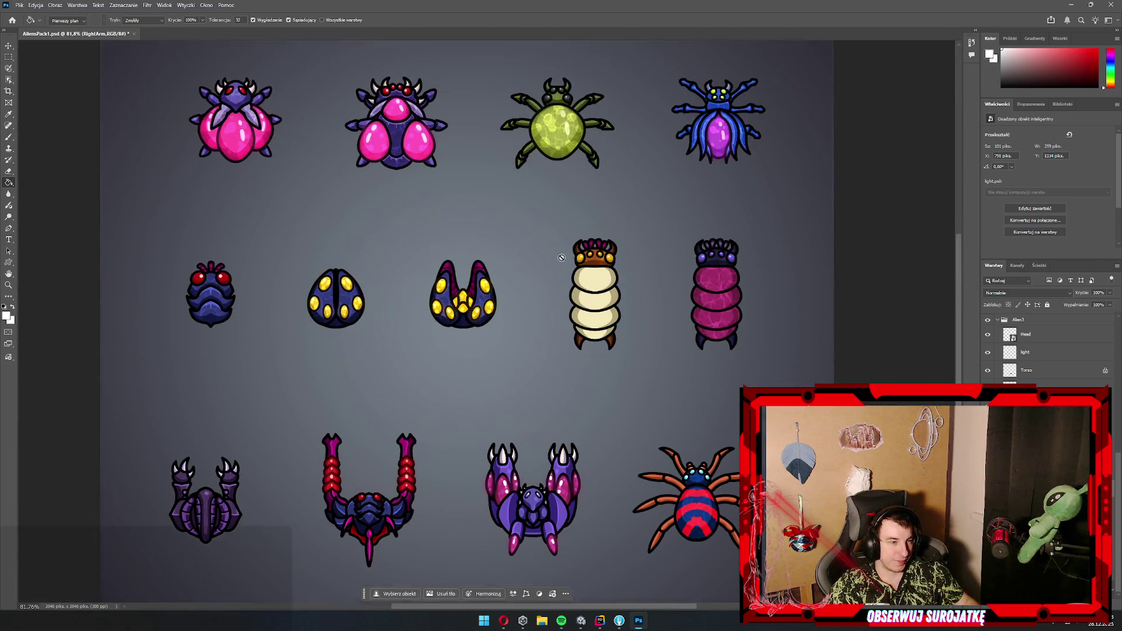
scroll(532, 290, down, 4)
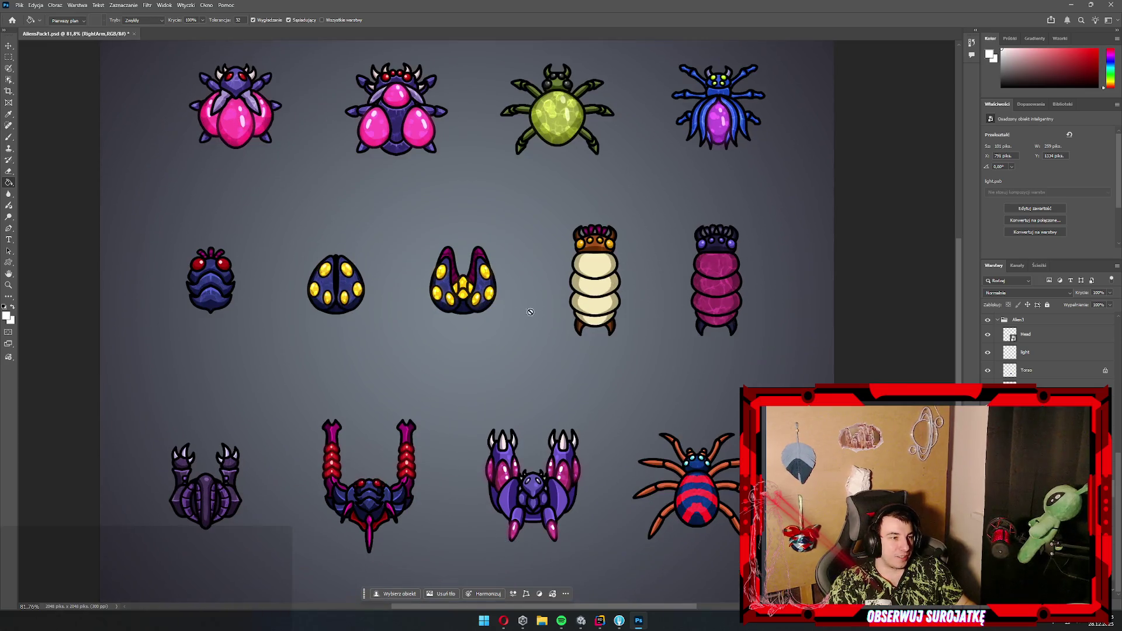
scroll(618, 452, up, 5)
scroll(618, 452, up, 10)
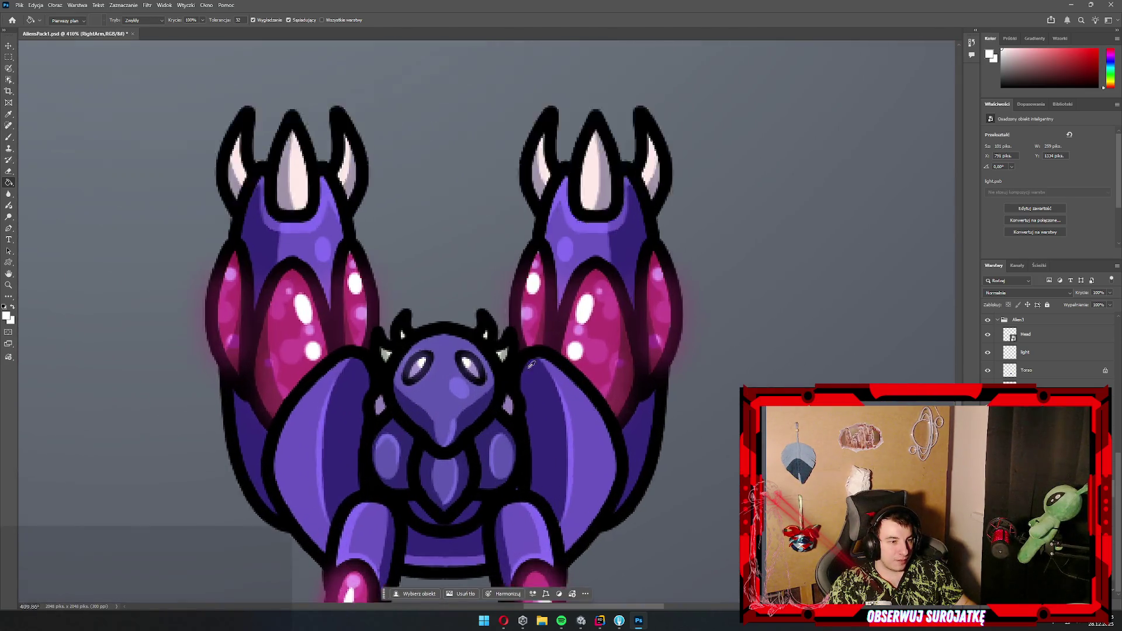
scroll(464, 259, up, 4)
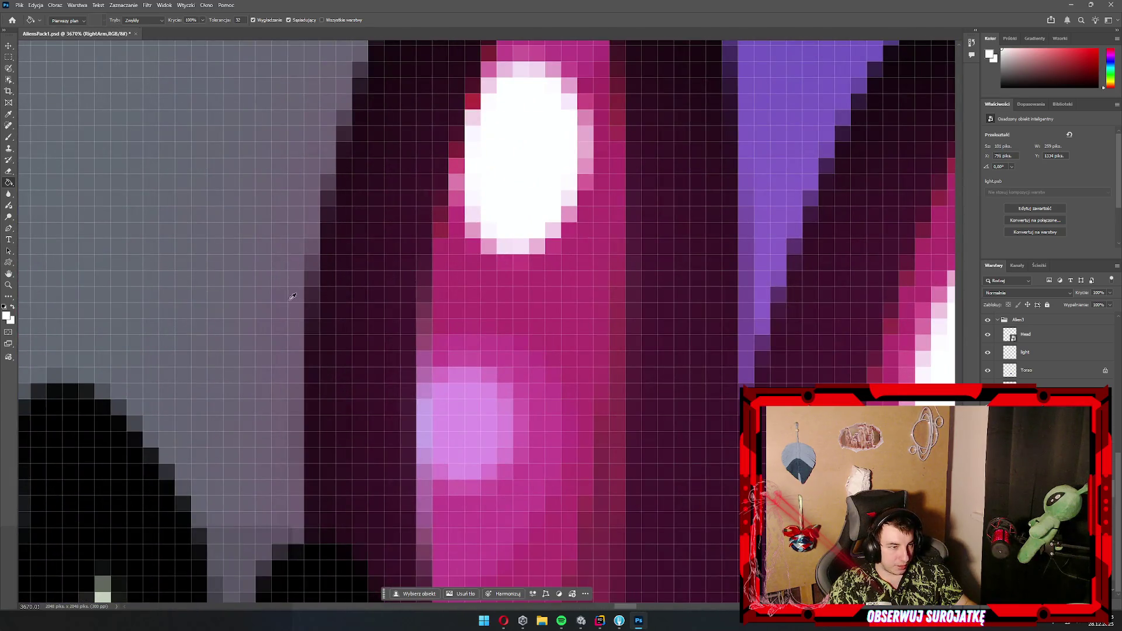
scroll(294, 298, down, 10)
scroll(474, 309, up, 6)
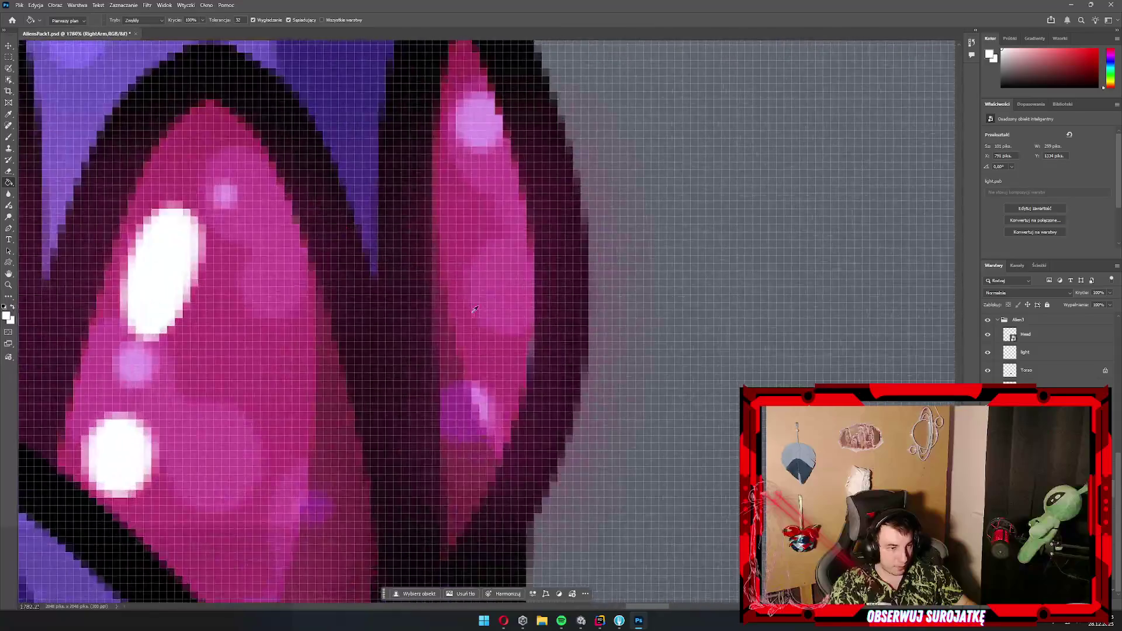
scroll(474, 310, down, 10)
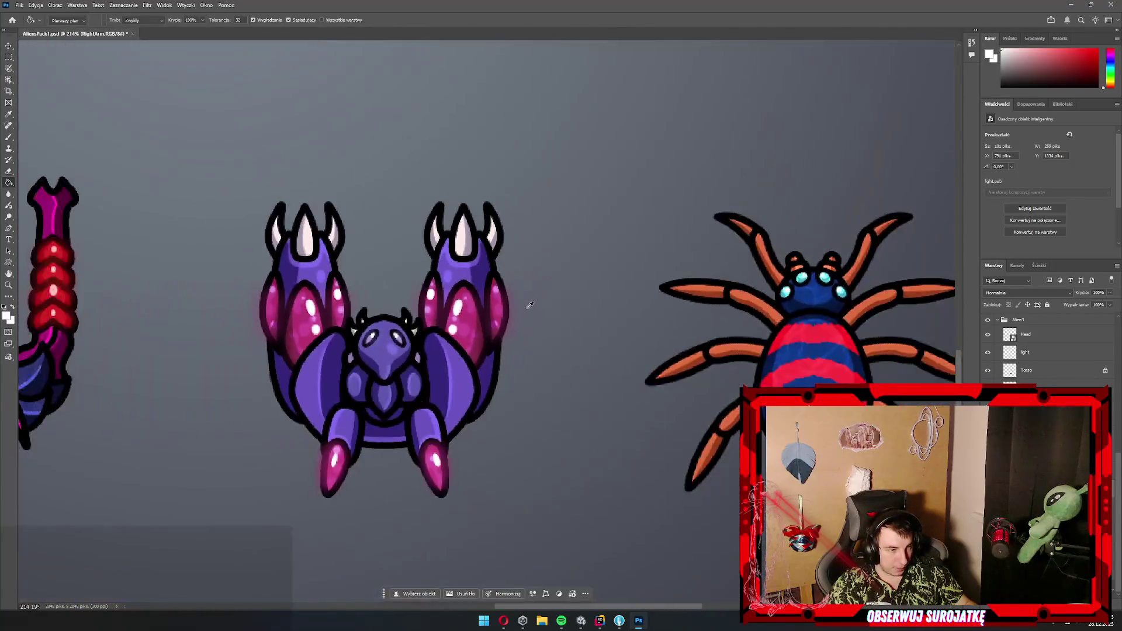
scroll(530, 306, down, 3)
scroll(716, 346, up, 8)
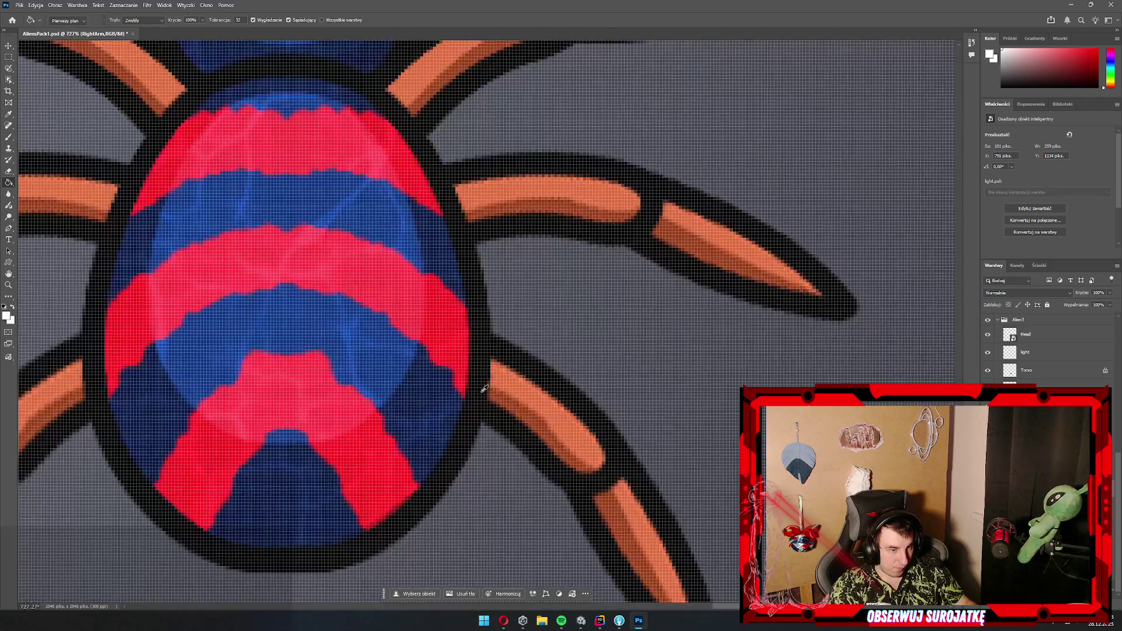
scroll(484, 389, up, 4)
scroll(499, 378, down, 18)
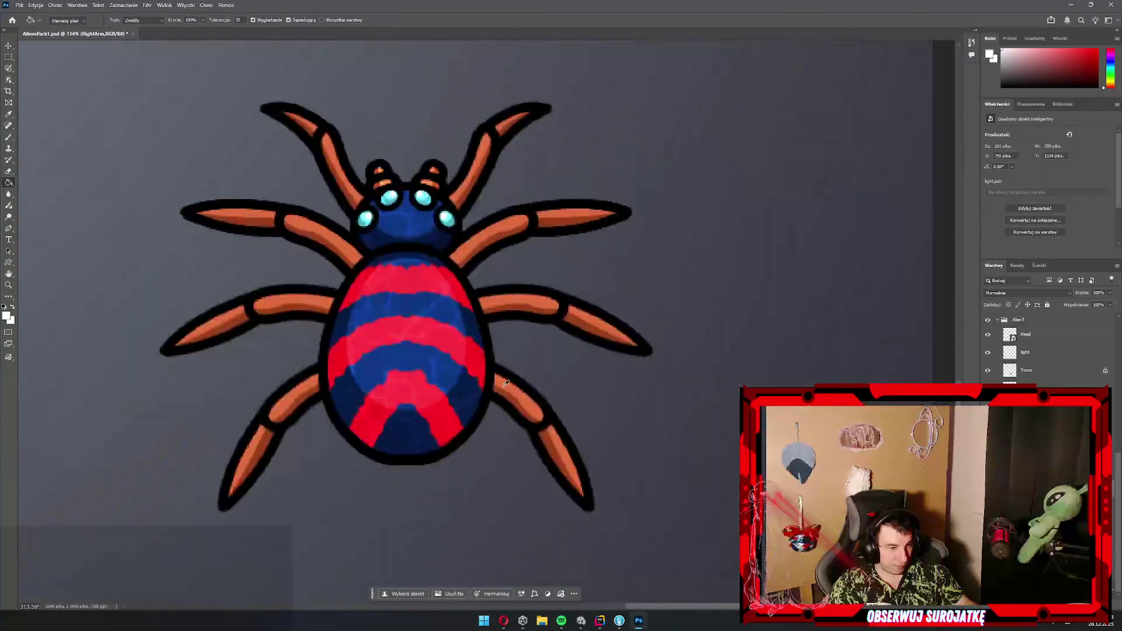
scroll(353, 284, up, 1)
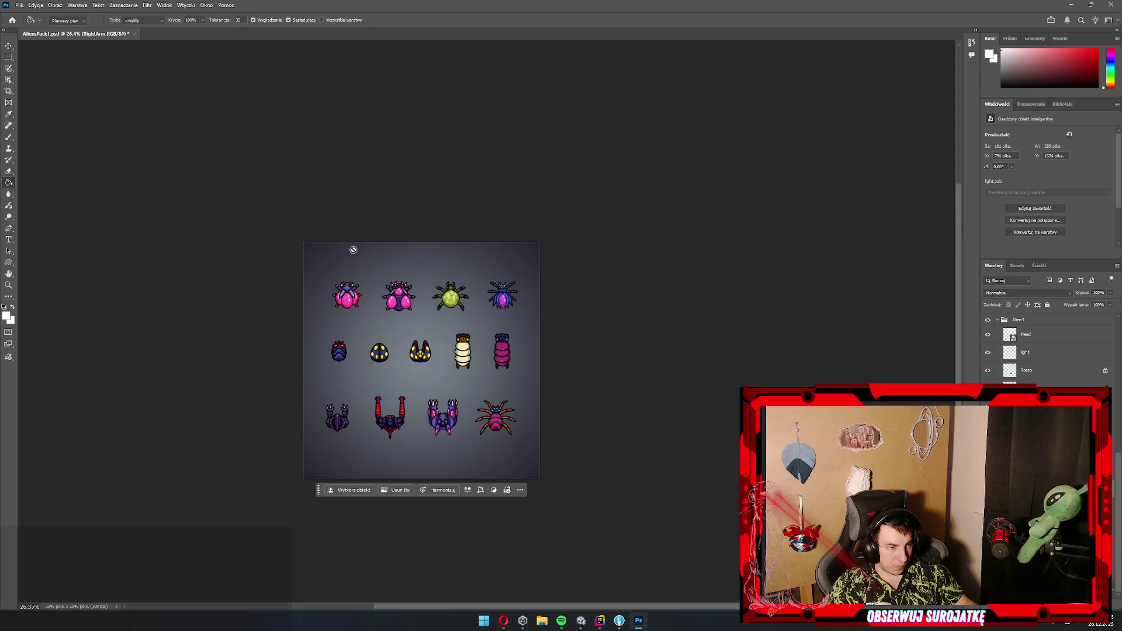
- Close AliensPack1.psd without saving and return to Unity
click(1111, 5)
click(585, 226)
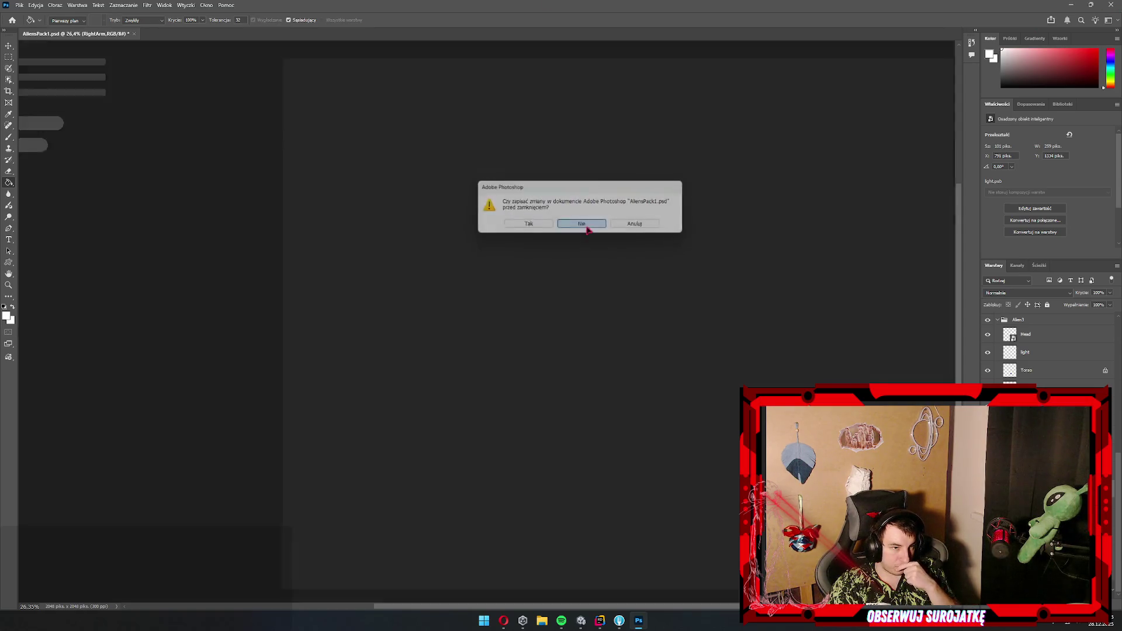
scroll(477, 319, down, 4)
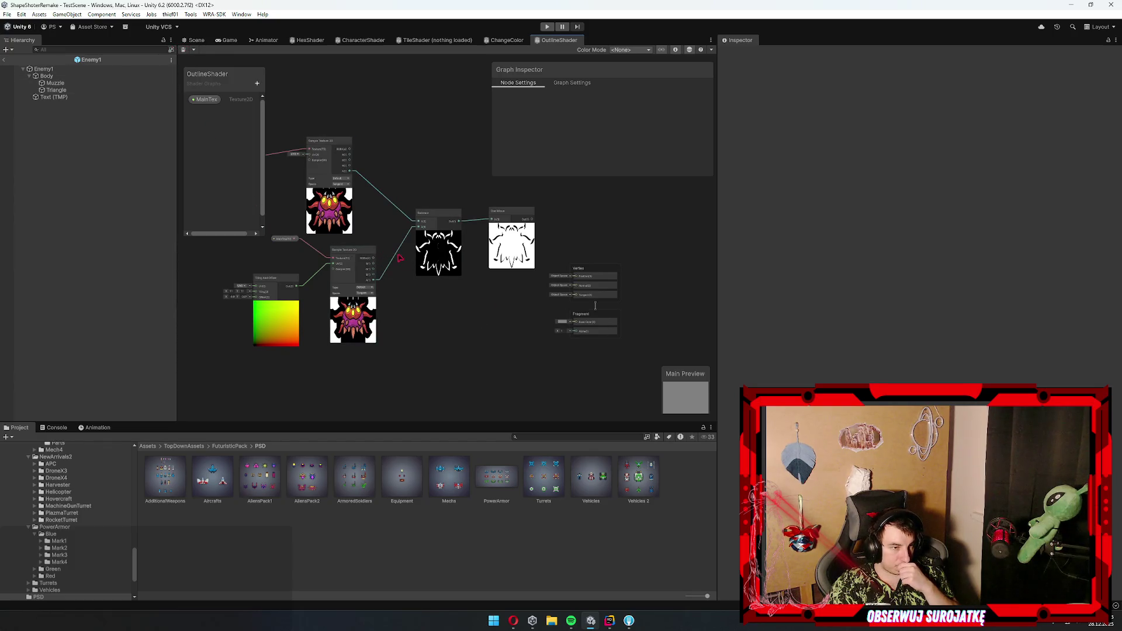
- Inspect the Tiling And Offset, Sample Texture 2D and Subtract nodes, then switch to the tutorial
scroll(481, 246, up, 3)
scroll(411, 324, up, 2)
drag(411, 324, 405, 287)
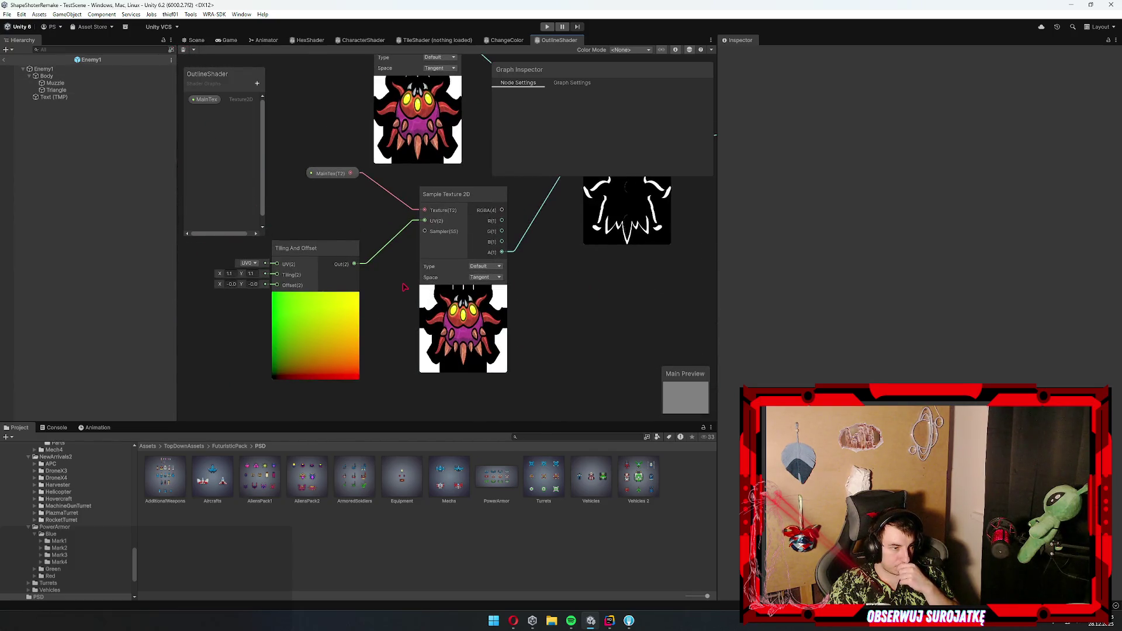
mouse_move(506, 294)
mouse_down()
mouse_move(469, 294)
mouse_move(490, 263)
mouse_move(420, 276)
mouse_up()
scroll(496, 296, up, 3)
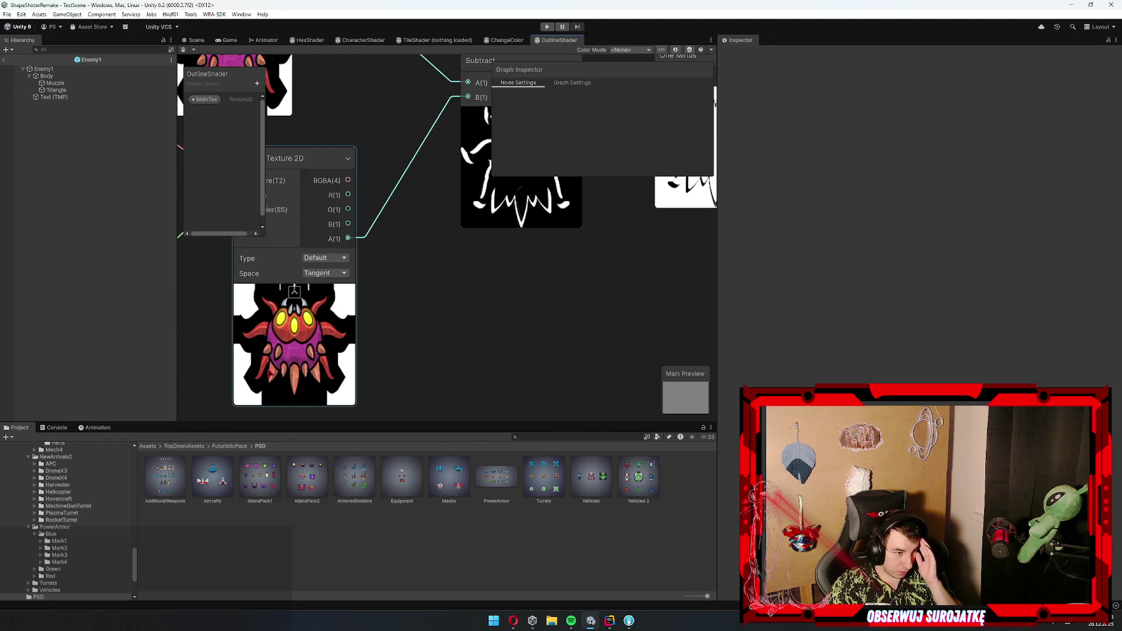
scroll(483, 281, down, 3)
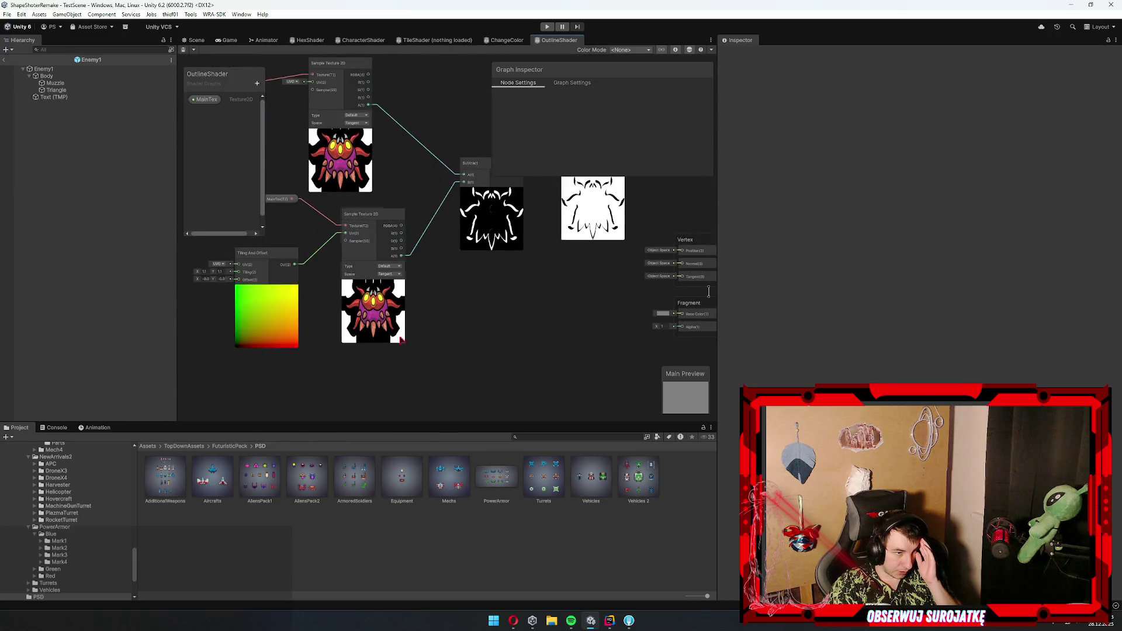
scroll(550, 200, up, 3)
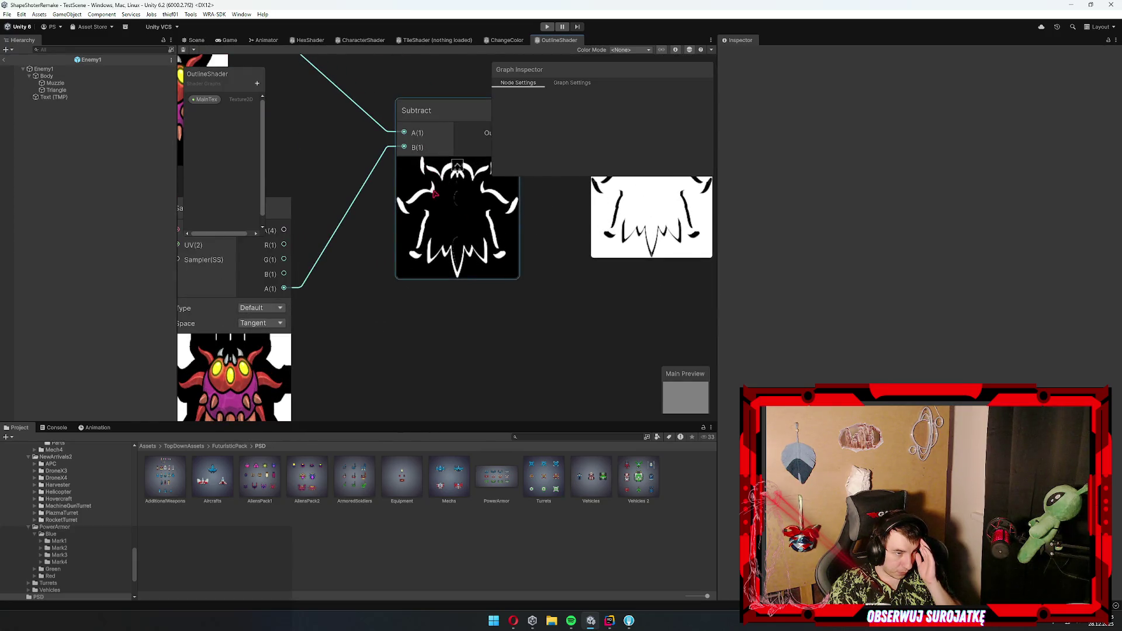
scroll(404, 199, down, 2)
scroll(240, 338, up, 2)
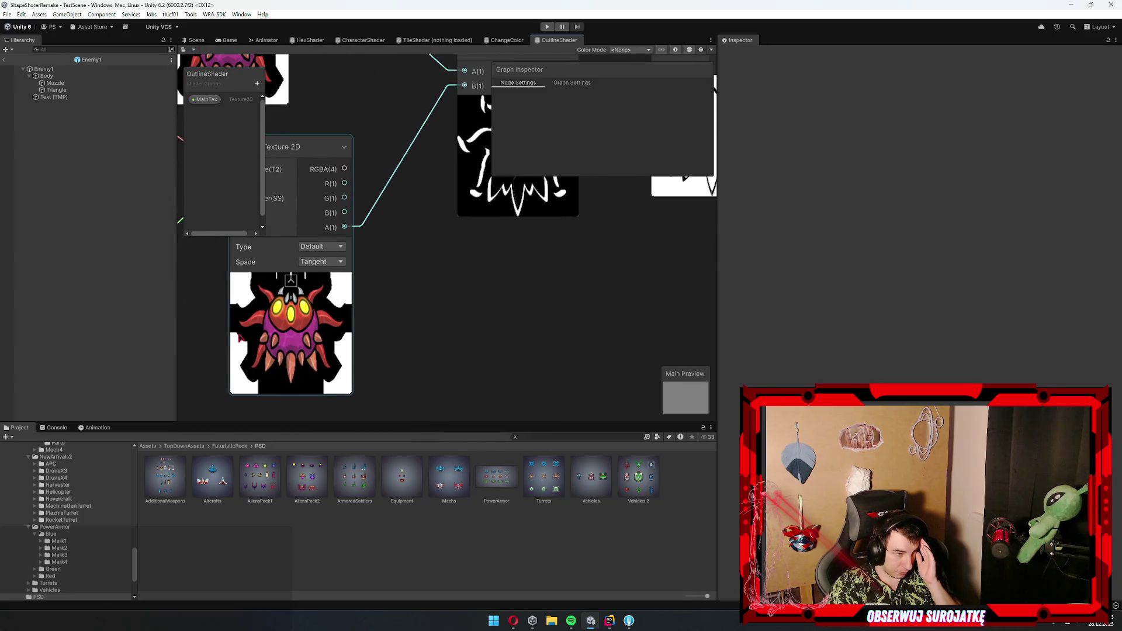
scroll(254, 335, down, 5)
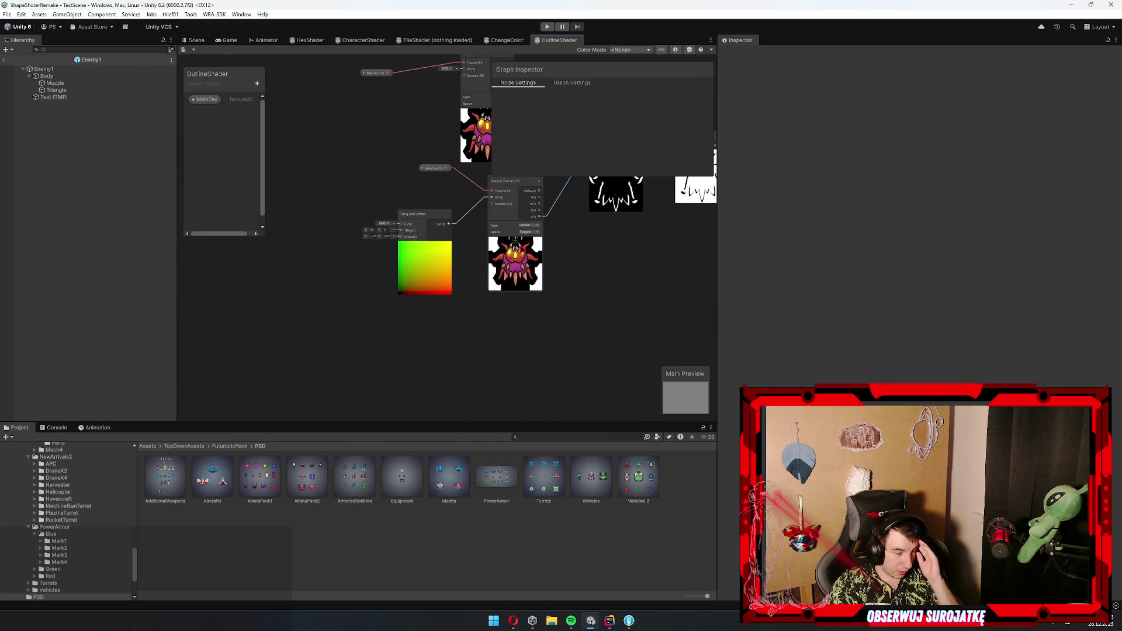
key(alt+Tab)
key(alt+Tab)
key(alt+Tab)
key(alt+Tab)
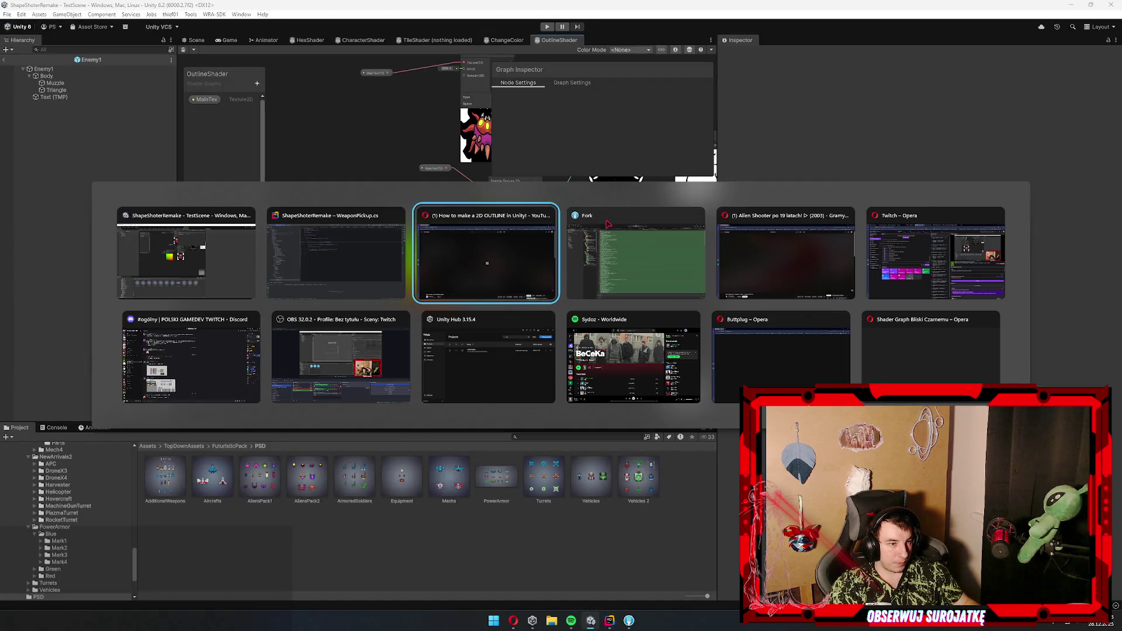
- Replay the tutorial from about 9:50, pausing at 9:57 on the Thickness and Vector 2 nodes
key(space)
key(Left)
key(Left)
key(Left)
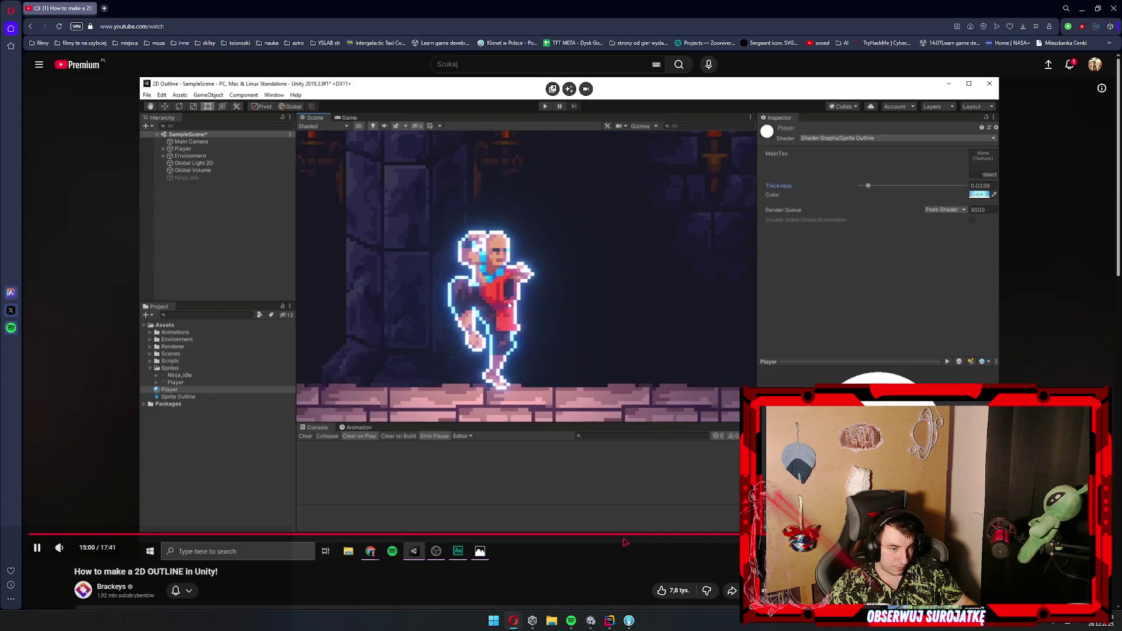
click(630, 534)
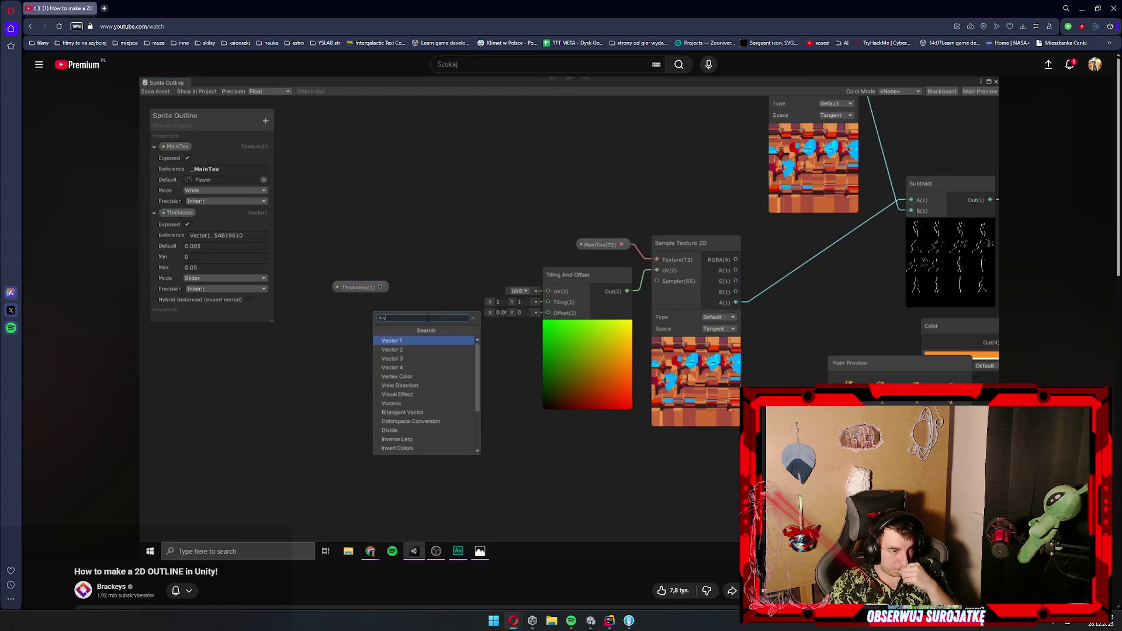
click(624, 494)
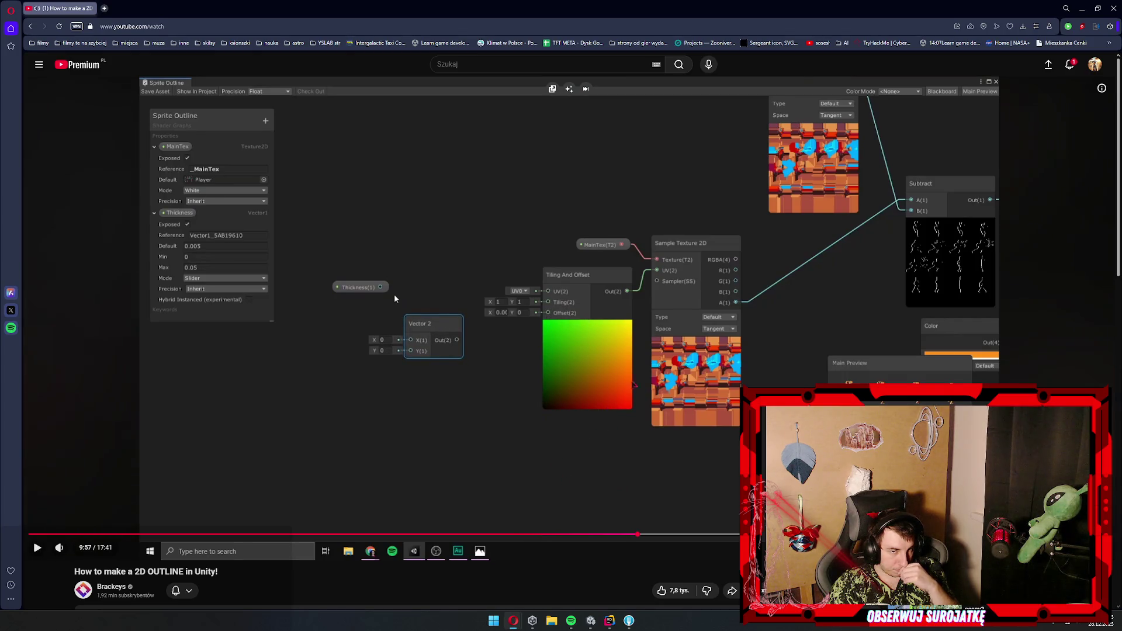
key(alt+Tab)
scroll(561, 327, down, 3)
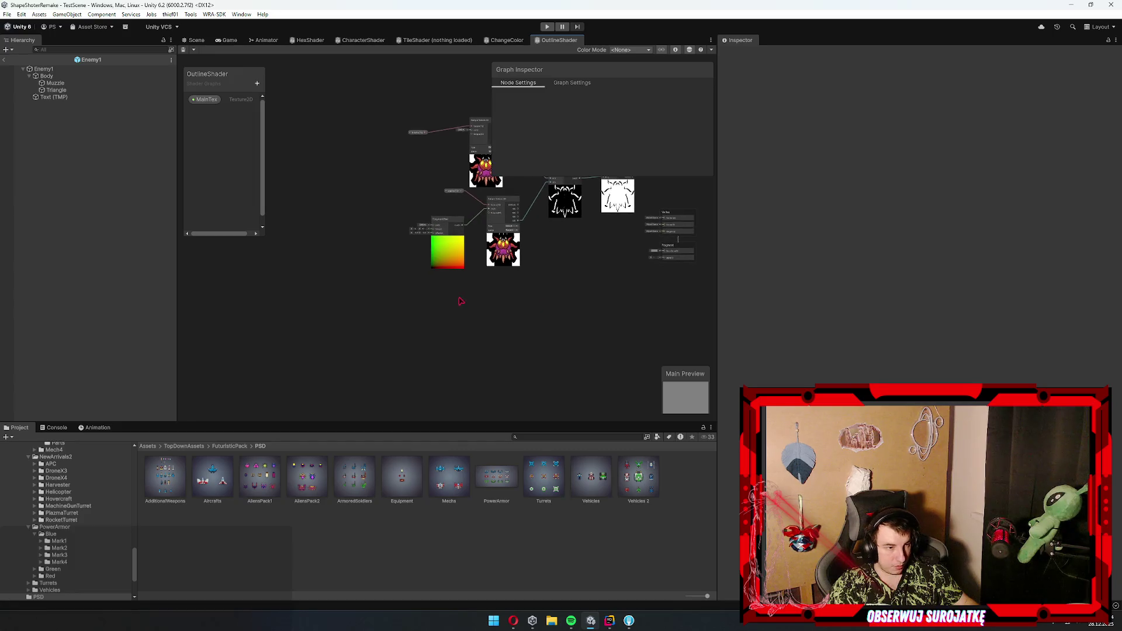
- Add a new Float property named Thickness to the shader
scroll(493, 308, up, 3)
click(257, 83)
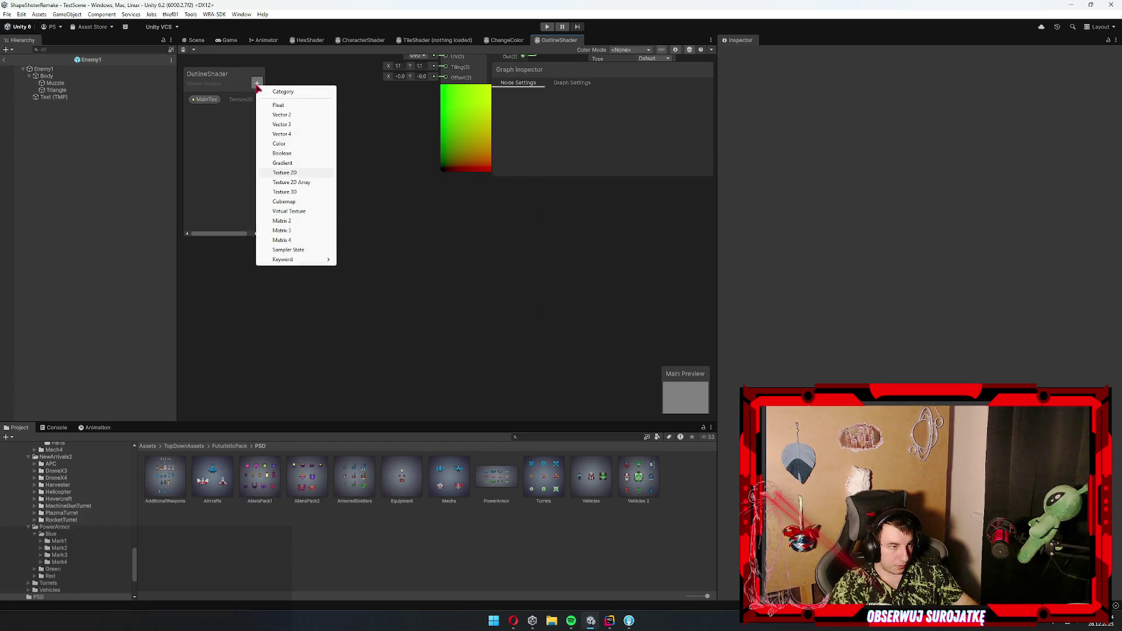
click(289, 104)
text(Thickness)
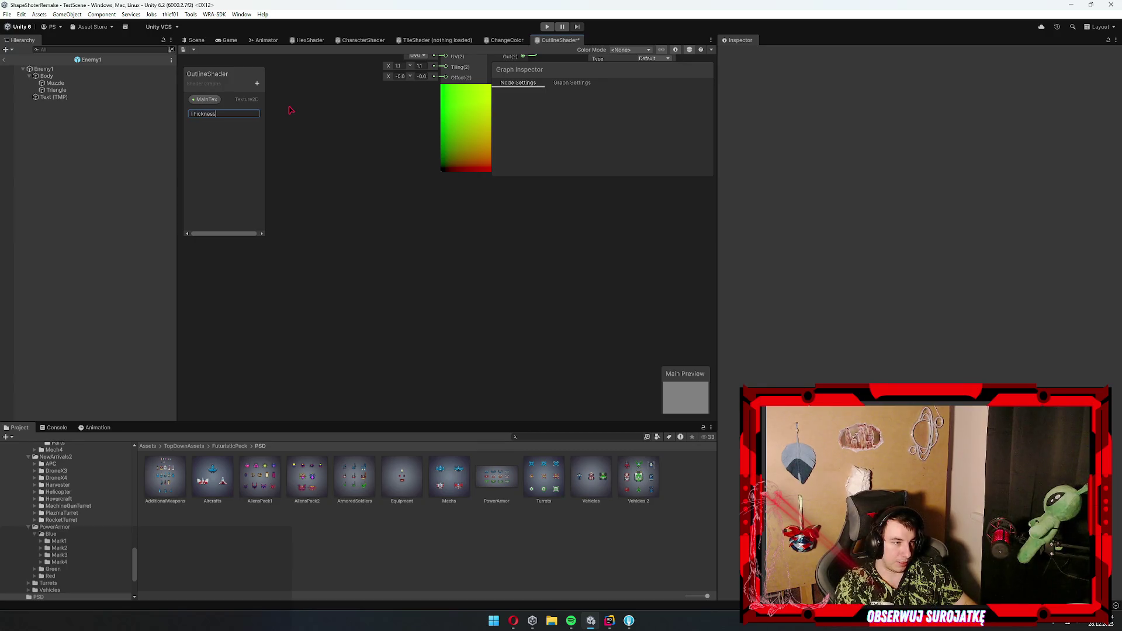
key(Return)
- Add a Vector 2 node and place it beside Tiling And Offset
right_click(416, 159)
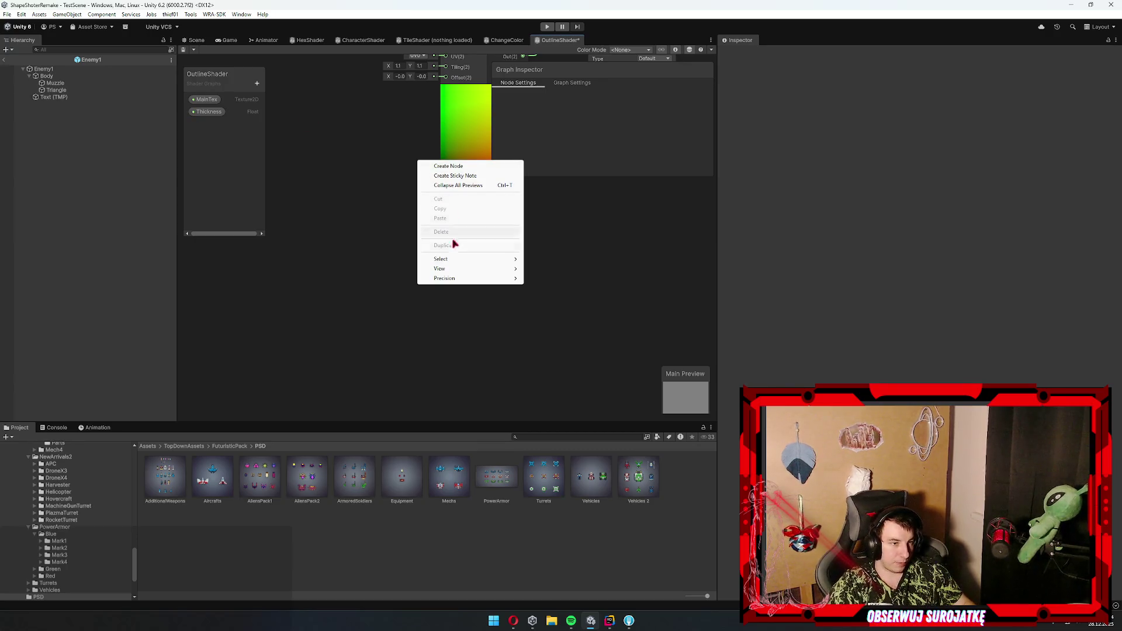
right_click(440, 231)
click(450, 236)
text(ec)
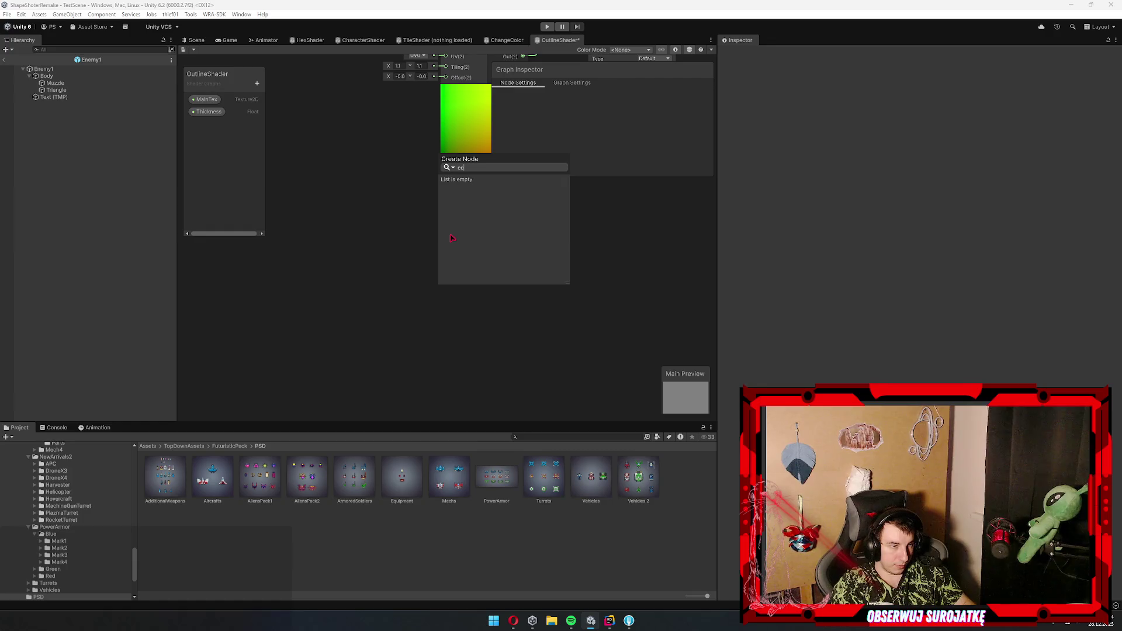
text(tor 2)
key(Return)
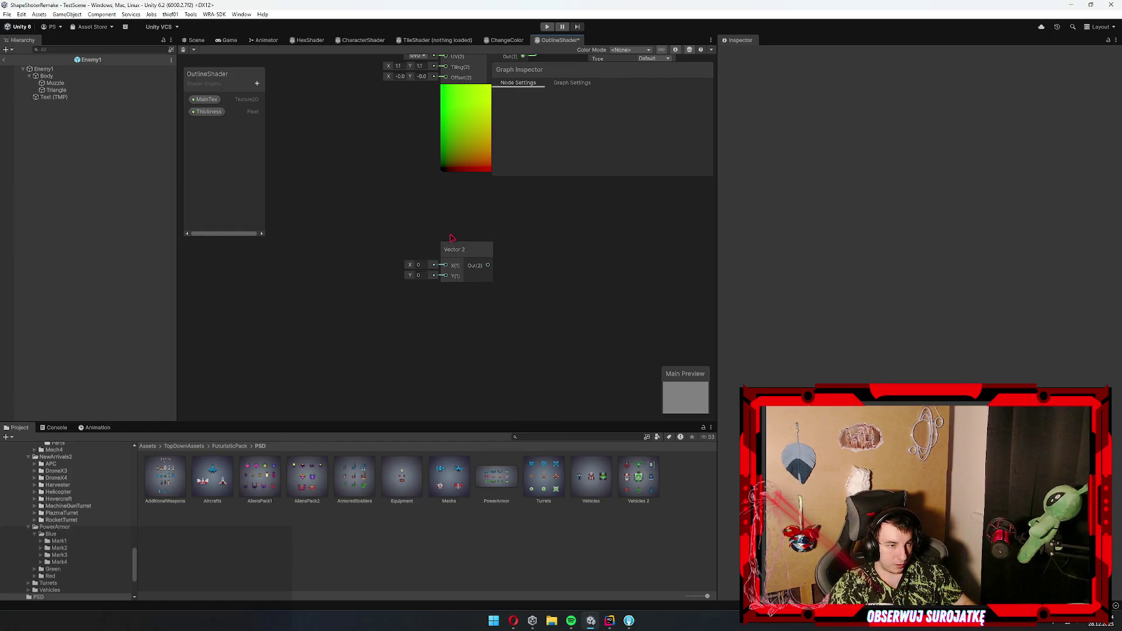
mouse_move(453, 248)
mouse_down()
mouse_move(295, 106)
mouse_move(488, 321)
mouse_up()
scroll(577, 320, up, 3)
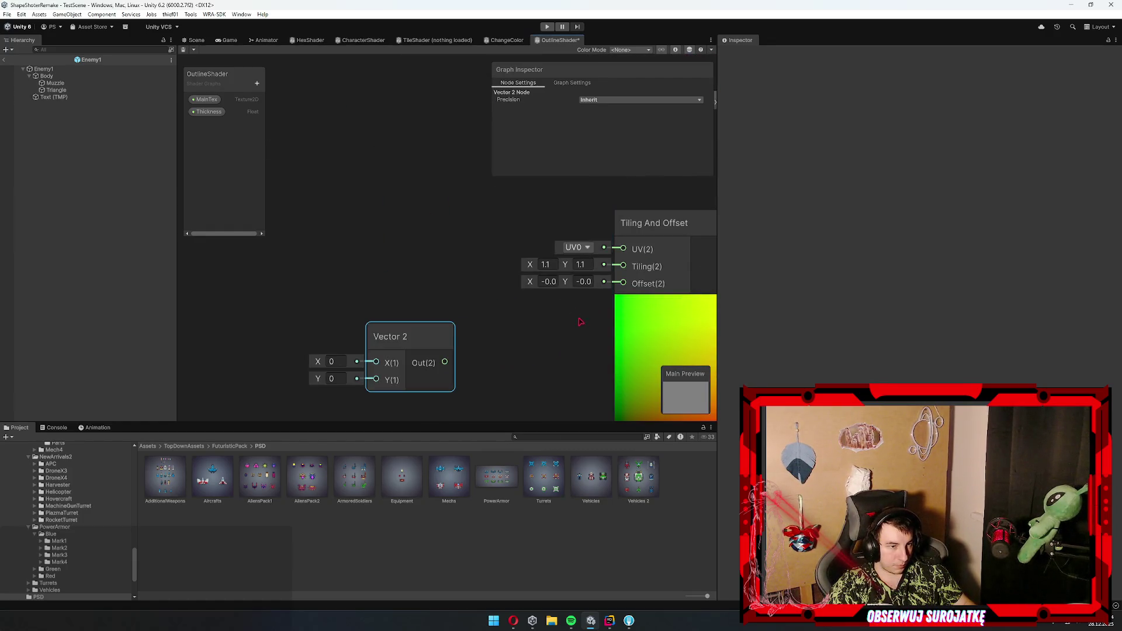
- Reset Tiling And Offset's offset to 0, 0 and its tiling to 1
click(549, 281)
text(0)
key(Tab)
text(0)
key(shift+Tab)
key(shift+Tab)
key(shift+Tab)
text(1)
key(Tab)
text(1)
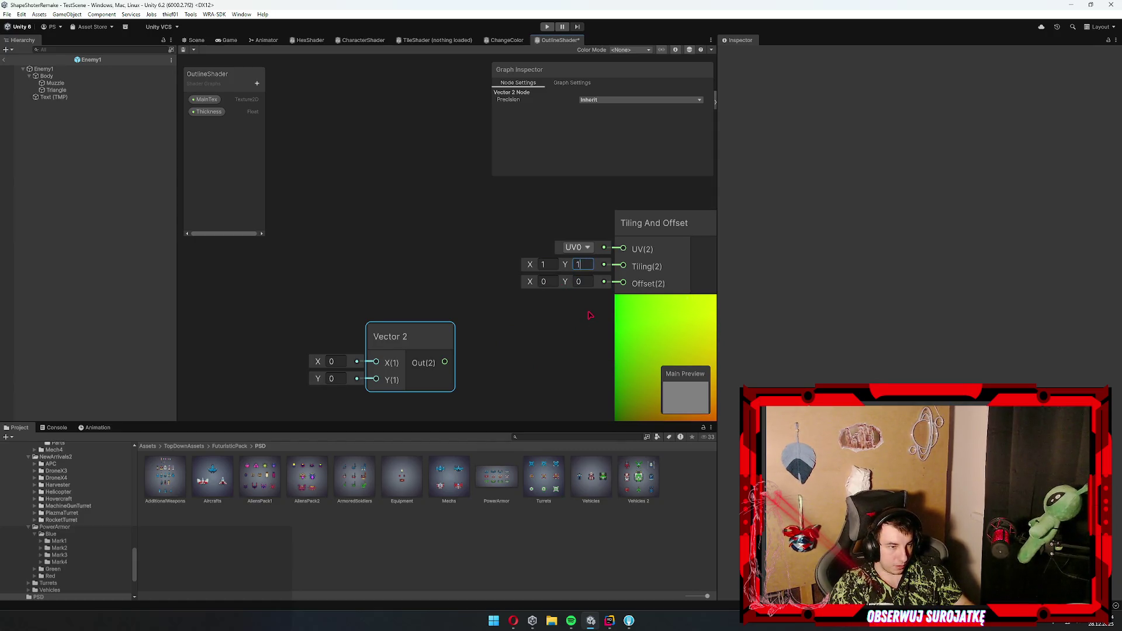
- Connect Vector 2 Out to the Tiling input and drop Thickness onto its X input
mouse_move(445, 362)
mouse_down()
mouse_move(595, 260)
mouse_move(627, 267)
mouse_up()
mouse_move(207, 111)
mouse_down()
mouse_move(329, 243)
mouse_move(402, 355)
mouse_move(453, 284)
mouse_move(470, 283)
mouse_up()
scroll(469, 283, down, 5)
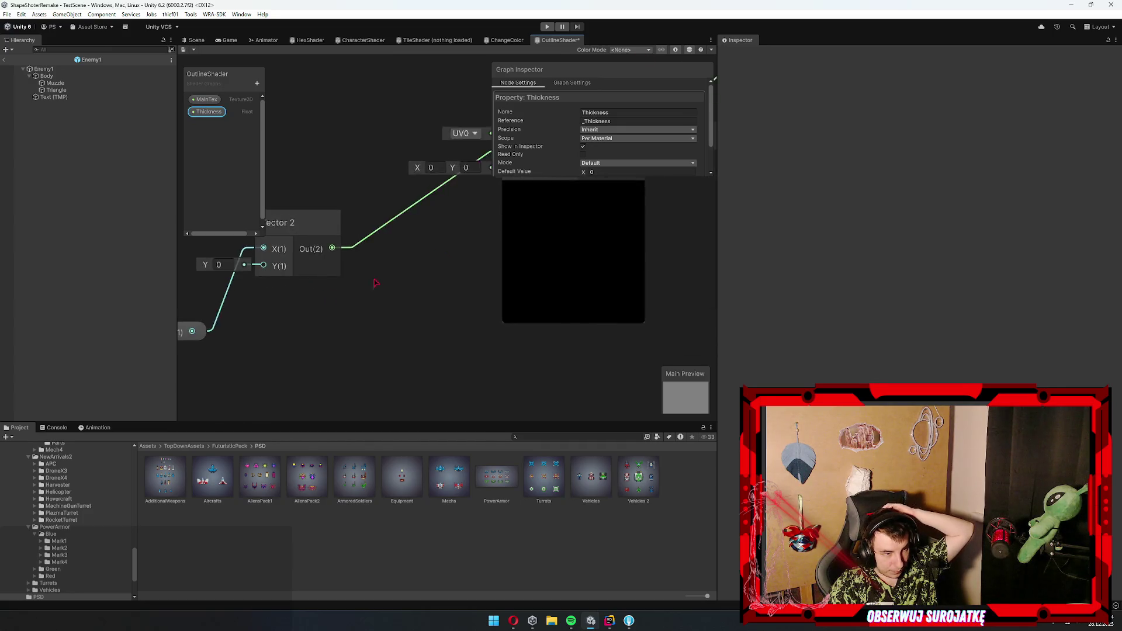
scroll(501, 274, up, 5)
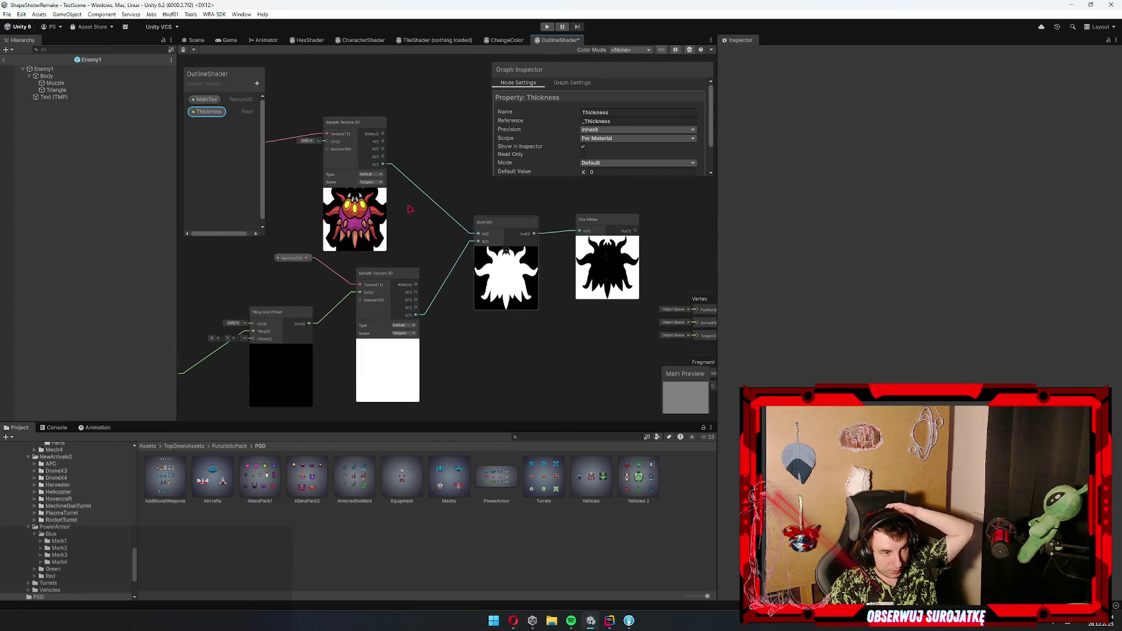
mouse_move(176, 397)
mouse_down()
mouse_move(322, 369)
mouse_move(332, 314)
mouse_move(193, 362)
mouse_move(146, 403)
mouse_up()
scroll(444, 389, up, 1)
drag(363, 378, 439, 358)
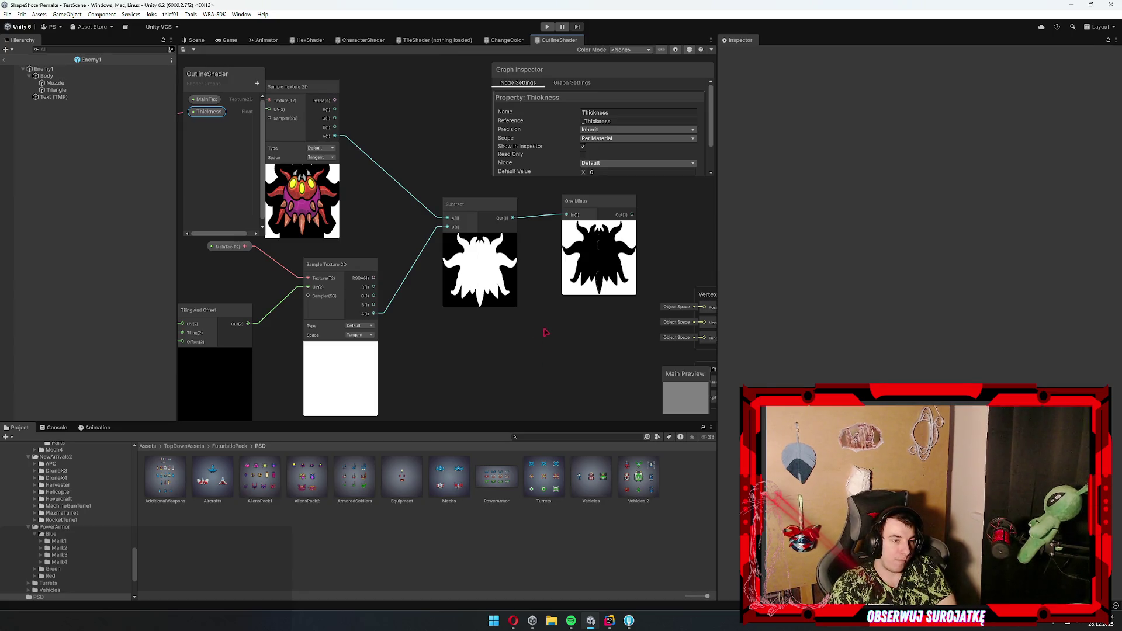
mouse_move(417, 333)
mouse_down()
mouse_move(538, 275)
mouse_move(551, 326)
mouse_move(536, 333)
mouse_up()
drag(247, 367, 370, 315)
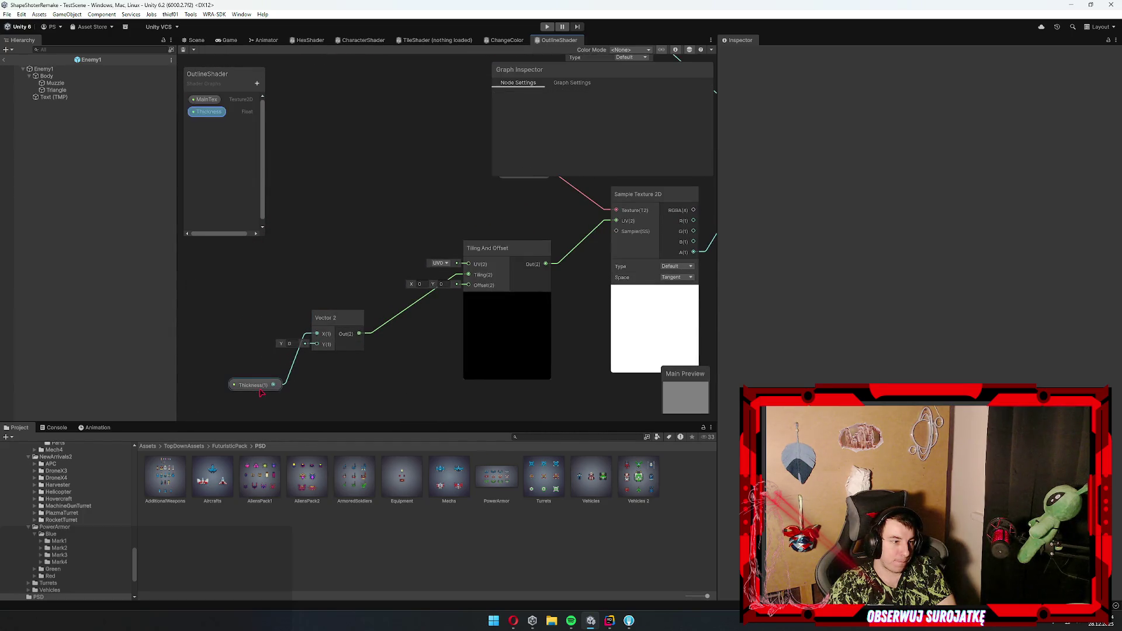
key(f)
scroll(637, 149, down, 2)
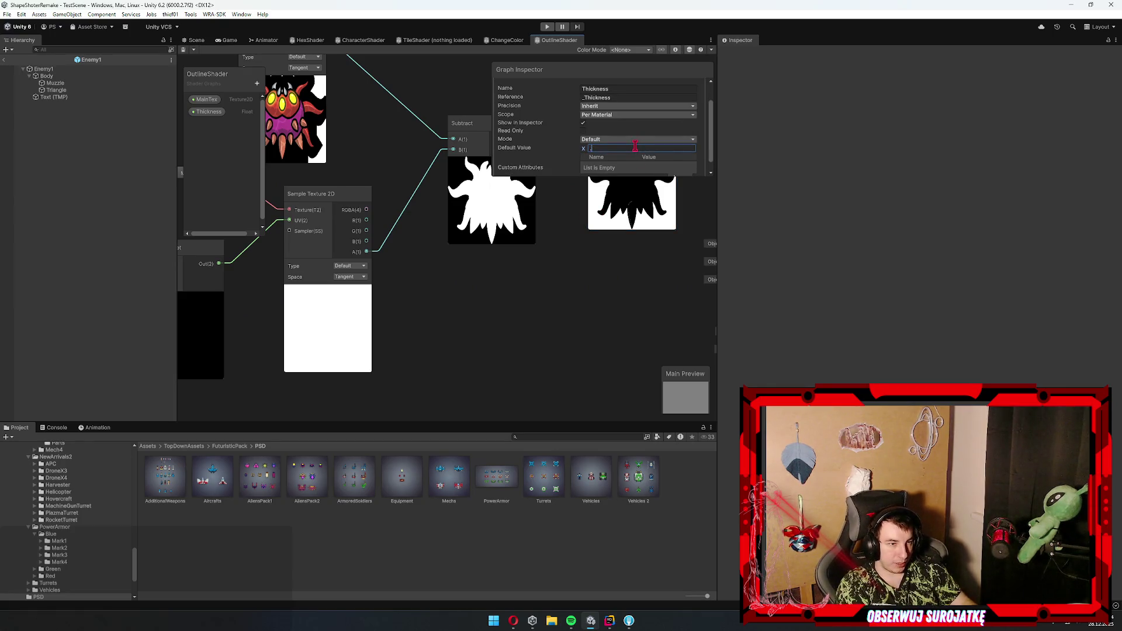
text(0.01)
key(BackSpace)
key(BackSpace)
key(BackSpace)
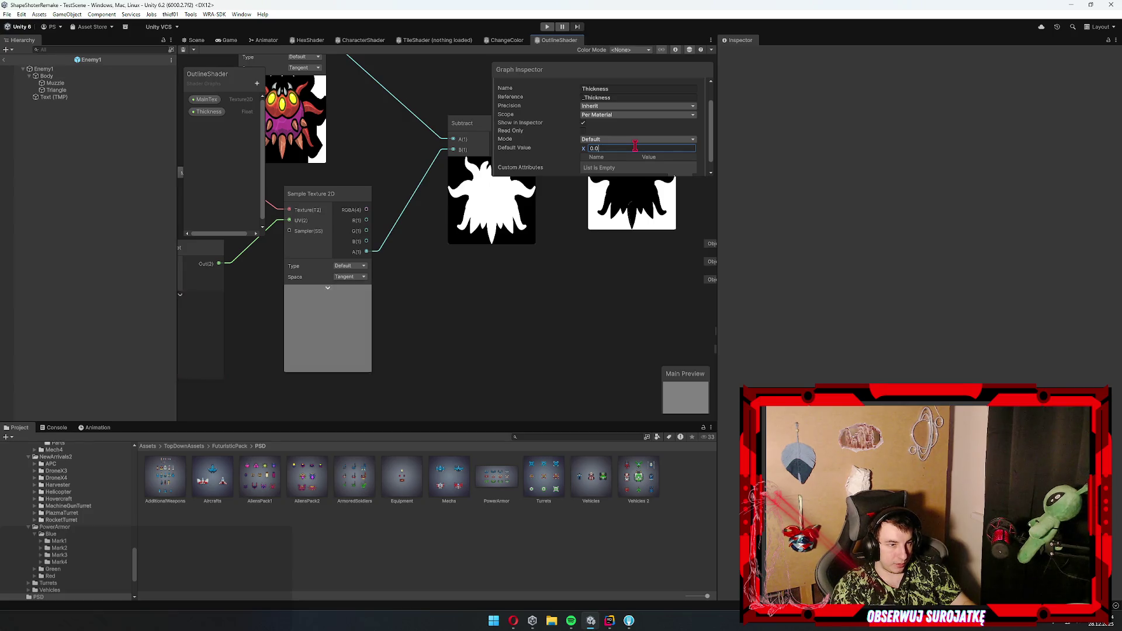
text(5.5)
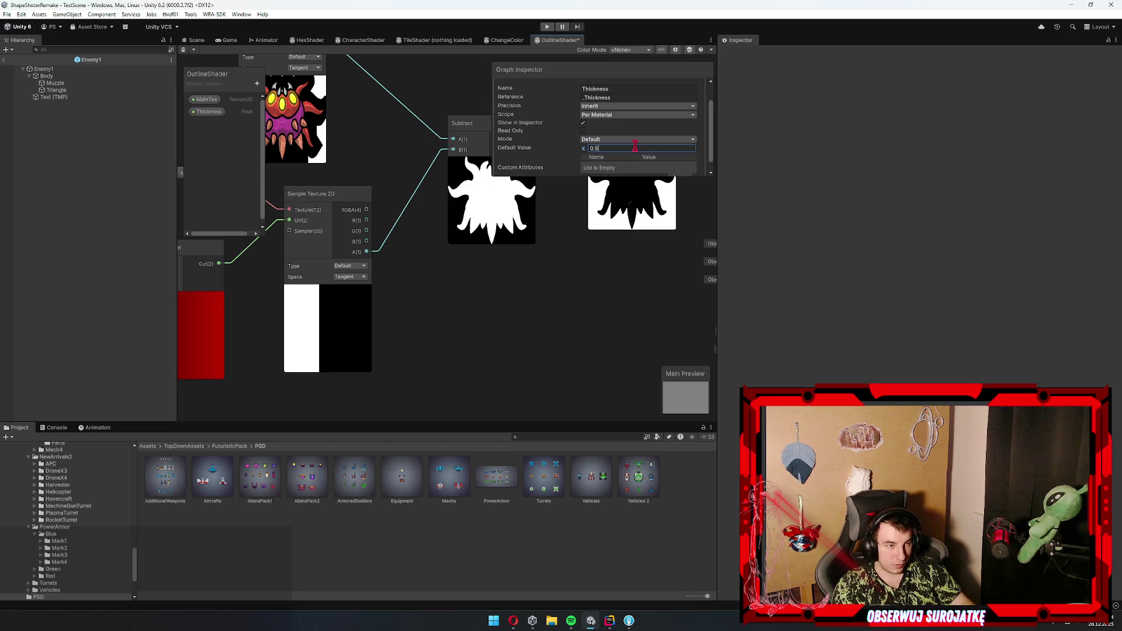
scroll(481, 271, down, 5)
key(ctrl+z)
scroll(466, 255, up, 8)
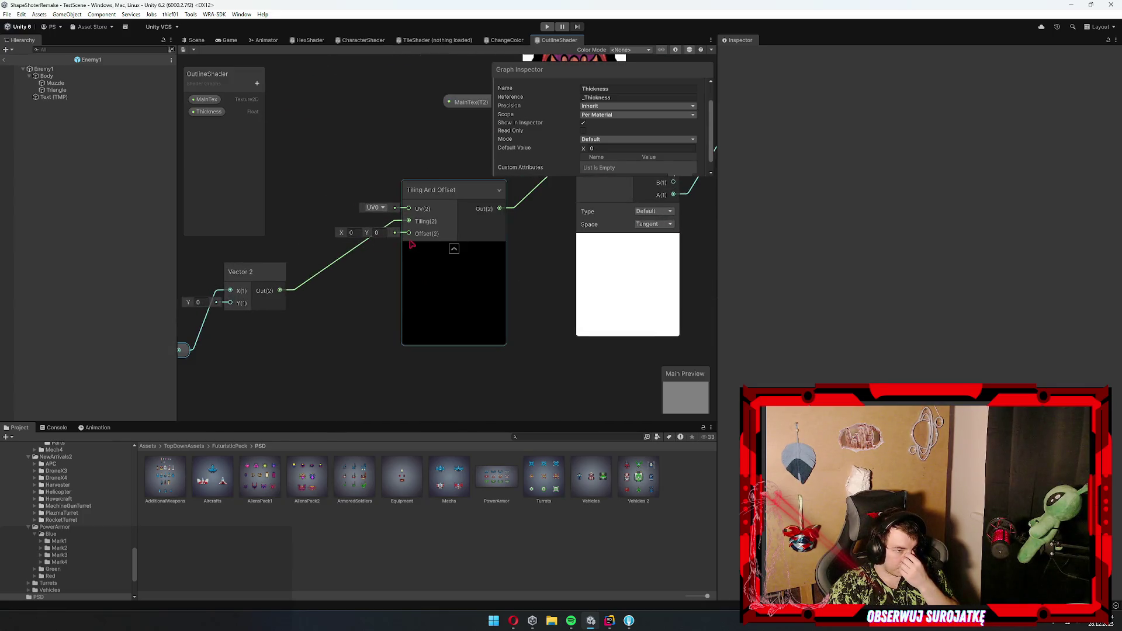
drag(403, 221, 409, 233)
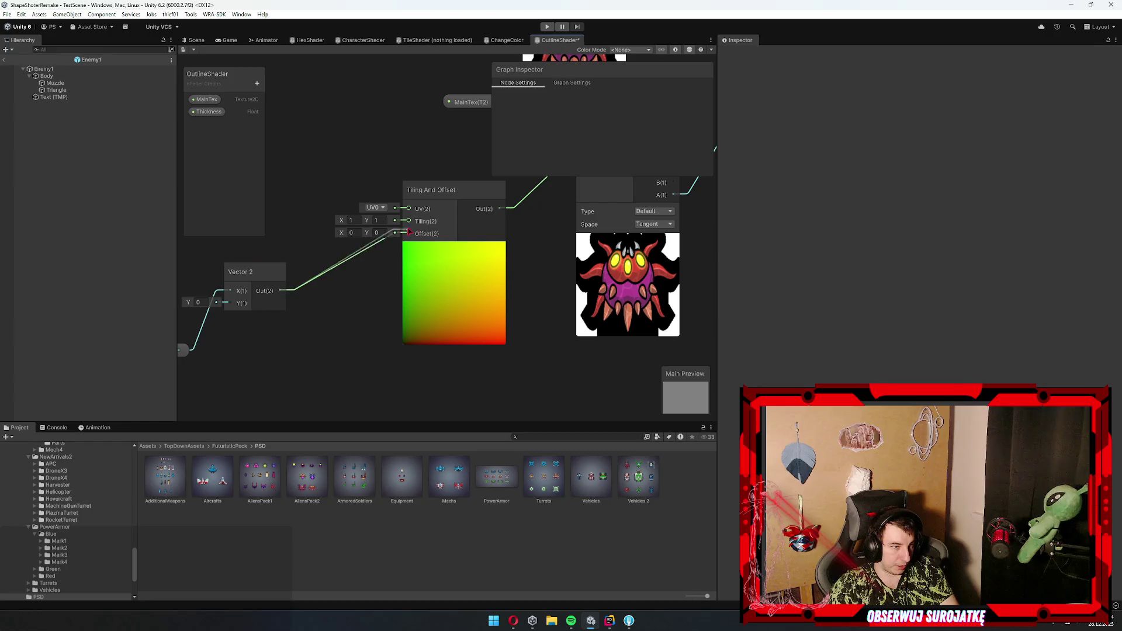
mouse_move(707, 263)
mouse_down()
mouse_move(538, 280)
mouse_move(434, 229)
mouse_move(591, 234)
mouse_up()
click(306, 323)
drag(535, 145, 407, 139)
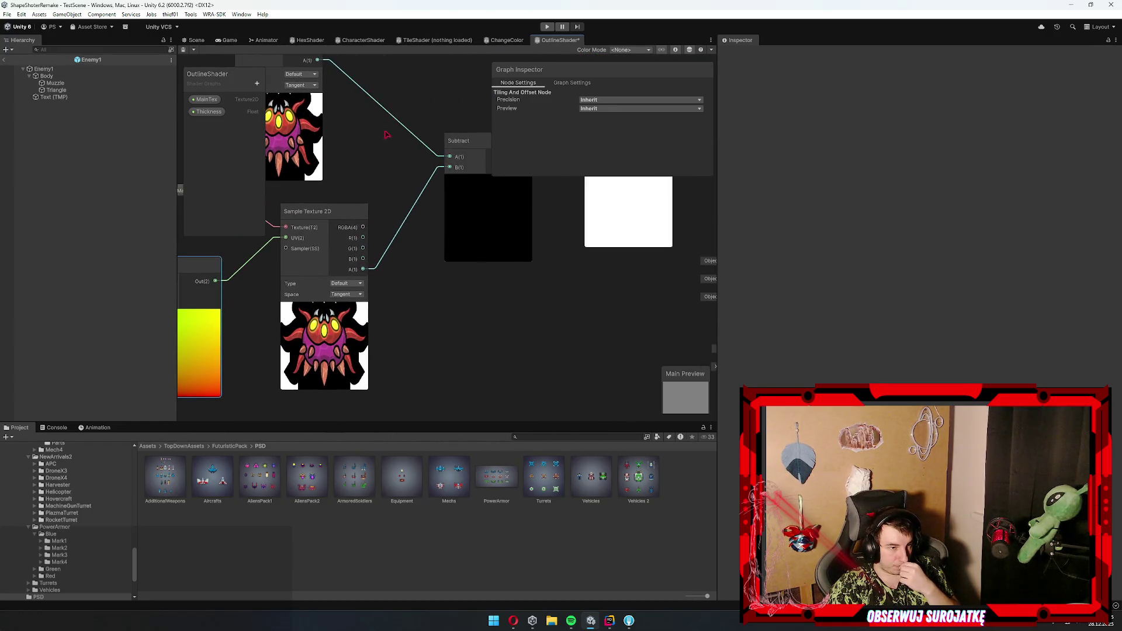
scroll(407, 139, down, 3)
mouse_move(380, 263)
mouse_down()
mouse_move(380, 332)
mouse_move(508, 242)
mouse_up()
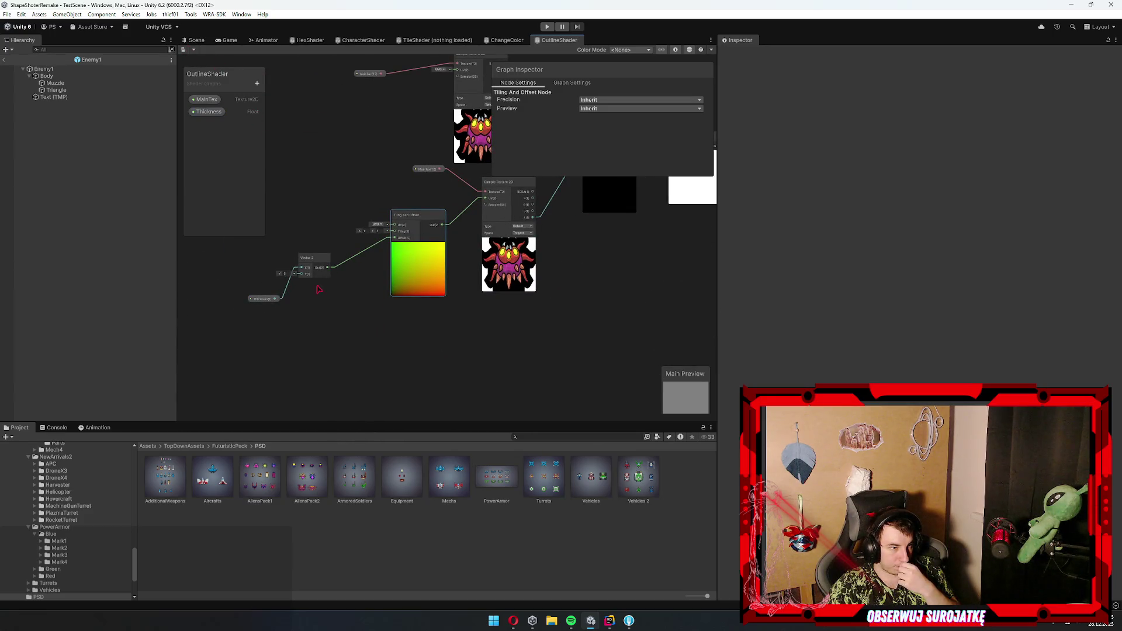
scroll(450, 249, up, 3)
click(320, 239)
key(Delete)
drag(263, 351, 333, 404)
drag(306, 331, 414, 272)
scroll(563, 310, up, 1)
scroll(511, 350, down, 1)
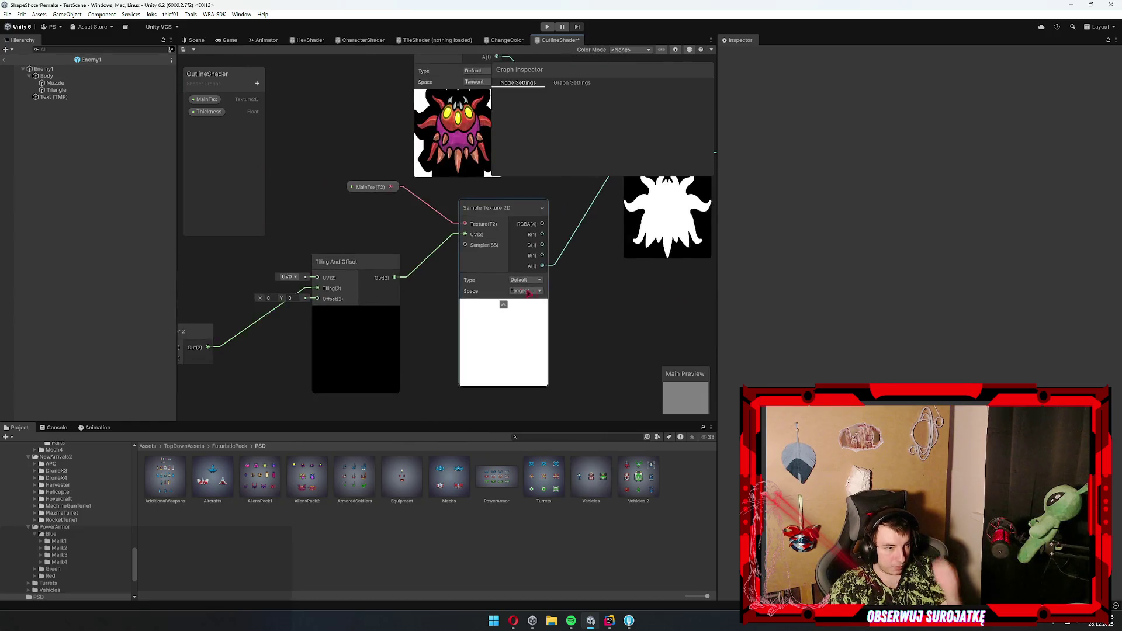
click(271, 328)
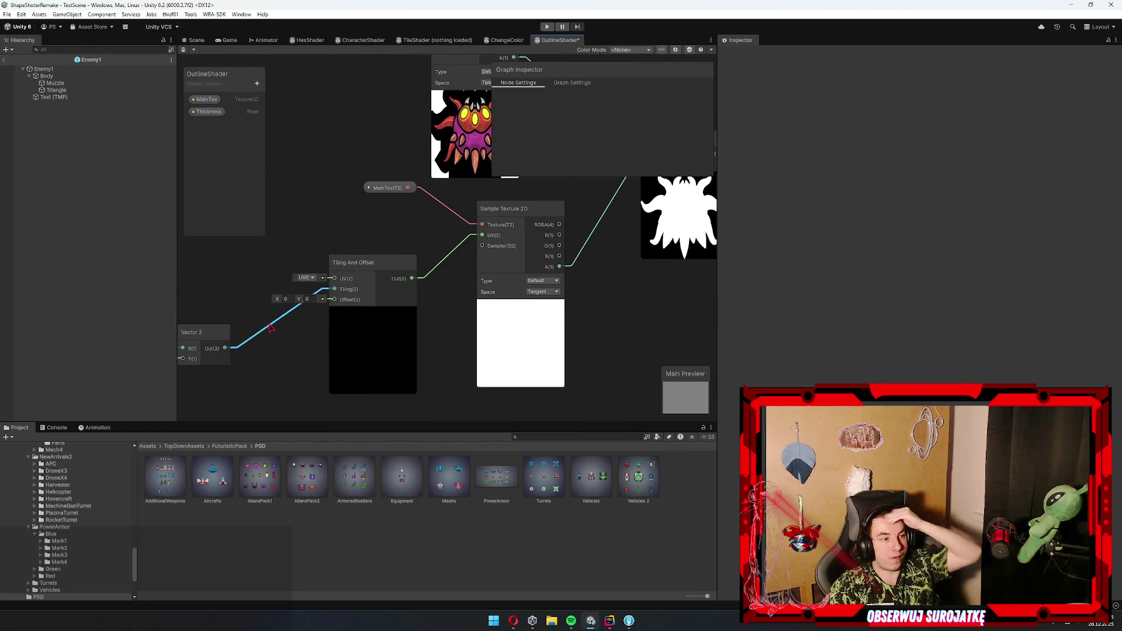
key(Delete)
mouse_move(292, 288)
mouse_down()
mouse_move(331, 342)
mouse_move(315, 292)
mouse_move(321, 336)
mouse_move(351, 292)
mouse_move(382, 286)
mouse_up()
mouse_move(383, 286)
mouse_down()
mouse_move(366, 310)
mouse_move(506, 377)
mouse_move(616, 379)
mouse_up()
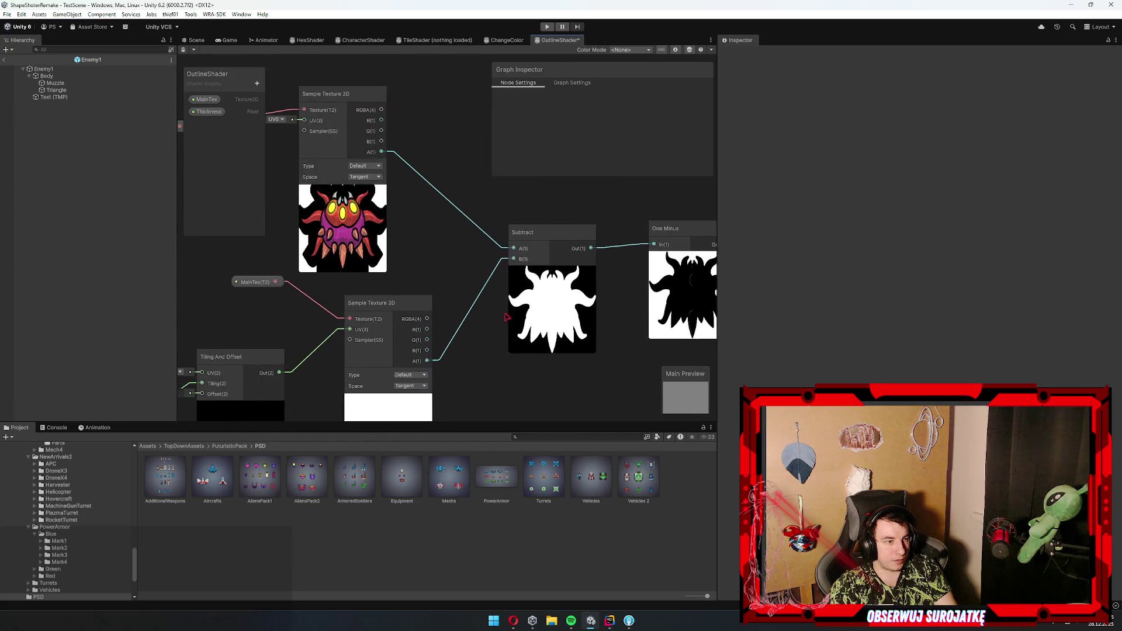
- Delete and then restore the wire into Subtract's B input
click(480, 295)
key(Delete)
drag(466, 337, 471, 275)
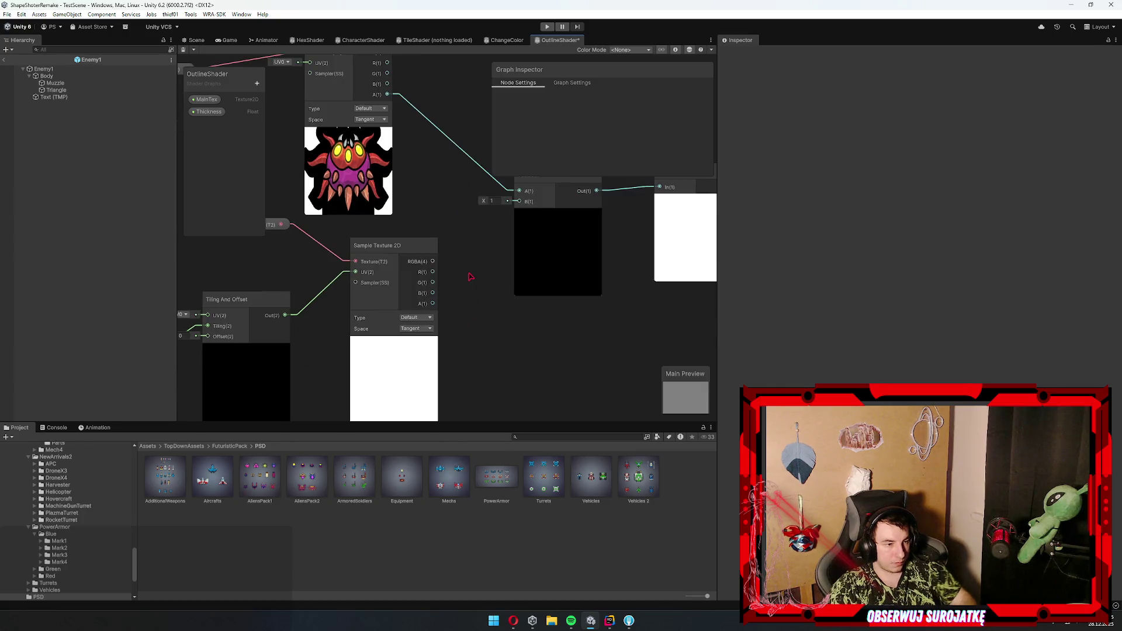
key(ctrl+z)
scroll(435, 255, down, 3)
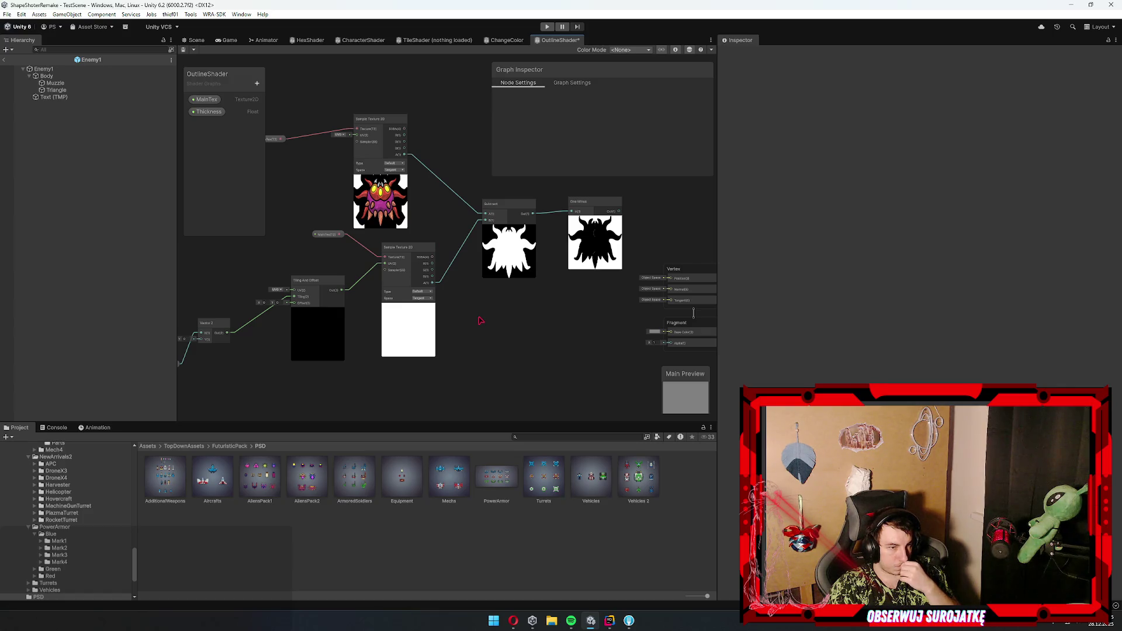
scroll(458, 296, up, 2)
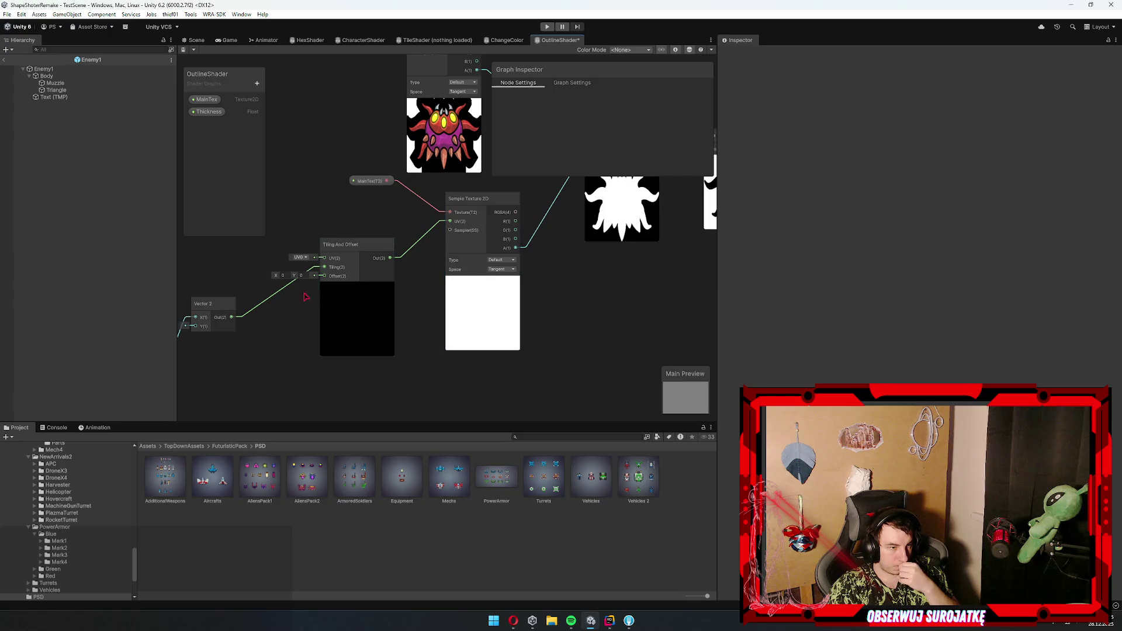
- Wire the Vector 2 output into Tiling And Offset's Offset input
drag(276, 279, 283, 281)
key(ctrl+z)
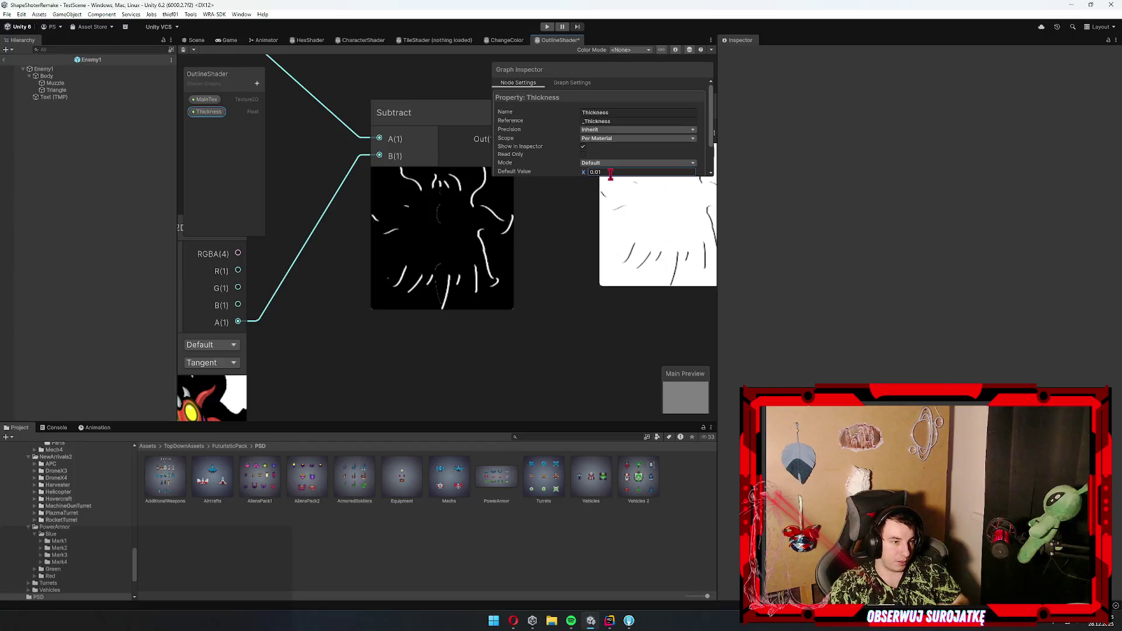
key(ctrl+y)
key(ctrl+y)
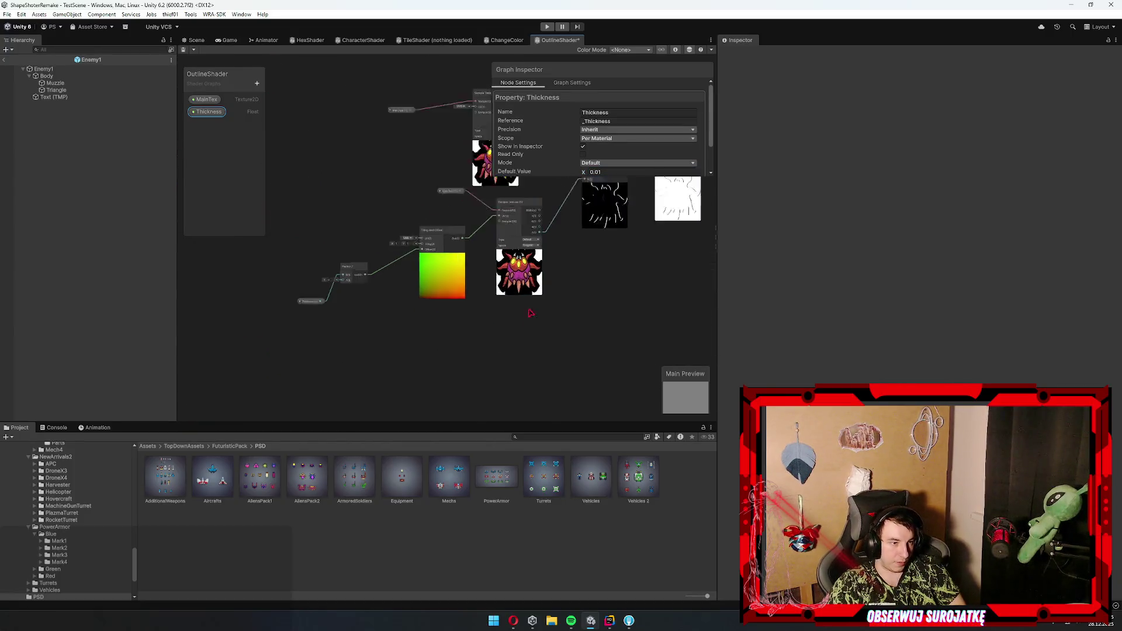
scroll(360, 304, down, 4)
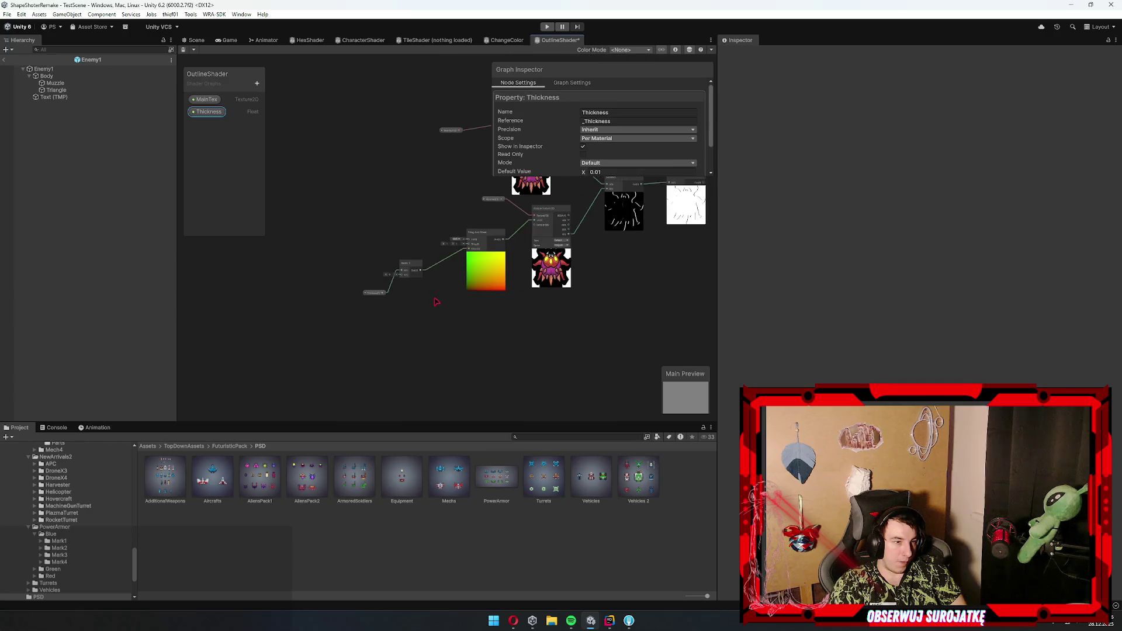
- Move the Thickness node higher on the canvas and select the lower-left node group
mouse_move(486, 336)
mouse_down()
mouse_move(375, 188)
mouse_move(310, 167)
mouse_up()
drag(483, 259, 416, 279)
key(ctrl+z)
key(ctrl+z)
key(ctrl+z)
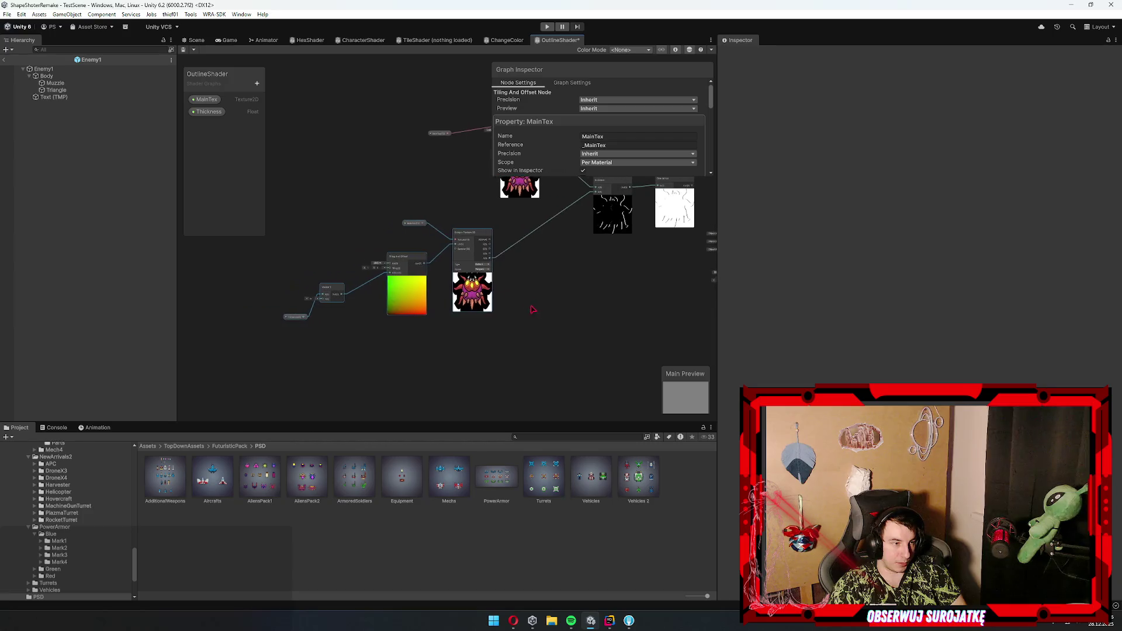
drag(295, 316, 290, 256)
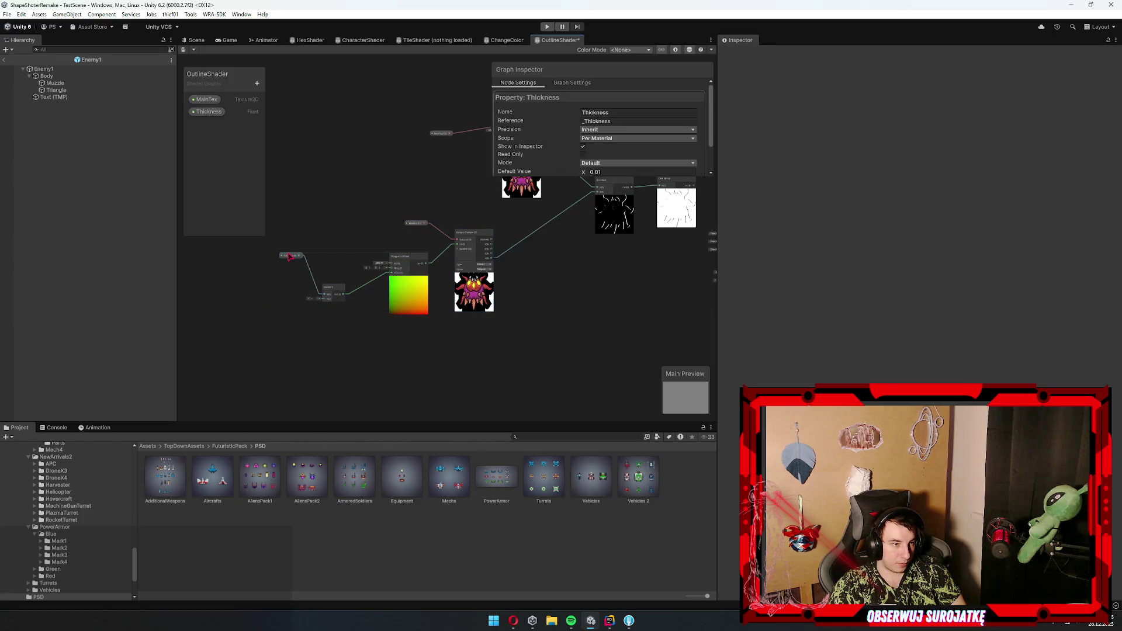
click(566, 313)
scroll(528, 296, up, 3)
scroll(485, 329, down, 5)
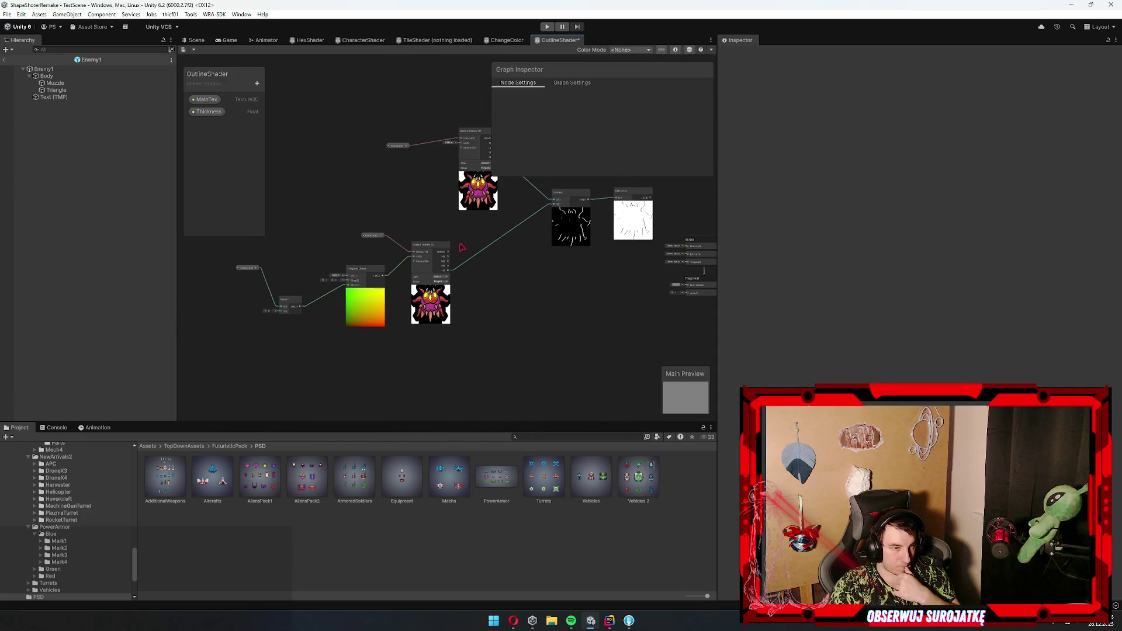
drag(466, 229, 290, 377)
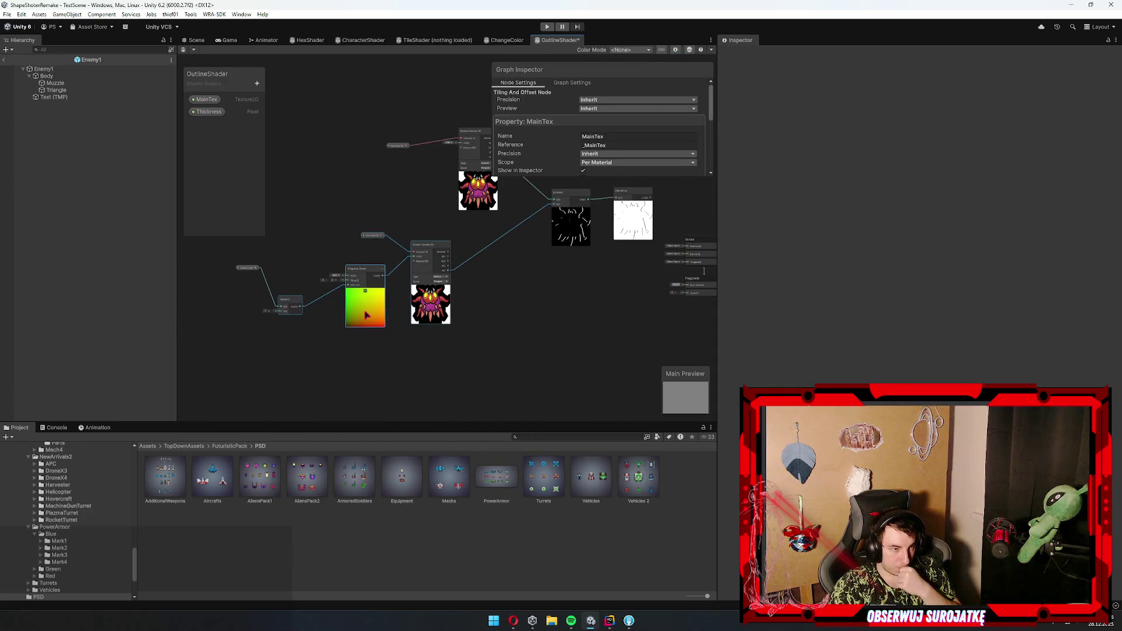
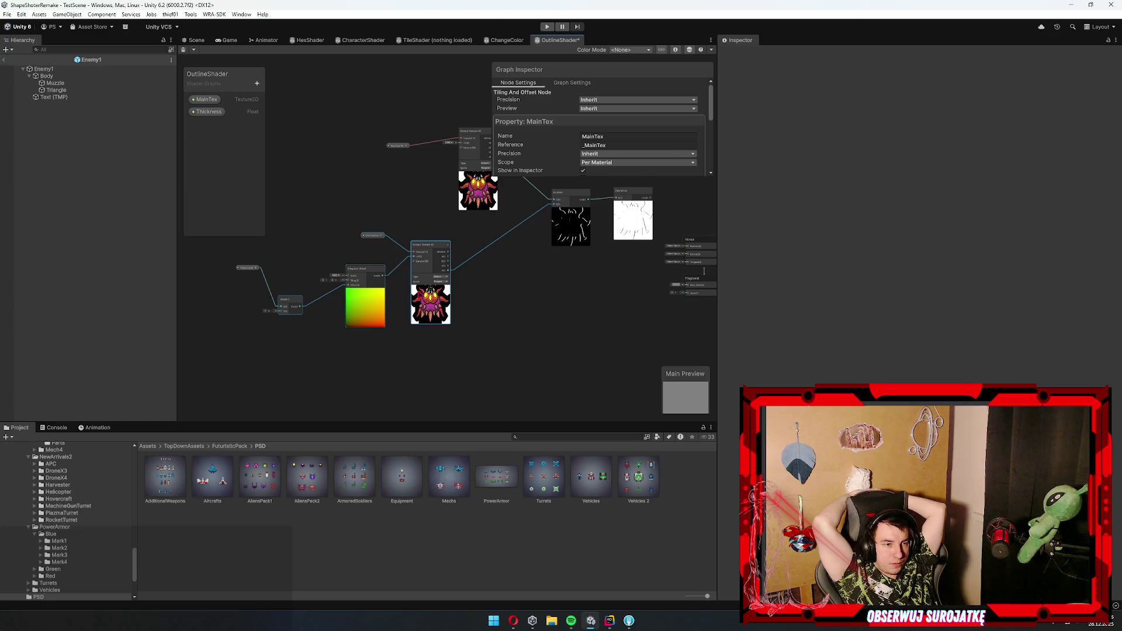
- Delete the One Minus node from the outline graph
click(624, 231)
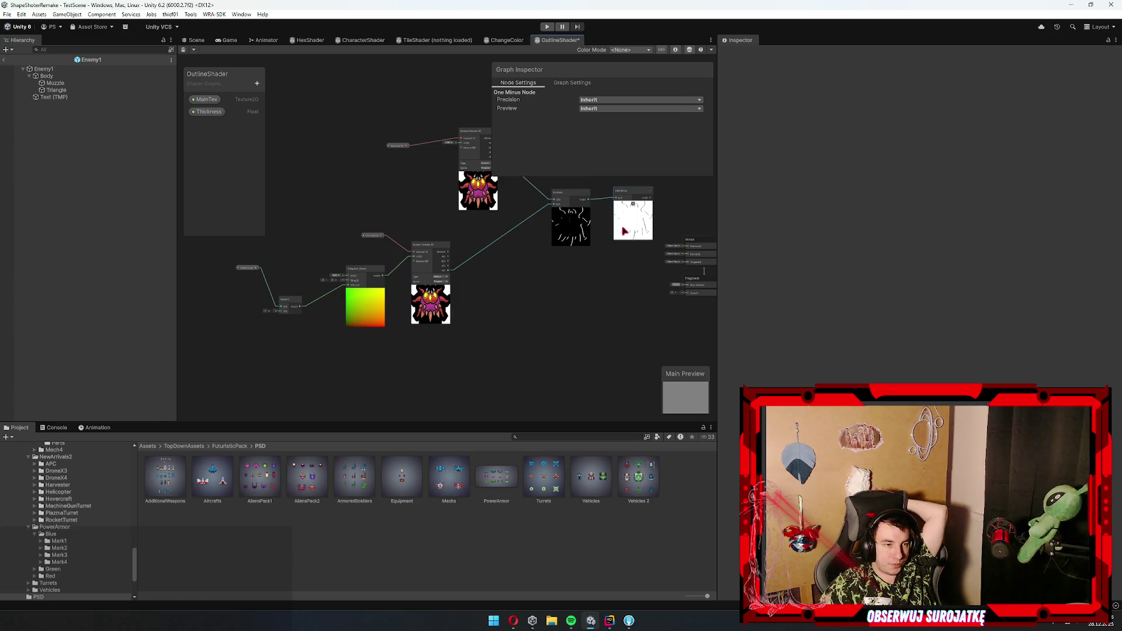
key(Delete)
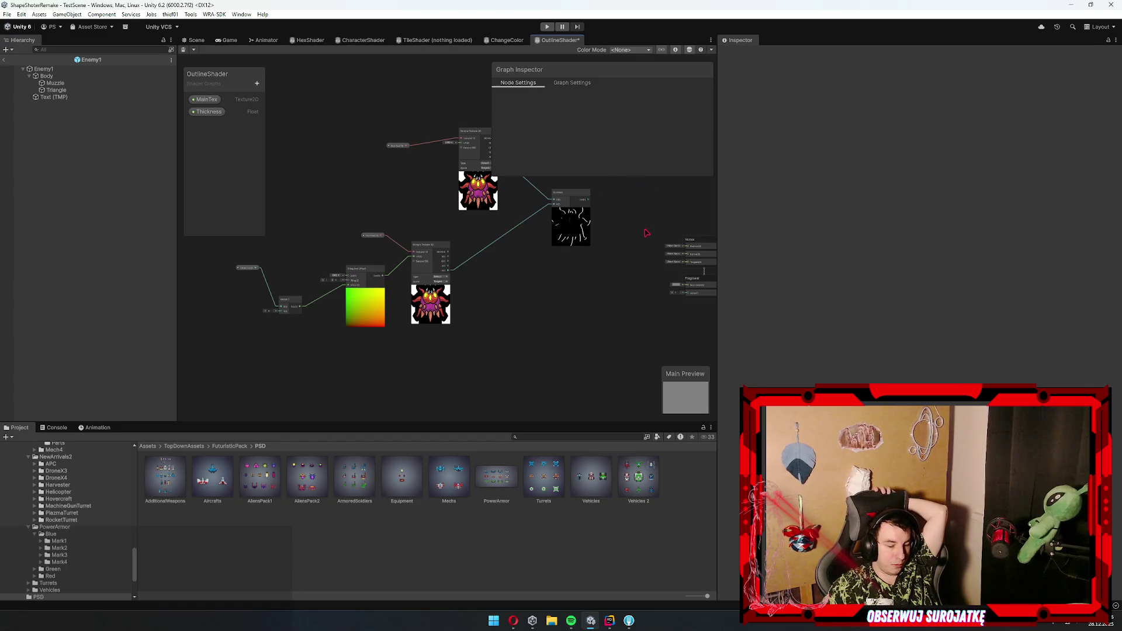
drag(589, 242, 599, 322)
- Rearrange the Vector 2 and MainTex nodes, then box-select all the offset-sampling nodes
drag(427, 328, 293, 384)
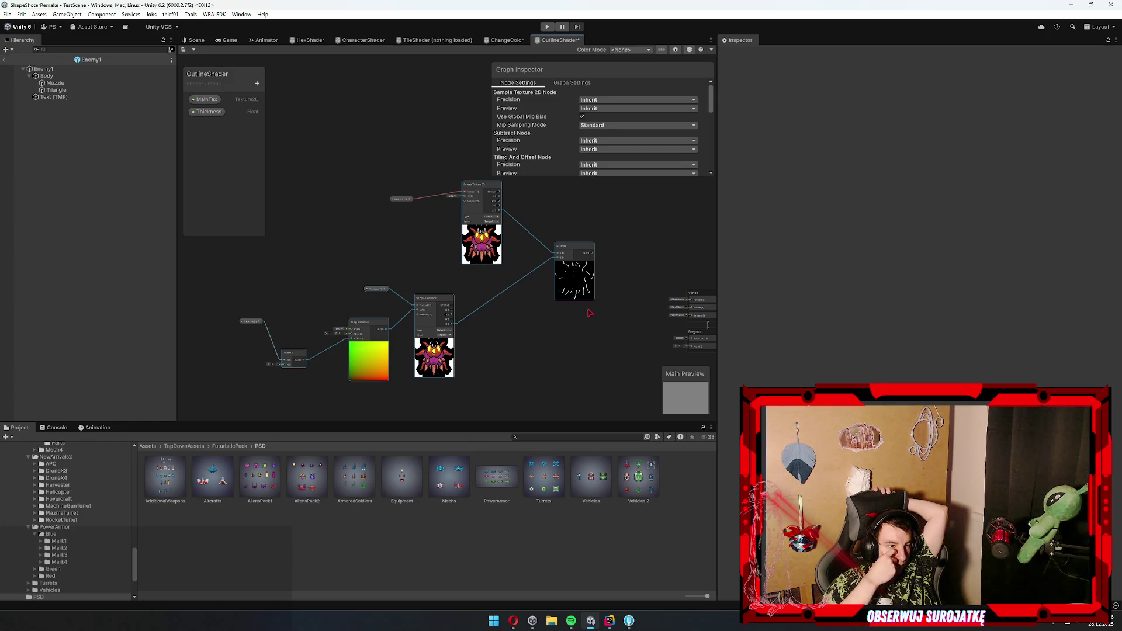
click(295, 221)
click(297, 359)
drag(297, 358, 311, 363)
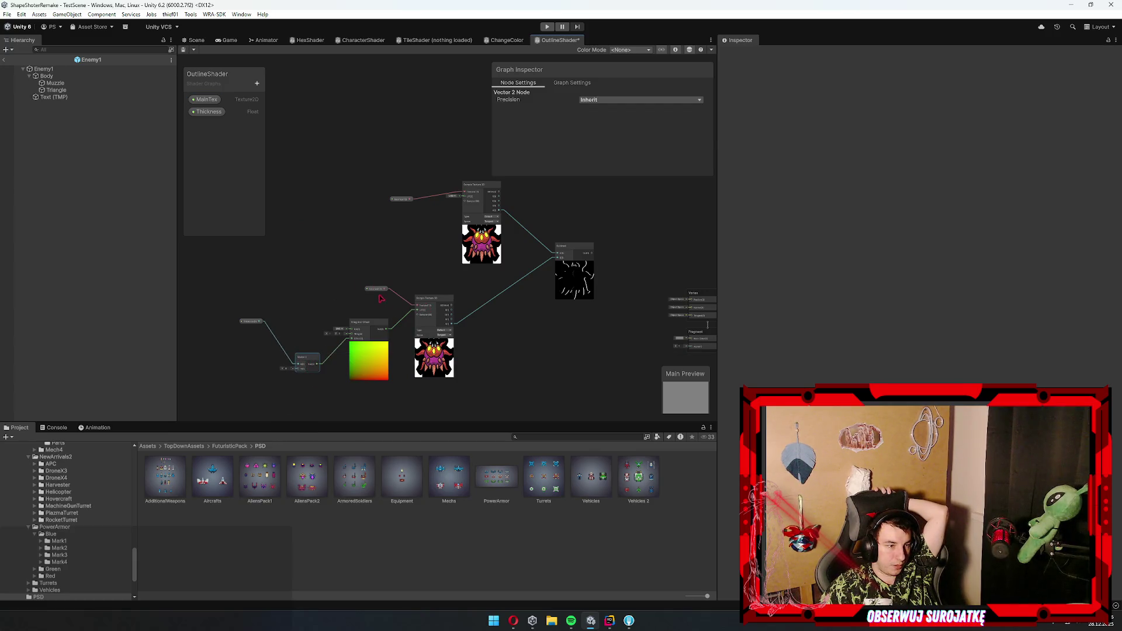
drag(377, 289, 373, 264)
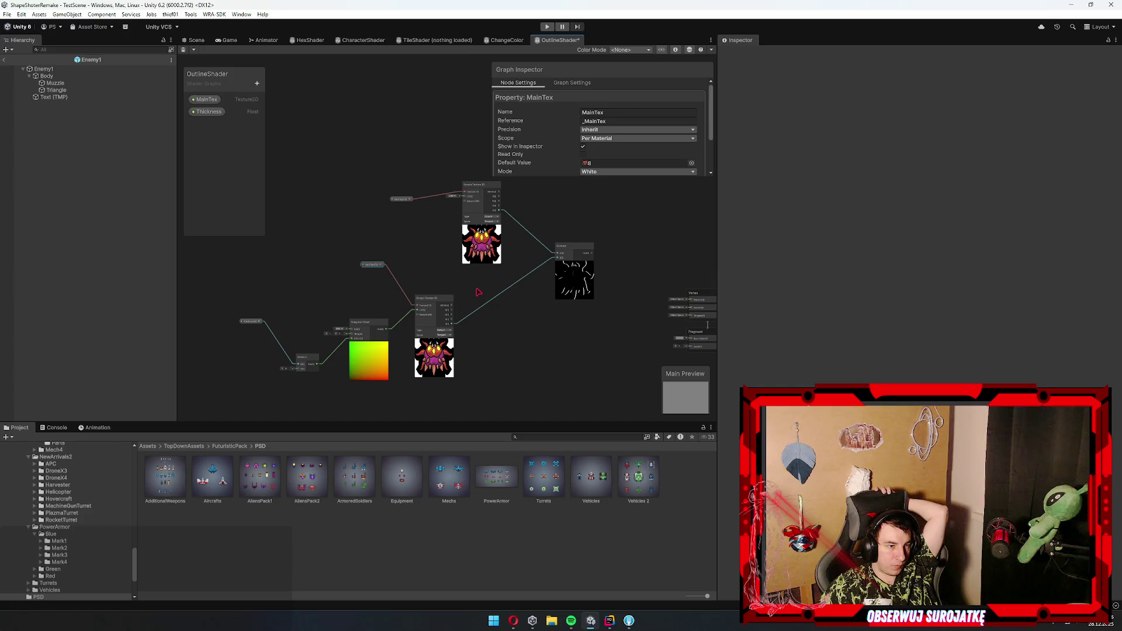
mouse_move(639, 206)
mouse_down()
mouse_move(476, 344)
mouse_move(551, 336)
mouse_up()
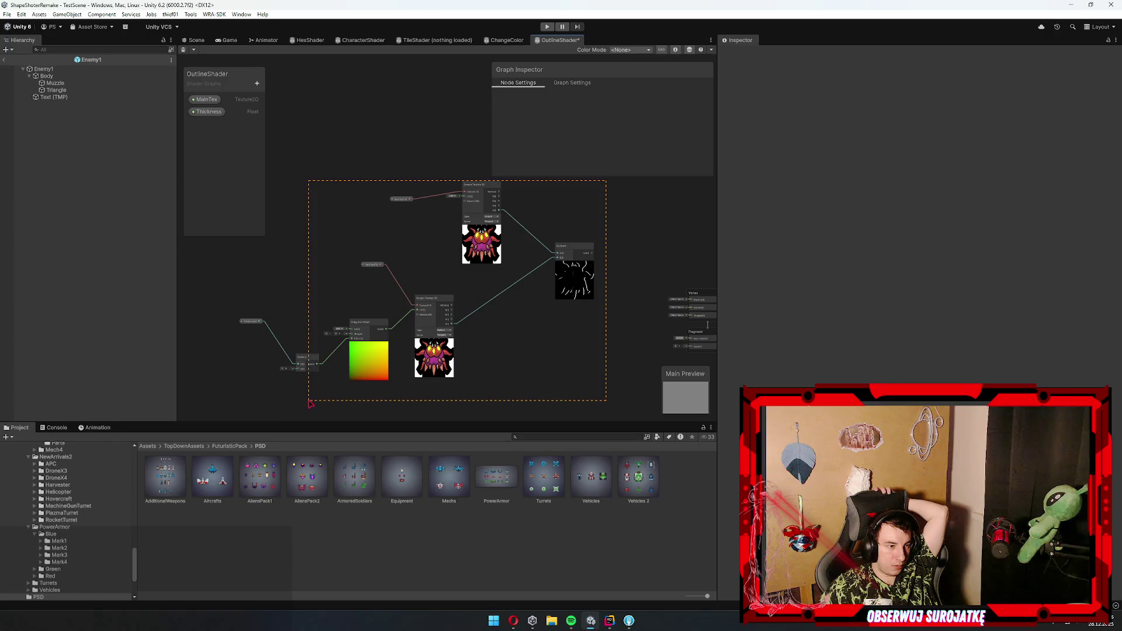
drag(311, 403, 310, 403)
- Convert the selected nodes into a sub-graph saved as OffsetSubgraph
right_click(369, 376)
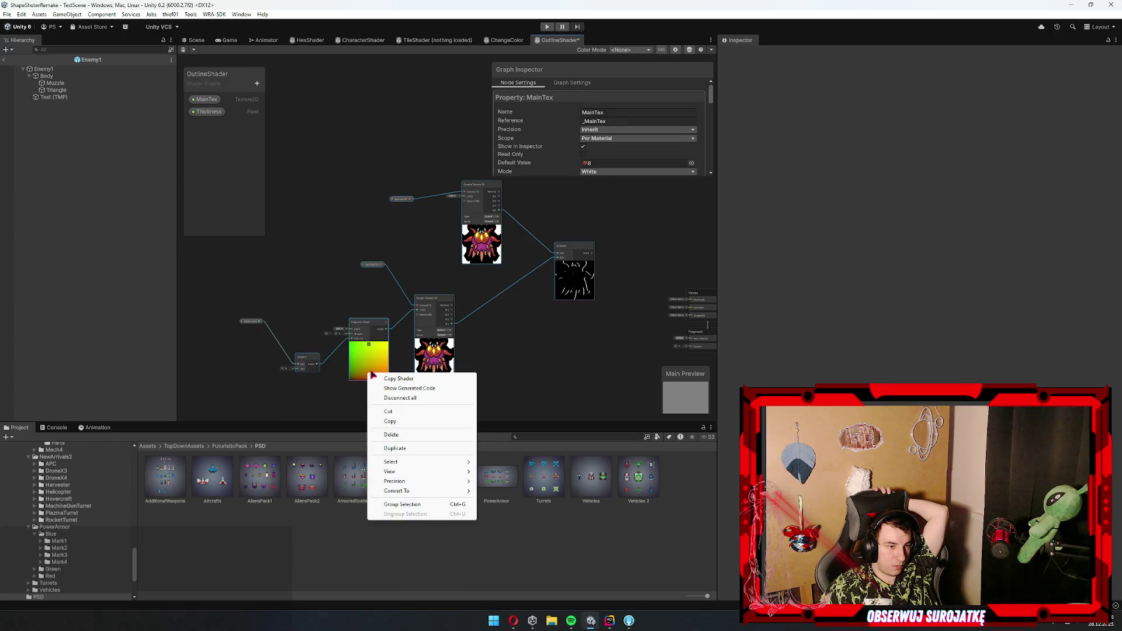
mouse_move(448, 491)
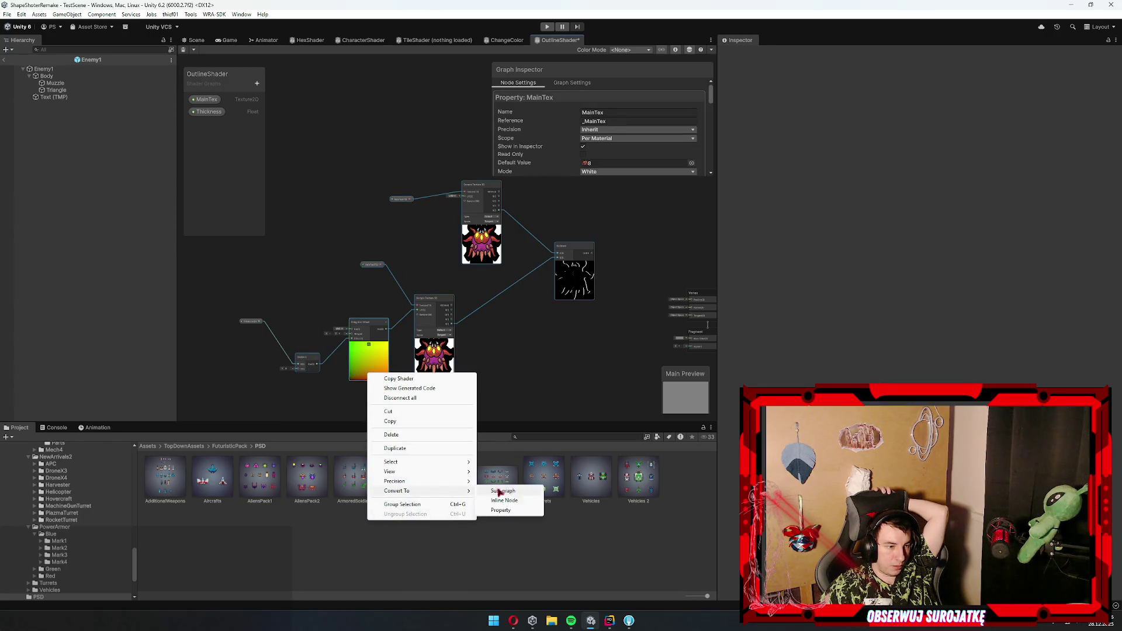
click(511, 494)
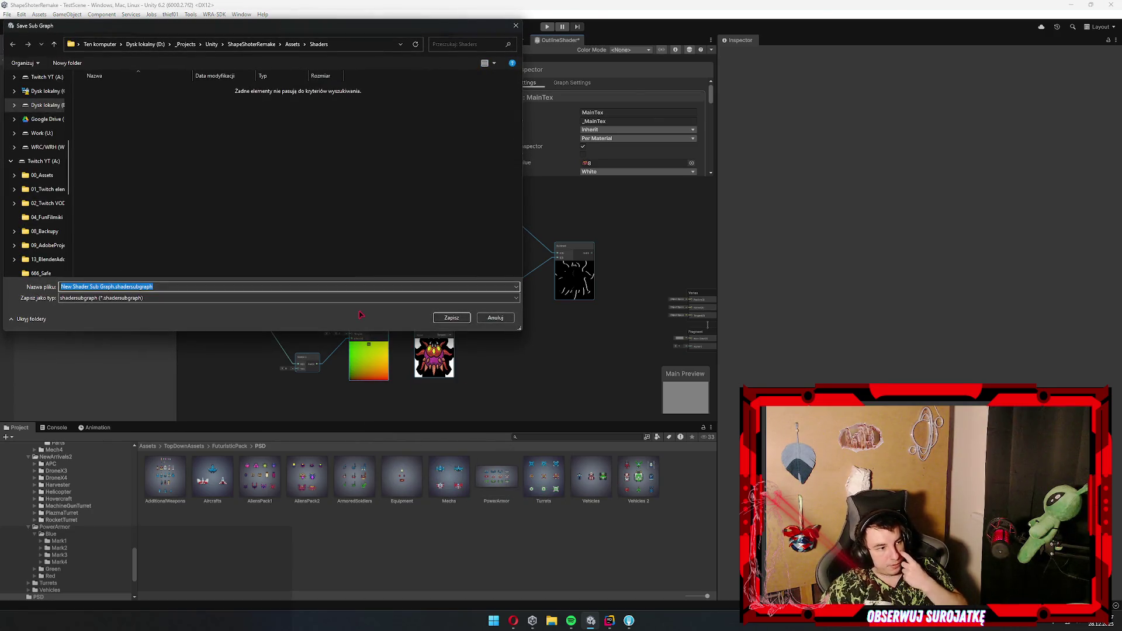
text(OffsetSub)
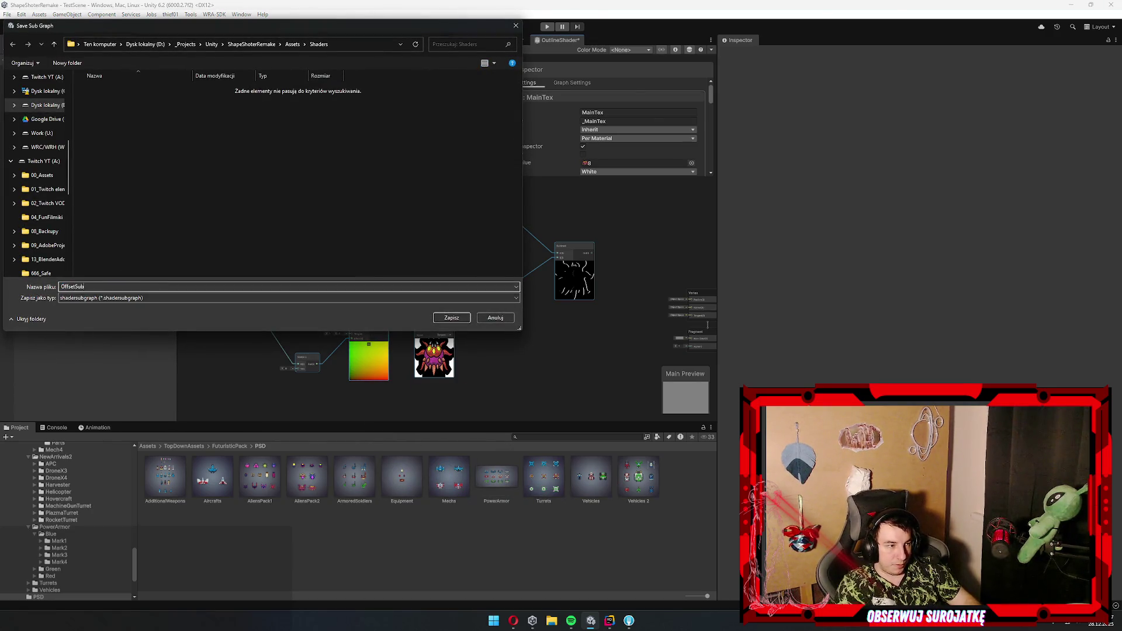
text(h)
key(Return)
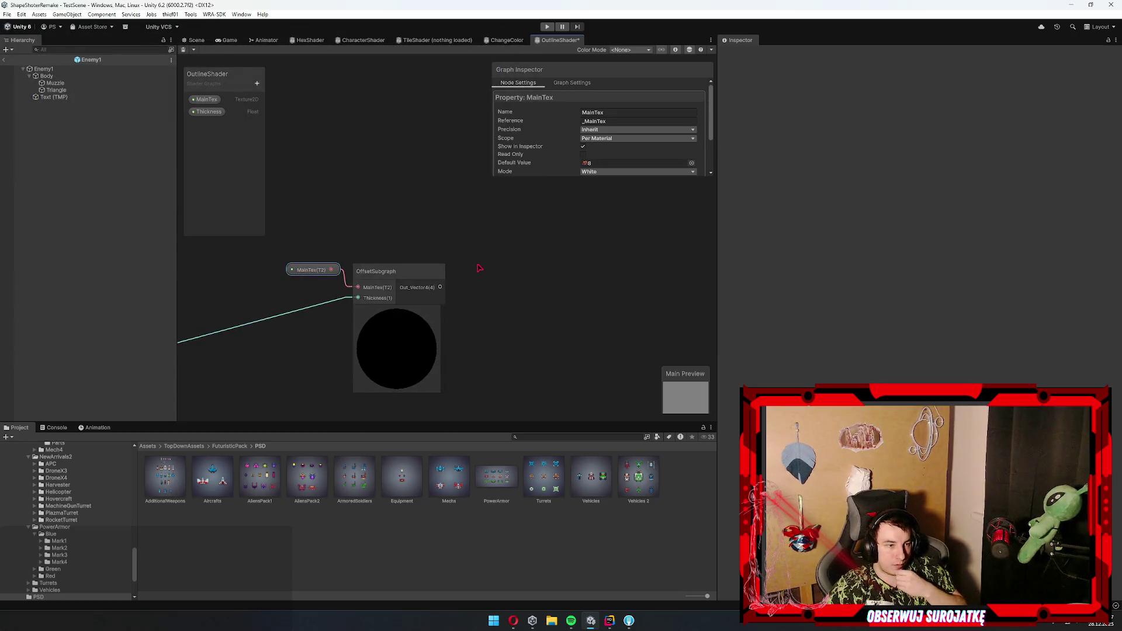
- Move the Thickness node aside and remove its connection into OffsetSubgraph
mouse_move(417, 280)
mouse_down()
mouse_move(403, 234)
mouse_move(230, 293)
mouse_move(303, 313)
mouse_move(441, 232)
mouse_up()
drag(646, 243, 409, 246)
mouse_move(311, 253)
mouse_down()
mouse_move(386, 227)
mouse_move(388, 260)
mouse_move(462, 259)
mouse_up()
click(386, 227)
key(Delete)
- Open OffsetSubgraph, delete its internal Thickness node and move the Vector 2 node up
click(574, 256)
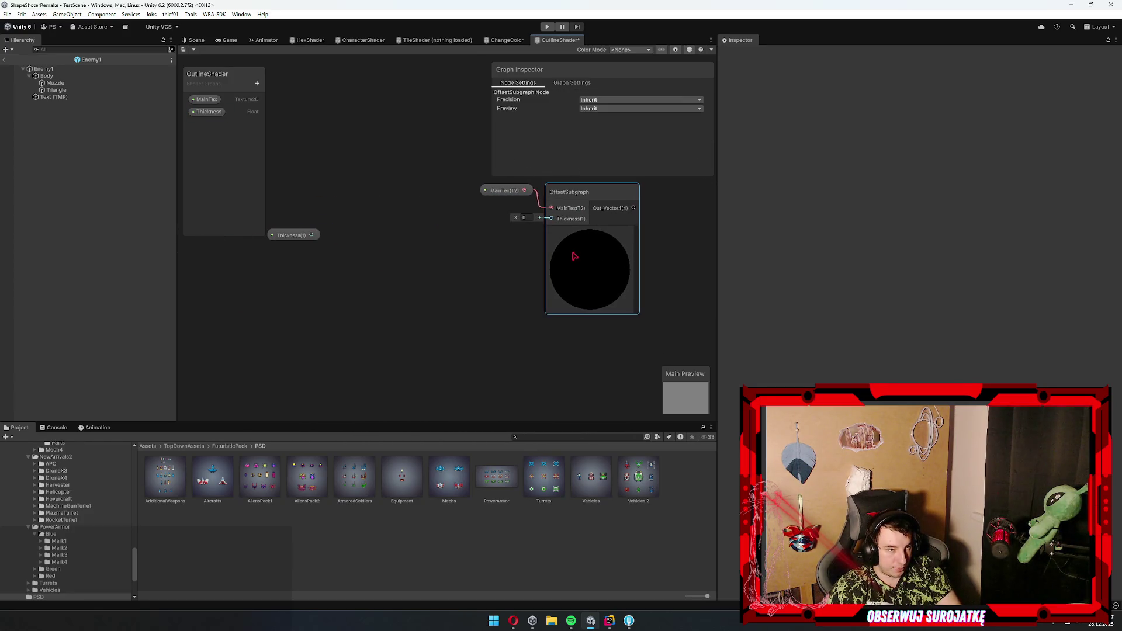
double_click(572, 255)
scroll(365, 304, up, 5)
click(368, 307)
key(Delete)
scroll(344, 255, down, 3)
drag(381, 270, 382, 250)
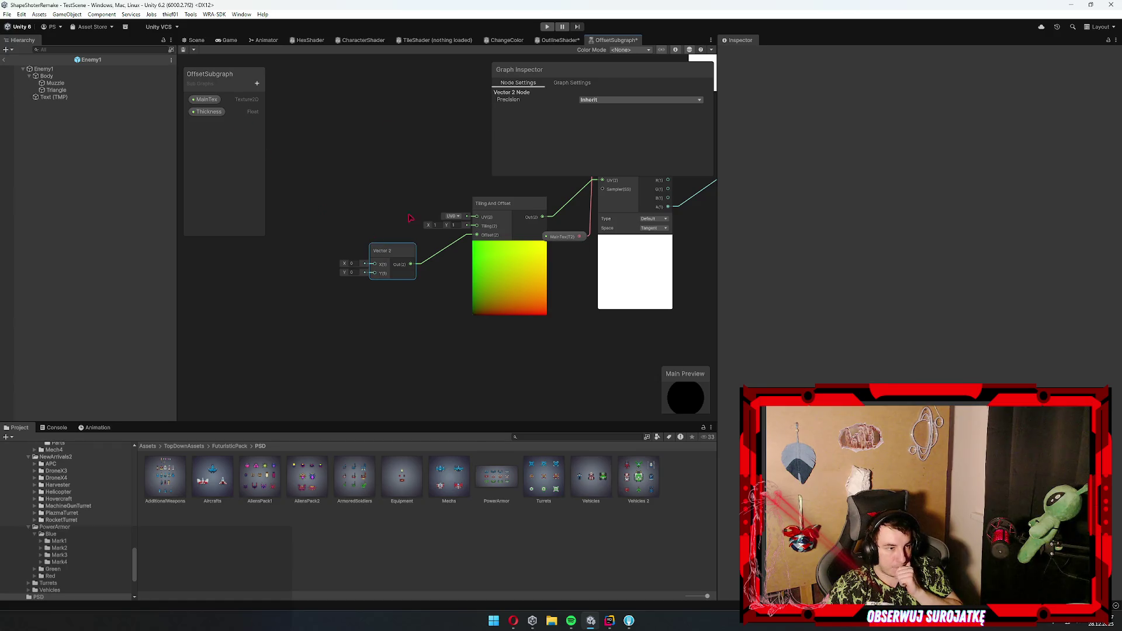
- Delete the Vector 2 node and the old Thickness property from the subgraph
key(Delete)
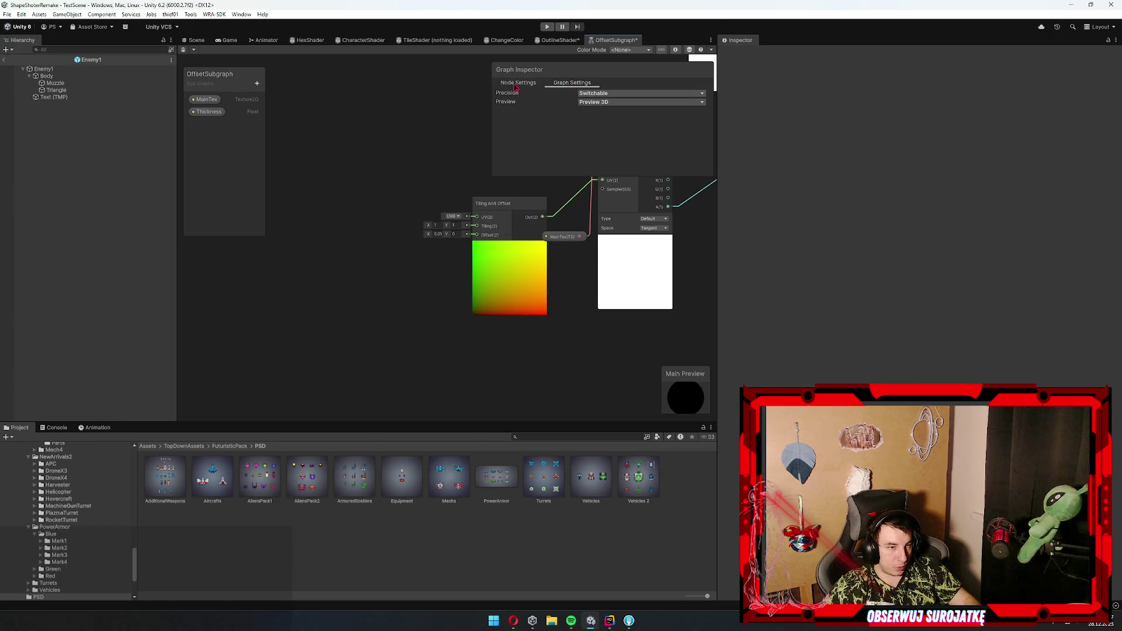
click(207, 111)
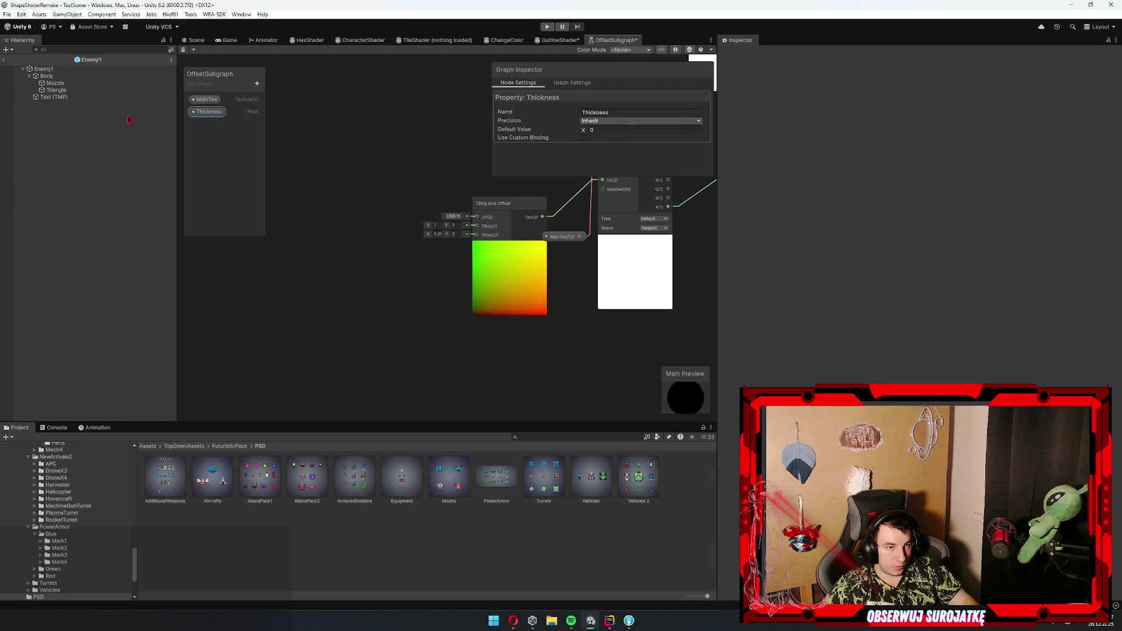
key(Delete)
click(587, 328)
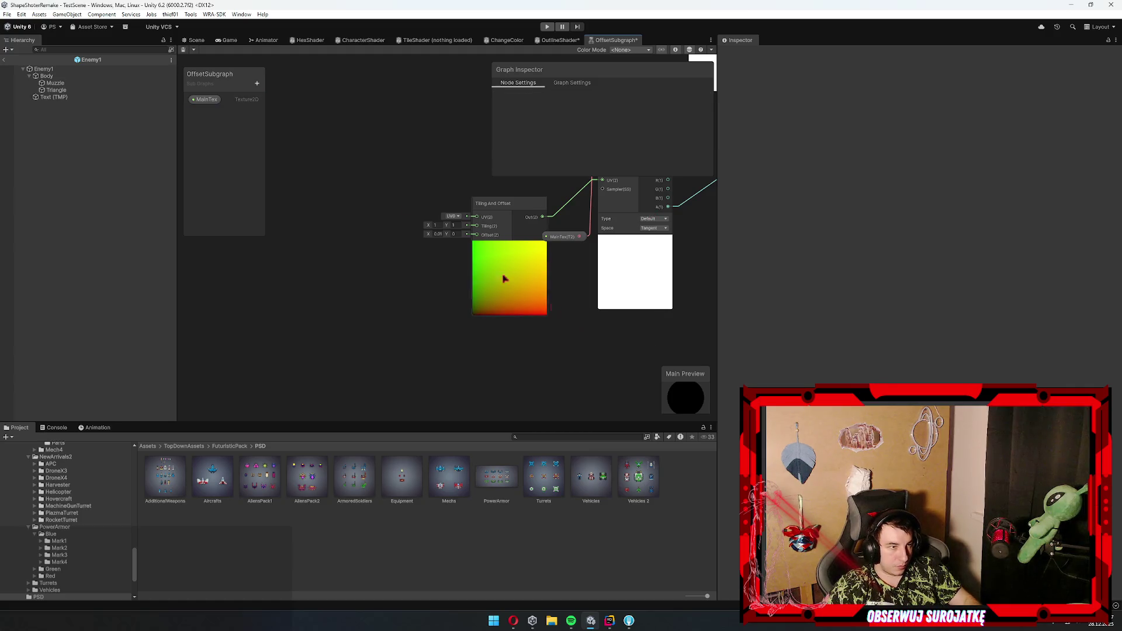
- Add a Vector 2 property named Thickness and place it on the canvas
click(258, 82)
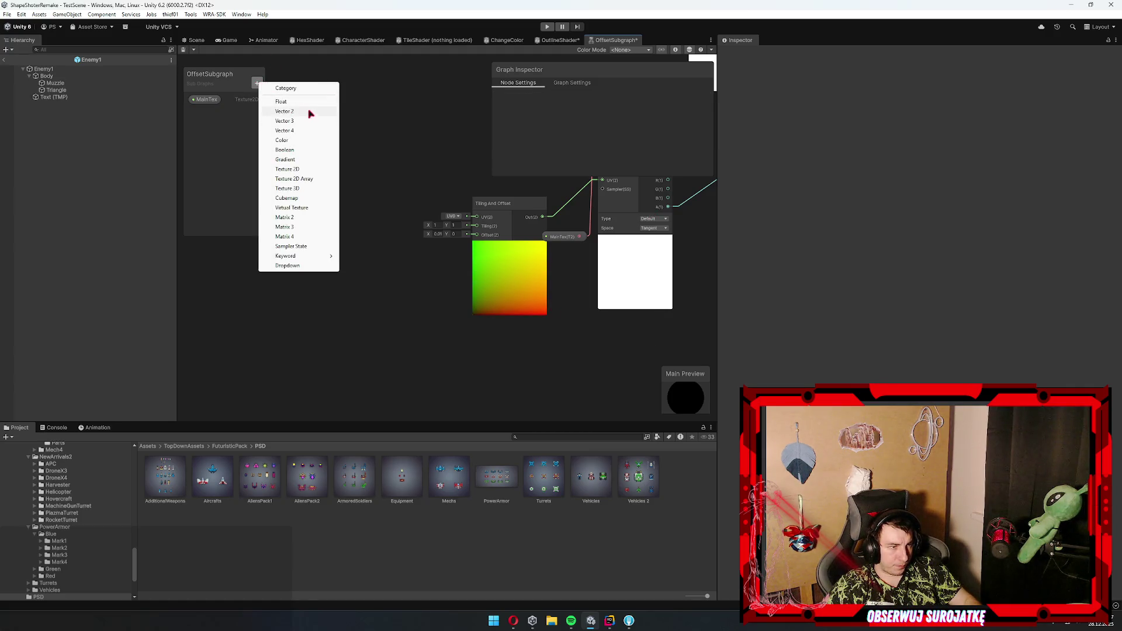
click(311, 111)
text(Thicknes)
key(Return)
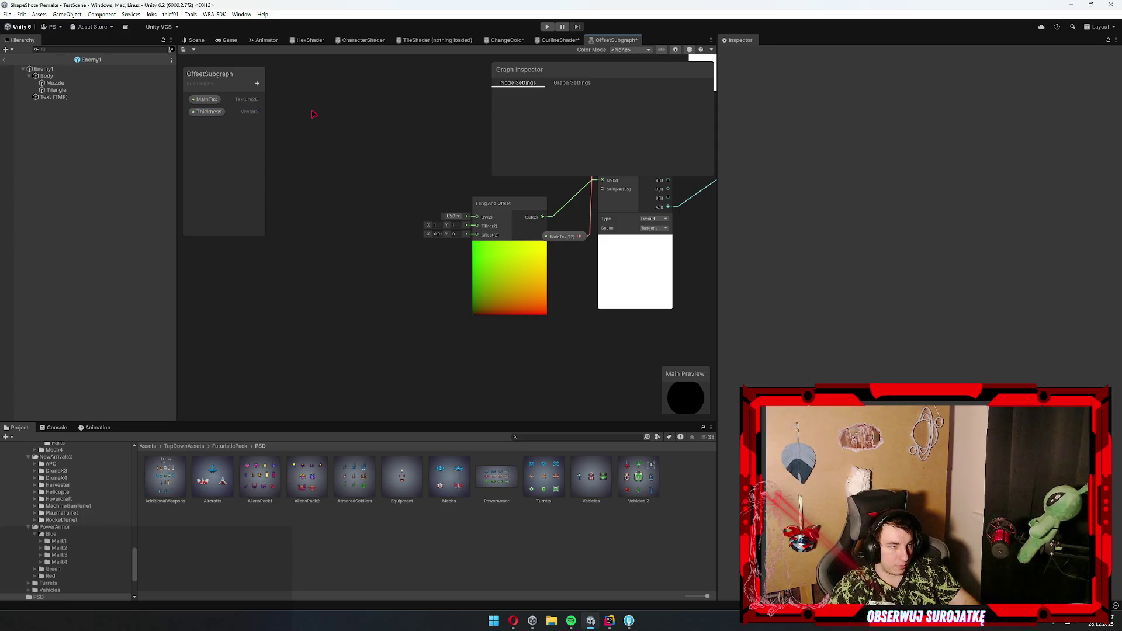
mouse_move(207, 112)
mouse_down()
mouse_move(248, 175)
mouse_move(338, 243)
mouse_move(385, 257)
mouse_move(140, 259)
mouse_move(382, 315)
mouse_move(393, 246)
mouse_move(518, 179)
mouse_up()
- Connect the Subtract result to the subgraph output and go back to OutlineShader
drag(338, 167, 524, 197)
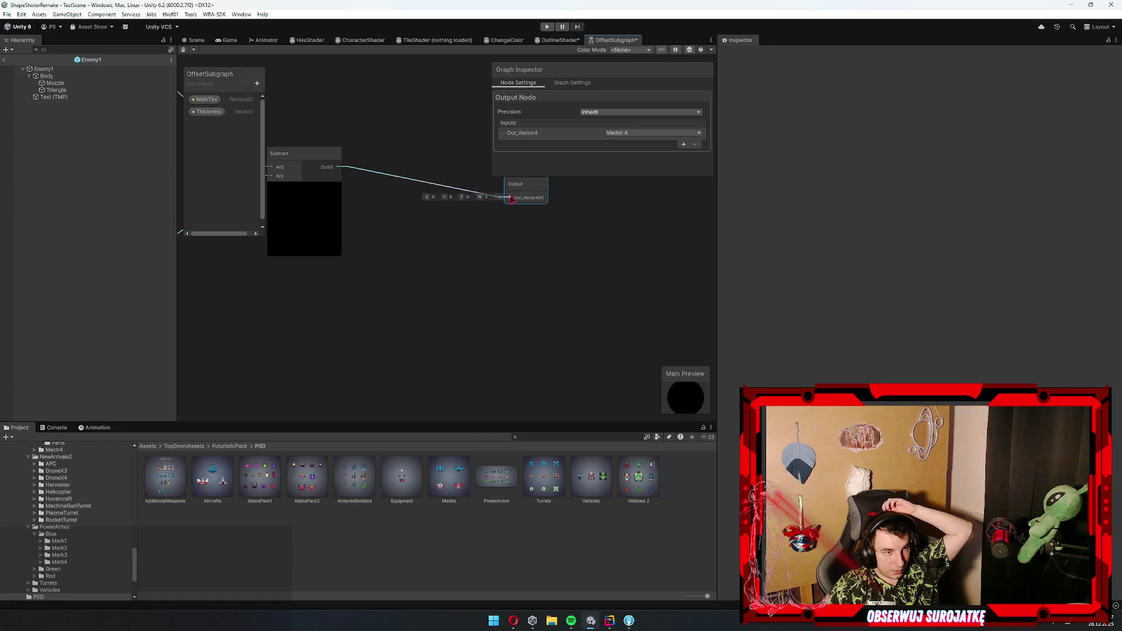
drag(426, 264, 556, 253)
scroll(556, 253, down, 3)
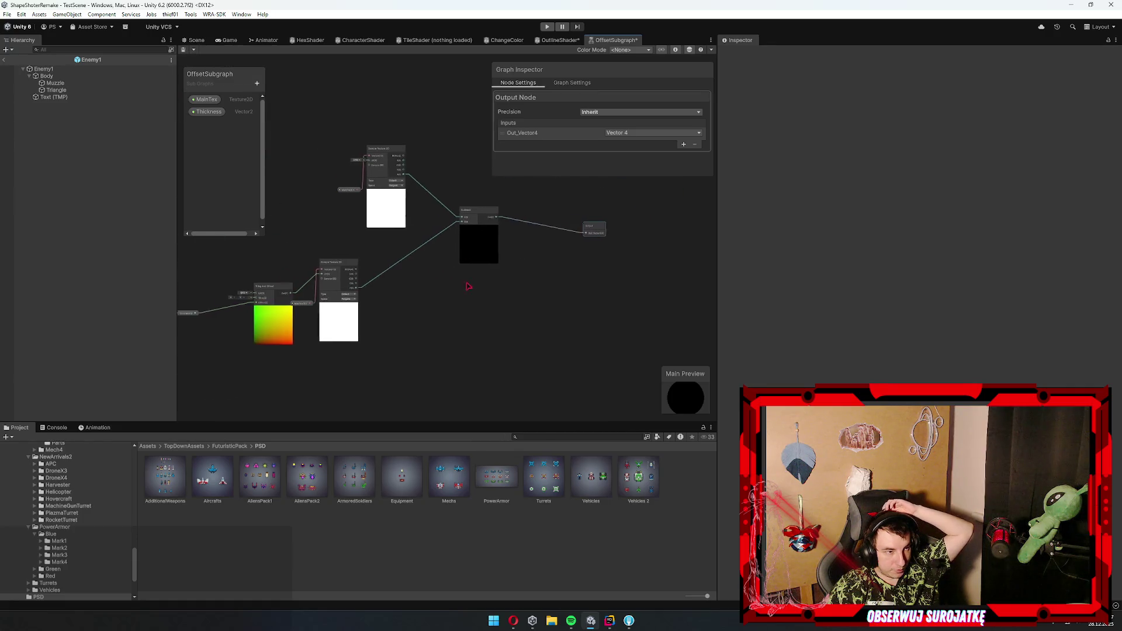
click(172, 51)
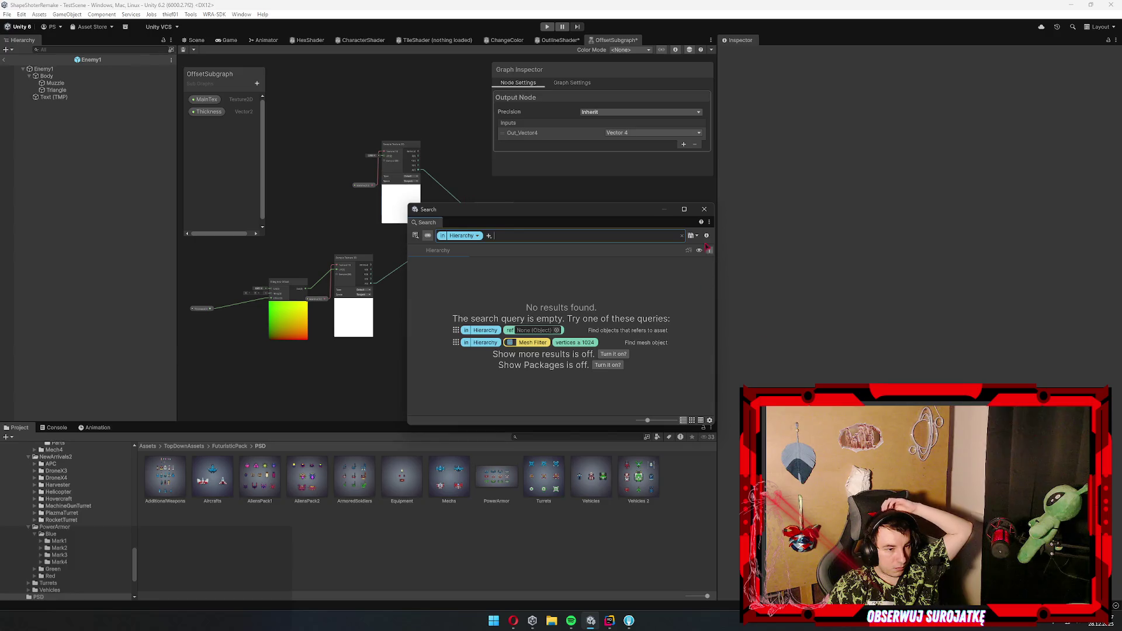
click(704, 209)
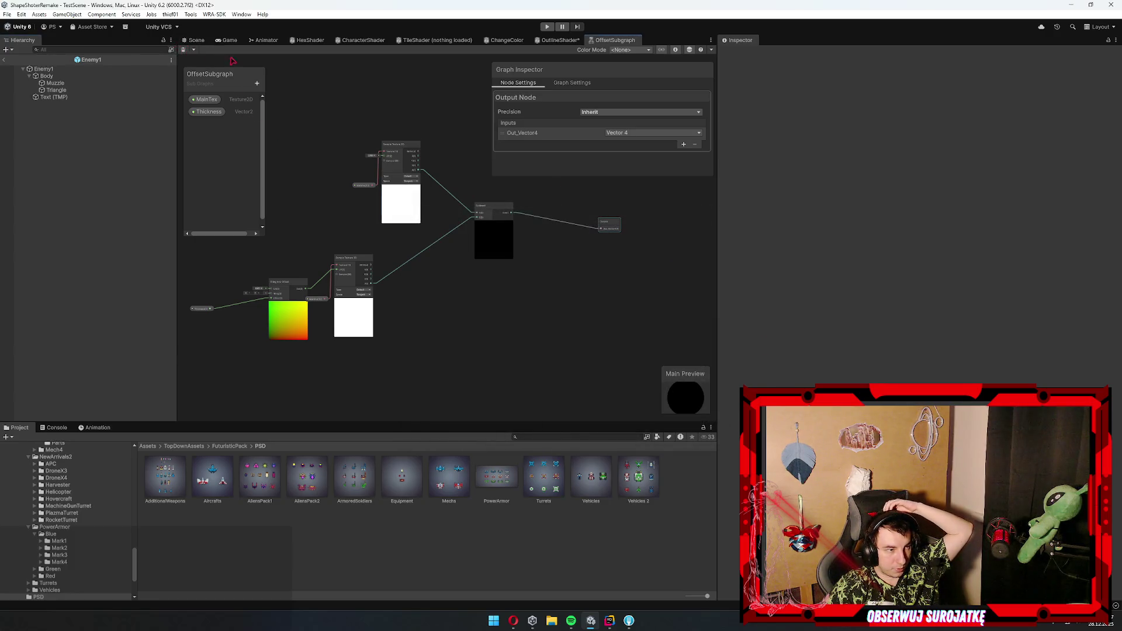
scroll(493, 216, up, 2)
click(558, 40)
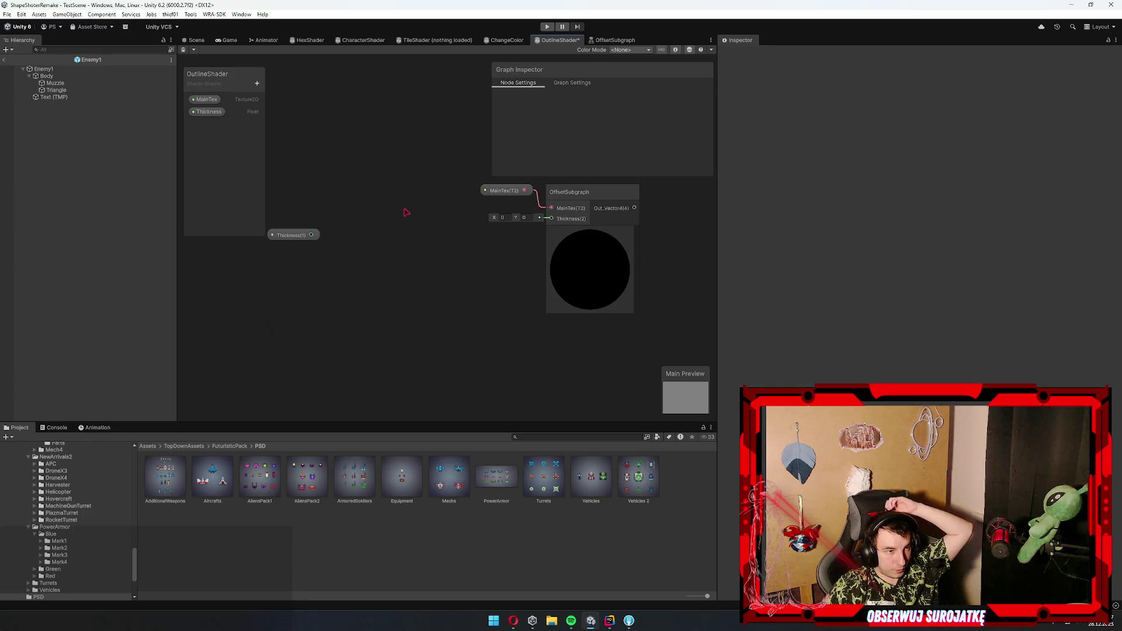
- Feed Thickness through a new Vector 2 node into OffsetSubgraph's Thickness input
drag(315, 230, 360, 267)
text(ve)
key(Down)
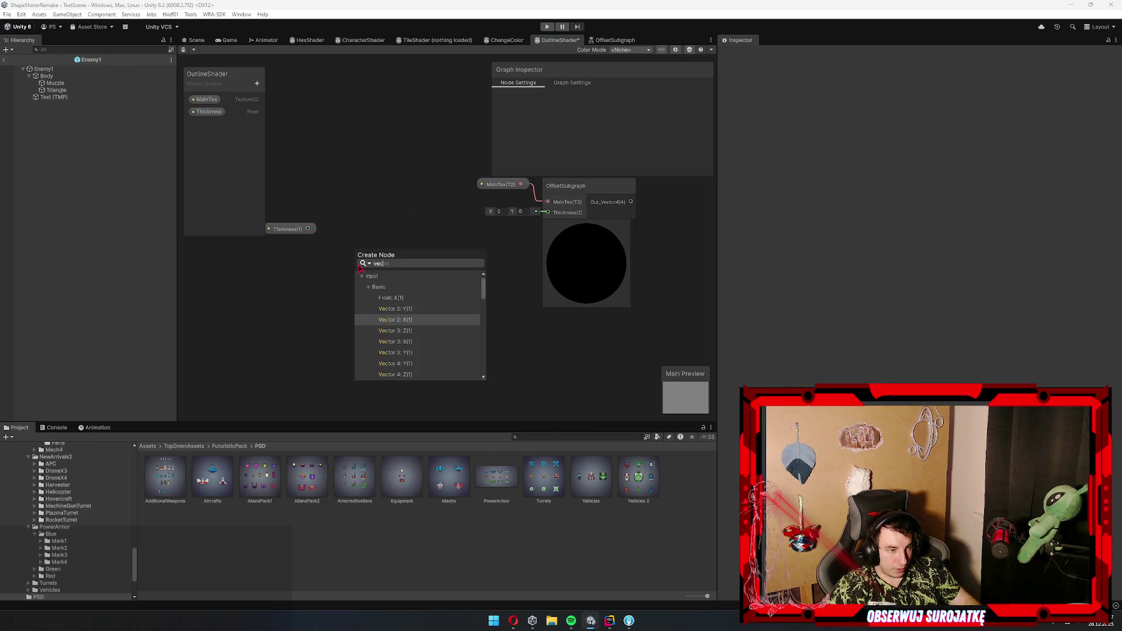
key(Return)
drag(397, 270, 547, 212)
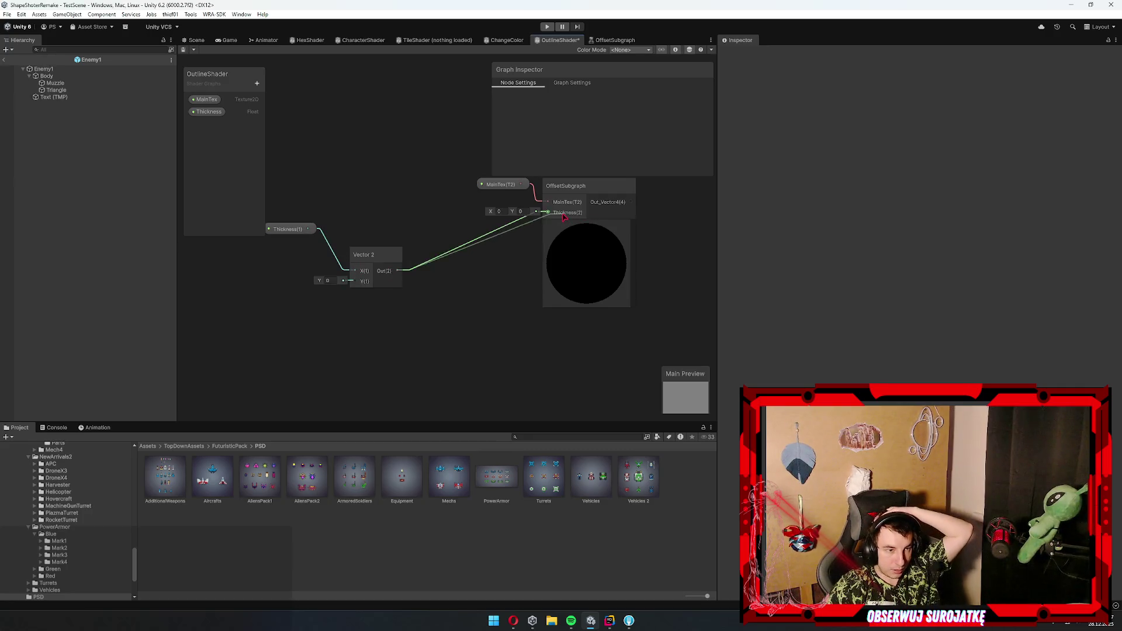
- Open OffsetSubgraph and switch its preview to a flat quad mesh
scroll(434, 260, down, 1)
double_click(434, 260)
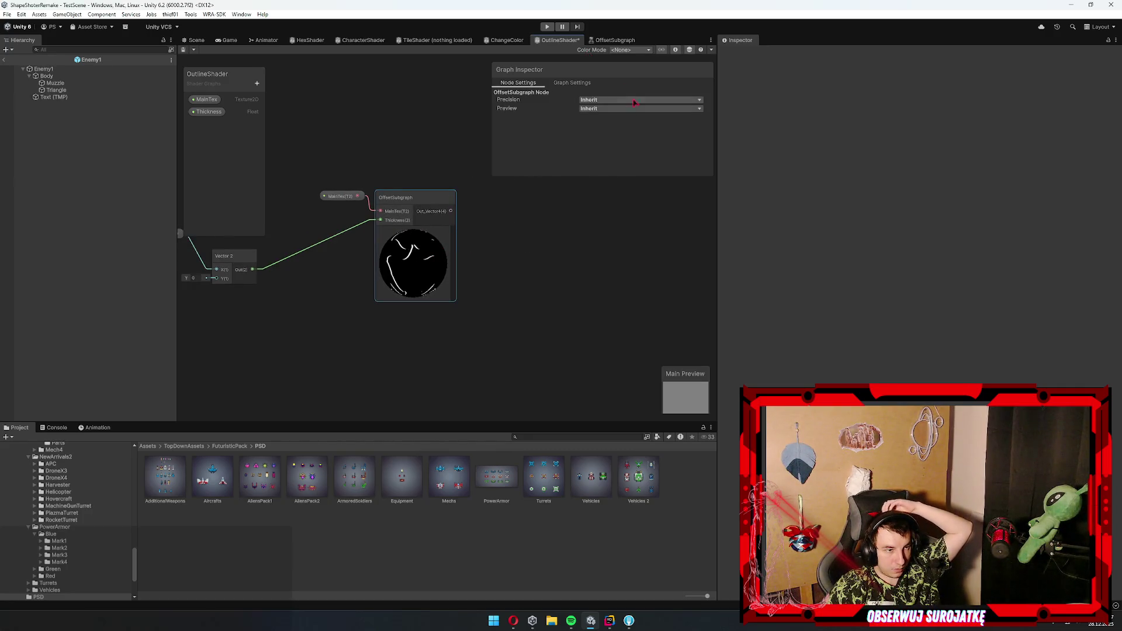
right_click(694, 410)
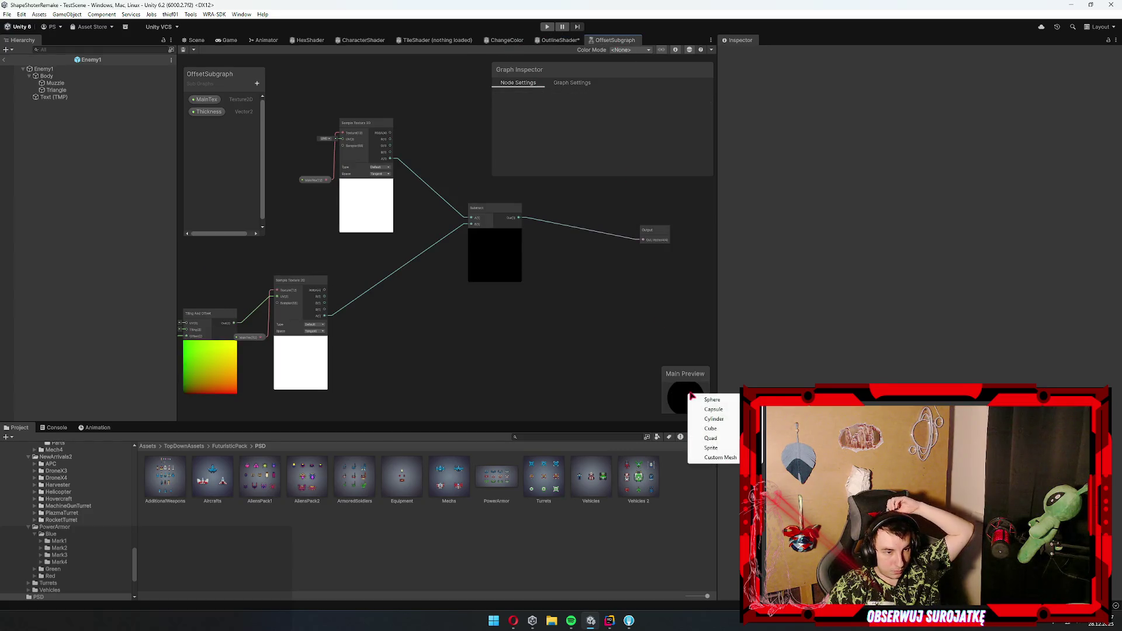
click(713, 445)
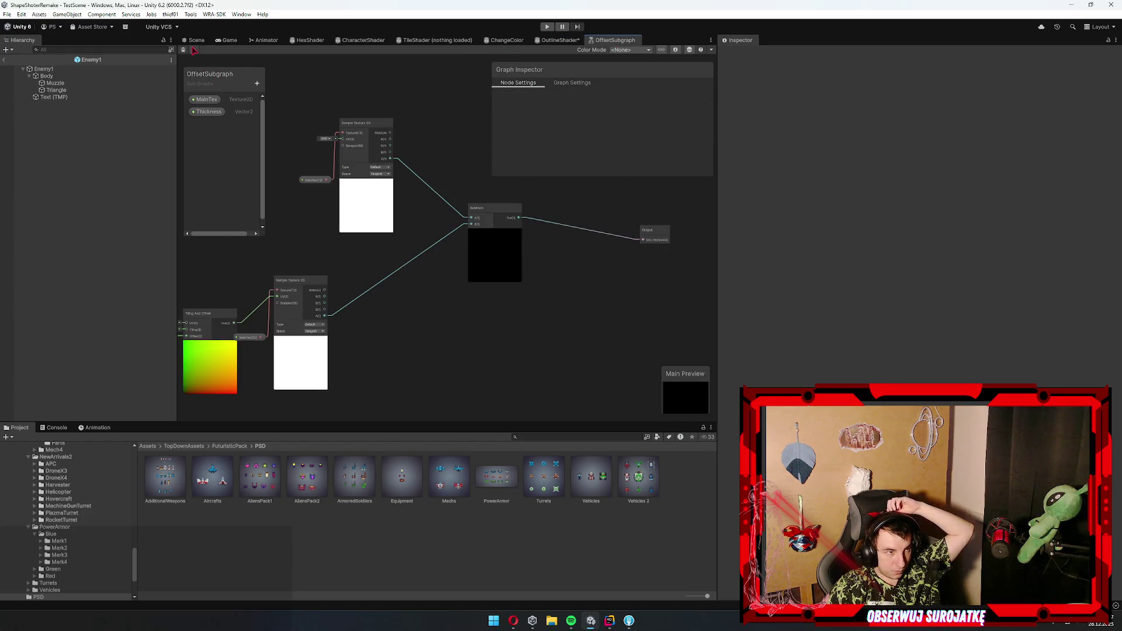
- Review OffsetSubgraph's Graph Settings, keeping Preview 3D and Switchable precision
click(572, 41)
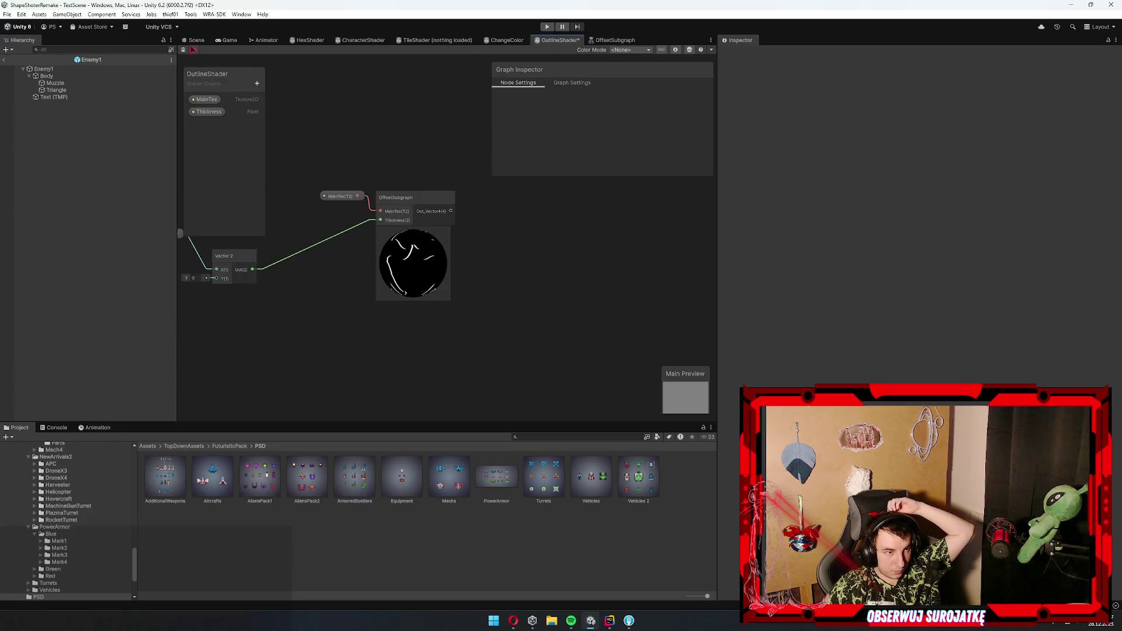
right_click(440, 289)
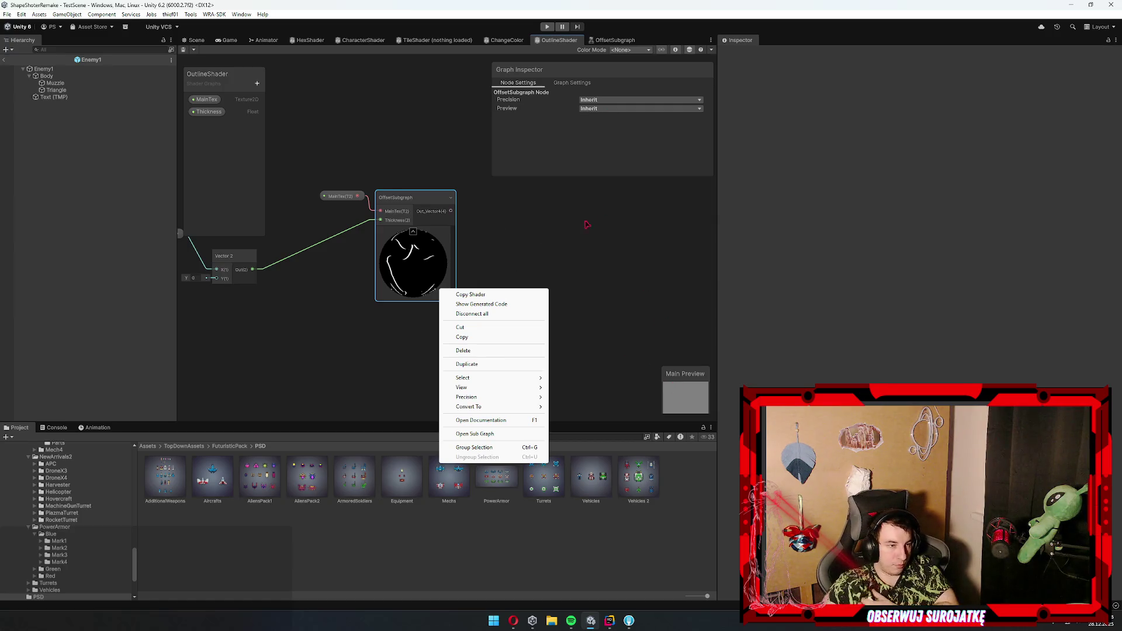
click(431, 250)
drag(408, 269, 490, 270)
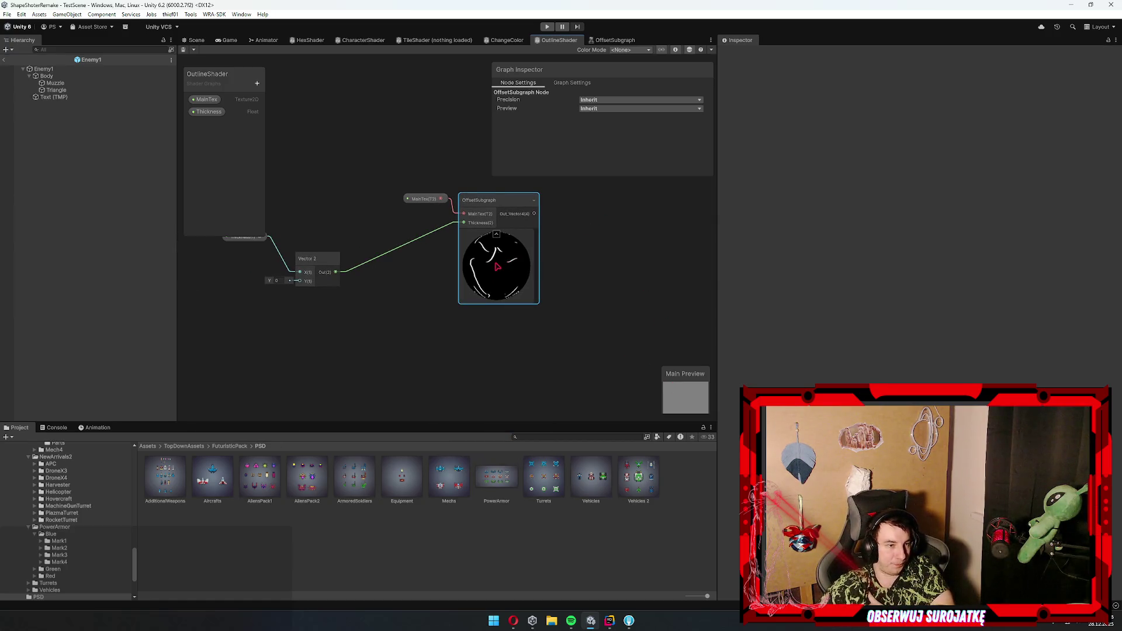
double_click(517, 275)
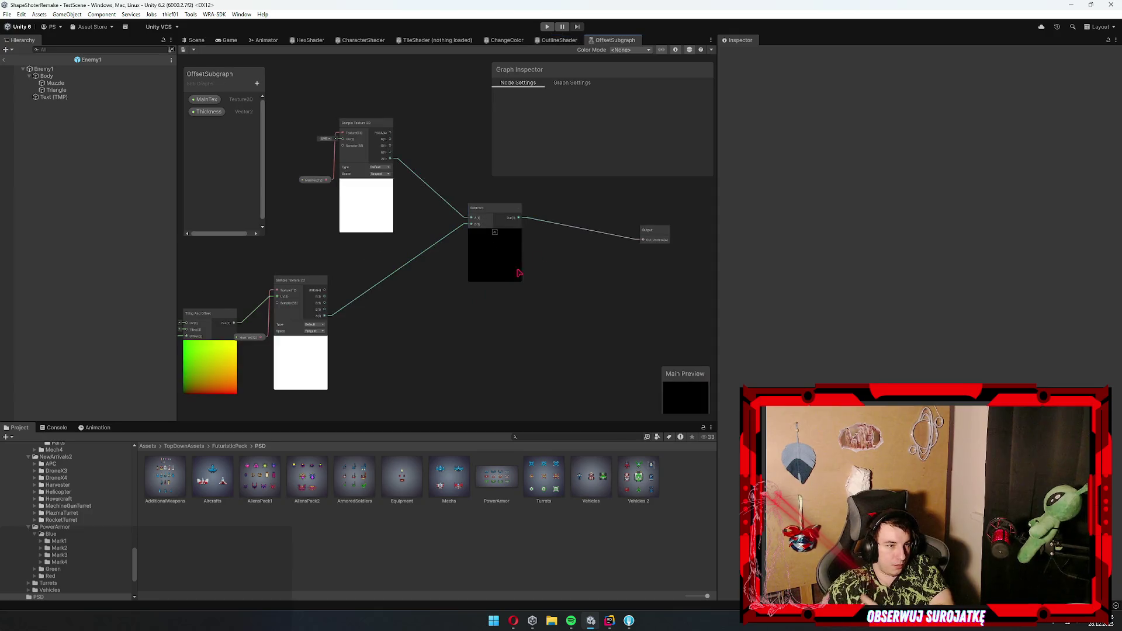
click(651, 233)
click(553, 83)
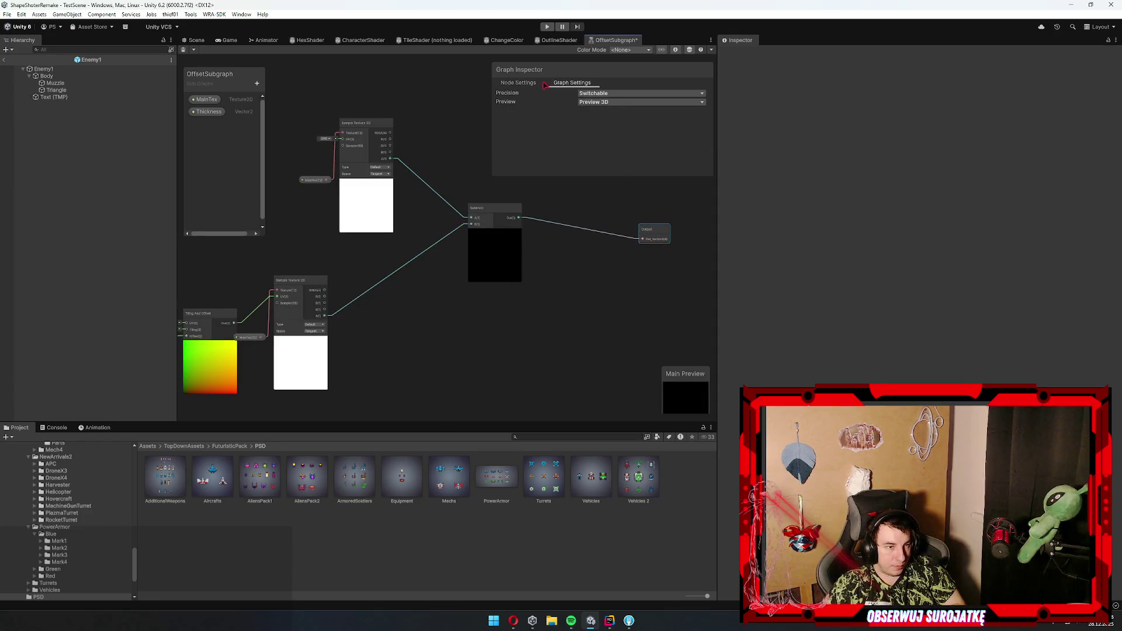
click(609, 103)
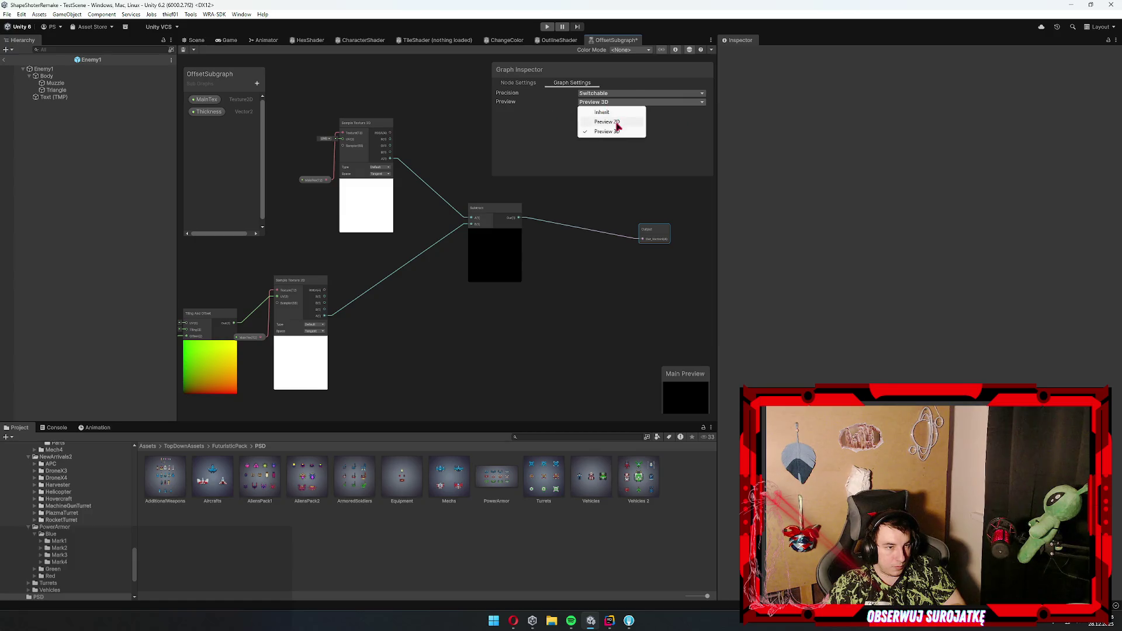
click(607, 131)
click(610, 94)
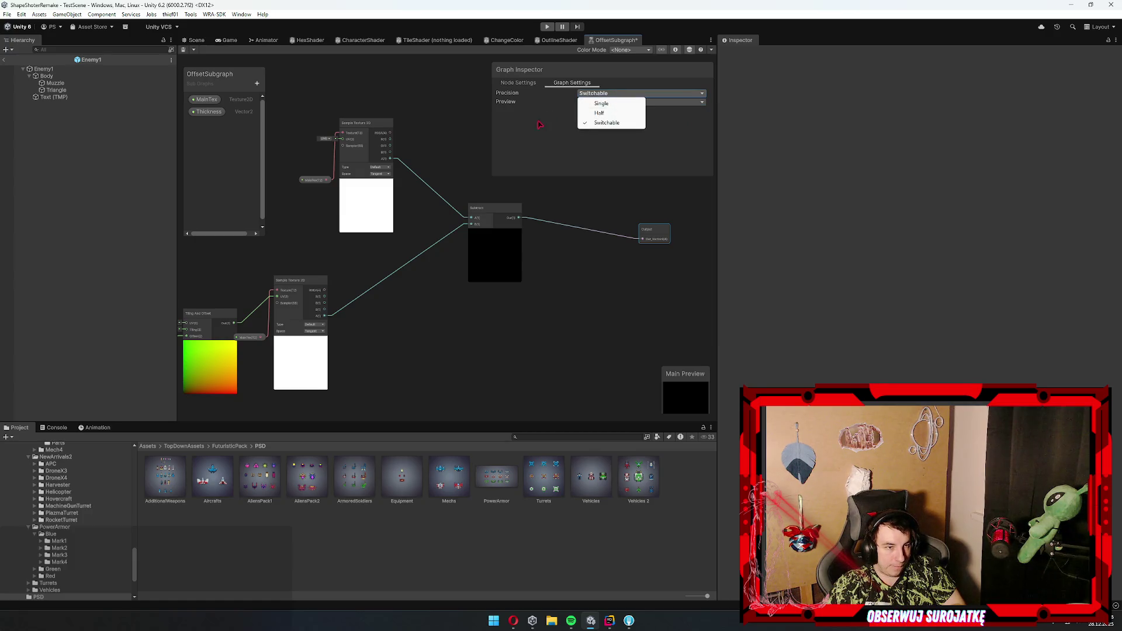
click(606, 123)
- In OutlineShader, reposition the OffsetSubgraph, MainTex and Vector 2 nodes
click(558, 40)
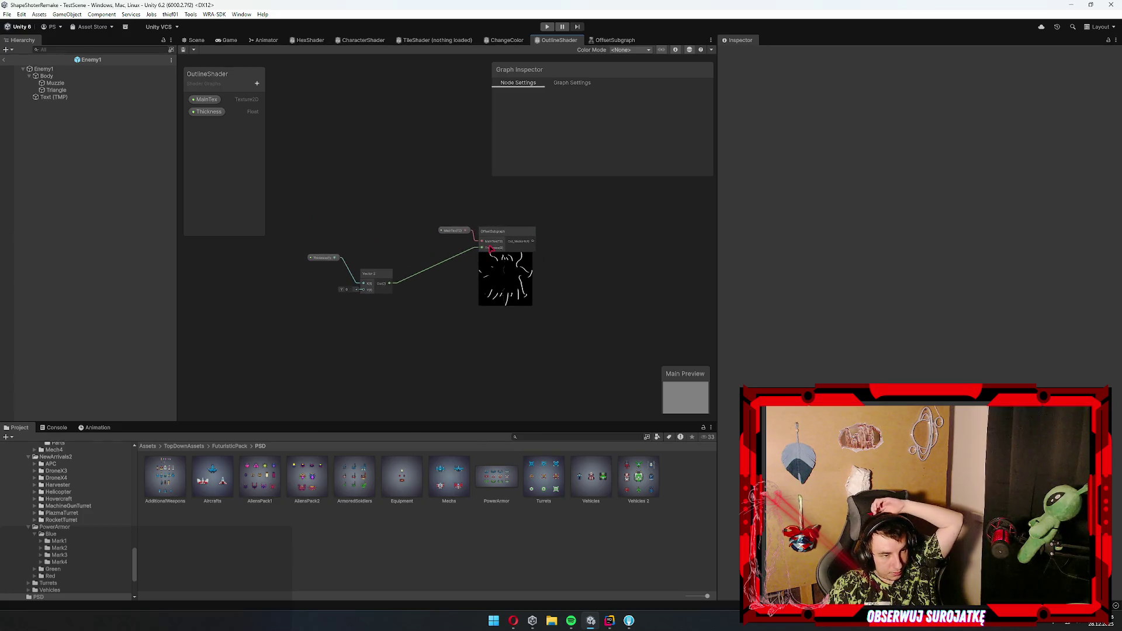
drag(510, 297, 610, 263)
drag(438, 225, 403, 153)
drag(338, 293, 387, 291)
scroll(387, 290, down, 2)
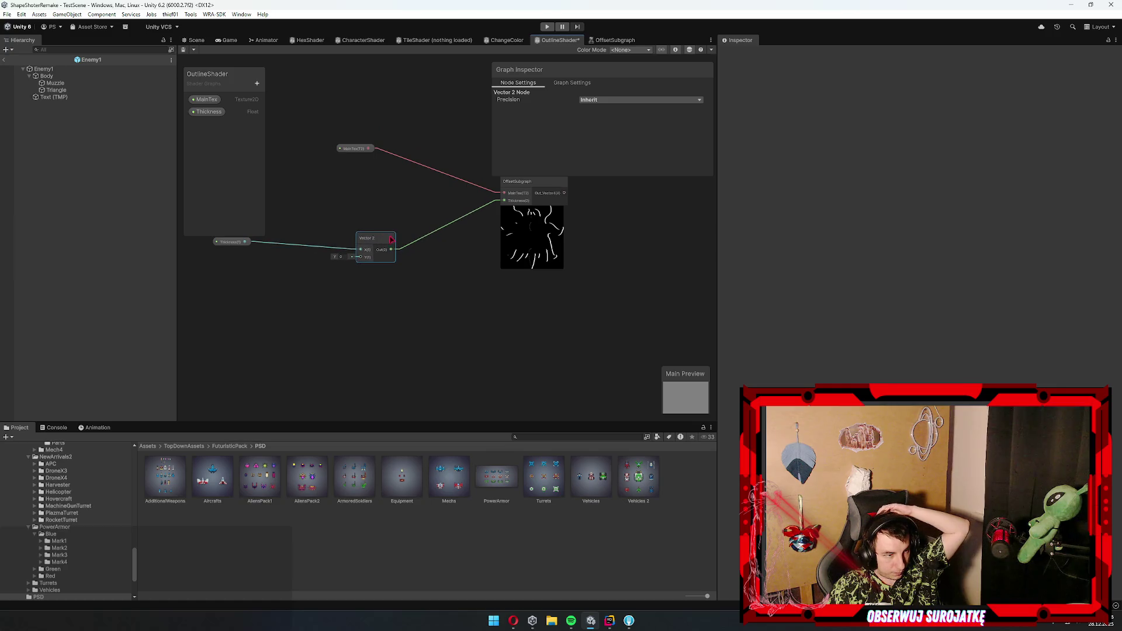
scroll(368, 261, up, 1)
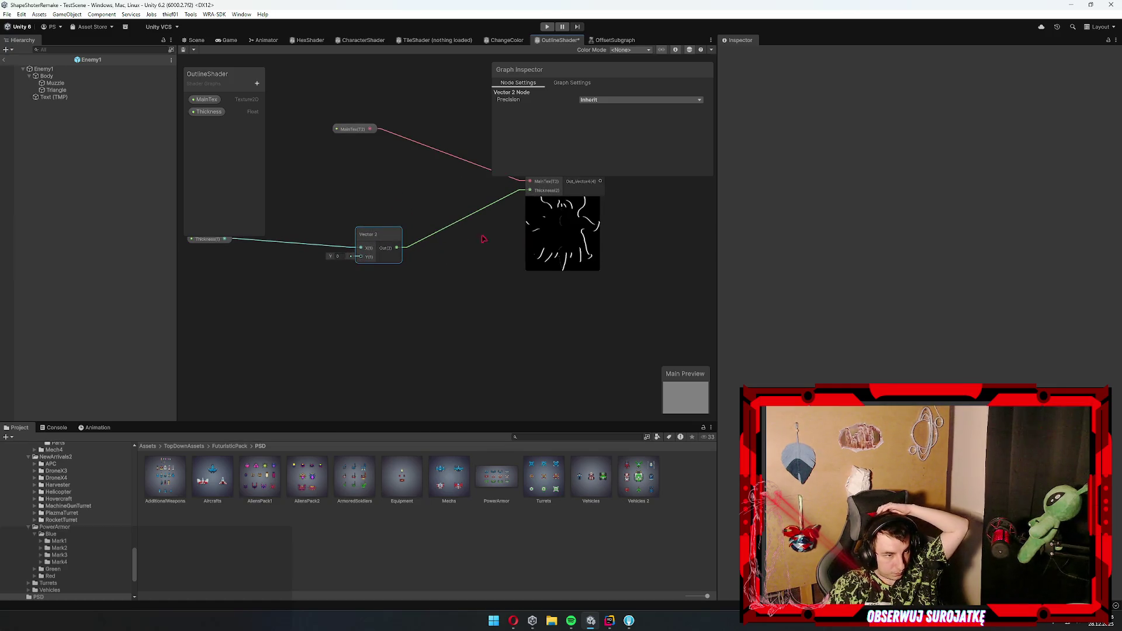
- Delete the Vector 2 node feeding OffsetSubgraph's Thickness input
click(487, 258)
click(377, 235)
key(Delete)
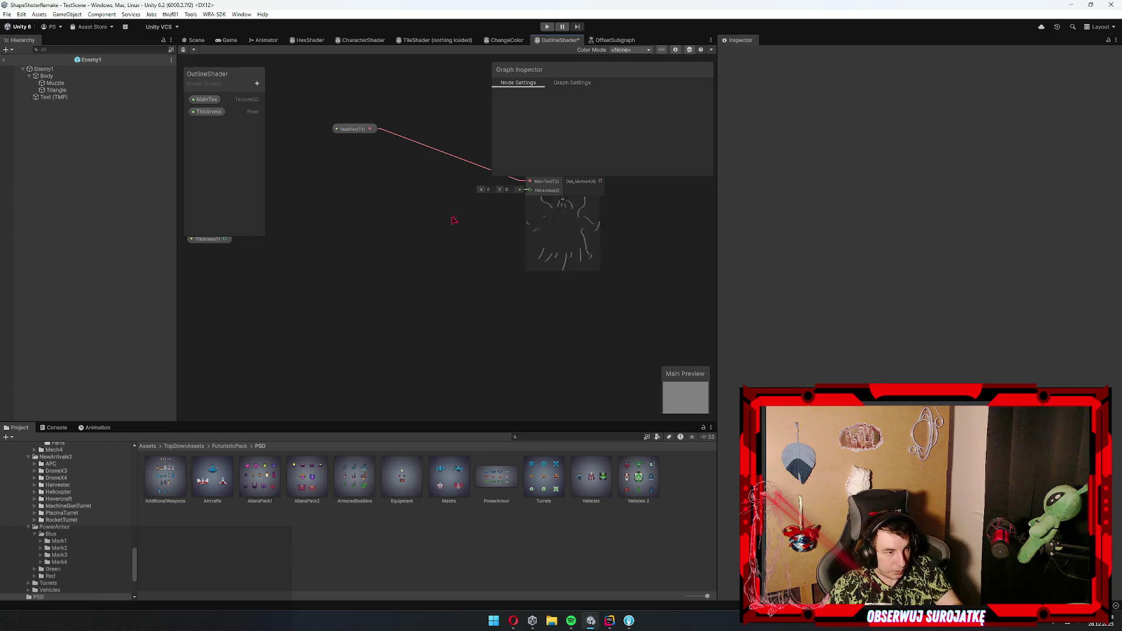
double_click(560, 216)
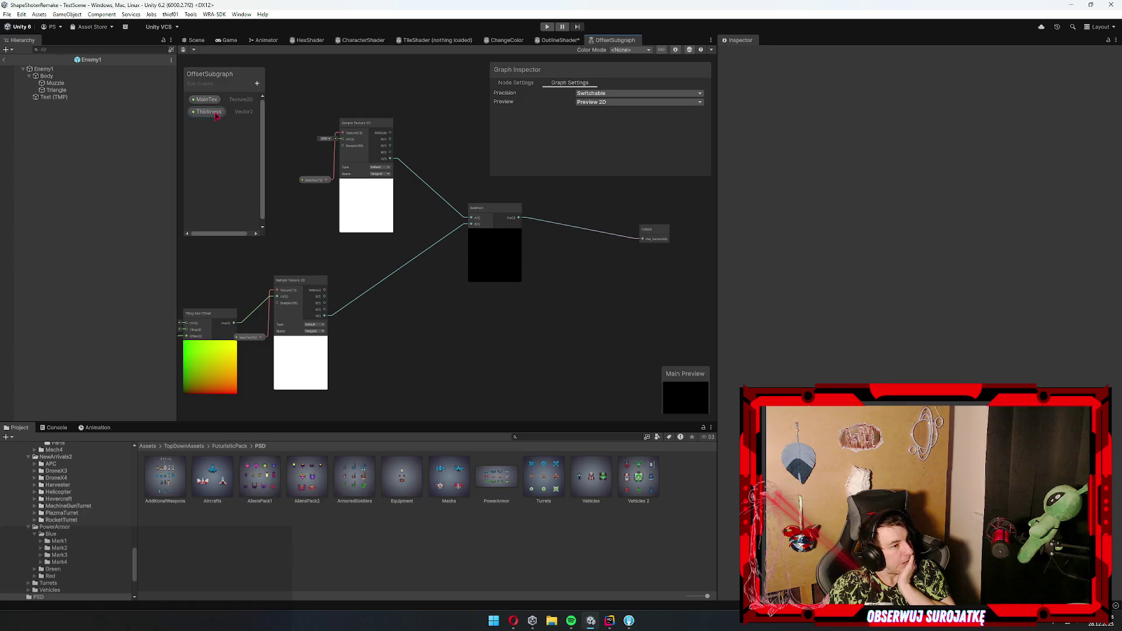
- Rename the Thickness property to X, then remove it and its duplicate
click(616, 113)
text(X)
key(Return)
key(ctrl+d)
click(620, 111)
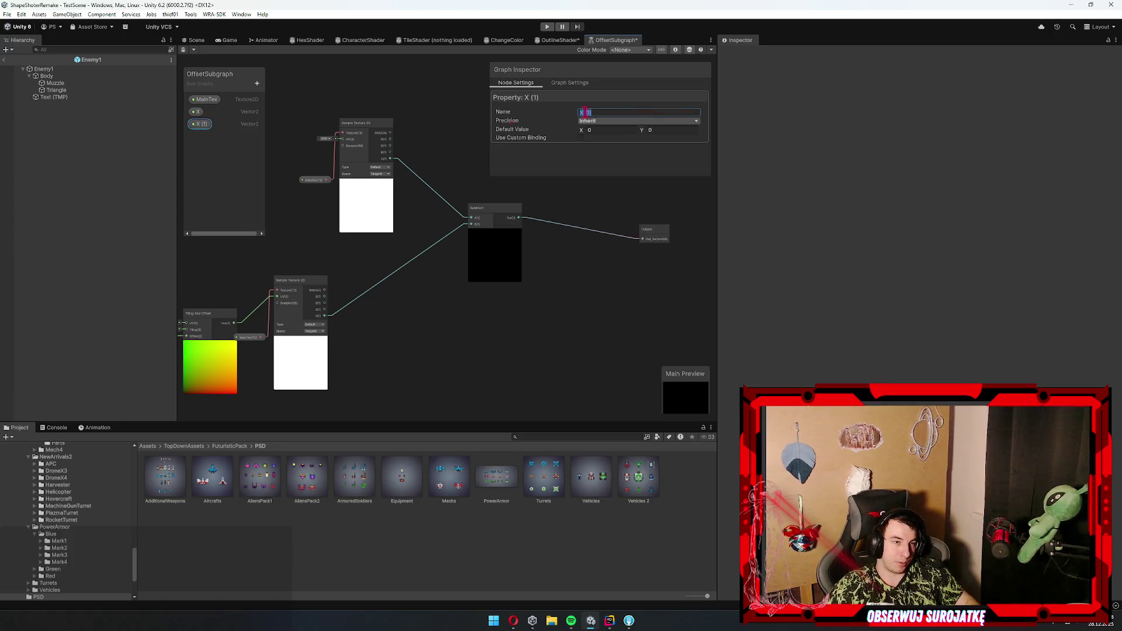
key(Delete)
key(Return)
click(198, 112)
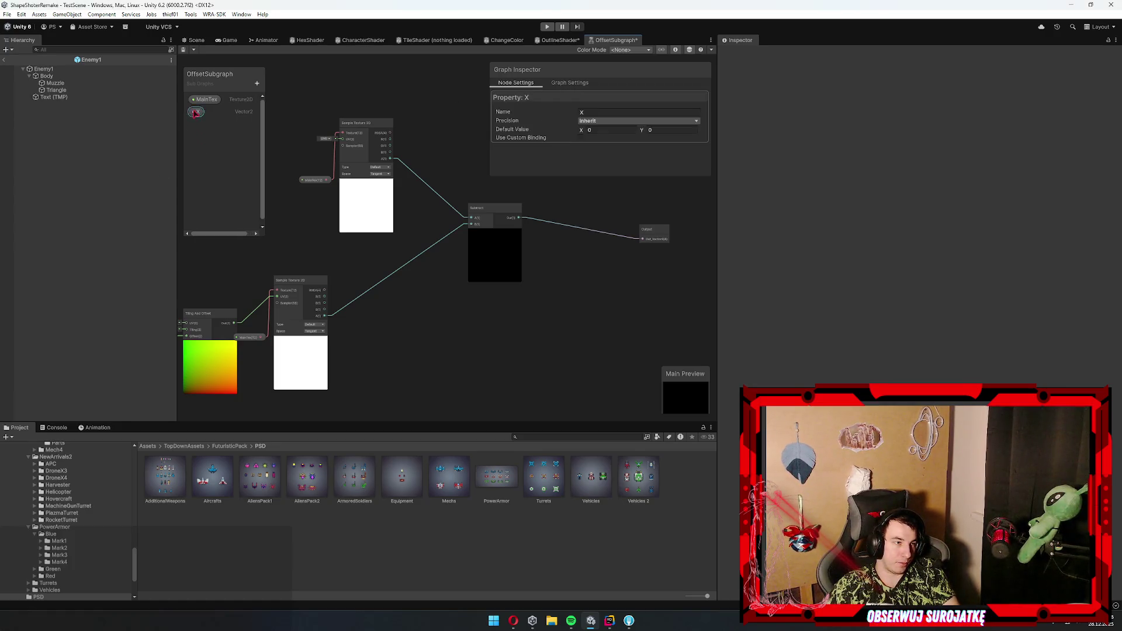
key(Delete)
key(Return)
- Add a Float property named X and duplicate it as Y
click(259, 80)
click(321, 88)
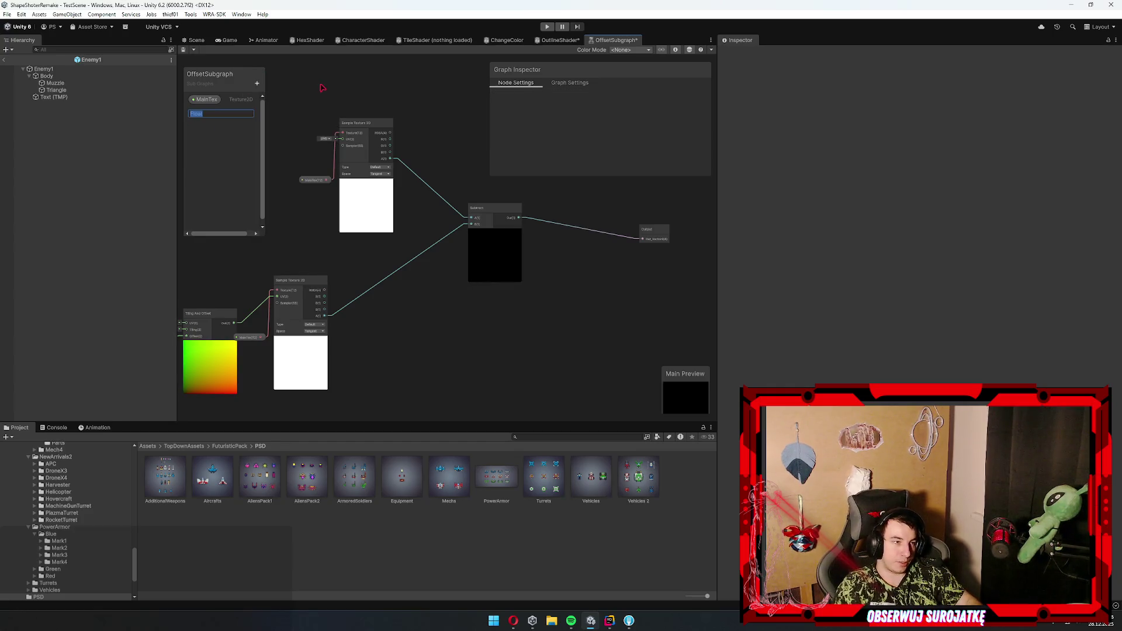
text(X)
key(Return)
key(ctrl+d)
drag(358, 287, 681, 205)
scroll(535, 208, up, 3)
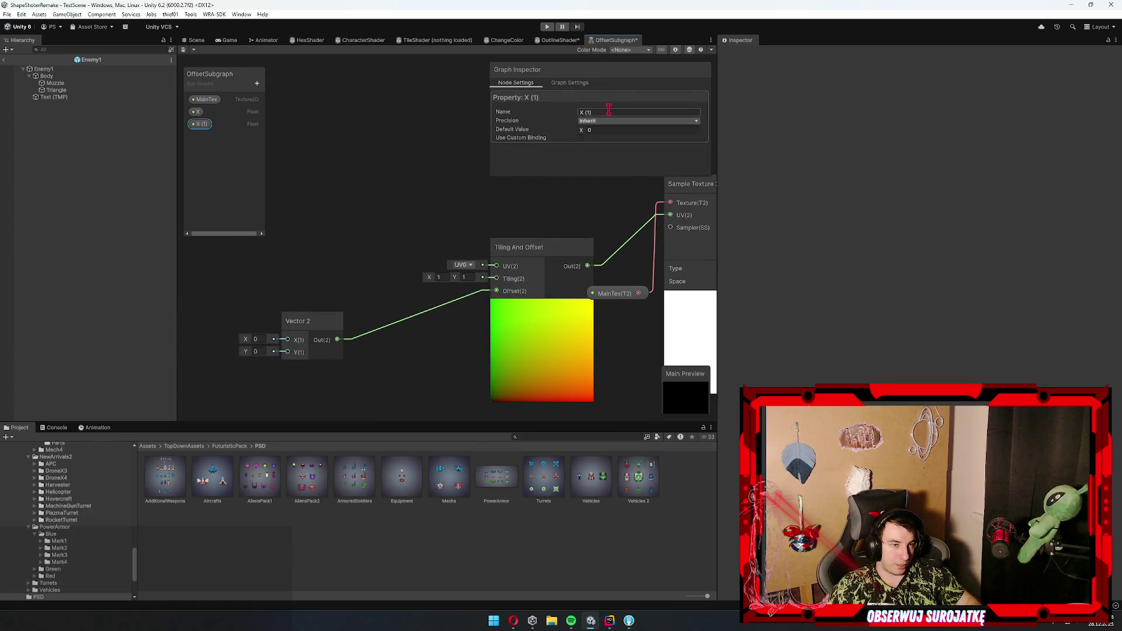
text(Y)
key(Return)
- Replace the old Vector 2 node with a new one combining X and Y
drag(353, 296, 263, 365)
key(Delete)
mouse_move(196, 111)
mouse_down()
mouse_move(325, 262)
mouse_move(182, 282)
mouse_up()
drag(199, 124, 213, 357)
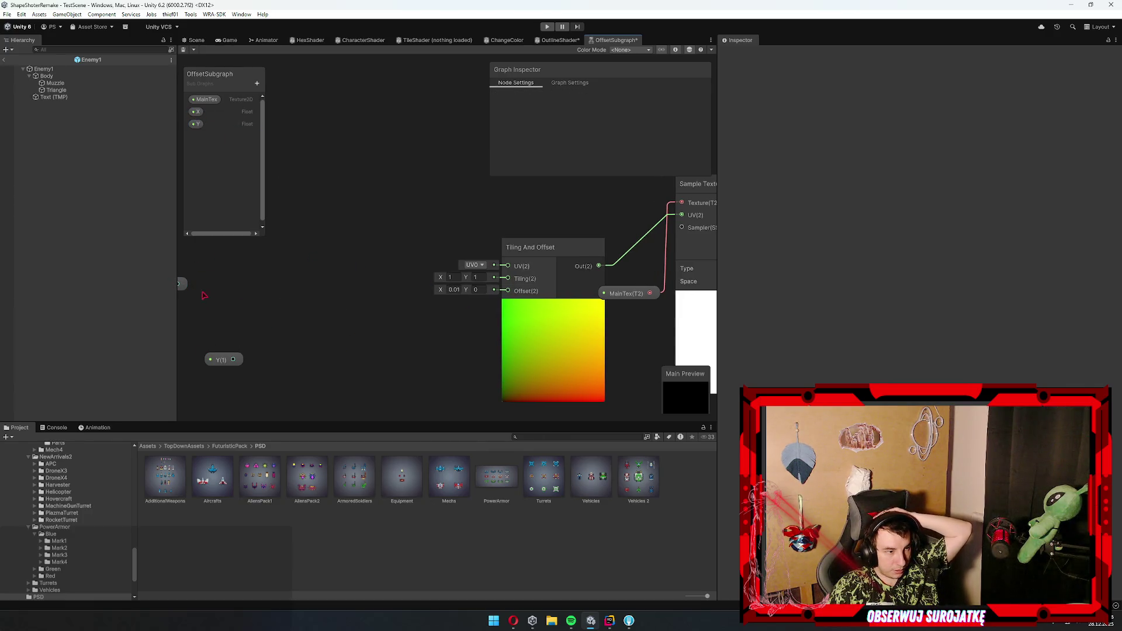
drag(183, 283, 323, 295)
text(vec)
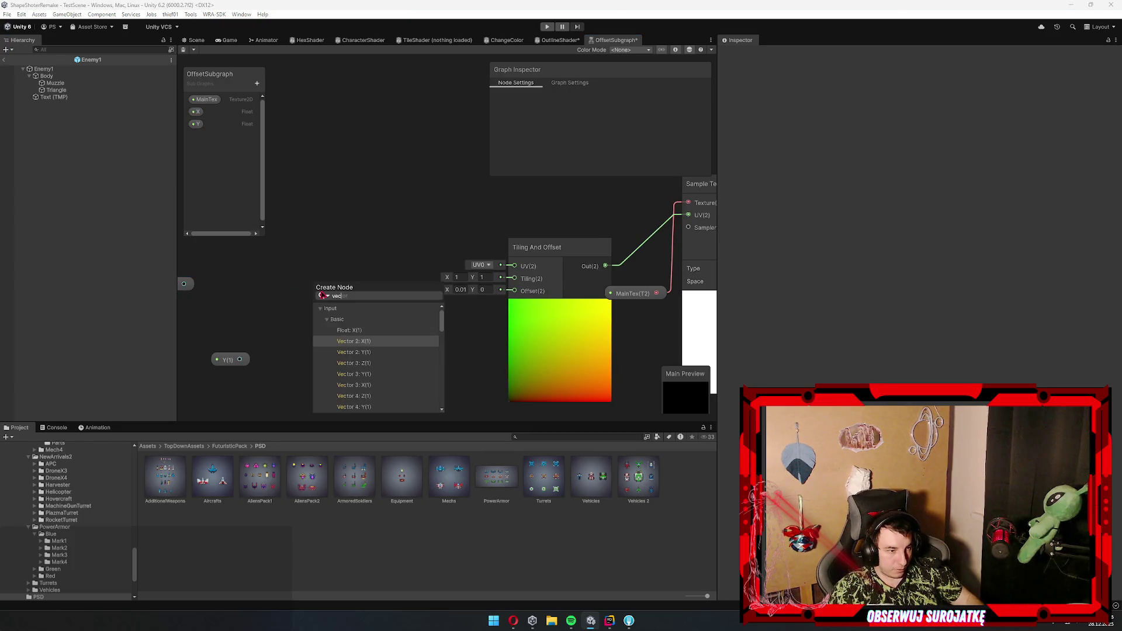
key(Return)
mouse_move(240, 359)
mouse_down()
mouse_move(314, 315)
mouse_move(491, 284)
mouse_move(514, 291)
mouse_up()
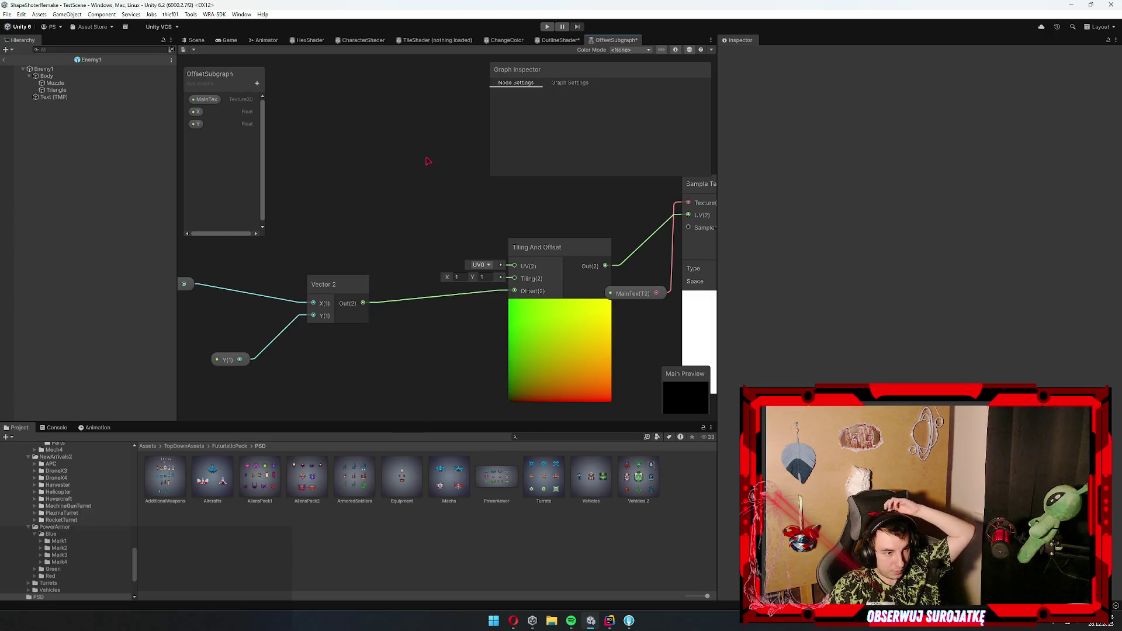
- In OutlineShader, connect the Thickness node to OffsetSubgraph's X input
click(542, 43)
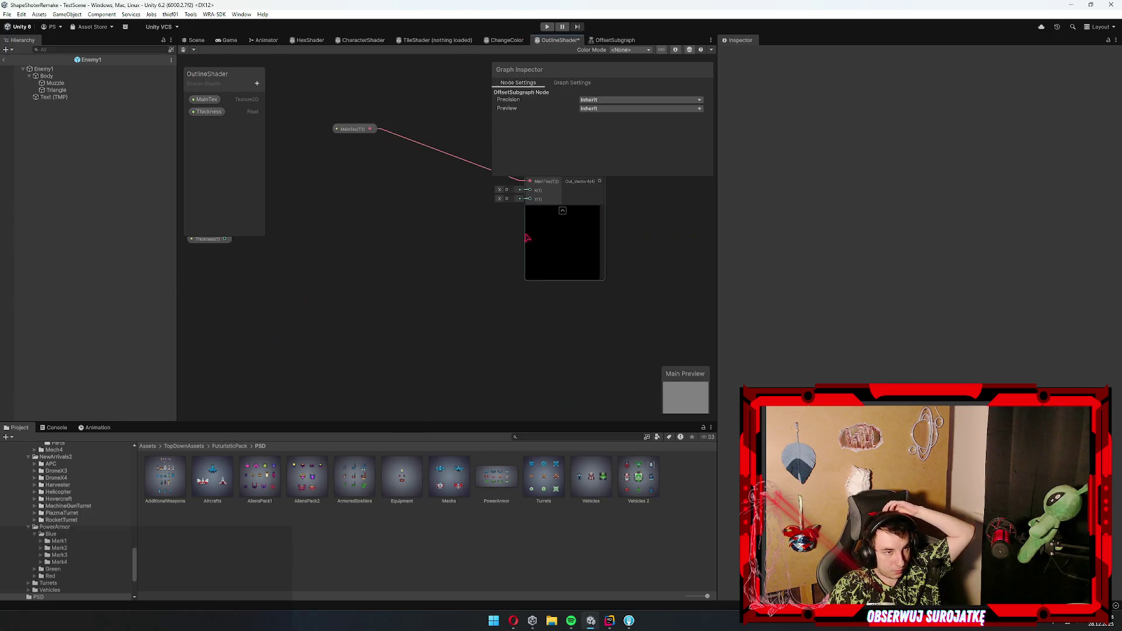
click(248, 281)
drag(248, 281, 402, 221)
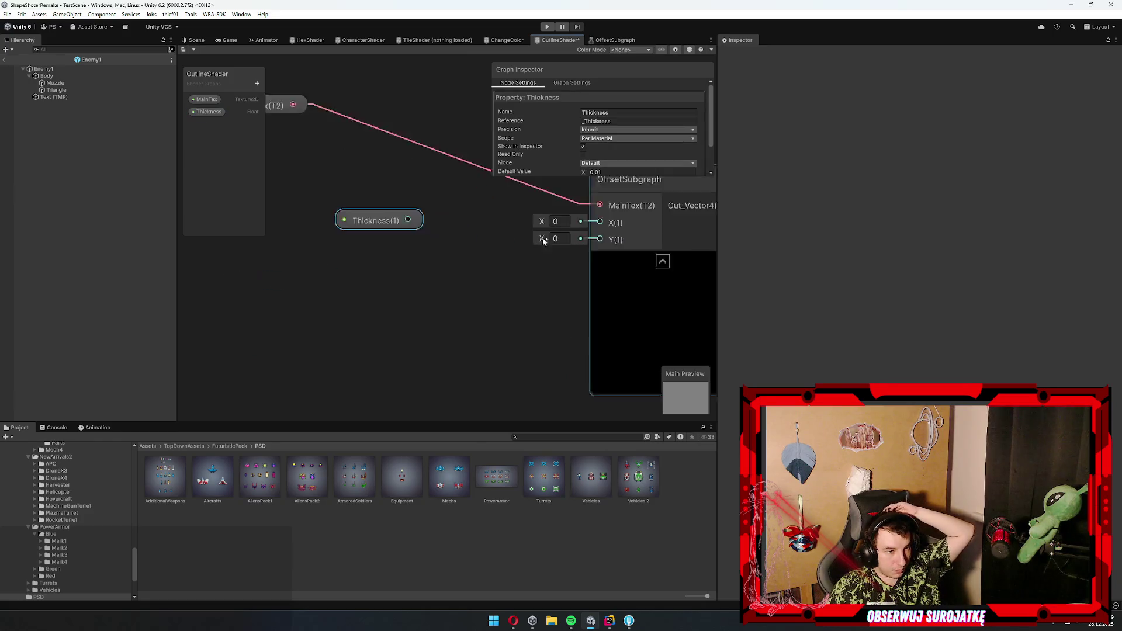
drag(461, 246, 562, 247)
scroll(509, 271, down, 5)
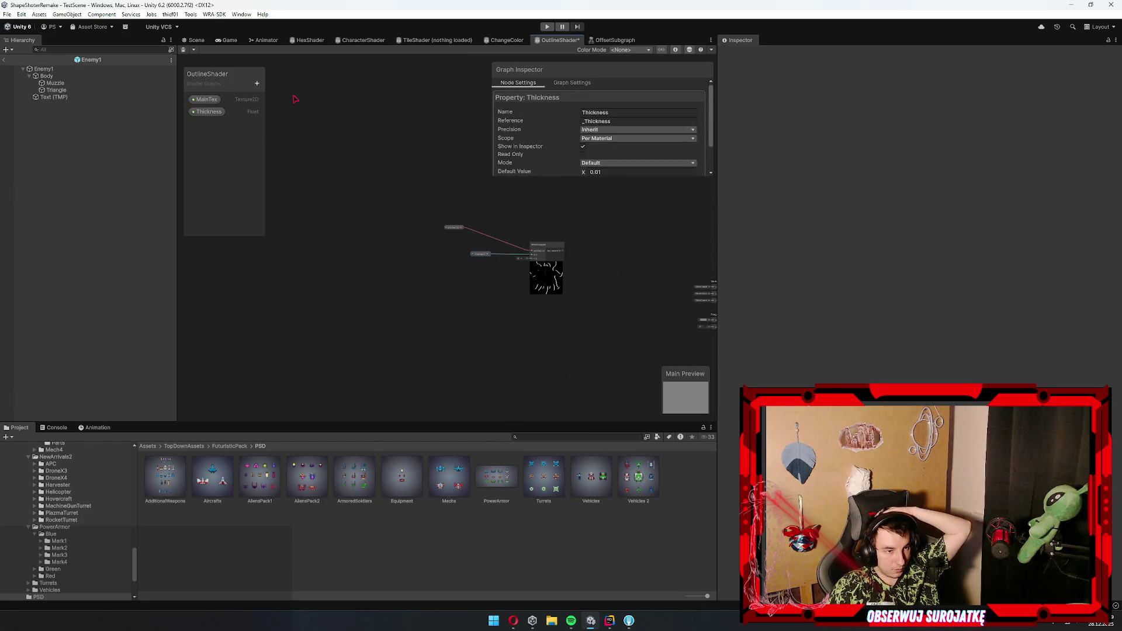
scroll(559, 327, up, 3)
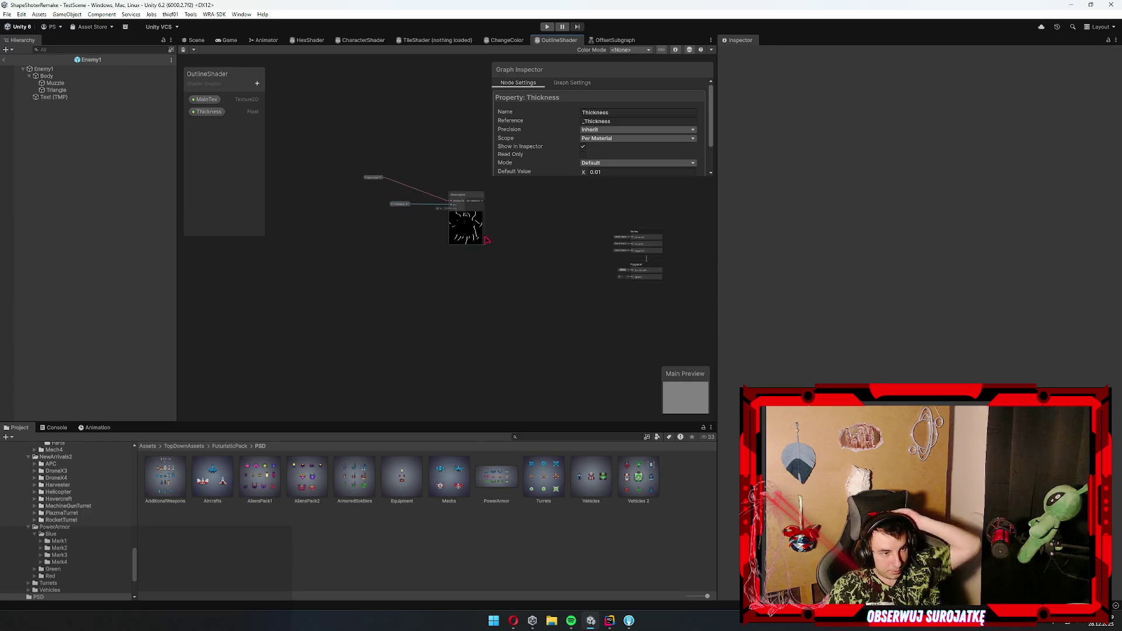
- Duplicate the MainTex, Thickness and OffsetSubgraph nodes and move the copies below
key(ctrl+d)
mouse_move(541, 268)
mouse_down()
mouse_move(519, 268)
mouse_move(478, 201)
mouse_up()
drag(558, 225, 388, 358)
mouse_move(519, 310)
mouse_down()
mouse_move(415, 309)
mouse_move(475, 296)
mouse_up()
scroll(431, 304, up, 3)
click(431, 269)
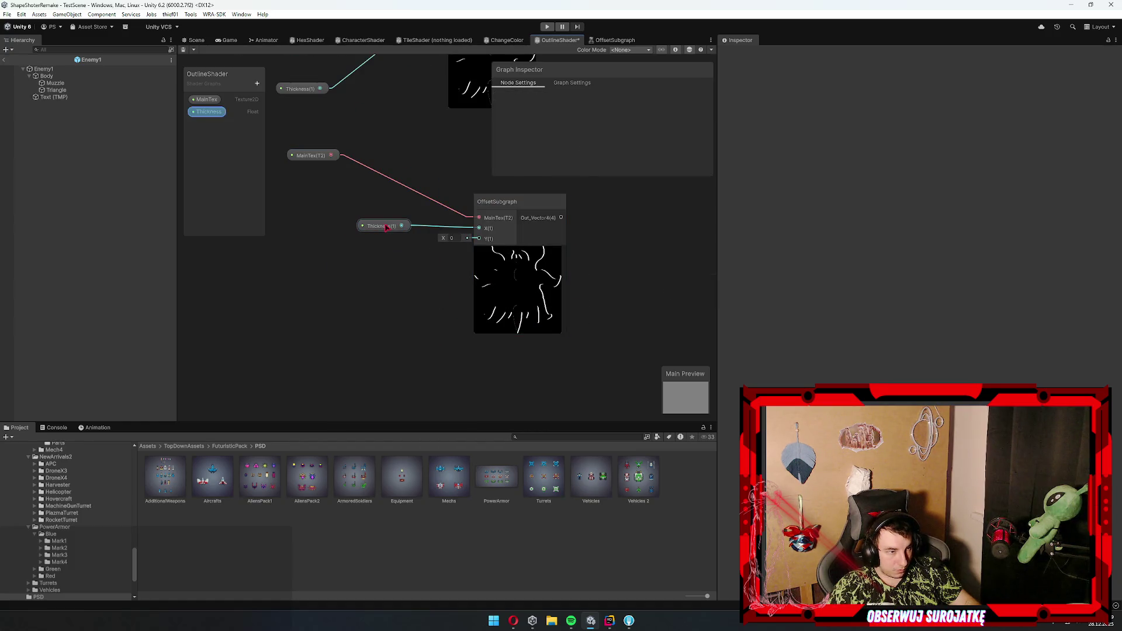
click(383, 226)
- Insert a One Minus node between Thickness(1) and the copied OffsetSubgraph's X, then open OffsetSubgraph
mouse_move(383, 225)
mouse_down()
mouse_move(312, 223)
mouse_move(379, 224)
mouse_up()
text(one)
key(Return)
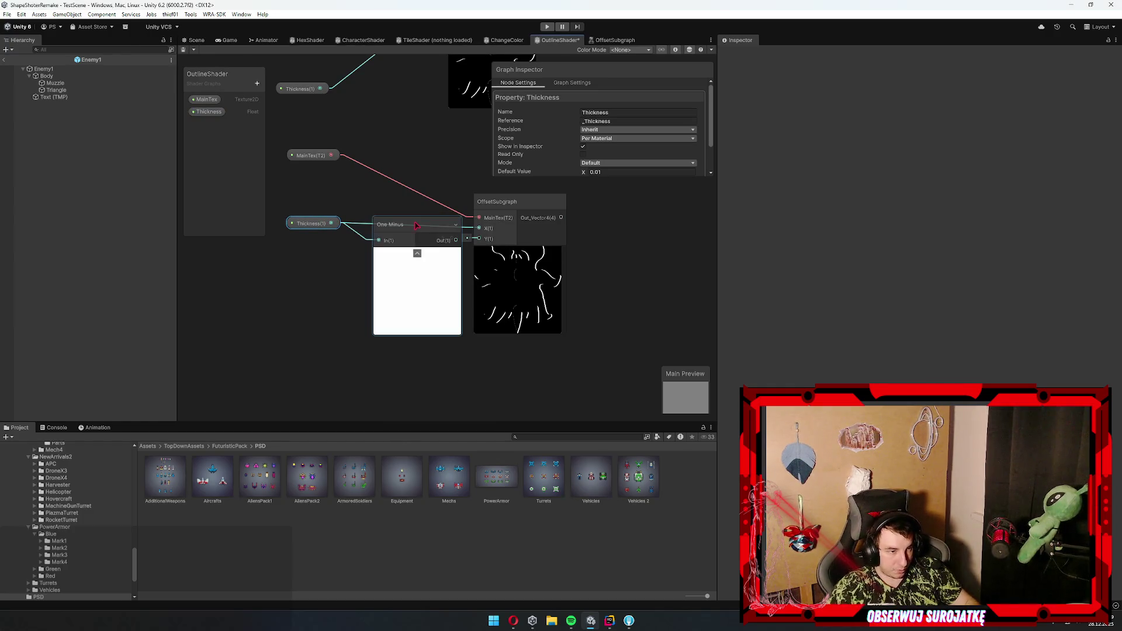
drag(456, 240, 478, 228)
mouse_move(452, 286)
mouse_down()
mouse_move(370, 270)
mouse_move(360, 290)
mouse_move(447, 298)
mouse_up()
click(397, 276)
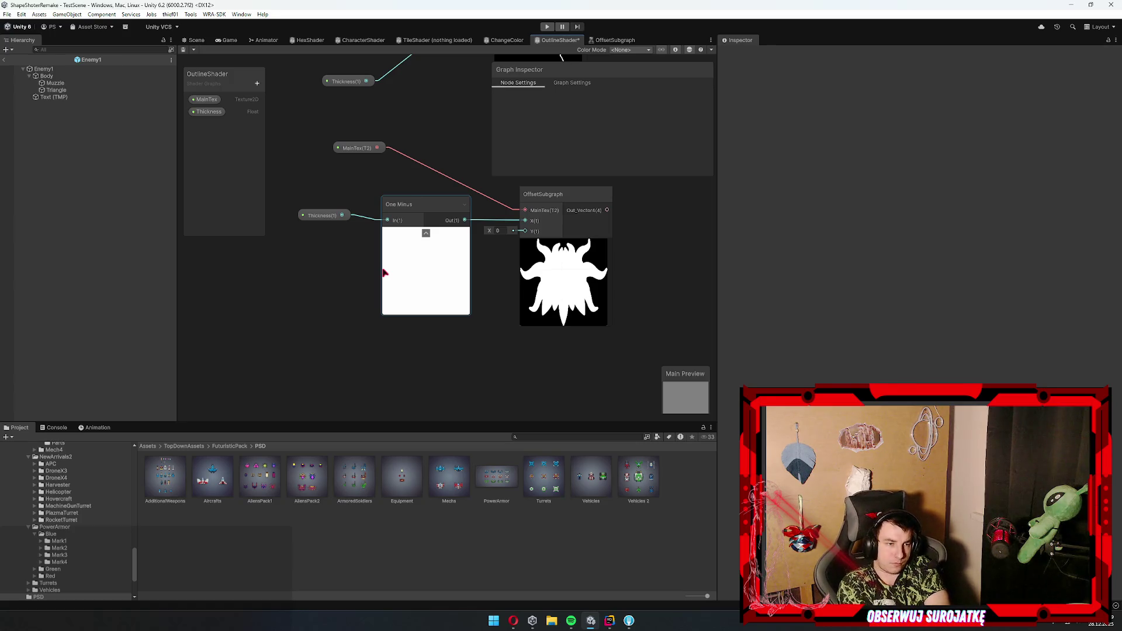
double_click(435, 241)
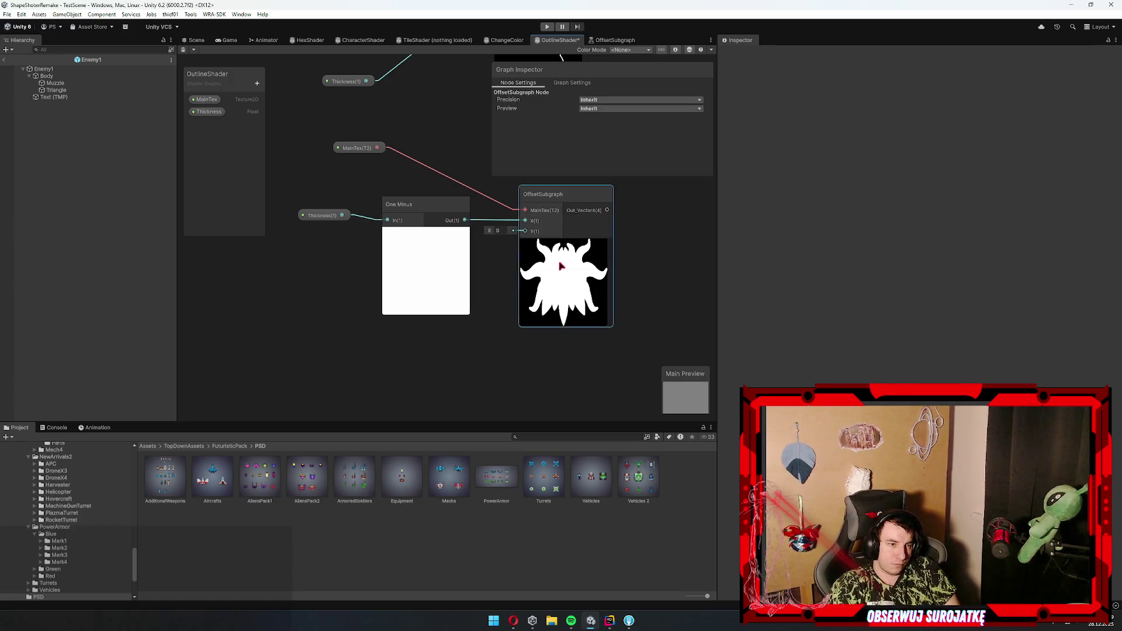
scroll(233, 233, down, 3)
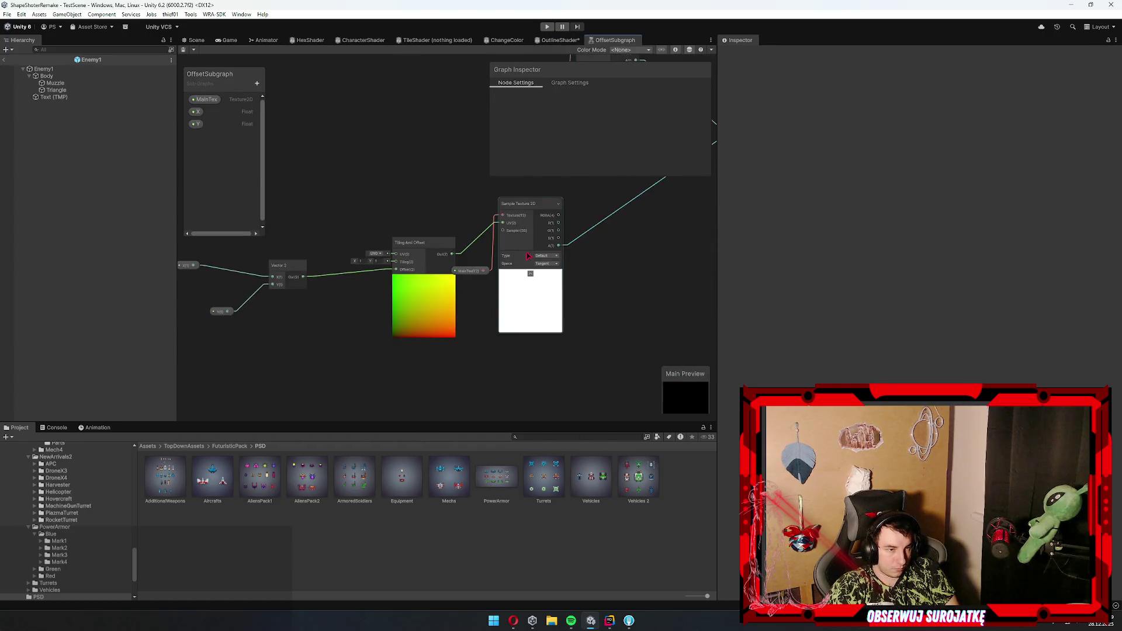
- Back in OutlineShader, delete the One Minus node, leaving the lower OffsetSubgraph's X at 0
drag(653, 280, 478, 338)
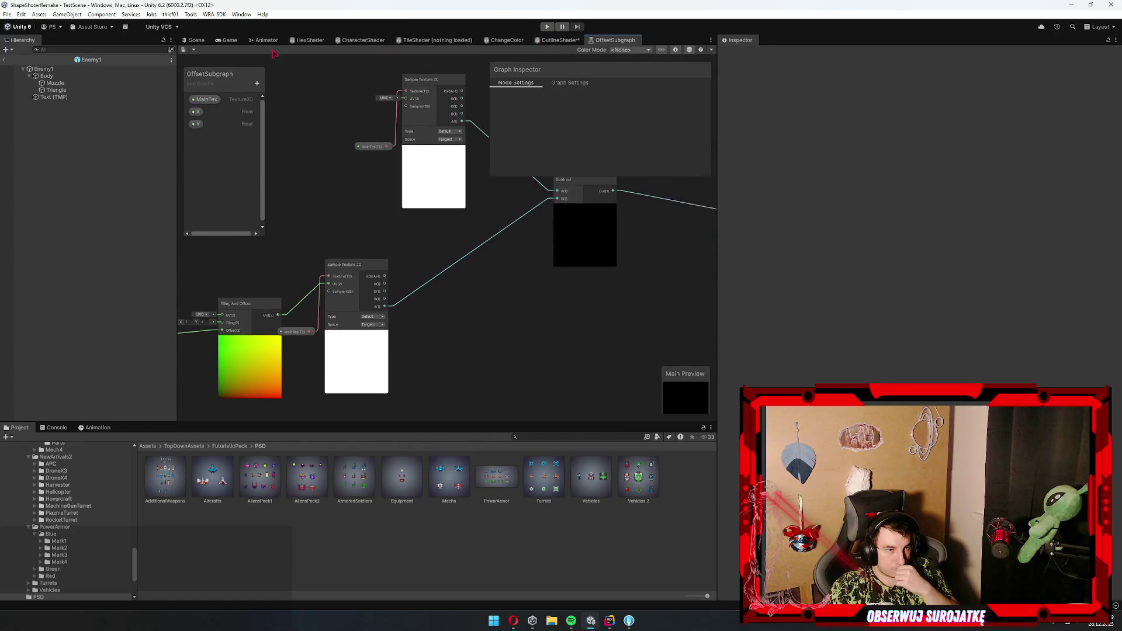
click(560, 40)
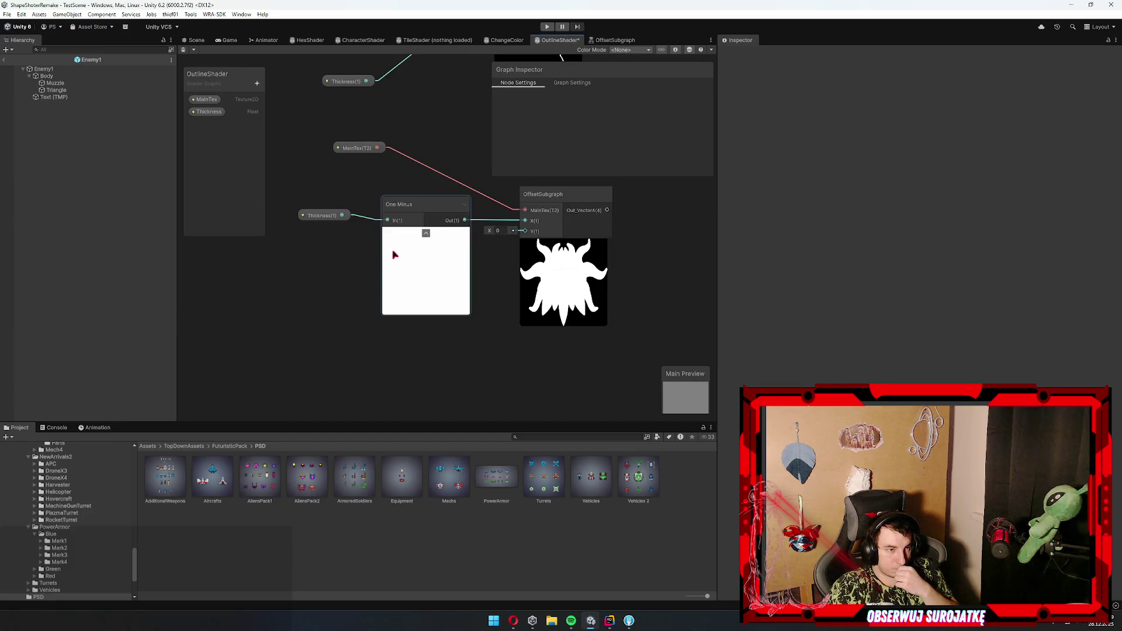
click(326, 216)
scroll(618, 146, down, 2)
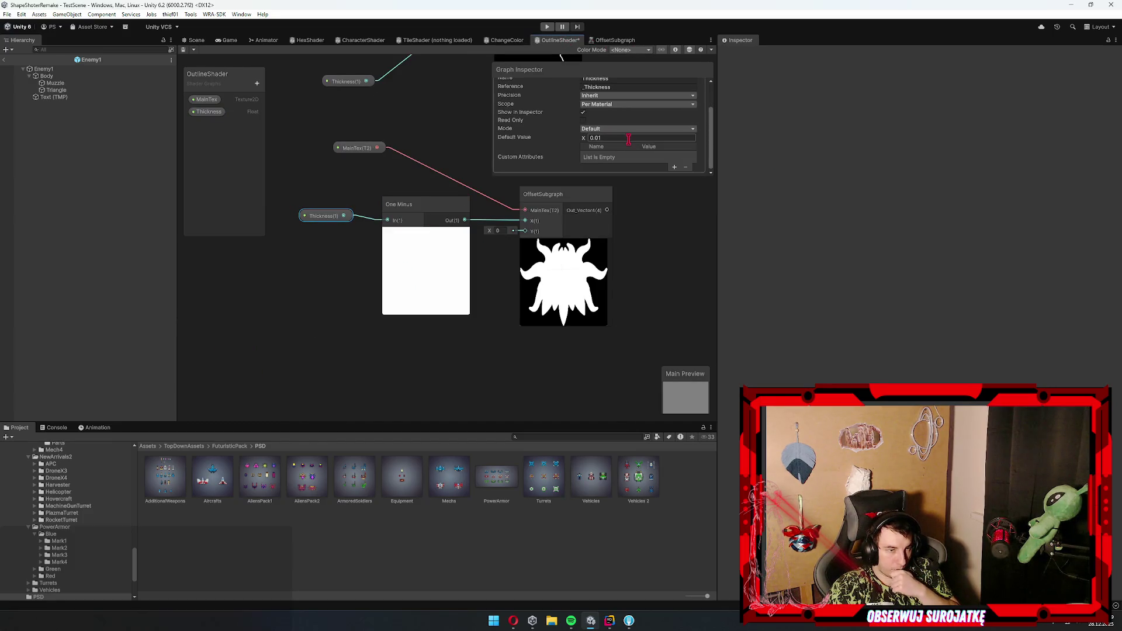
mouse_move(530, 152)
mouse_down()
mouse_move(502, 276)
mouse_move(434, 342)
mouse_move(423, 322)
mouse_move(511, 201)
mouse_up()
click(460, 300)
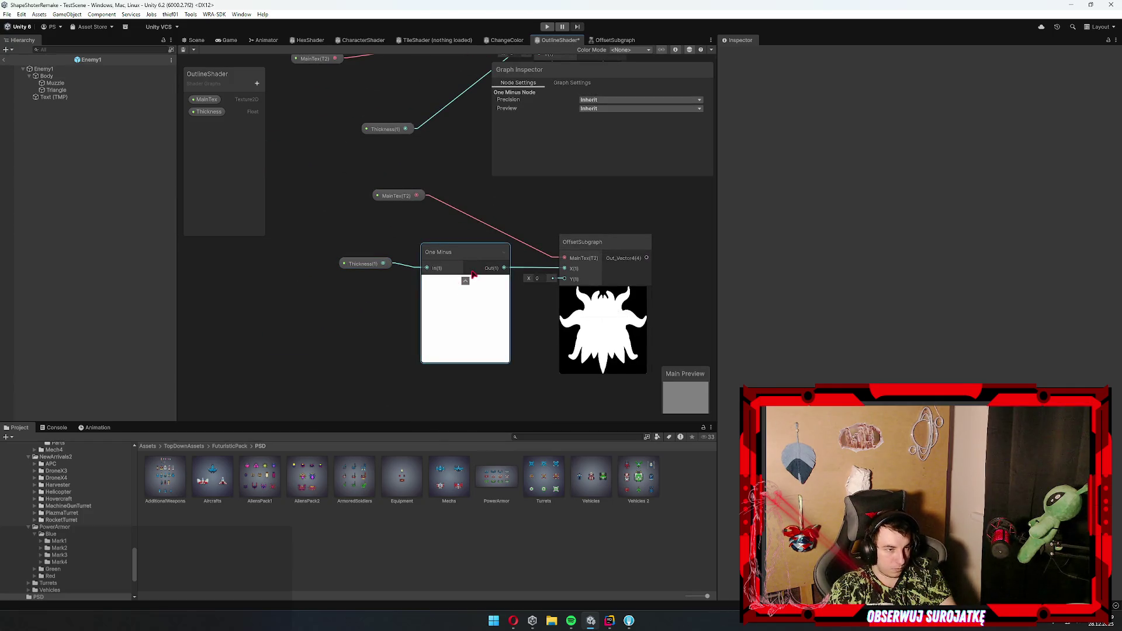
key(Delete)
key(space)
text(one)
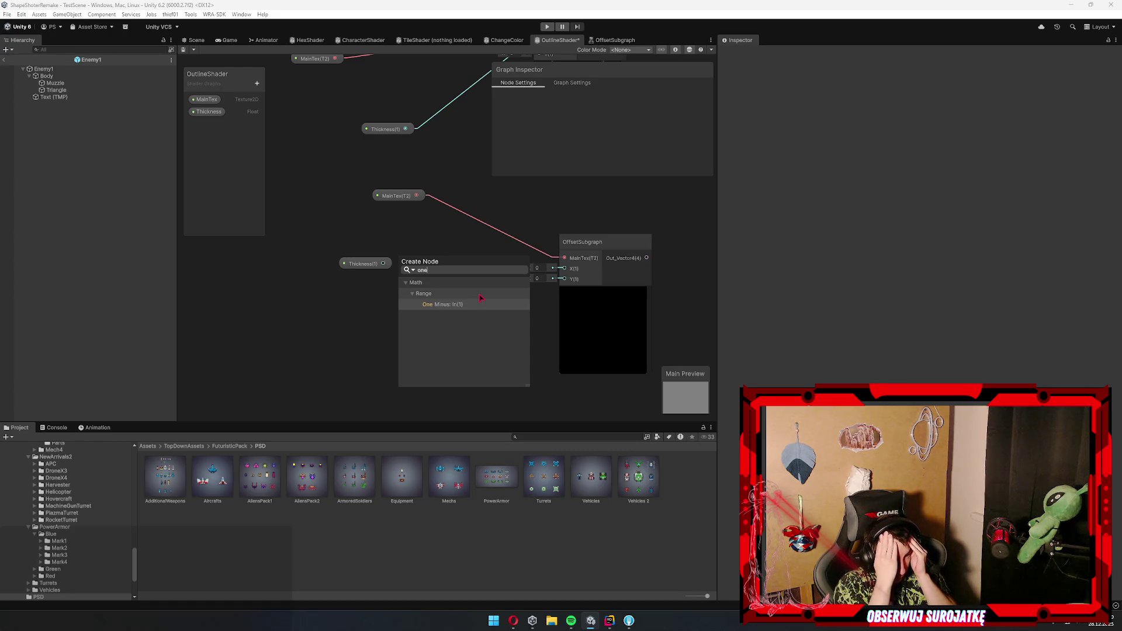
key(Escape)
mouse_move(383, 263)
mouse_down()
mouse_move(558, 268)
mouse_move(438, 281)
mouse_move(363, 318)
mouse_move(419, 252)
mouse_up()
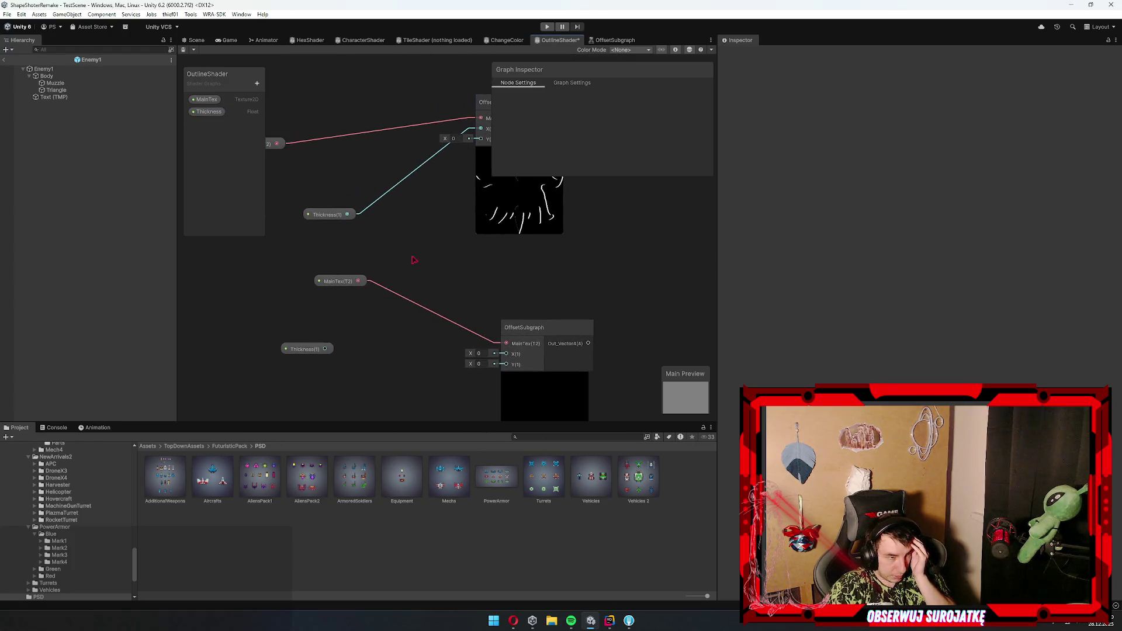
- Try a Thickness default of 0.99, then revert it to 0
click(295, 350)
click(634, 171)
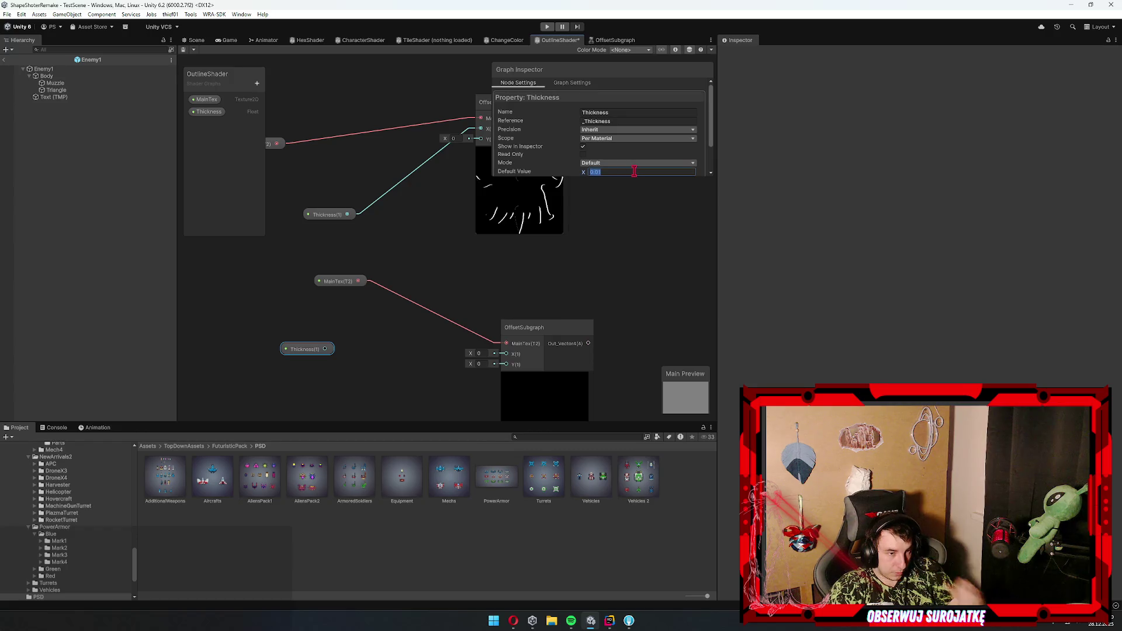
text(0.99)
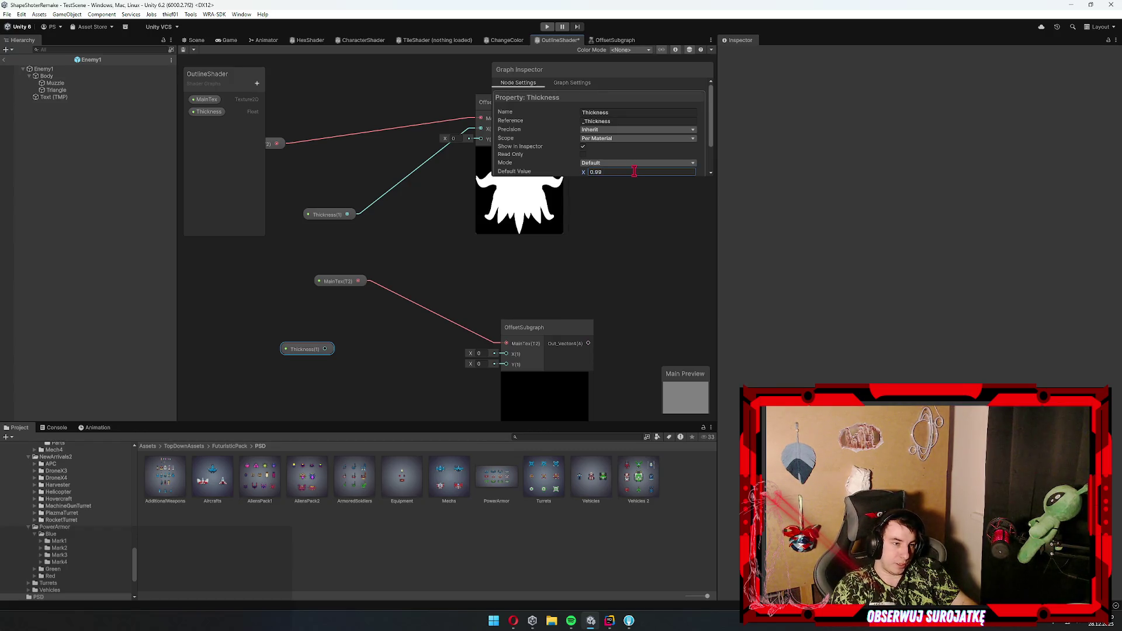
drag(542, 250, 584, 228)
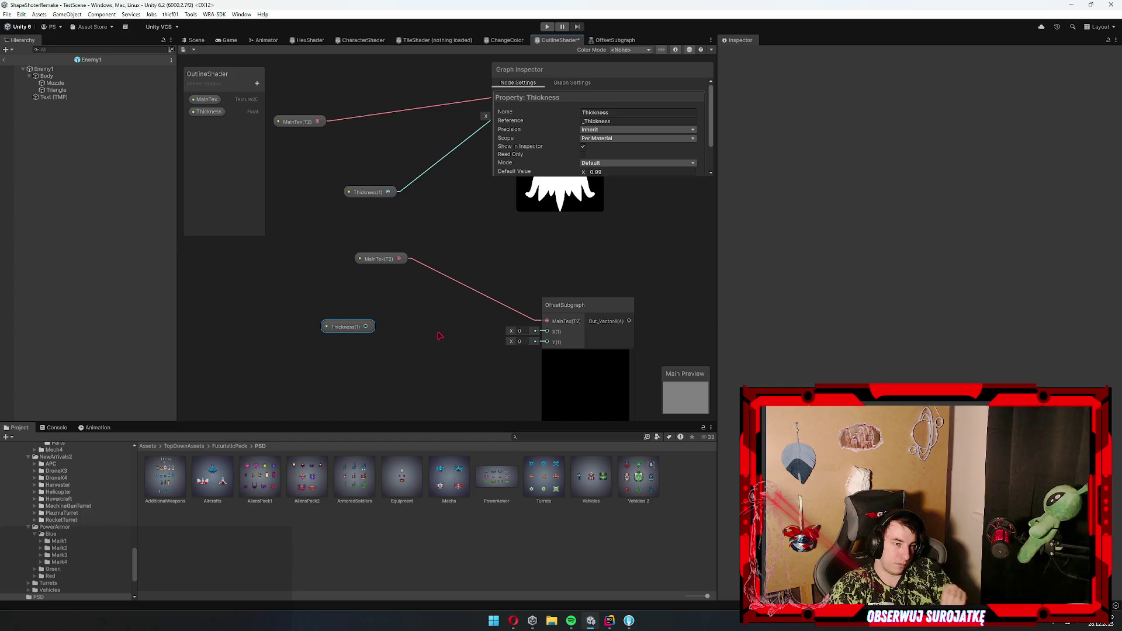
key(ctrl+z)
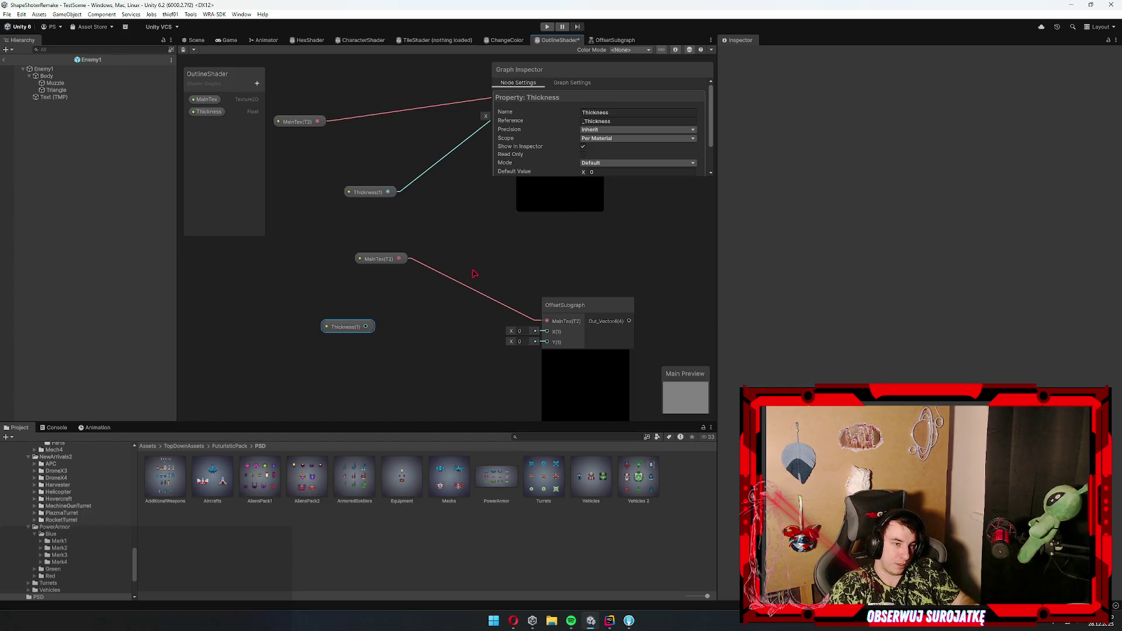
drag(415, 347, 426, 328)
click(426, 328)
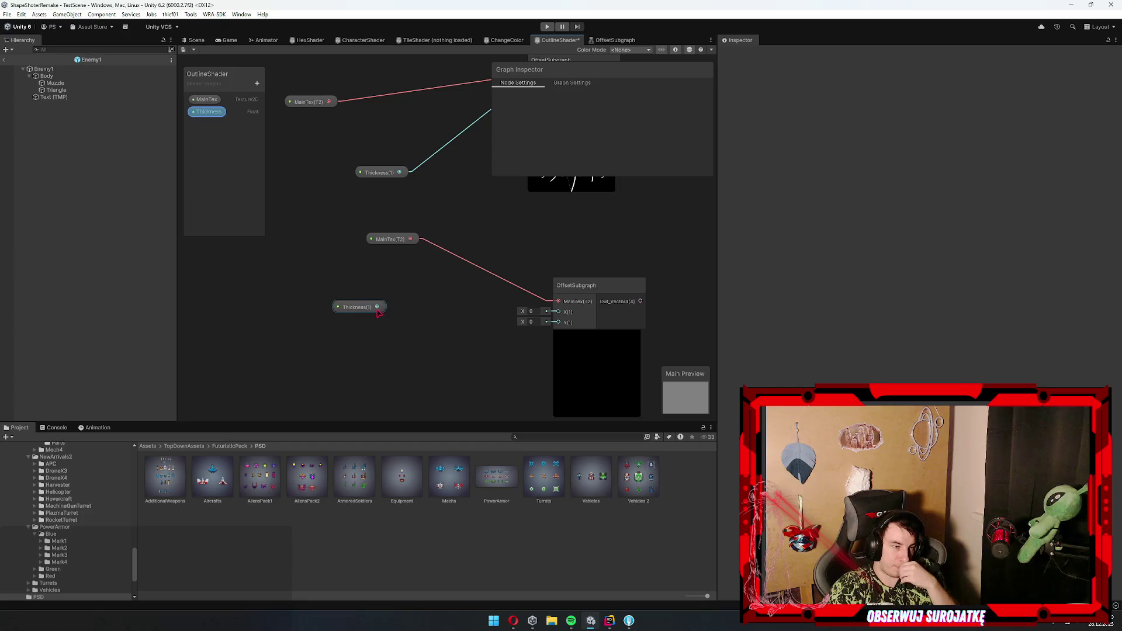
- Add a Multiply node fed by Thickness with B set to -1
key(space)
text(rev)
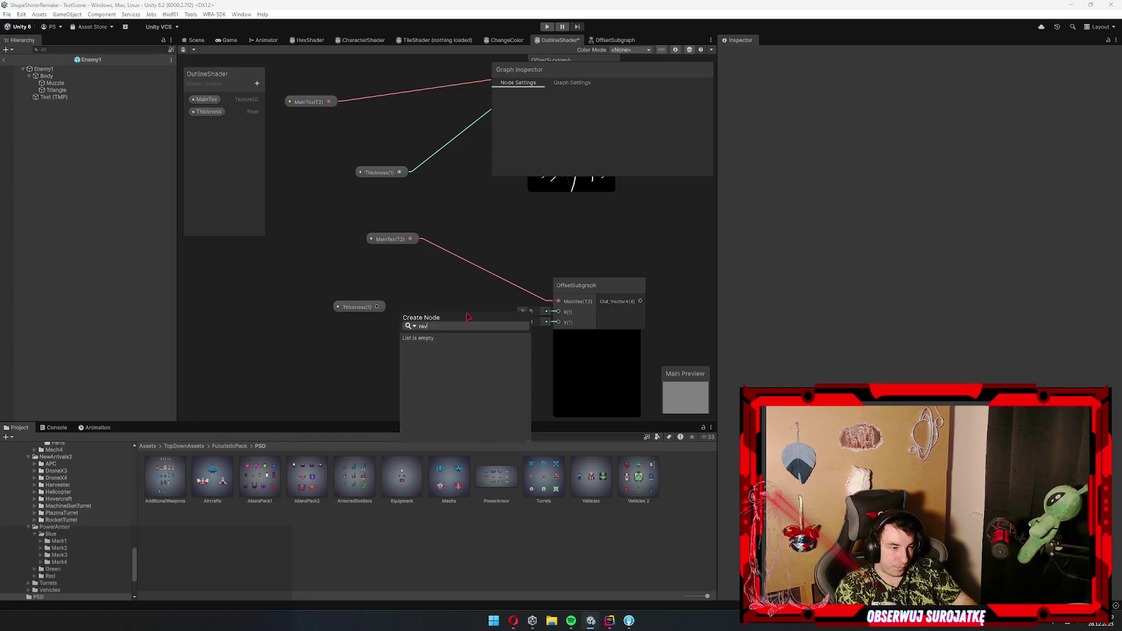
key(BackSpace)
key(BackSpace)
key(BackSpace)
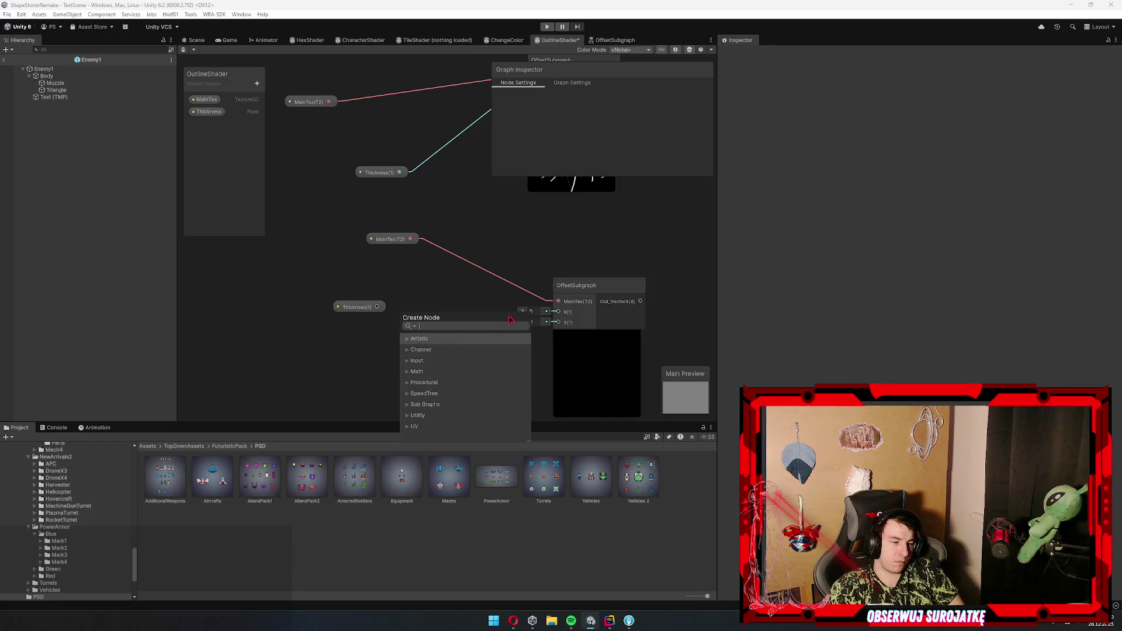
text(a)
key(BackSpace)
text(mult)
key(Down)
key(Down)
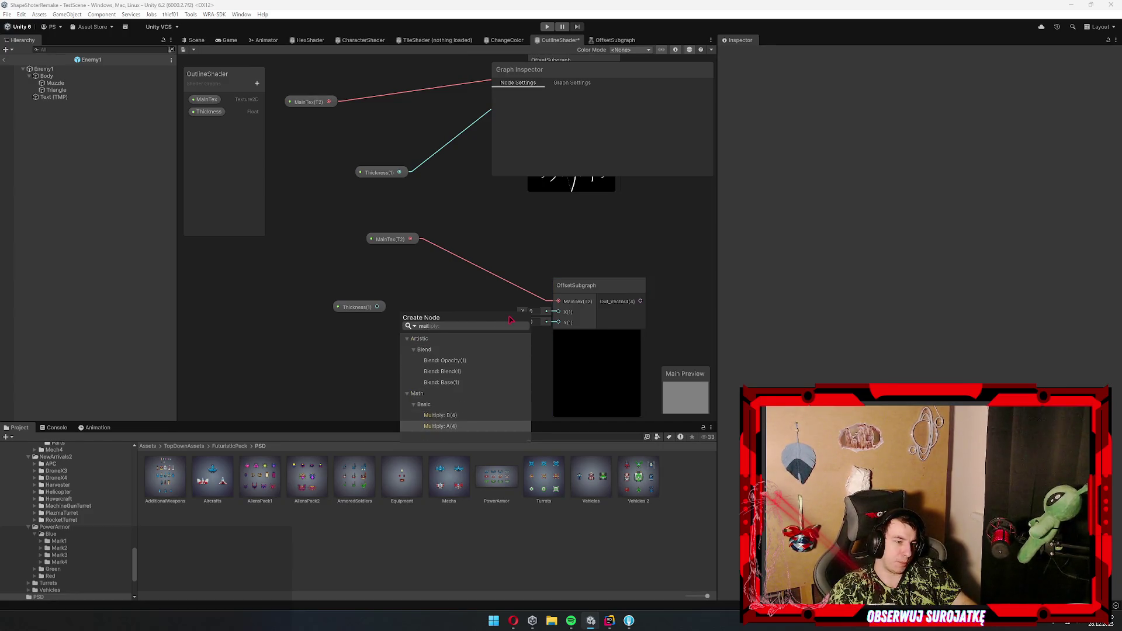
key(Return)
click(374, 343)
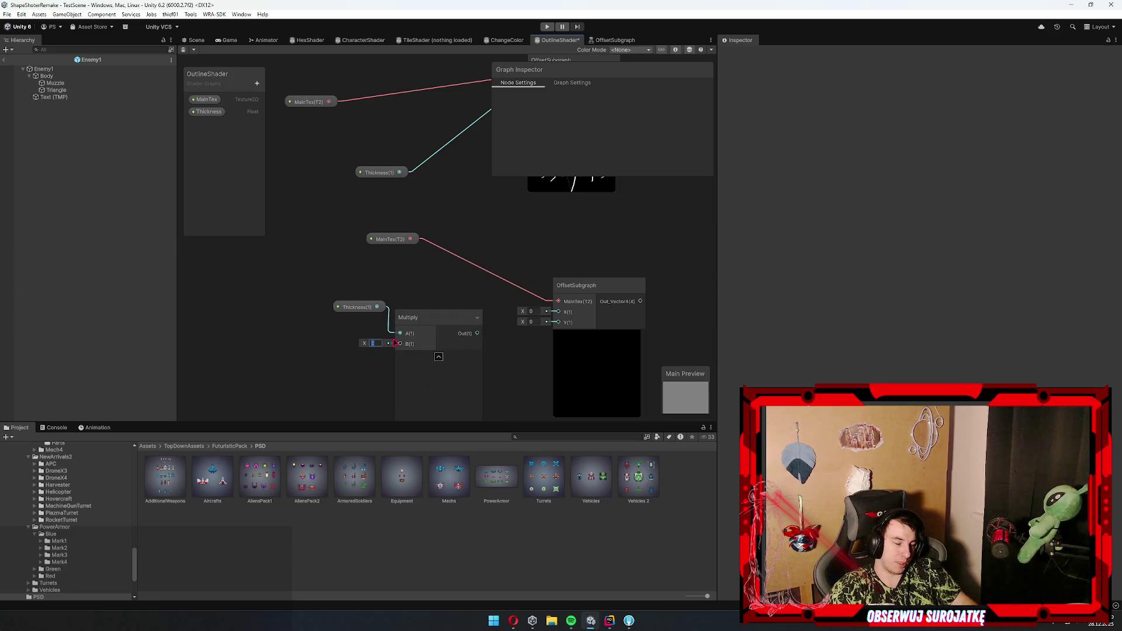
text(-1)
- Connect the Multiply output to the lower OffsetSubgraph's X input and tidy the two nodes
drag(477, 333, 558, 311)
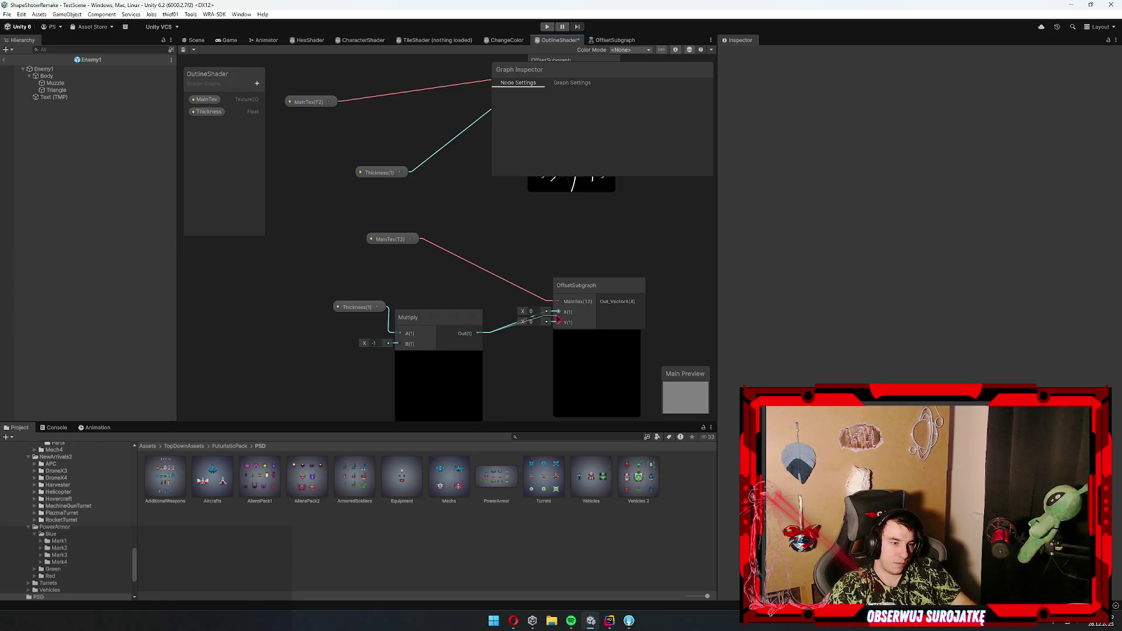
scroll(462, 301, down, 3)
drag(578, 269, 529, 289)
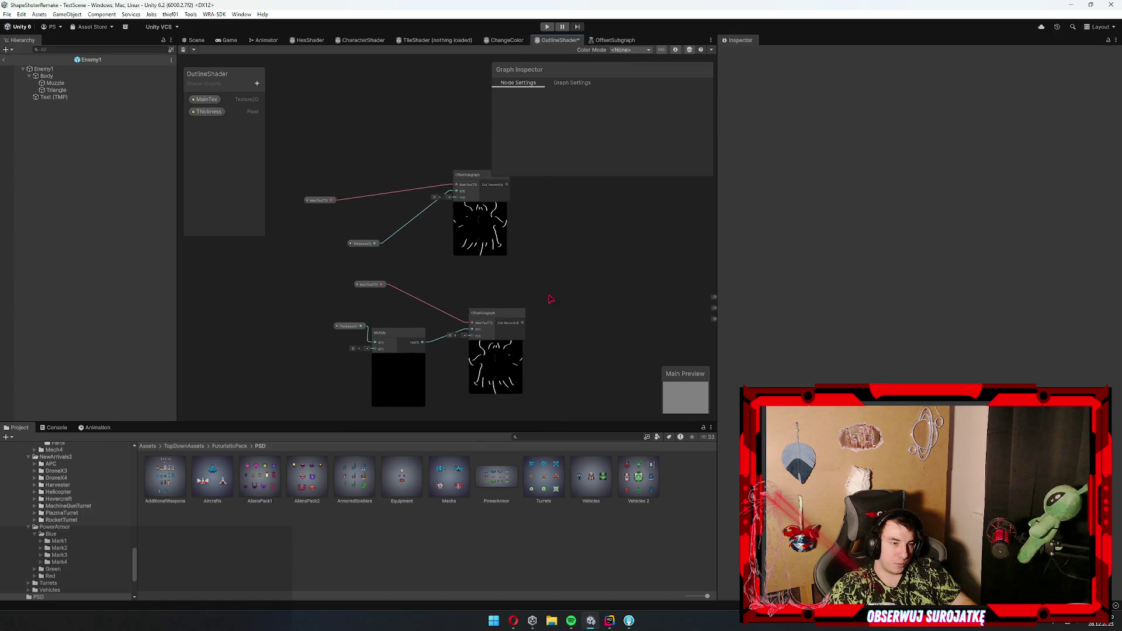
drag(345, 402, 348, 400)
mouse_move(408, 375)
mouse_down()
mouse_move(368, 381)
mouse_move(402, 344)
mouse_up()
click(418, 360)
scroll(375, 351, up, 2)
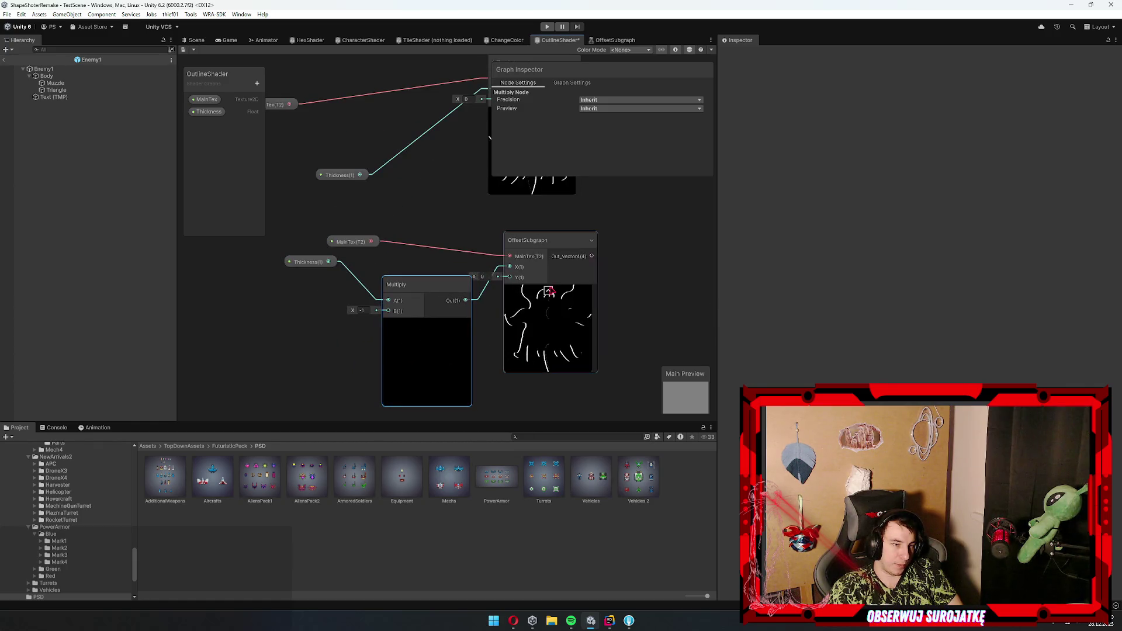
double_click(552, 315)
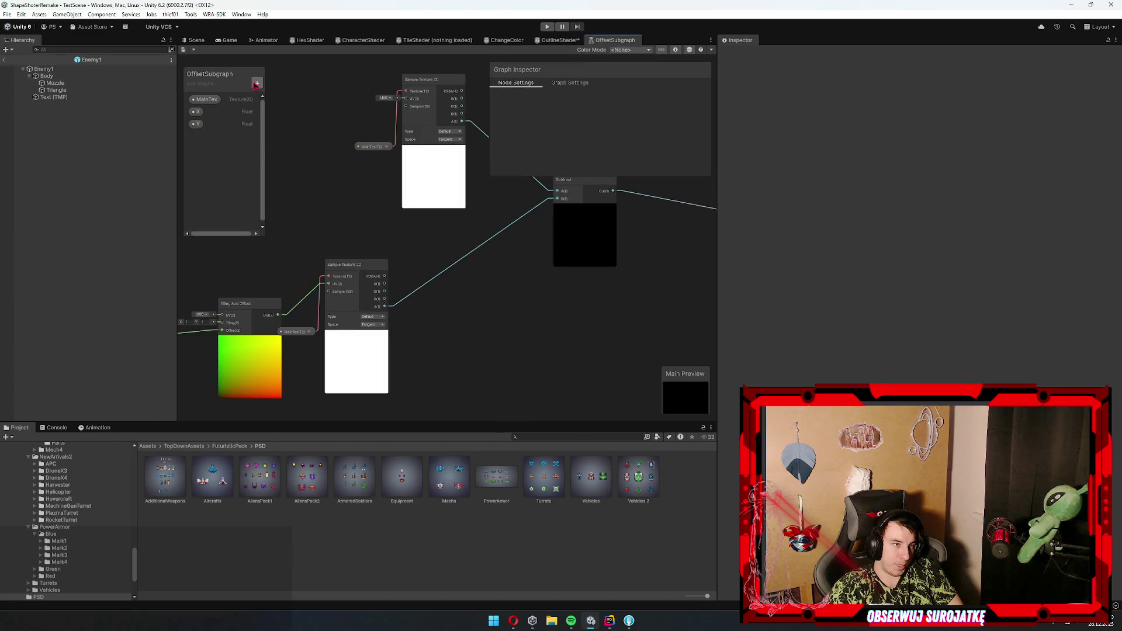
- Add a Boolean property named Reverse to OffsetSubgraph and place it on the graph
click(256, 84)
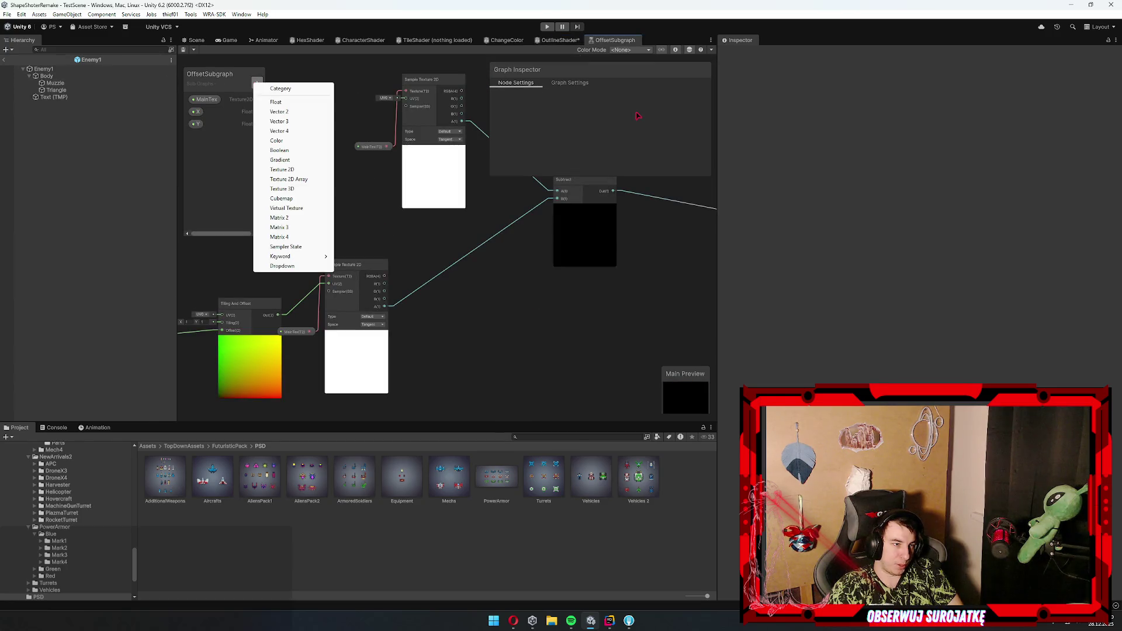
click(299, 150)
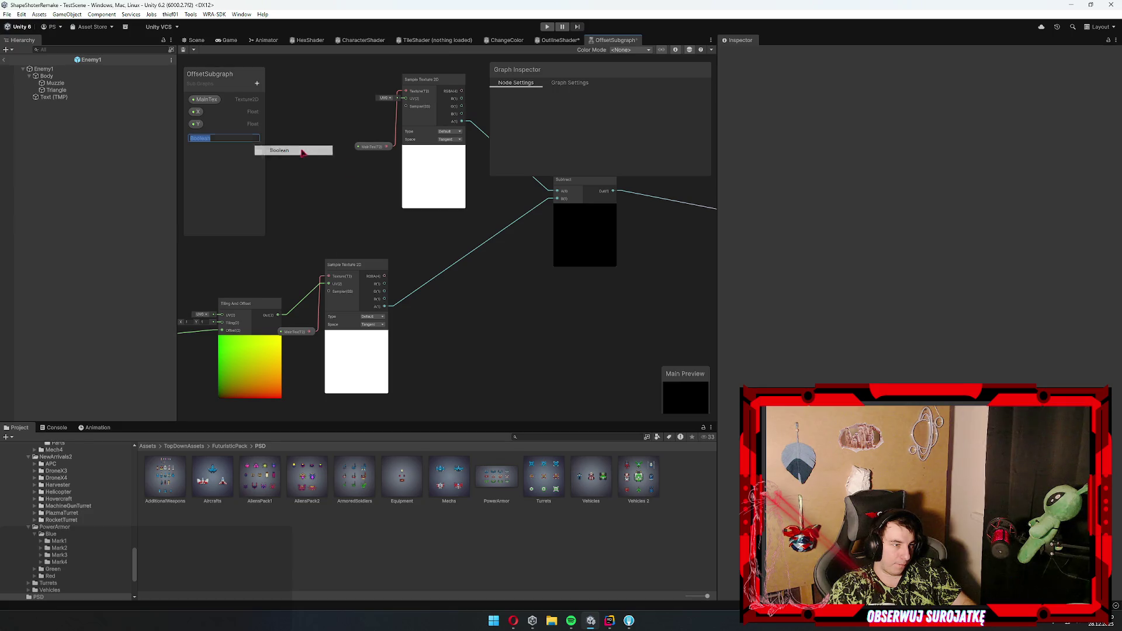
text(Reverse)
key(Return)
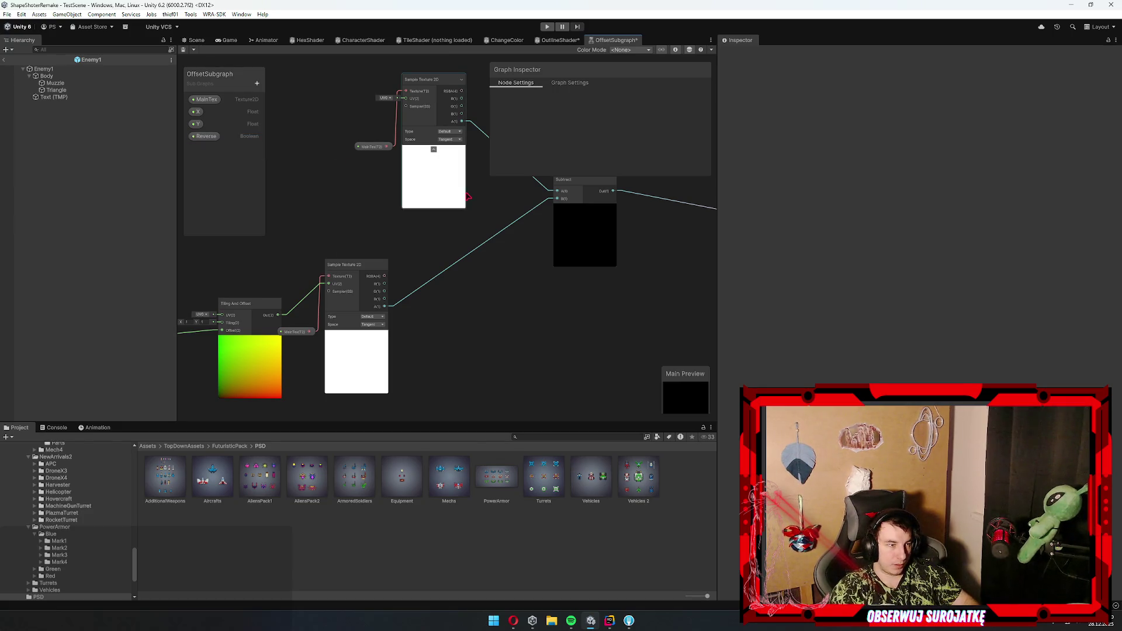
mouse_move(206, 136)
mouse_down()
mouse_move(336, 304)
mouse_move(318, 334)
mouse_up()
- Add a Branch node below the Vector 2 node
scroll(374, 313, up, 3)
drag(408, 222, 345, 220)
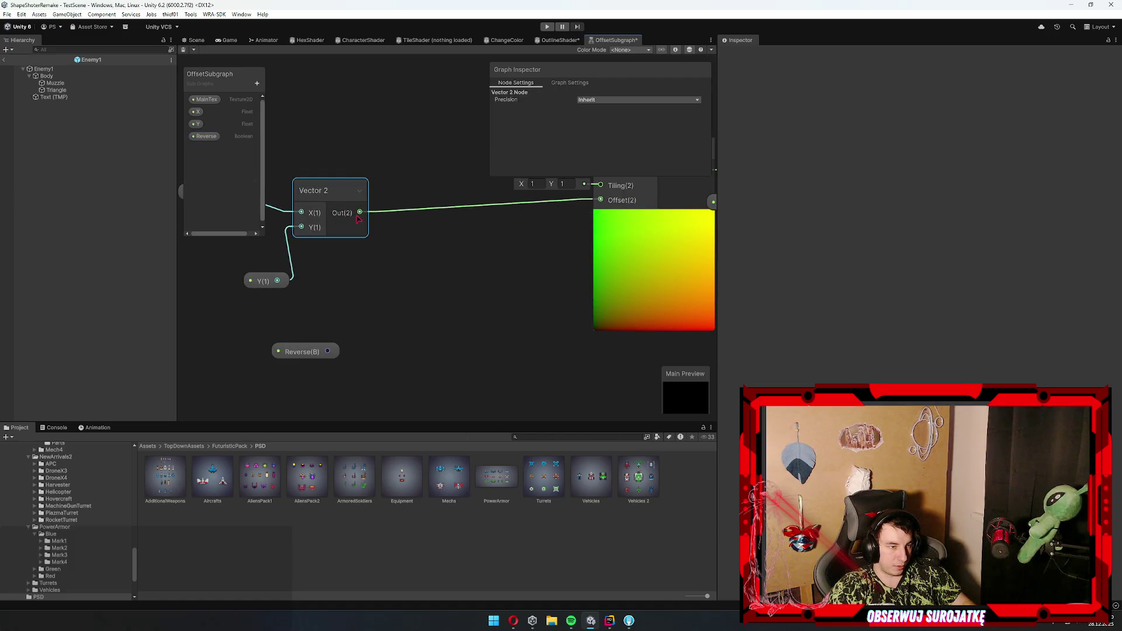
key(space)
text(bn)
key(BackSpace)
key(BackSpace)
key(BackSpace)
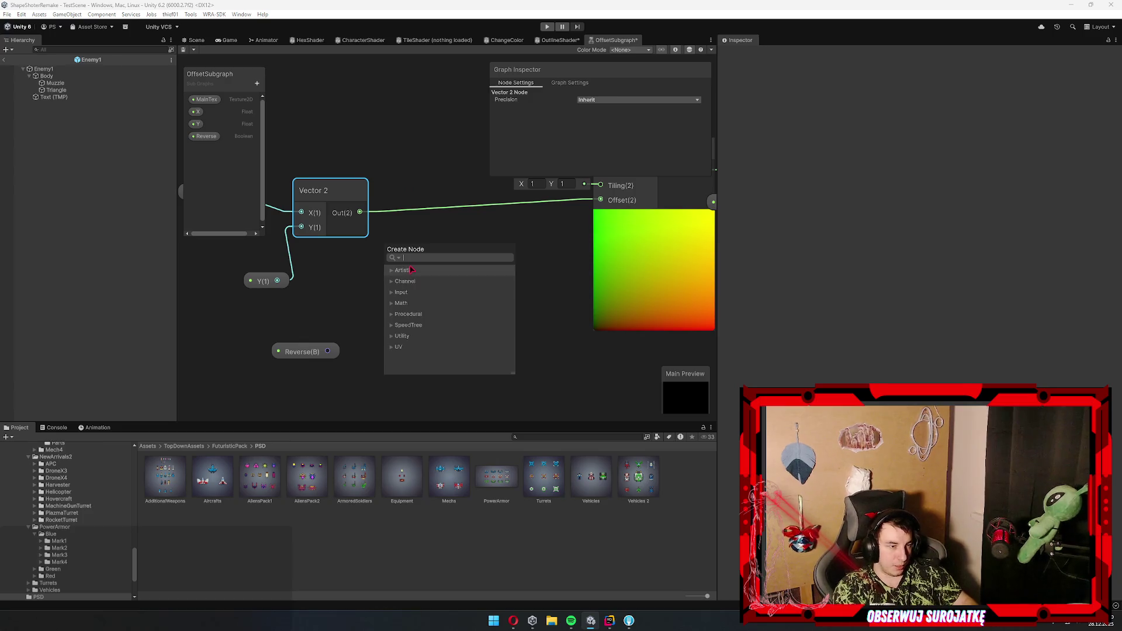
click(333, 286)
key(space)
text(bran)
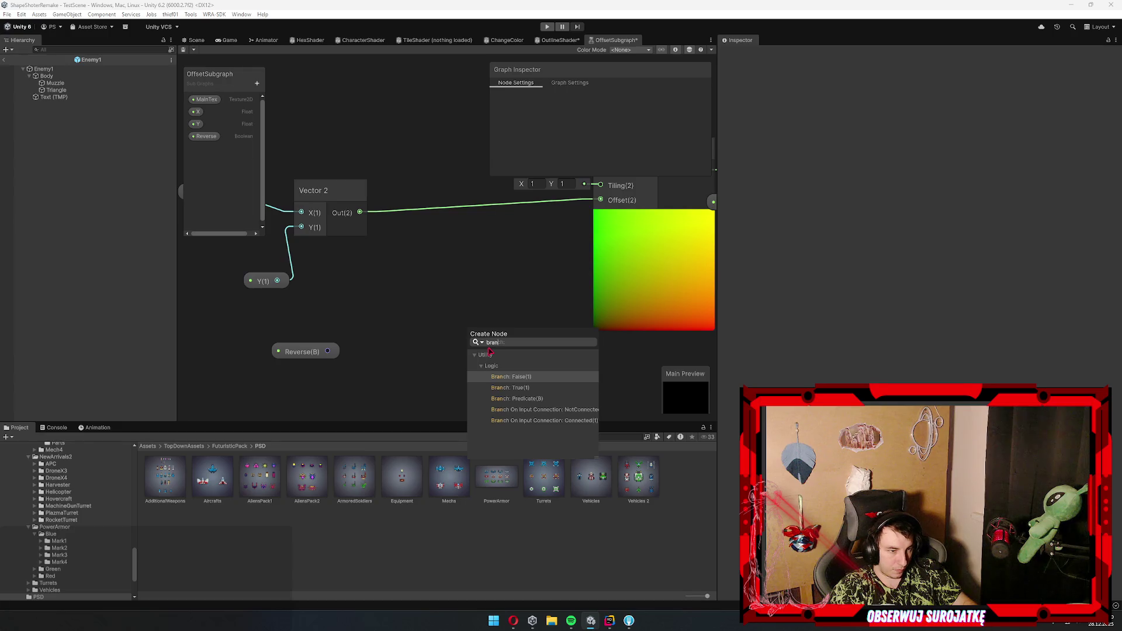
key(Down)
key(Down)
key(Return)
- Arrange the Reverse and Branch nodes toward the lower left
scroll(447, 331, down, 3)
mouse_move(489, 305)
mouse_down()
mouse_move(280, 421)
mouse_move(328, 410)
mouse_up()
click(521, 312)
drag(489, 388, 462, 409)
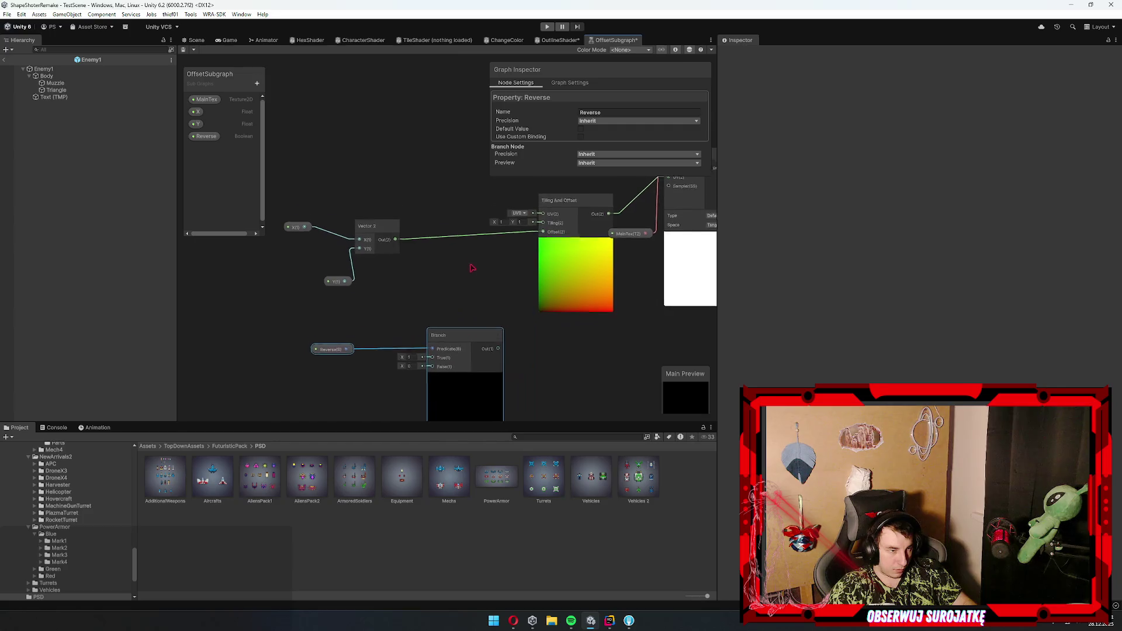
click(438, 230)
- Multiply Vector 2 by -1 into Branch True and wire Branch Out to Offset
mouse_move(417, 211)
mouse_down()
mouse_move(339, 315)
mouse_move(341, 296)
mouse_up()
text(mul)
key(Down)
key(Up)
key(Return)
click(295, 312)
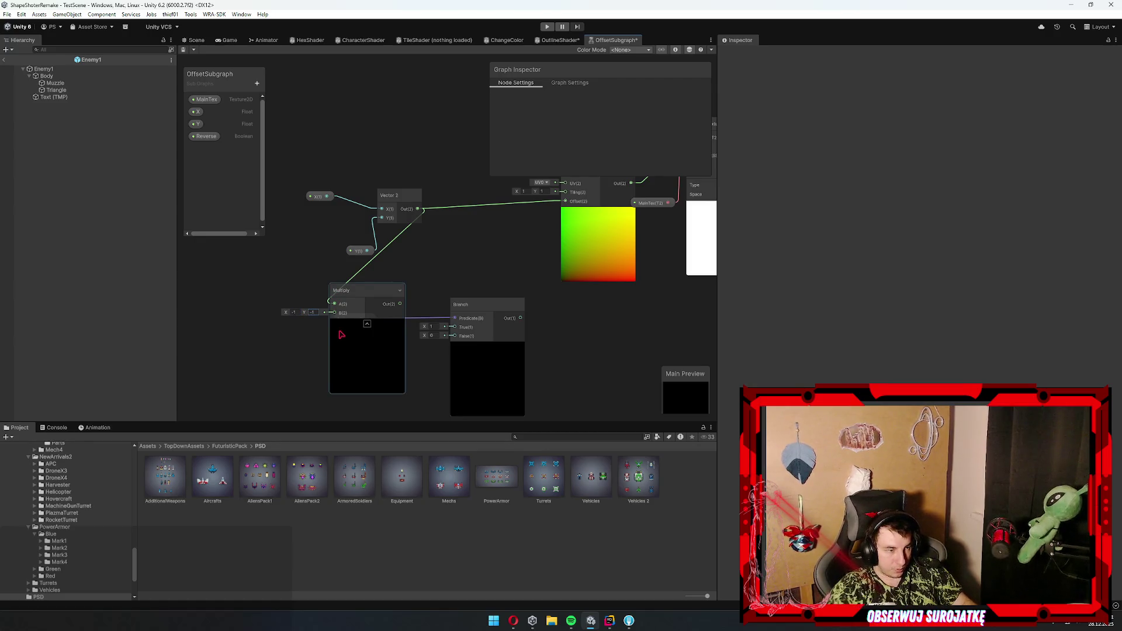
scroll(343, 326, up, 3)
mouse_move(303, 311)
mouse_down()
mouse_move(411, 419)
mouse_move(390, 309)
mouse_up()
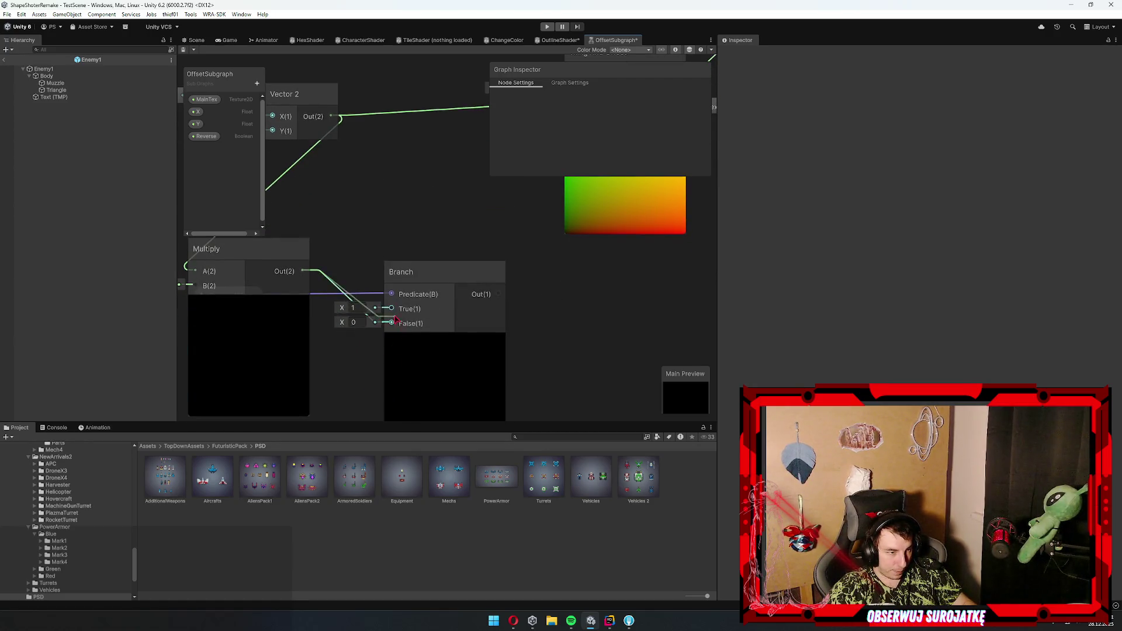
mouse_move(332, 116)
mouse_down()
mouse_move(366, 340)
mouse_move(392, 323)
mouse_up()
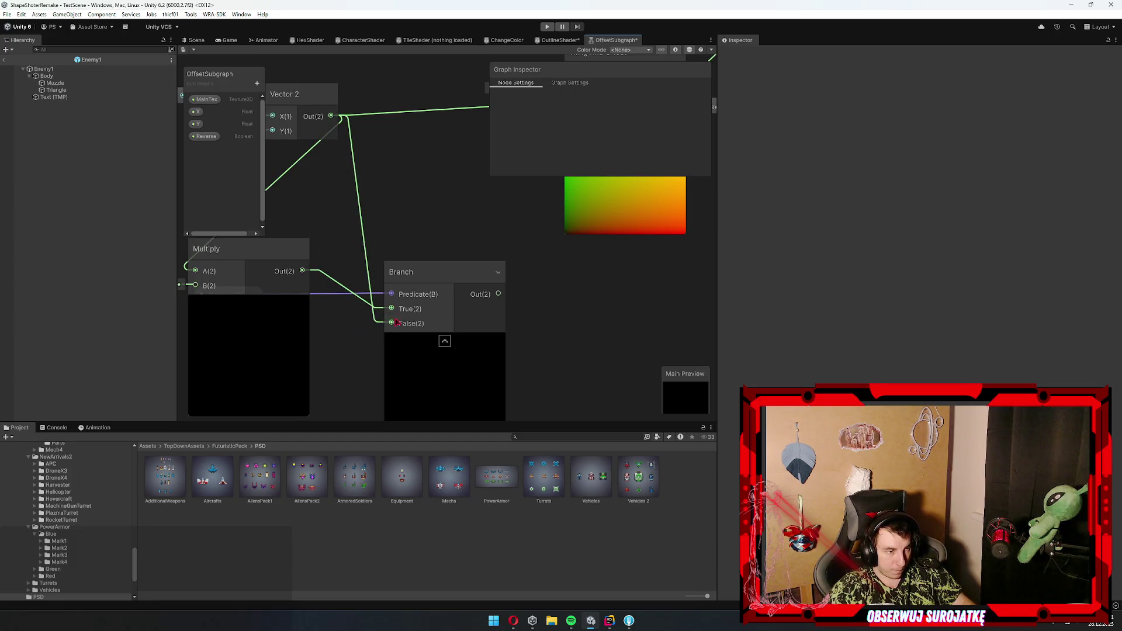
mouse_move(518, 295)
mouse_down()
mouse_move(405, 388)
mouse_move(478, 208)
mouse_move(469, 200)
mouse_up()
click(182, 50)
click(558, 40)
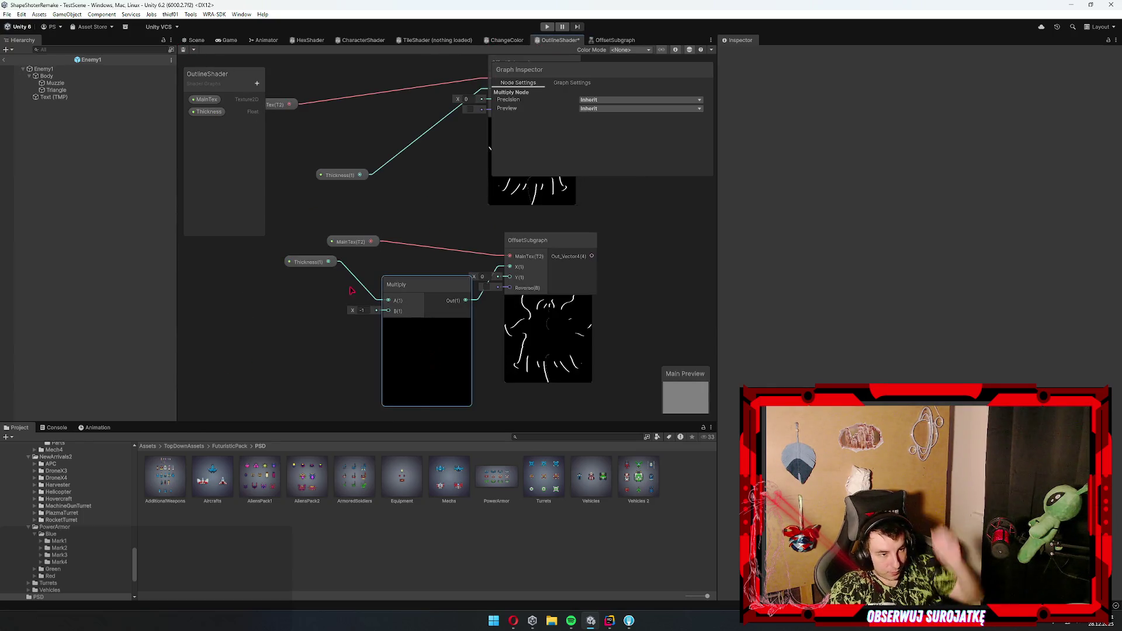
key(Delete)
mouse_move(308, 261)
mouse_down()
mouse_move(364, 283)
mouse_move(510, 267)
mouse_up()
click(490, 298)
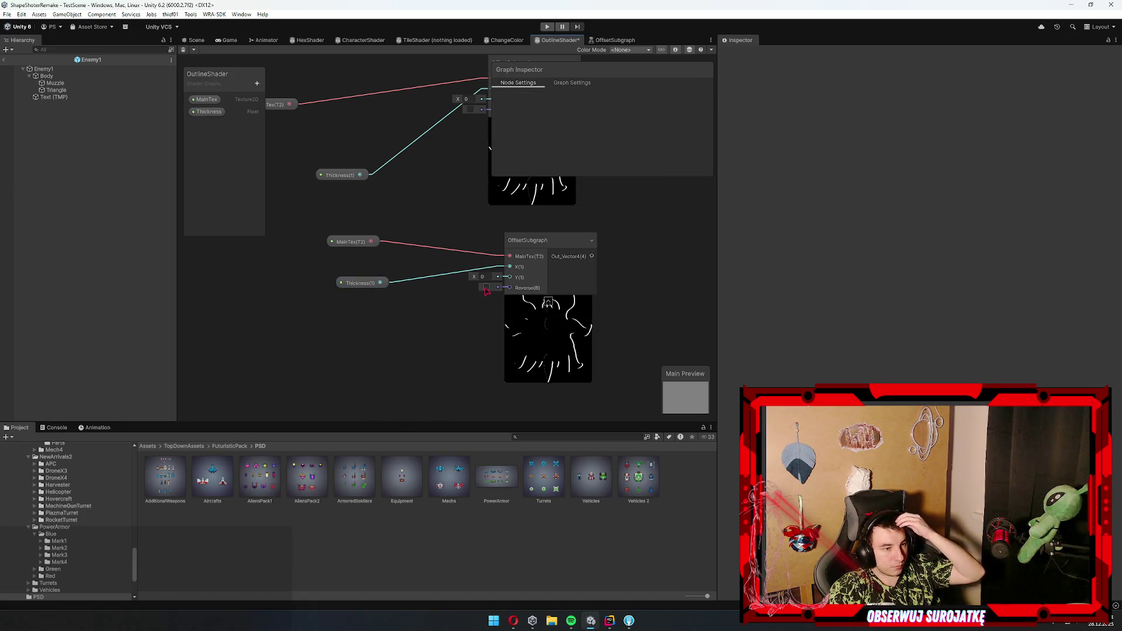
click(487, 286)
scroll(456, 308, down, 3)
mouse_move(397, 236)
mouse_down()
mouse_move(421, 230)
mouse_move(462, 266)
mouse_up()
key(ctrl+d)
scroll(561, 329, up, 3)
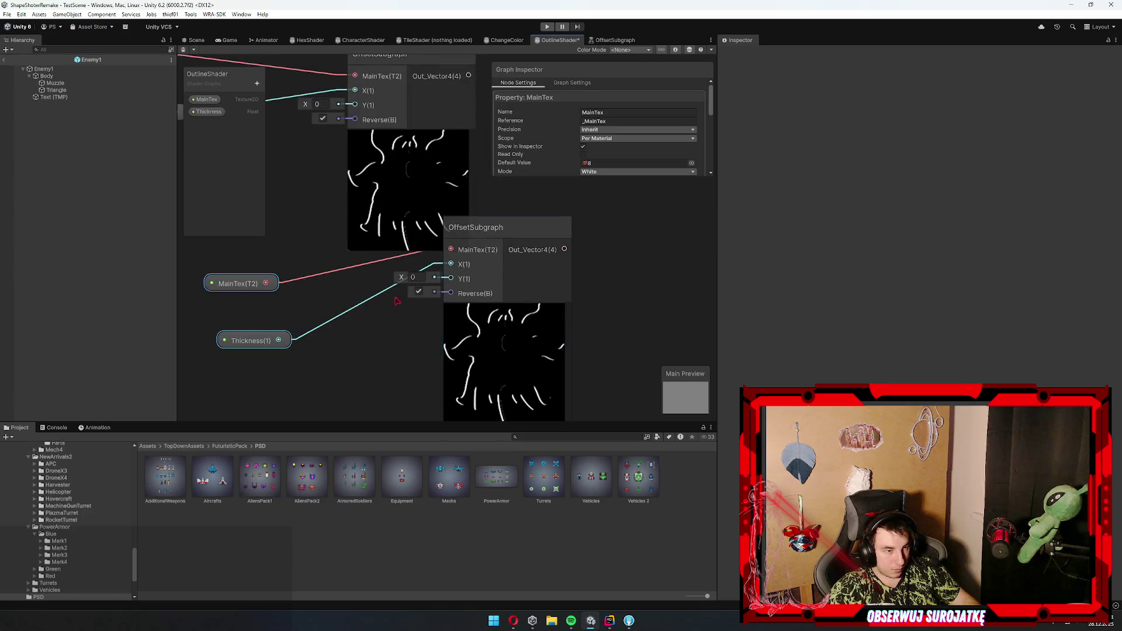
click(419, 308)
drag(278, 339, 451, 278)
click(371, 298)
key(Delete)
scroll(421, 292, down, 3)
drag(581, 379, 304, 271)
mouse_move(507, 285)
mouse_down()
mouse_move(372, 333)
mouse_move(538, 298)
mouse_up()
key(ctrl+d)
scroll(626, 345, down, 2)
drag(629, 336, 466, 285)
drag(530, 354, 363, 286)
mouse_move(503, 287)
mouse_down()
mouse_move(374, 338)
mouse_move(399, 325)
mouse_up()
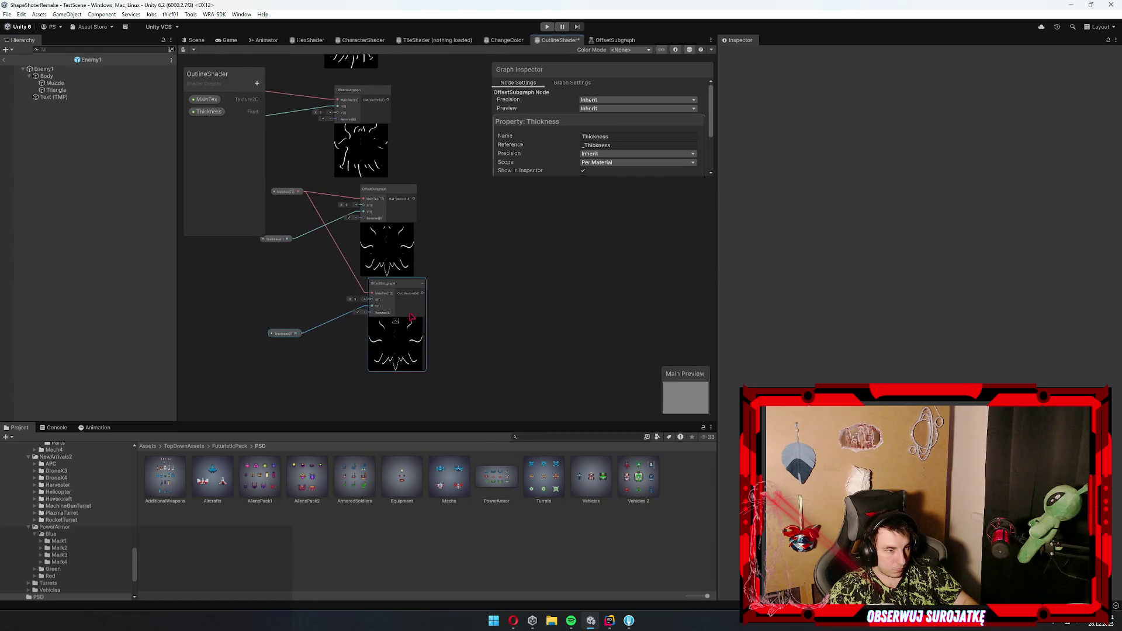
scroll(257, 311, up, 3)
click(325, 84)
mouse_move(325, 84)
mouse_down()
mouse_move(346, 98)
mouse_move(290, 271)
mouse_move(495, 278)
mouse_up()
click(430, 237)
key(Delete)
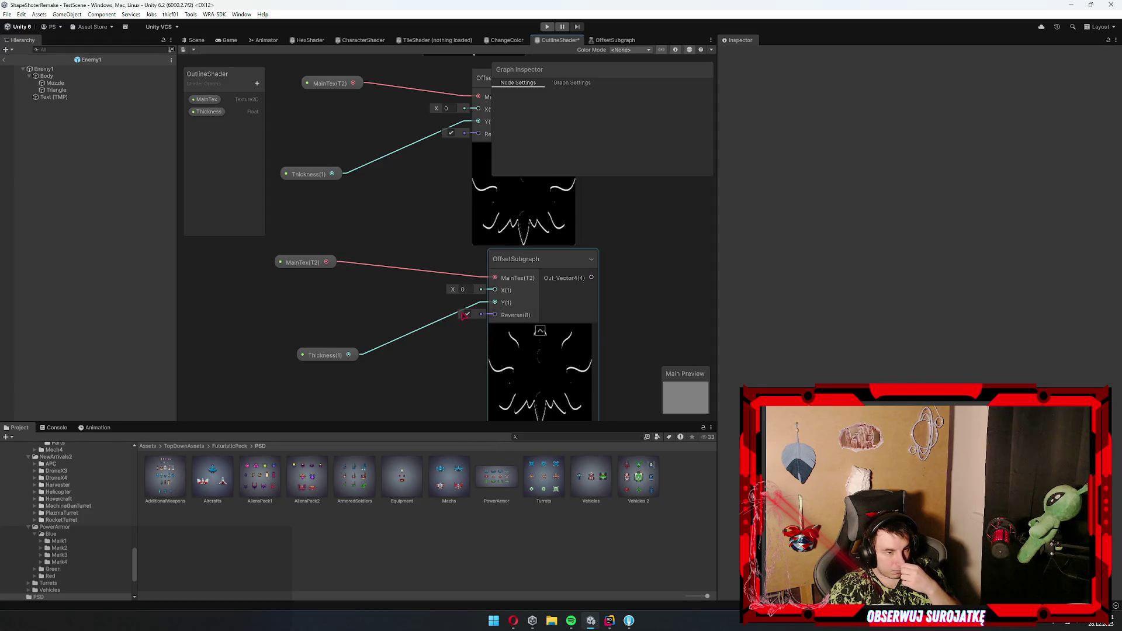
scroll(366, 189, down, 5)
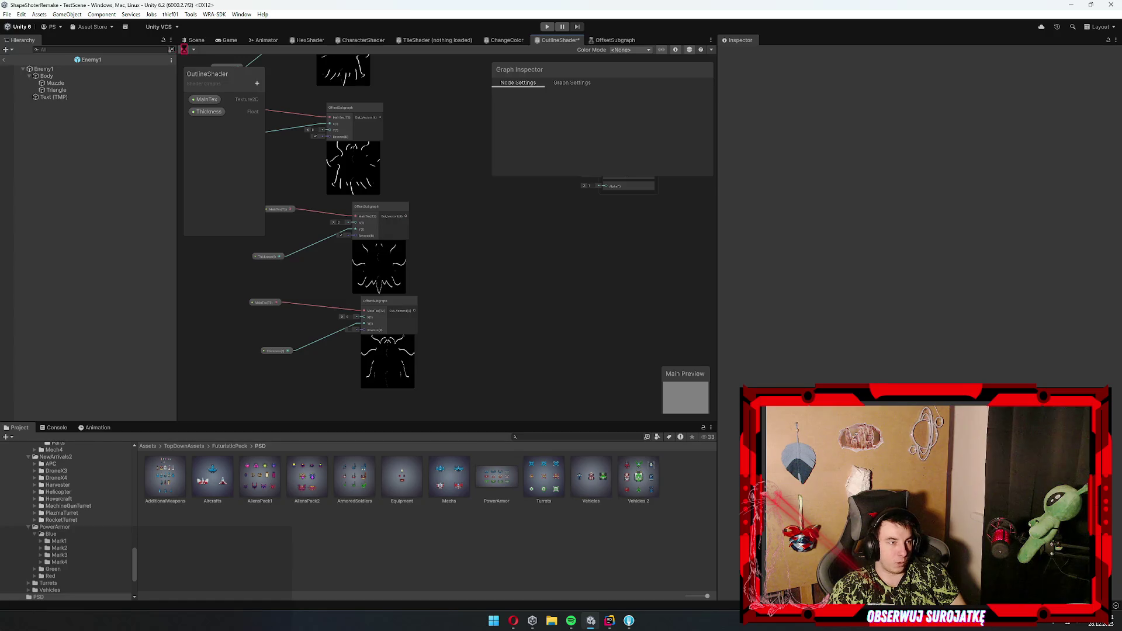
drag(432, 154, 461, 217)
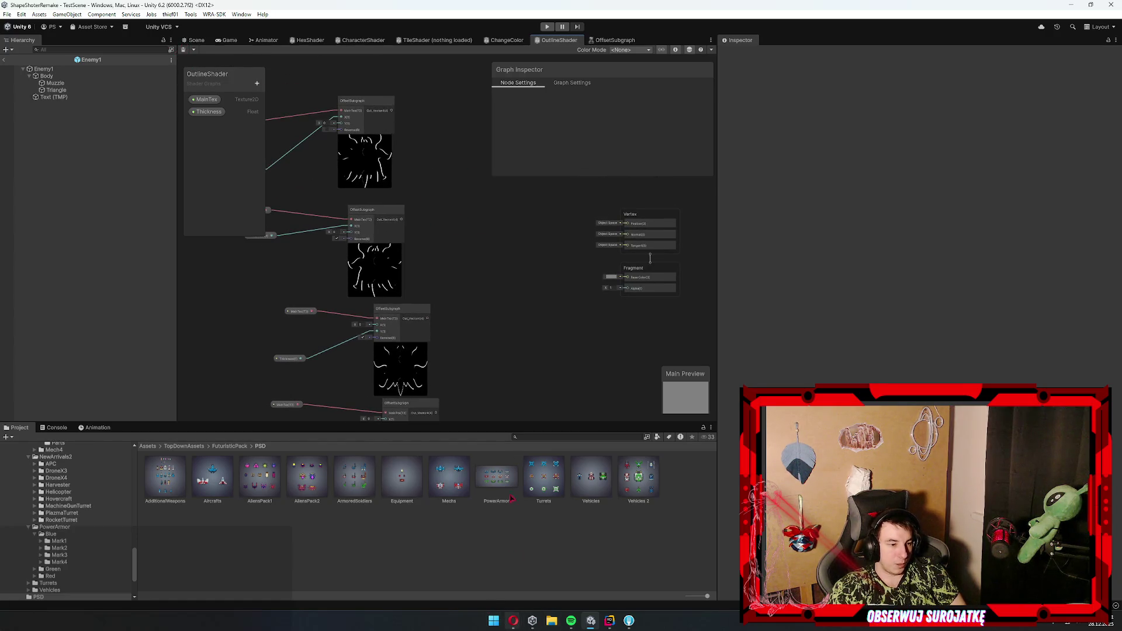
scroll(405, 229, up, 3)
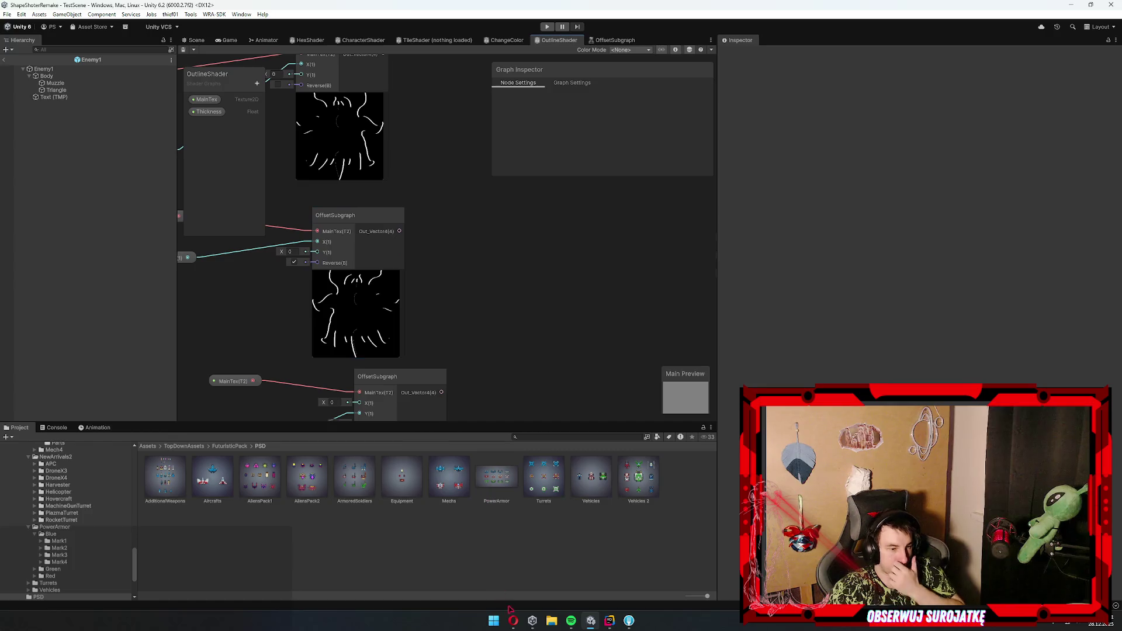
mouse_move(511, 625)
mouse_move(591, 621)
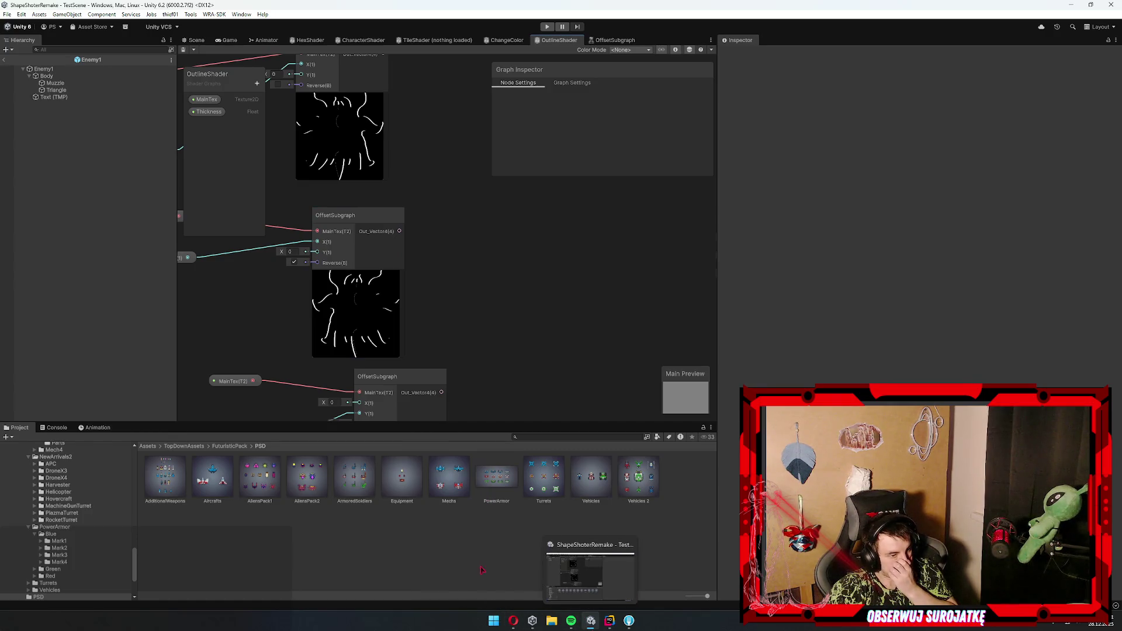
- Skip the Brackeys tutorial ahead to about 12:46, pause it, and return to Unity
click(462, 569)
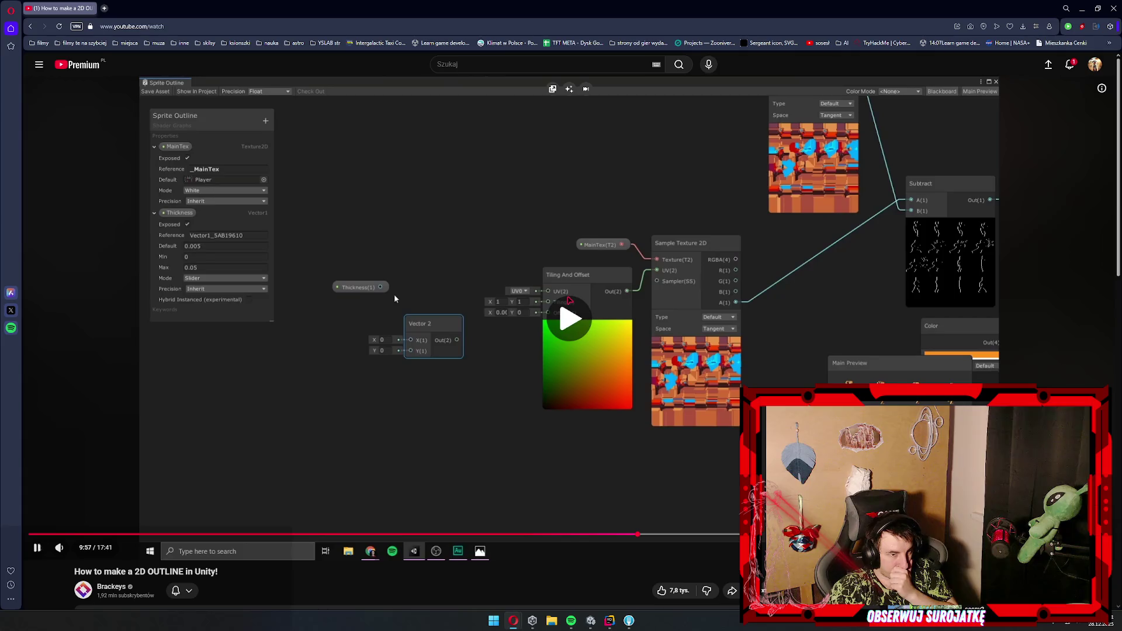
key(l)
key(l)
key(l)
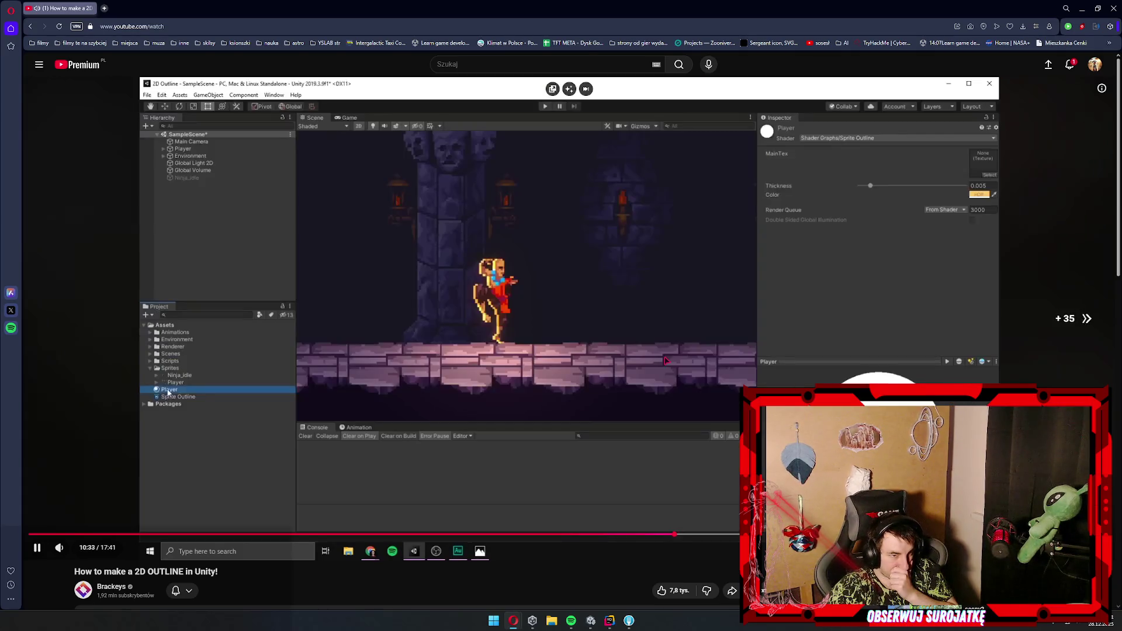
key(l)
key(l)
key(l)
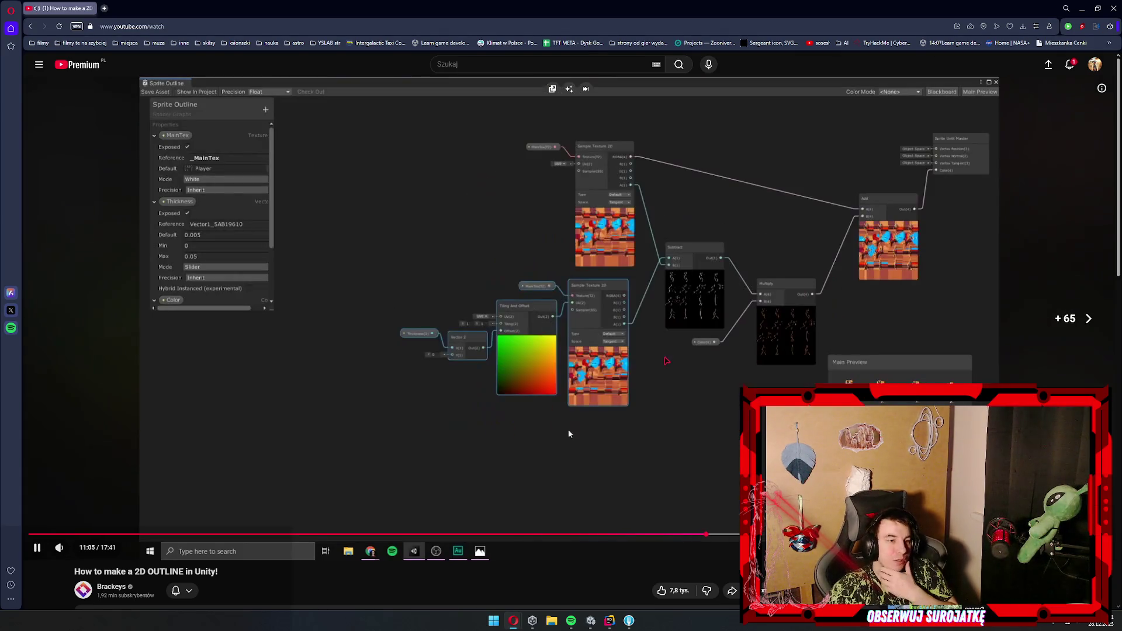
key(l)
key(l)
key(l)
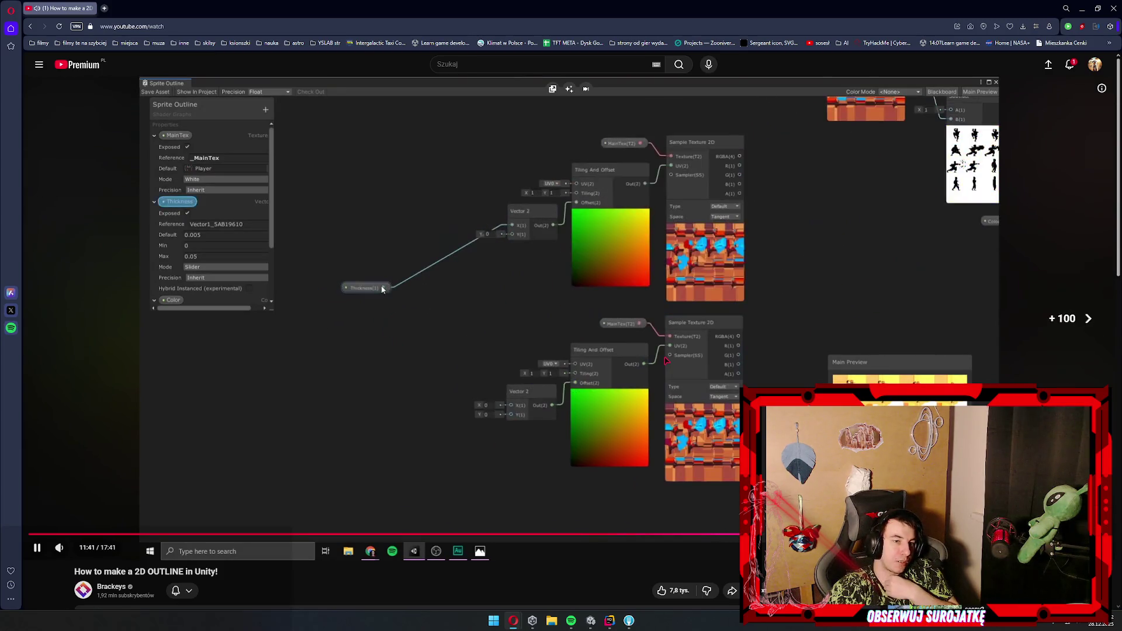
key(Right)
key(Right)
key(Right)
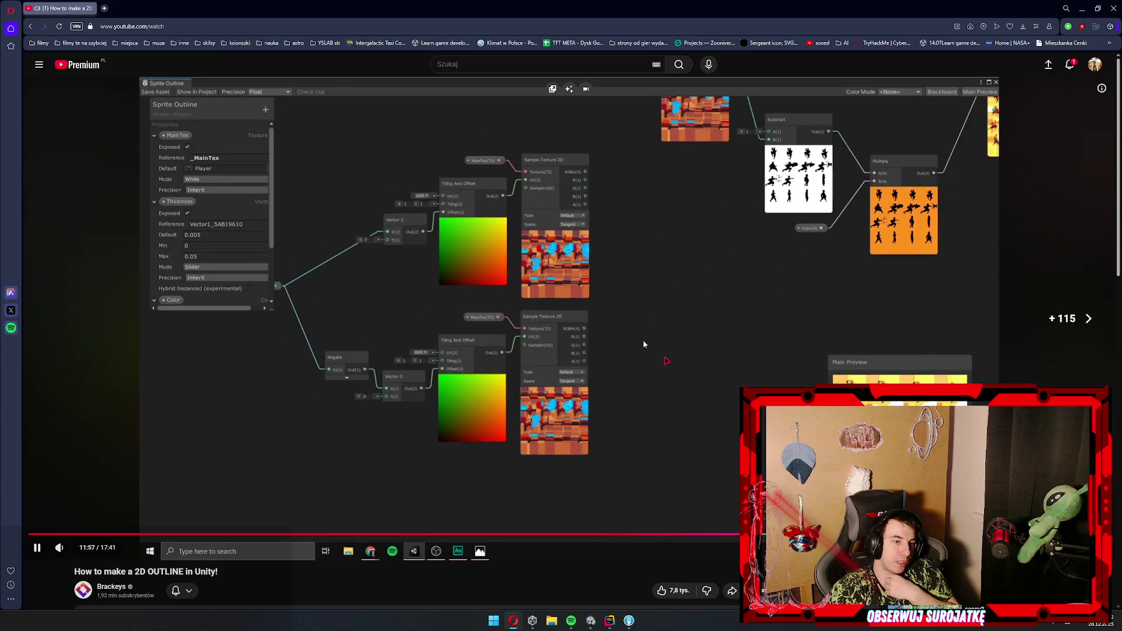
key(Right)
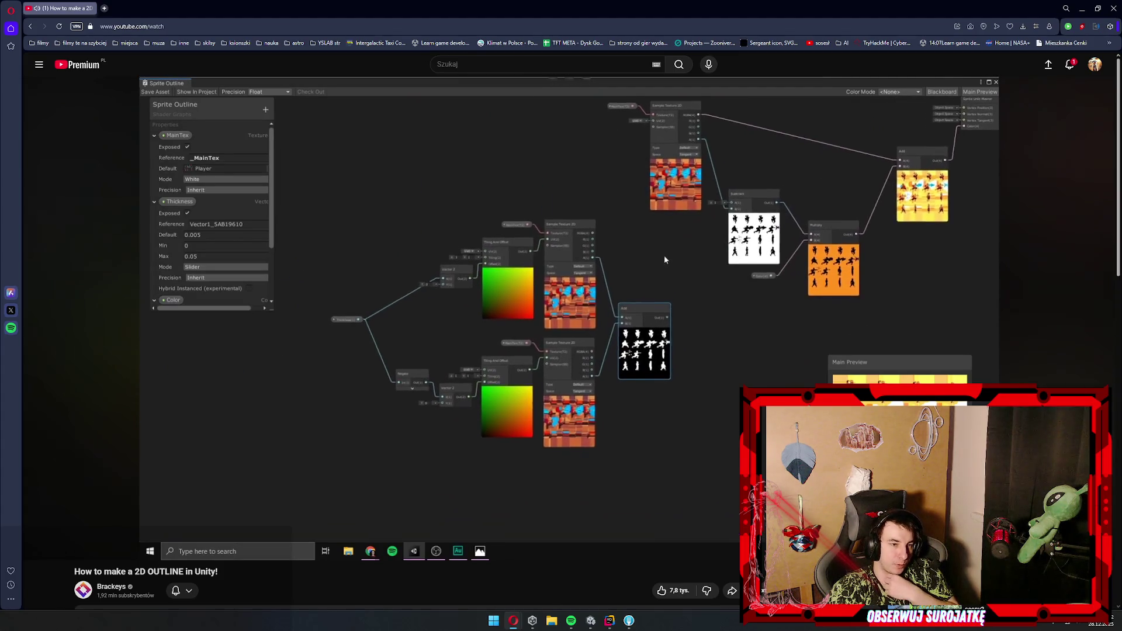
key(Right)
key(Right)
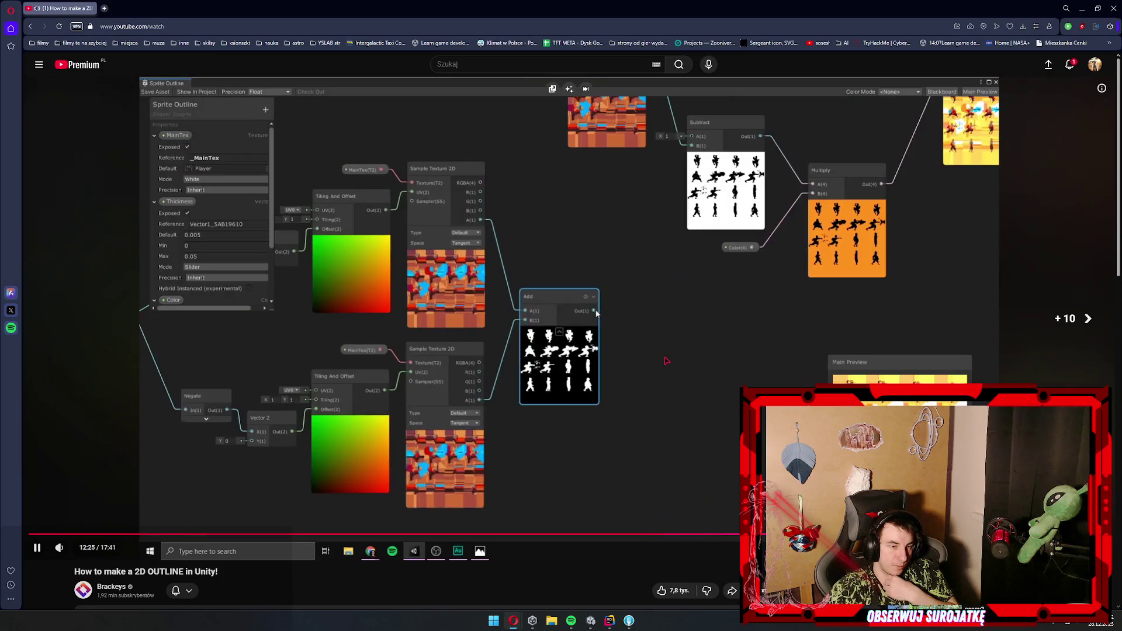
key(Right)
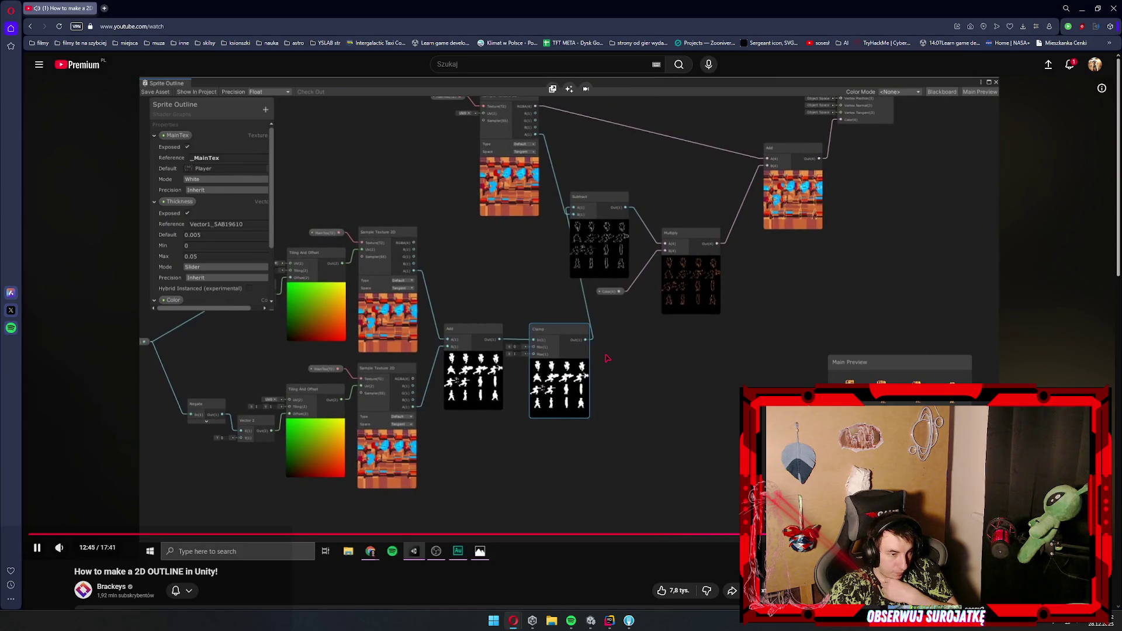
click(759, 365)
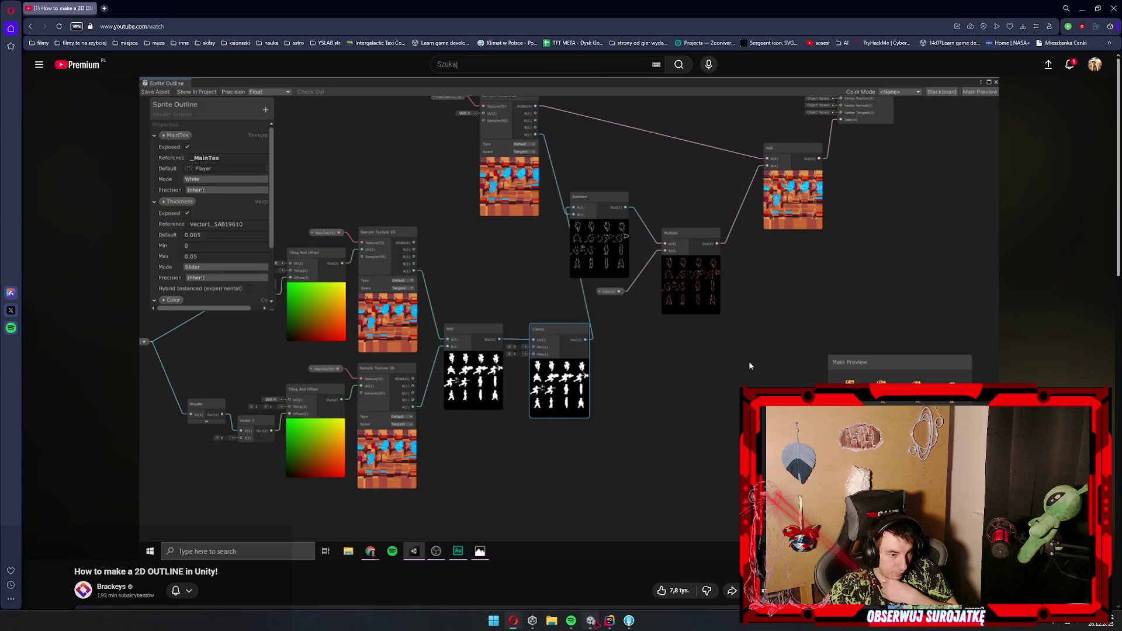
click(591, 622)
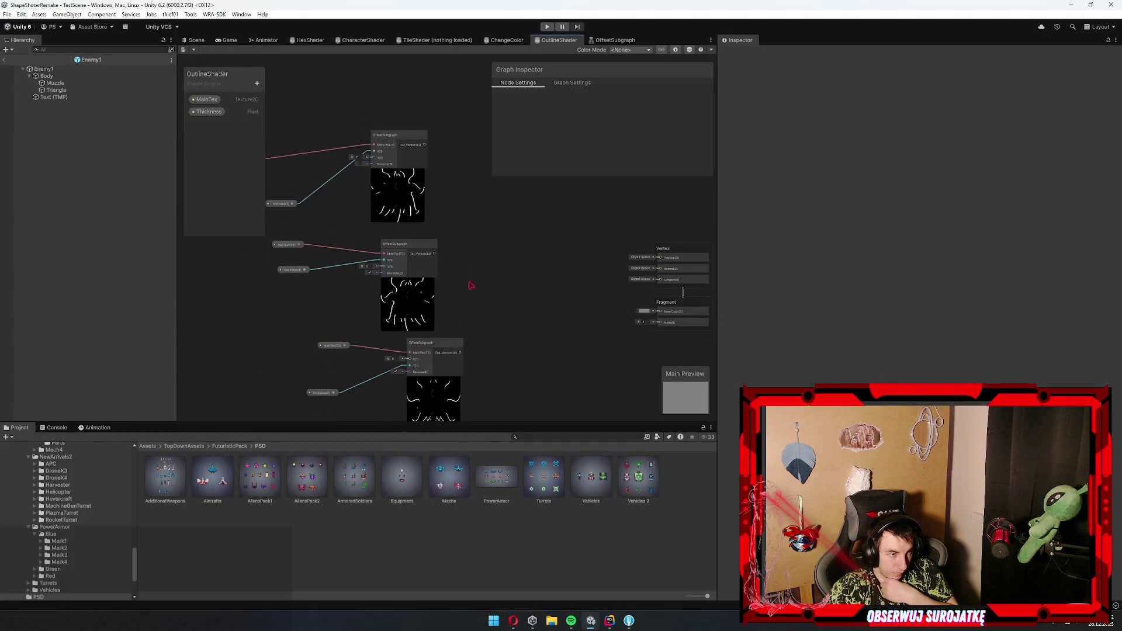
drag(473, 291, 459, 181)
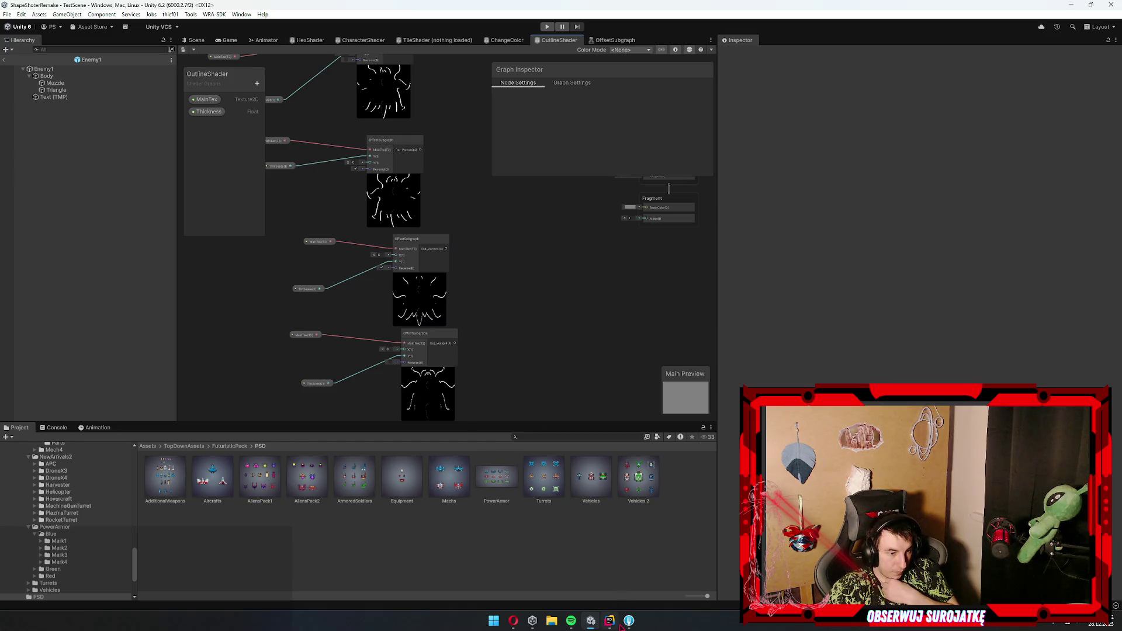
click(592, 620)
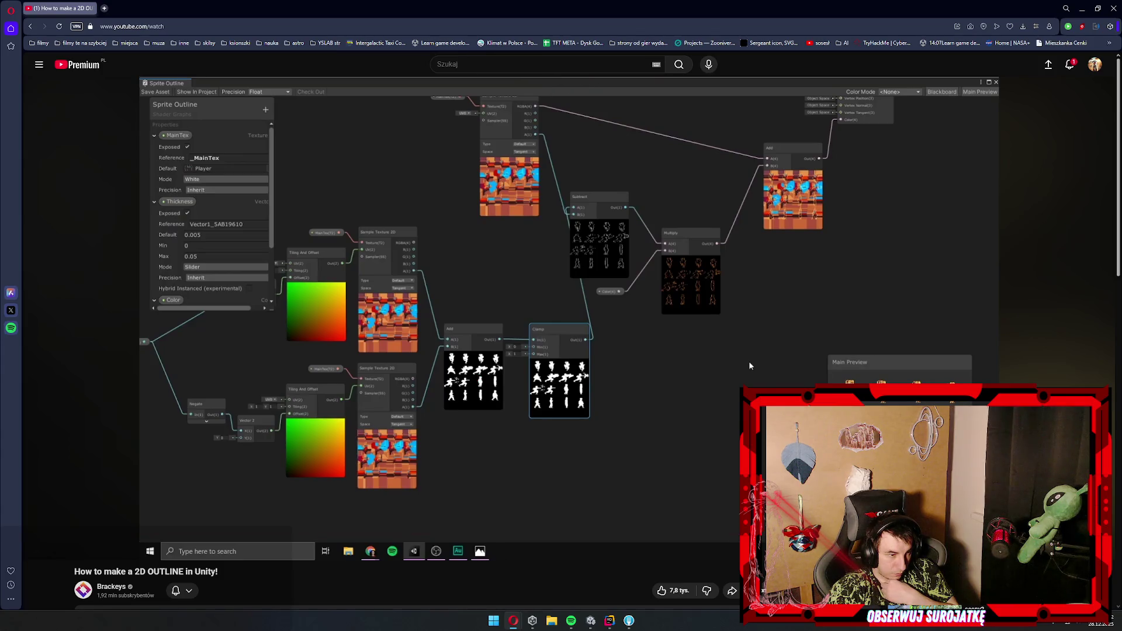
key(space)
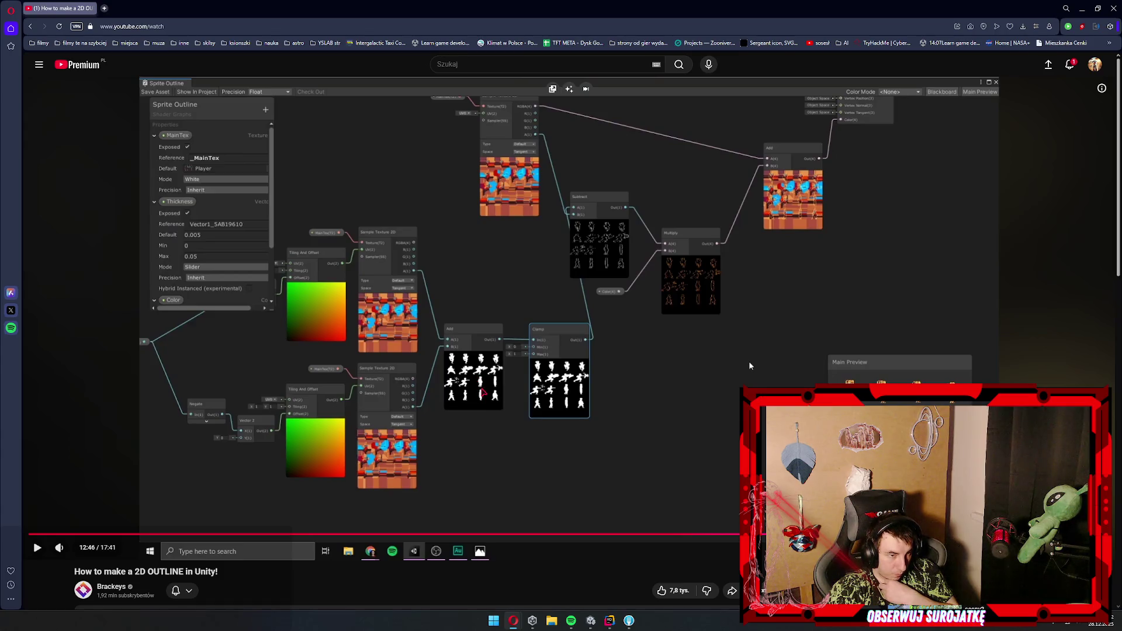
click(590, 620)
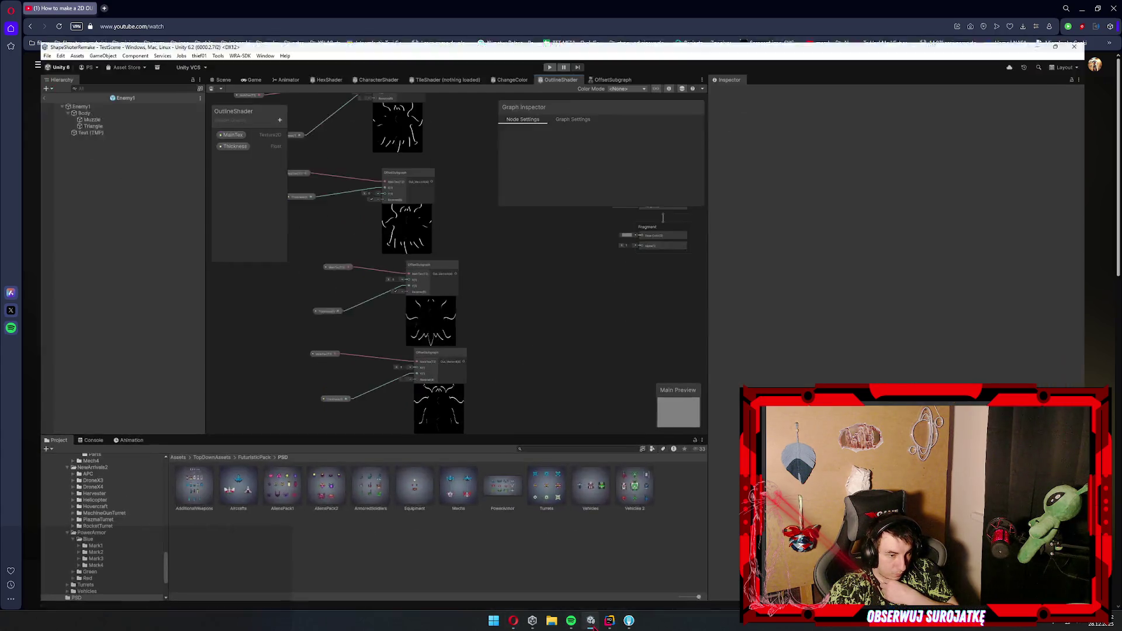
- Create a first Add node taking an OffsetSubgraph output into B
drag(410, 69, 396, 183)
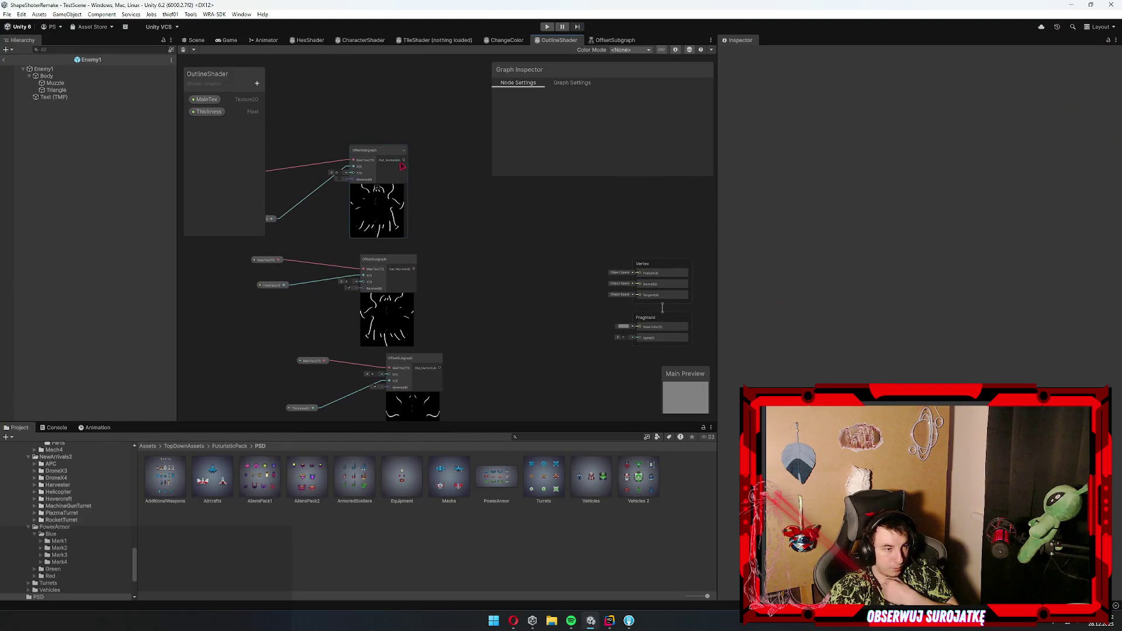
key(space)
text(add)
key(Down)
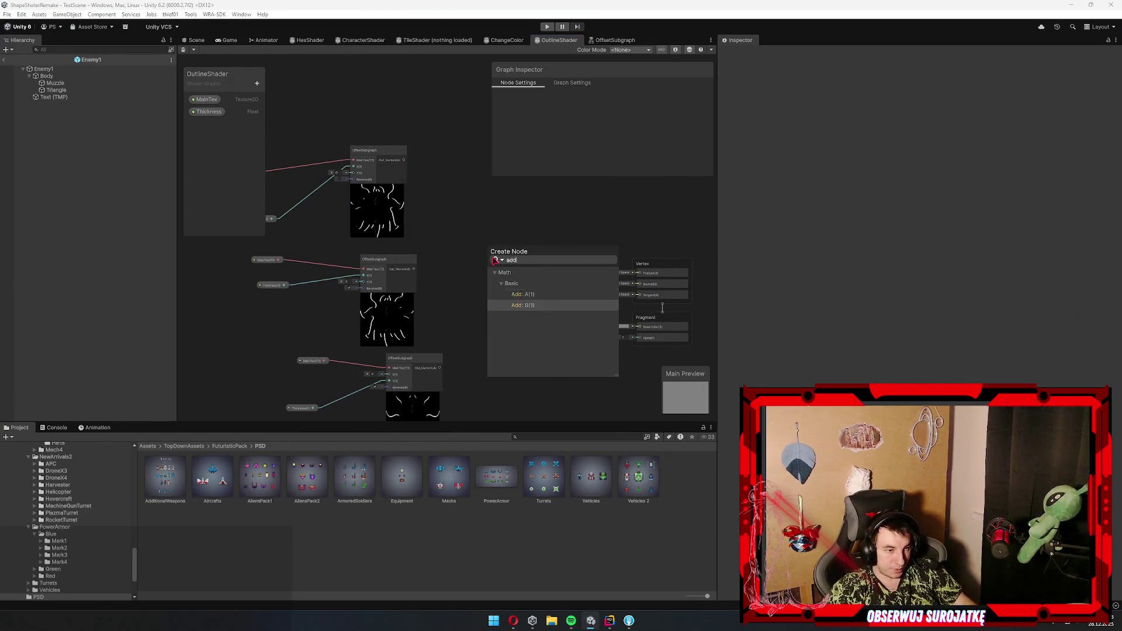
key(Return)
scroll(496, 268, up, 5)
drag(299, 273, 465, 281)
scroll(380, 226, down, 5)
- Create a second Add node joining the lower OffsetSubgraph outputs
drag(337, 294, 416, 351)
key(Return)
scroll(420, 355, up, 3)
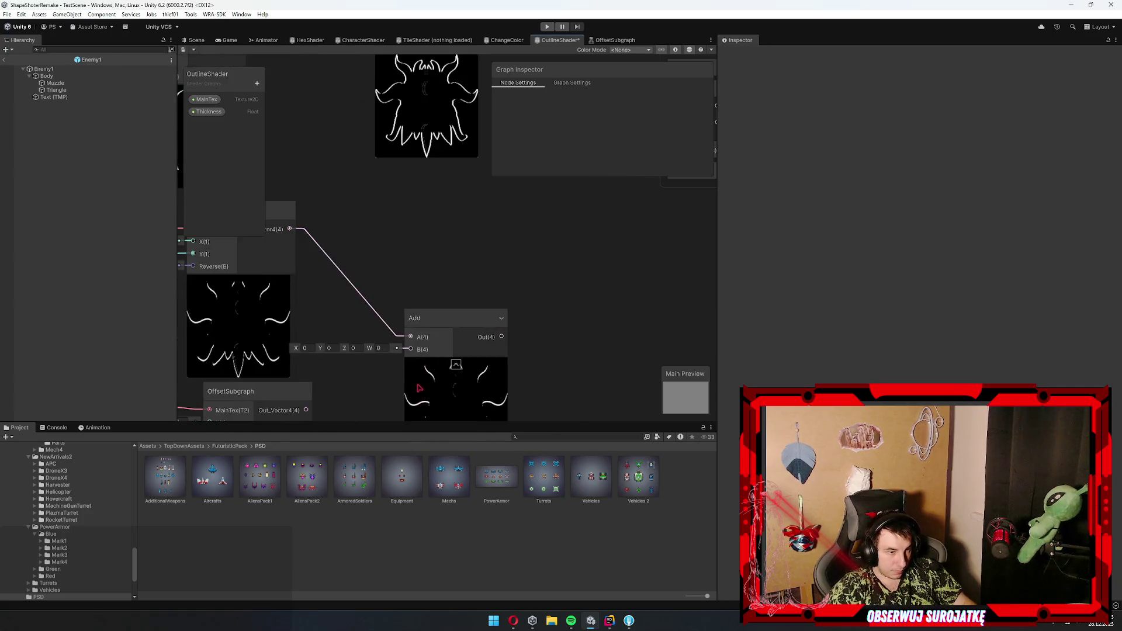
mouse_move(243, 285)
mouse_down()
mouse_move(347, 228)
mouse_move(564, 260)
mouse_up()
scroll(421, 199, down, 5)
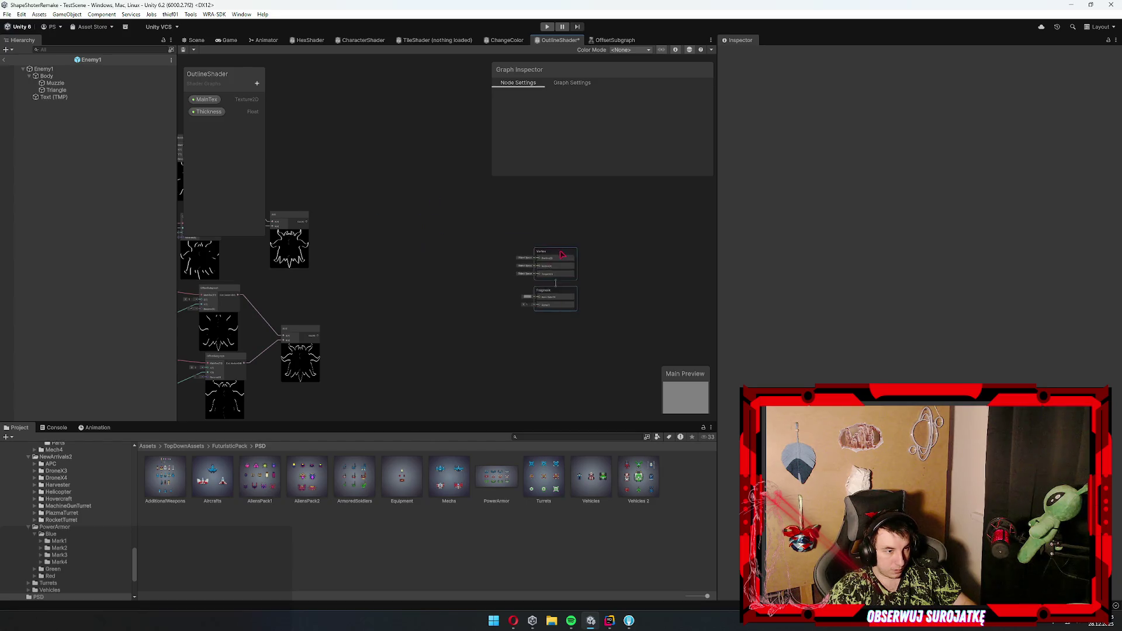
- Add a final Add node combining both Add results, and position it
scroll(326, 286, up, 5)
mouse_move(325, 296)
mouse_down()
mouse_move(394, 296)
mouse_move(514, 238)
mouse_move(449, 226)
mouse_up()
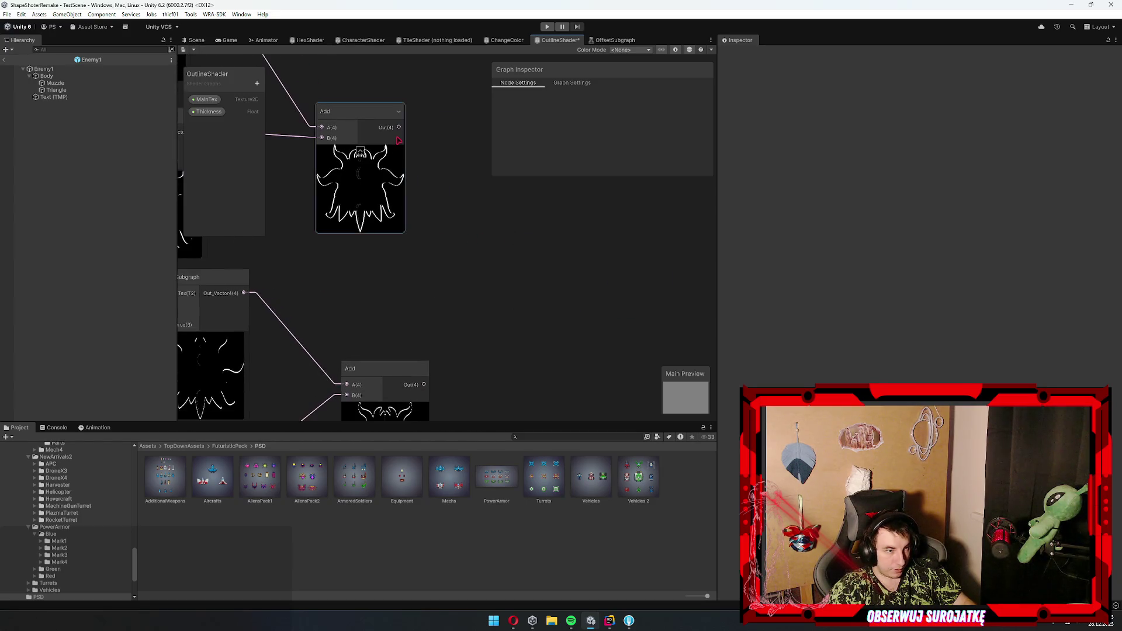
mouse_move(399, 127)
mouse_down()
mouse_move(533, 329)
mouse_move(450, 202)
mouse_up()
text(add)
key(Return)
drag(342, 258, 457, 231)
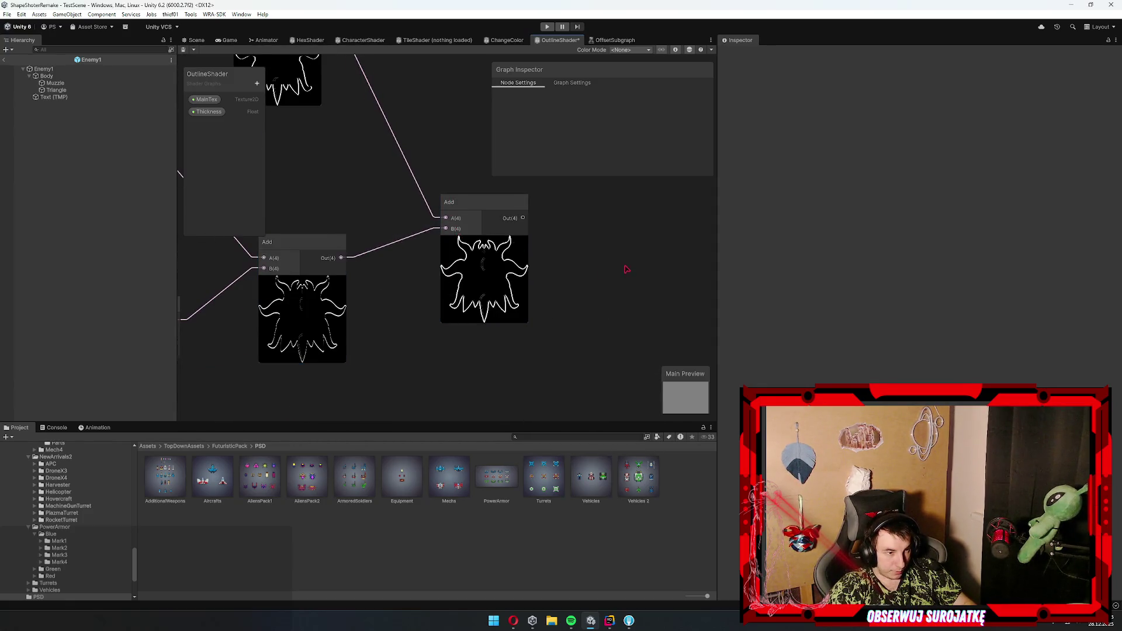
drag(626, 271, 431, 288)
mouse_move(360, 259)
mouse_down()
mouse_move(435, 245)
mouse_move(296, 217)
mouse_move(378, 236)
mouse_up()
- Add a Clamp node wired from the final Add's output
text(clamp)
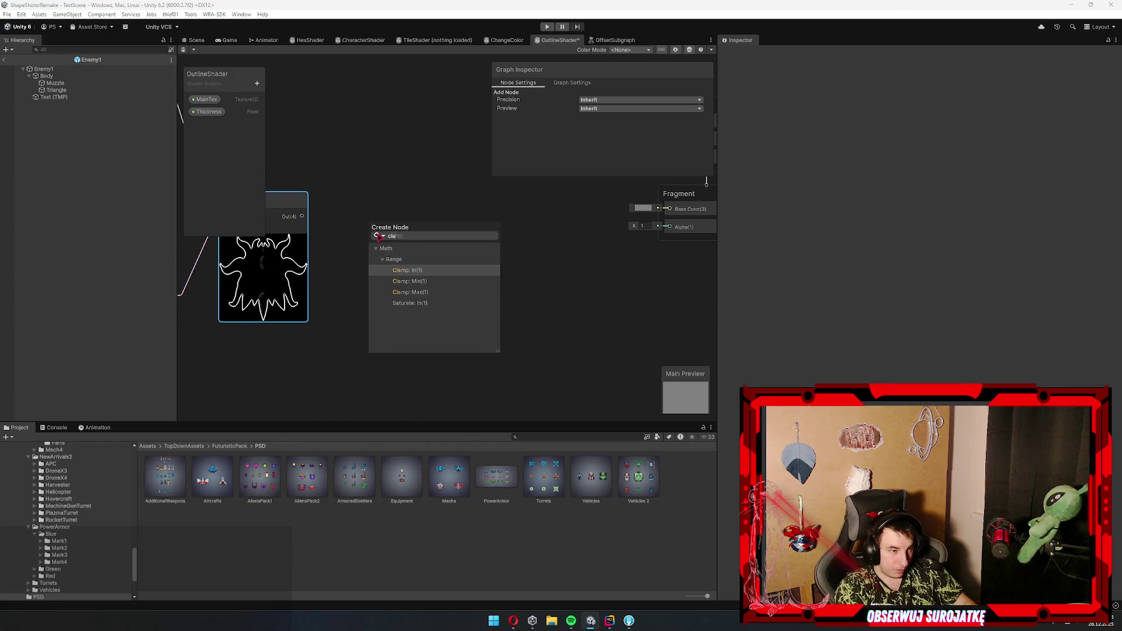
key(Up)
key(Return)
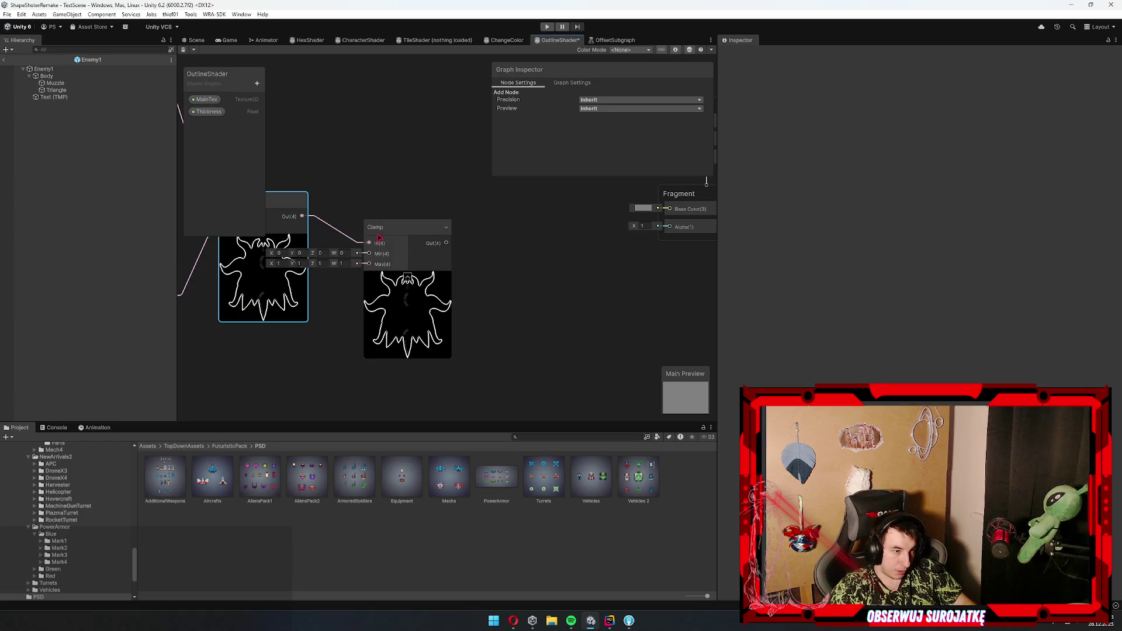
scroll(388, 258, down, 3)
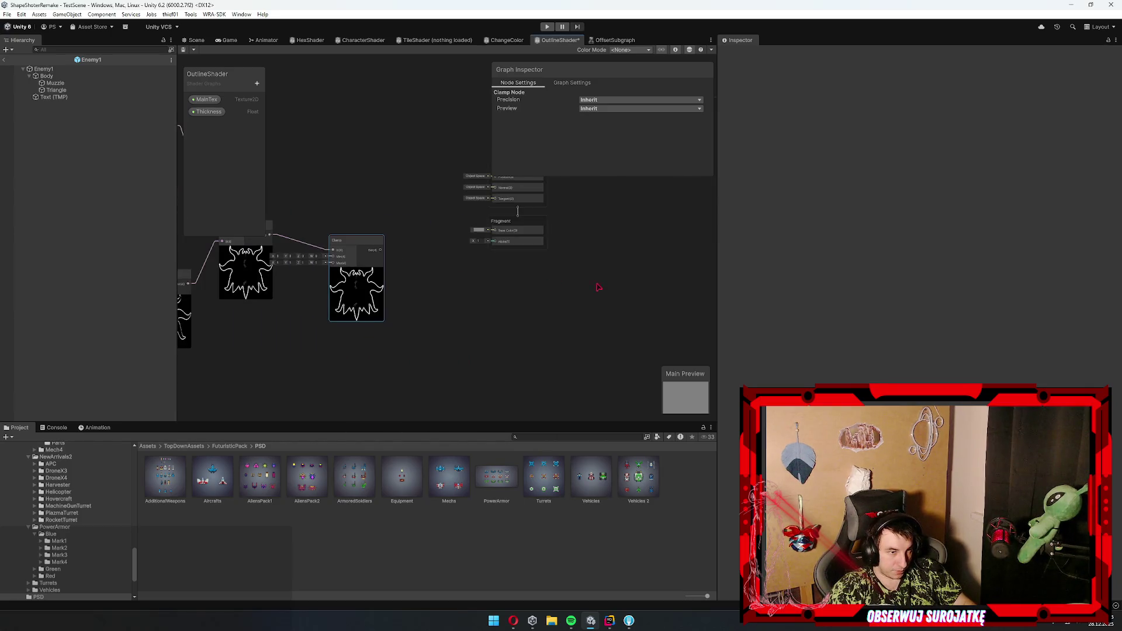
click(422, 110)
- Frame the graph and select all the outline-building nodes
scroll(375, 283, down, 3)
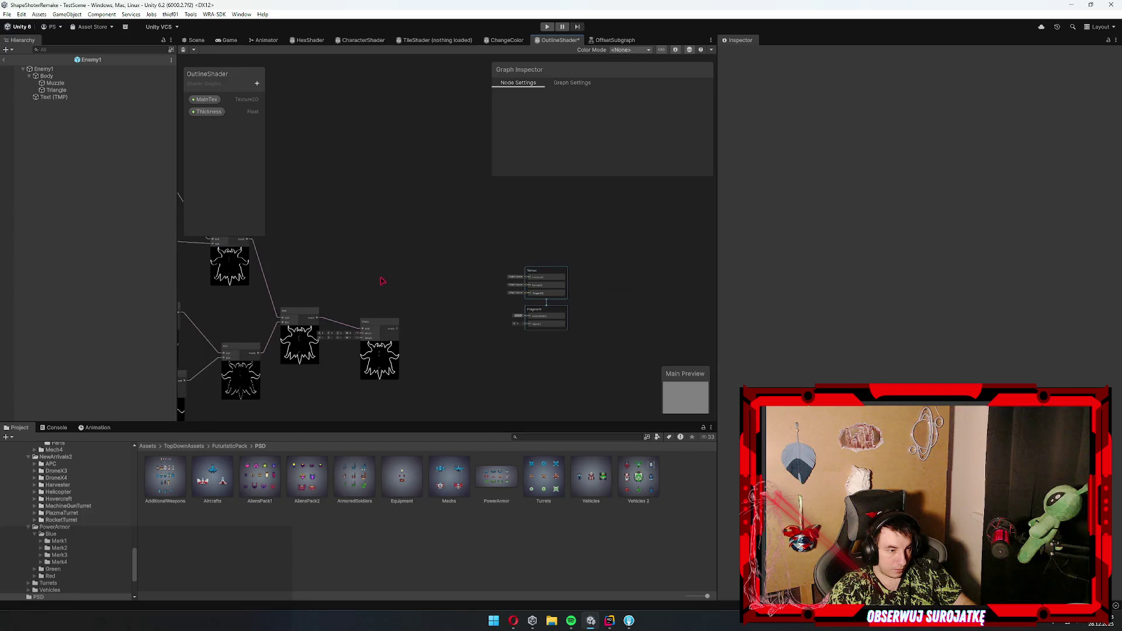
key(a)
scroll(452, 162, up, 2)
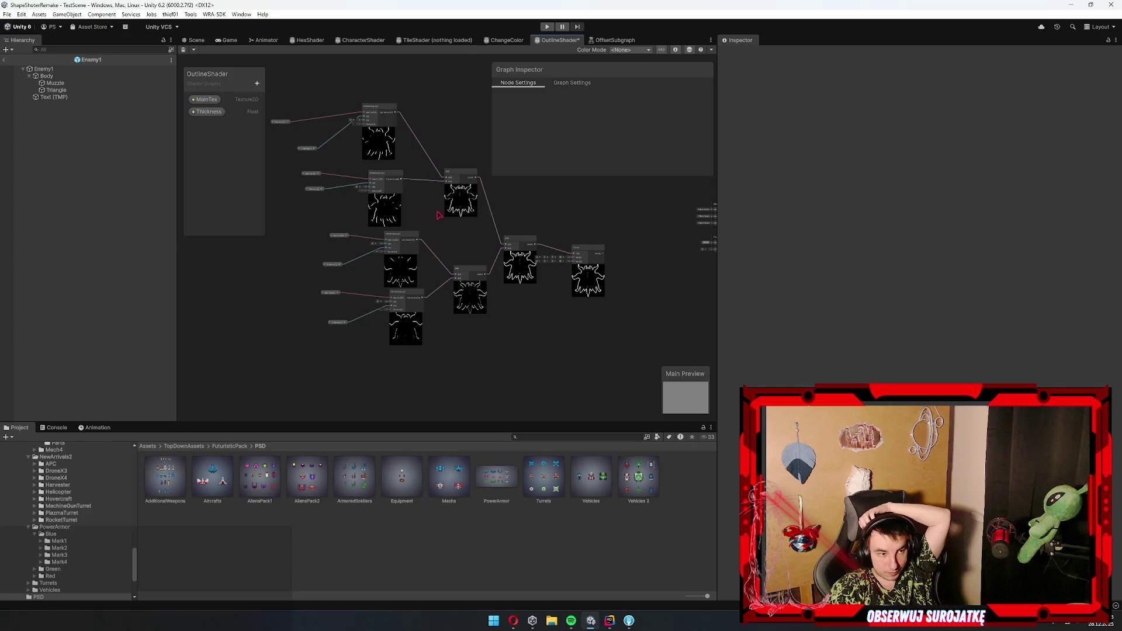
mouse_move(554, 257)
mouse_down()
mouse_move(474, 240)
mouse_move(483, 271)
mouse_up()
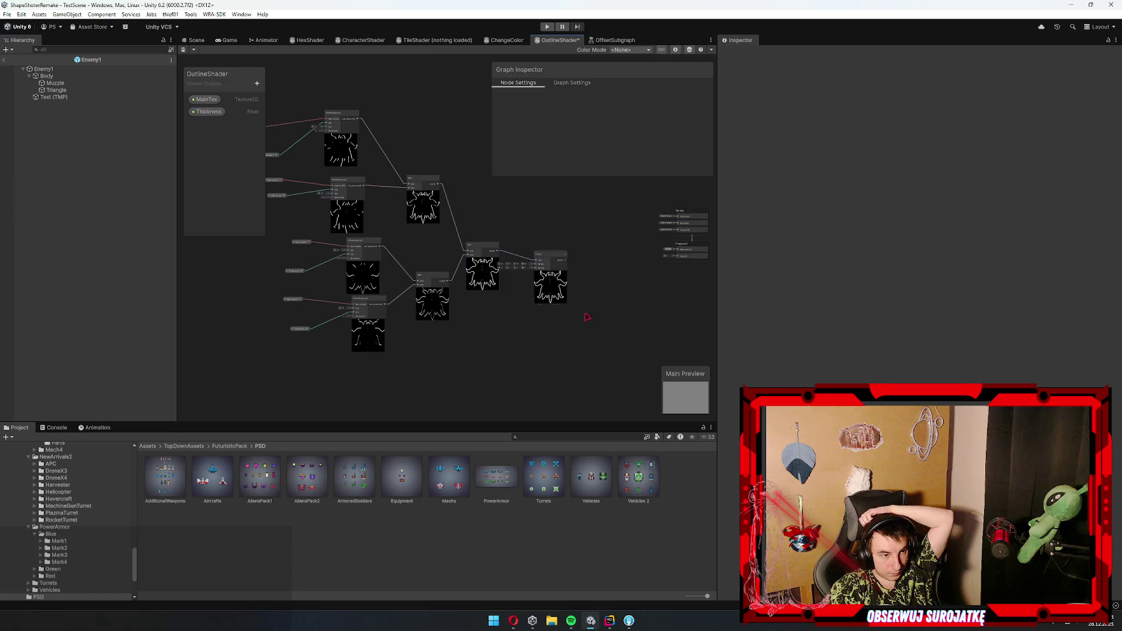
scroll(596, 371, down, 1)
drag(327, 118, 291, 111)
right_click(407, 169)
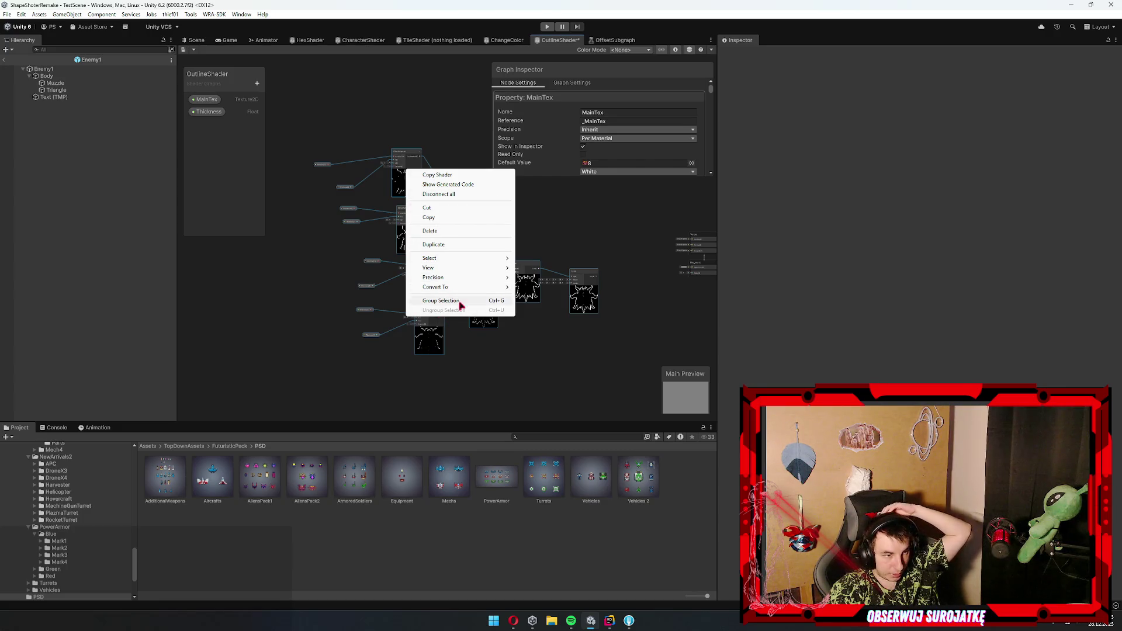
- Convert the selected nodes into a sub-graph saved as FullOutlineSubgraph
mouse_move(474, 288)
click(561, 288)
text(Outline)
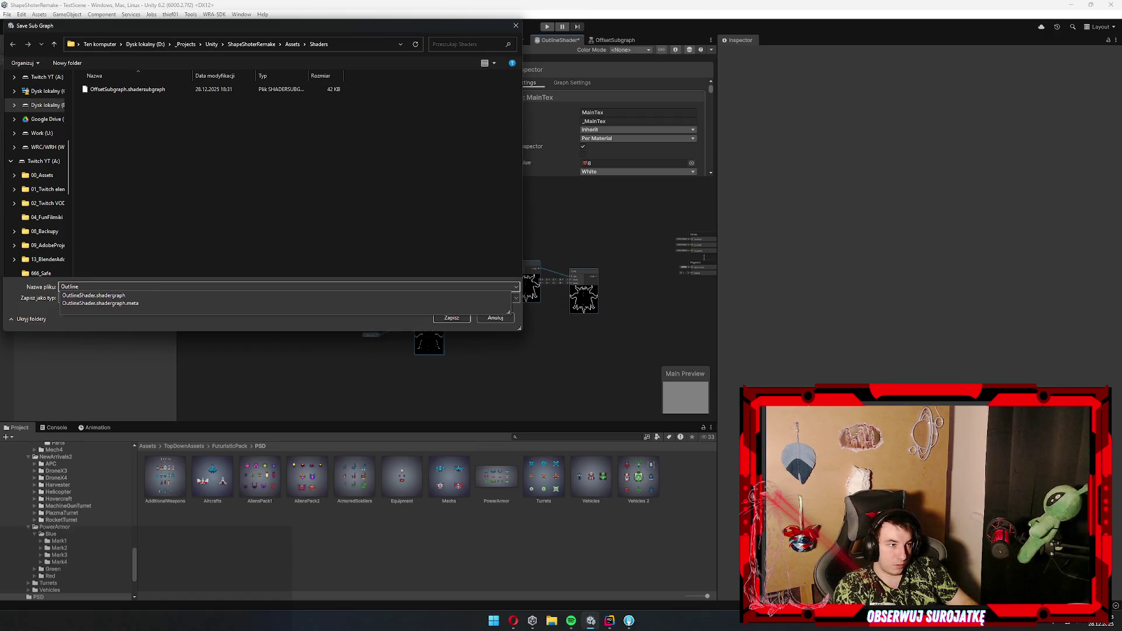
text(Full)
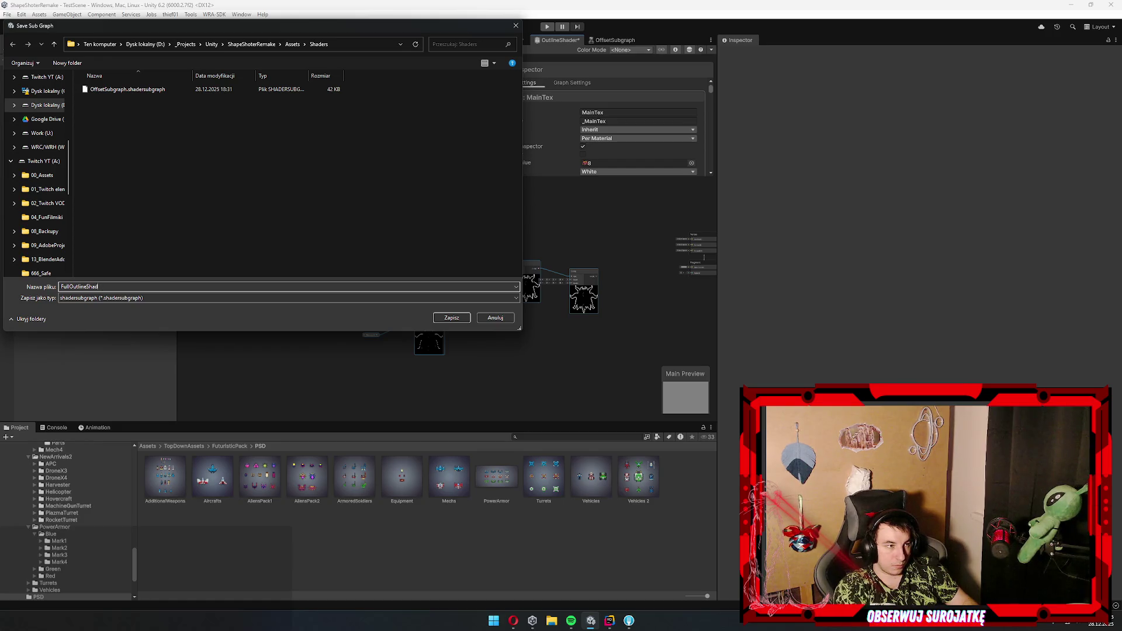
text(ade)
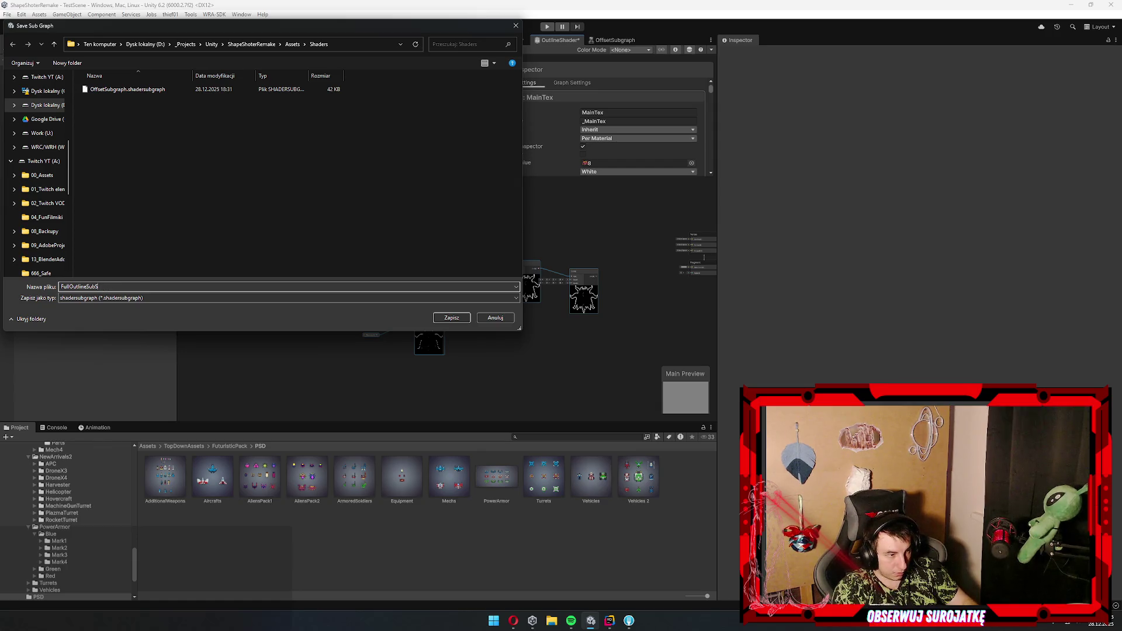
key(Return)
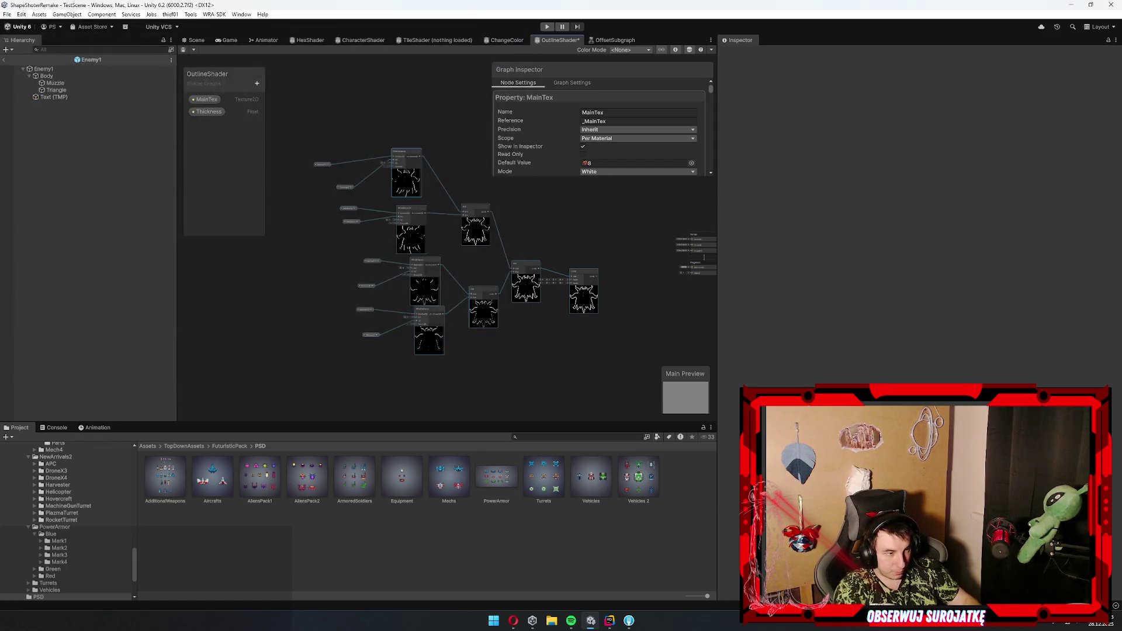
scroll(570, 288, up, 5)
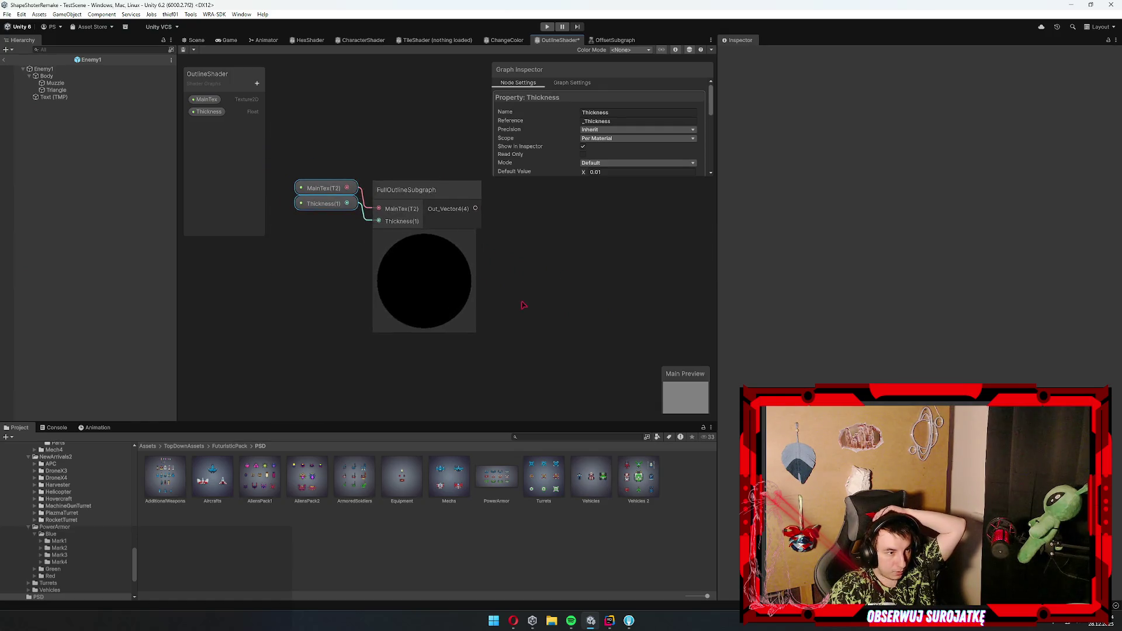
- Open FullOutlineSubgraph and connect Clamp Out to its Output
click(450, 269)
scroll(450, 270, down, 4)
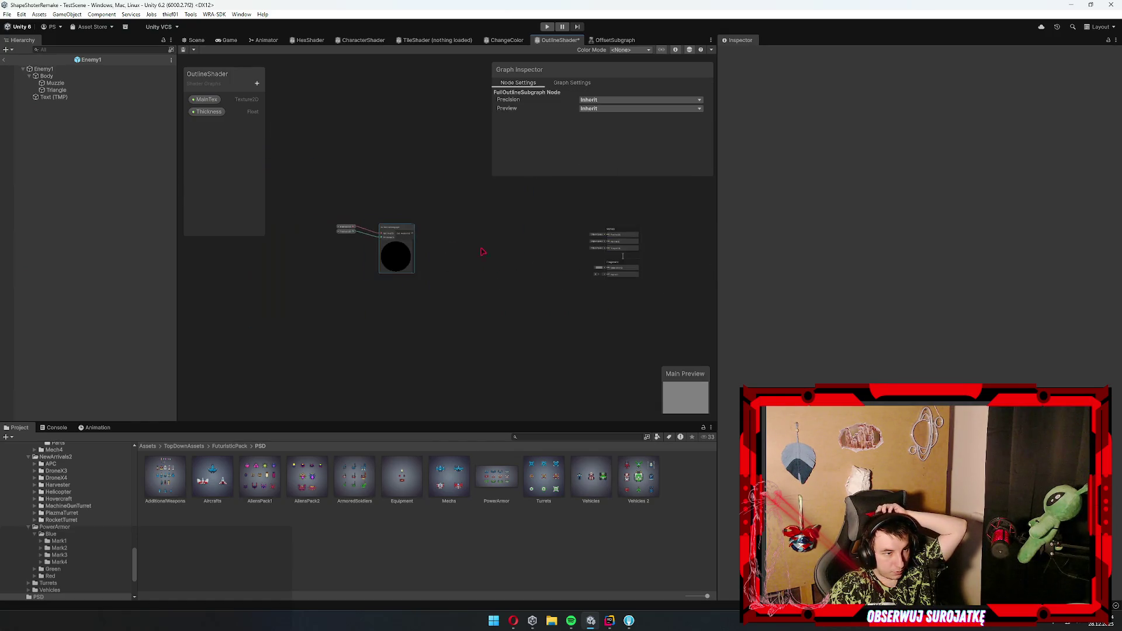
scroll(375, 257, up, 2)
double_click(376, 257)
scroll(526, 258, up, 3)
drag(468, 290, 515, 243)
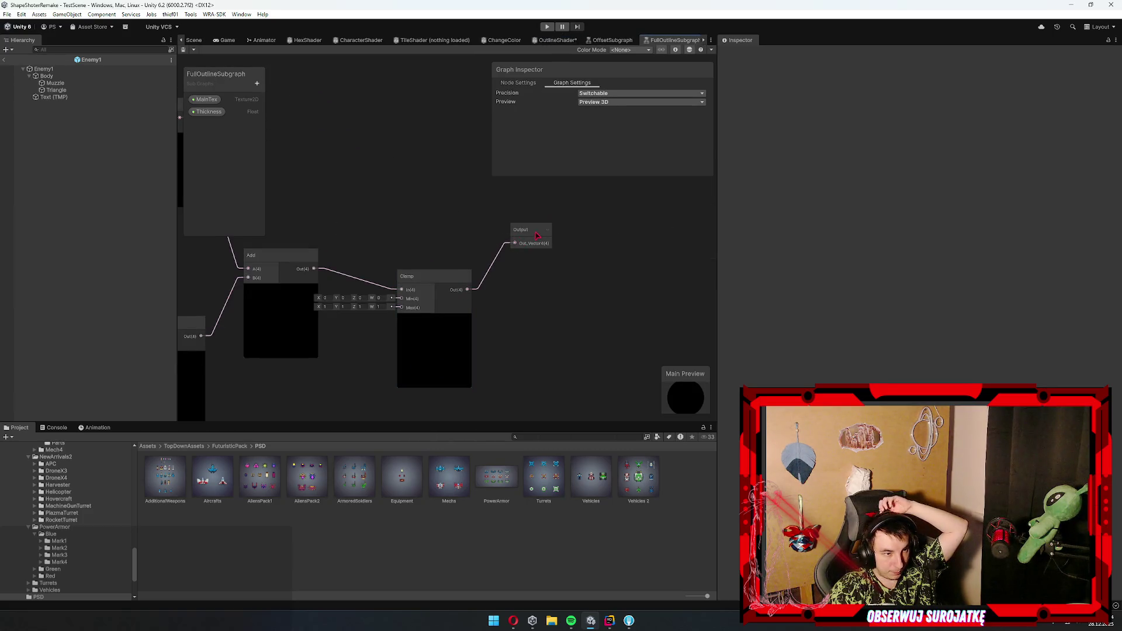
- Set the sub-graph preview to 2D, save the asset, and return to OutlineShader
click(526, 229)
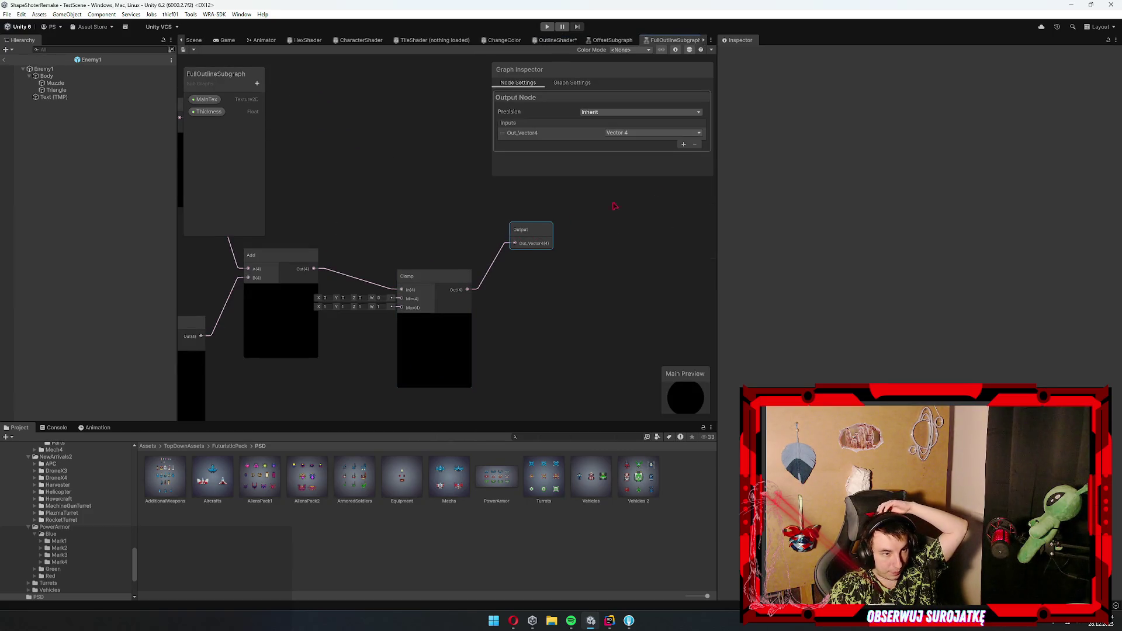
click(572, 83)
click(641, 93)
click(626, 117)
click(641, 102)
click(602, 121)
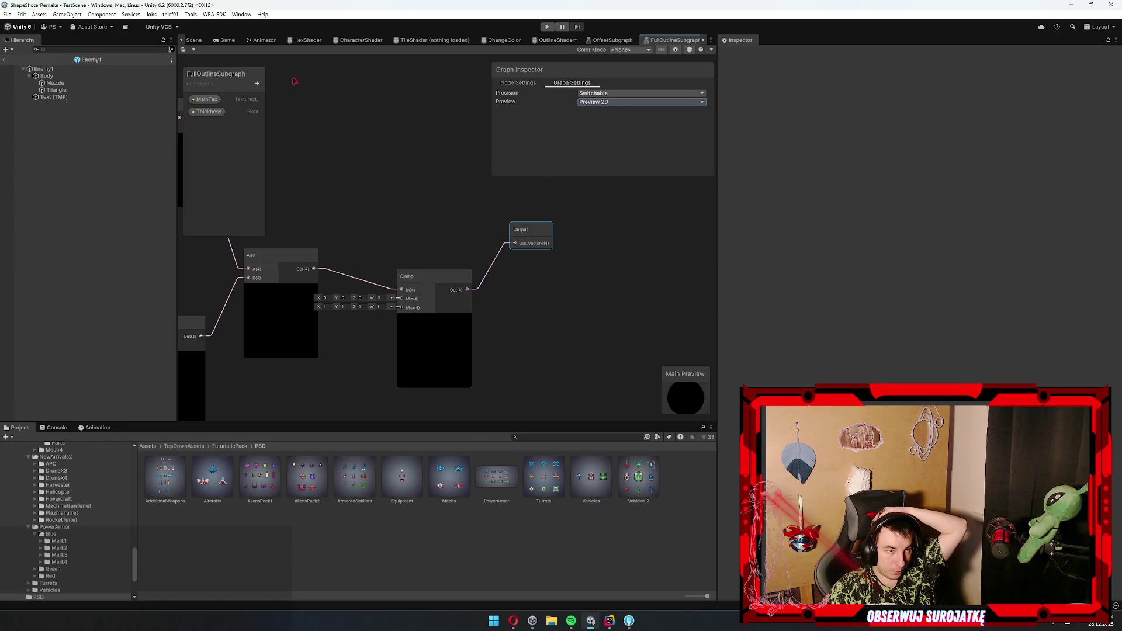
click(183, 50)
click(612, 40)
click(551, 41)
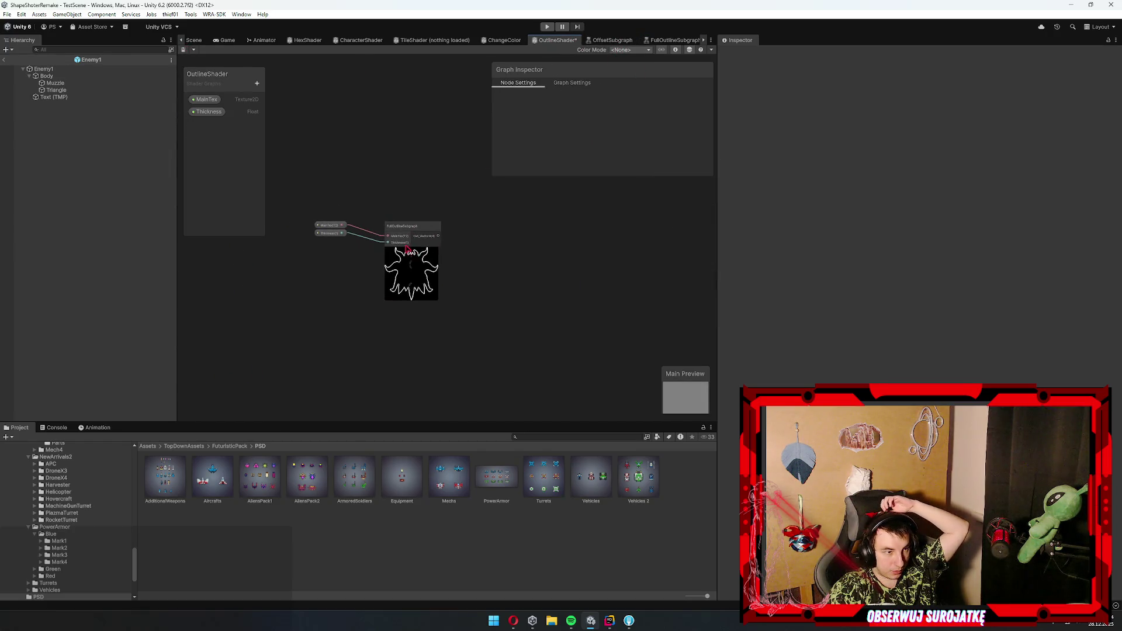
scroll(503, 274, down, 3)
drag(432, 166, 339, 246)
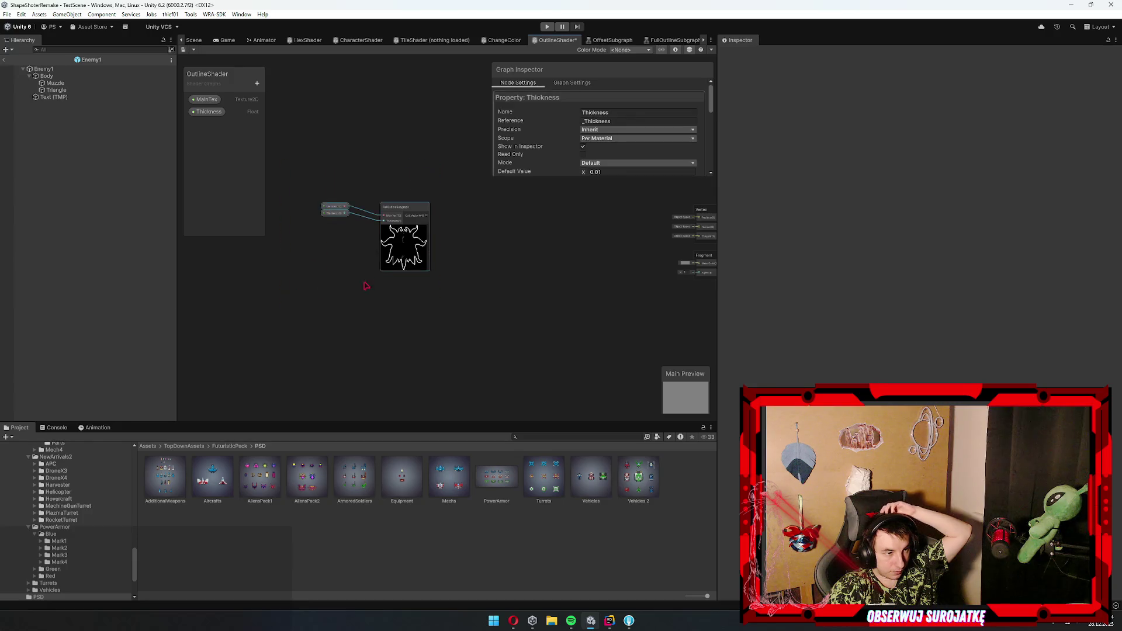
drag(352, 284, 475, 316)
scroll(451, 288, up, 2)
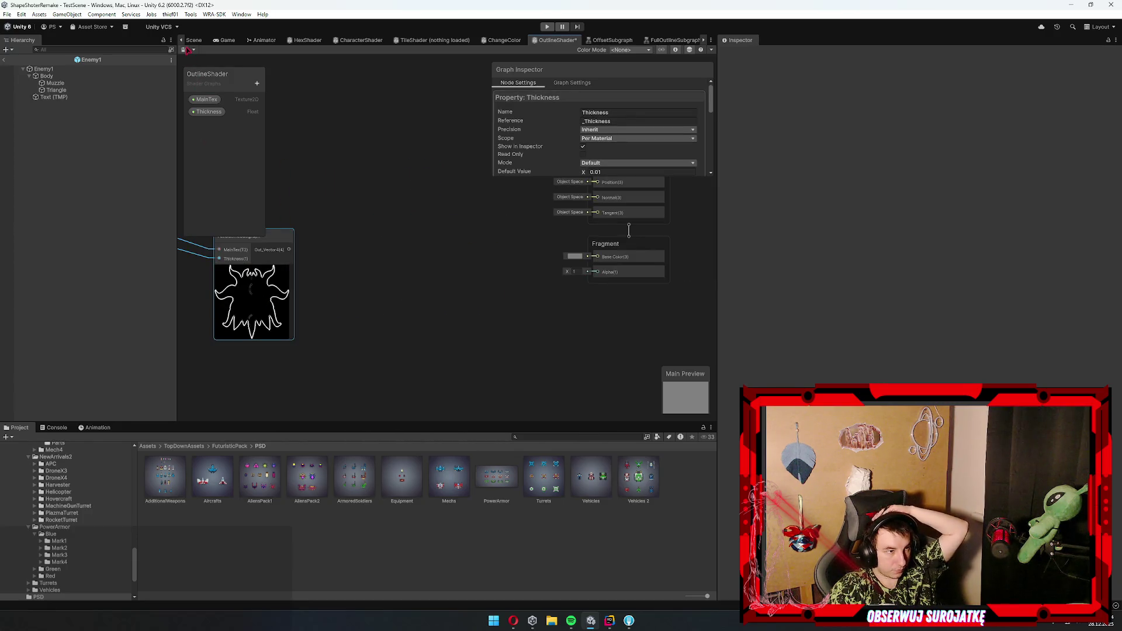
click(281, 234)
mouse_move(290, 250)
mouse_down()
mouse_move(507, 302)
mouse_move(597, 257)
mouse_up()
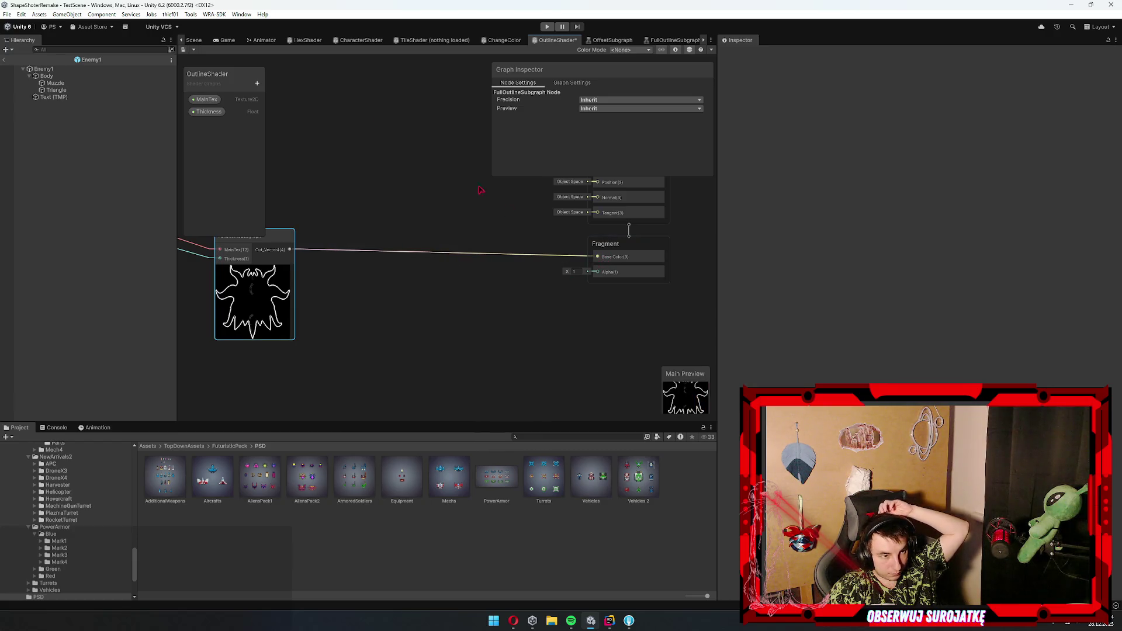
mouse_move(289, 250)
mouse_down()
mouse_move(583, 288)
mouse_move(542, 304)
mouse_up()
key(Escape)
click(412, 253)
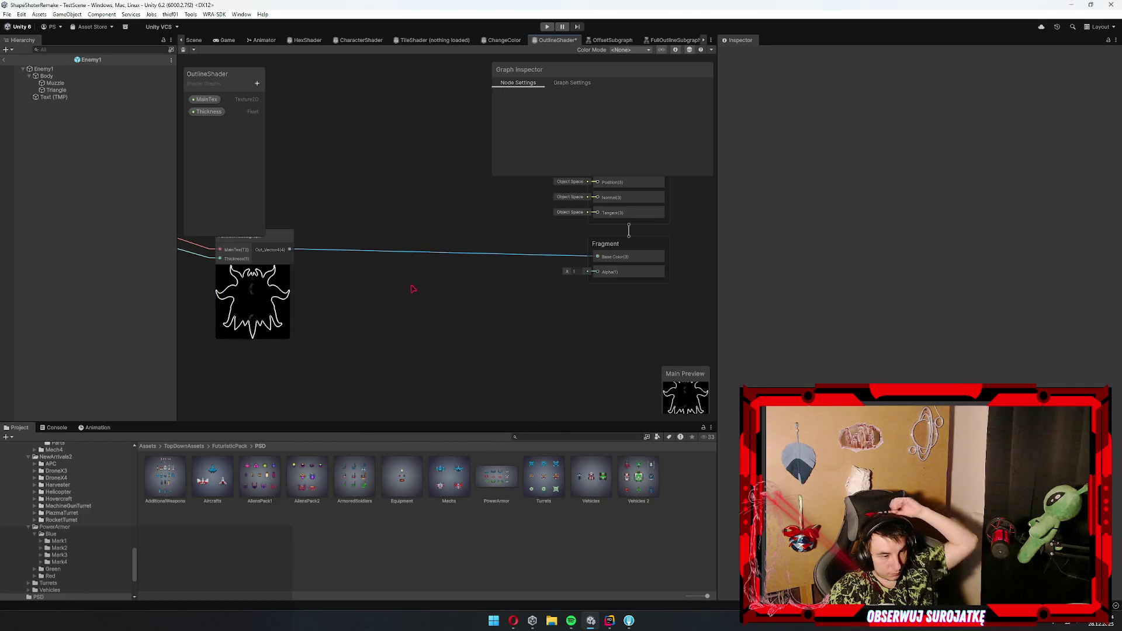
key(Delete)
click(418, 295)
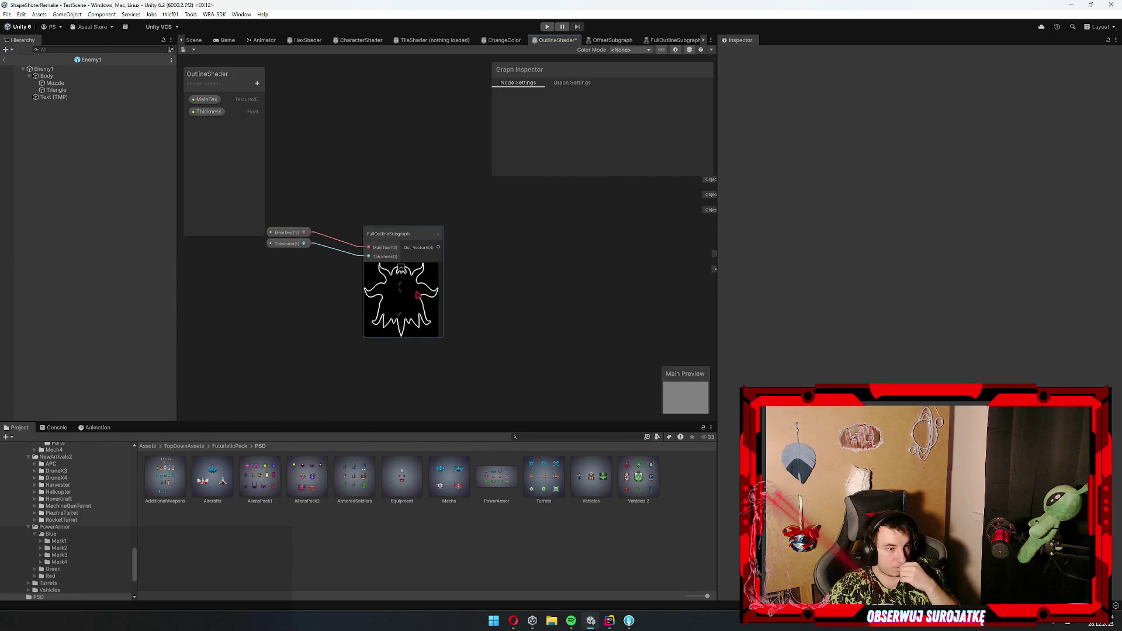
double_click(399, 310)
- Move the outline nodes aside to make room in FullOutlineSubgraph
scroll(522, 261, down, 5)
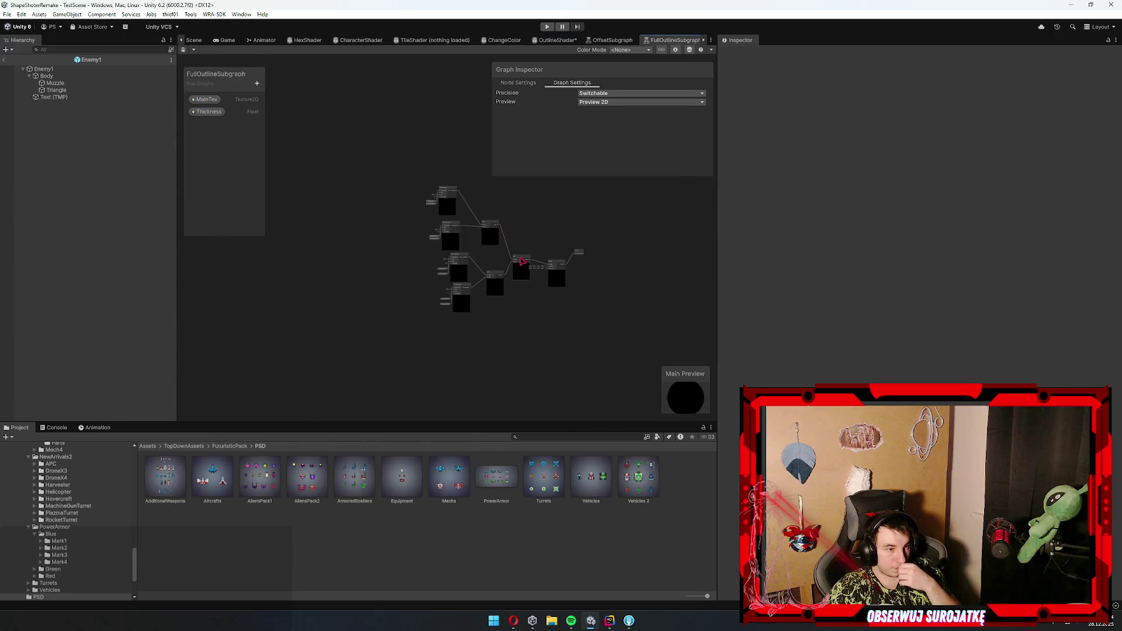
drag(418, 367, 418, 366)
mouse_move(455, 203)
mouse_down()
mouse_move(437, 259)
mouse_move(397, 269)
mouse_move(362, 409)
mouse_up()
click(577, 268)
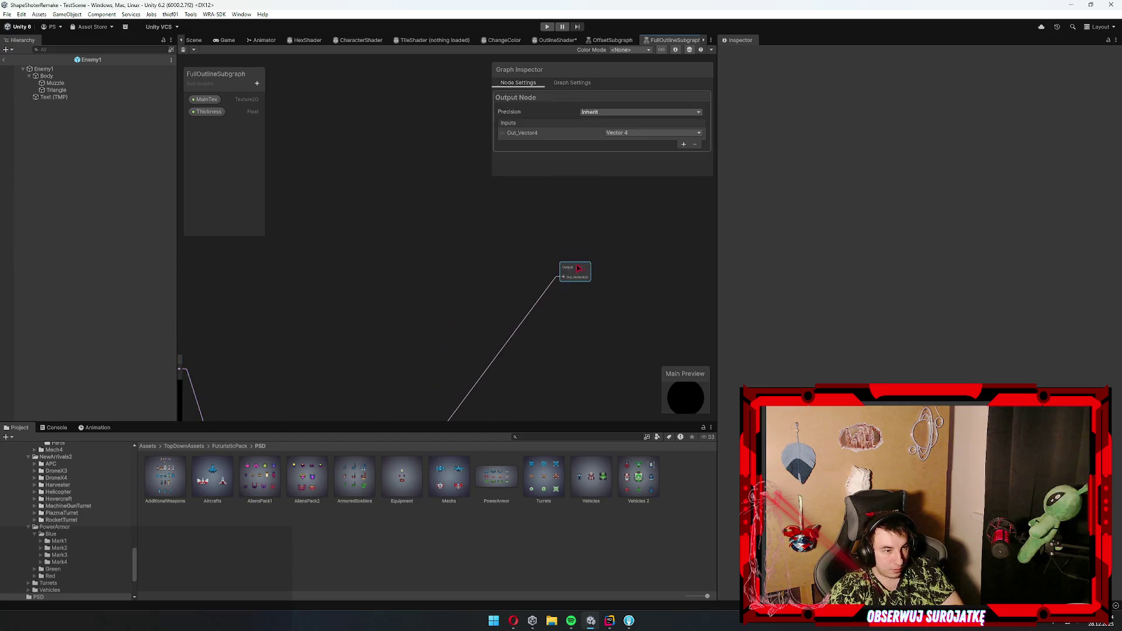
click(388, 220)
- Add a Color property named OutlineColor and place it on the graph
click(257, 83)
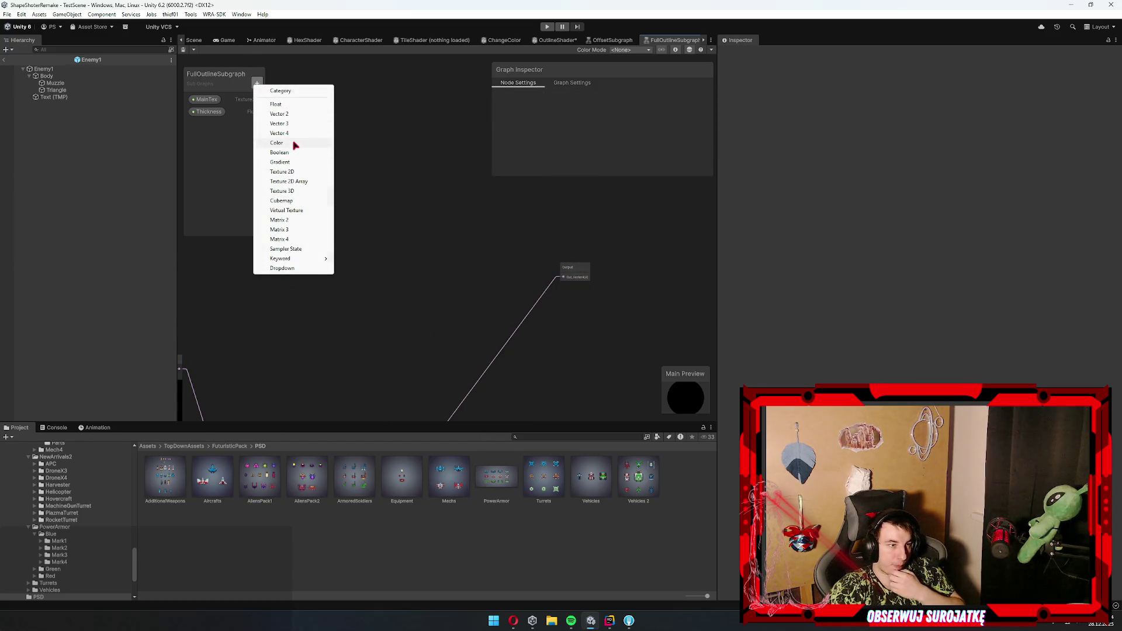
click(276, 143)
text(OutlineColor)
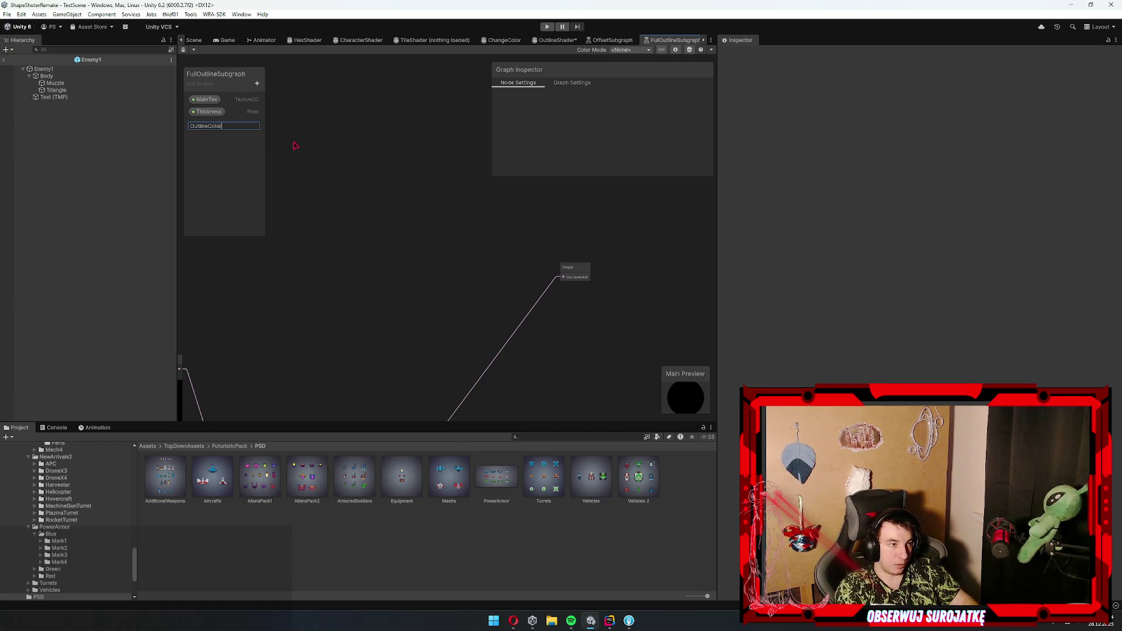
key(Return)
key(a)
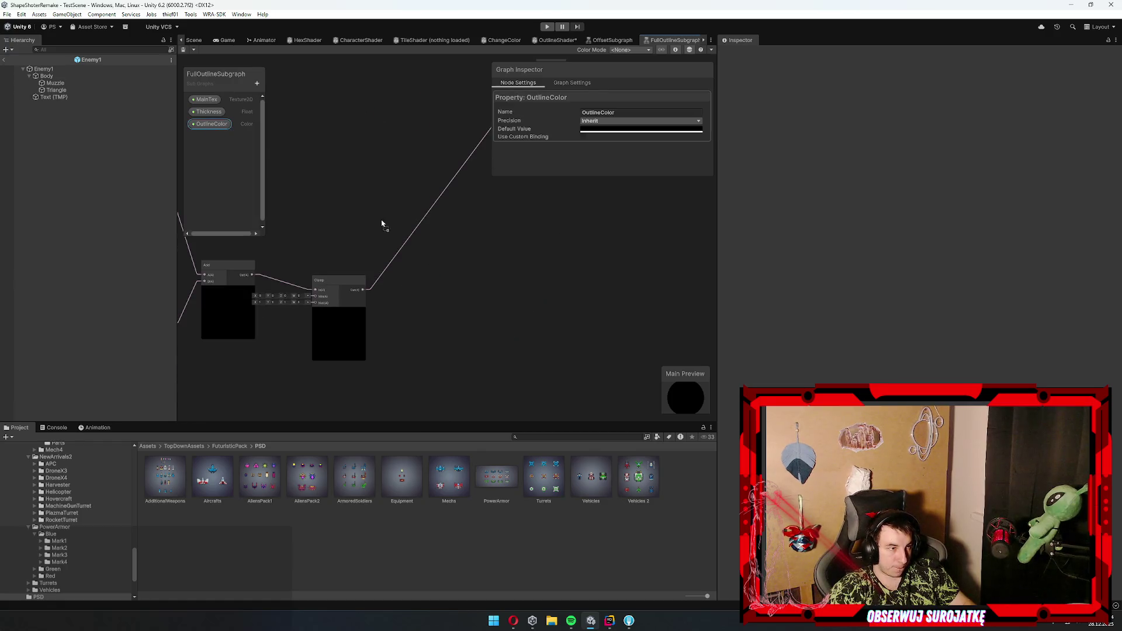
mouse_move(211, 124)
mouse_down()
mouse_move(321, 218)
mouse_move(422, 233)
mouse_move(464, 210)
mouse_move(549, 215)
mouse_up()
scroll(363, 227, up, 5)
- Multiply OutlineColor by the Clamp outline mask
text(mul)
key(Return)
mouse_move(362, 395)
mouse_down()
mouse_move(510, 300)
mouse_move(529, 262)
mouse_up()
scroll(417, 102, down, 4)
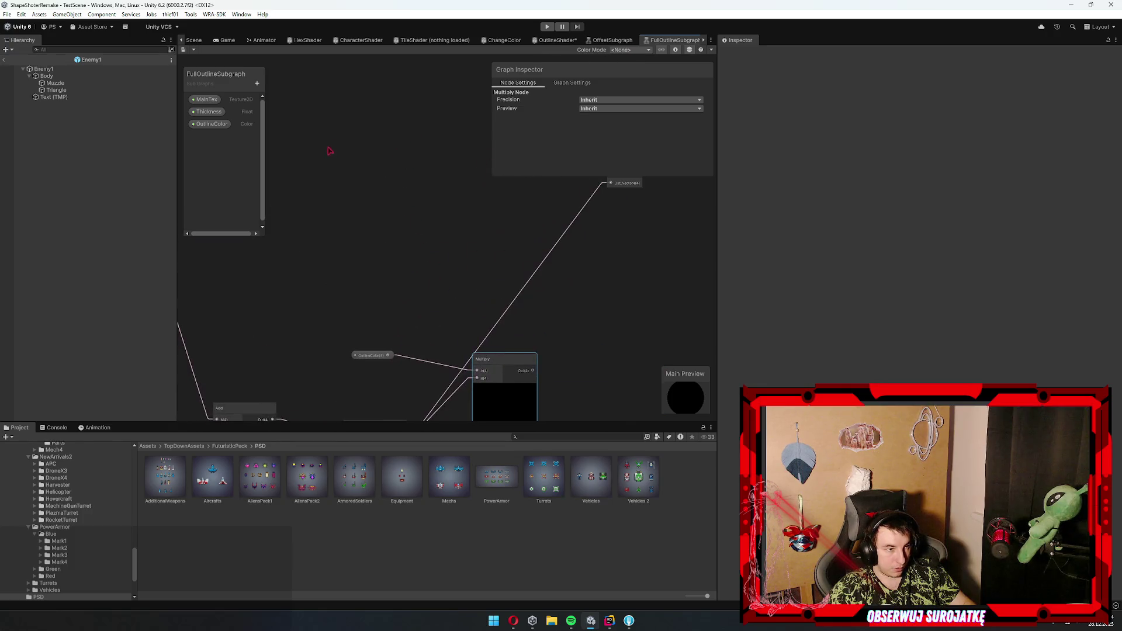
- Add a MainTex node feeding a Sample Texture 2D node placed beside it
mouse_move(206, 100)
mouse_down()
mouse_move(364, 217)
mouse_move(516, 254)
mouse_up()
text(sample texture)
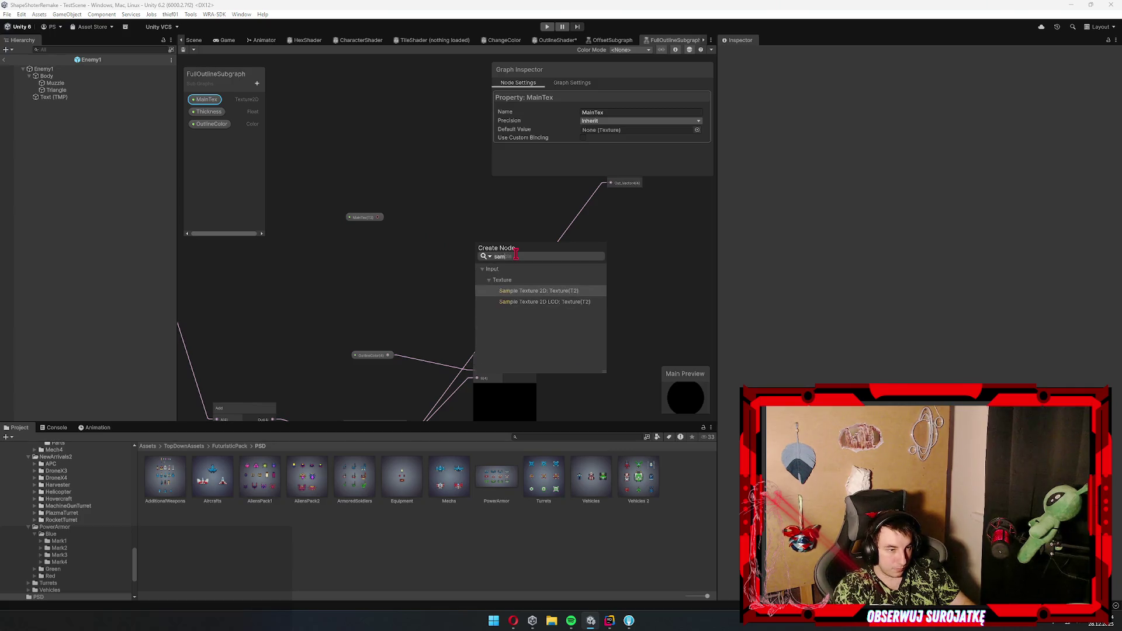
key(Return)
click(516, 252)
mouse_move(516, 252)
mouse_down()
mouse_move(453, 185)
mouse_move(605, 261)
mouse_up()
scroll(450, 186, up, 3)
- Add the texture colour to the tinted outline, wire Add to the output, and save
text(add)
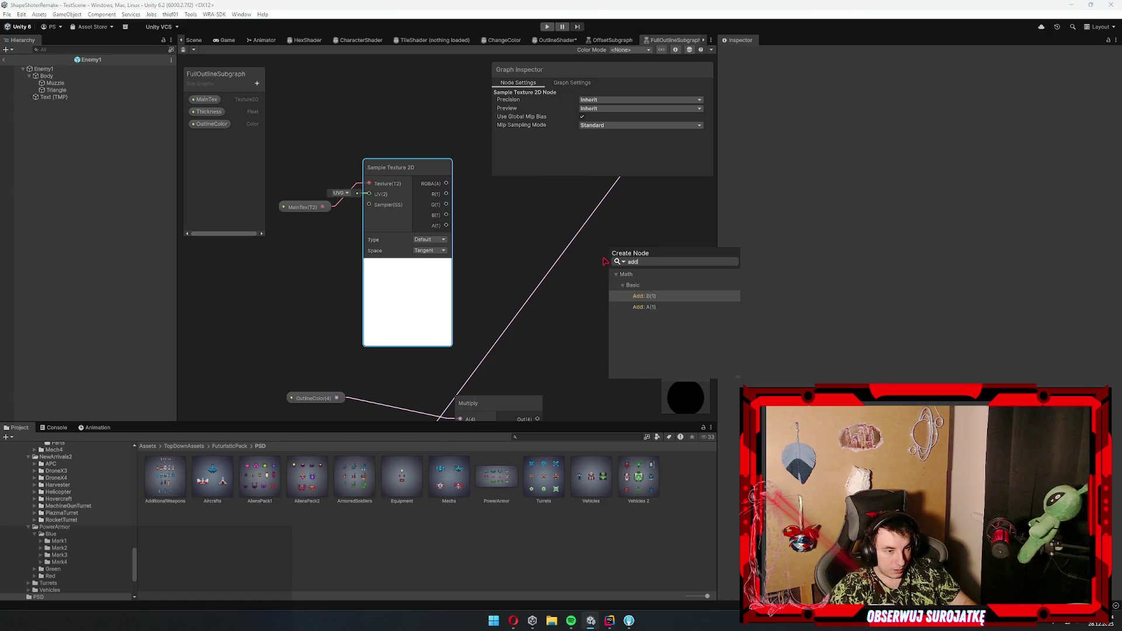
key(Return)
mouse_move(564, 366)
mouse_down()
mouse_move(463, 262)
mouse_move(462, 304)
mouse_up()
mouse_move(434, 356)
mouse_down()
mouse_move(506, 216)
mouse_move(379, 293)
mouse_up()
scroll(460, 200, down, 2)
mouse_move(455, 307)
mouse_down()
mouse_move(427, 240)
mouse_move(445, 195)
mouse_up()
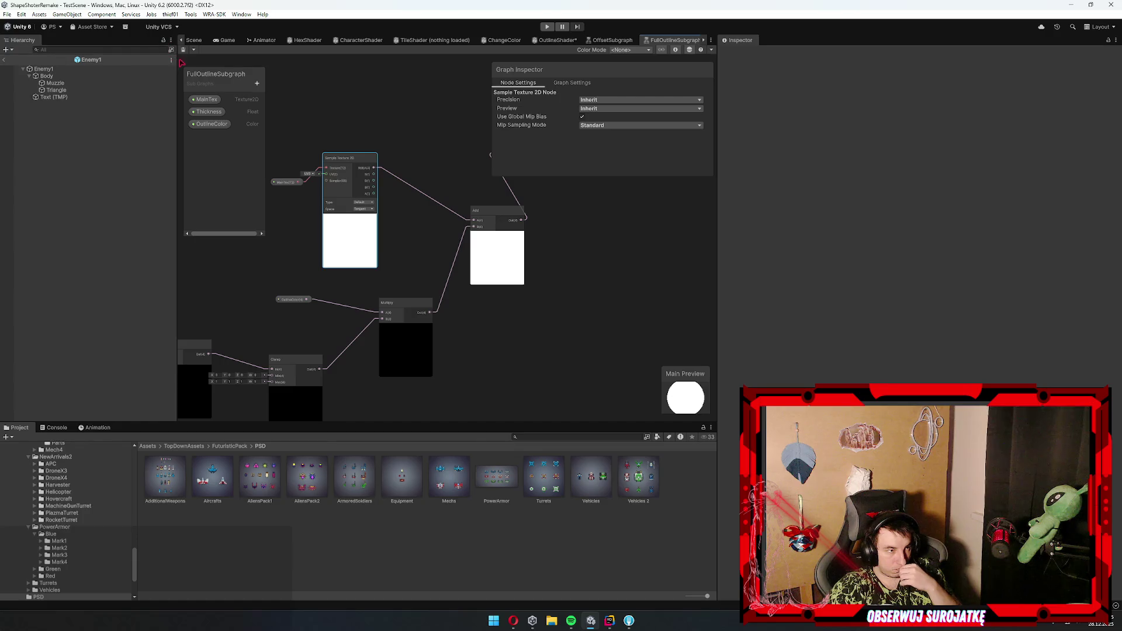
key(ctrl+s)
click(555, 40)
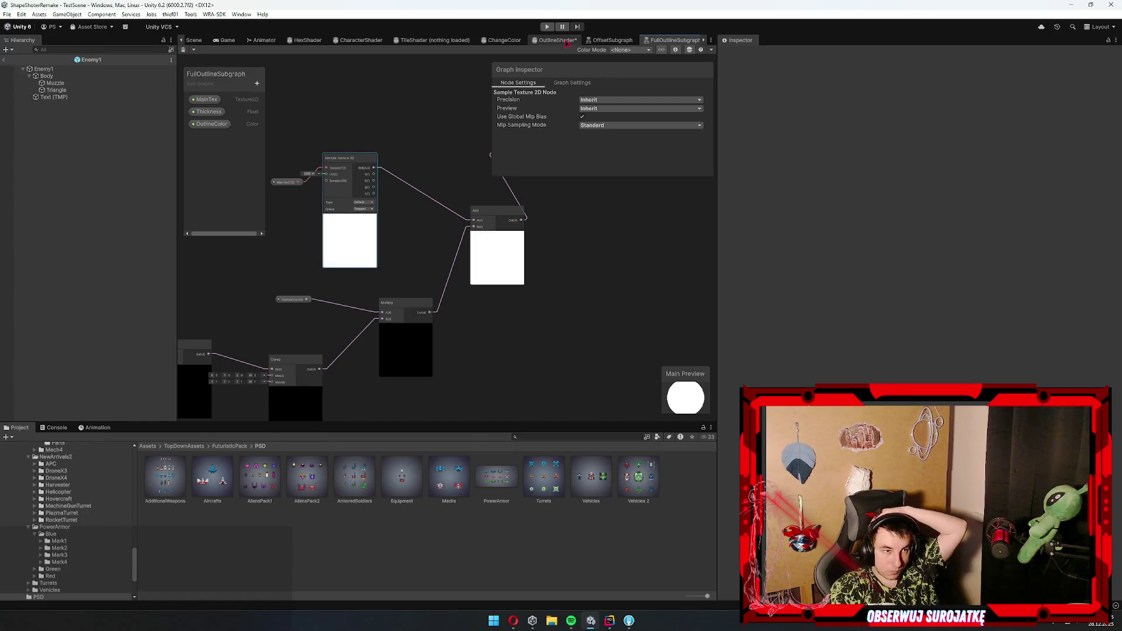
- Look over the OutlineColor property inside FullOutlineSubgraph
drag(546, 301, 416, 273)
scroll(416, 274, up, 6)
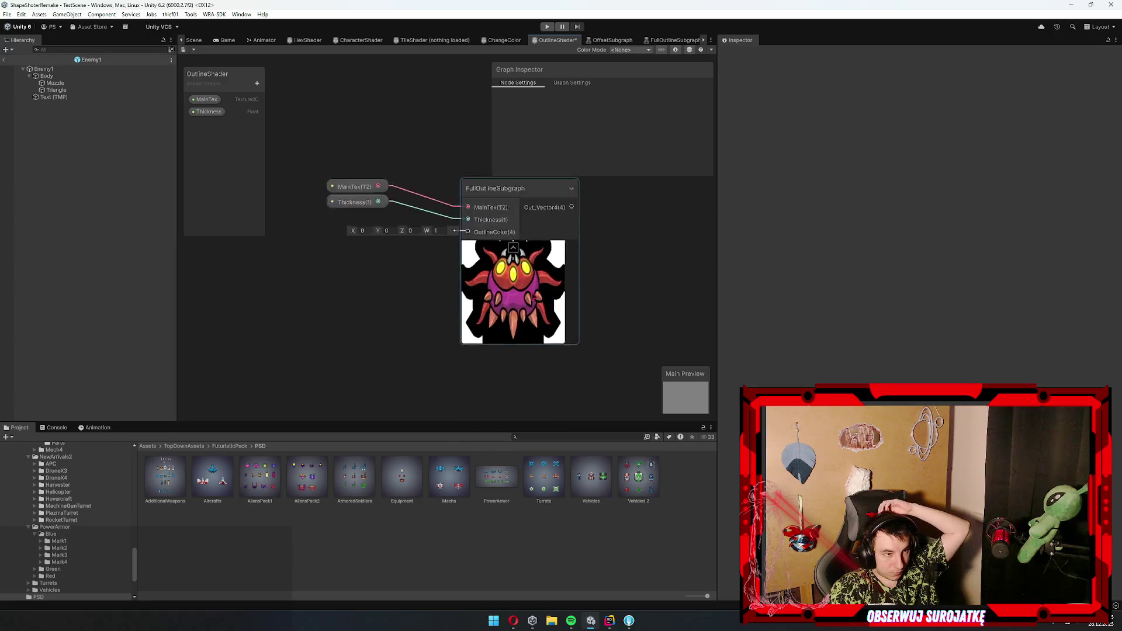
scroll(433, 280, down, 3)
scroll(384, 263, up, 2)
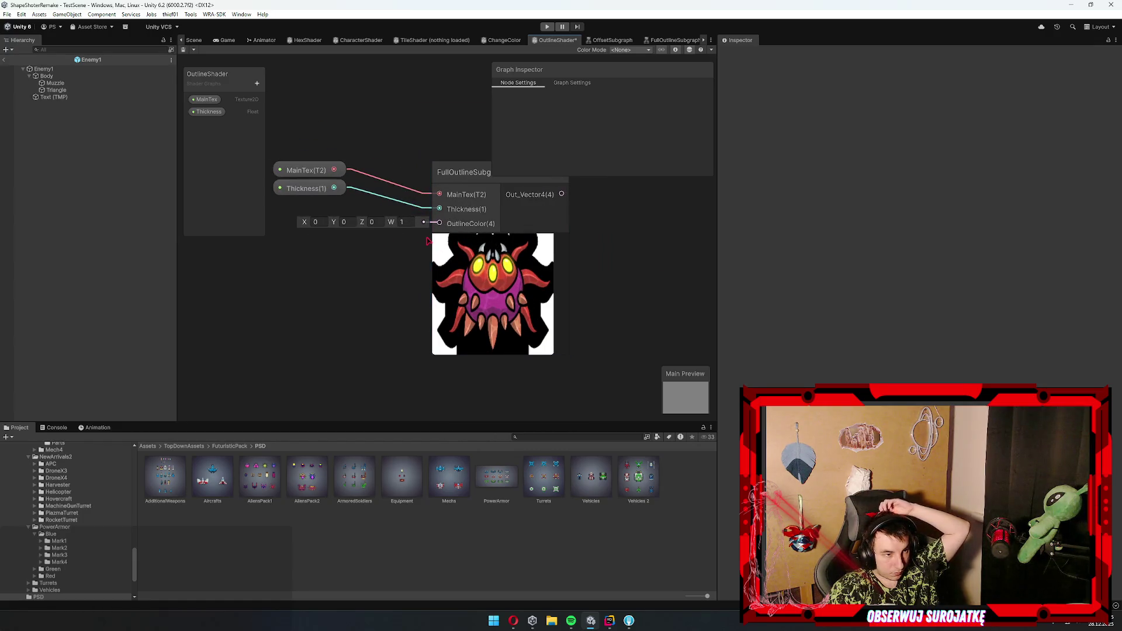
double_click(493, 281)
click(292, 299)
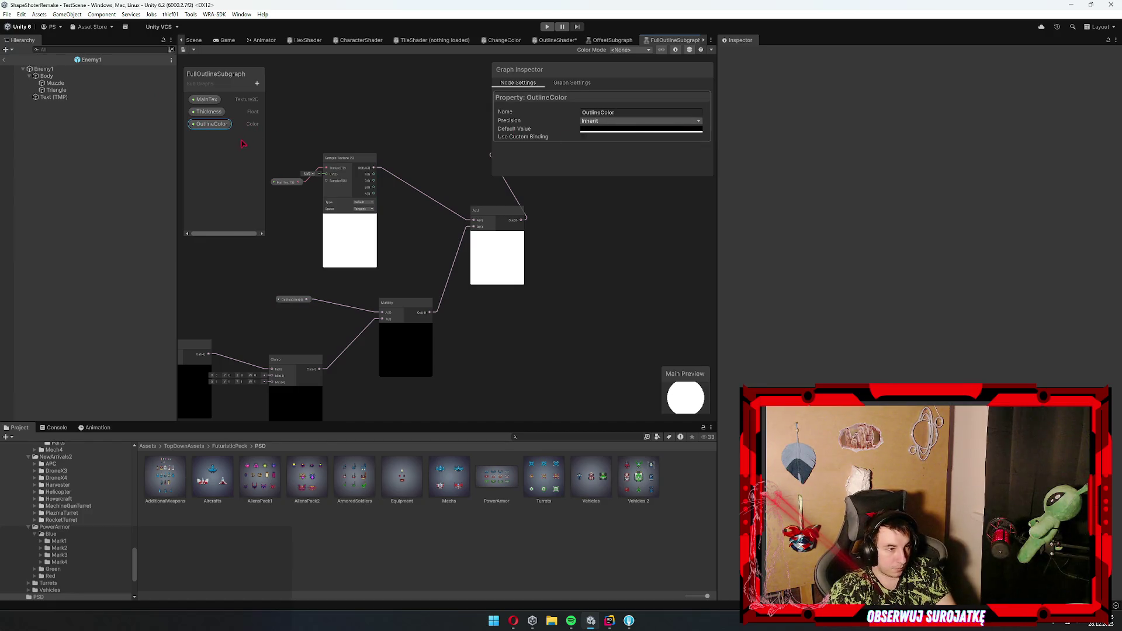
scroll(420, 281, up, 4)
scroll(431, 311, down, 2)
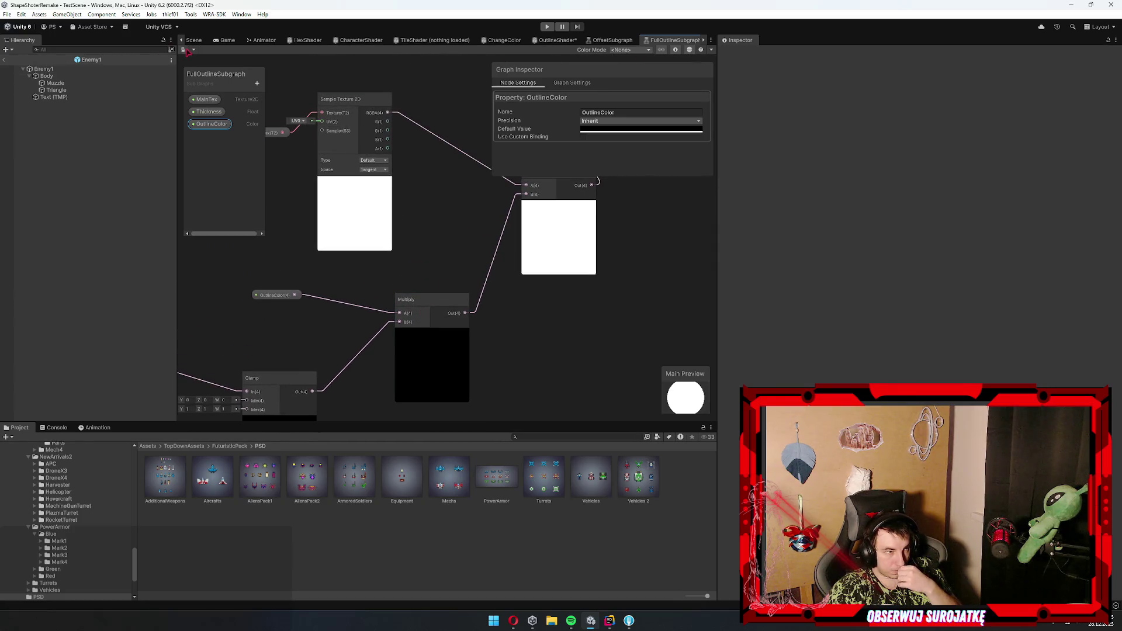
- Add a Color property named OutlineColor to the OutlineShader Blackboard
click(555, 40)
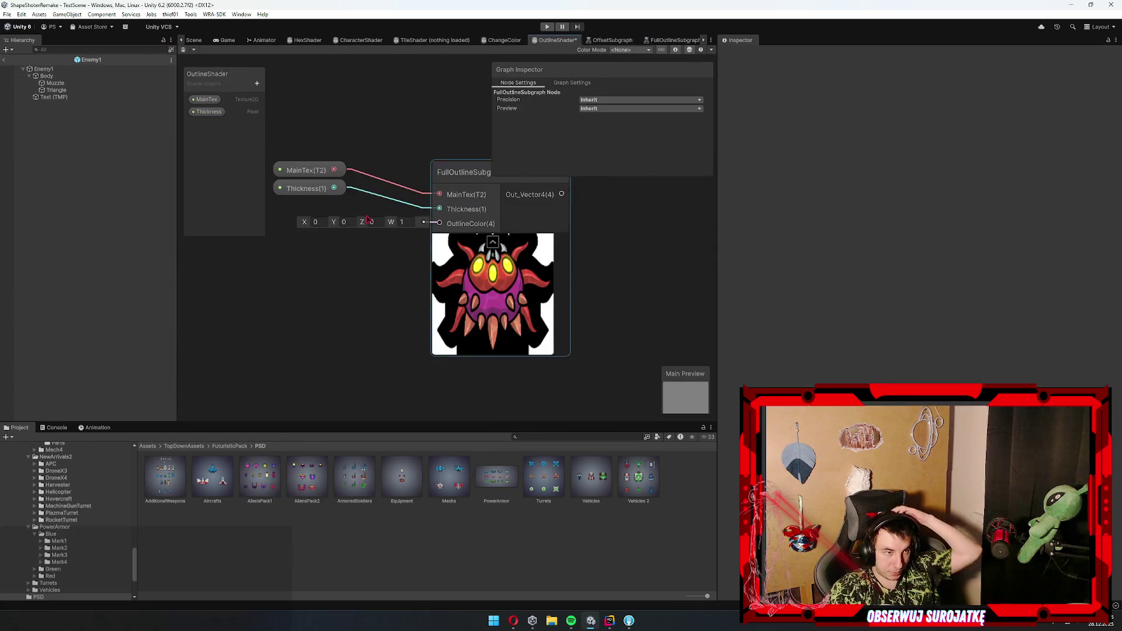
click(257, 83)
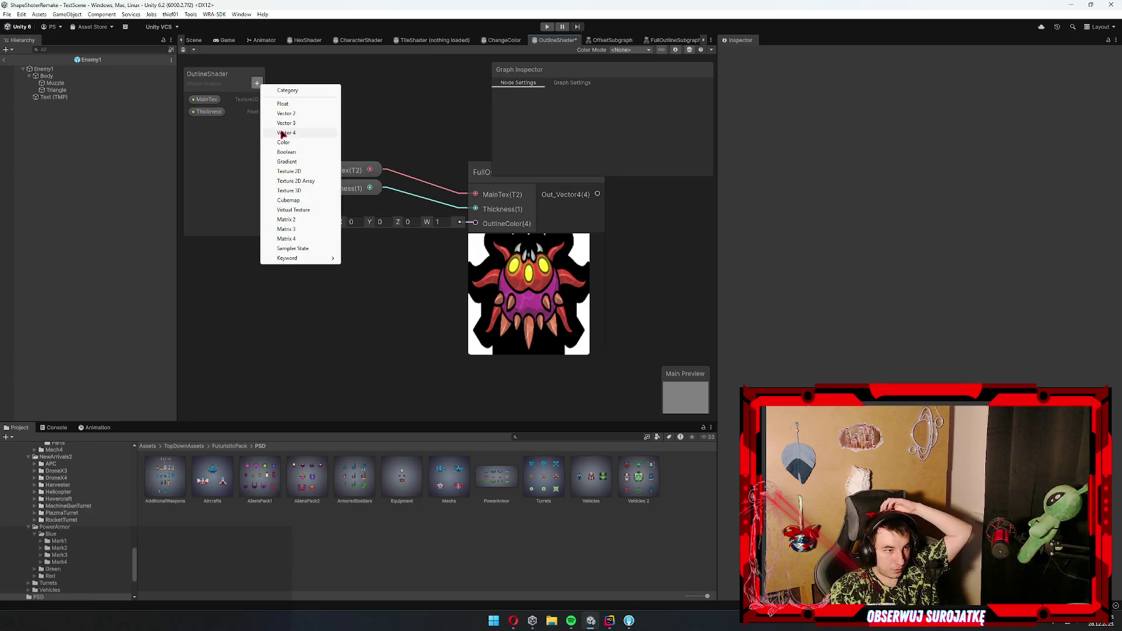
click(301, 134)
text(Ou)
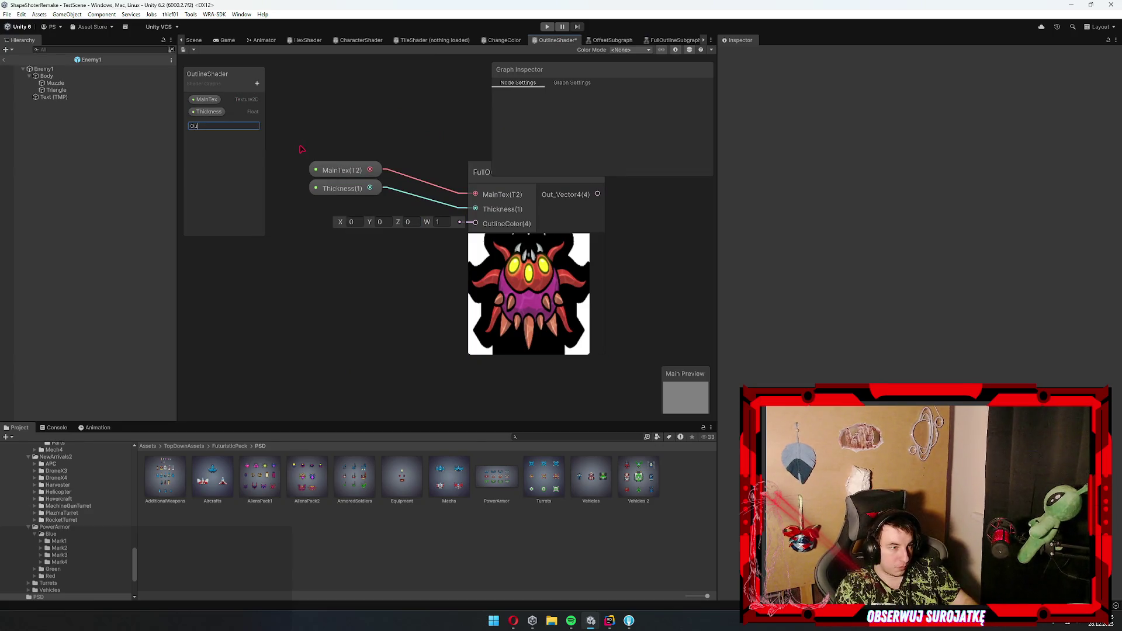
text(er)
key(Return)
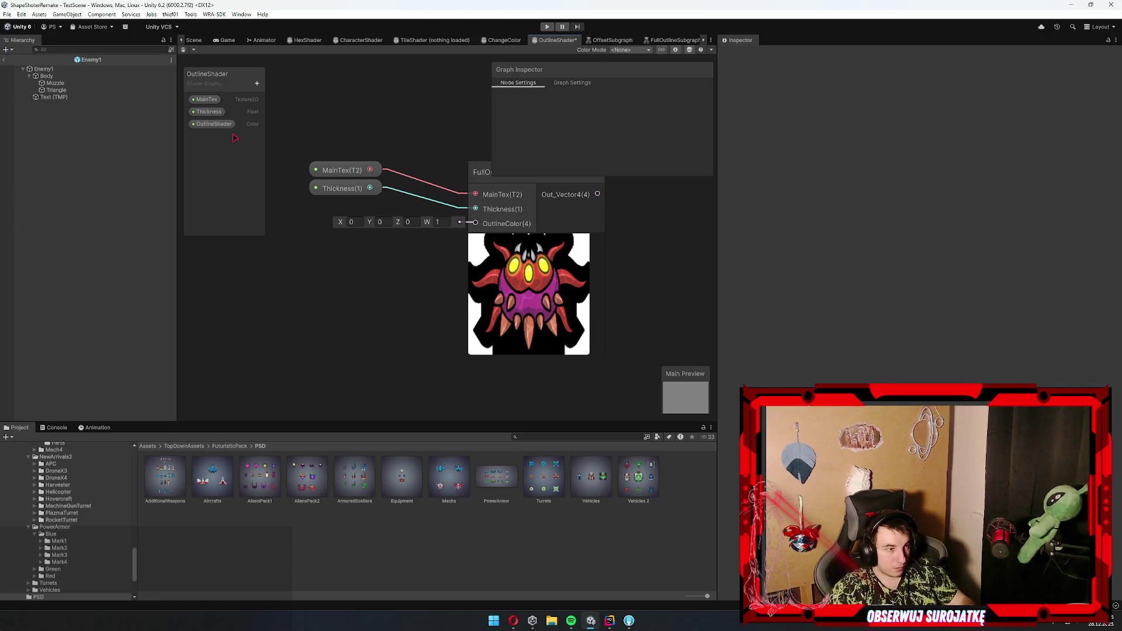
click(228, 125)
click(671, 113)
text(Outline)
key(Return)
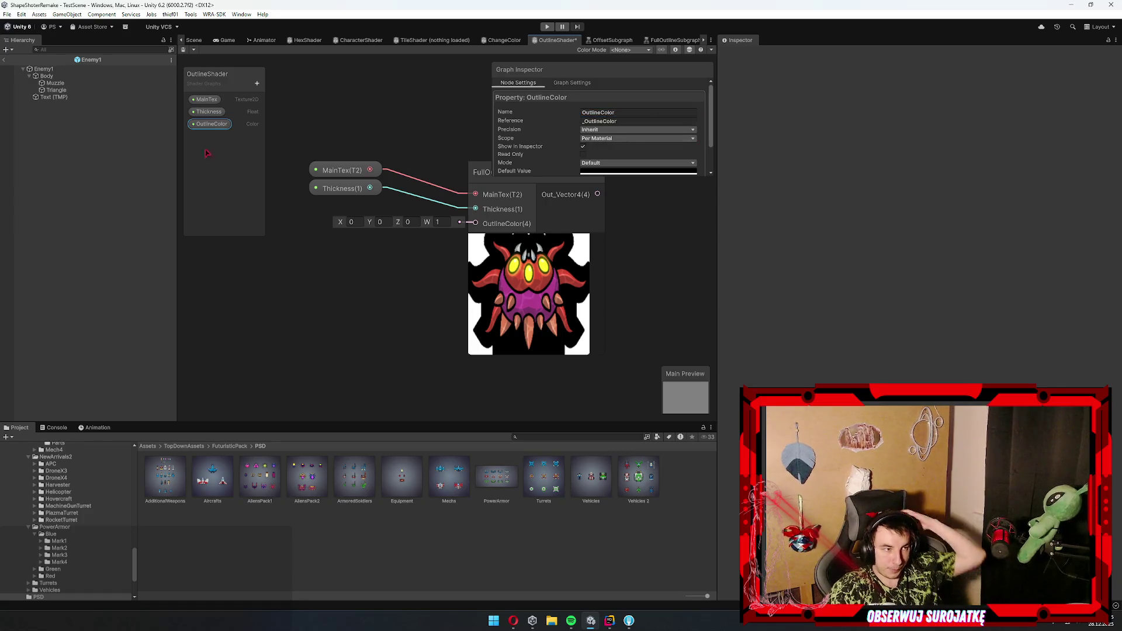
- Place OutlineColor on the graph feeding the subgraph, with default colour red (FF0000)
mouse_move(209, 124)
mouse_down()
mouse_move(310, 270)
mouse_move(449, 244)
mouse_move(475, 223)
mouse_up()
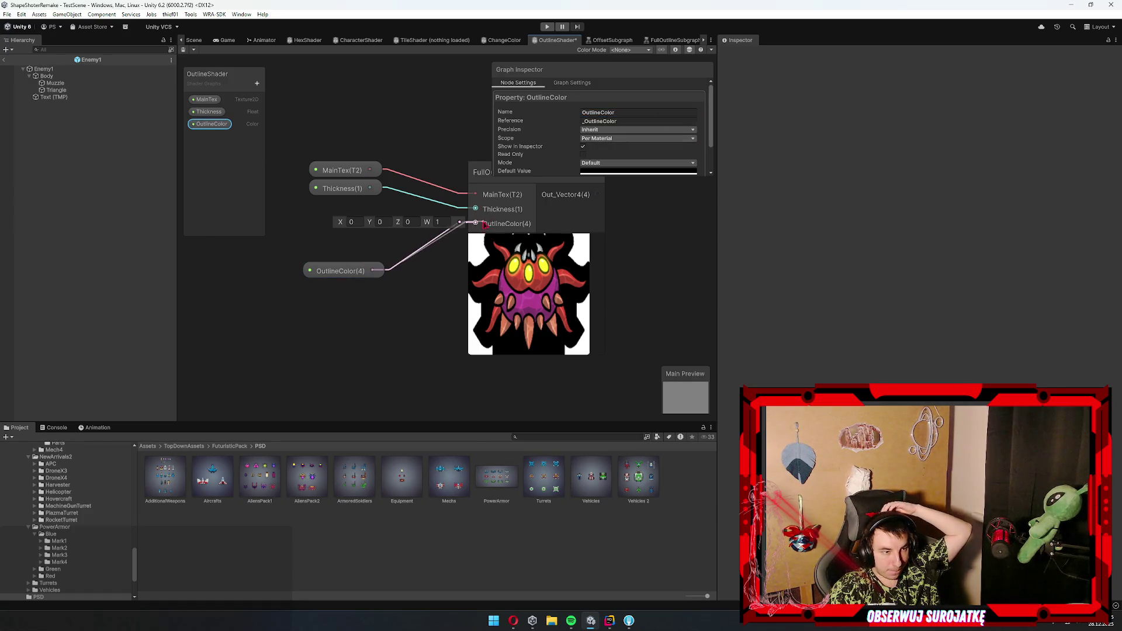
scroll(476, 257, down, 3)
click(631, 172)
drag(690, 251, 720, 174)
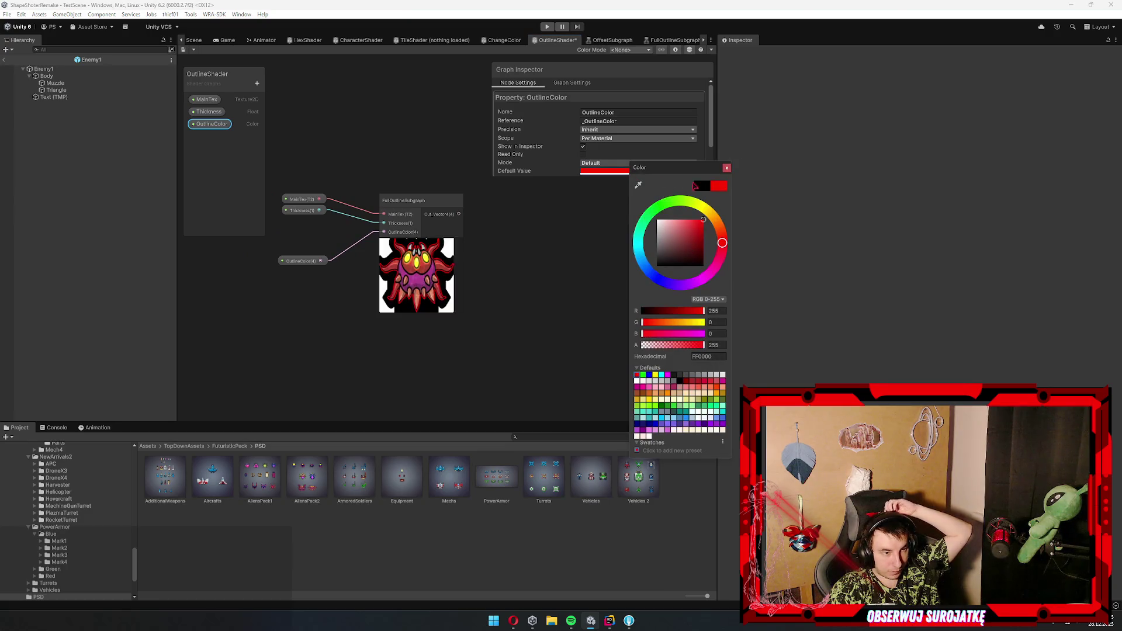
click(496, 296)
scroll(479, 283, down, 2)
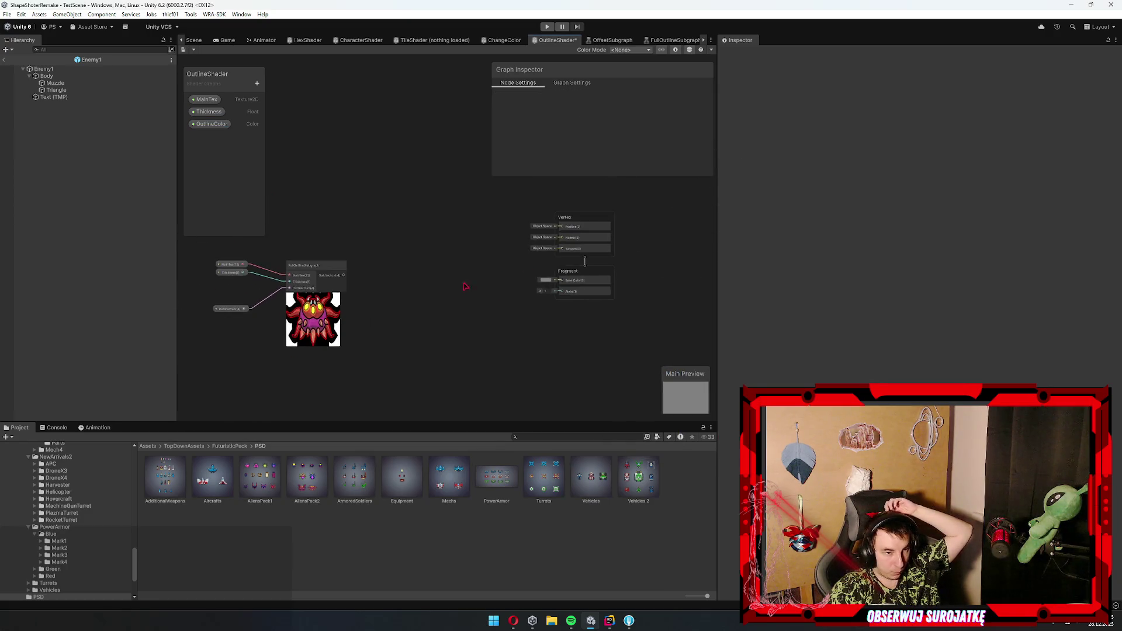
- Wire the subgraph output to Base Color and its Split A channel to Alpha
drag(308, 273, 569, 285)
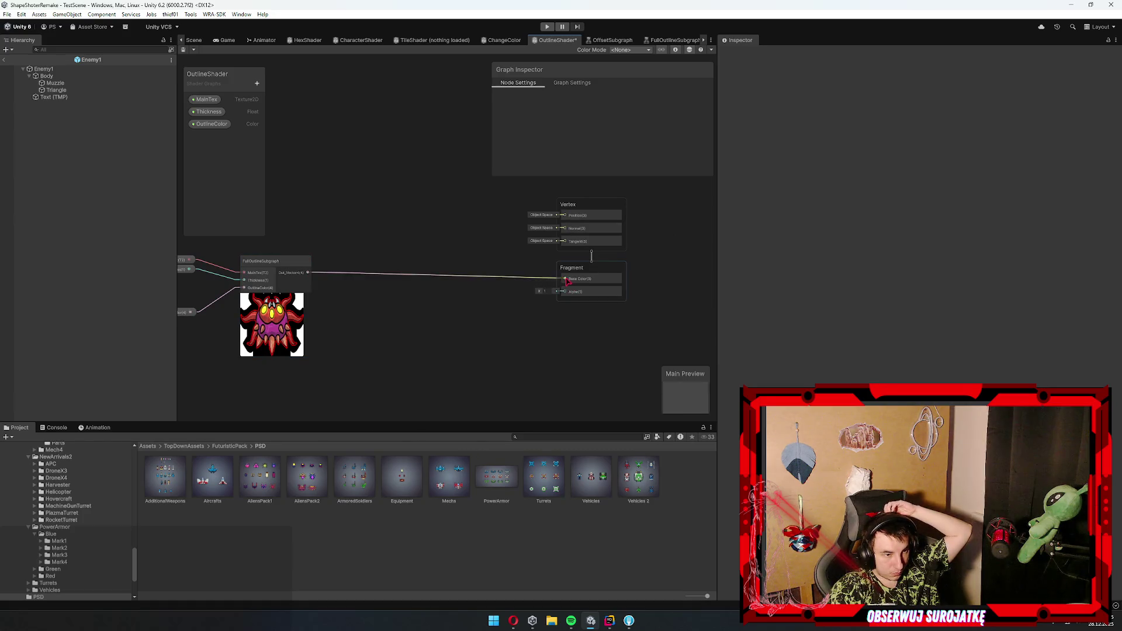
scroll(441, 300, up, 3)
key(space)
text(split)
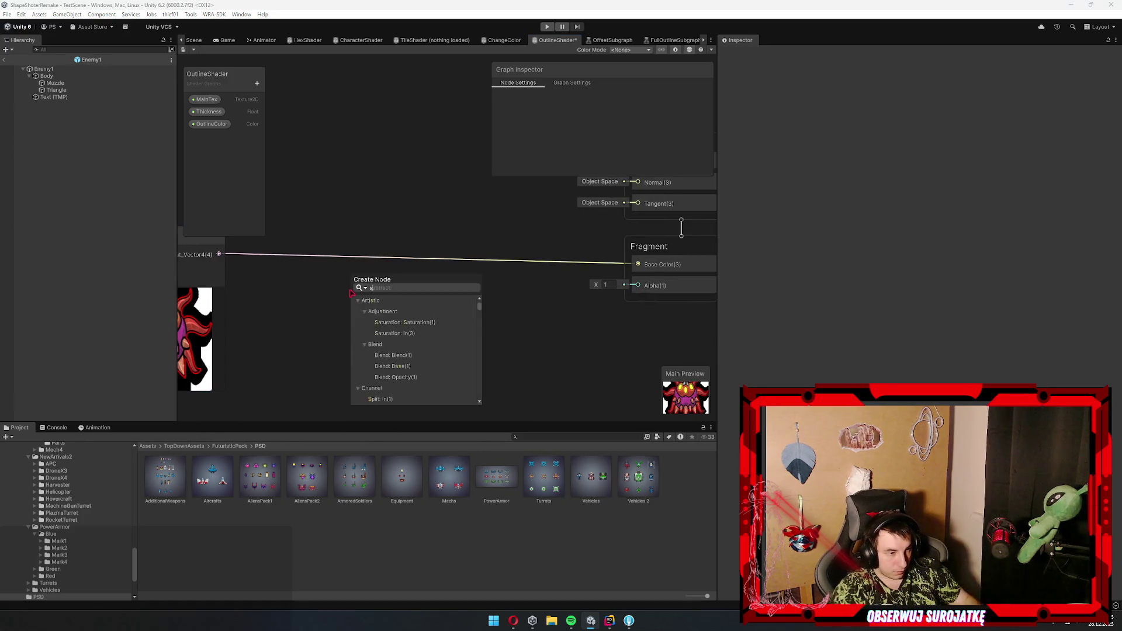
key(Return)
drag(397, 332, 637, 285)
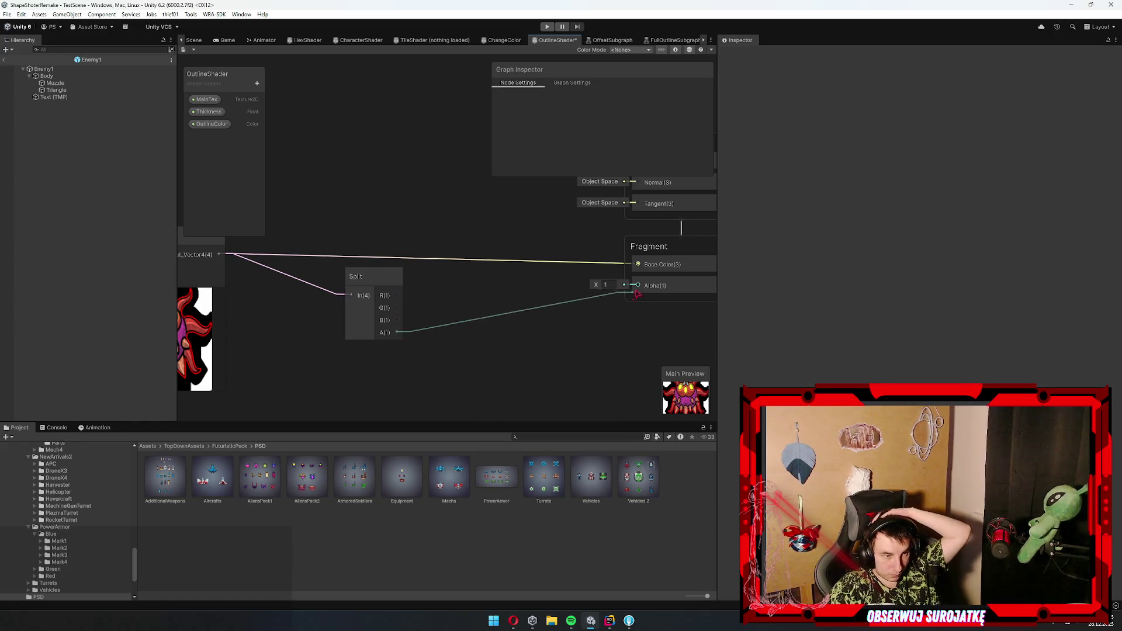
scroll(489, 338, down, 4)
- Save the OutlineShader graph and return to the Enemy1 scene view
click(183, 50)
click(194, 41)
scroll(330, 206, down, 3)
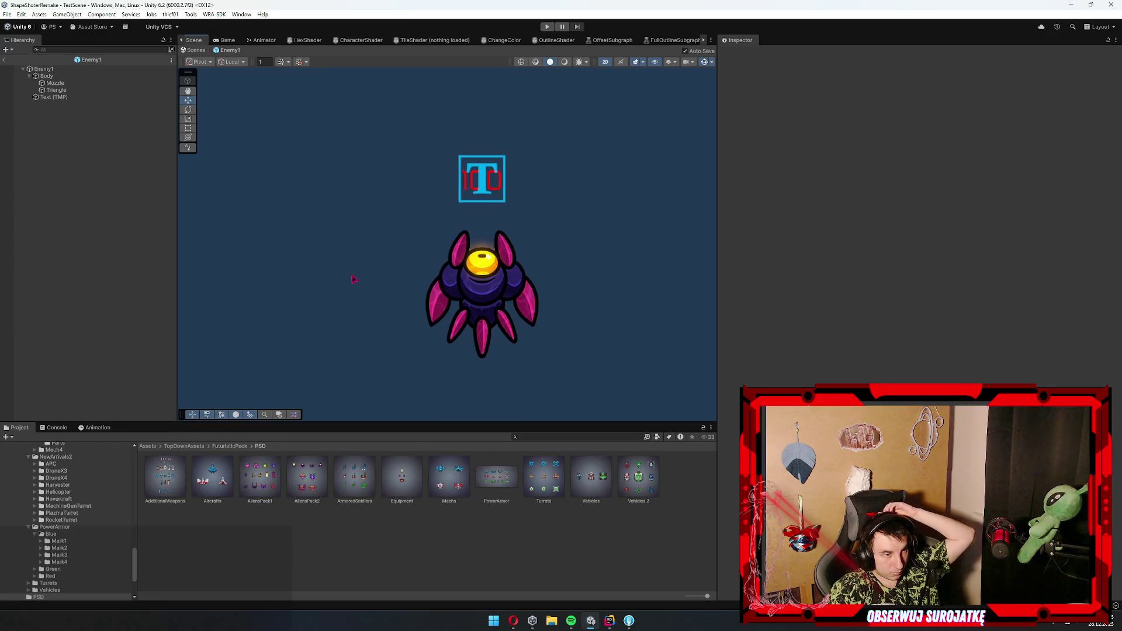
- Create a new material from OutlineShader in the Shaders folder
scroll(61, 550, down, 3)
scroll(57, 550, up, 10)
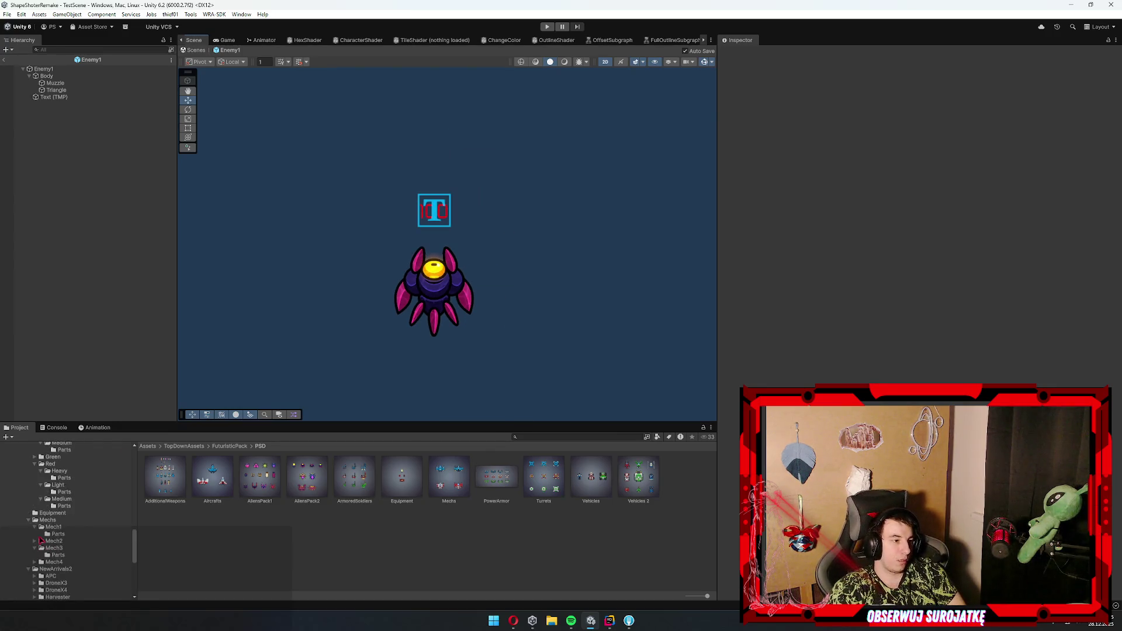
click(32, 539)
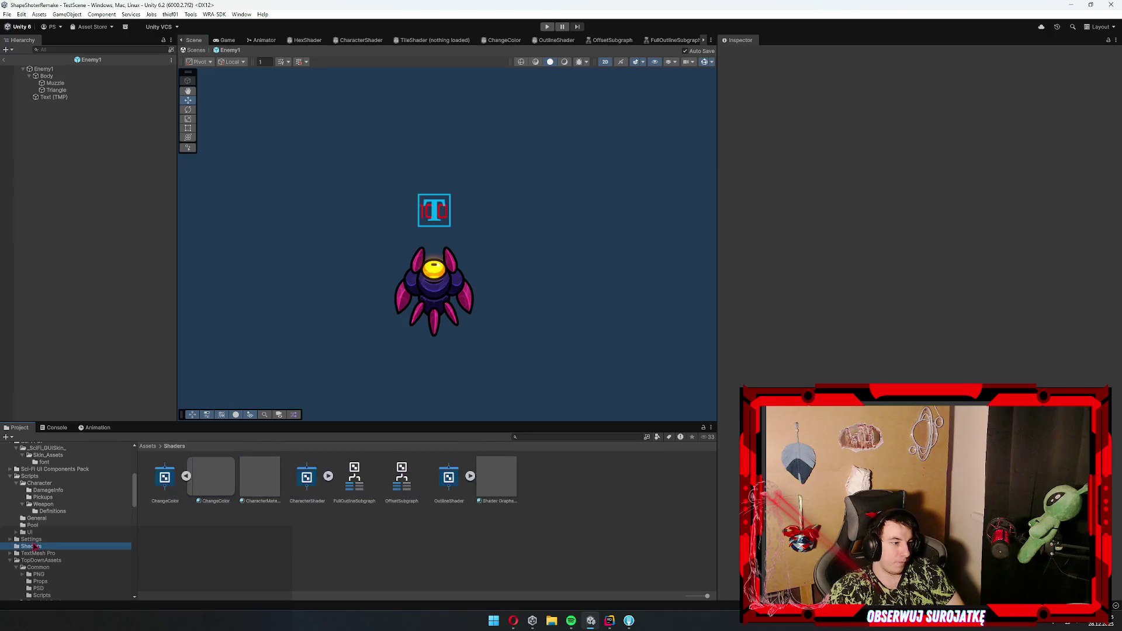
click(35, 546)
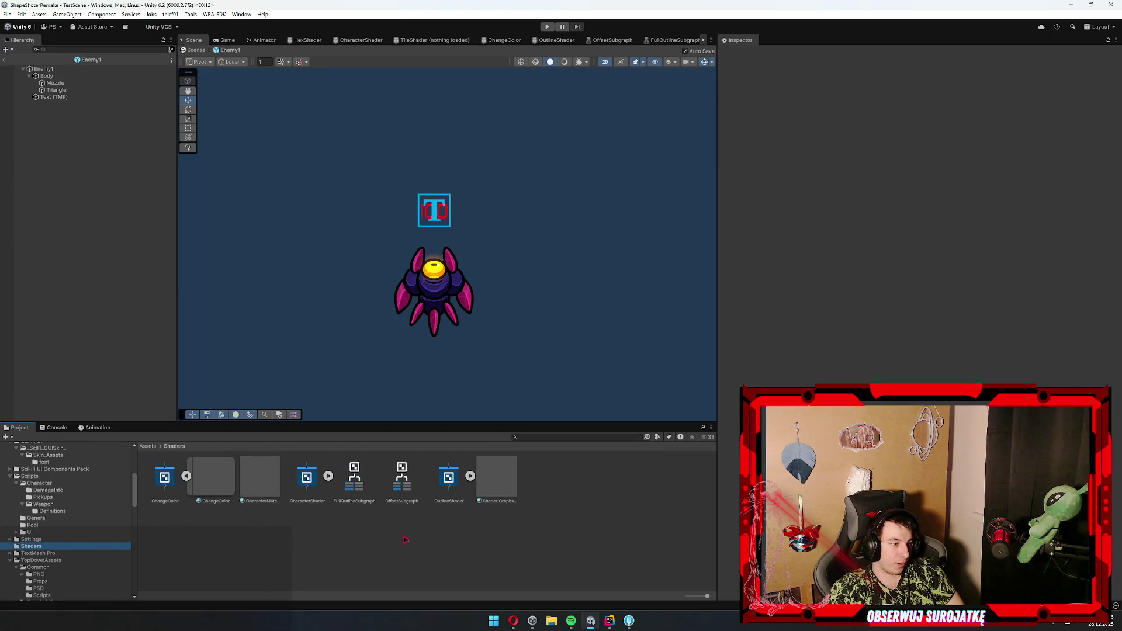
right_click(449, 477)
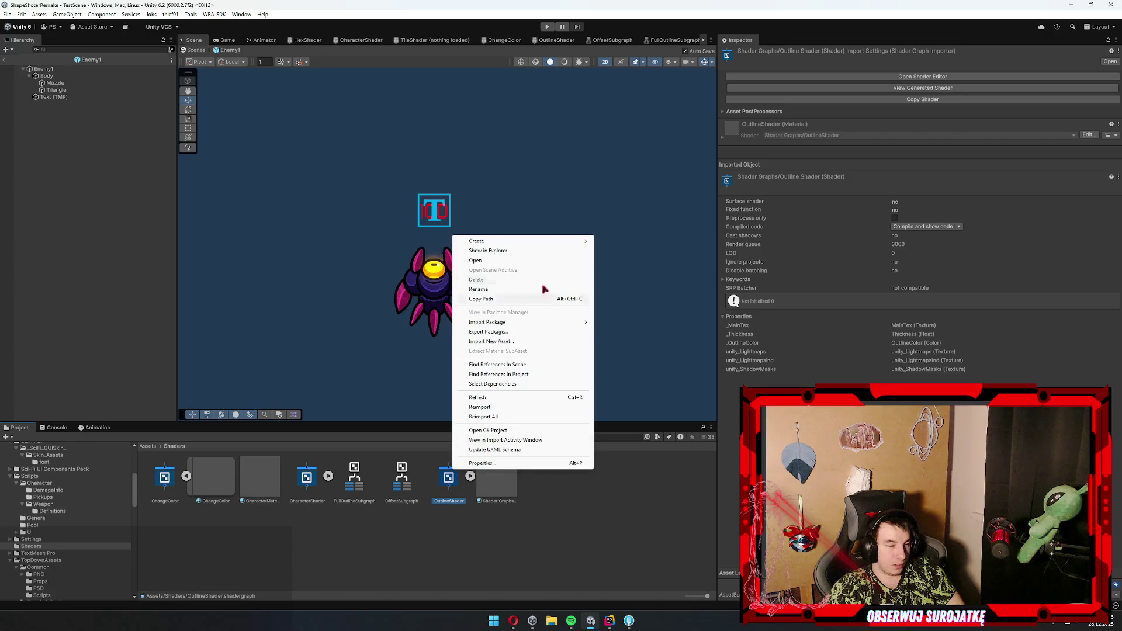
mouse_move(538, 242)
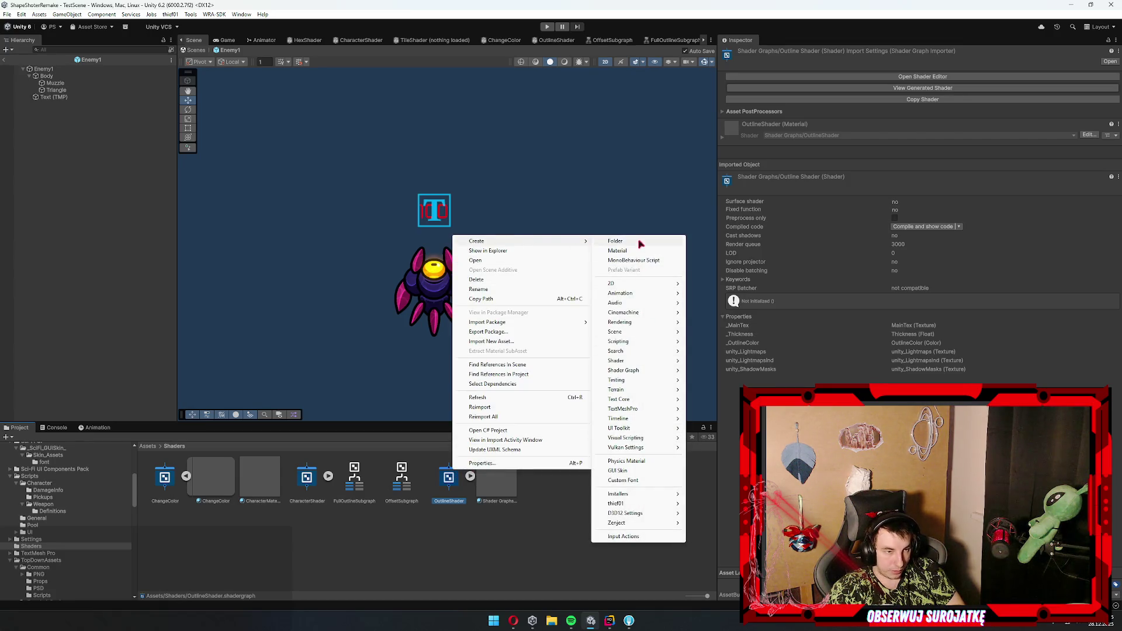
click(624, 251)
key(Return)
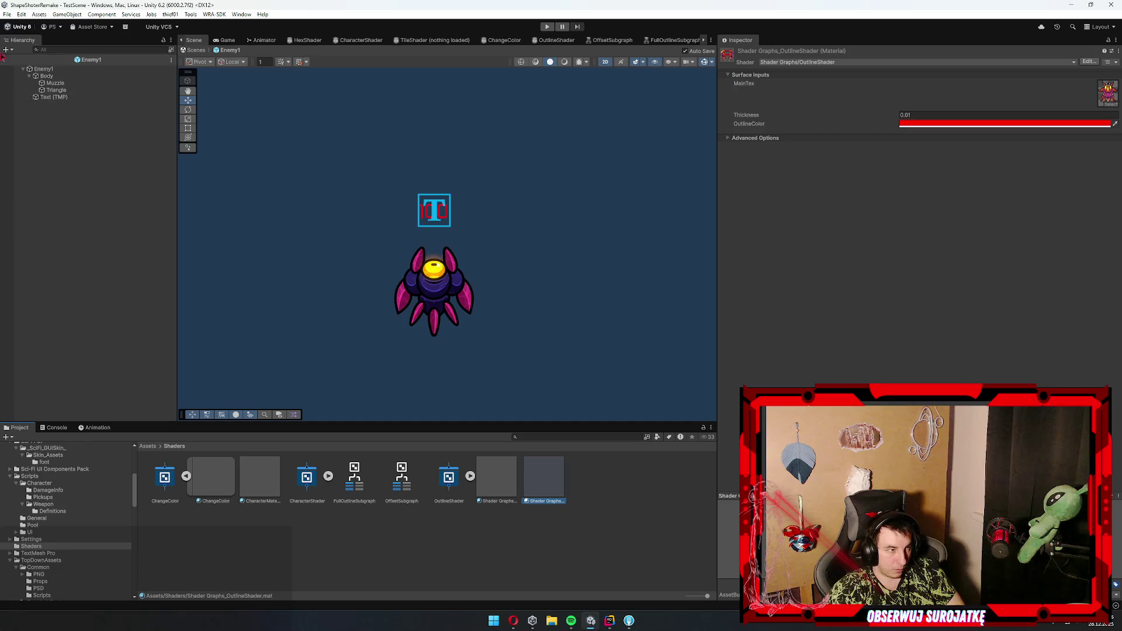
- Rename the new material to OutlineMaterialTest
click(434, 292)
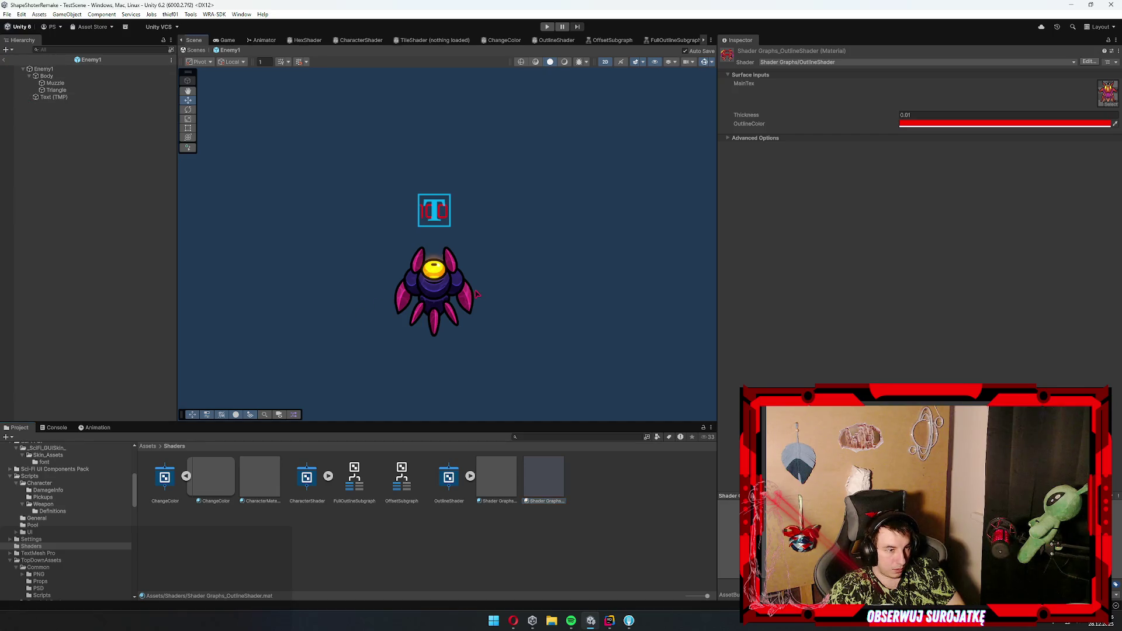
click(531, 488)
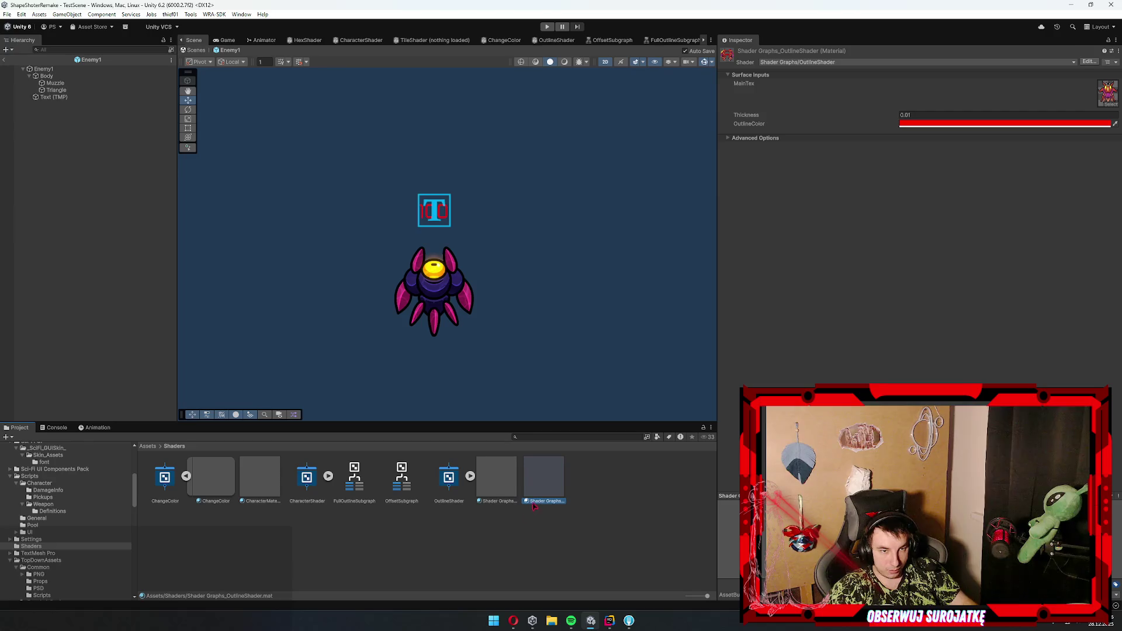
key(F2)
text(Outline)
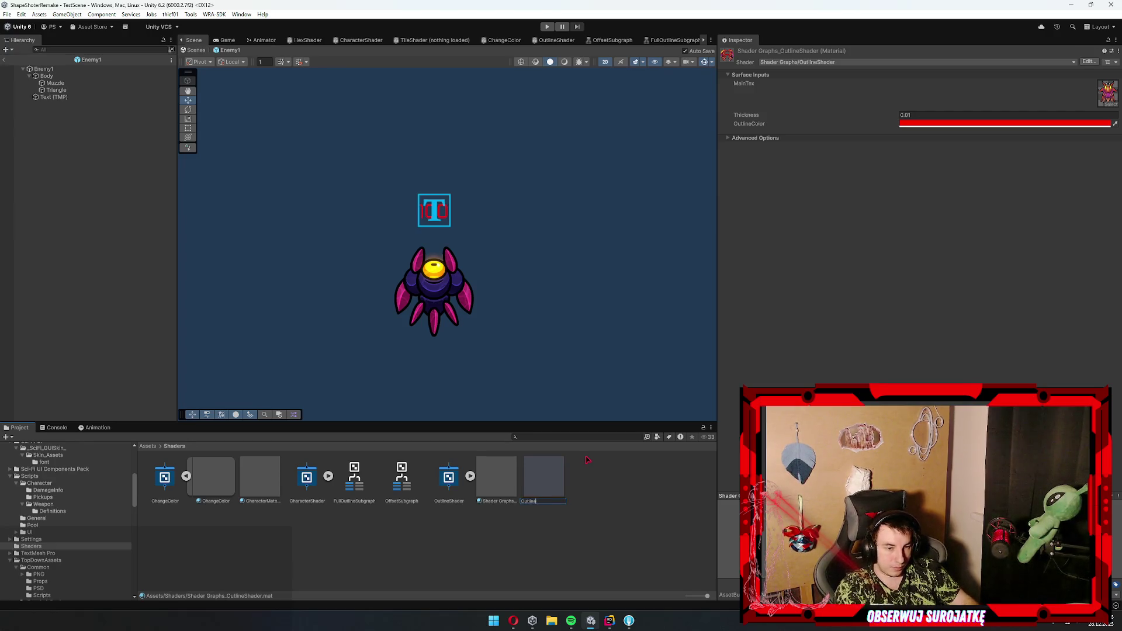
text(MaterialTe)
key(Return)
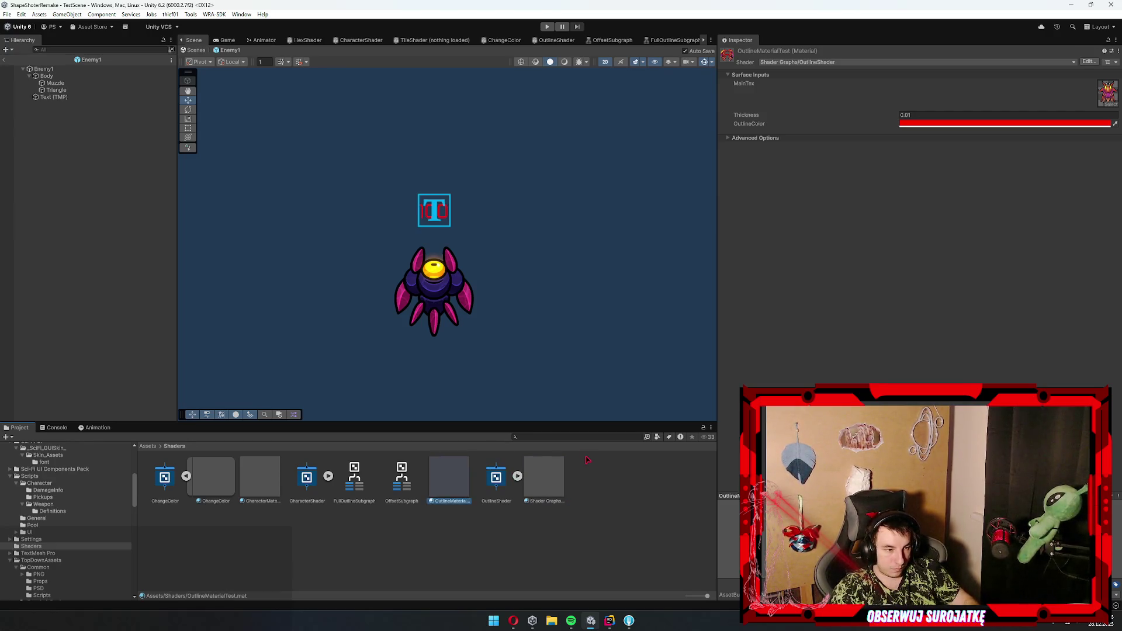
- Rename the Shader Graphs_ChangeColor material to BossMaterial
key(Right)
key(Right)
key(F2)
key(BackSpace)
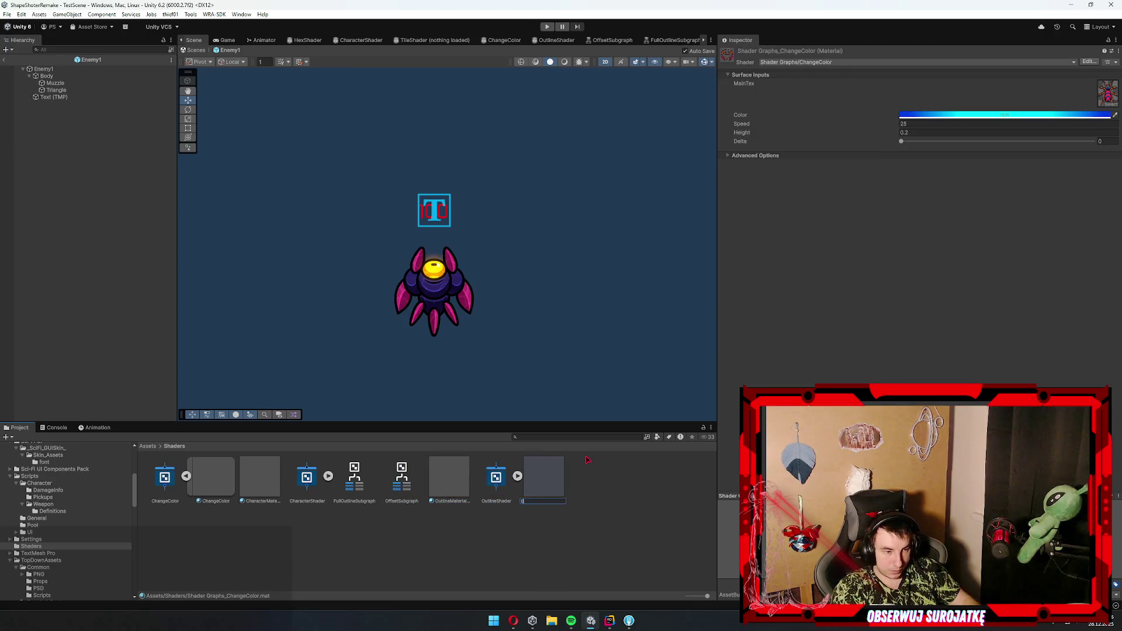
text(oosMaterial)
key(Return)
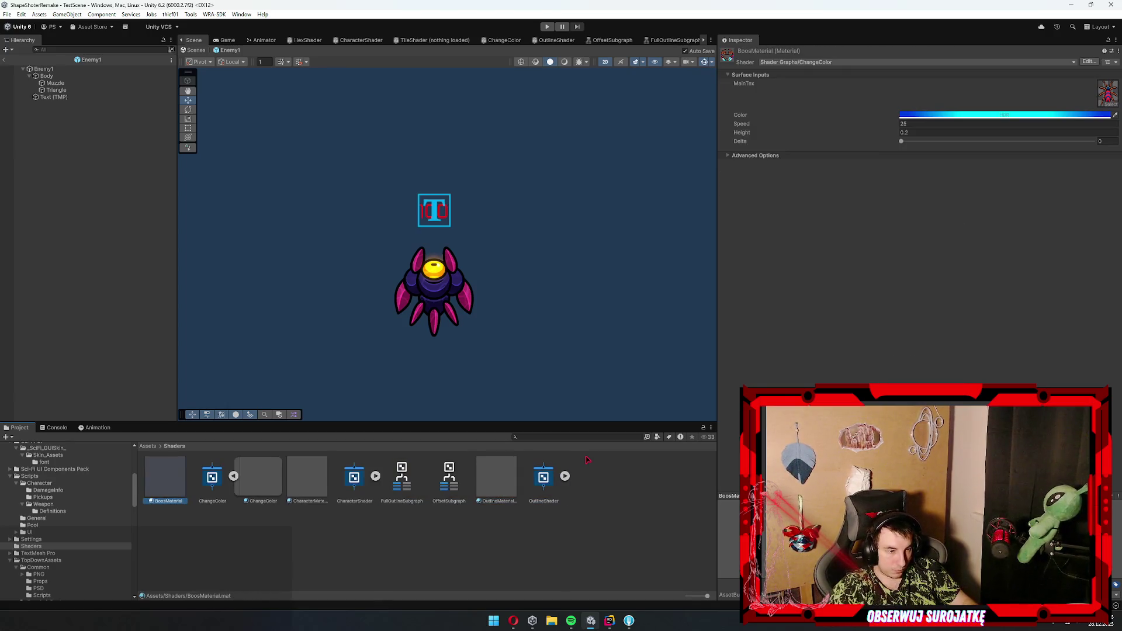
key(Right)
key(Right)
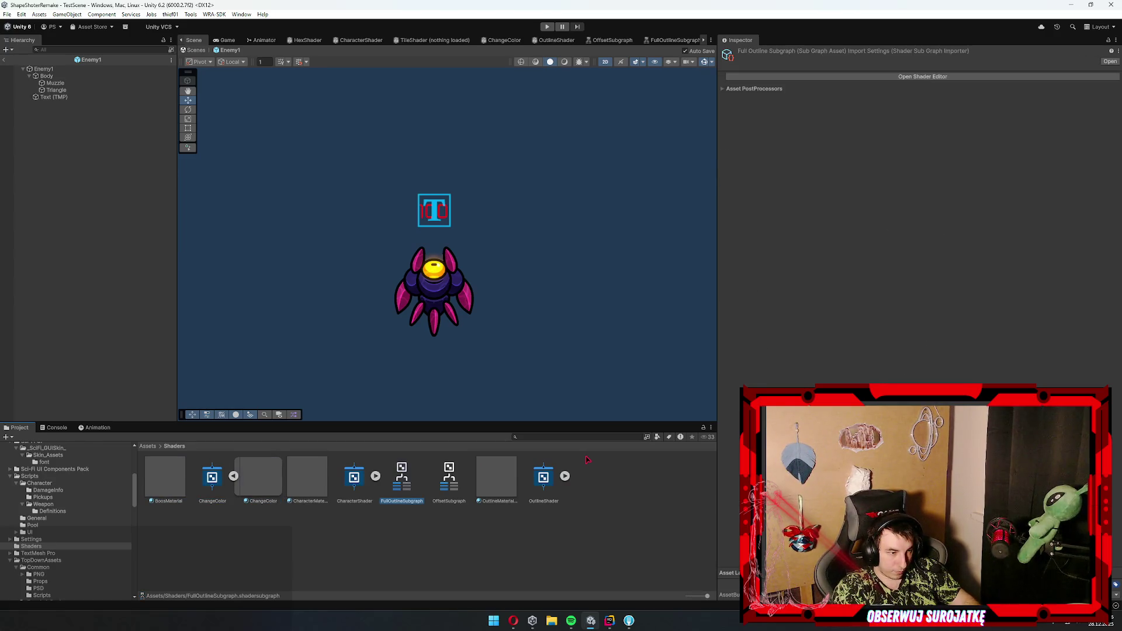
click(501, 477)
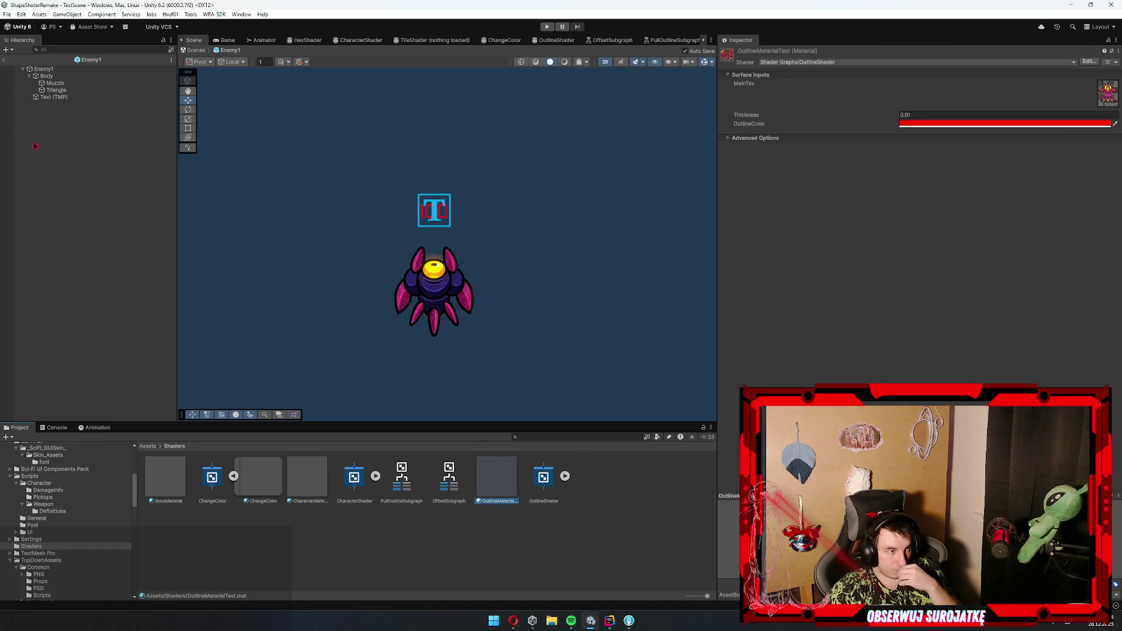
click(47, 76)
- Apply OutlineMaterialTest to the Body sprite and set its Thickness to 0.05
drag(497, 476, 462, 295)
scroll(438, 308, up, 3)
scroll(439, 307, up, 2)
click(759, 222)
mouse_move(818, 279)
mouse_down()
mouse_move(760, 276)
mouse_move(1016, 285)
mouse_up()
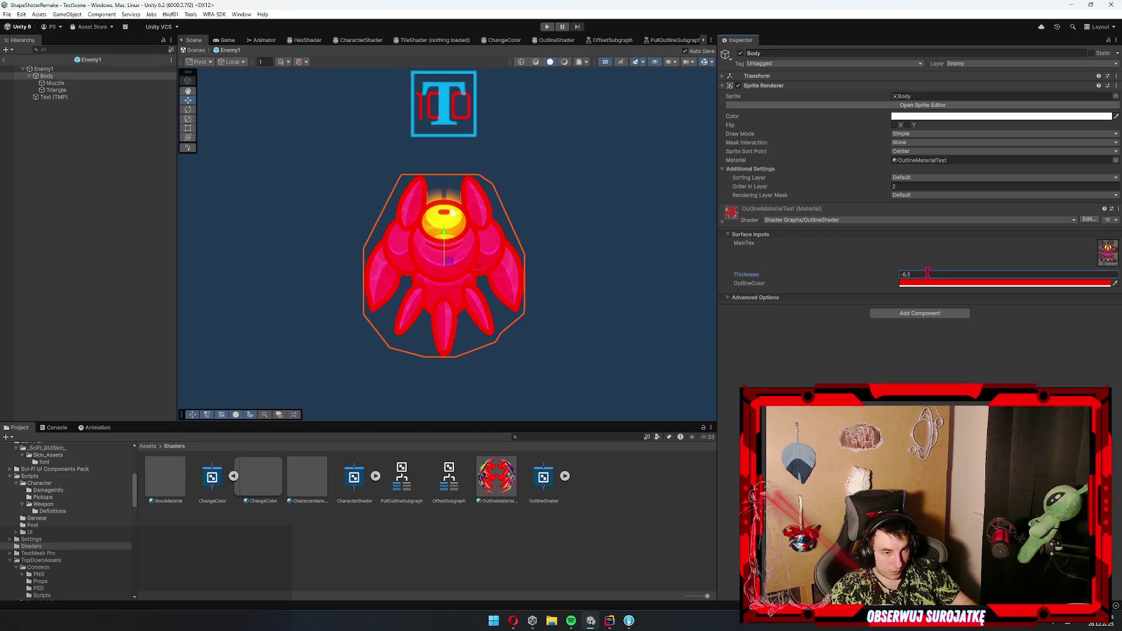
text(0.01)
key(Return)
text(0.05)
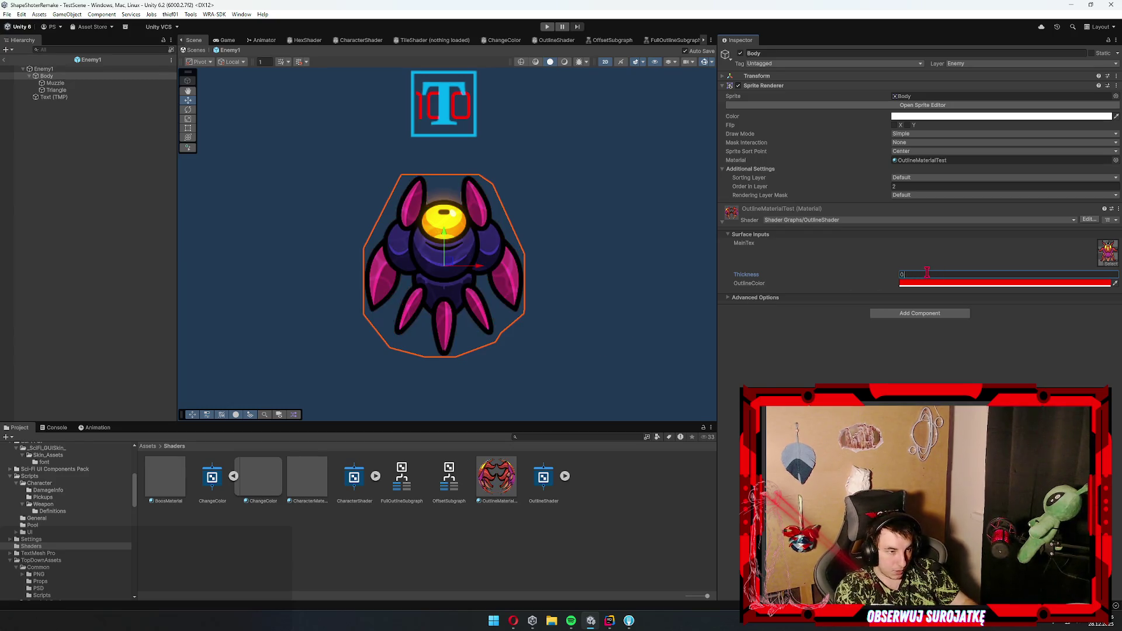
key(Tab)
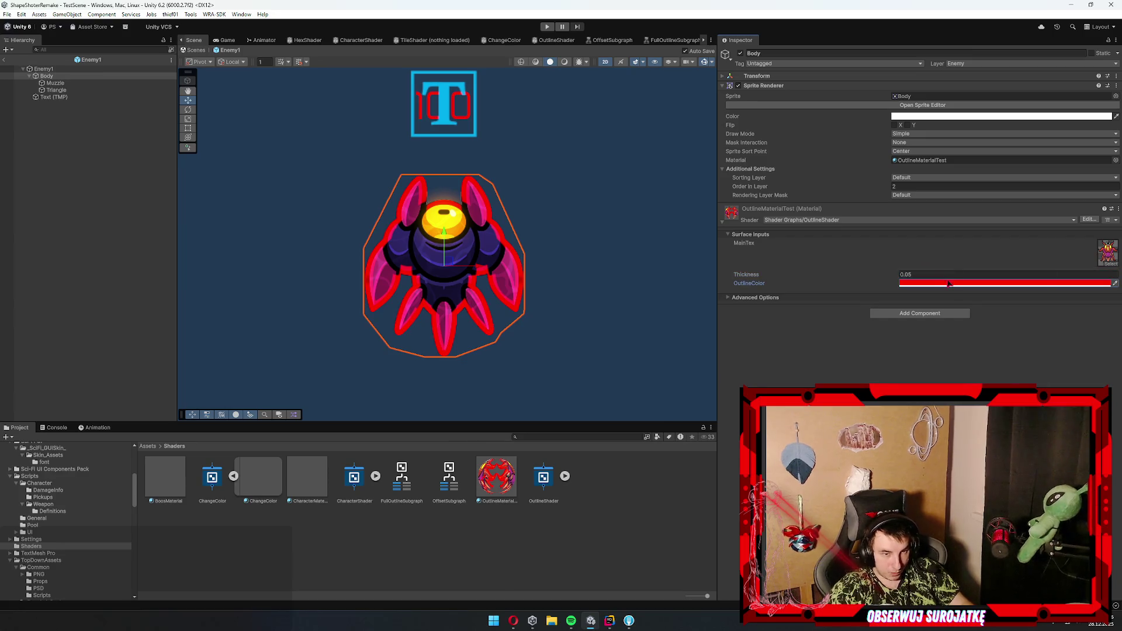
- Set the material's OutlineColor to green
click(946, 283)
click(1001, 314)
click(741, 286)
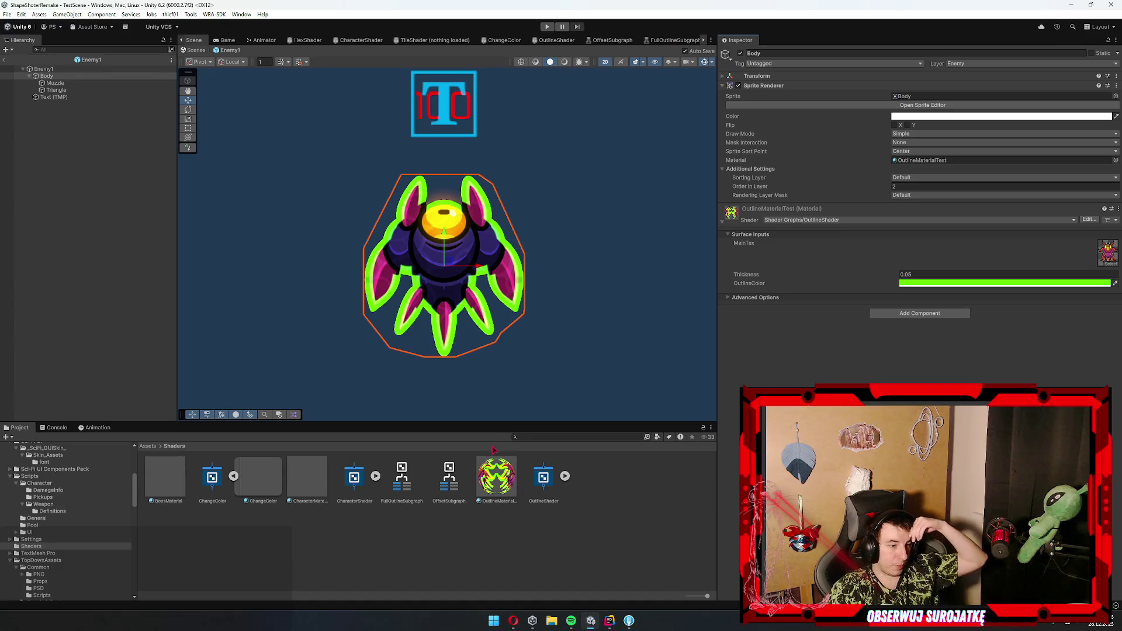
double_click(544, 476)
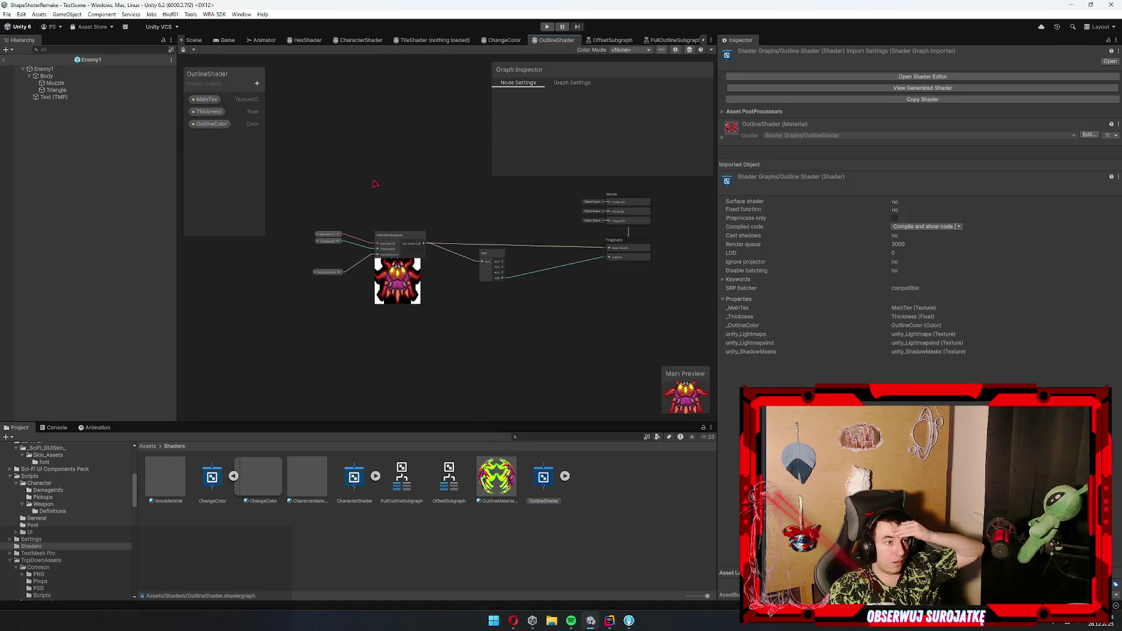
- Switch OutlineShader's Thickness property to Slider mode (0–1) and save the asset
scroll(378, 180, up, 3)
click(207, 111)
scroll(613, 133, down, 1)
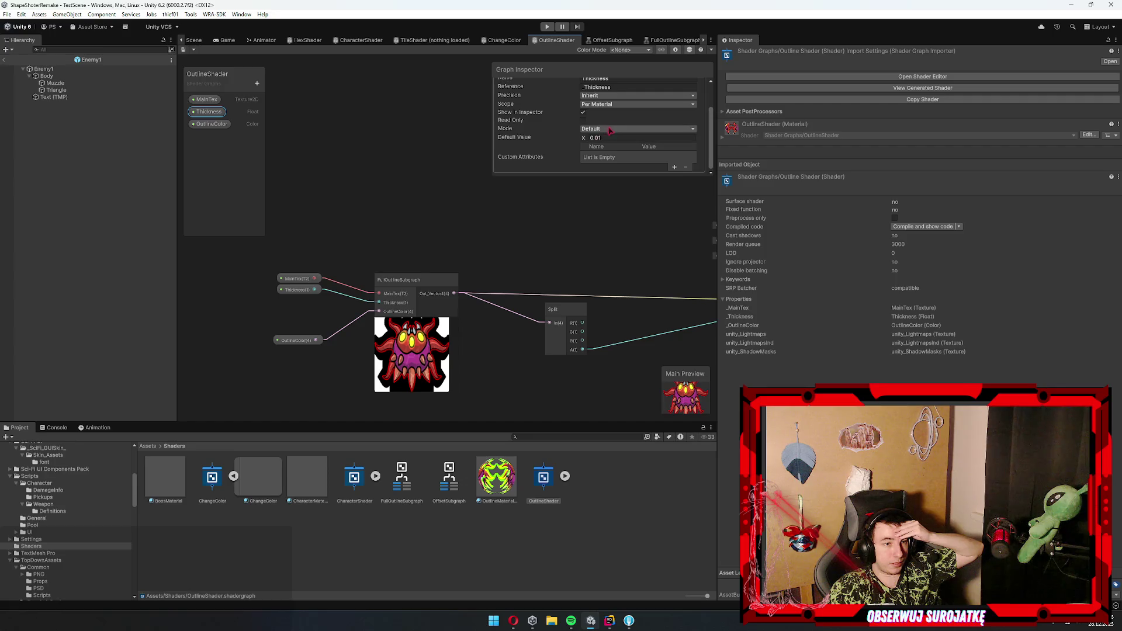
click(613, 129)
click(616, 146)
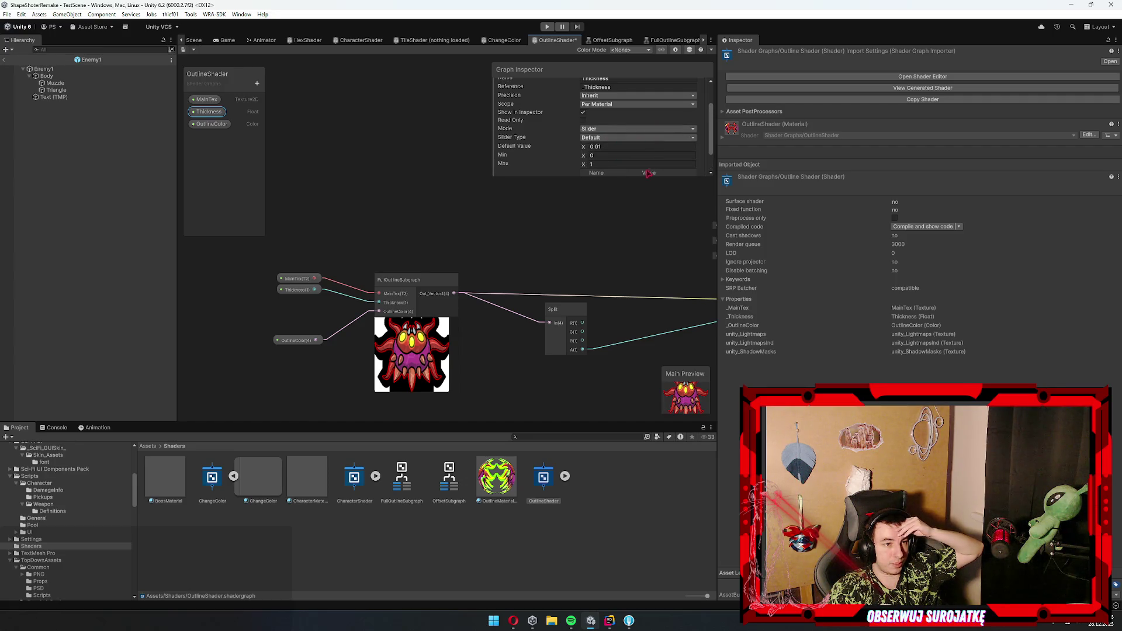
click(184, 50)
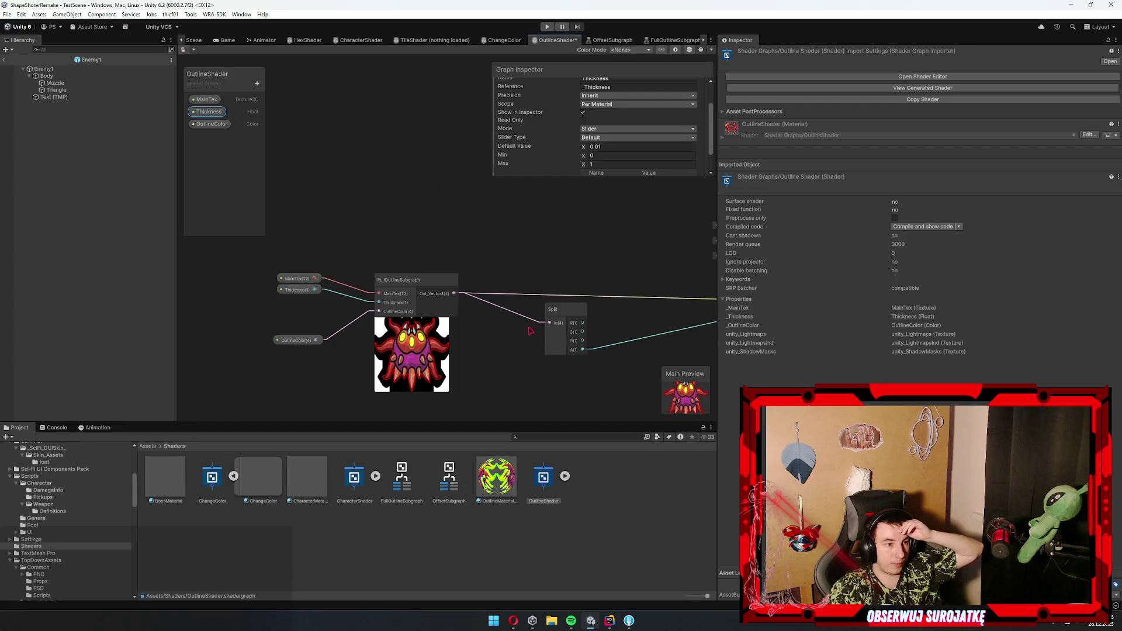
drag(531, 332, 459, 238)
click(192, 41)
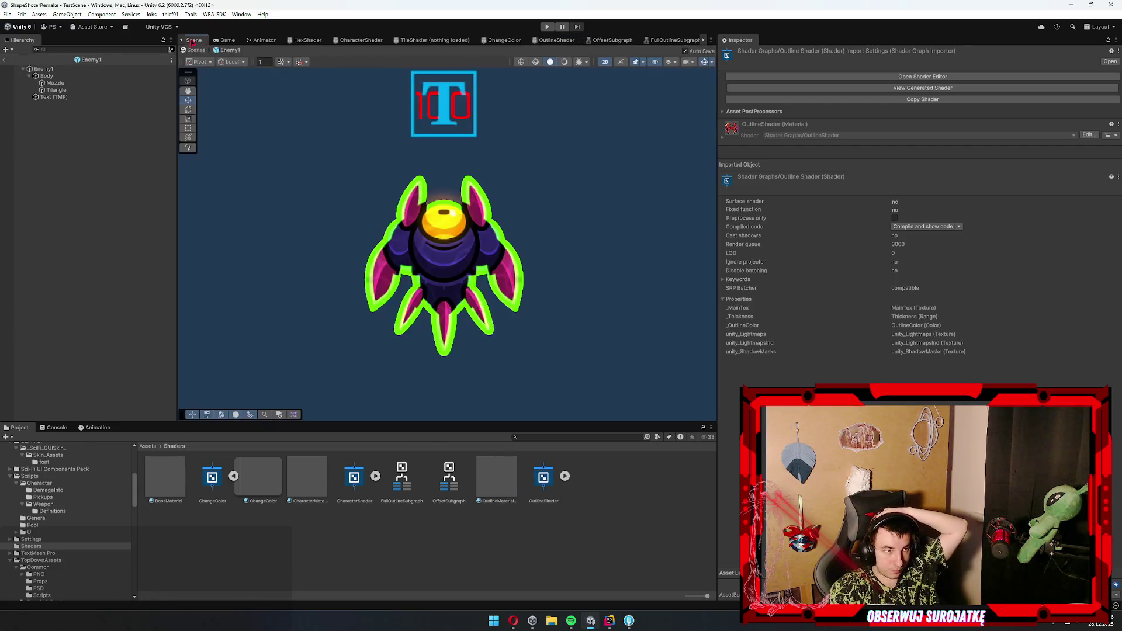
- Test OutlineMaterialTest Thickness values from 0 to 1, settling on about 0.007
click(509, 471)
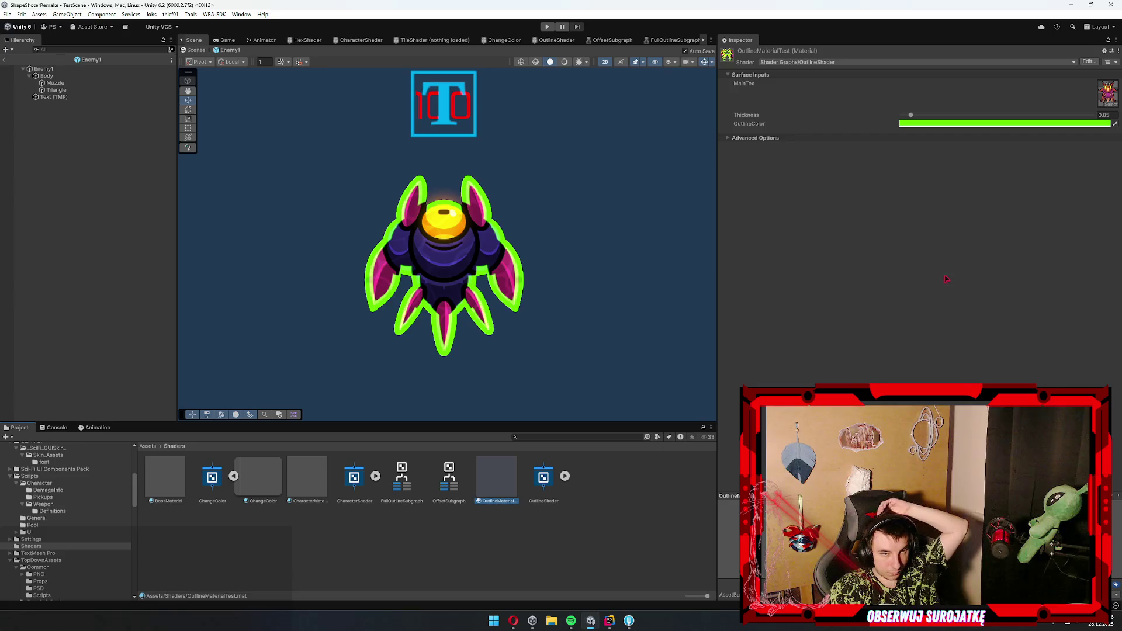
mouse_move(911, 115)
mouse_down()
mouse_move(1081, 116)
mouse_move(895, 124)
mouse_move(961, 120)
mouse_move(900, 124)
mouse_move(1008, 129)
mouse_move(925, 126)
mouse_move(1000, 134)
mouse_up()
mouse_move(909, 138)
mouse_down()
mouse_move(867, 150)
mouse_move(1092, 115)
mouse_up()
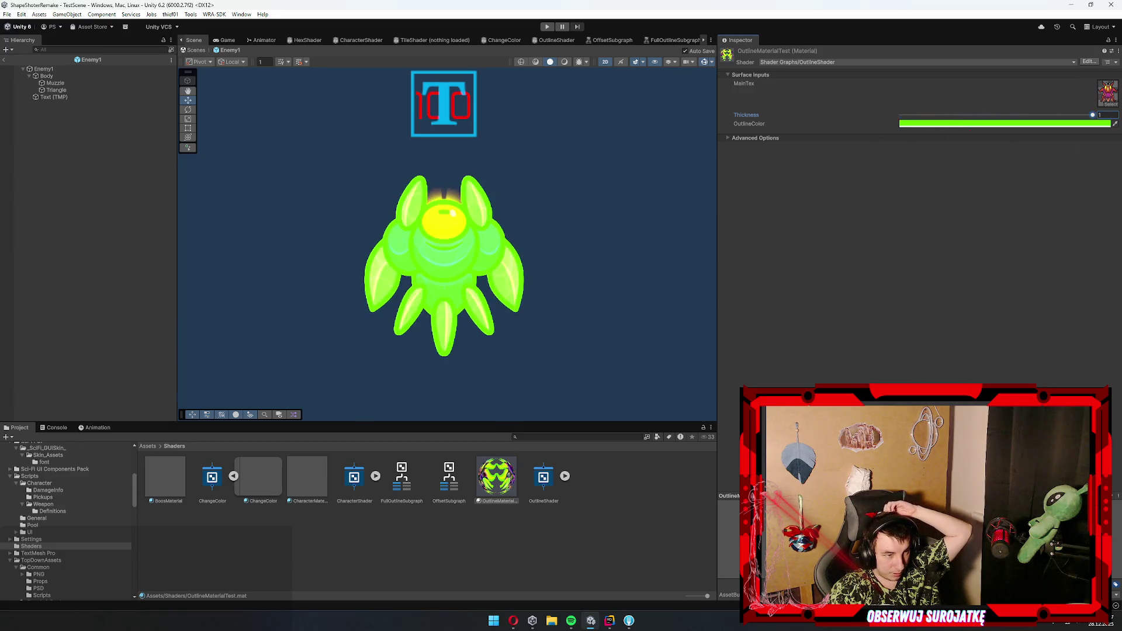
drag(1052, 152, 888, 162)
mouse_move(1115, 152)
mouse_down()
mouse_move(900, 155)
mouse_move(902, 115)
mouse_up()
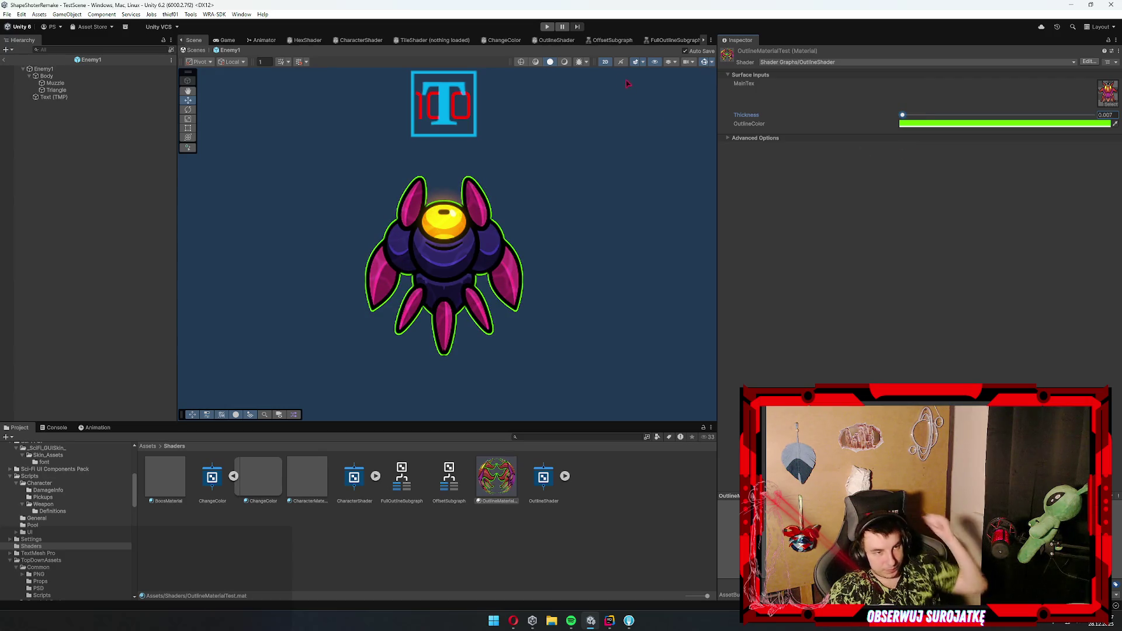
click(658, 42)
drag(340, 395, 411, 335)
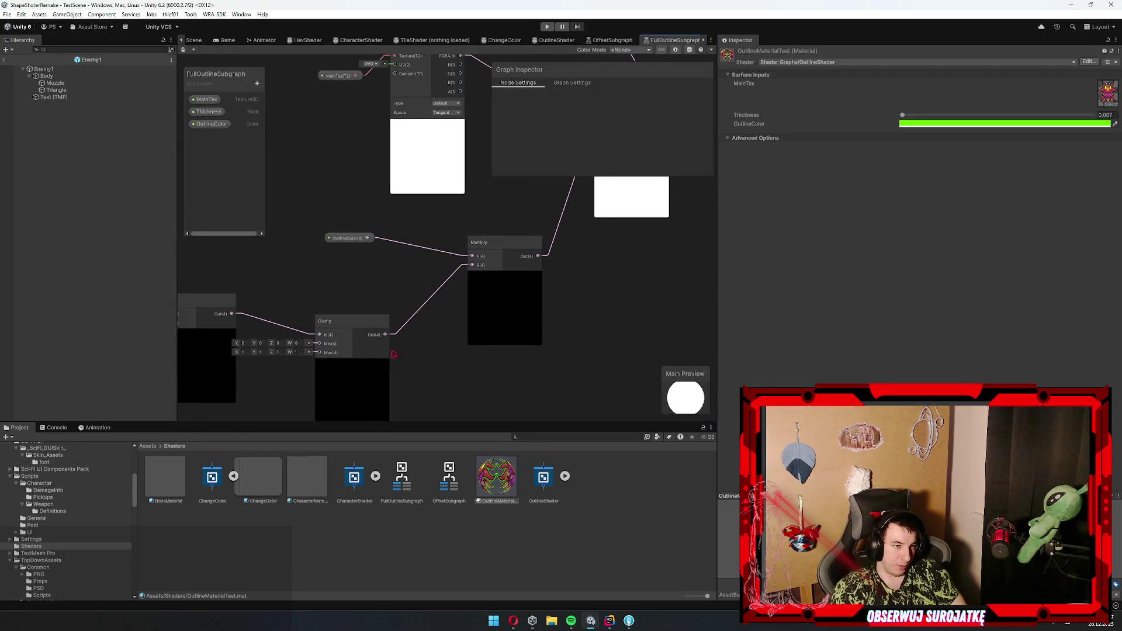
- Put CharacterMaterial back on Enemy1's Body sprite and exit the prefab to TestScene
scroll(410, 336, down, 4)
scroll(386, 312, up, 8)
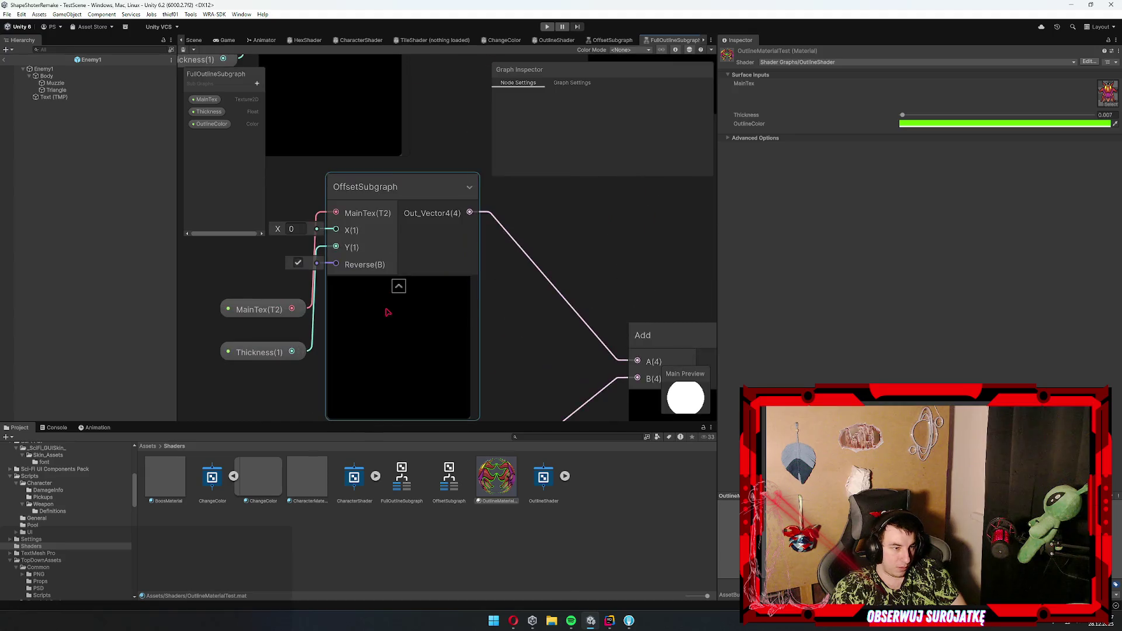
scroll(386, 312, down, 5)
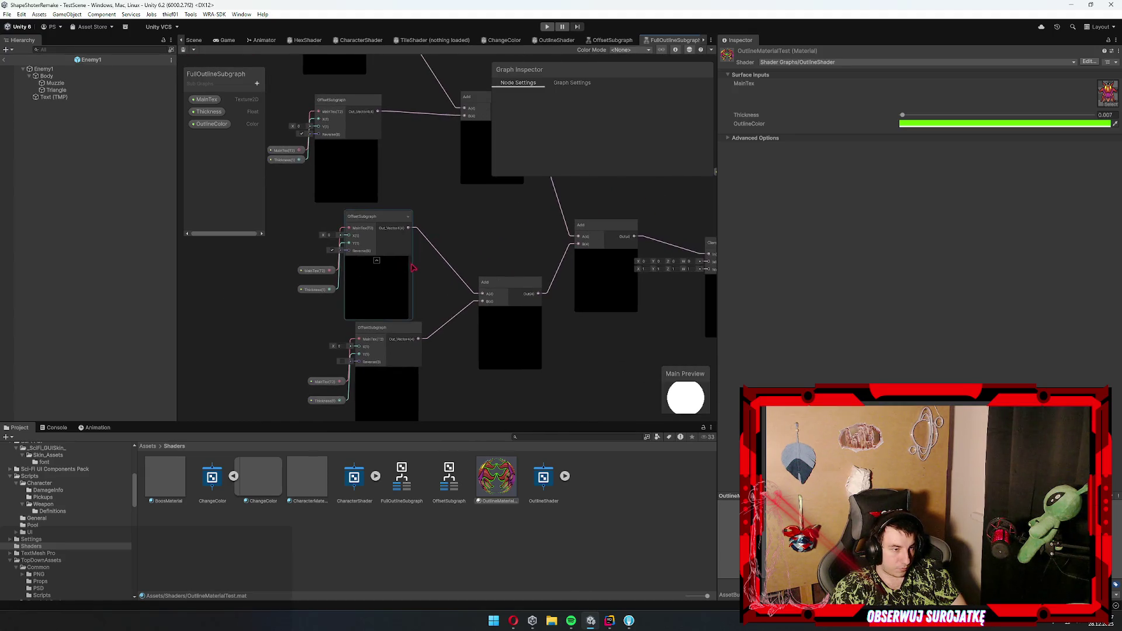
click(195, 40)
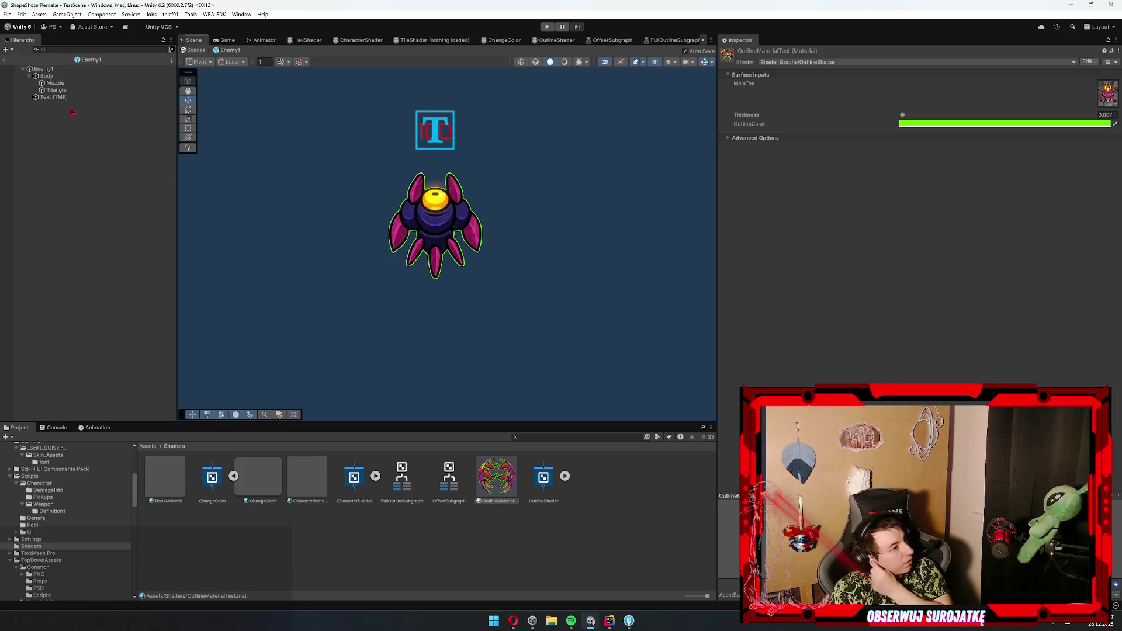
click(91, 76)
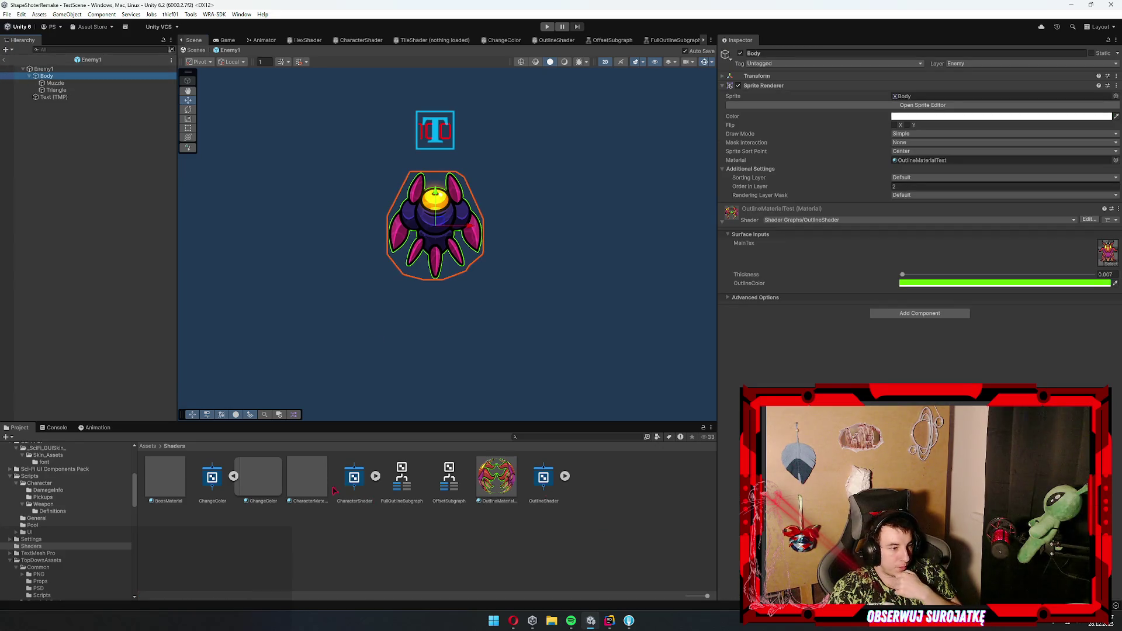
drag(298, 485, 444, 251)
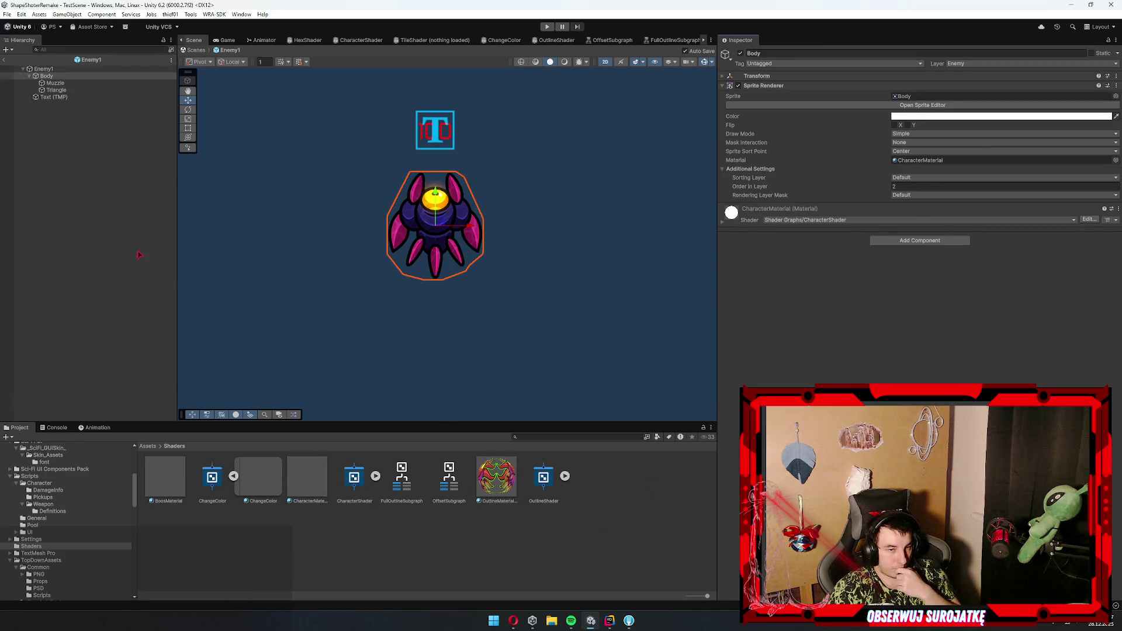
click(14, 255)
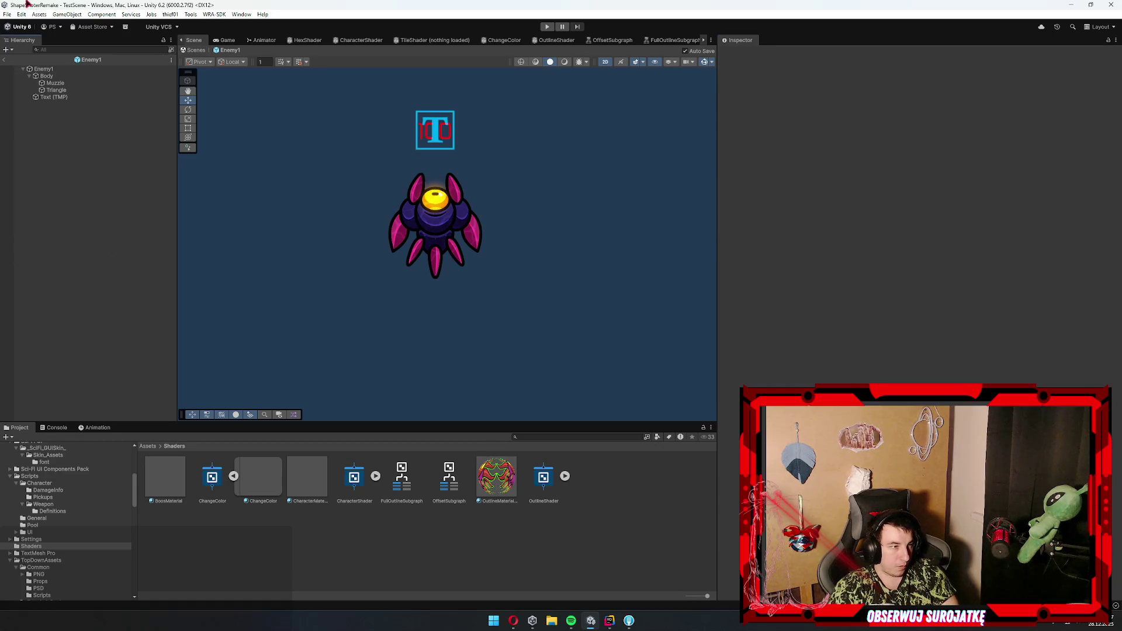
click(4, 60)
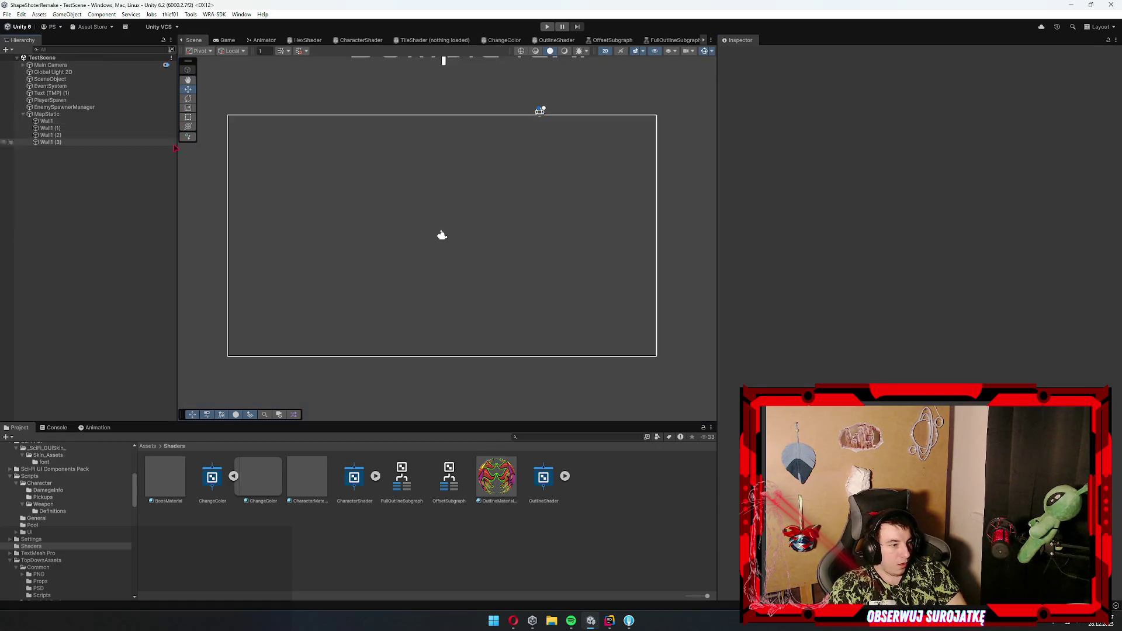
- Open the HUD prefab from Resources/Panels, select the Weapon4 icon, and browse to Shaders
scroll(62, 514, up, 3)
click(35, 478)
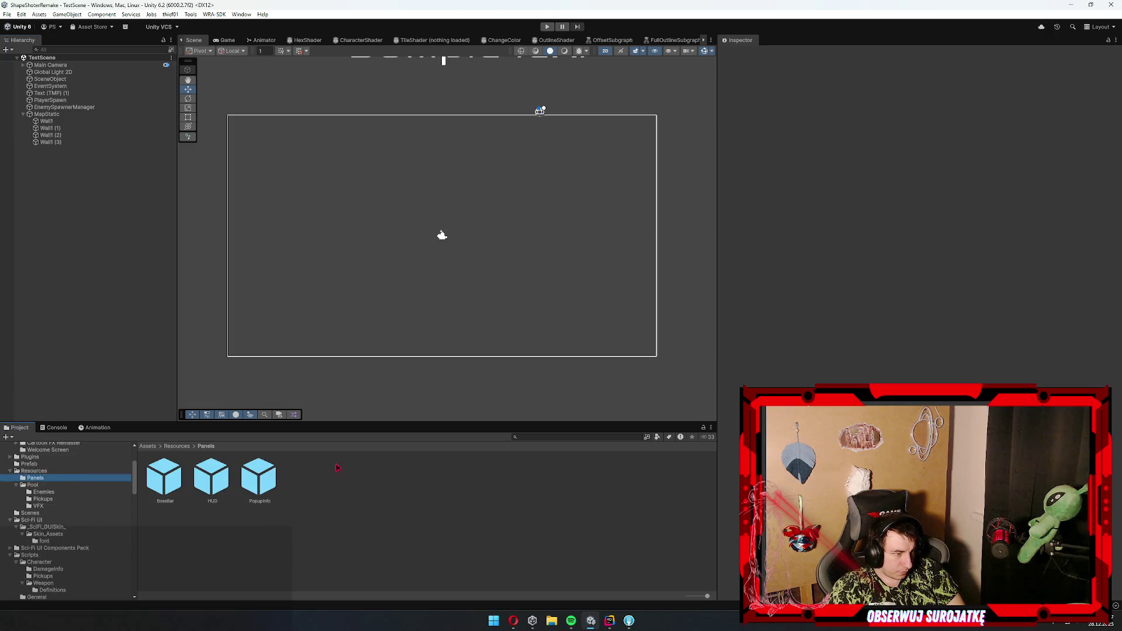
double_click(212, 478)
scroll(454, 241, up, 2)
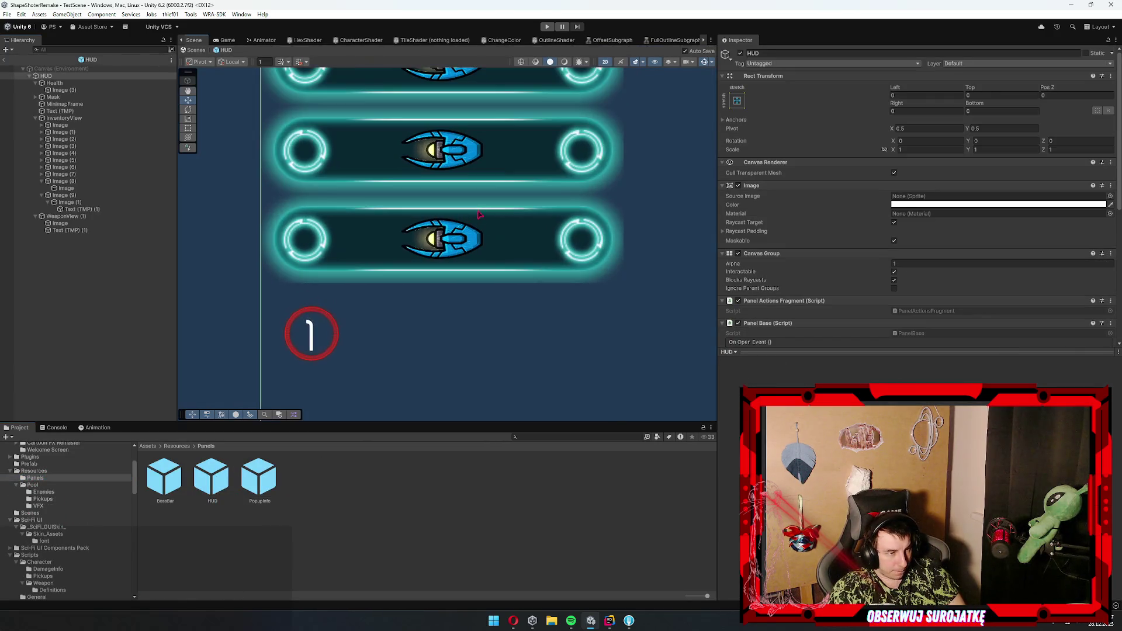
click(454, 241)
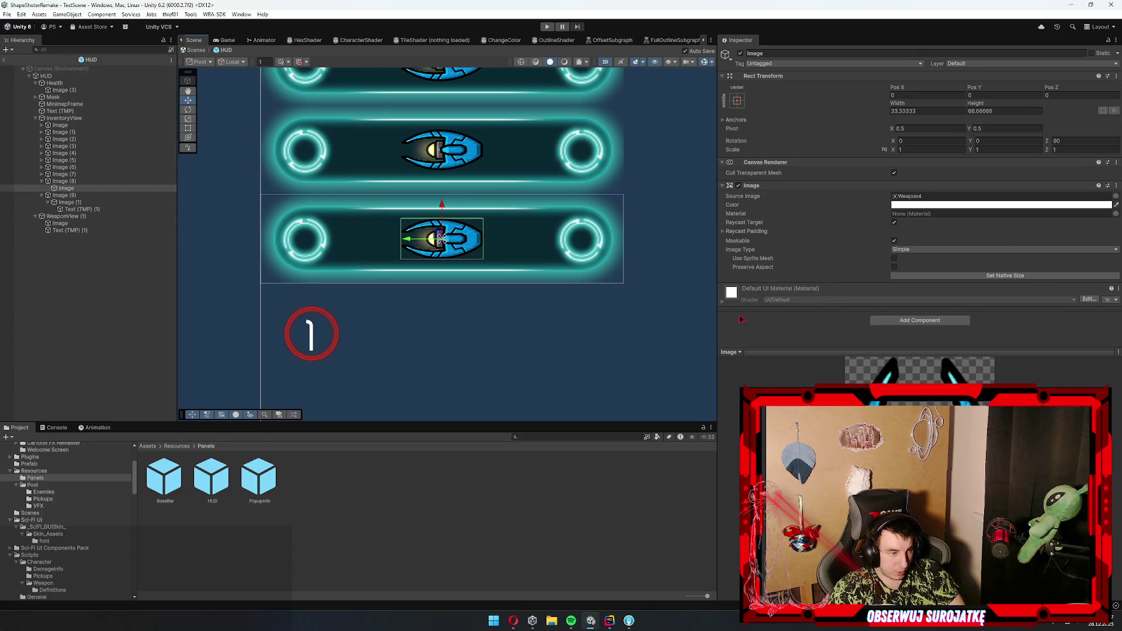
scroll(70, 555, down, 6)
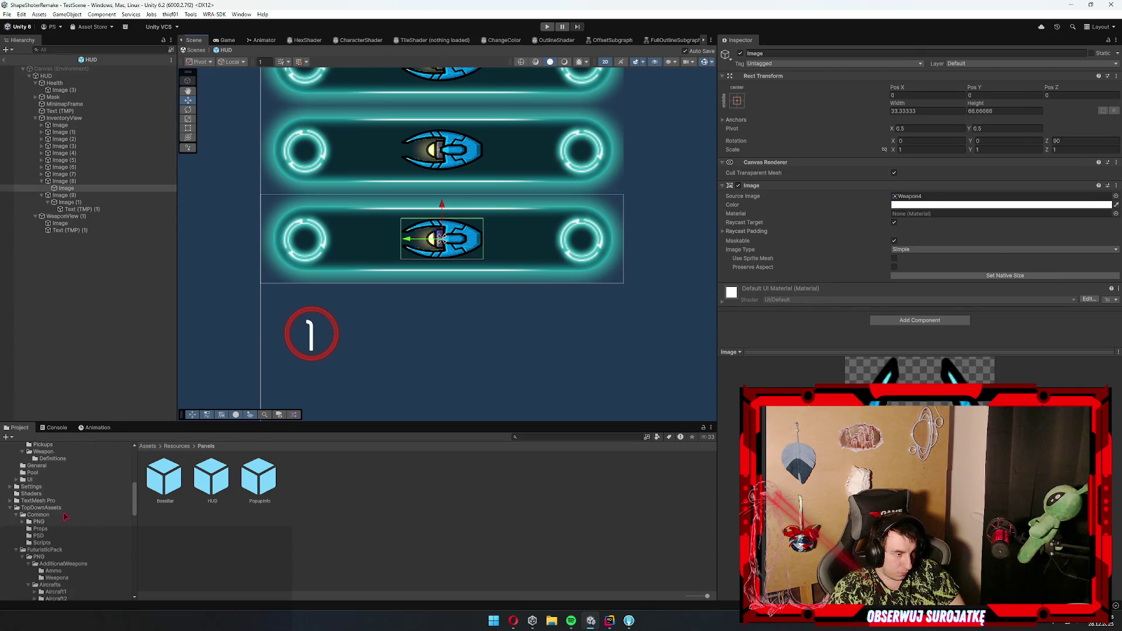
click(31, 493)
- Apply the outline material to the HUD weapon icon with a white outline about 0.05 thick
drag(497, 478, 795, 338)
mouse_move(497, 478)
mouse_down()
mouse_move(931, 321)
mouse_move(921, 215)
mouse_up()
scroll(905, 316, down, 3)
mouse_move(902, 297)
mouse_down()
mouse_move(947, 298)
mouse_move(908, 298)
mouse_up()
click(929, 306)
drag(1001, 361, 809, 279)
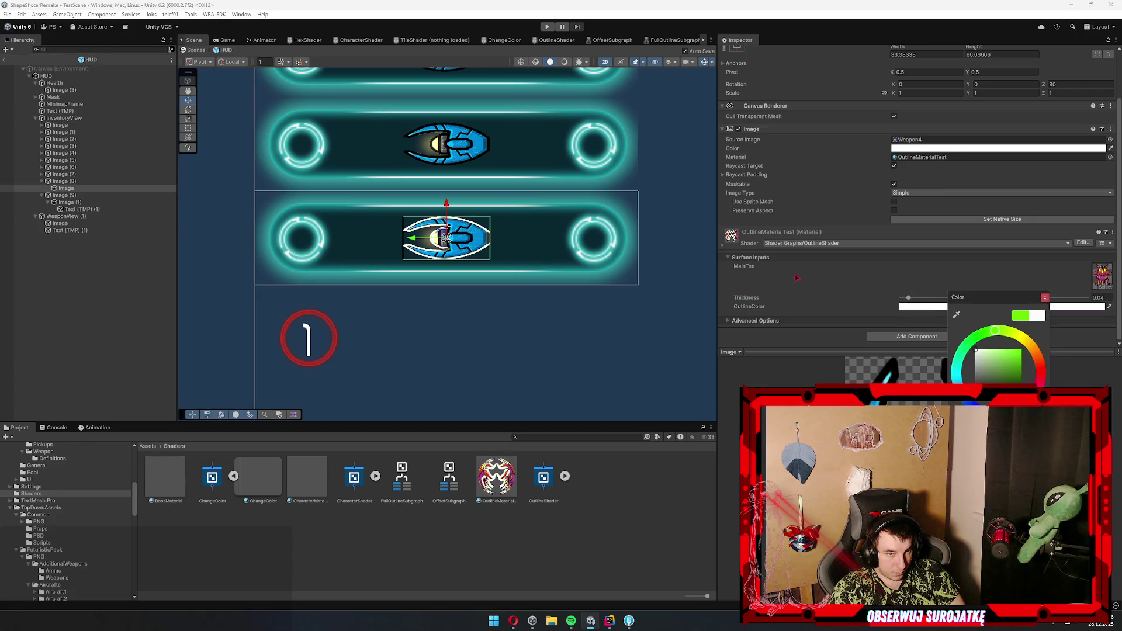
click(805, 274)
- Deselect and reselect the weapon icon to preview its outline, zooming and panning the view
click(123, 277)
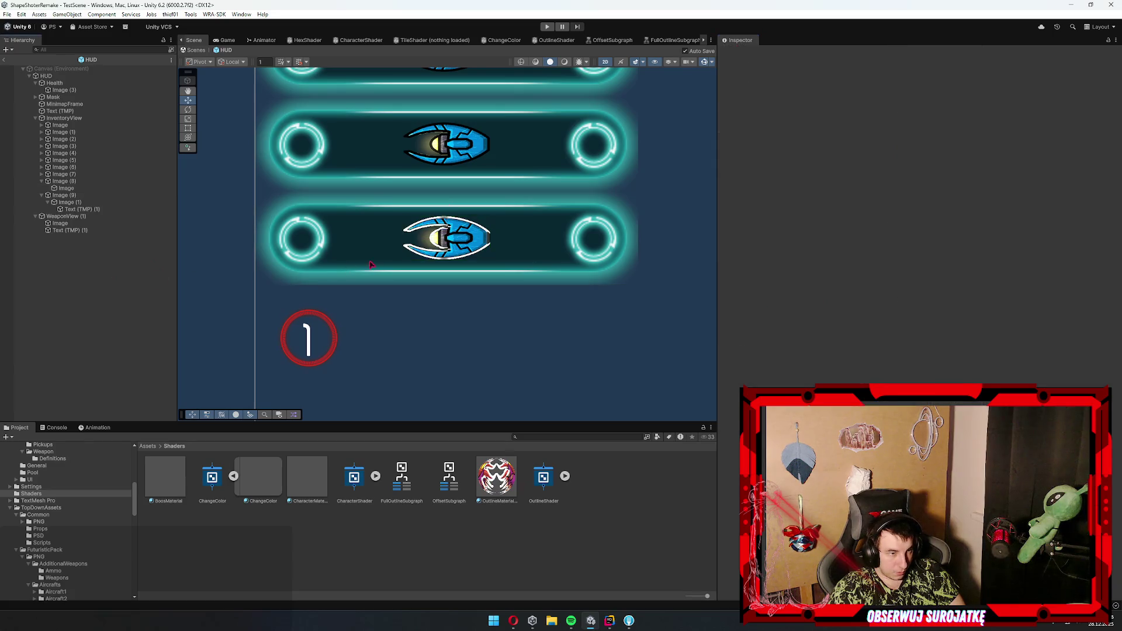
click(458, 255)
scroll(502, 239, up, 5)
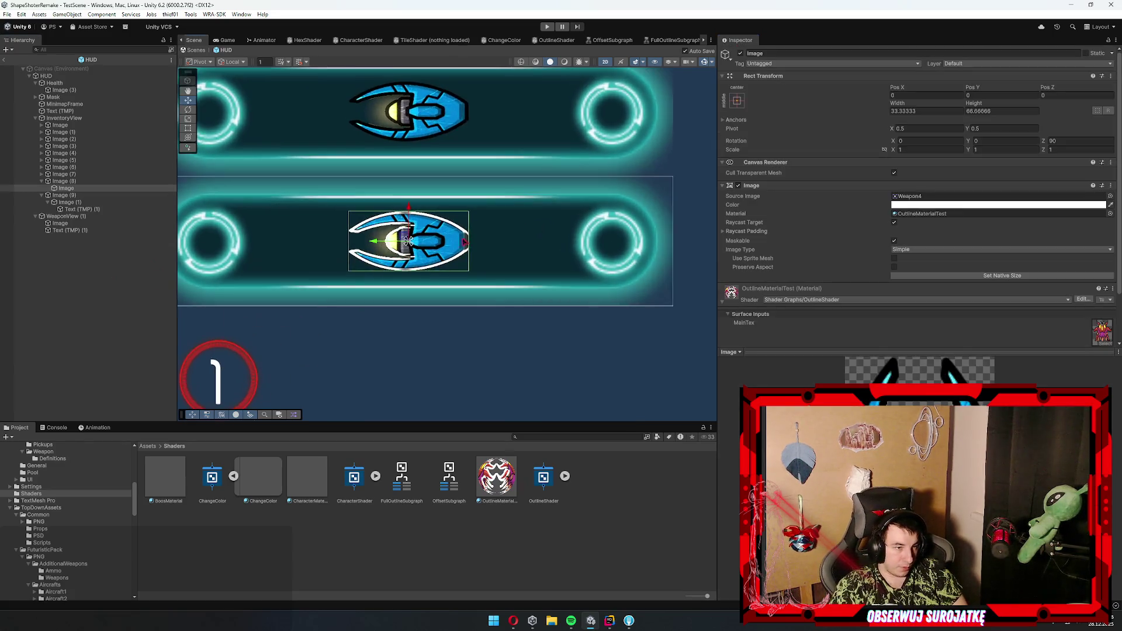
scroll(506, 239, up, 8)
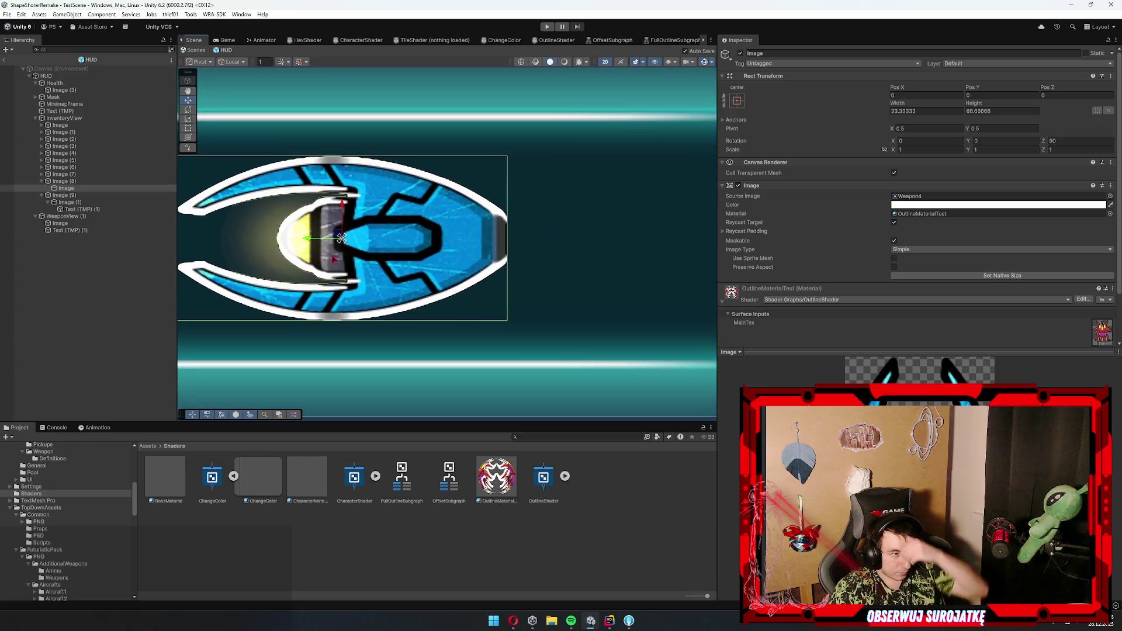
drag(492, 261, 520, 258)
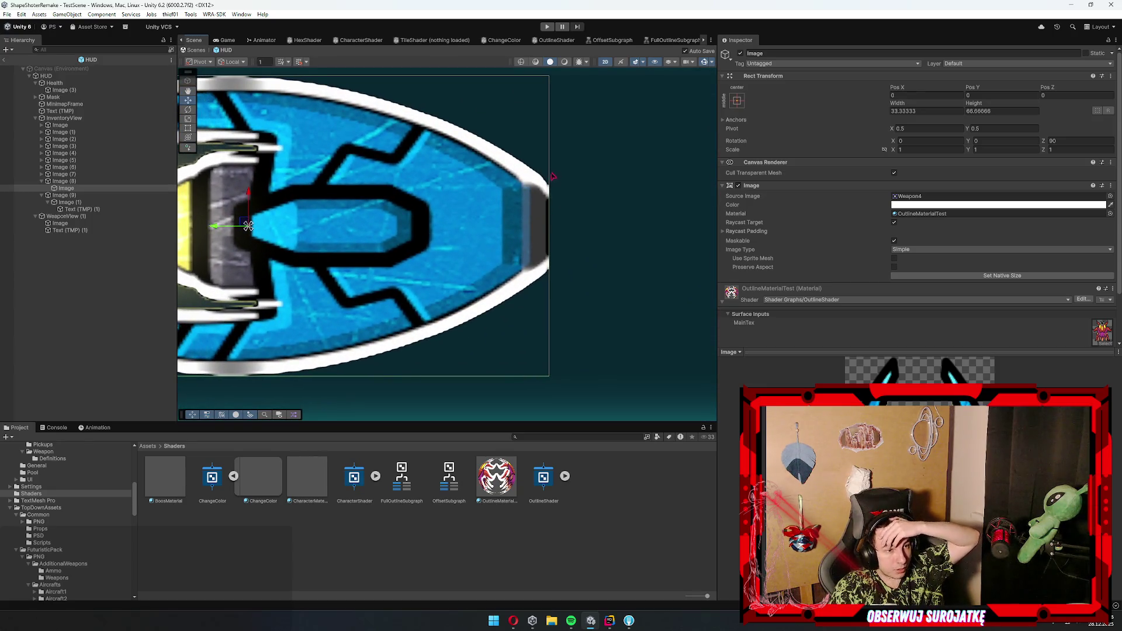
scroll(544, 217, down, 5)
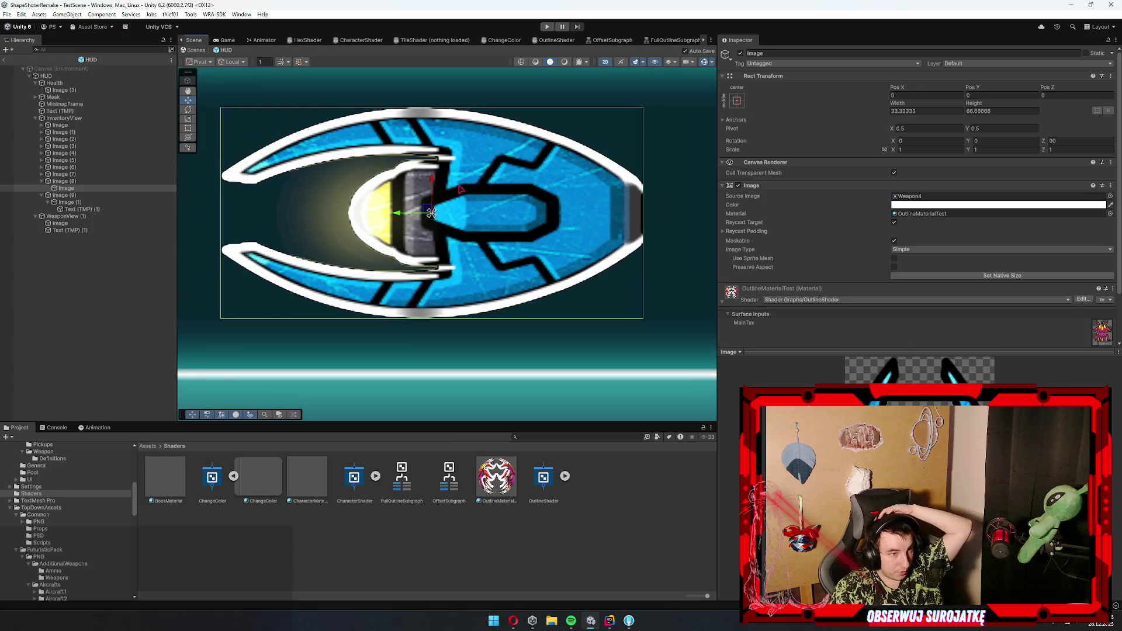
scroll(1002, 304, down, 3)
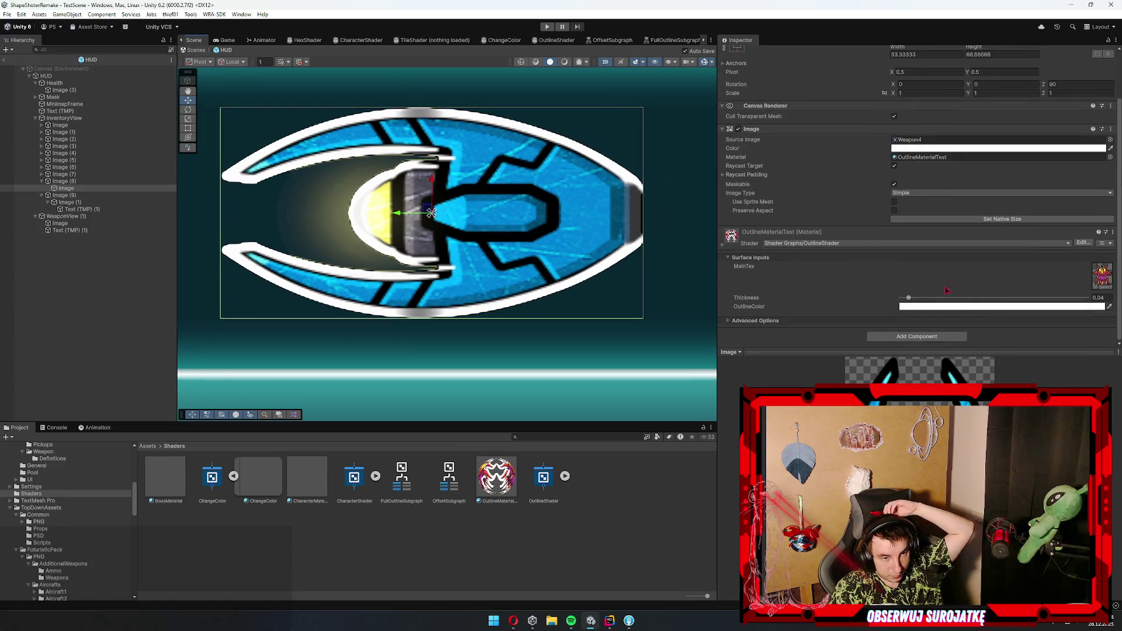
- Try outline thicknesses of 0.165 and 0.066, settle on 0.031, then return to the tutorial
mouse_move(912, 300)
mouse_down()
mouse_move(935, 302)
mouse_move(904, 298)
mouse_up()
scroll(435, 275, up, 5)
scroll(435, 275, down, 2)
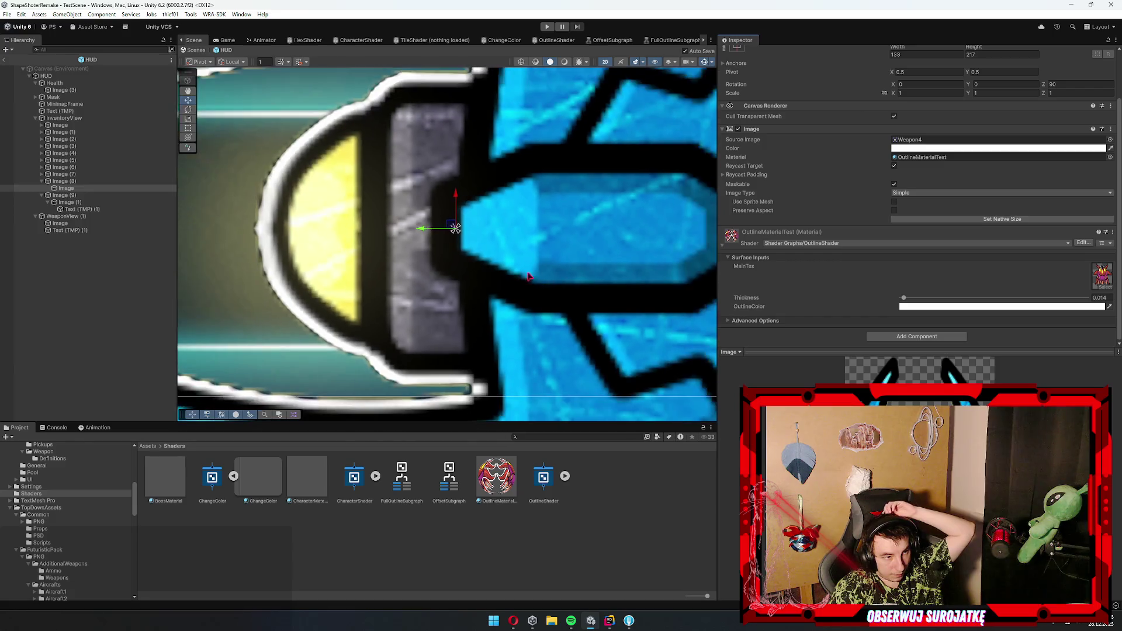
scroll(436, 275, down, 5)
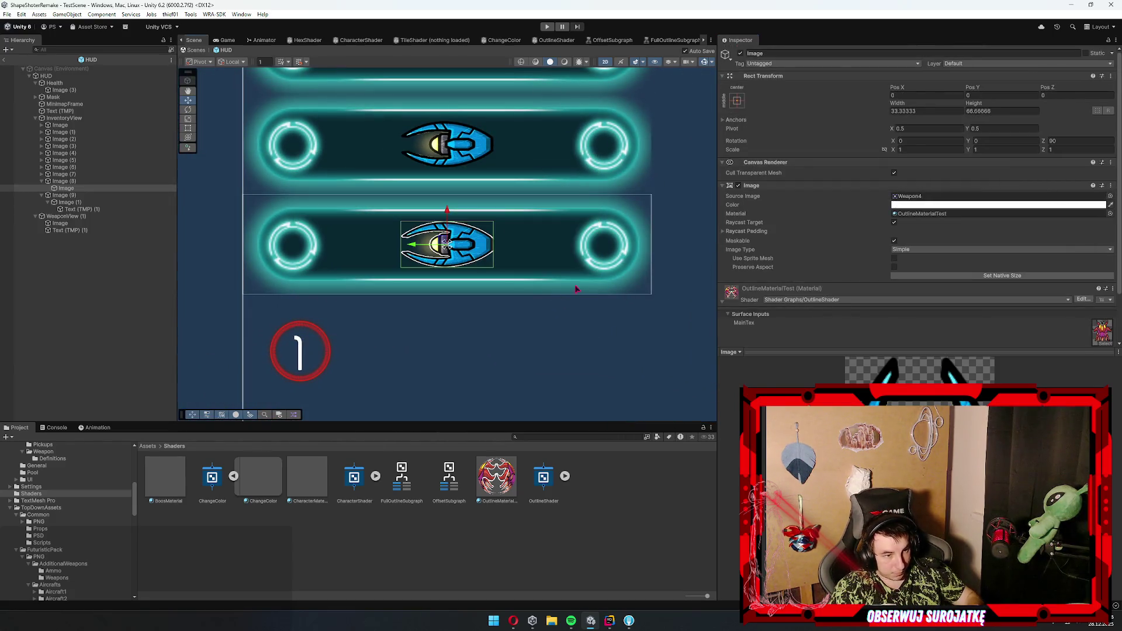
scroll(492, 244, up, 6)
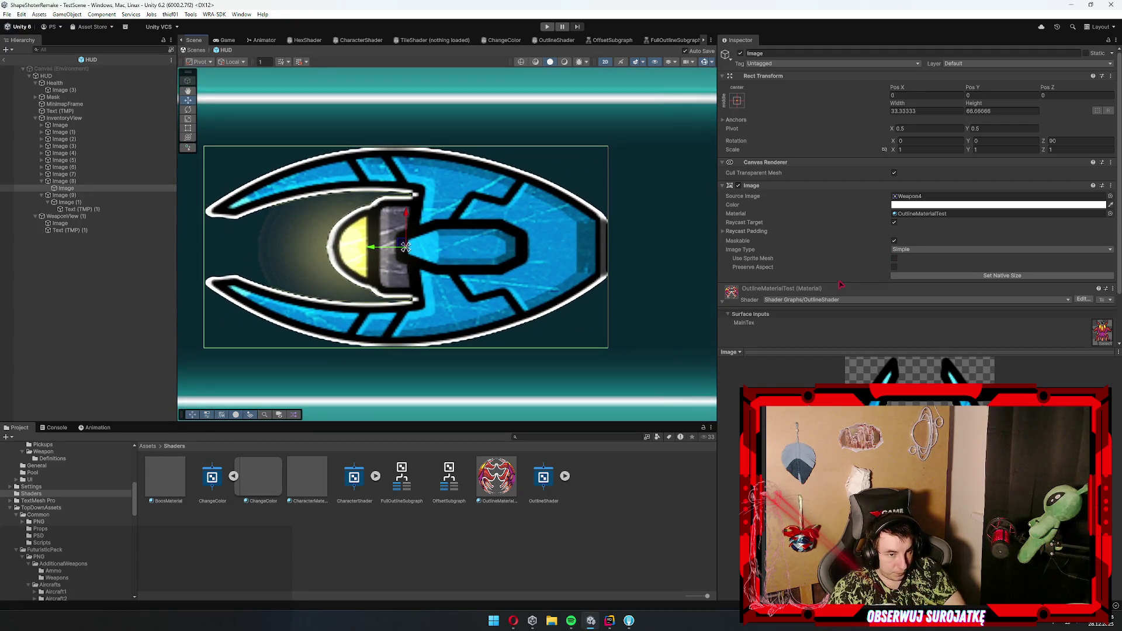
scroll(876, 285, down, 2)
mouse_move(904, 300)
mouse_down()
mouse_move(956, 298)
mouse_move(911, 287)
mouse_move(1003, 298)
mouse_up()
drag(1085, 297, 1043, 292)
drag(960, 288, 904, 289)
drag(904, 289, 907, 288)
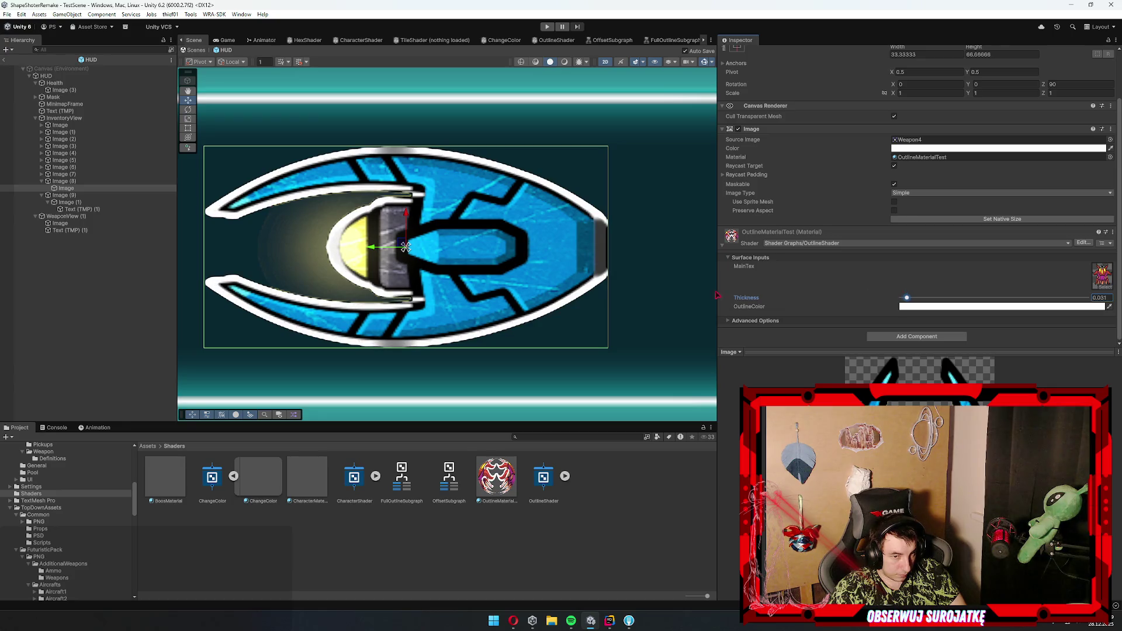
mouse_move(513, 620)
click(547, 582)
- Resume the Brackeys tutorial and skip ahead through it with the Right arrow key
click(750, 366)
key(Right)
key(Right)
key(Right)
key(Right)
key(Right)
key(Right)
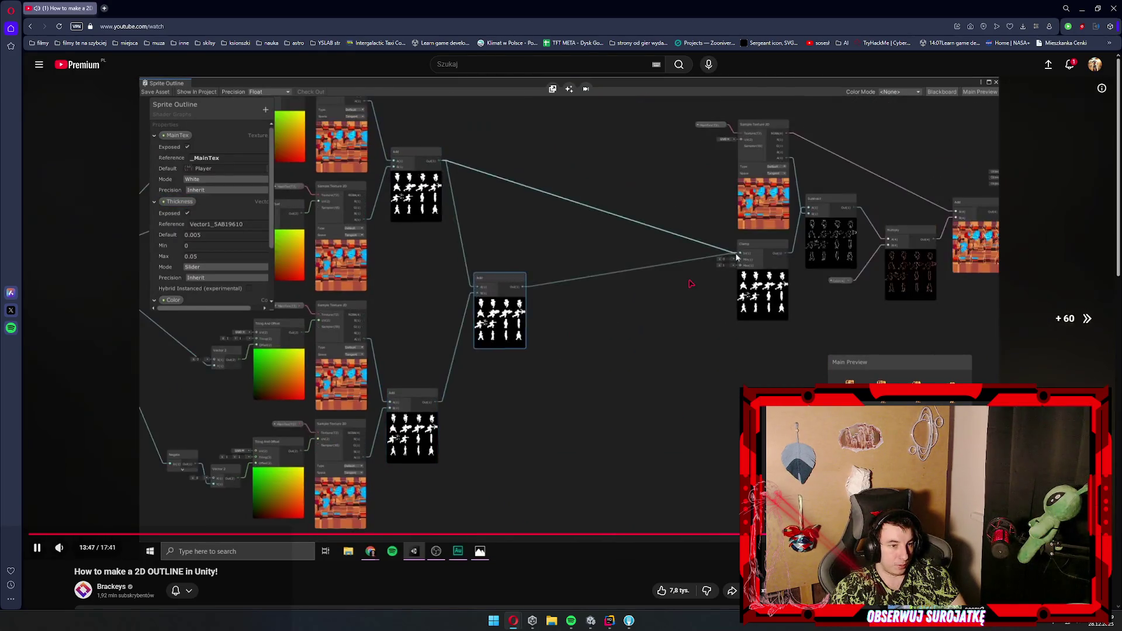
key(Right)
key(Right)
key(Right)
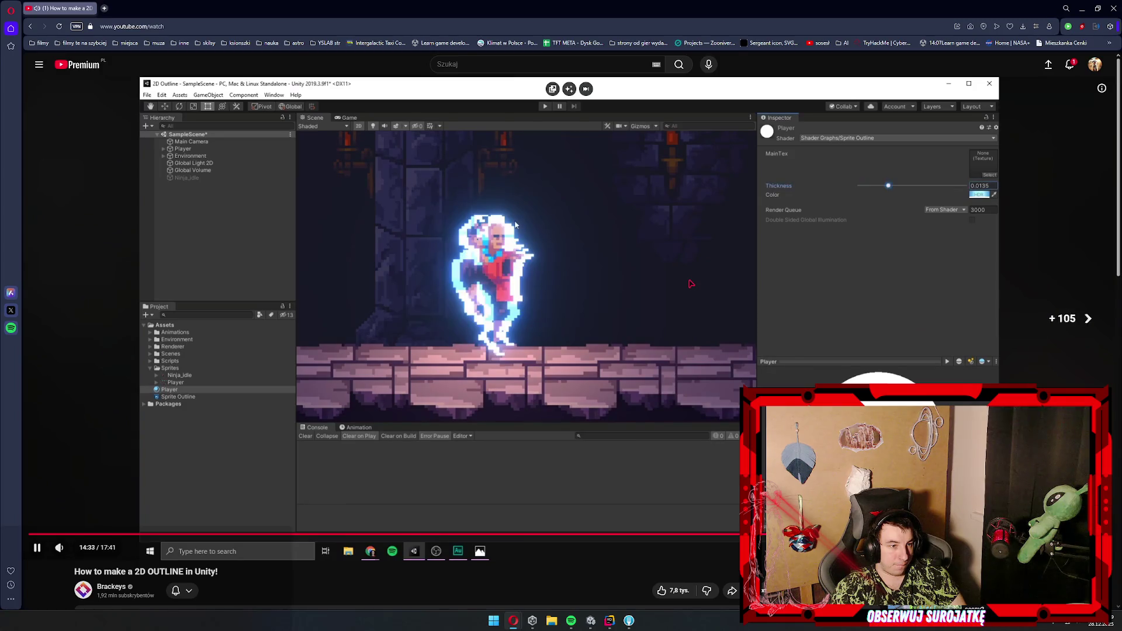
key(Right)
key(Right)
key(Right)
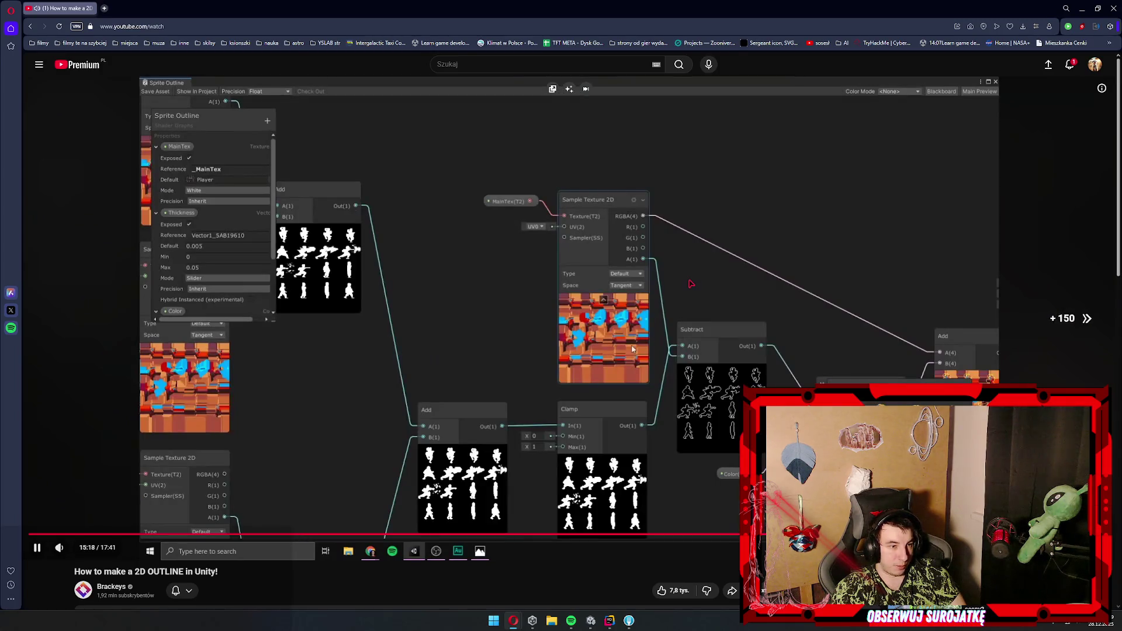
key(Right)
key(Right)
key(Right)
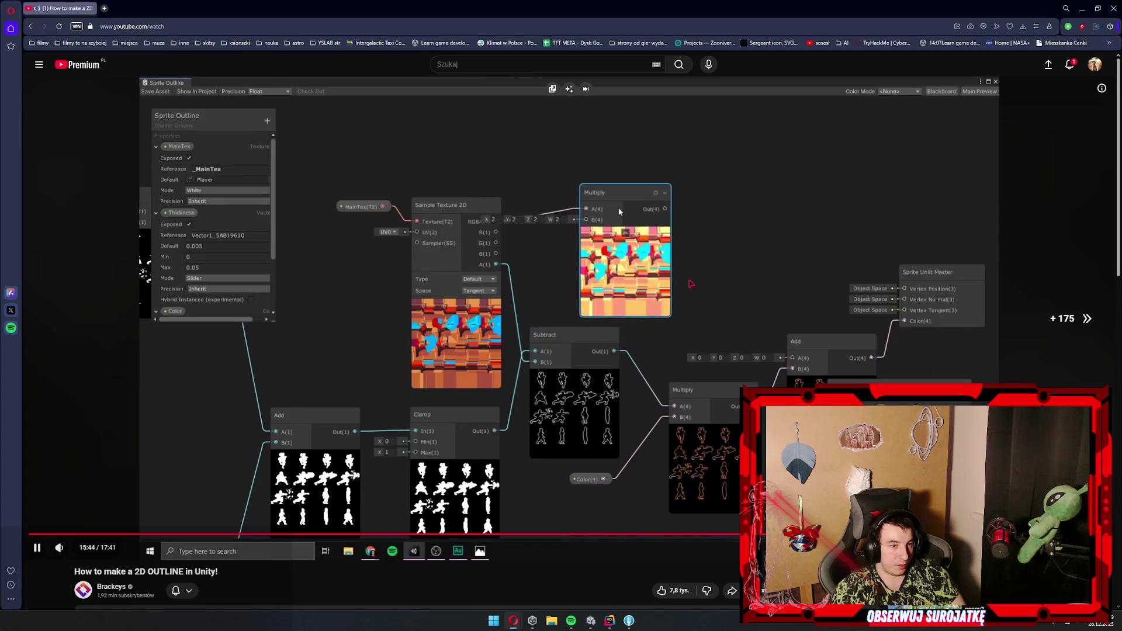
key(Right)
key(Right)
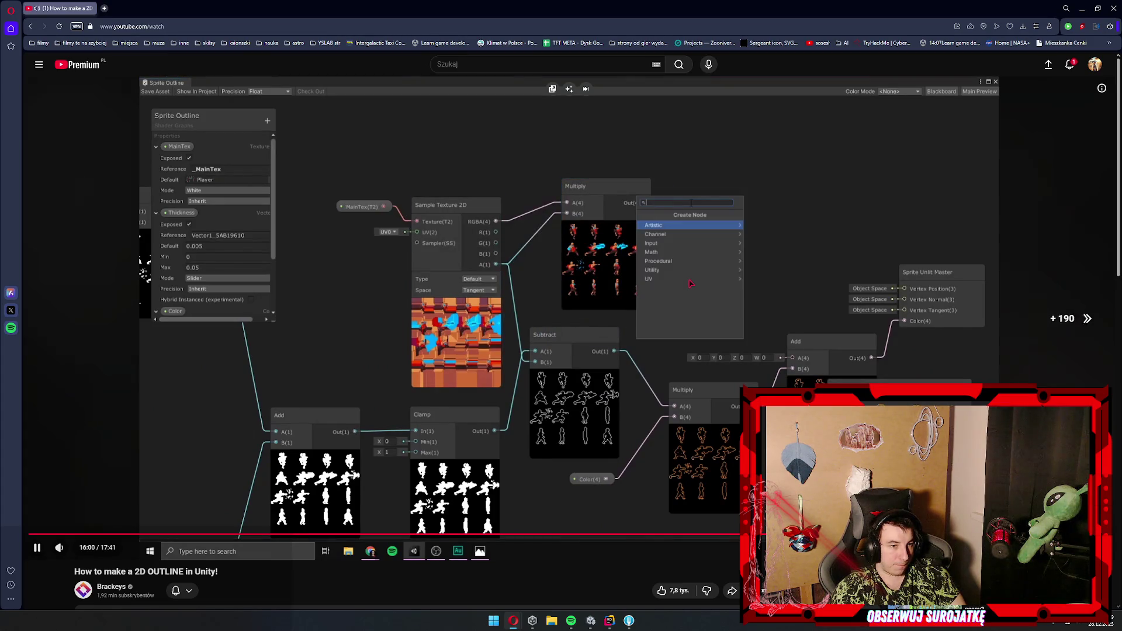
key(Right)
key(Right)
key(Right)
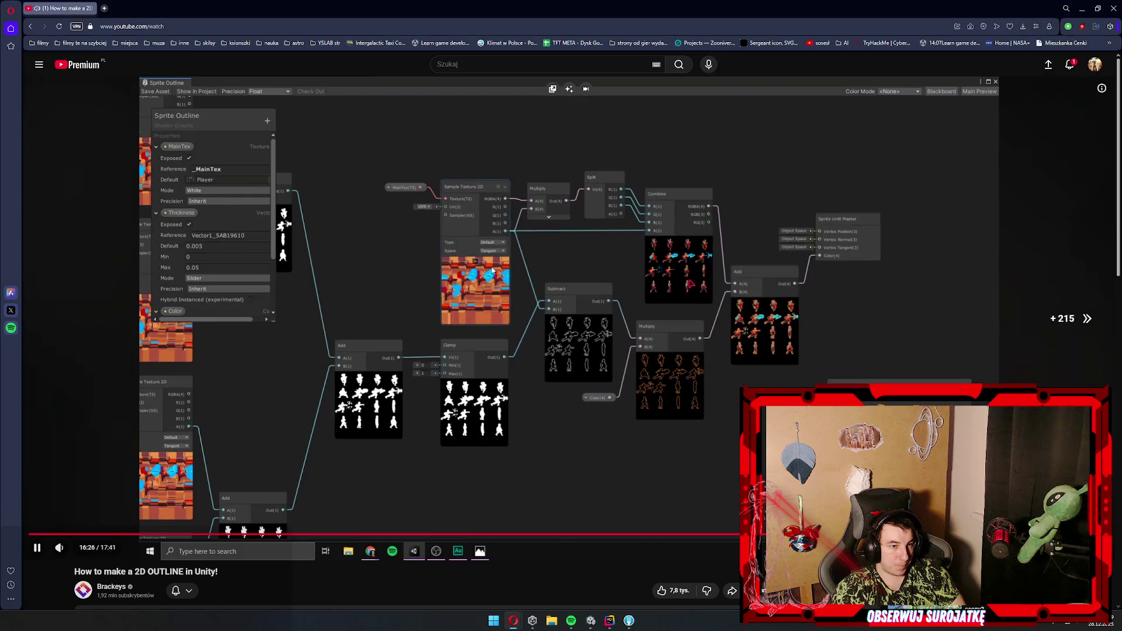
key(Right)
key(Right)
key(Right)
key(Right)
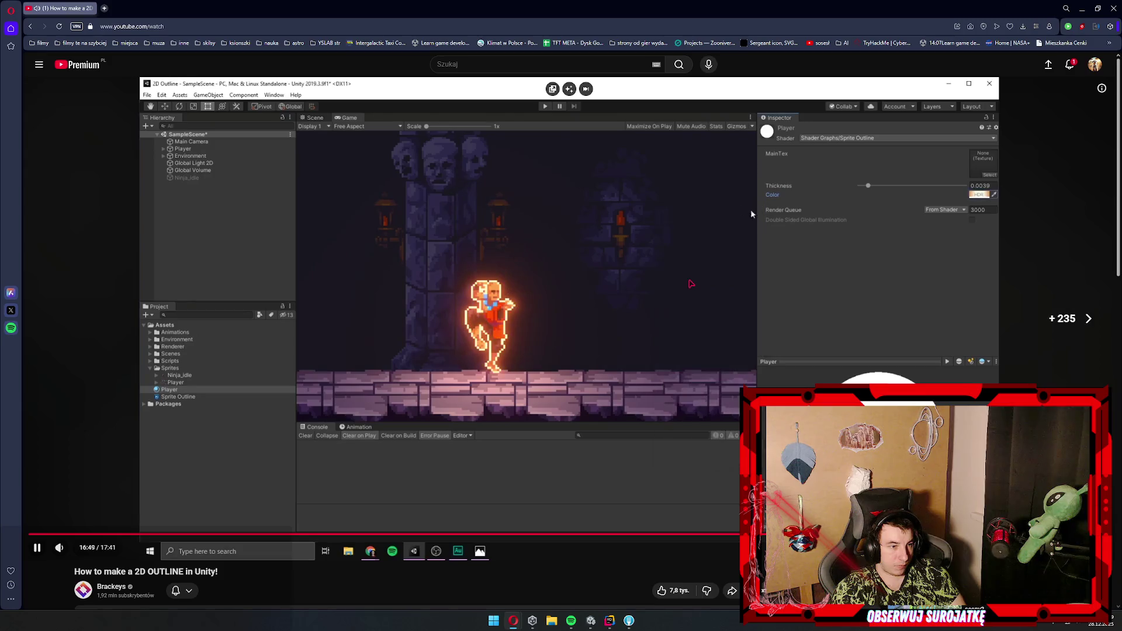
key(Right)
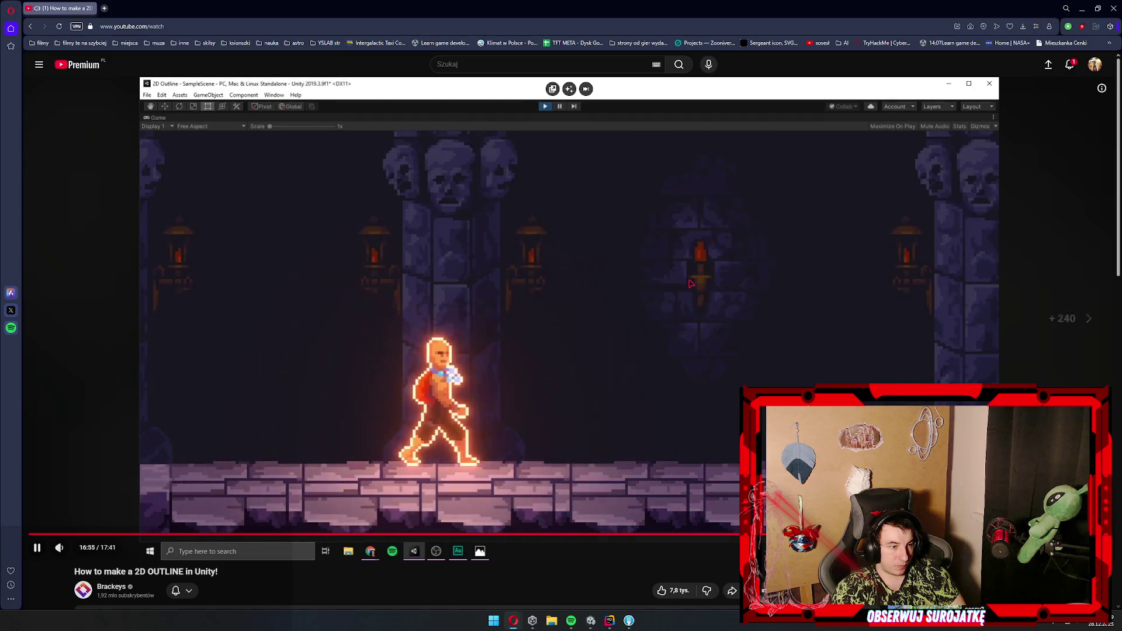
key(Right)
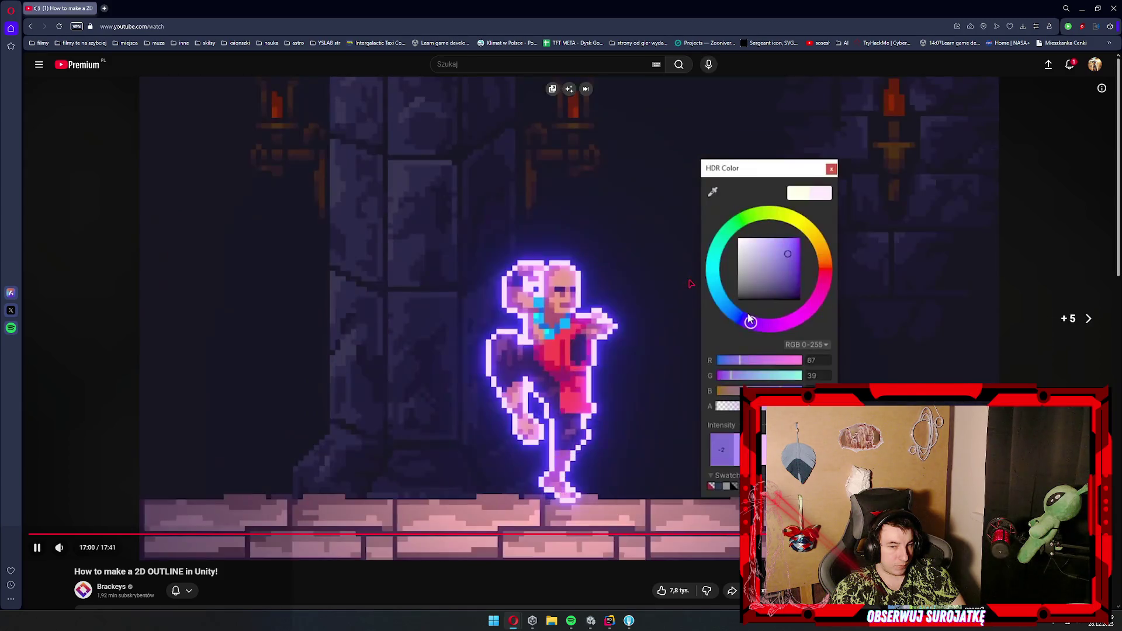
key(Right)
key(Right)
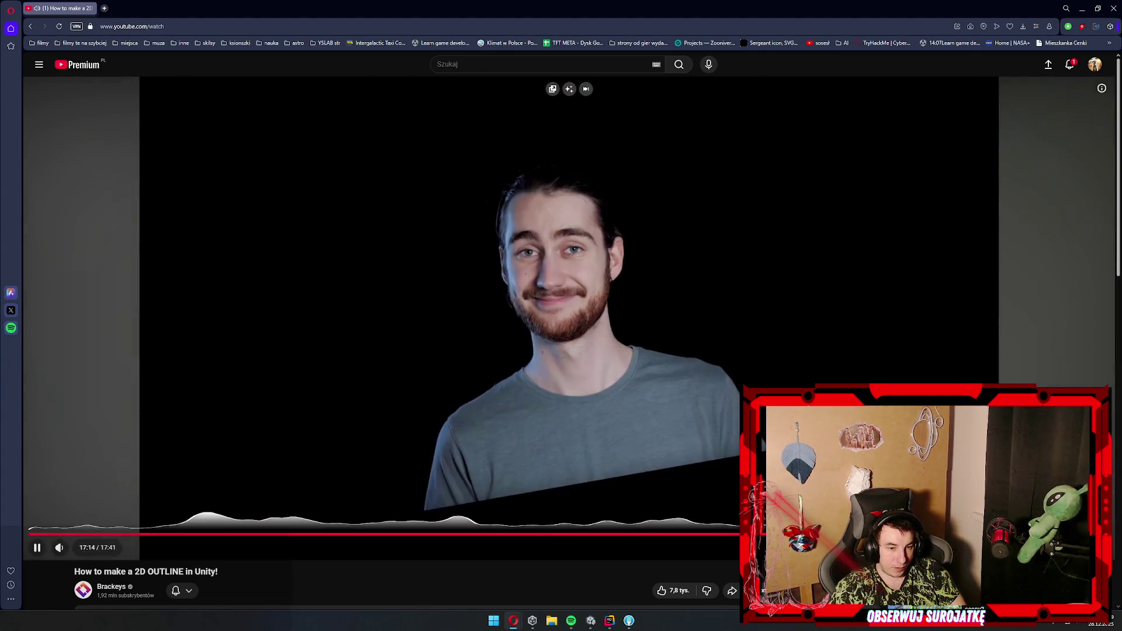
- Jump back to the shader graph part, pause, and locate the Weapon4 sprite in Unity
click(975, 534)
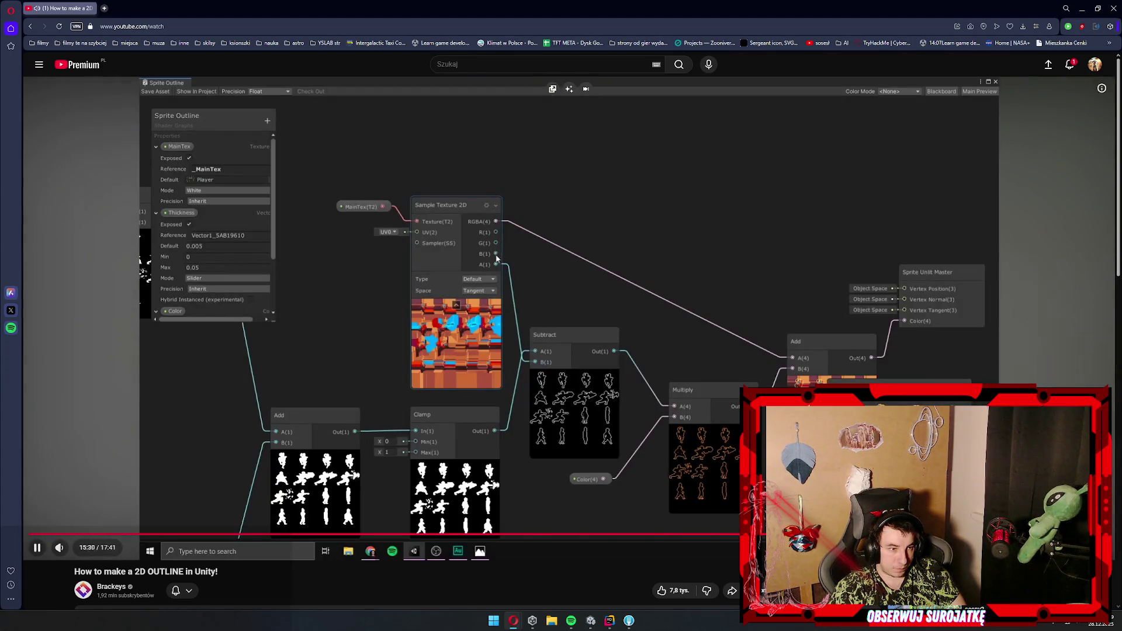
click(735, 403)
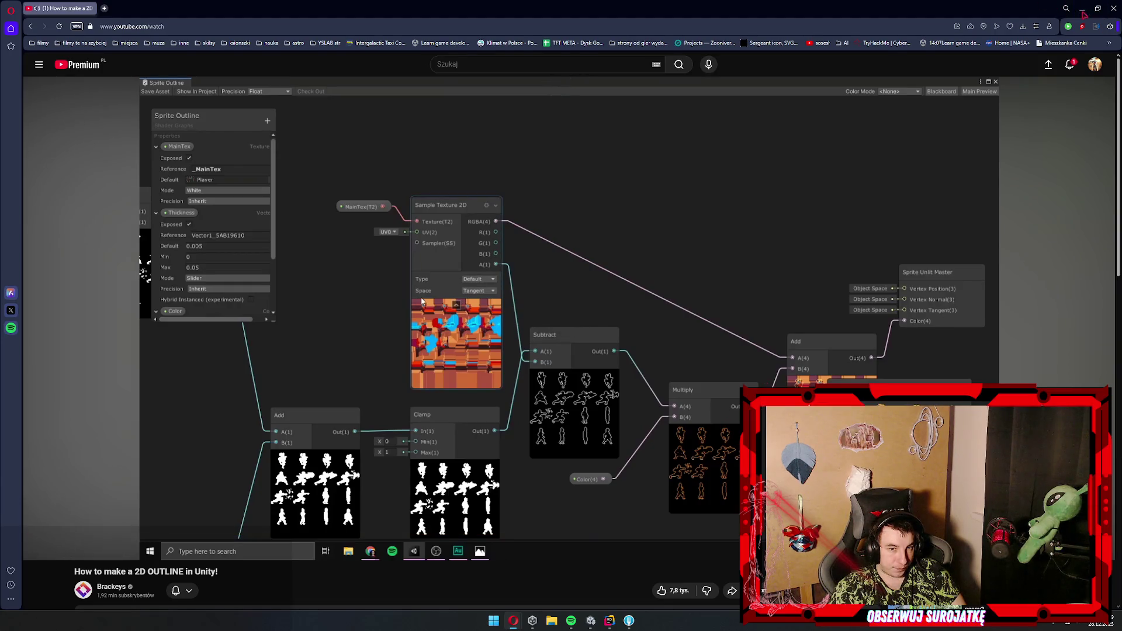
key(alt+Tab)
click(911, 140)
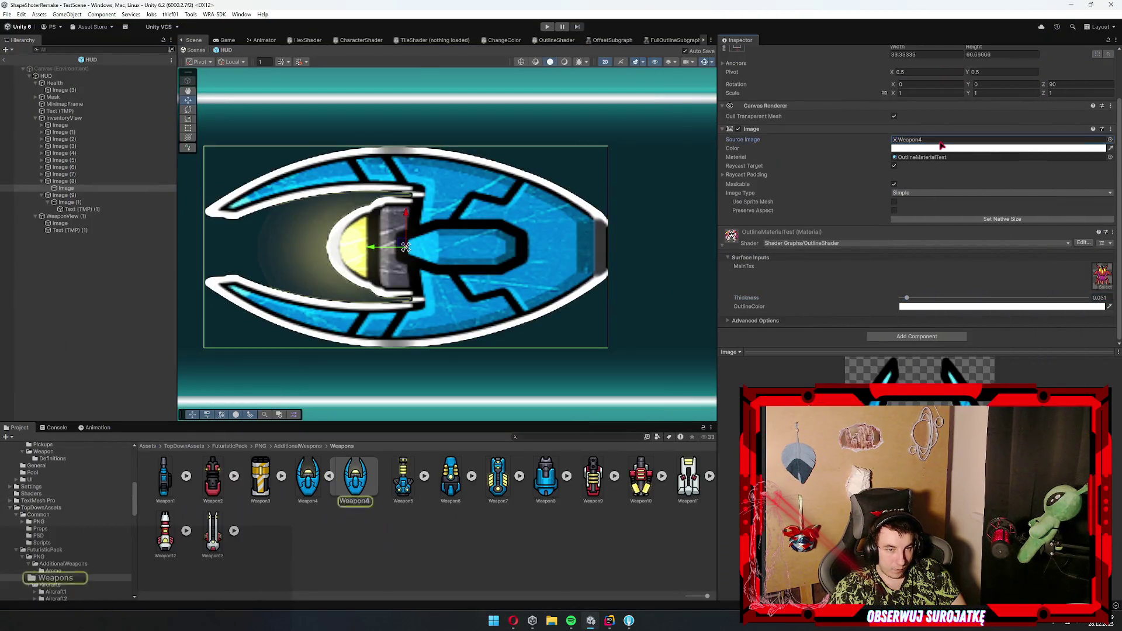
click(372, 478)
click(403, 483)
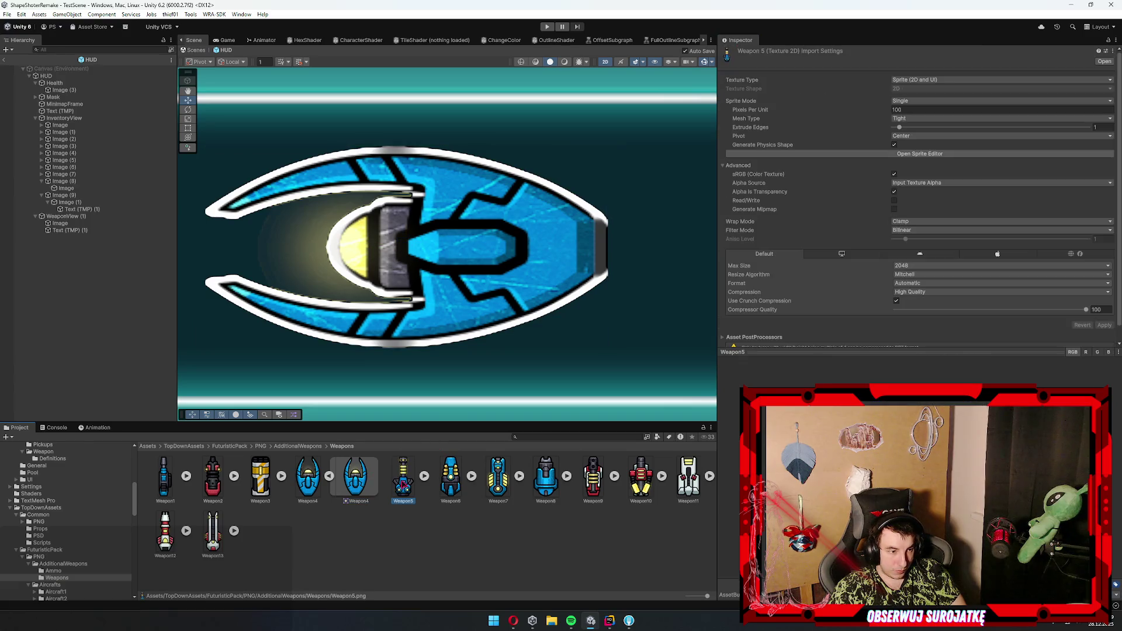
click(460, 479)
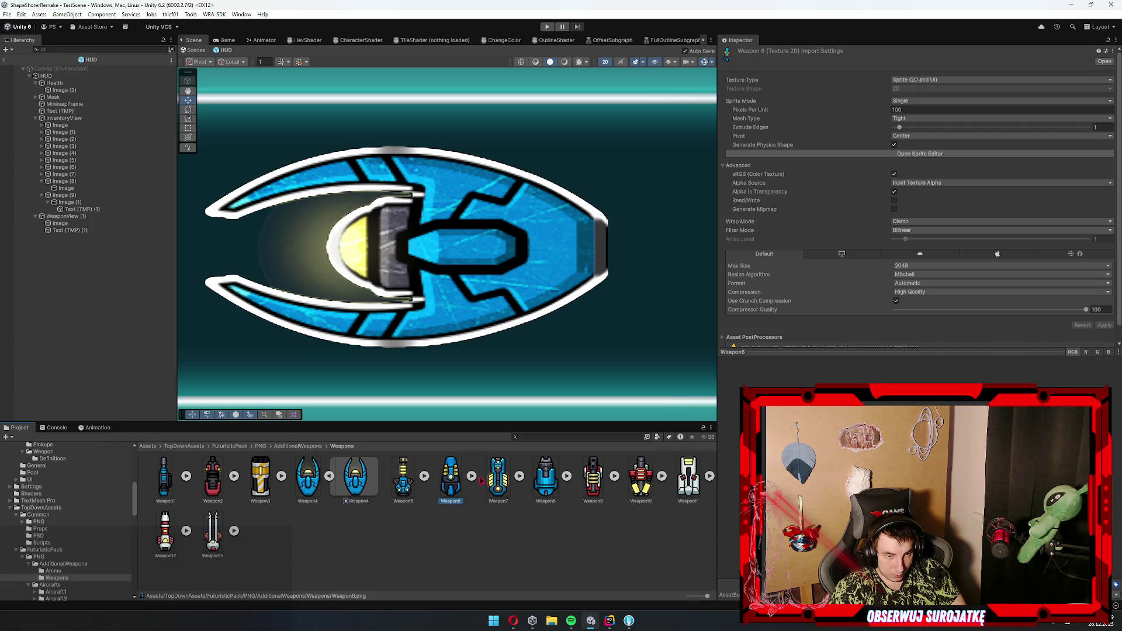
click(562, 480)
click(592, 485)
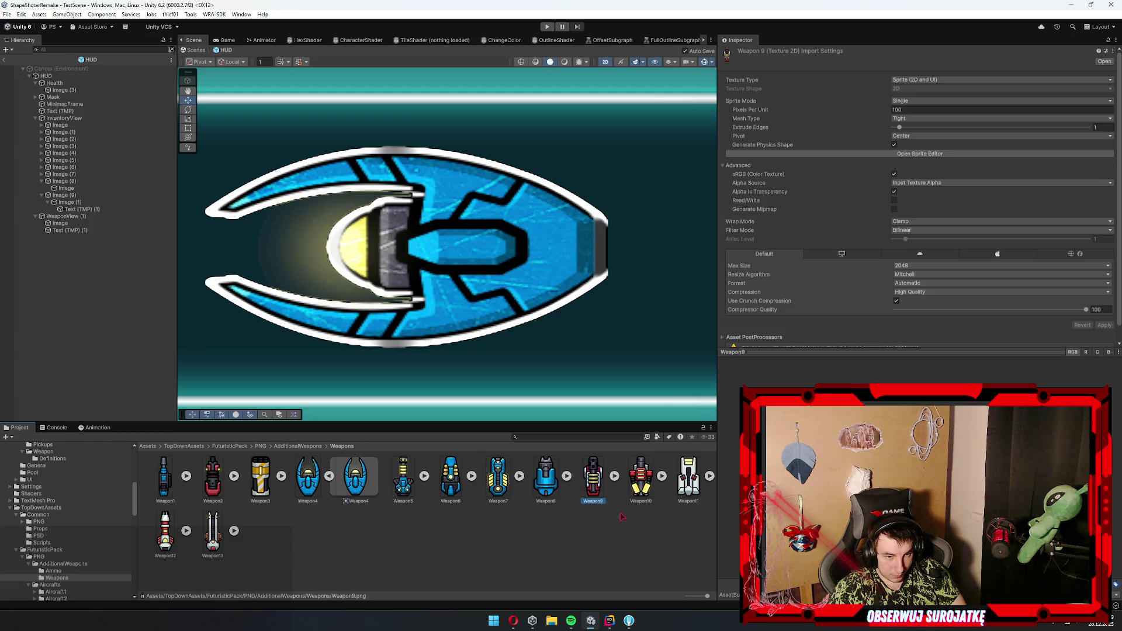
click(641, 482)
click(688, 493)
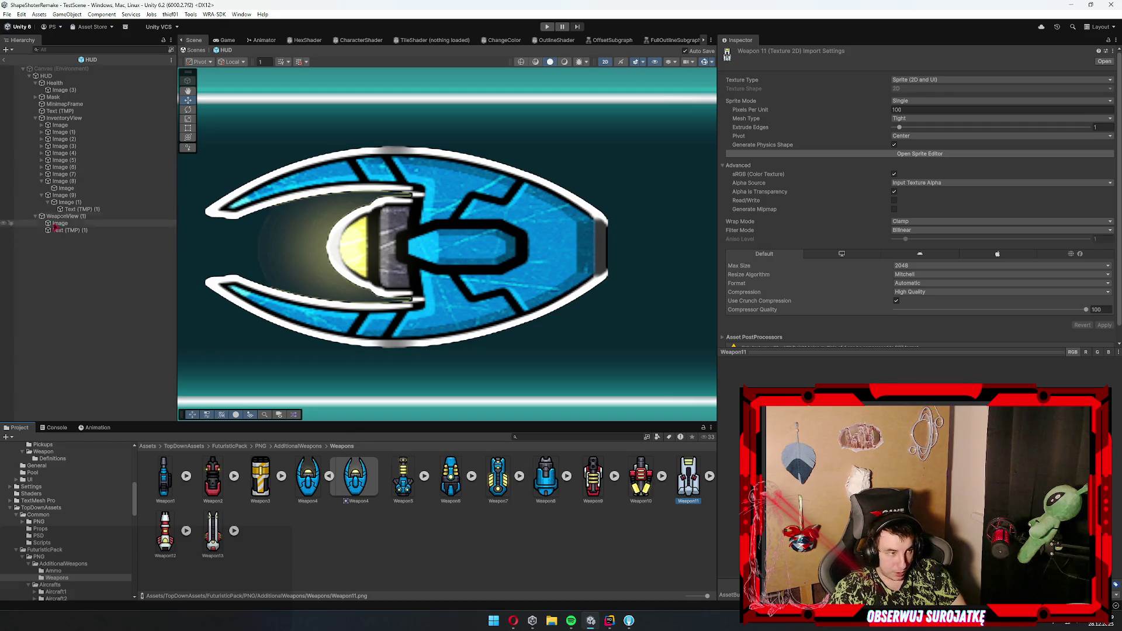
click(88, 209)
click(87, 203)
click(82, 216)
click(82, 224)
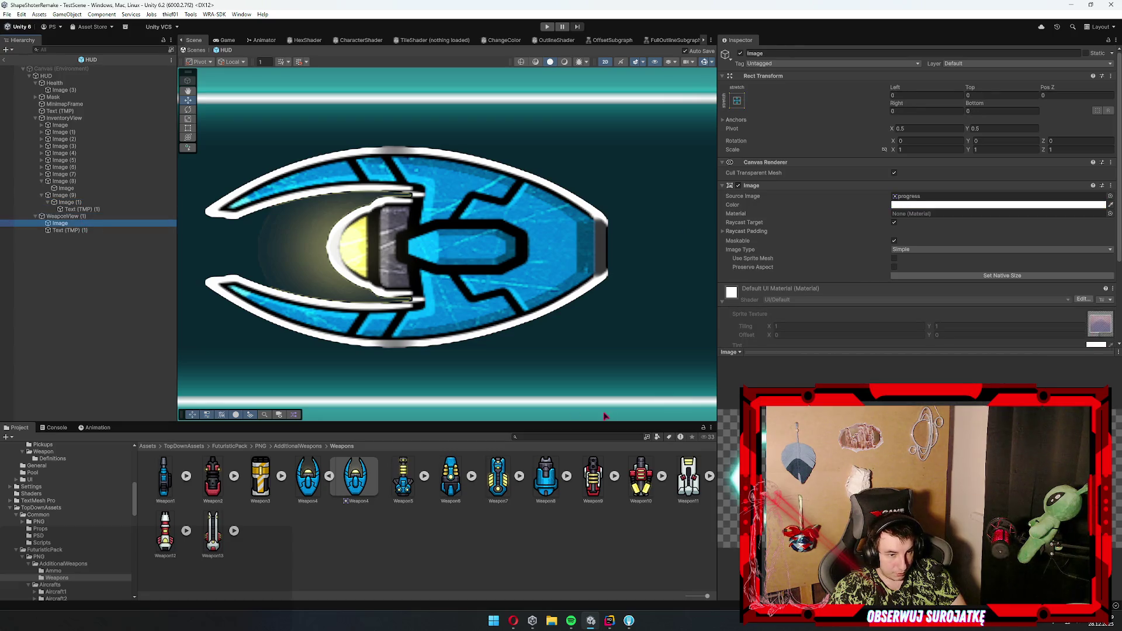
click(518, 294)
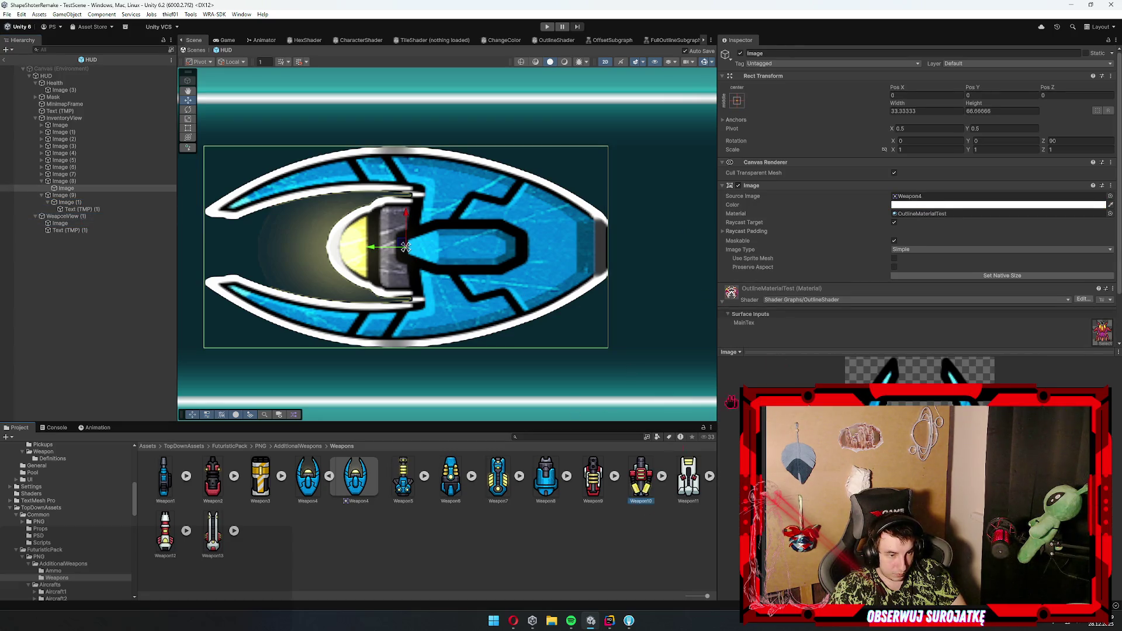
mouse_move(641, 476)
mouse_down()
mouse_move(964, 212)
mouse_move(964, 197)
mouse_up()
- Thicken the Weapon10 icon's white outline, then bring Thickness back to 0.031
scroll(468, 293, up, 1)
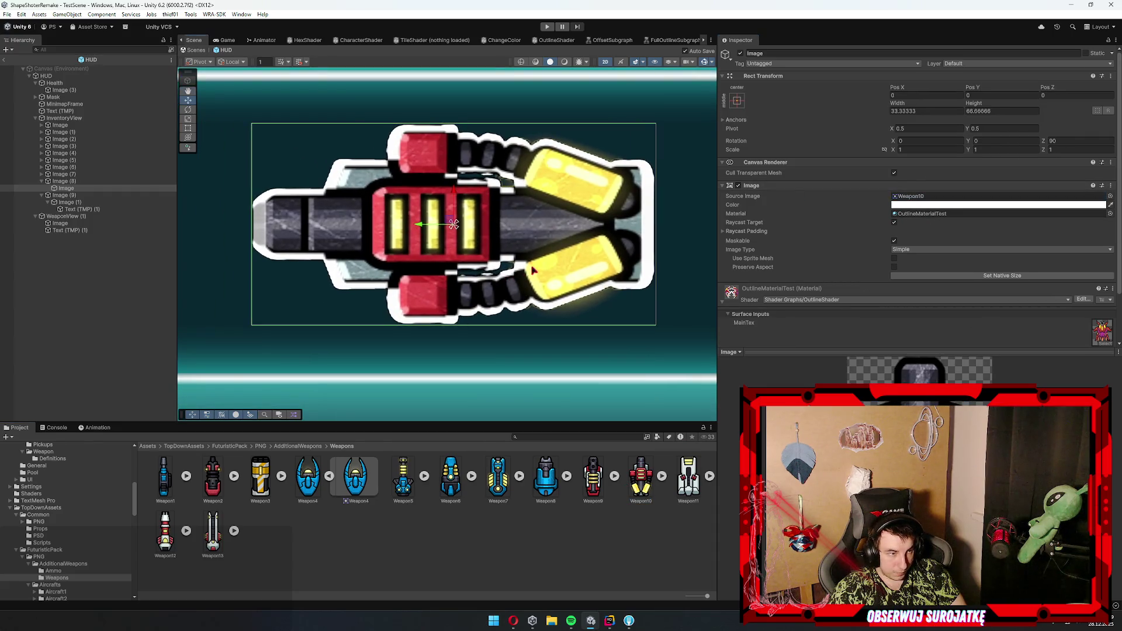
scroll(649, 218, up, 2)
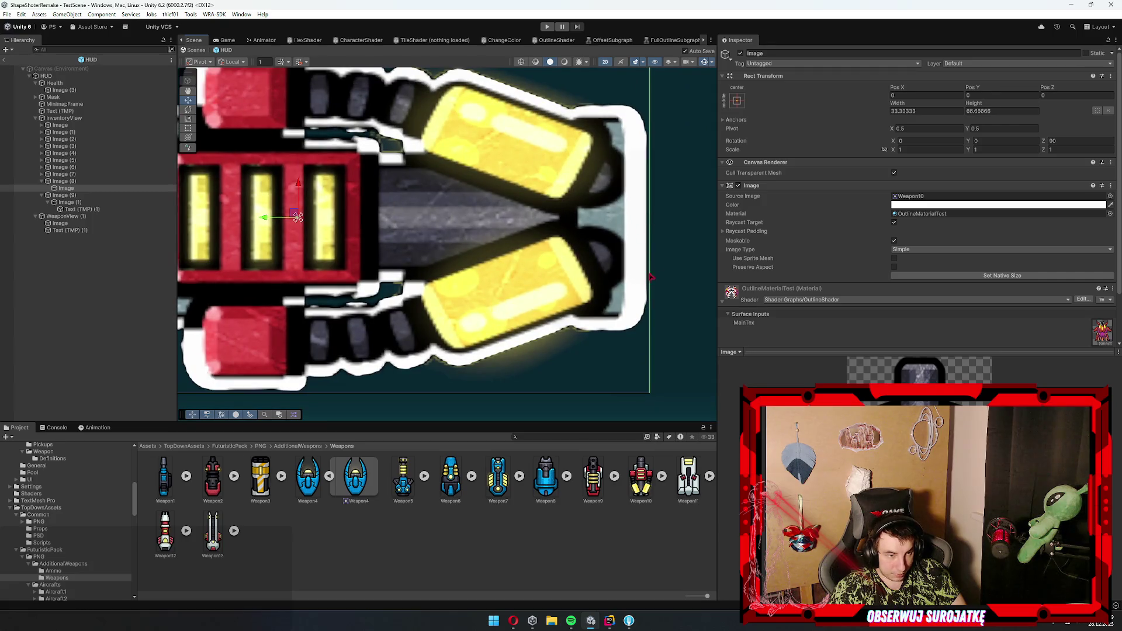
scroll(653, 270, down, 2)
scroll(342, 258, up, 4)
scroll(341, 257, up, 1)
scroll(433, 183, down, 2)
scroll(497, 206, up, 2)
scroll(498, 206, down, 1)
scroll(498, 206, down, 3)
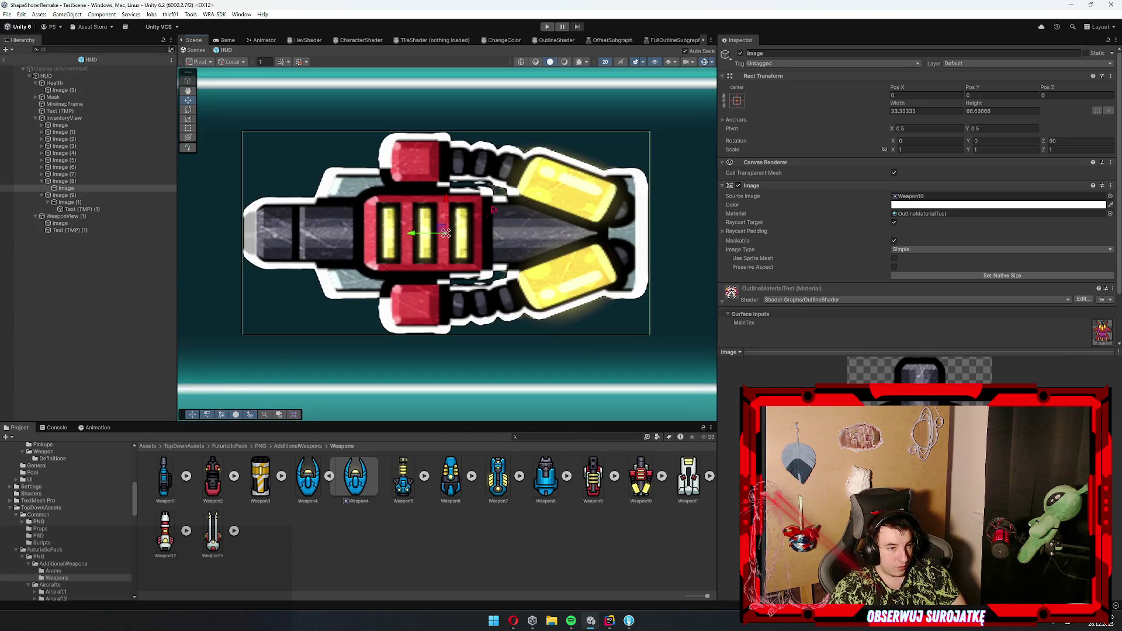
scroll(951, 299, down, 1)
mouse_move(905, 298)
mouse_down()
mouse_move(934, 300)
mouse_move(904, 302)
mouse_up()
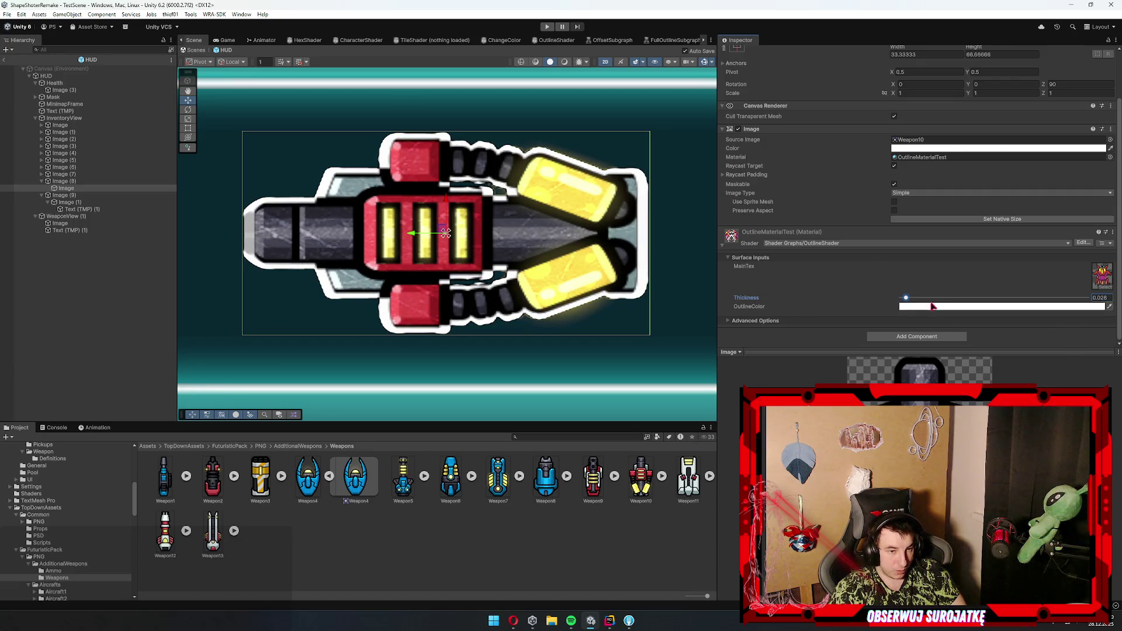
mouse_move(932, 300)
mouse_down()
mouse_move(966, 302)
mouse_move(929, 306)
mouse_up()
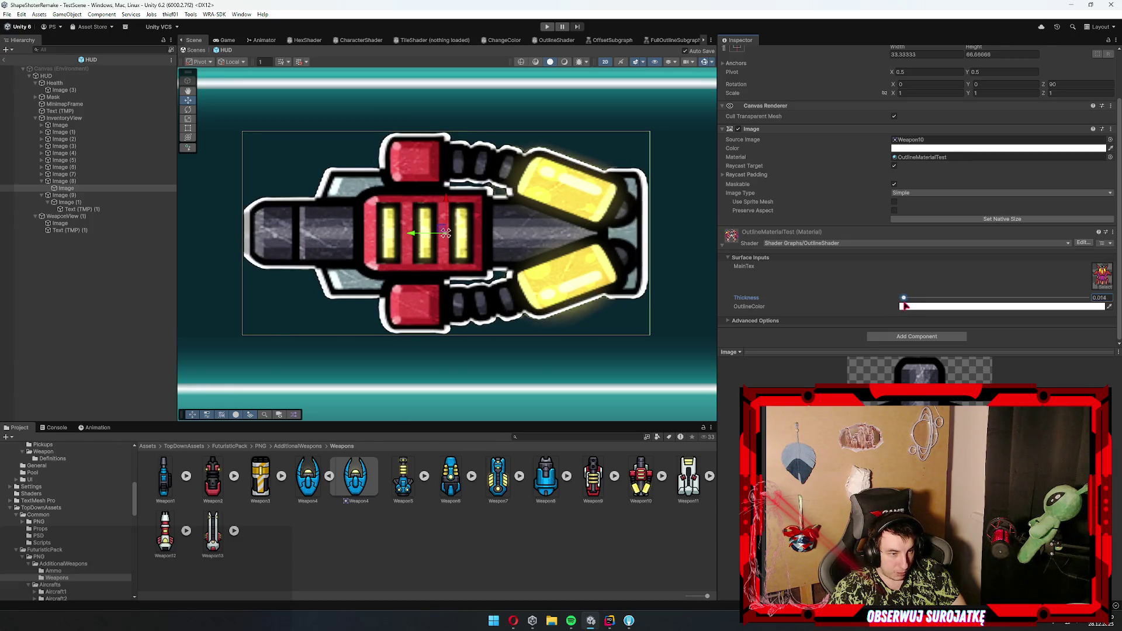
drag(903, 304, 907, 306)
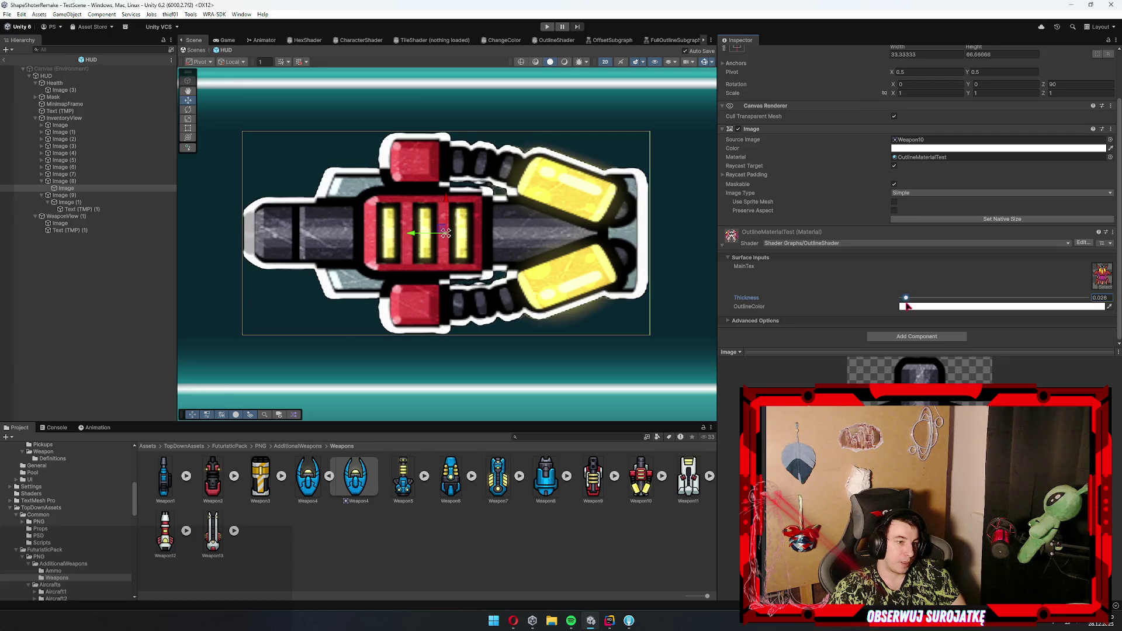